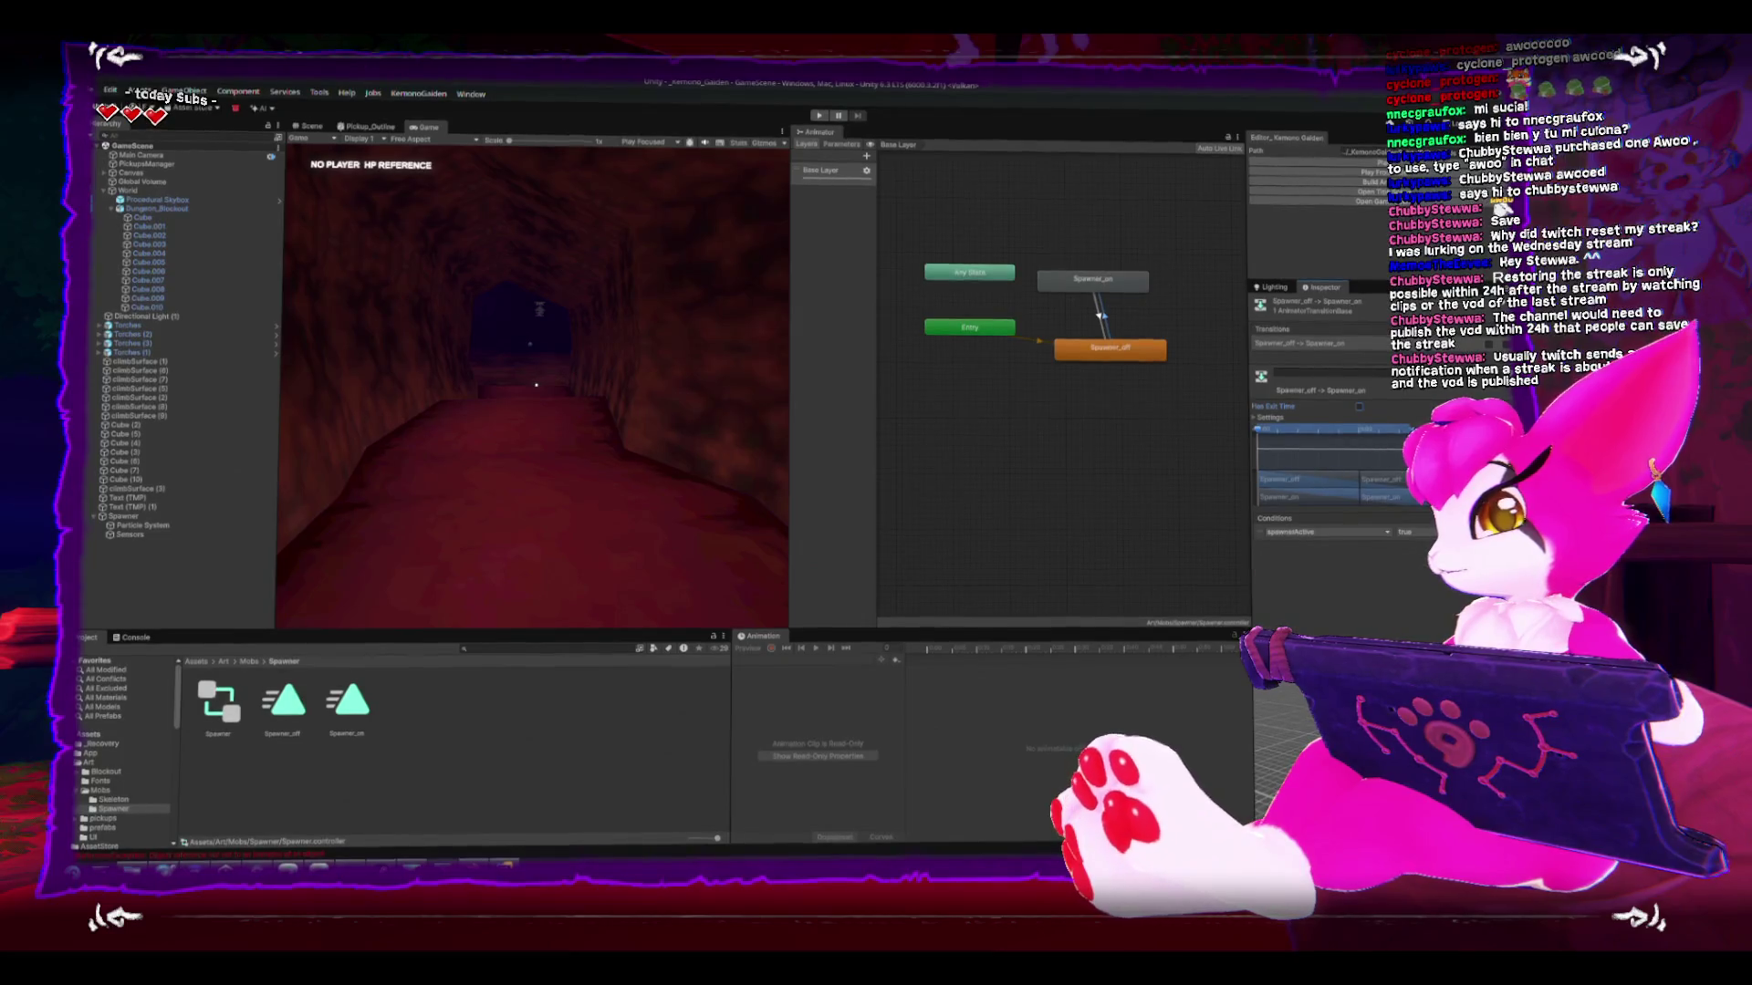
- Nudge the Spawner_on state in the Spawner Animator graph, deselect it, and enter play mode
{"action": "left_click_drag", "start_coordinate": [1080, 281], "coordinate": [1102, 288]}
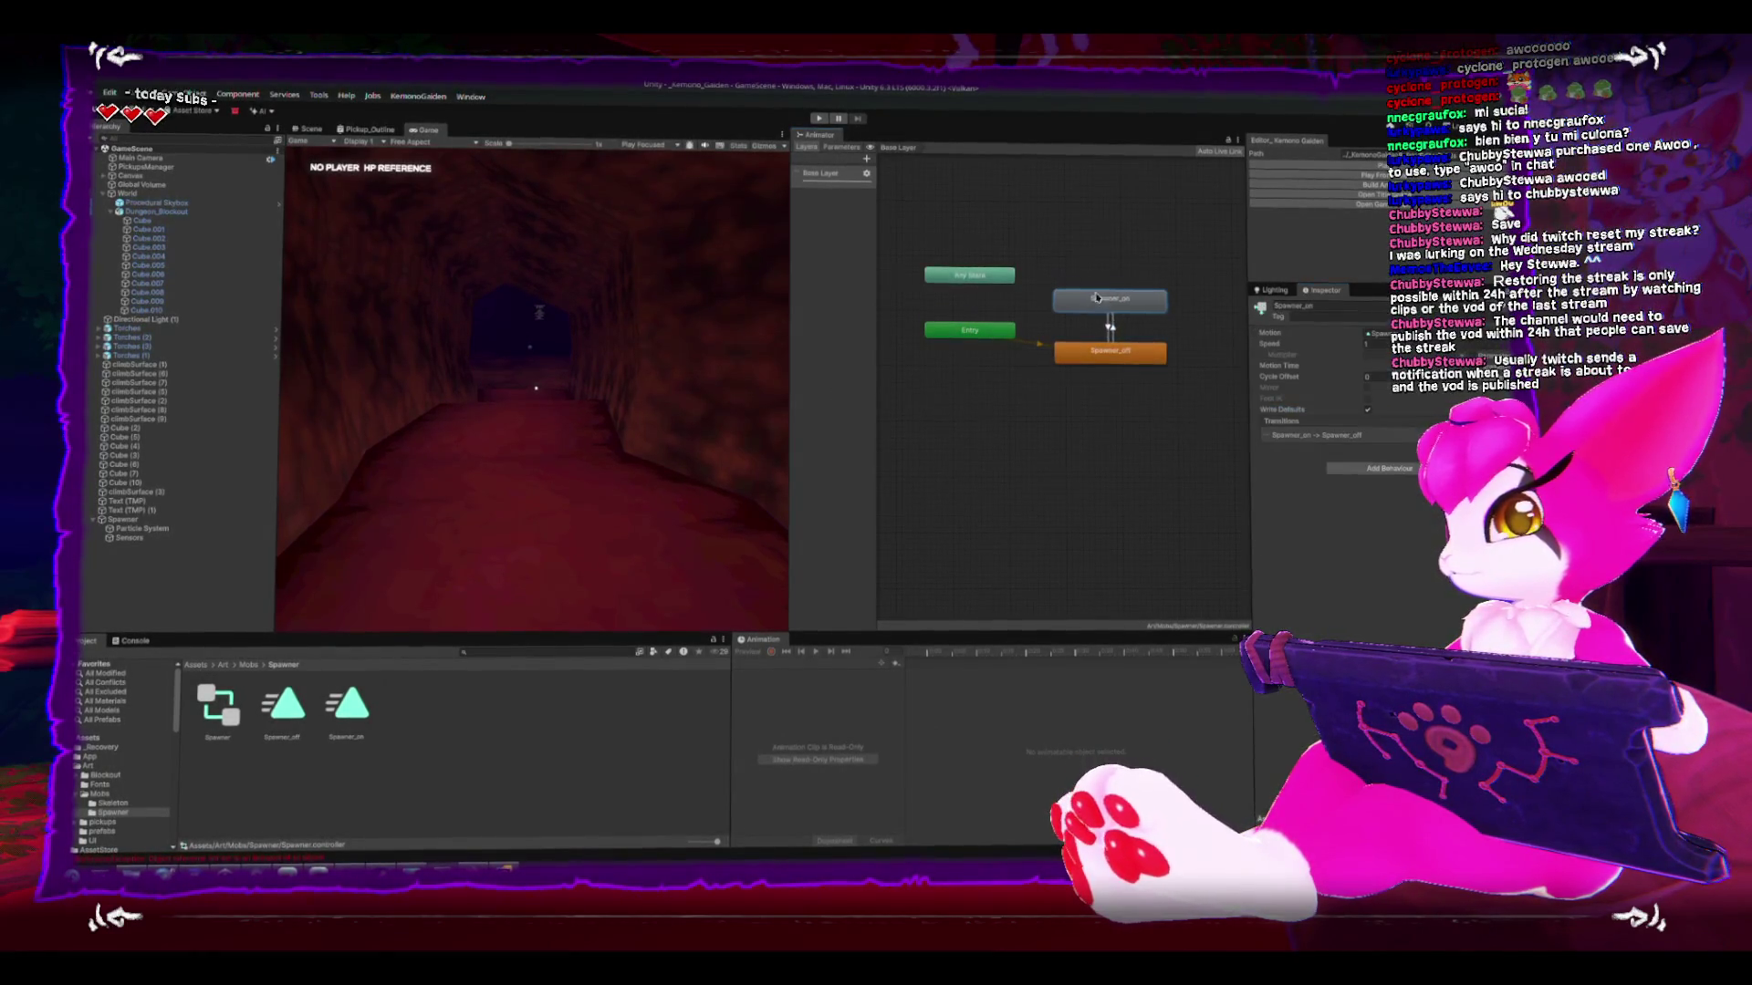
{"action": "left_click", "coordinate": [1025, 190]}
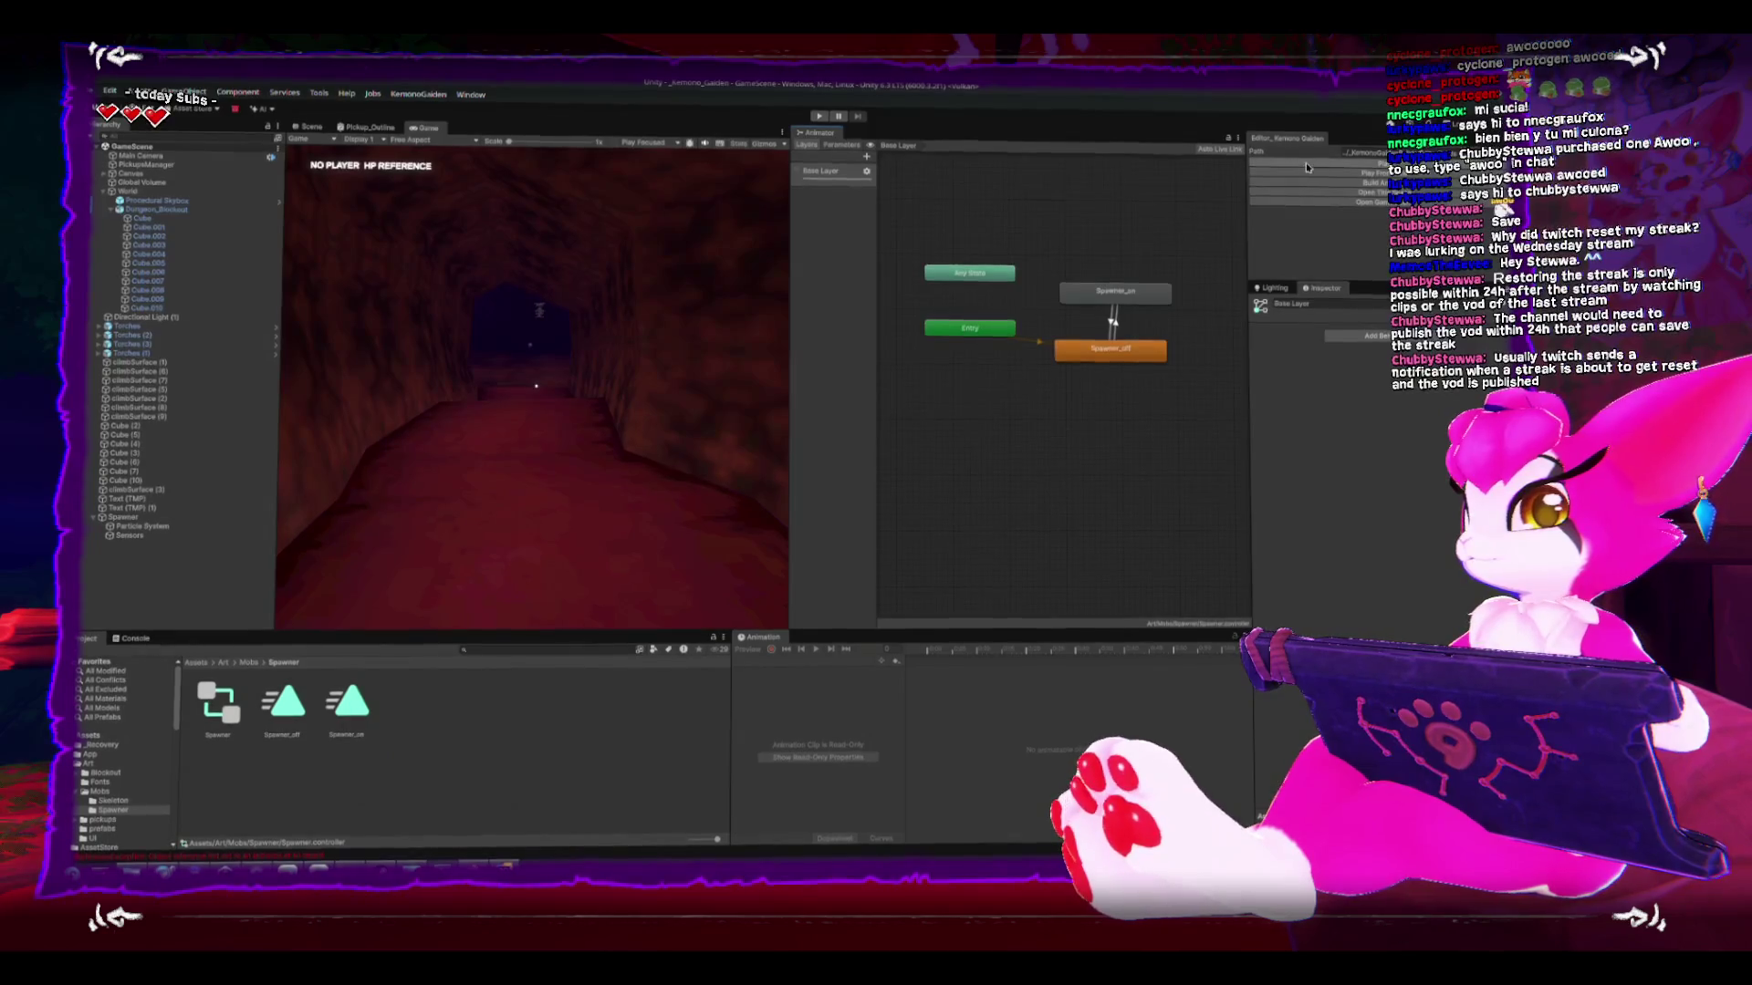
{"action": "left_click", "coordinate": [820, 116]}
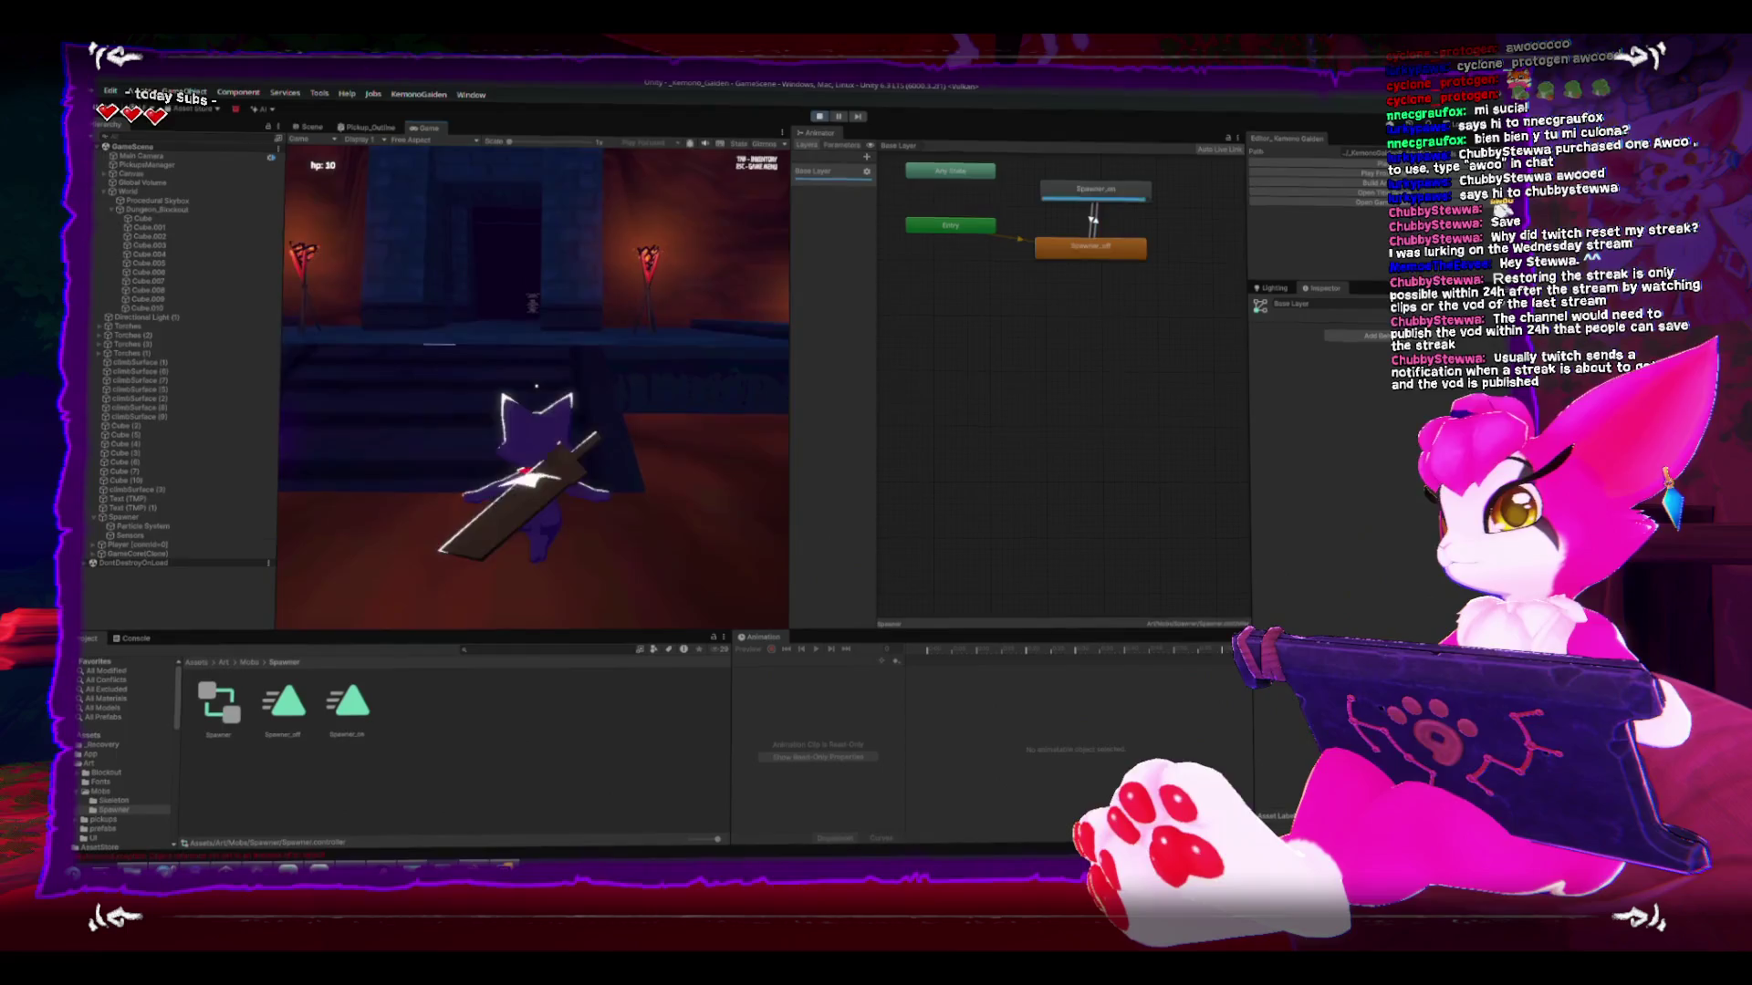
- Walk the character through the tunnel, around the torch-lit room, and toward the doorway
{"action": "key", "text": "s"}
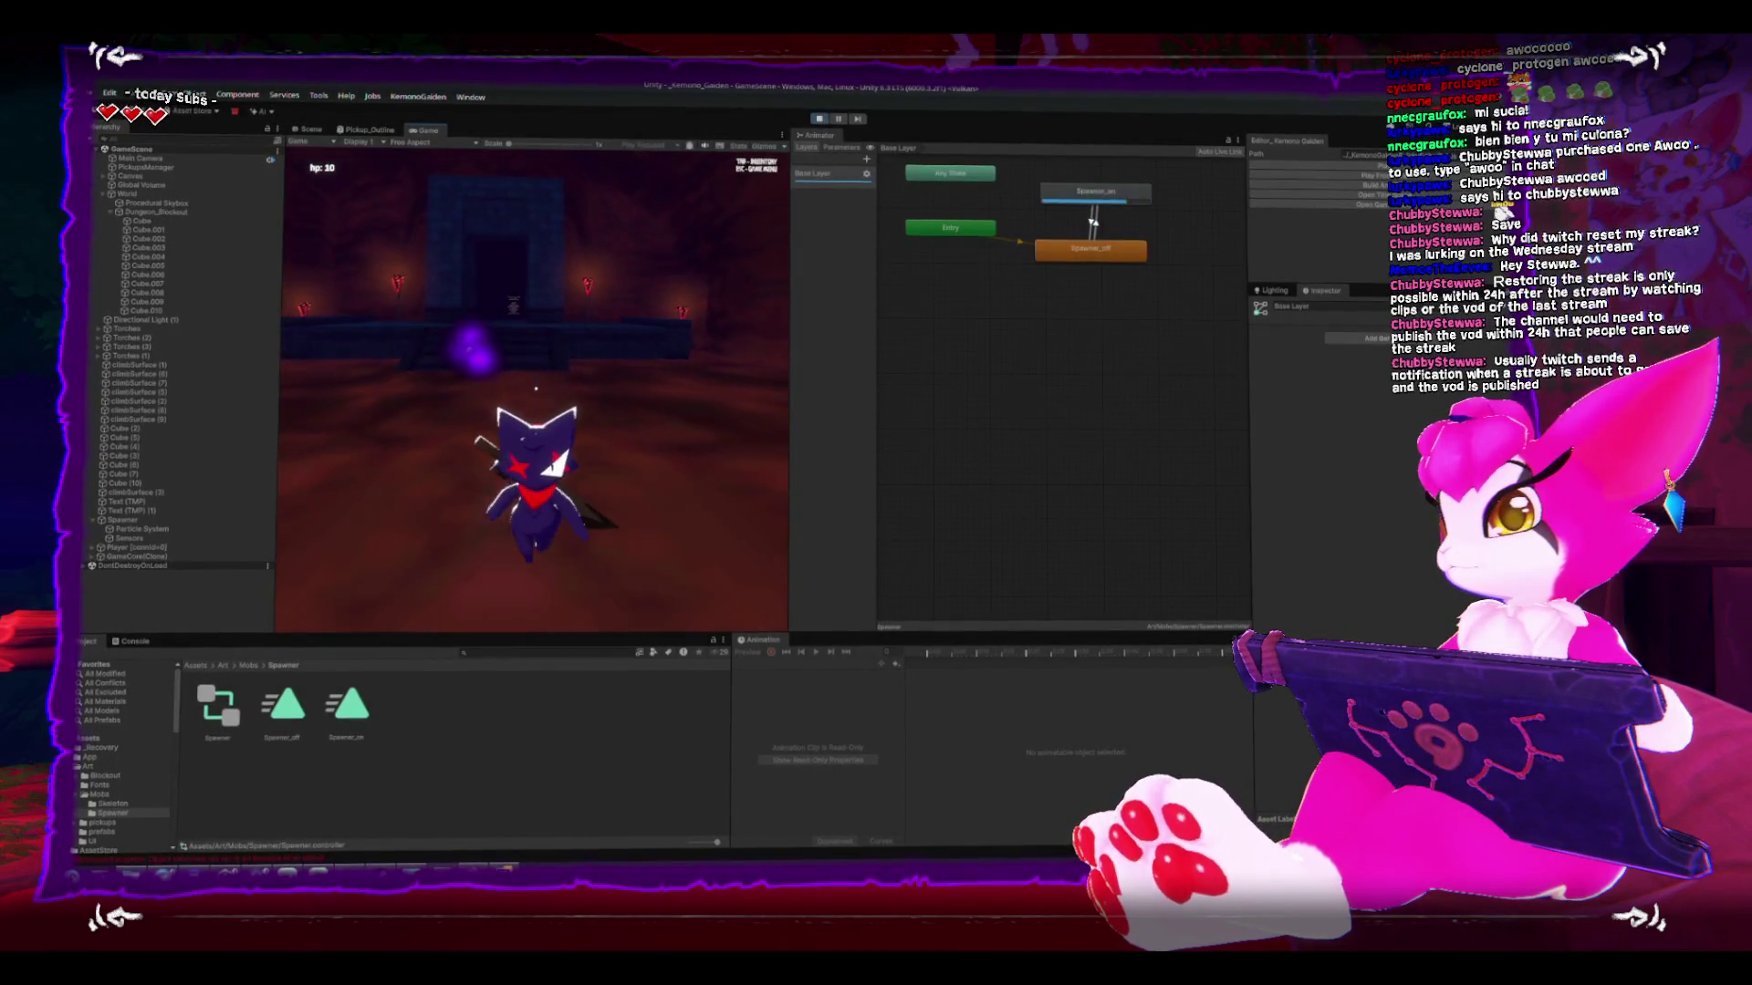
{"action": "key", "text": "w"}
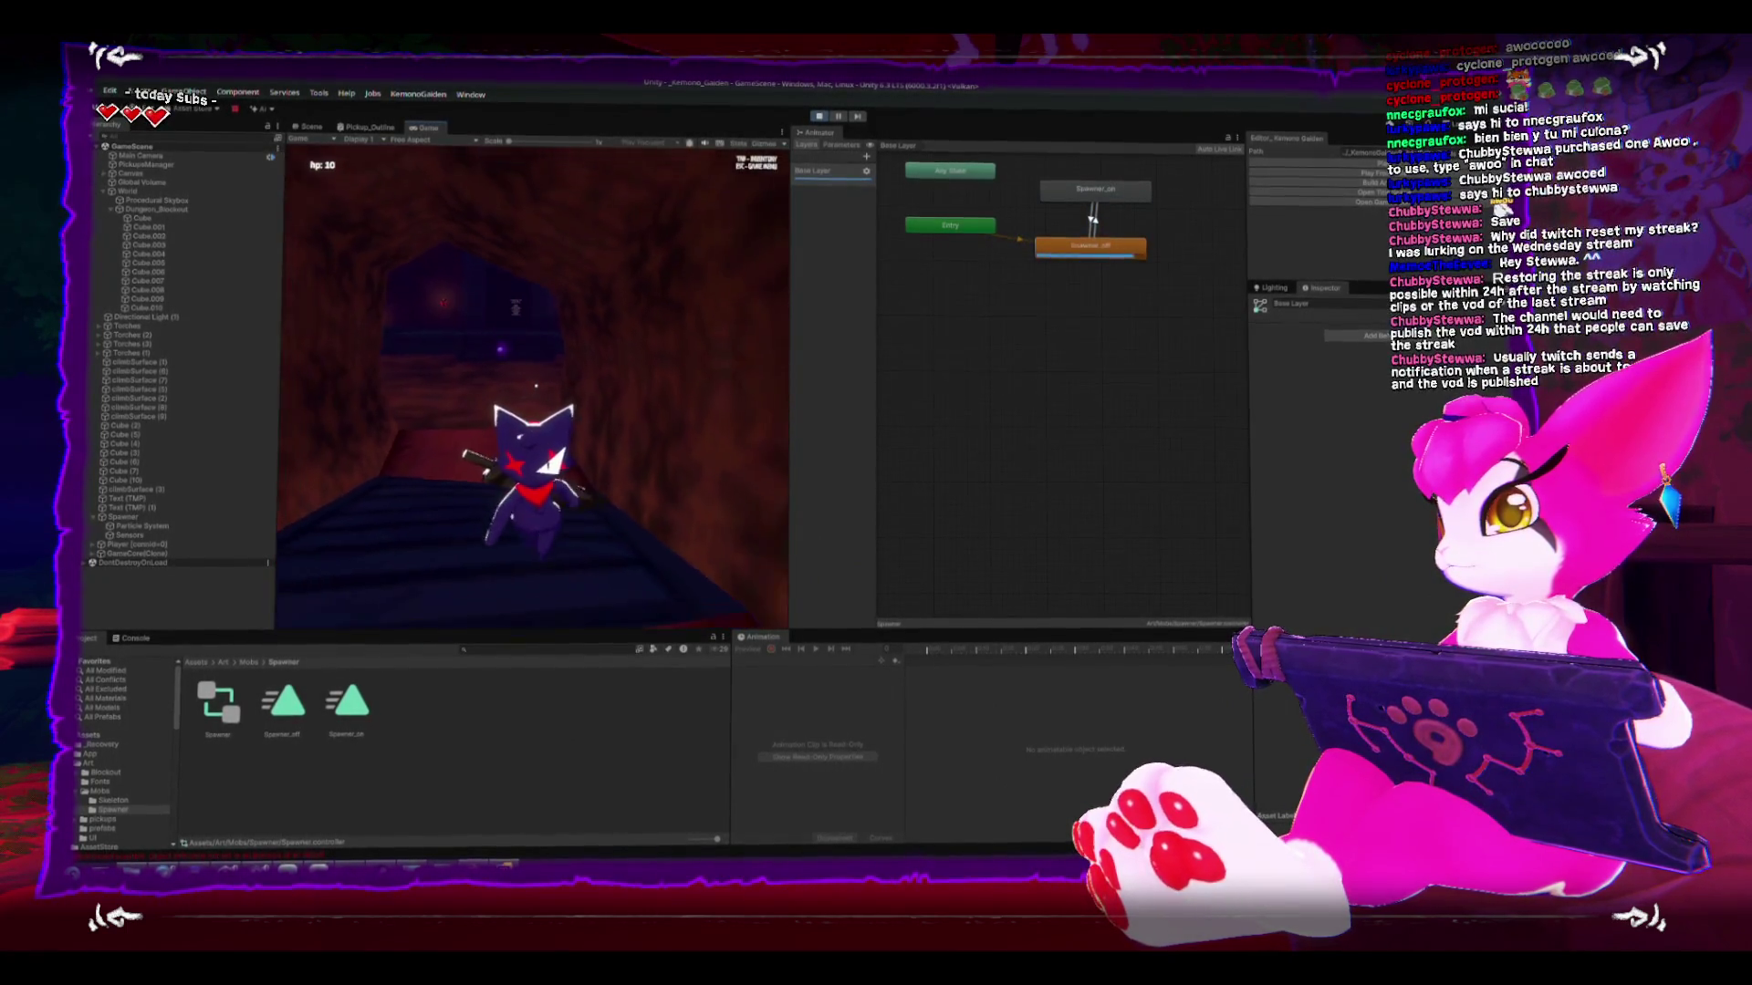
{"action": "key", "text": "w"}
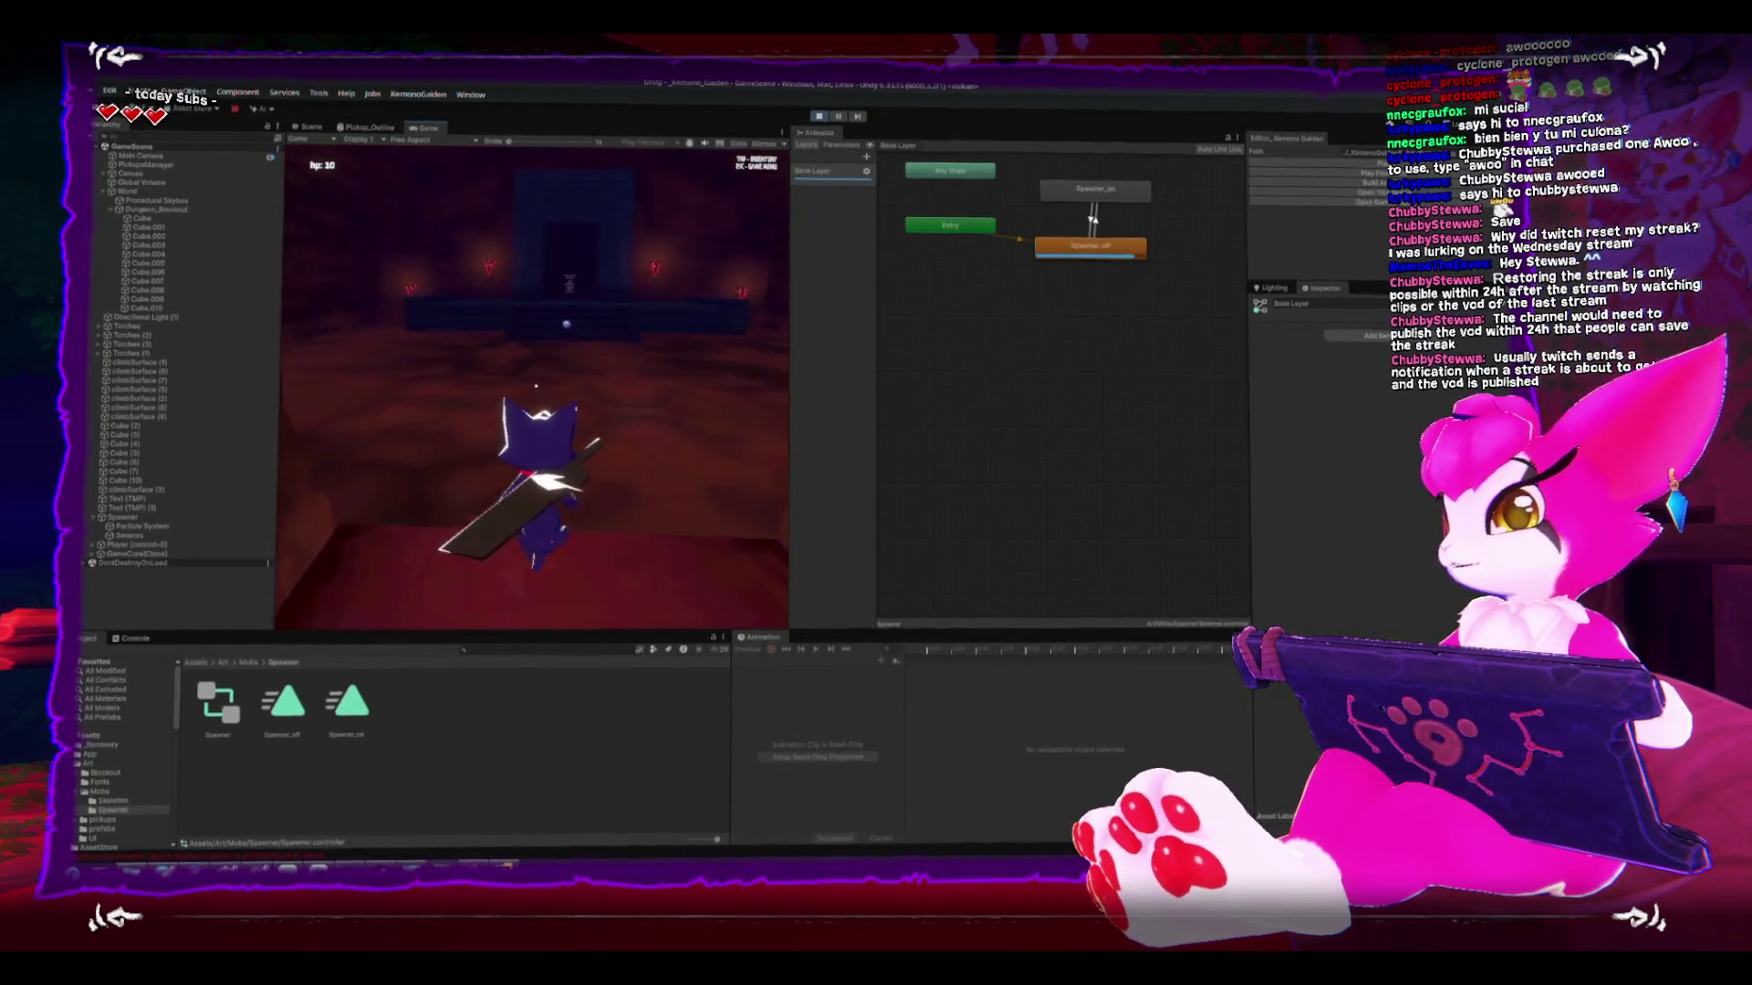
{"action": "key", "text": "w"}
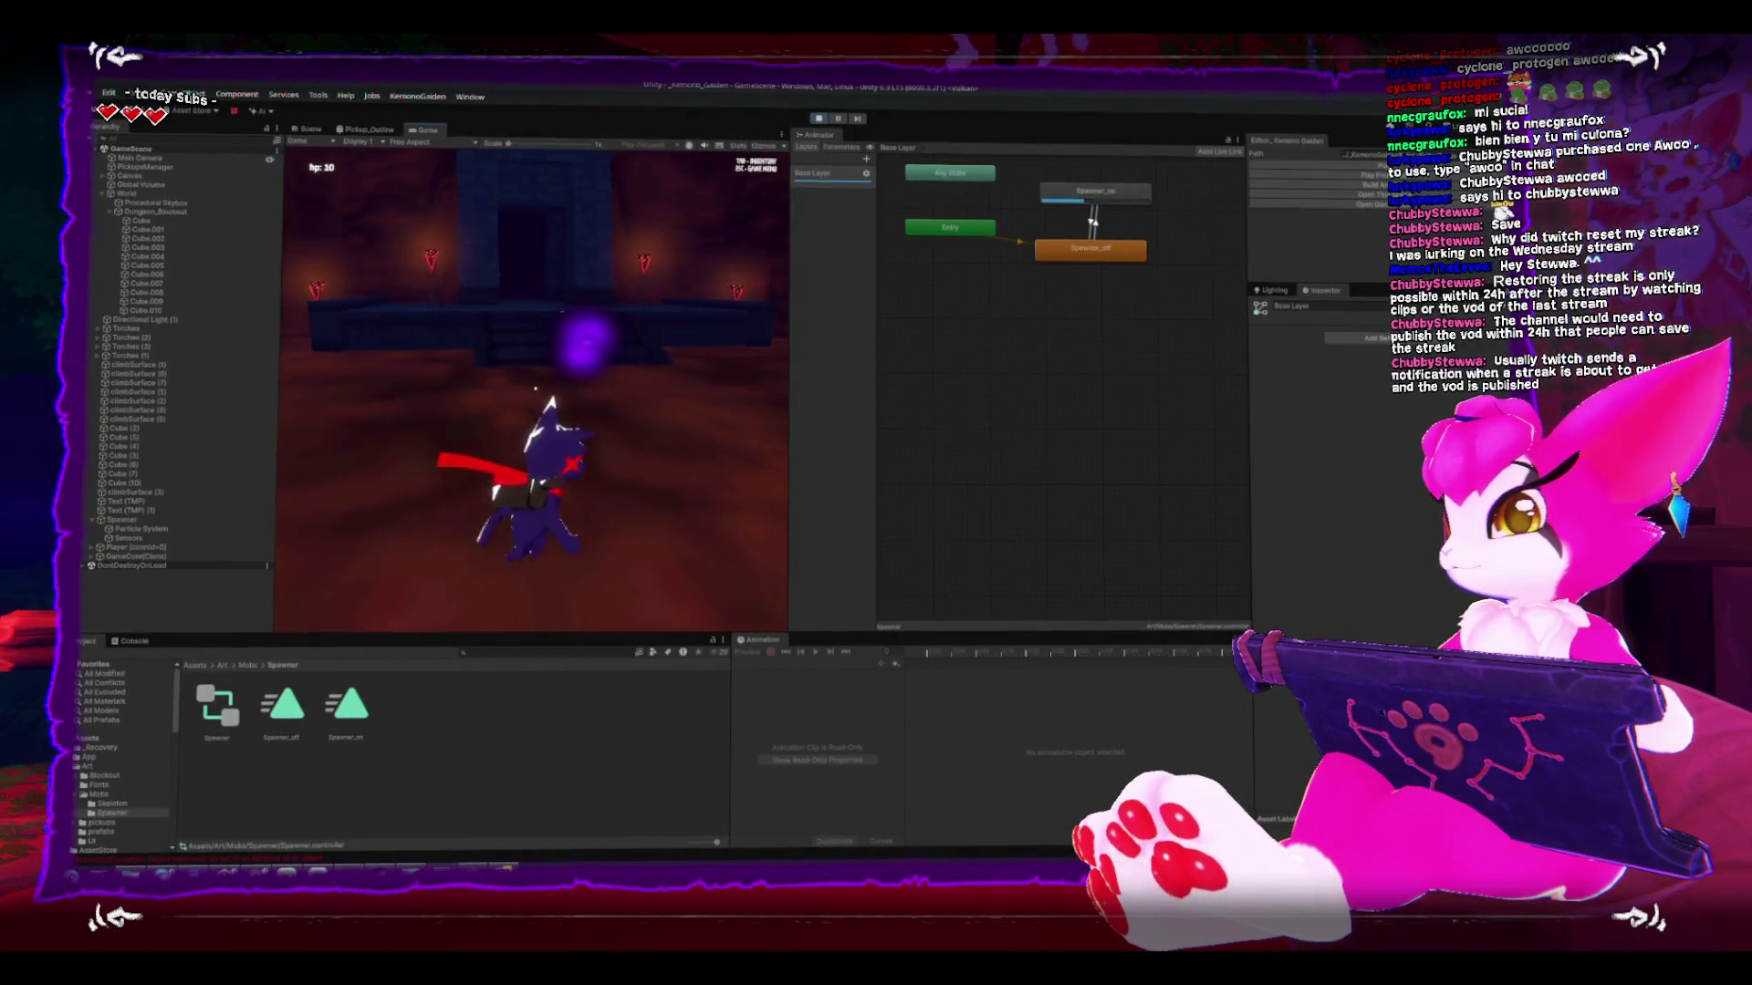
{"action": "key", "text": "w"}
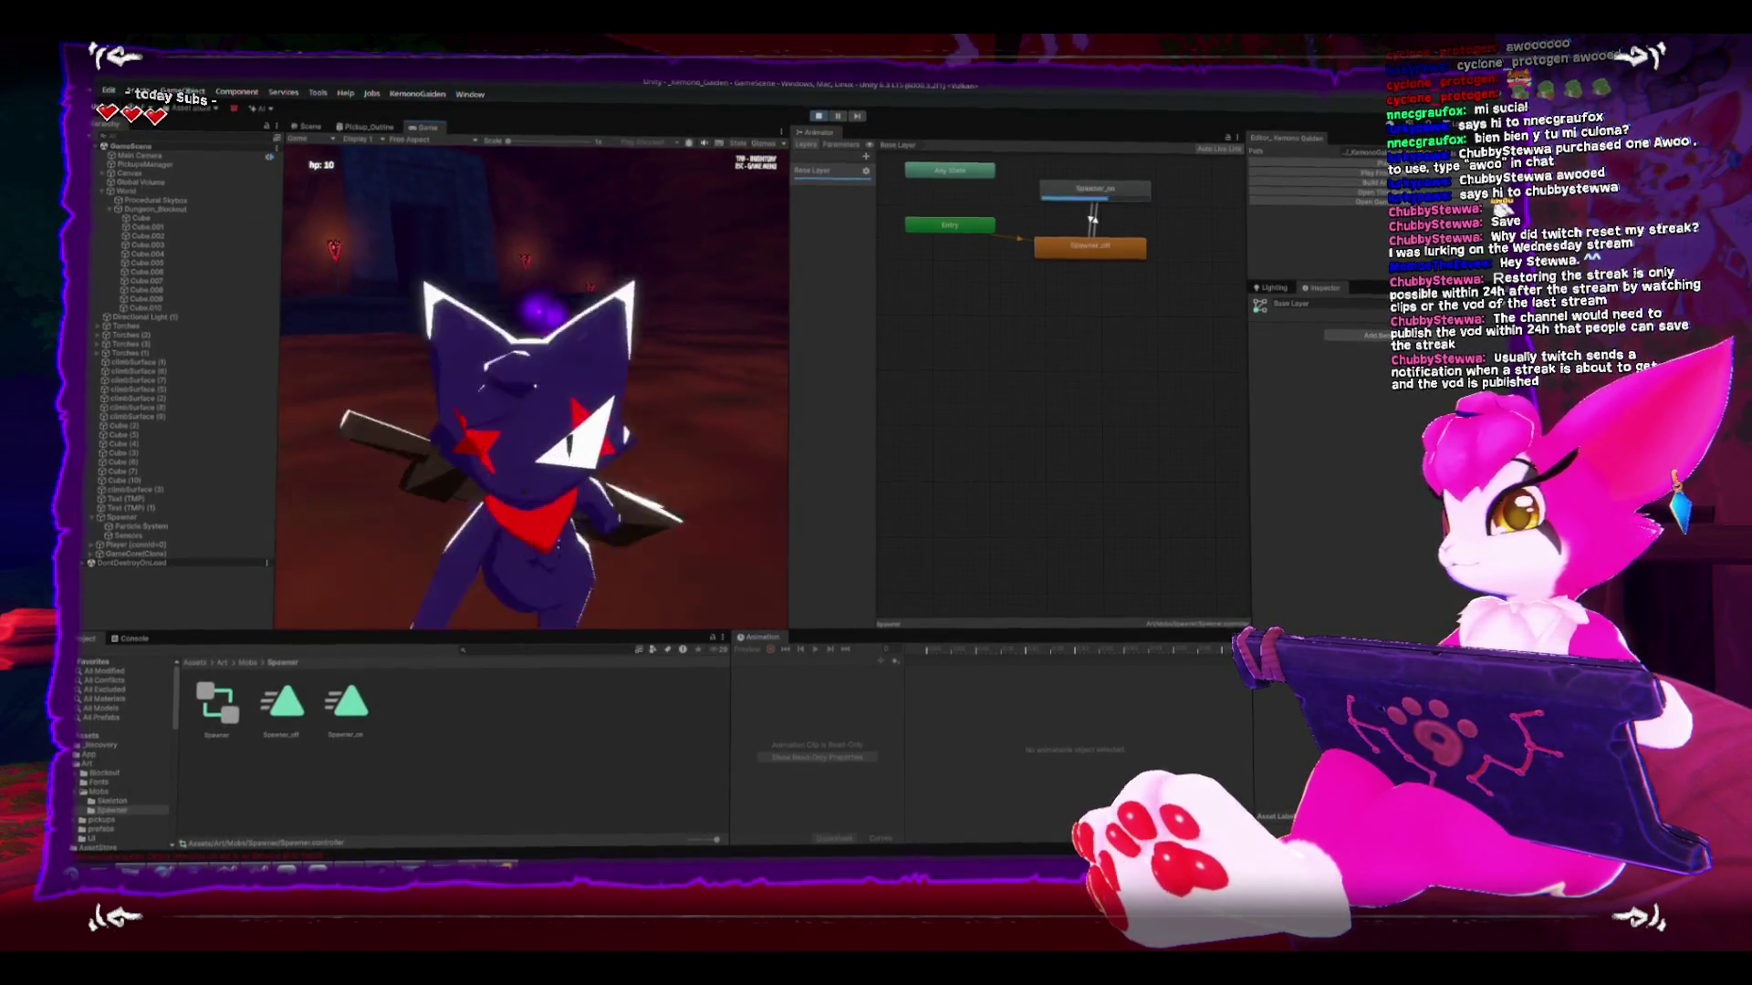
{"action": "key", "text": "w"}
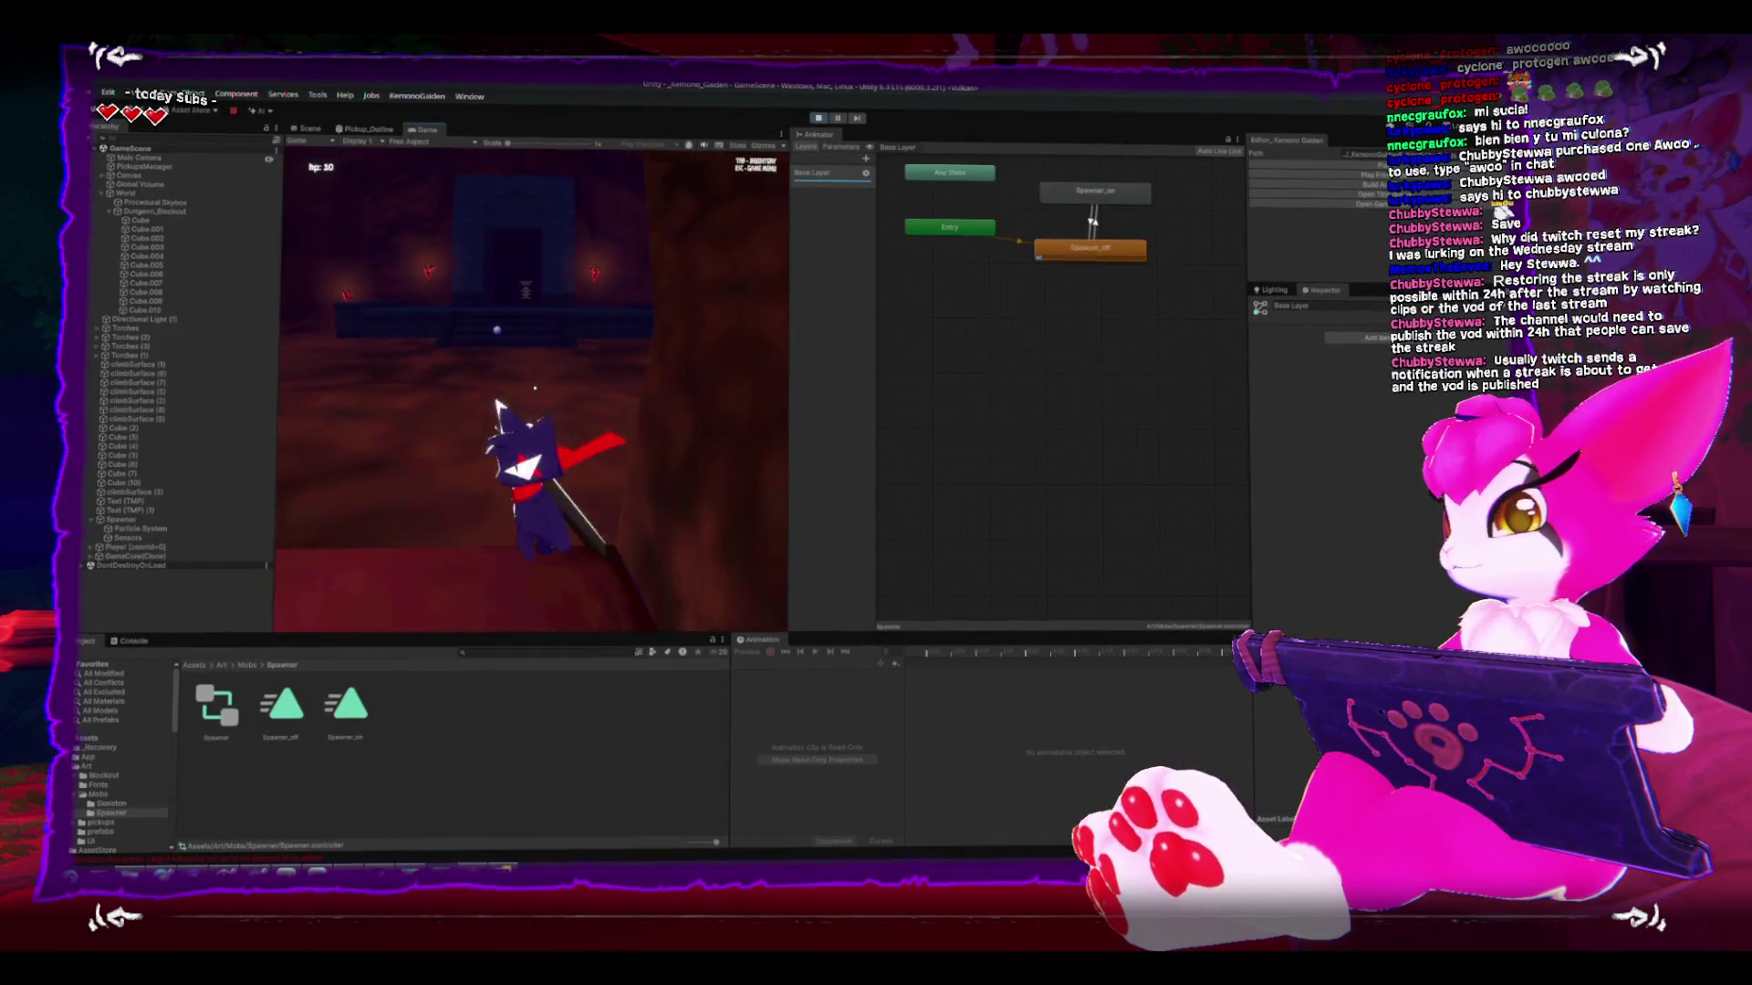
{"action": "key", "text": "w"}
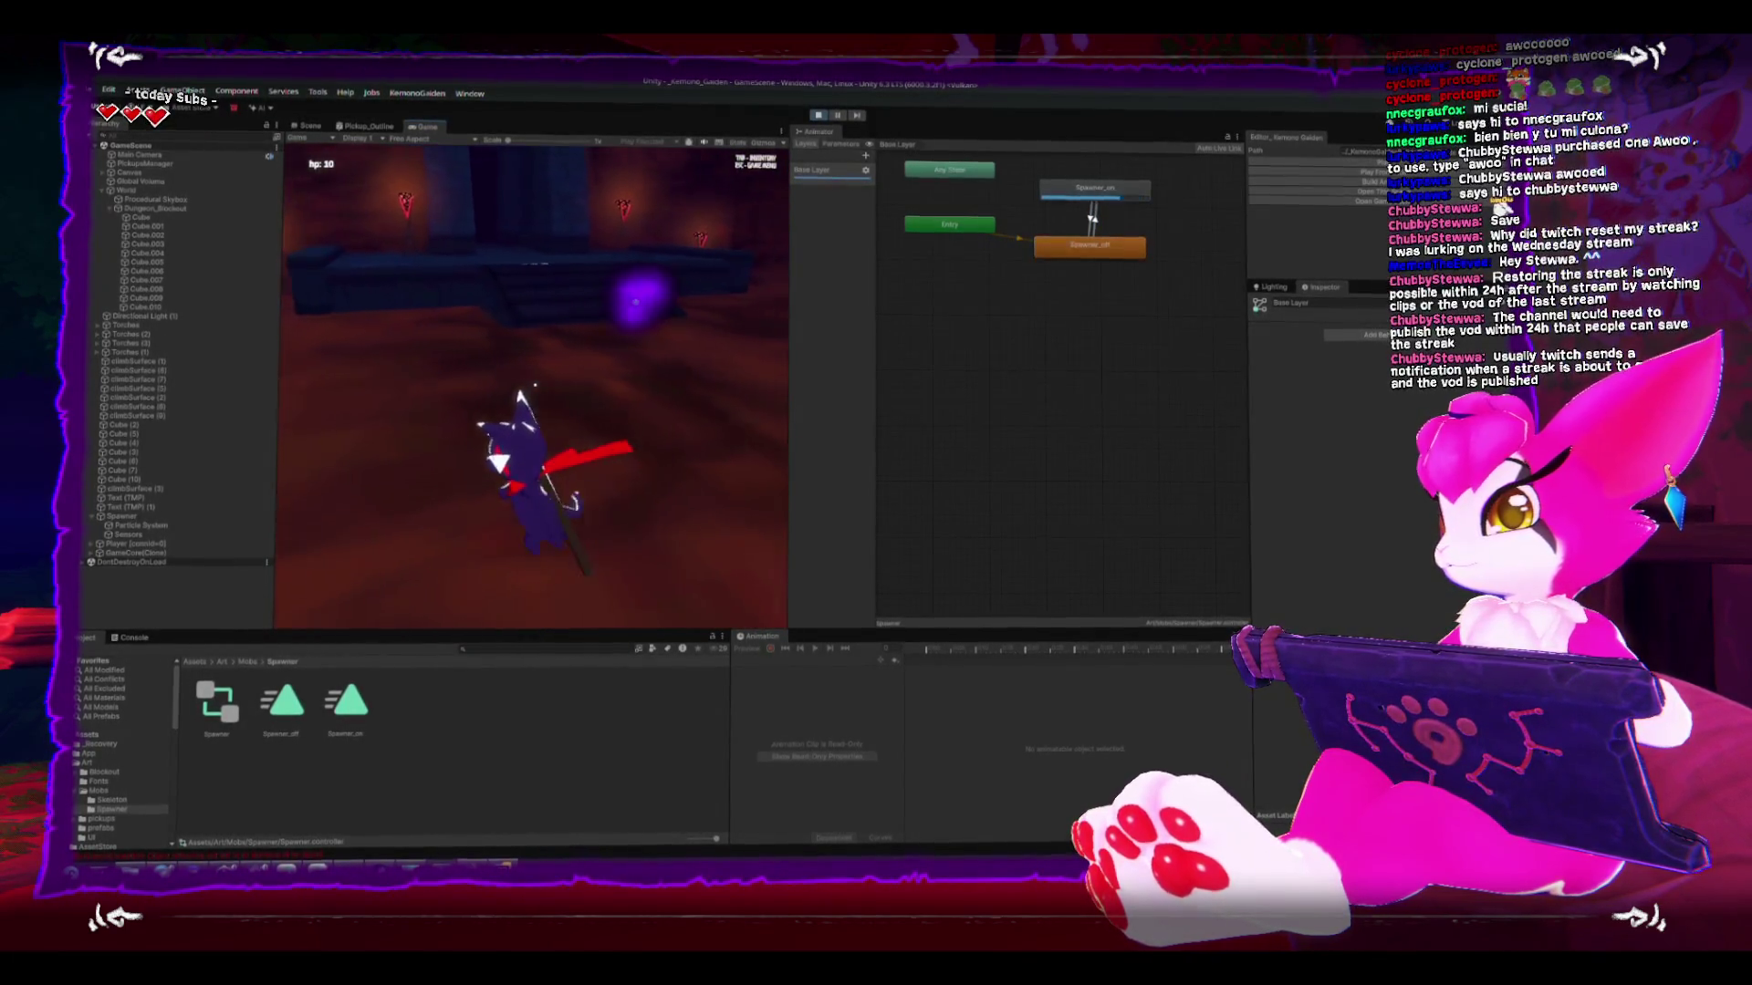
{"action": "key", "text": "w"}
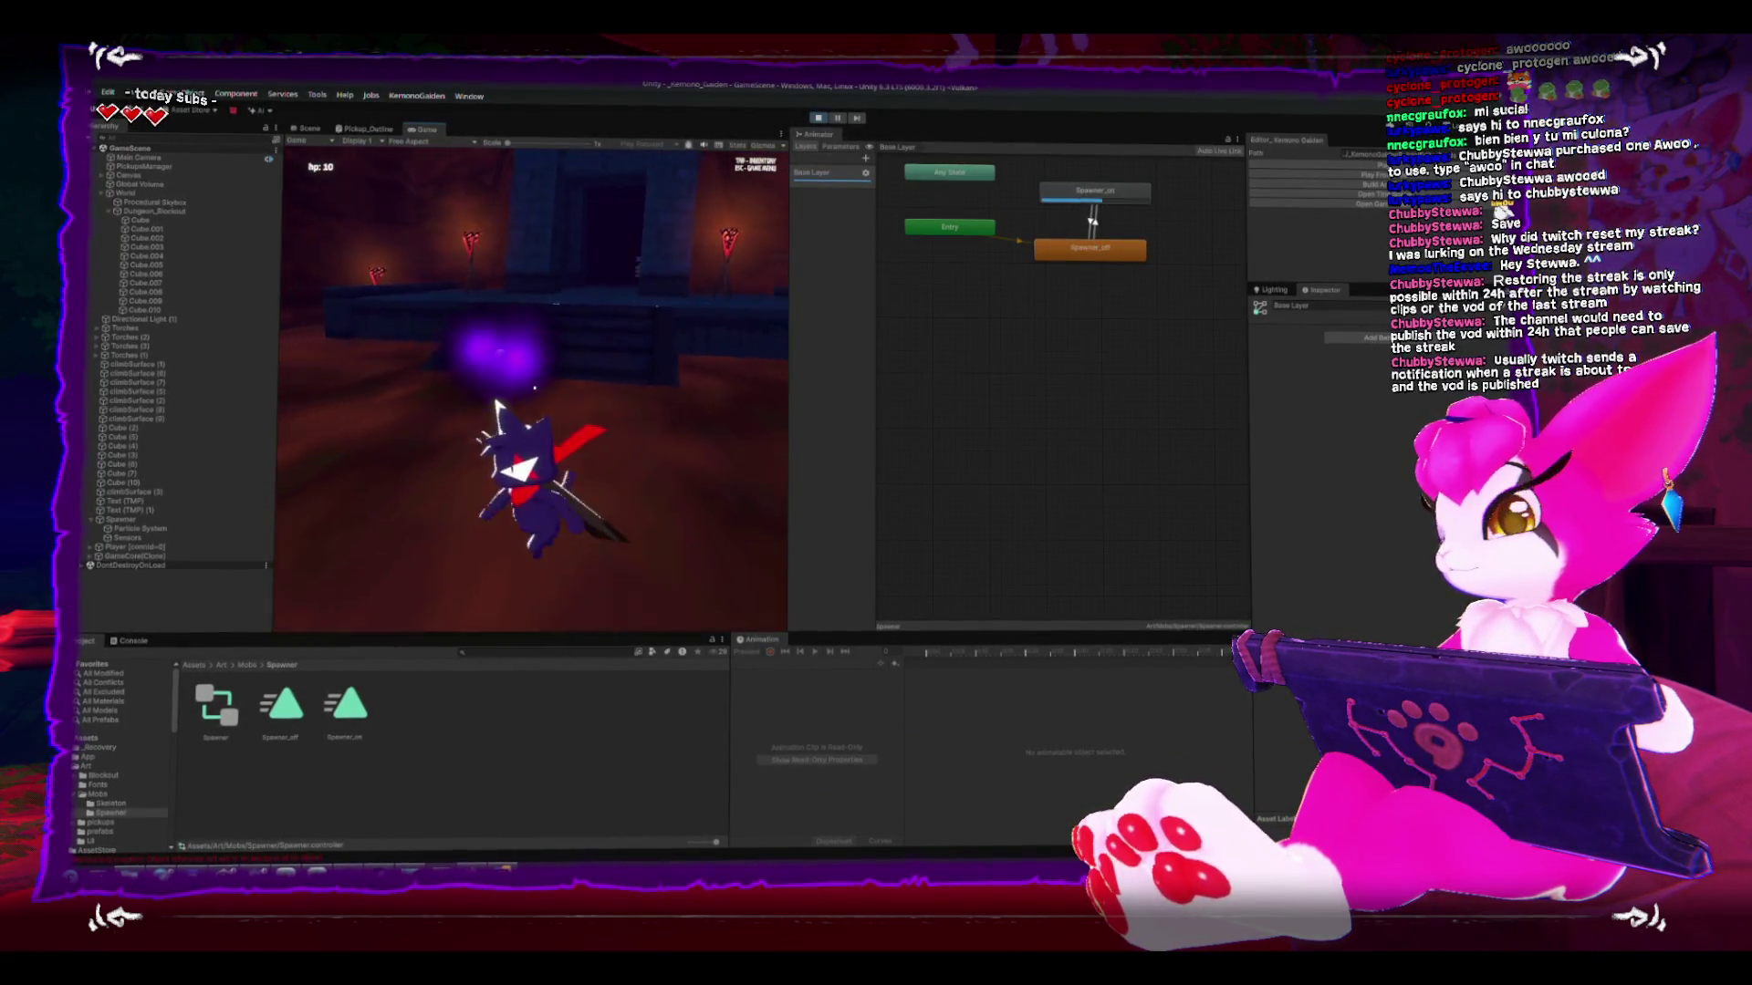
{"action": "key", "text": "w"}
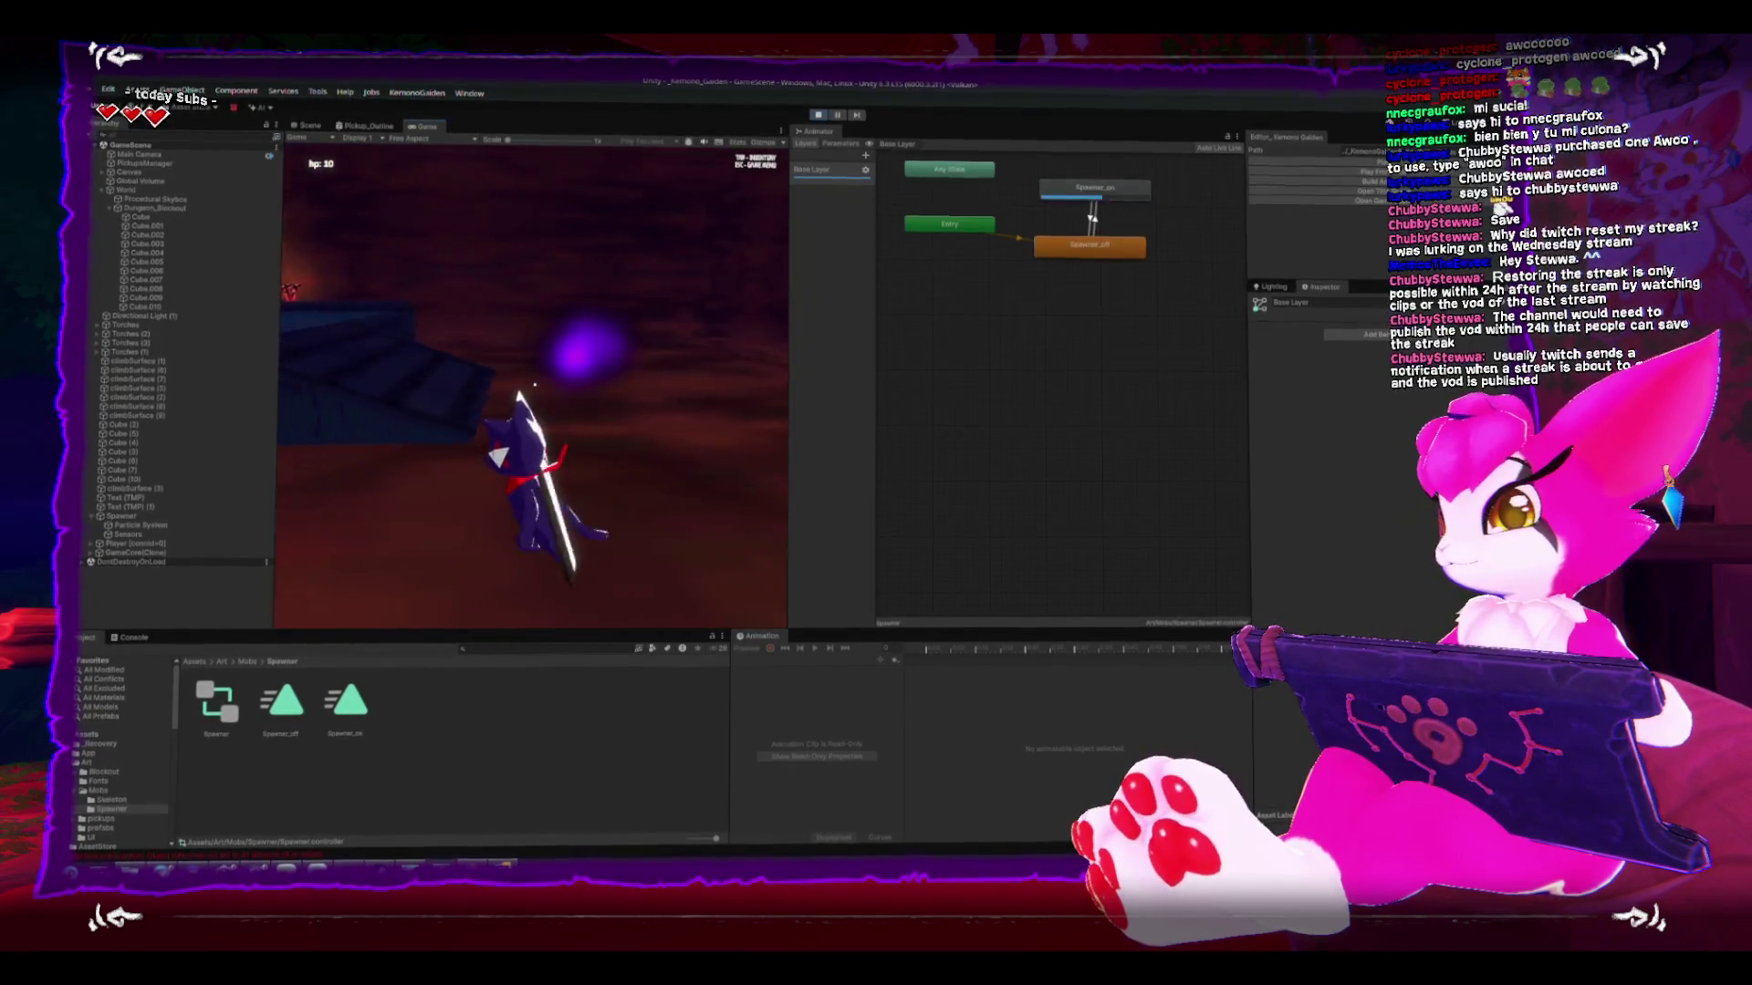
{"action": "key", "text": "s"}
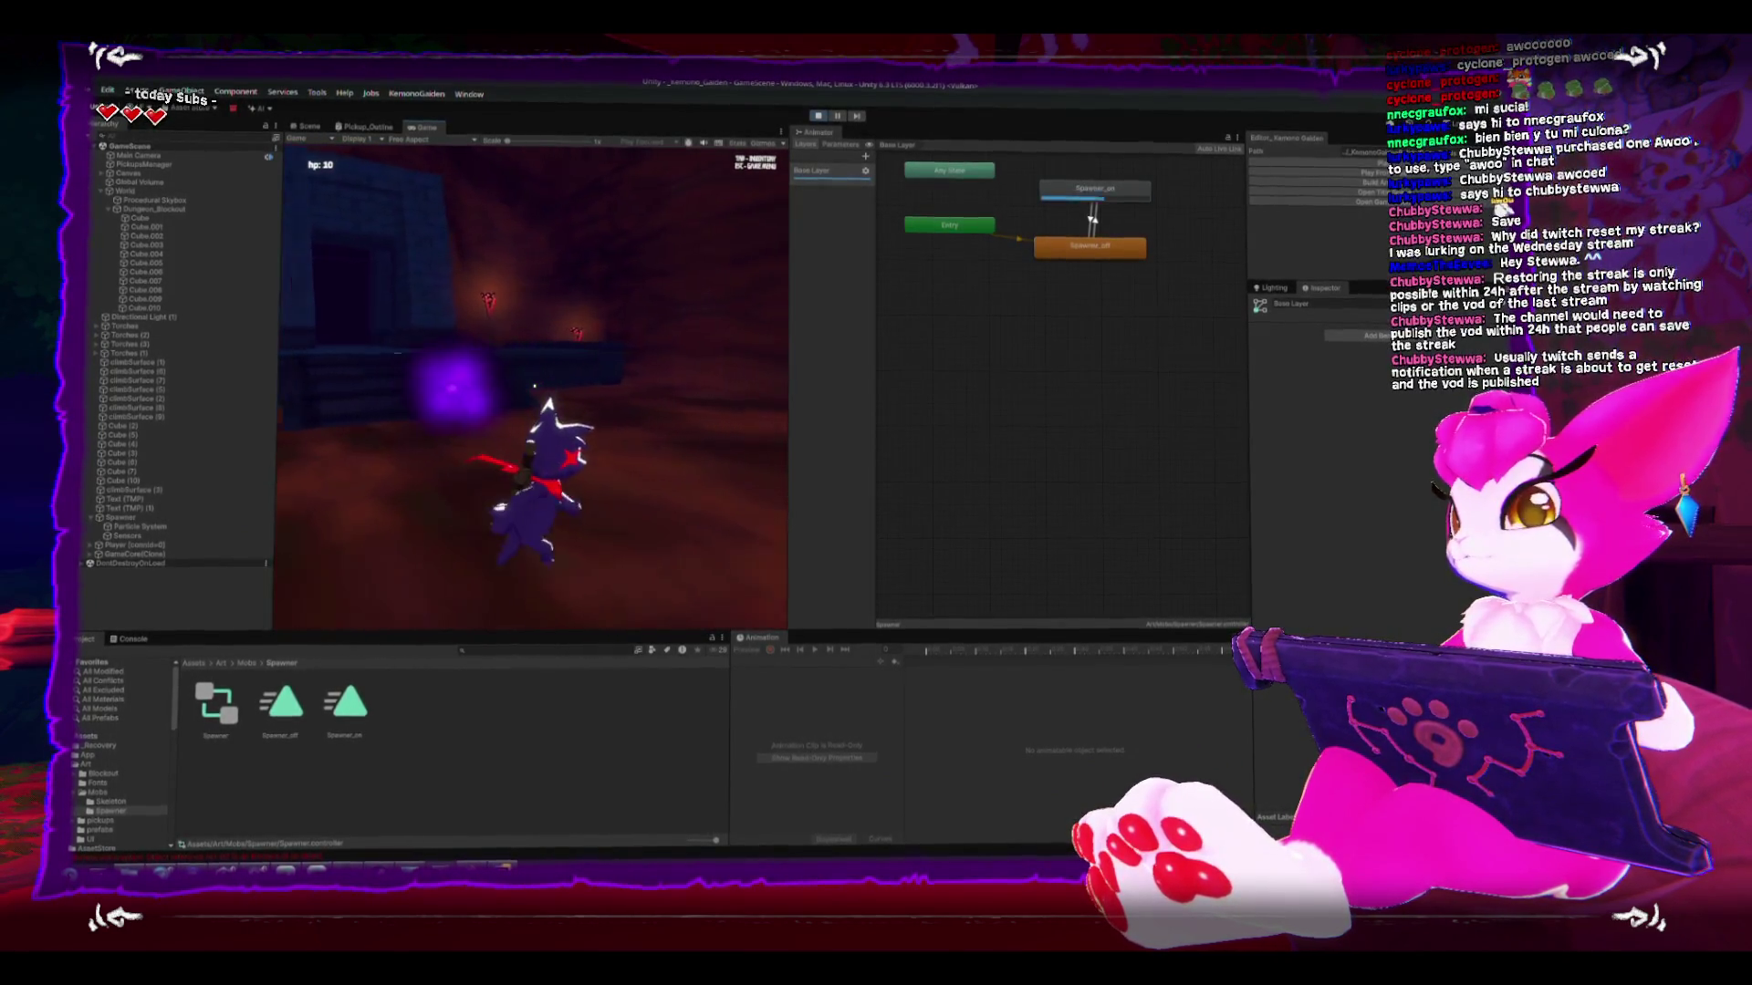
{"action": "key", "text": "w"}
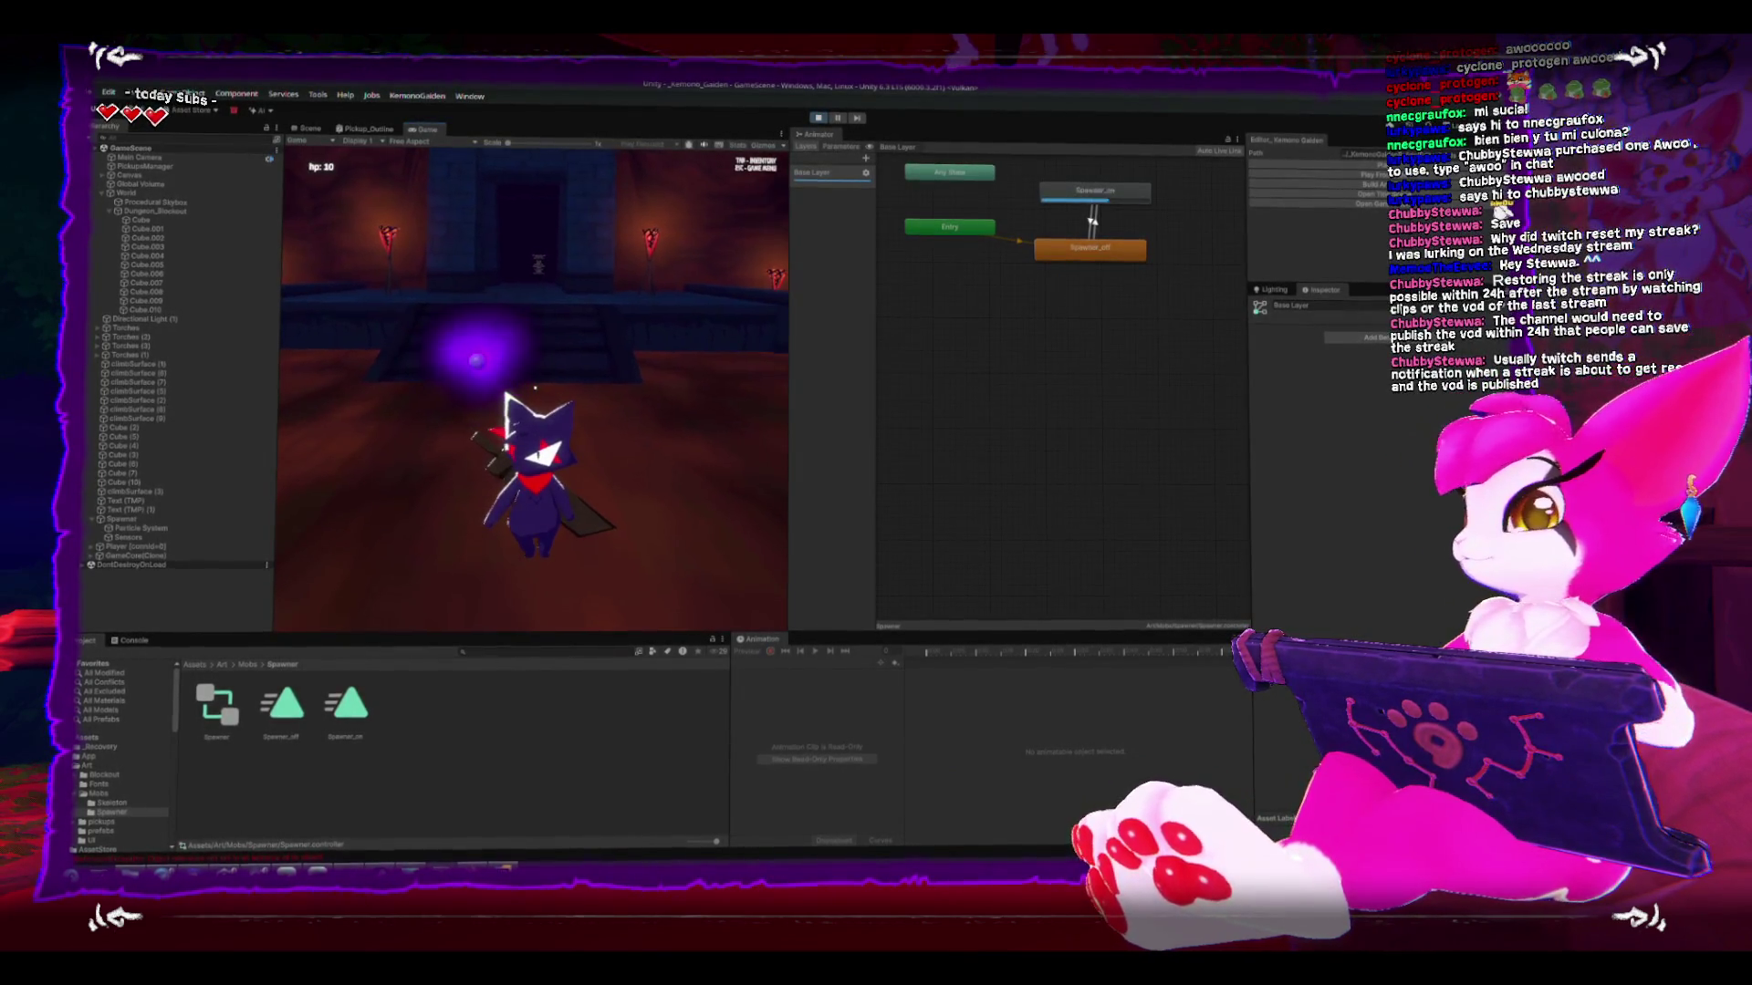
{"action": "key", "text": "w"}
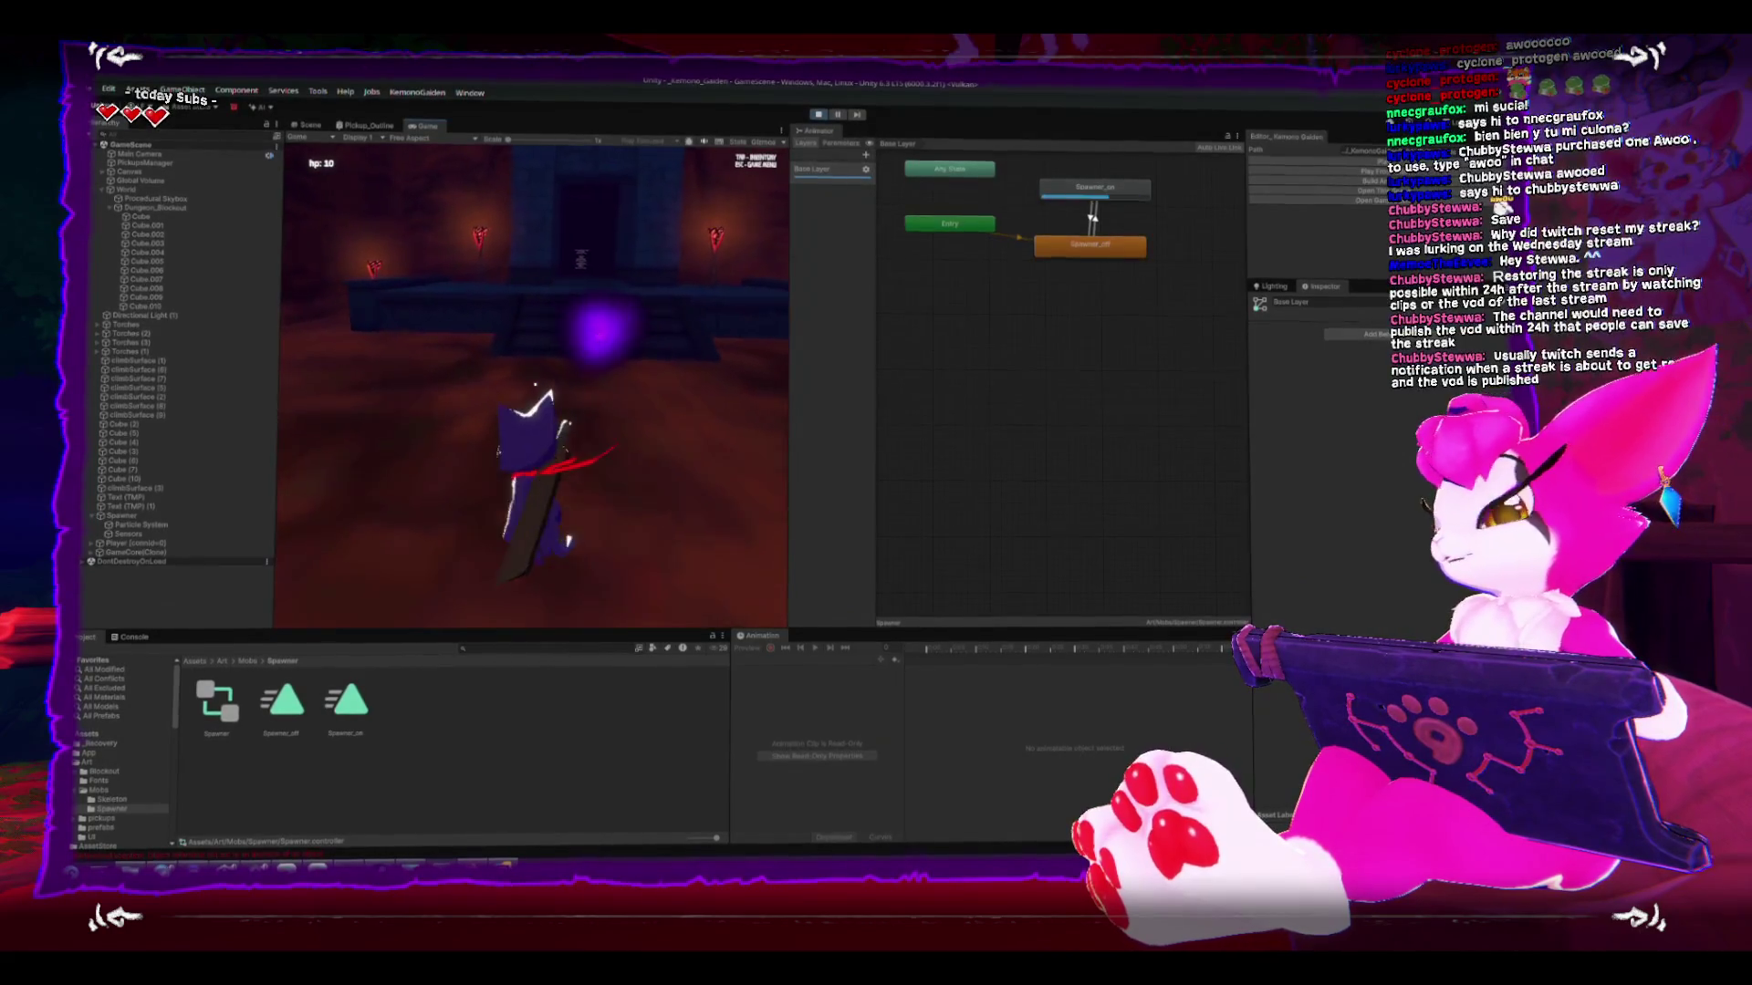
{"action": "key", "text": "w"}
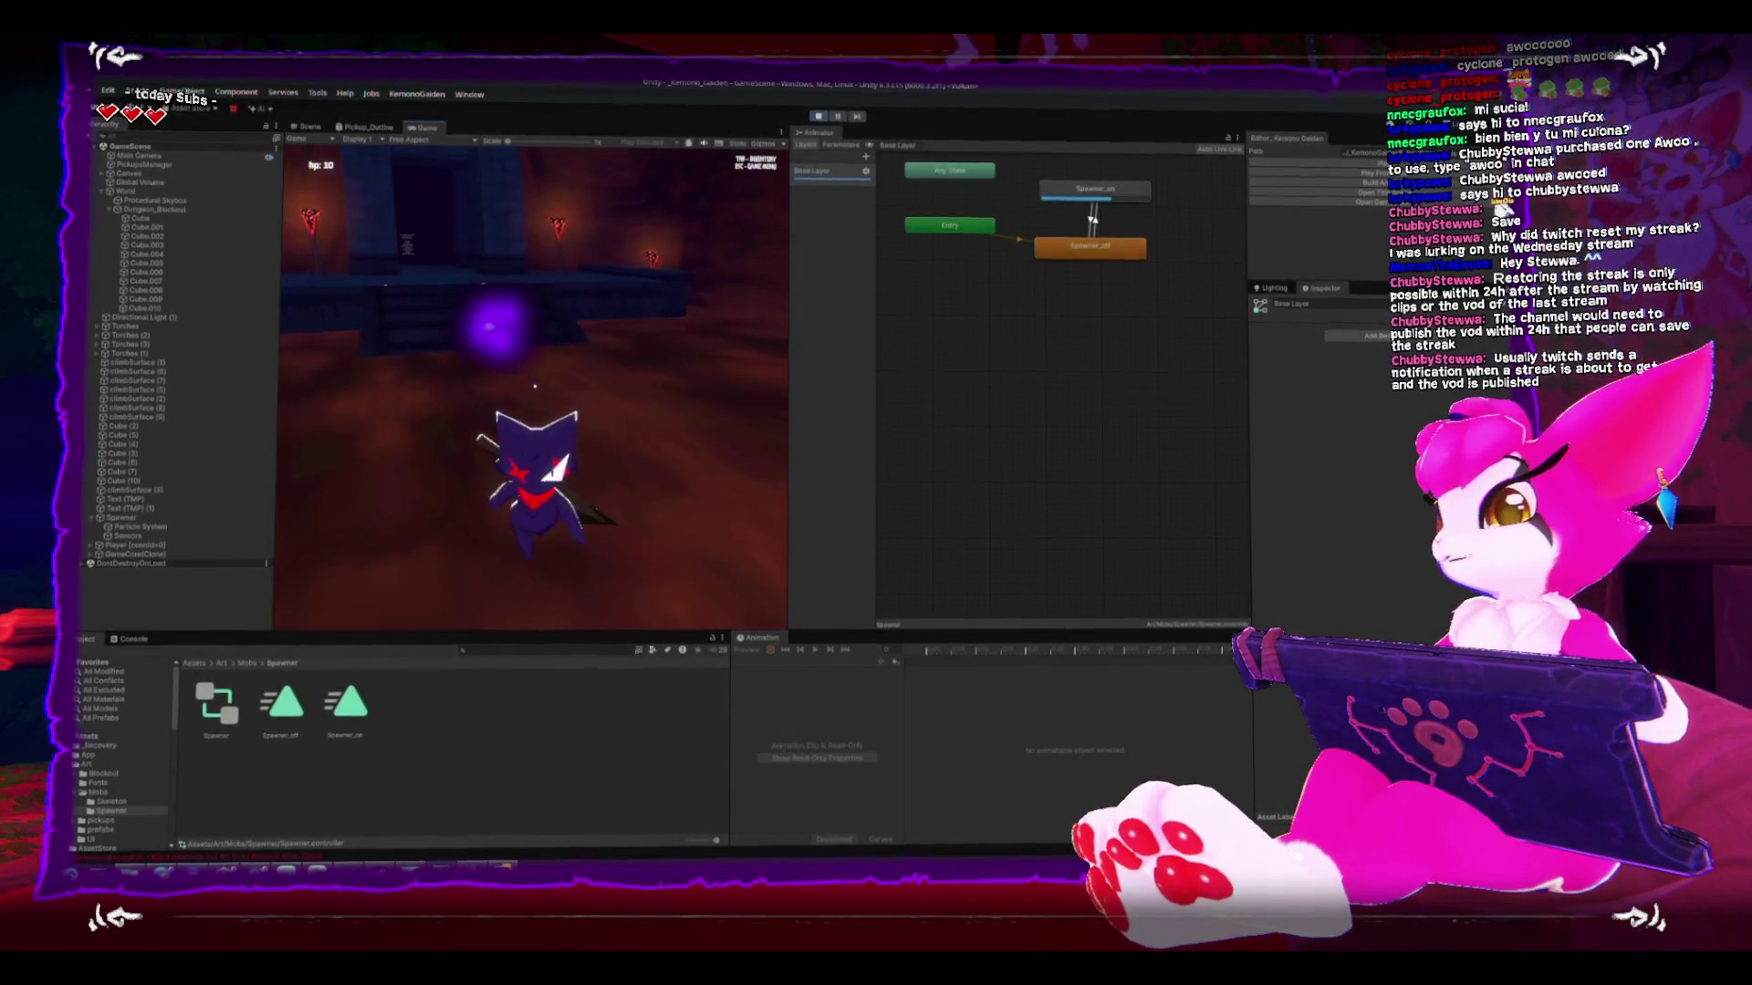
- Attack with repeated sword-swing combos near the doorway, then exit play mode with Ctrl+P
{"action": "key", "text": "j"}
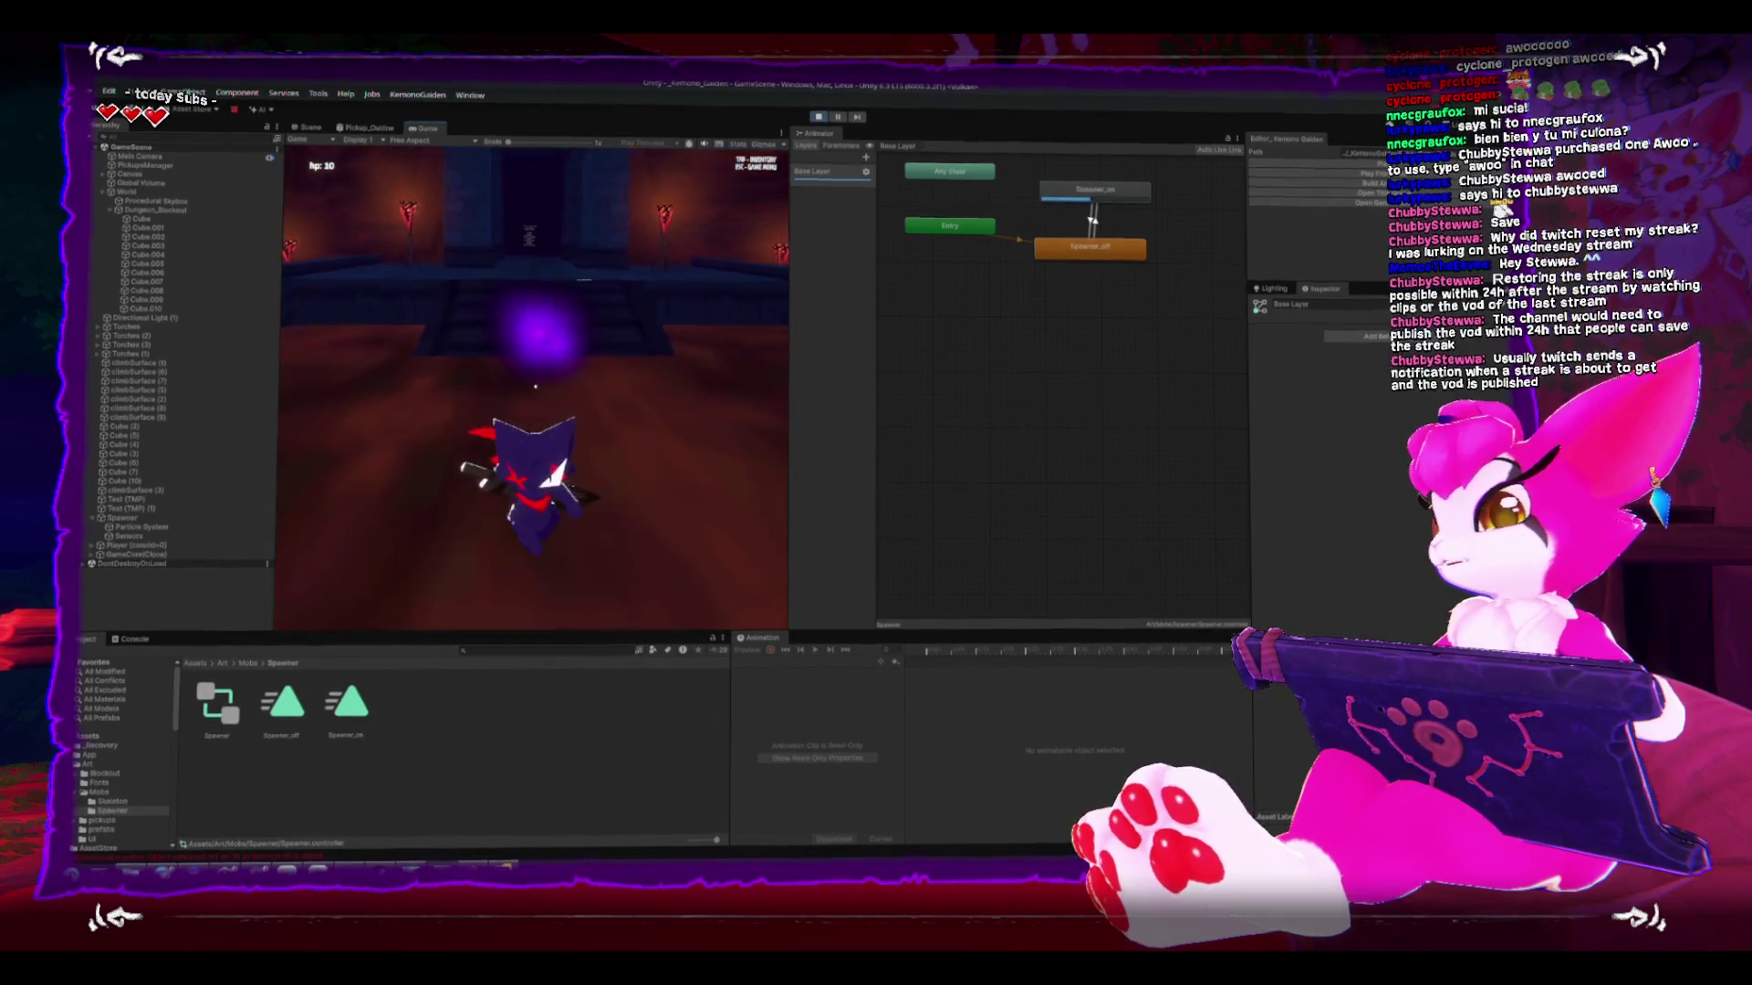
{"action": "key", "text": "j"}
{"action": "key", "text": "j"}
{"action": "key", "text": "j"}
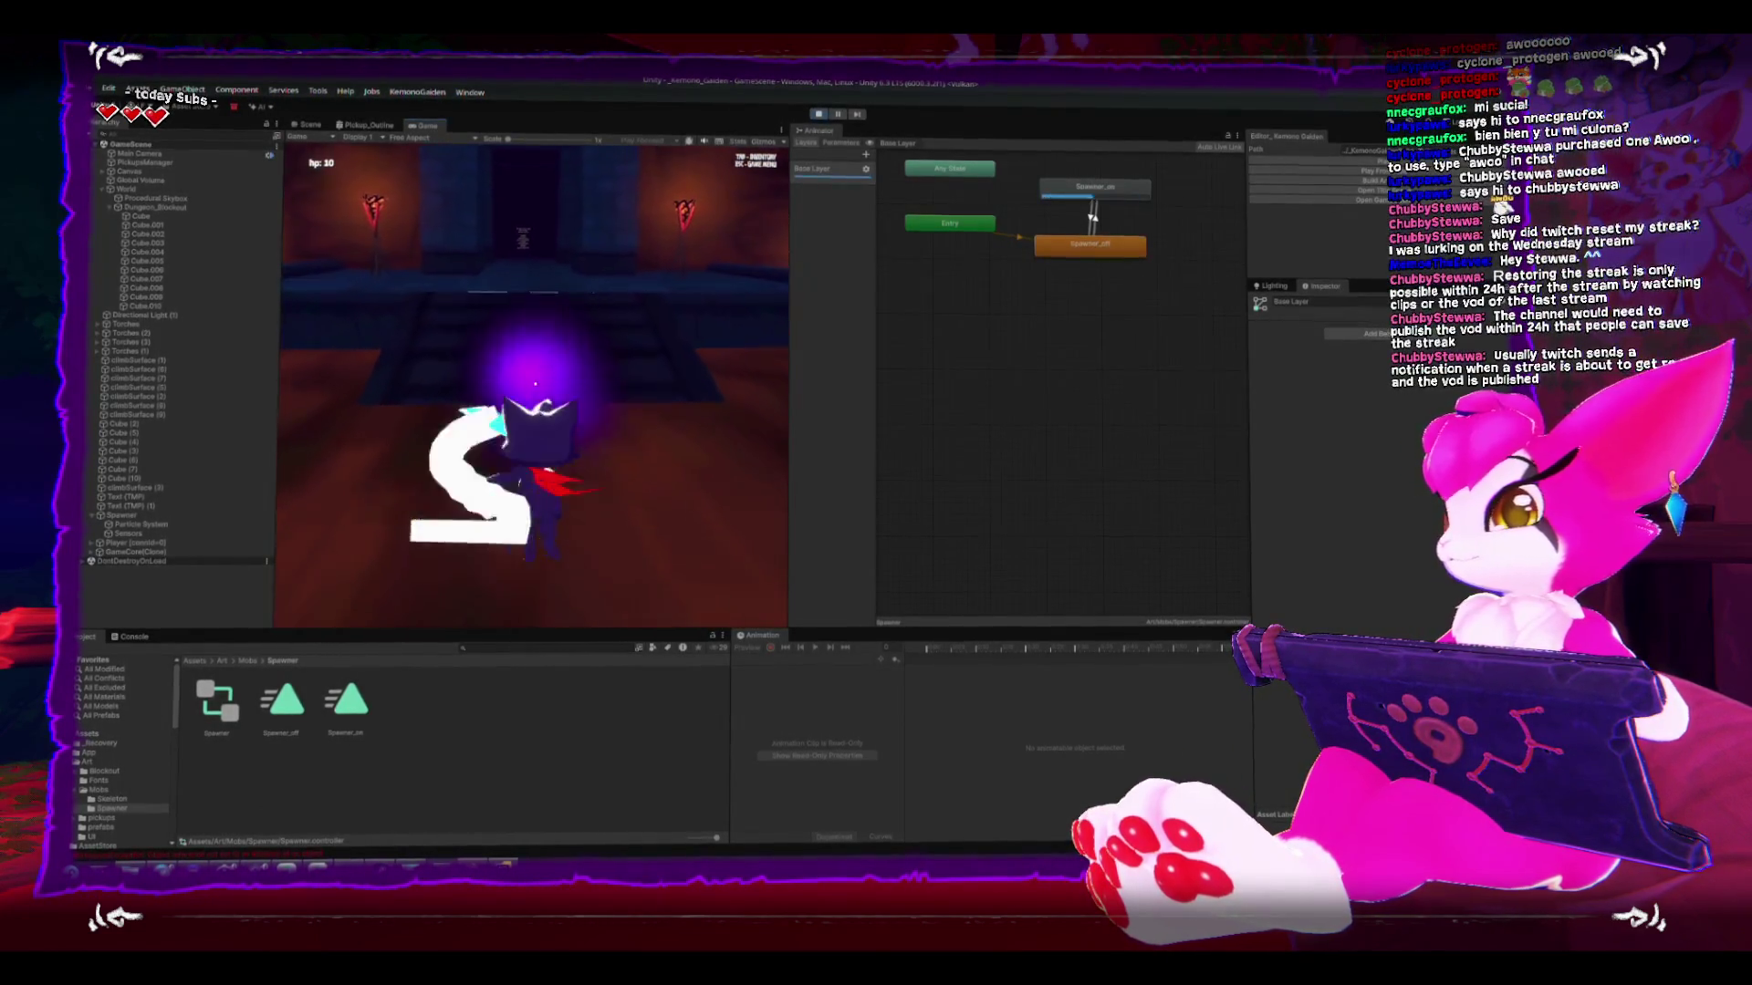
{"action": "key", "text": "j"}
{"action": "key", "text": "j"}
{"action": "key", "text": "j"}
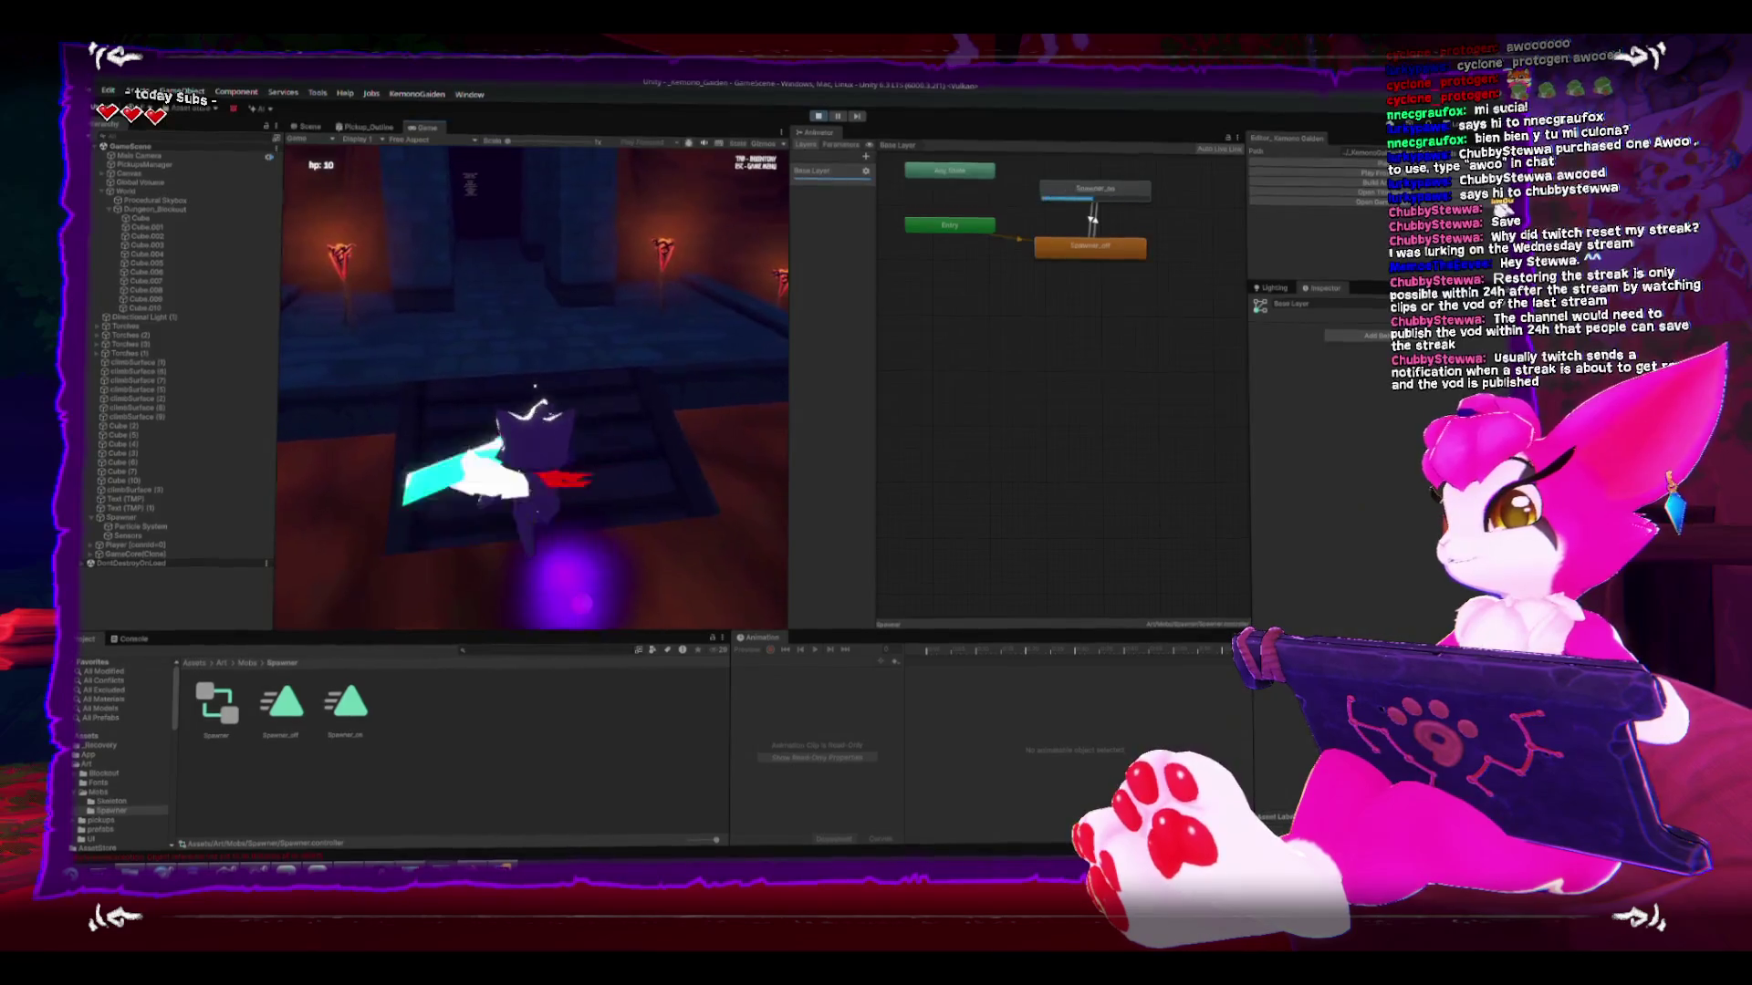
{"action": "key", "text": "j"}
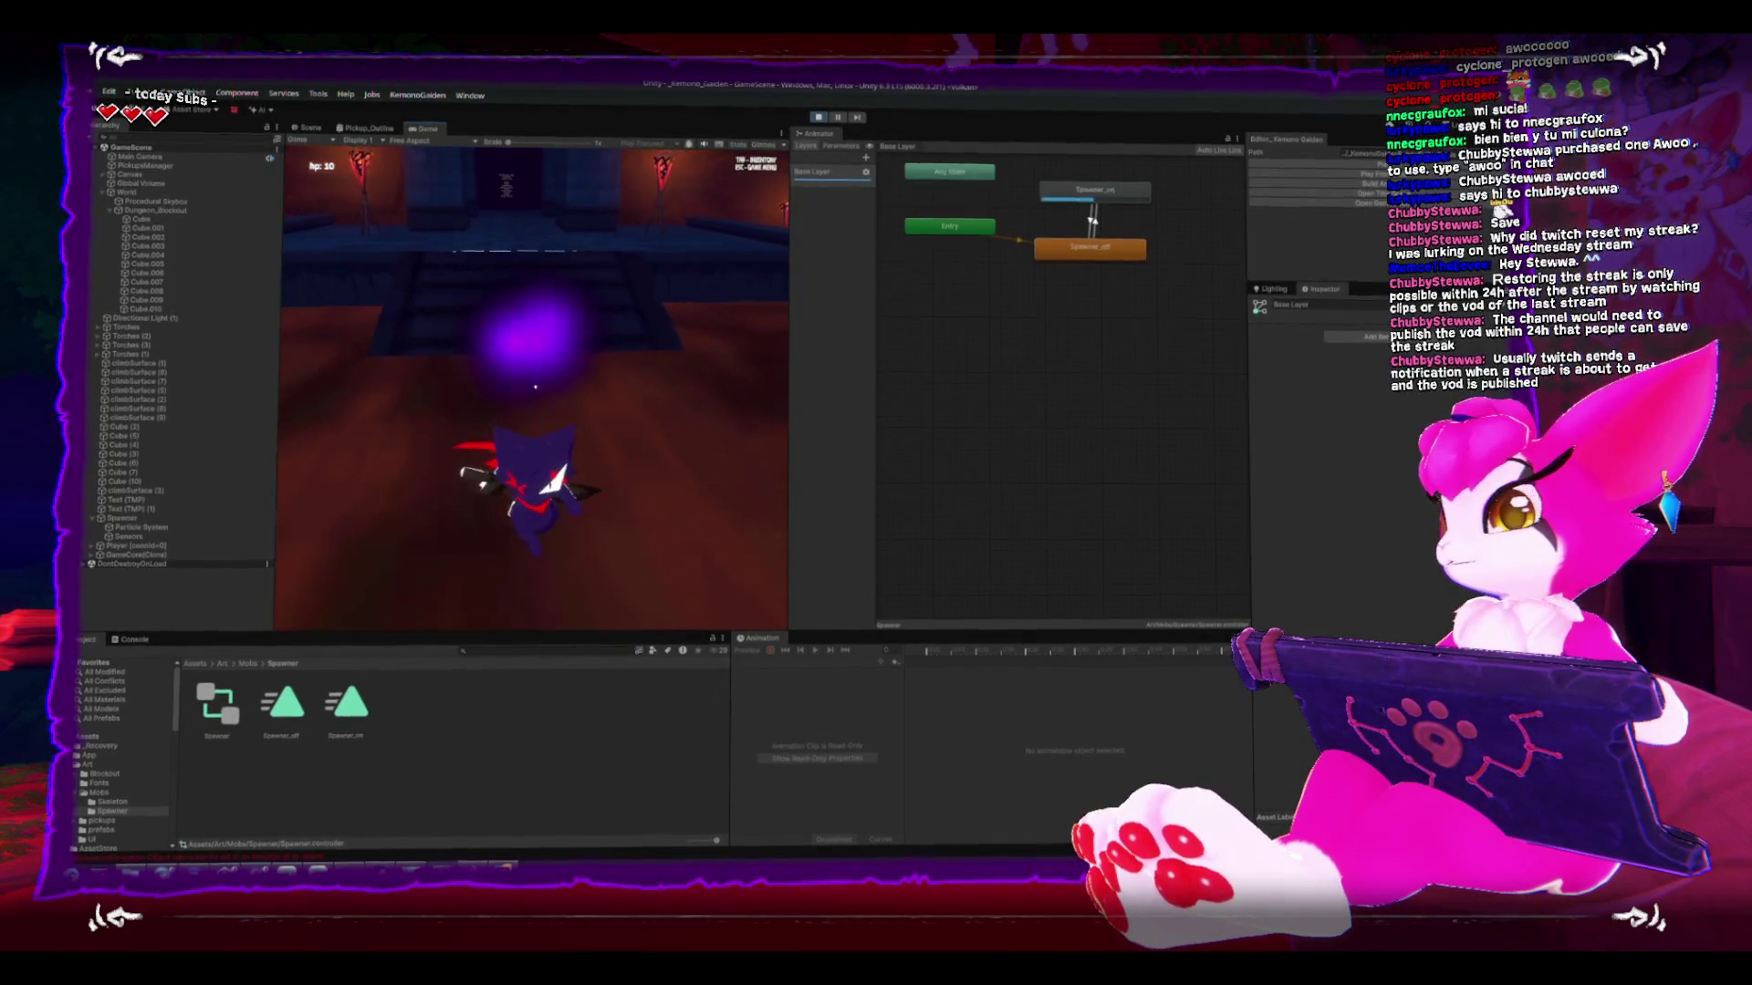
{"action": "key", "text": "j"}
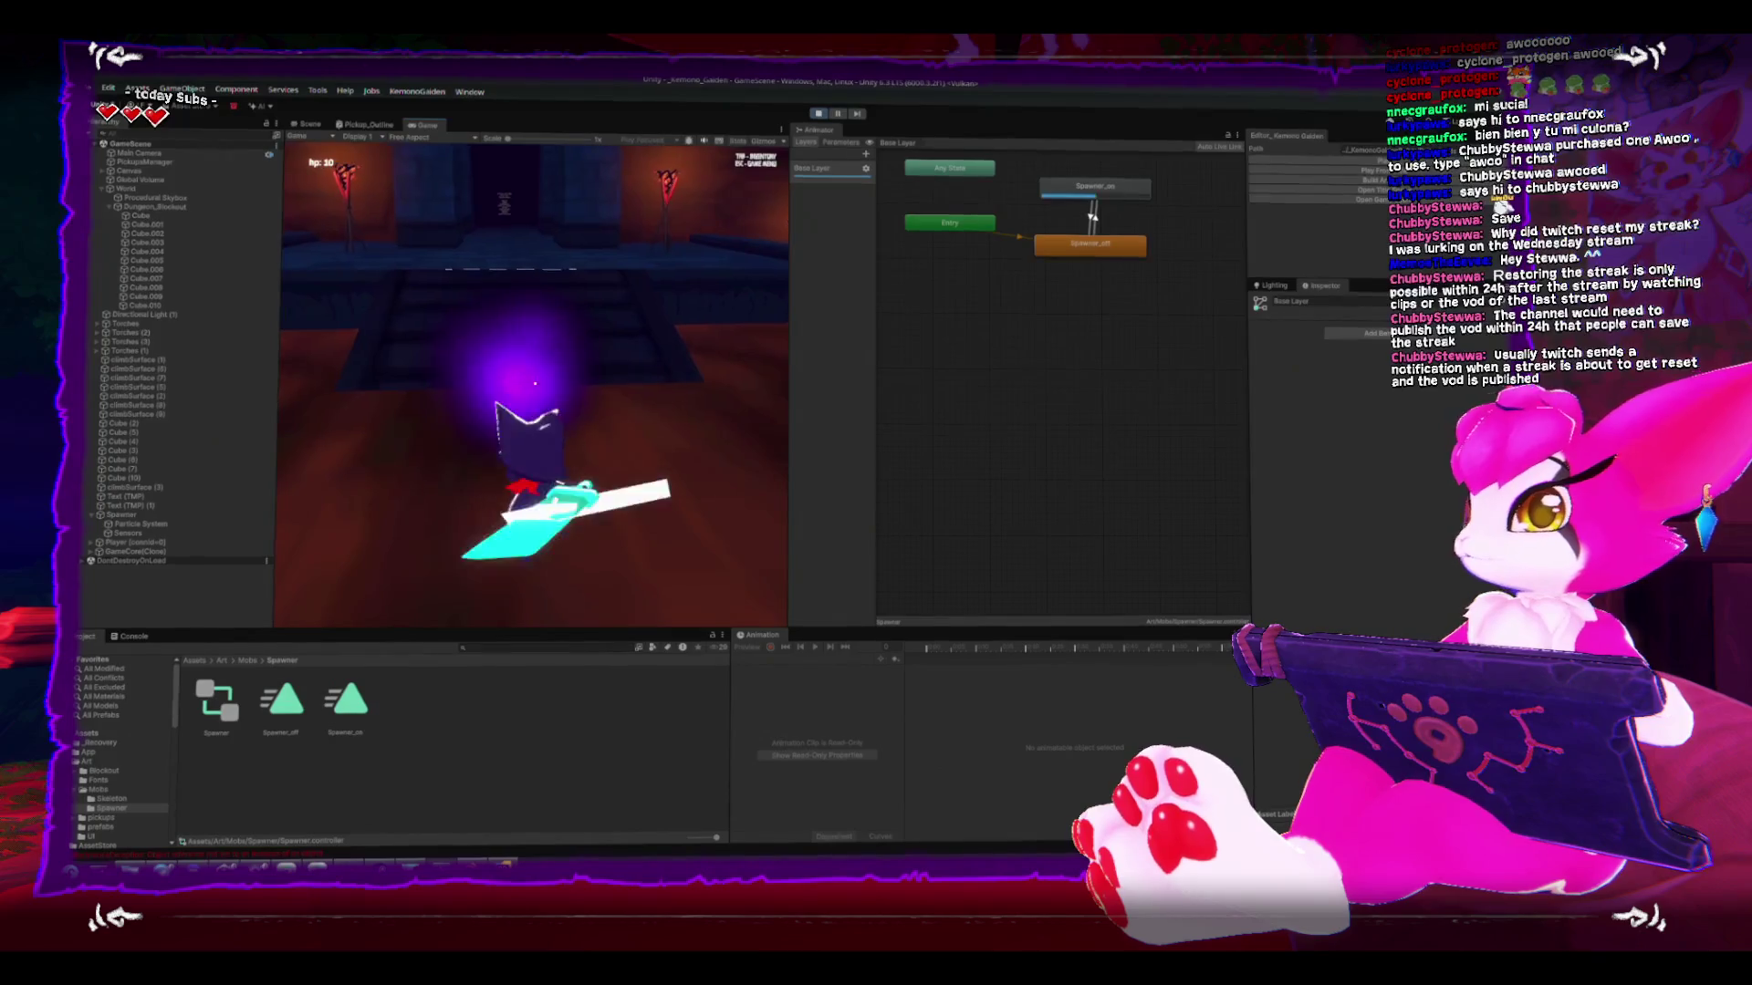
{"action": "key", "text": "j"}
{"action": "key", "text": "j"}
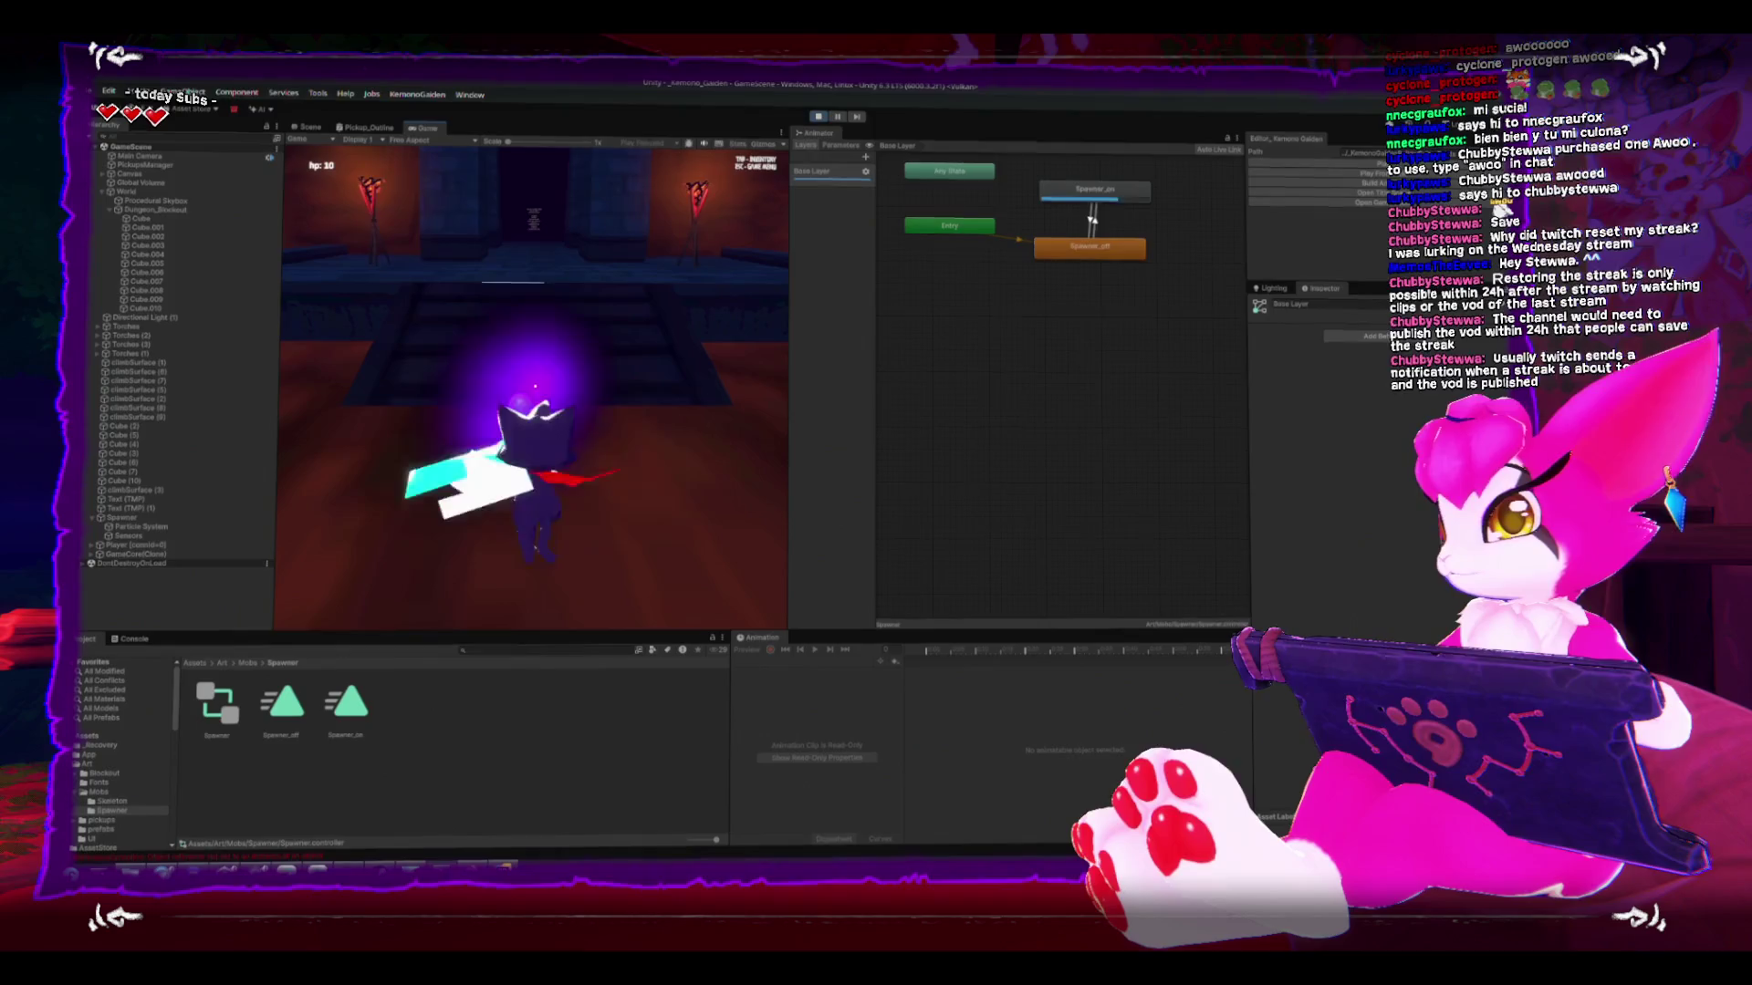
{"action": "key", "text": "j"}
{"action": "key", "text": "j"}
{"action": "key", "text": "j"}
{"action": "key", "text": "j"}
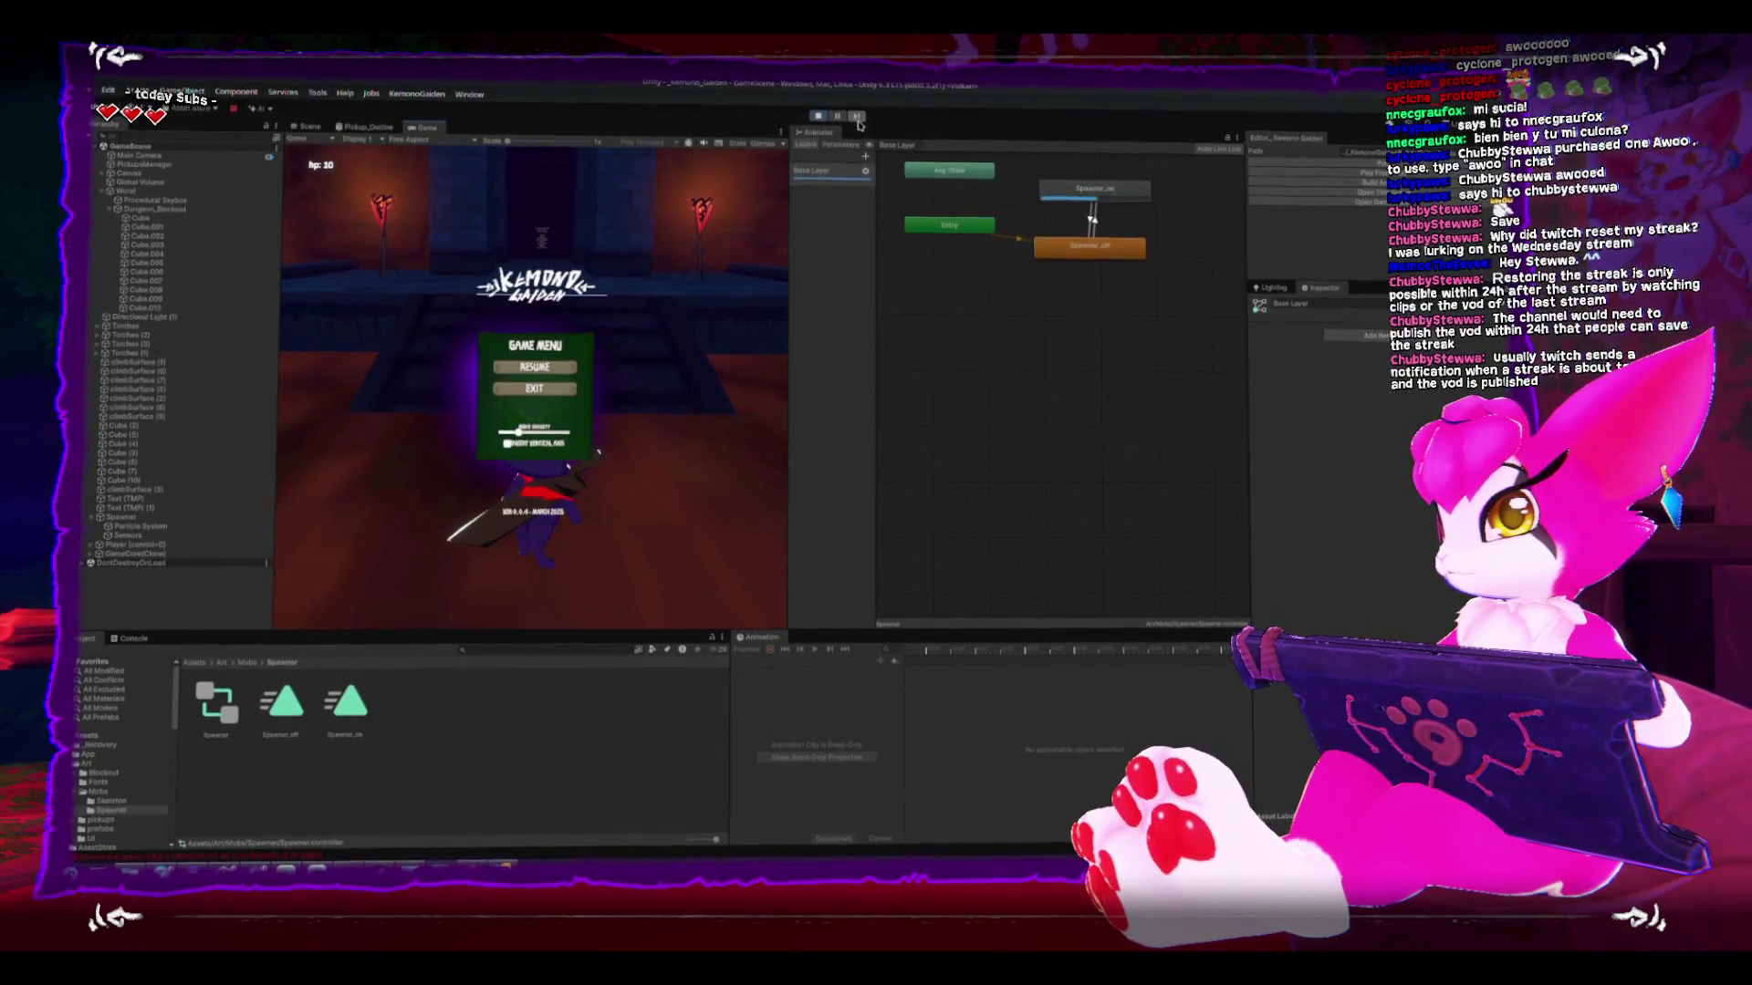
{"action": "key", "text": "ctrl+p"}
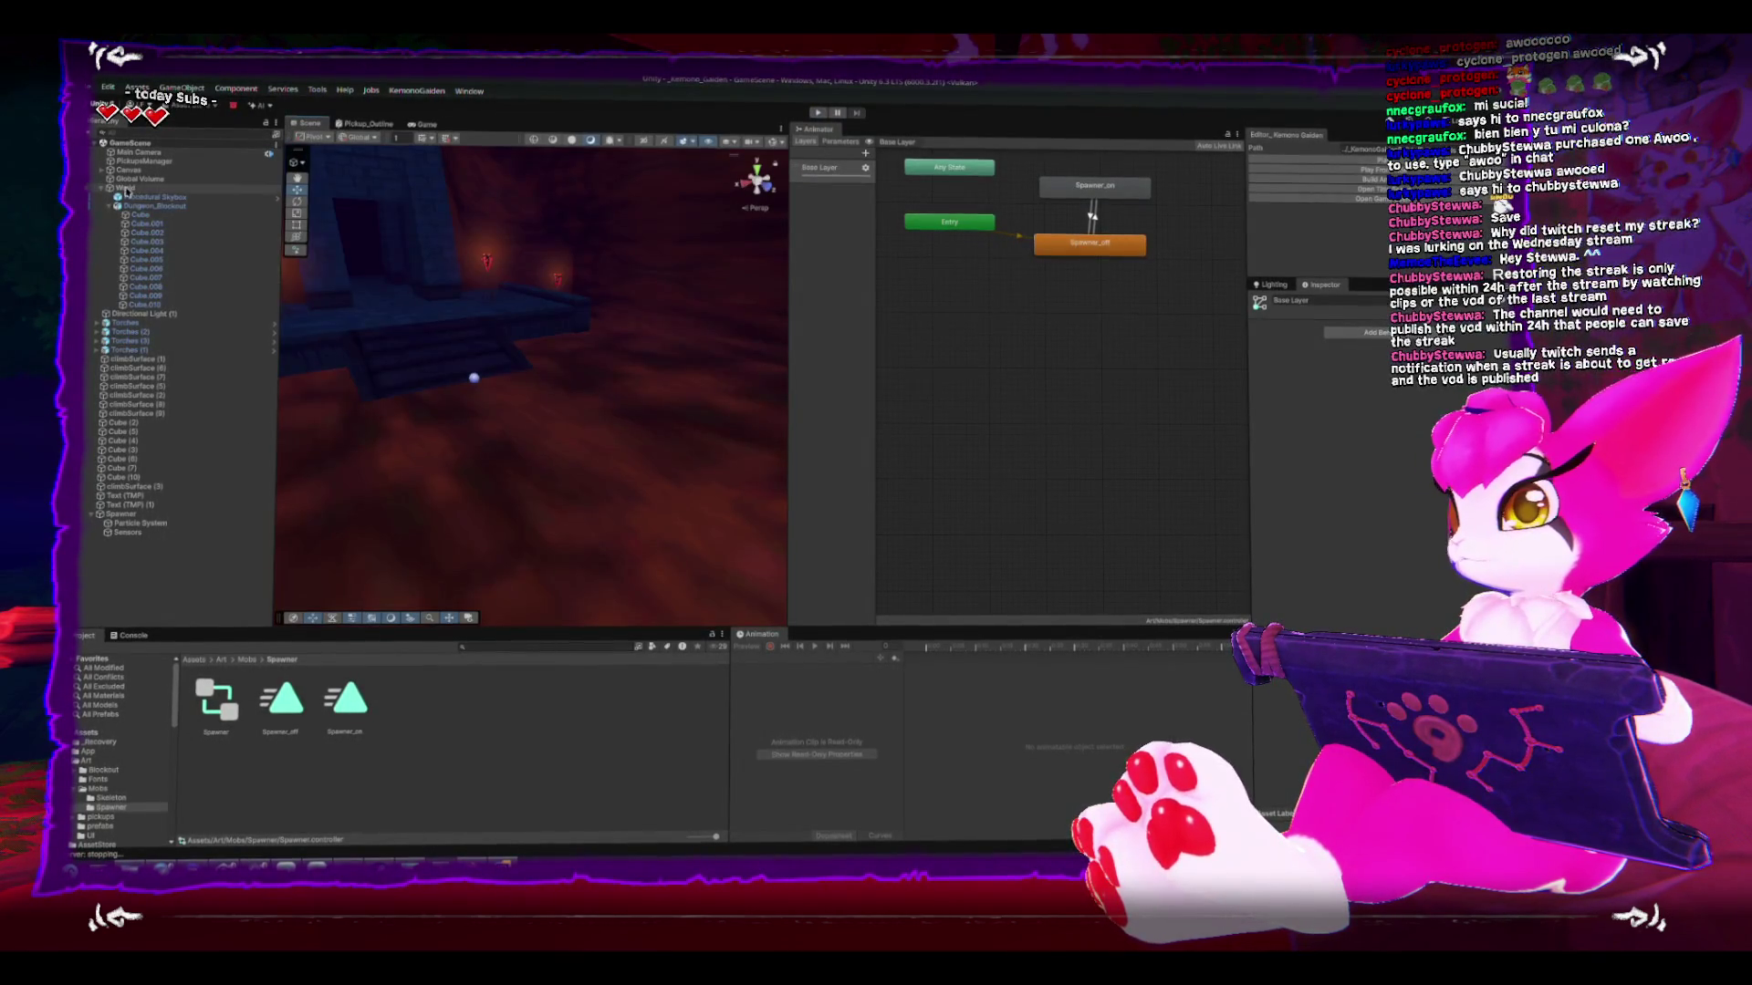
- Collapse the World group, enlarge the bottom panels, and navigate to the Scripts/Gameplay folder
{"action": "left_click", "coordinate": [106, 188]}
{"action": "left_click", "coordinate": [144, 162]}
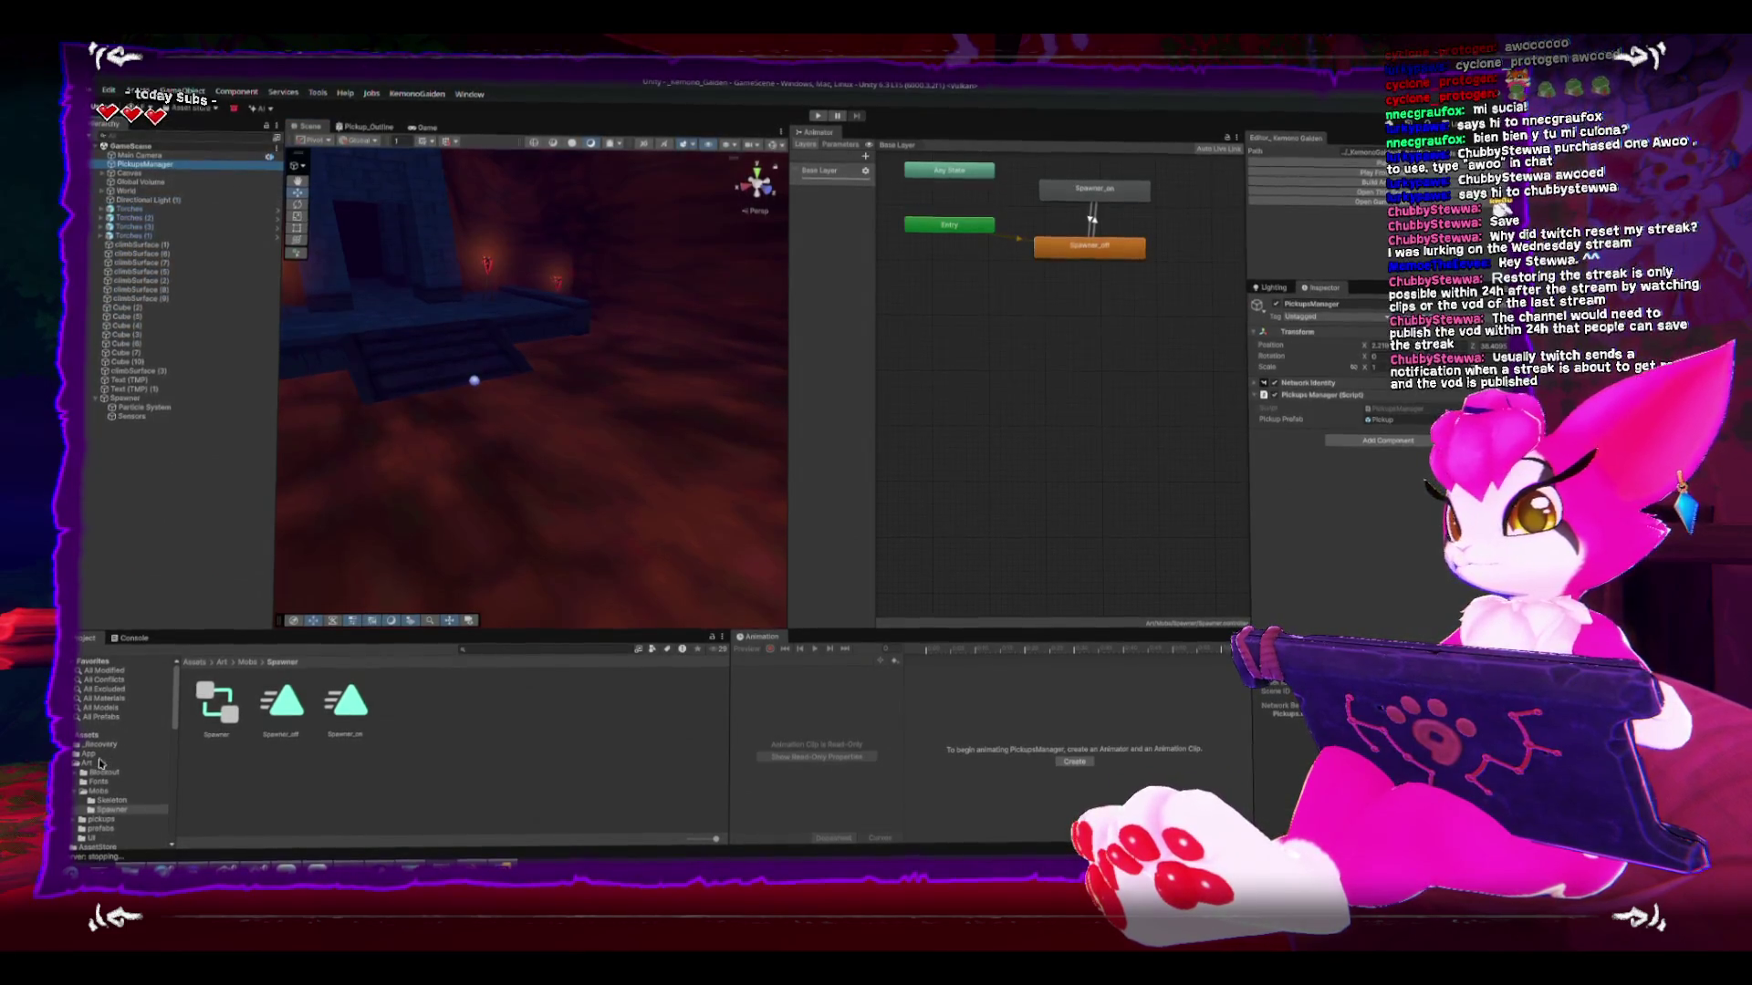
{"action": "left_click_drag", "start_coordinate": [227, 631], "coordinate": [227, 558]}
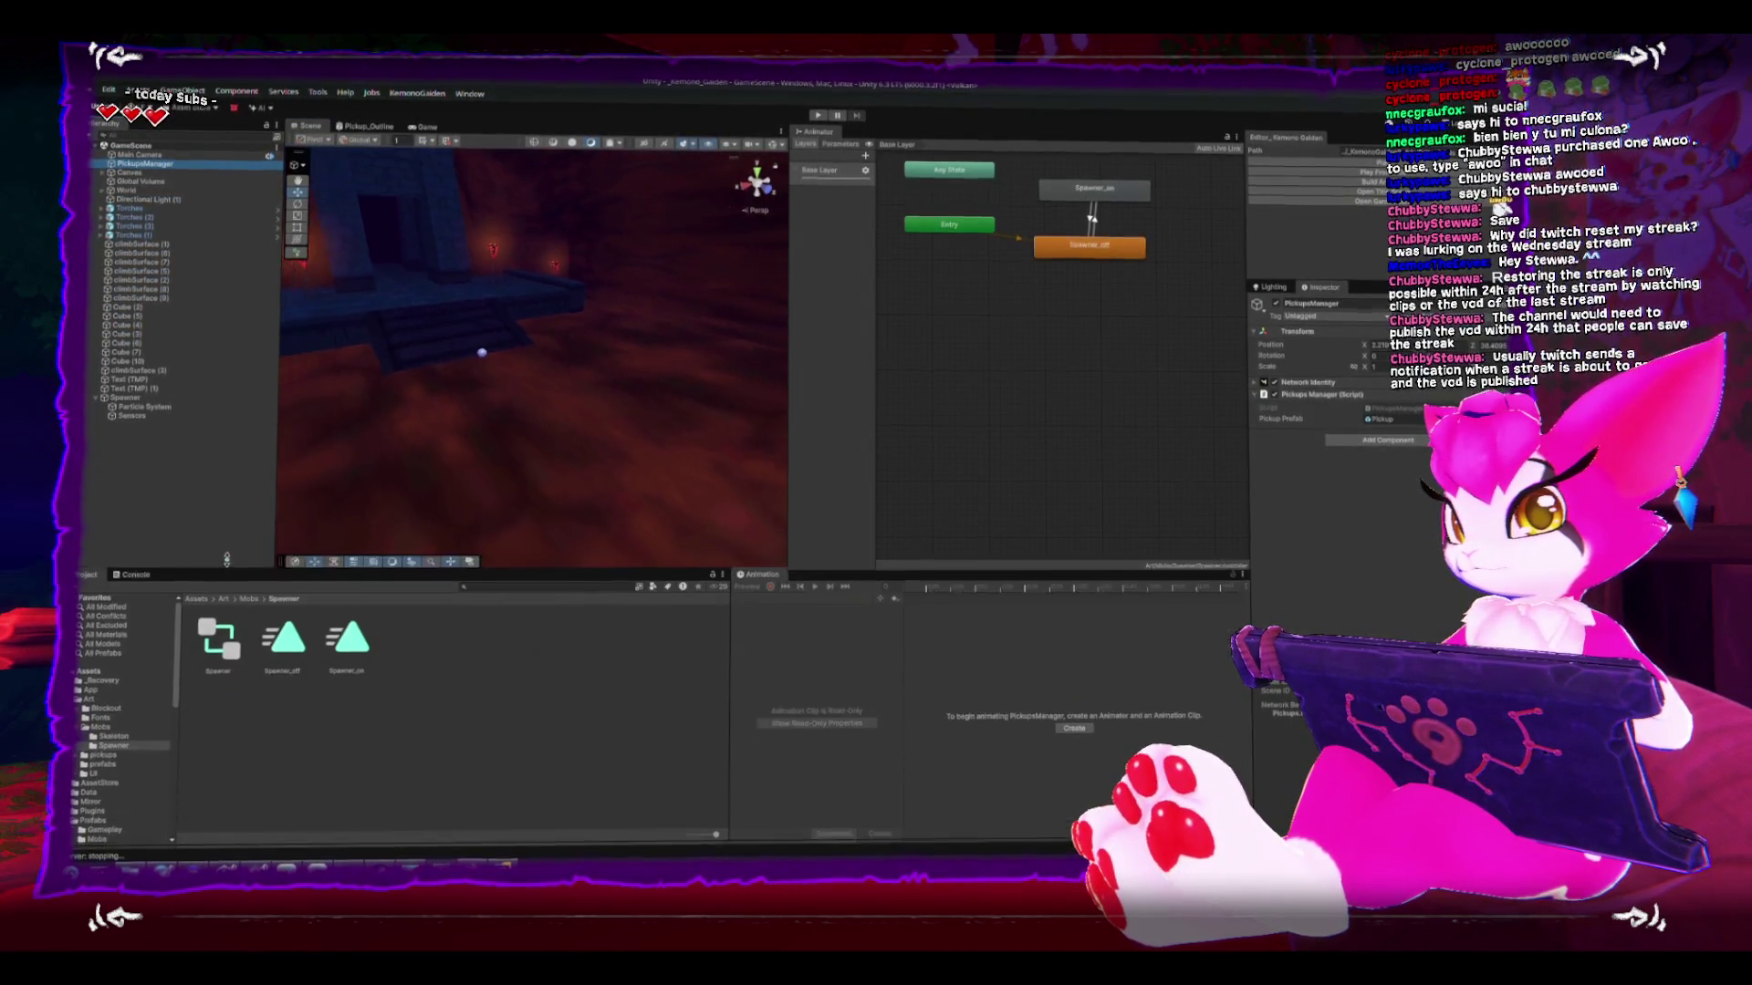
{"action": "left_click_drag", "start_coordinate": [730, 704], "coordinate": [773, 704]}
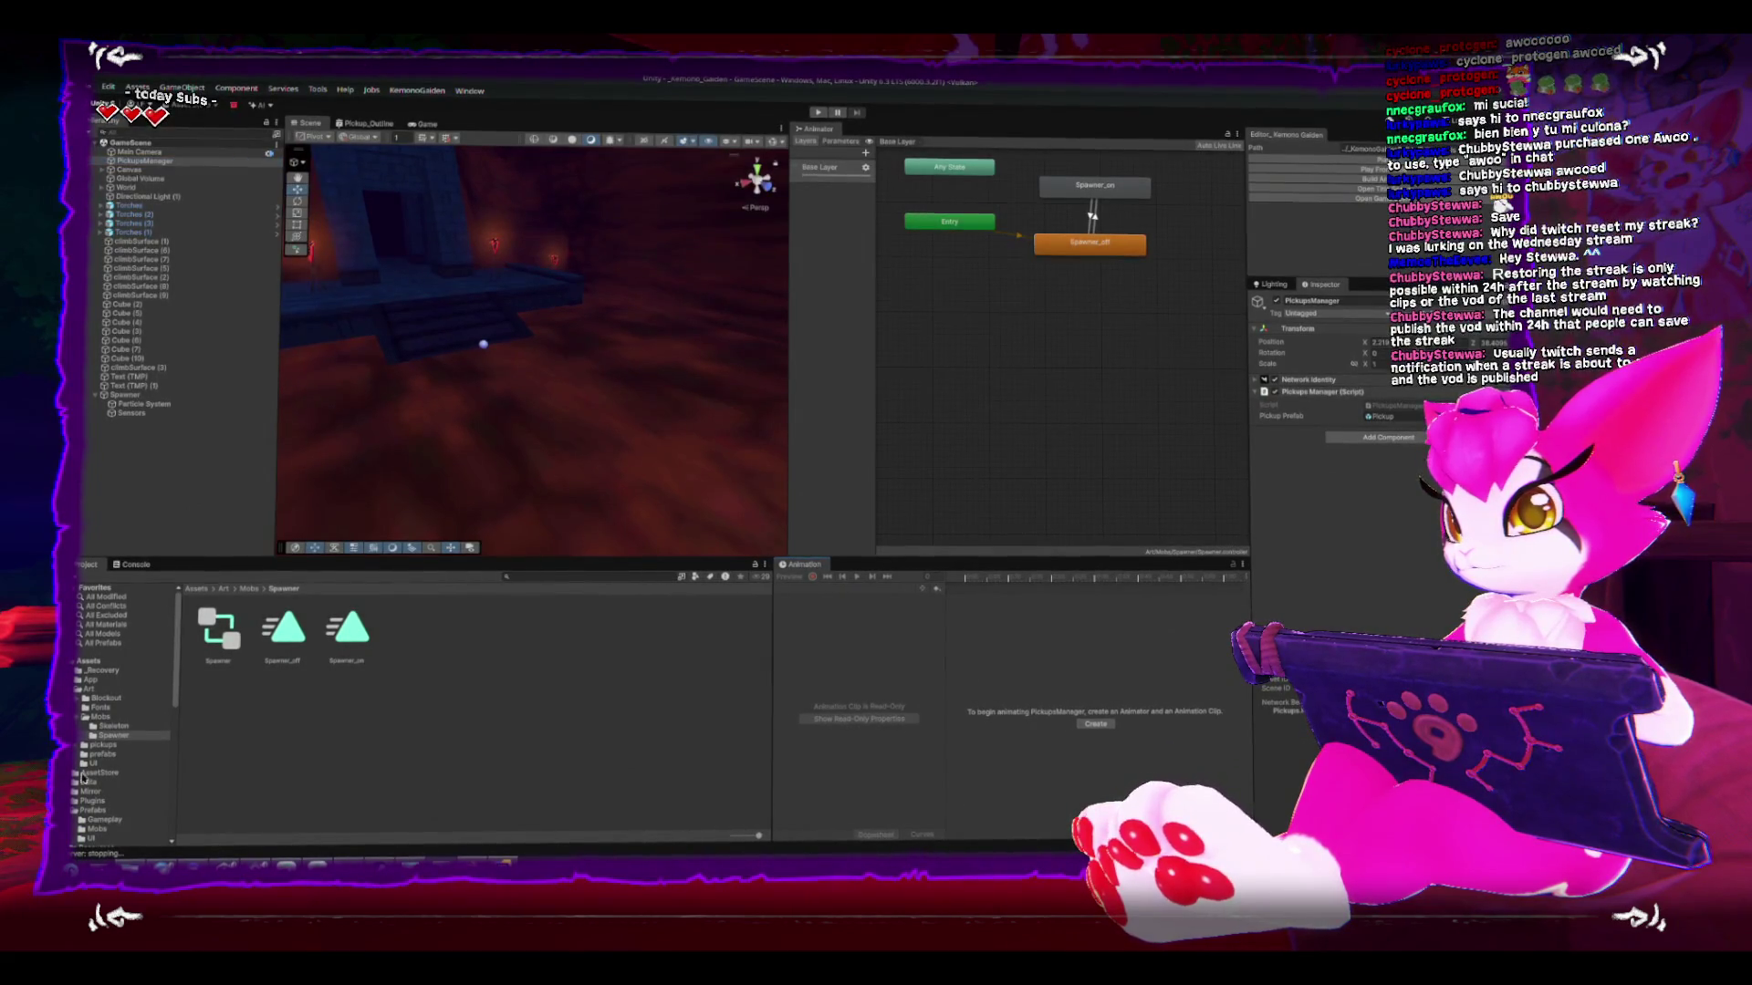
{"action": "left_click_drag", "start_coordinate": [175, 757], "coordinate": [258, 757]}
{"action": "scroll", "coordinate": [121, 750], "scroll_direction": "down", "scroll_amount": 5}
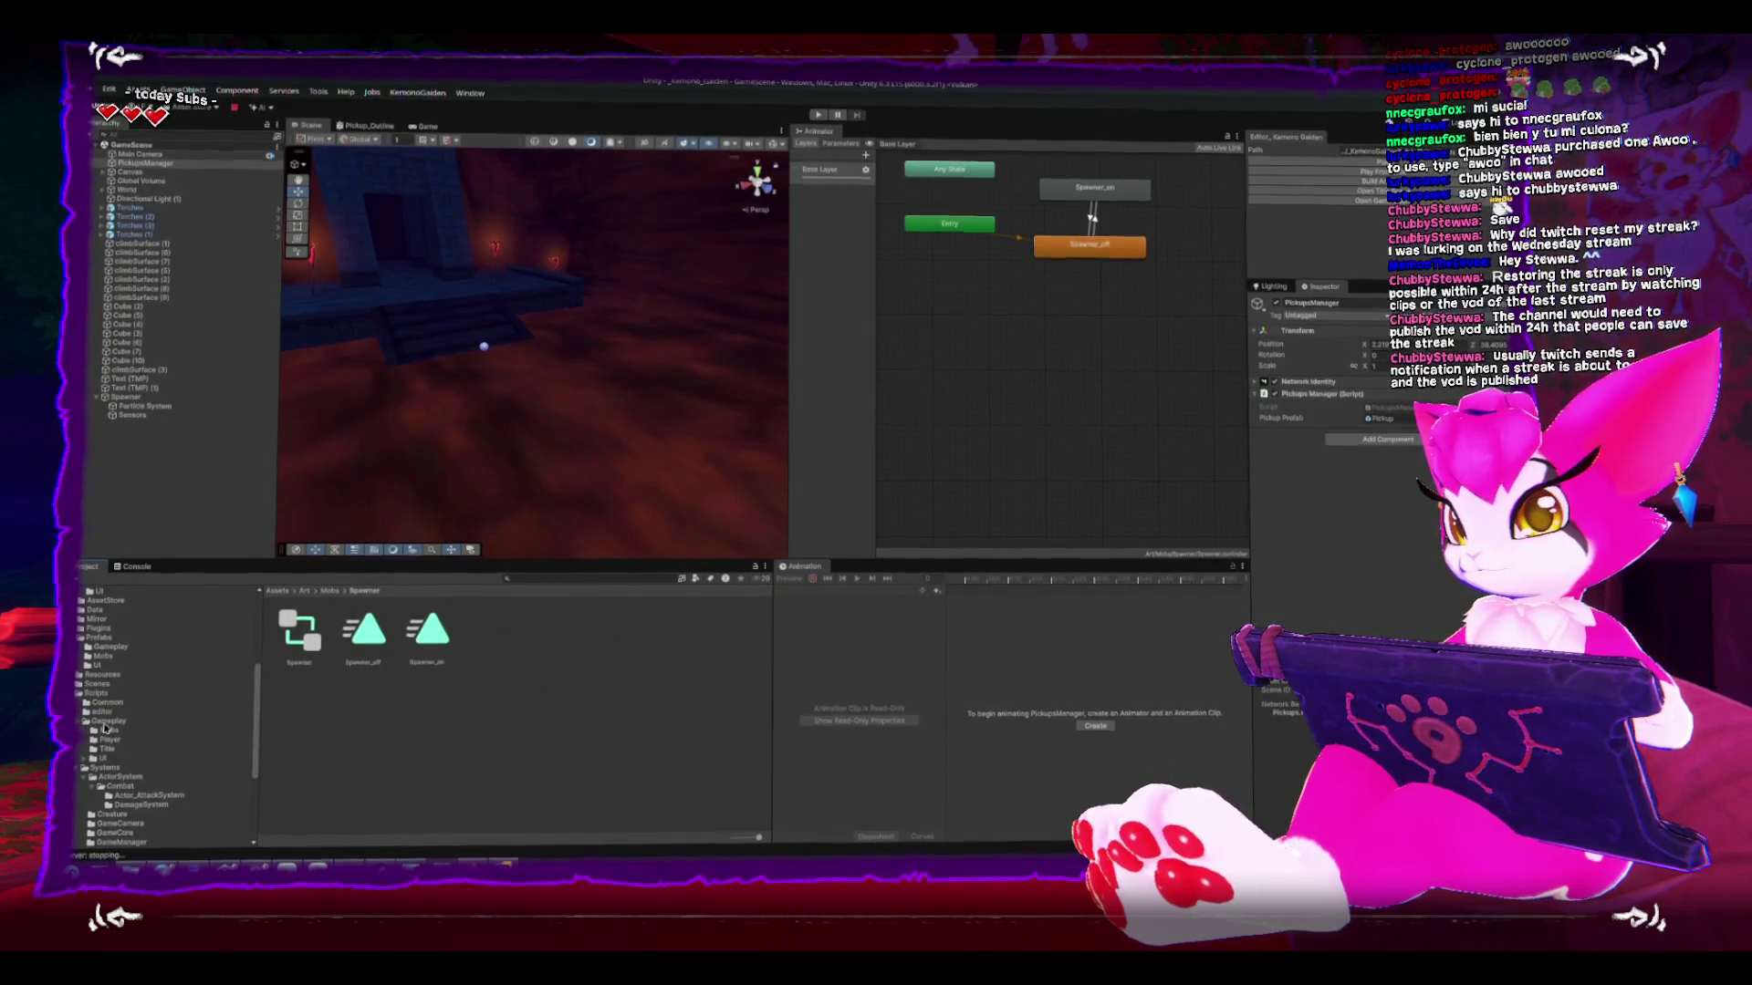
{"action": "left_click", "coordinate": [86, 722]}
- Create a new folder named Network inside Gameplay
{"action": "right_click", "coordinate": [481, 763]}
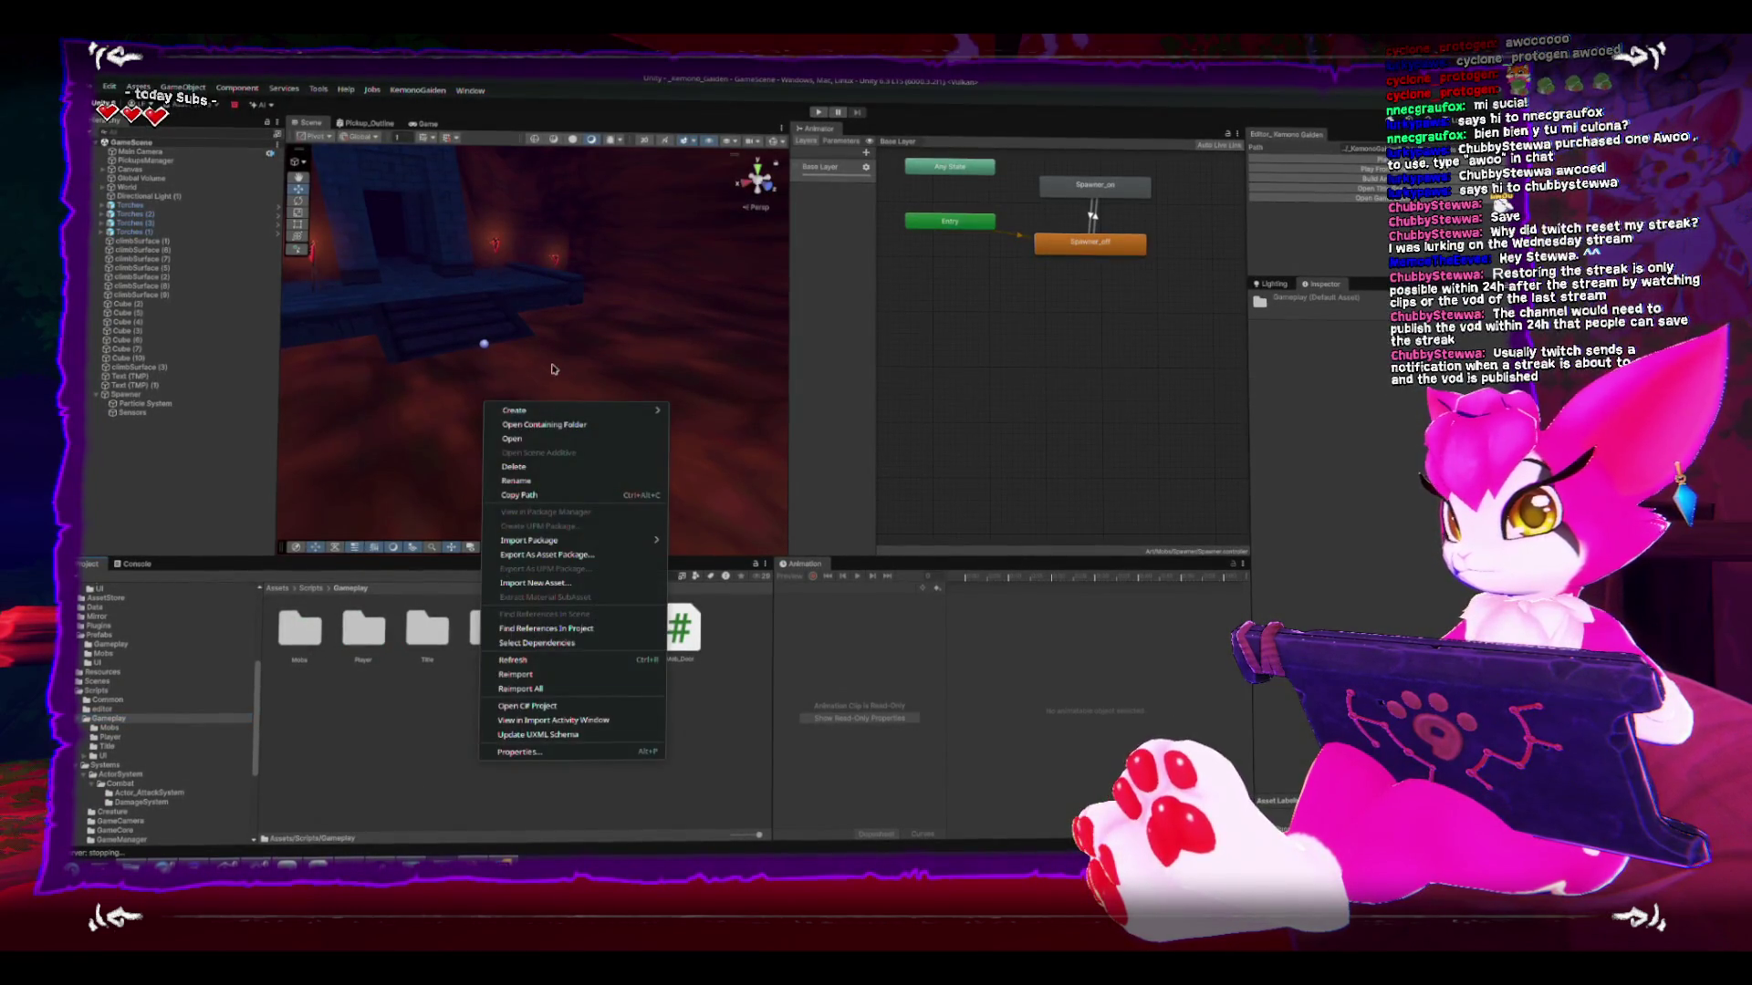
{"action": "mouse_move", "coordinate": [638, 412]}
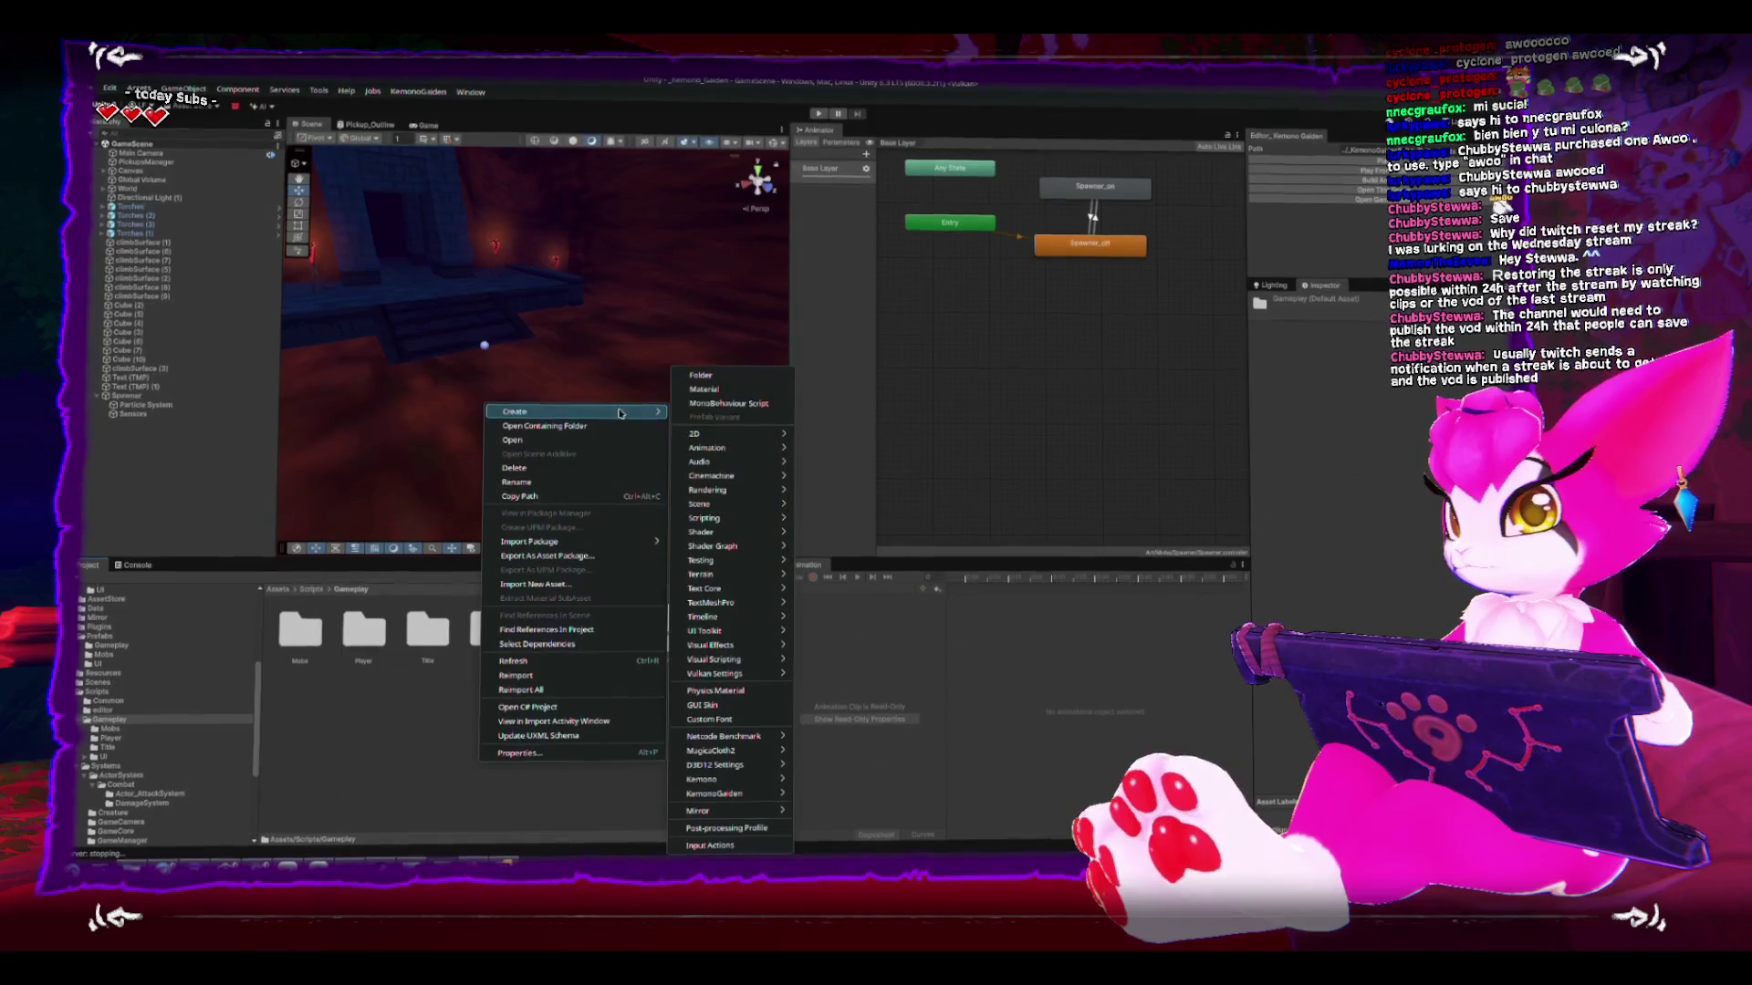
{"action": "left_click", "coordinate": [748, 376]}
{"action": "type", "text": "Network"}
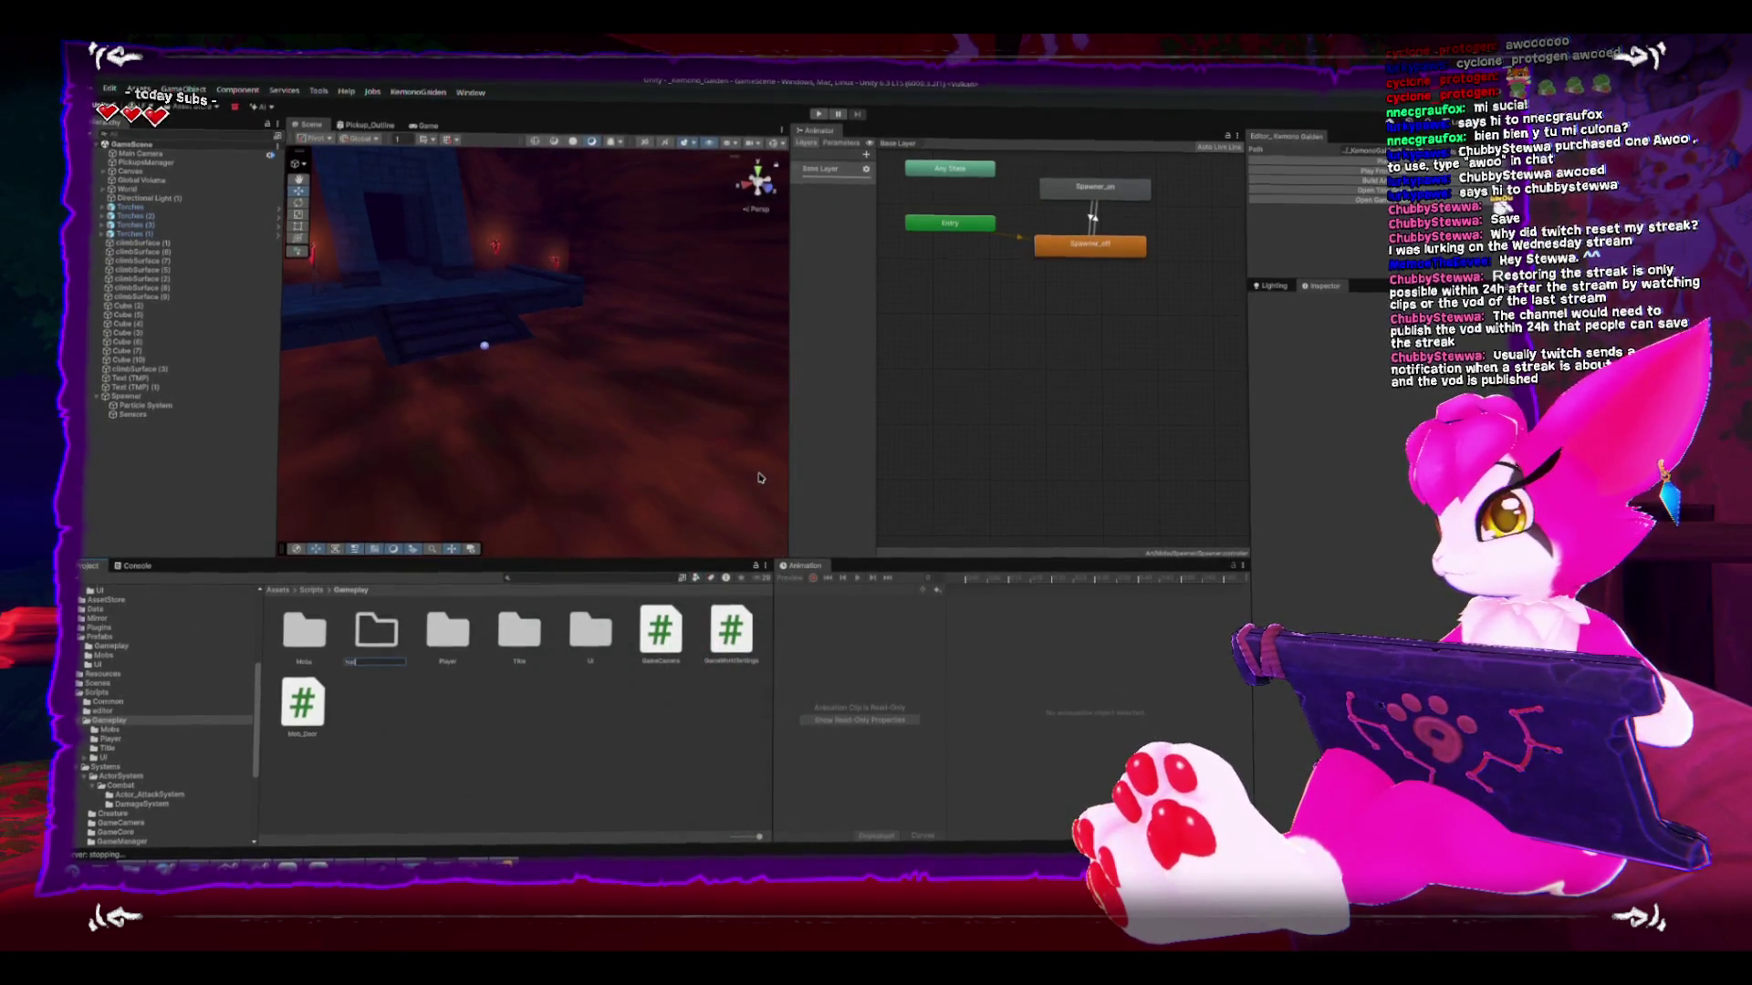
{"action": "key", "text": "Return"}
{"action": "key", "text": "Return"}
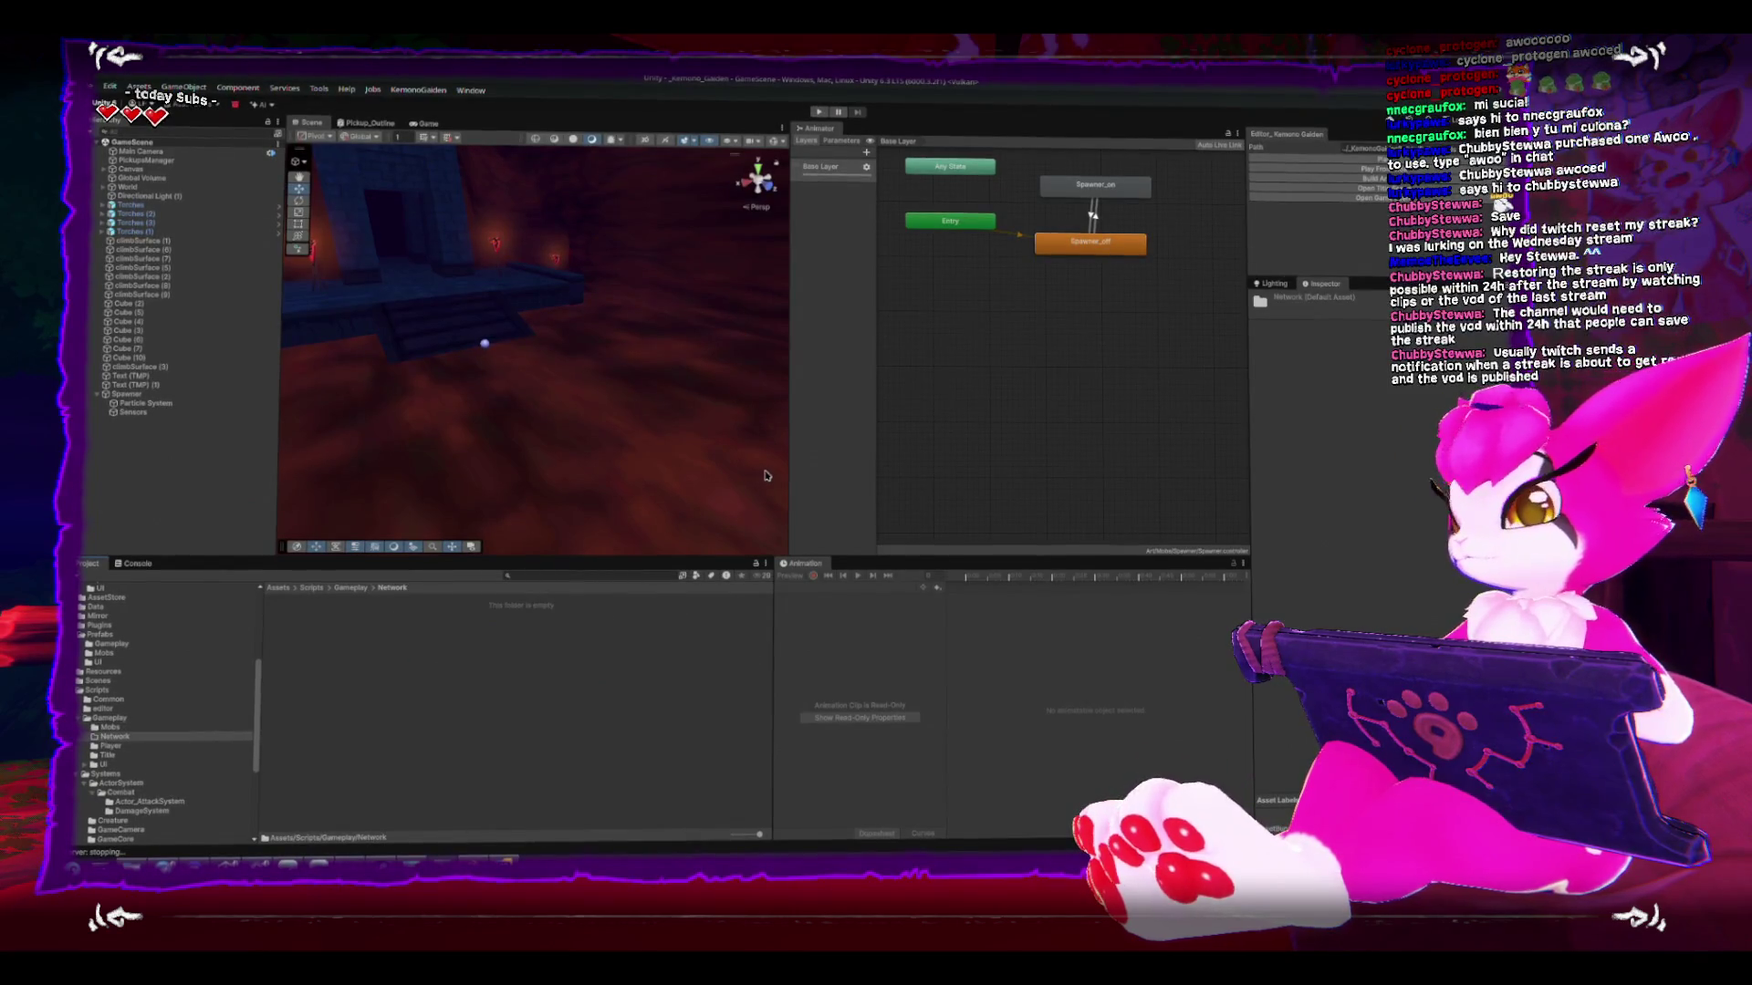
- Create a MonoBehaviour script named NetworkMobSpawner in the Network folder
{"action": "right_click", "coordinate": [534, 730]}
{"action": "mouse_move", "coordinate": [693, 381]}
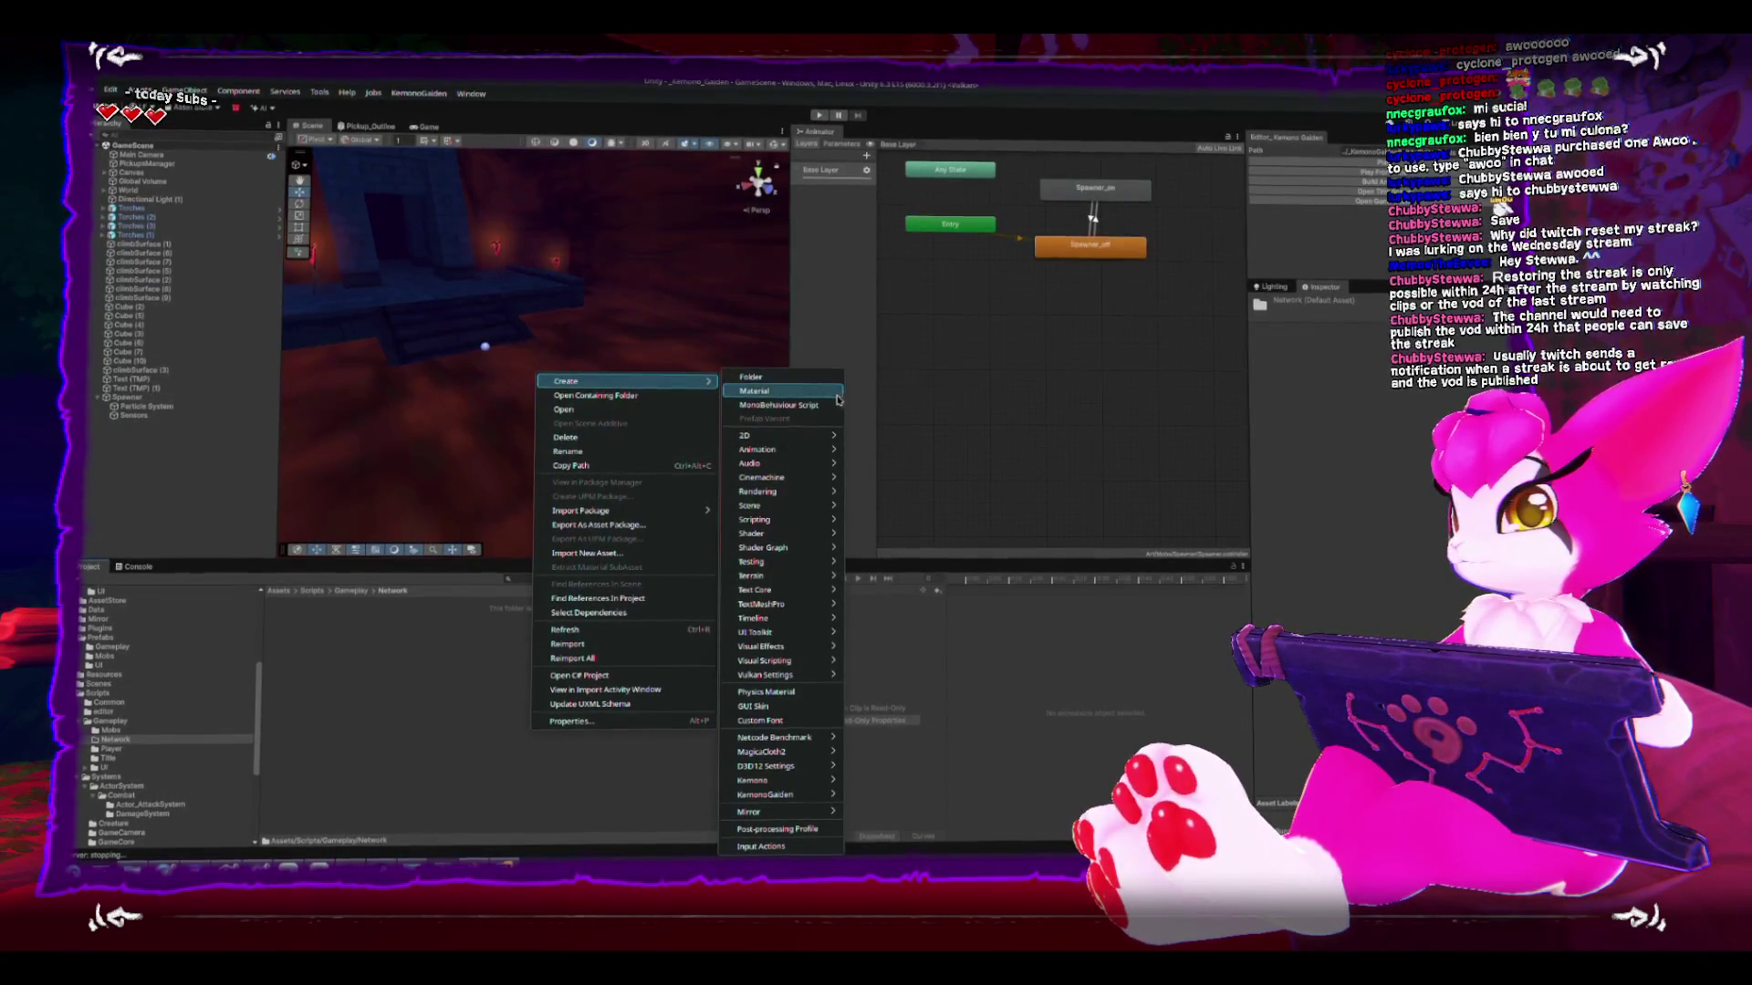
{"action": "left_click", "coordinate": [780, 405]}
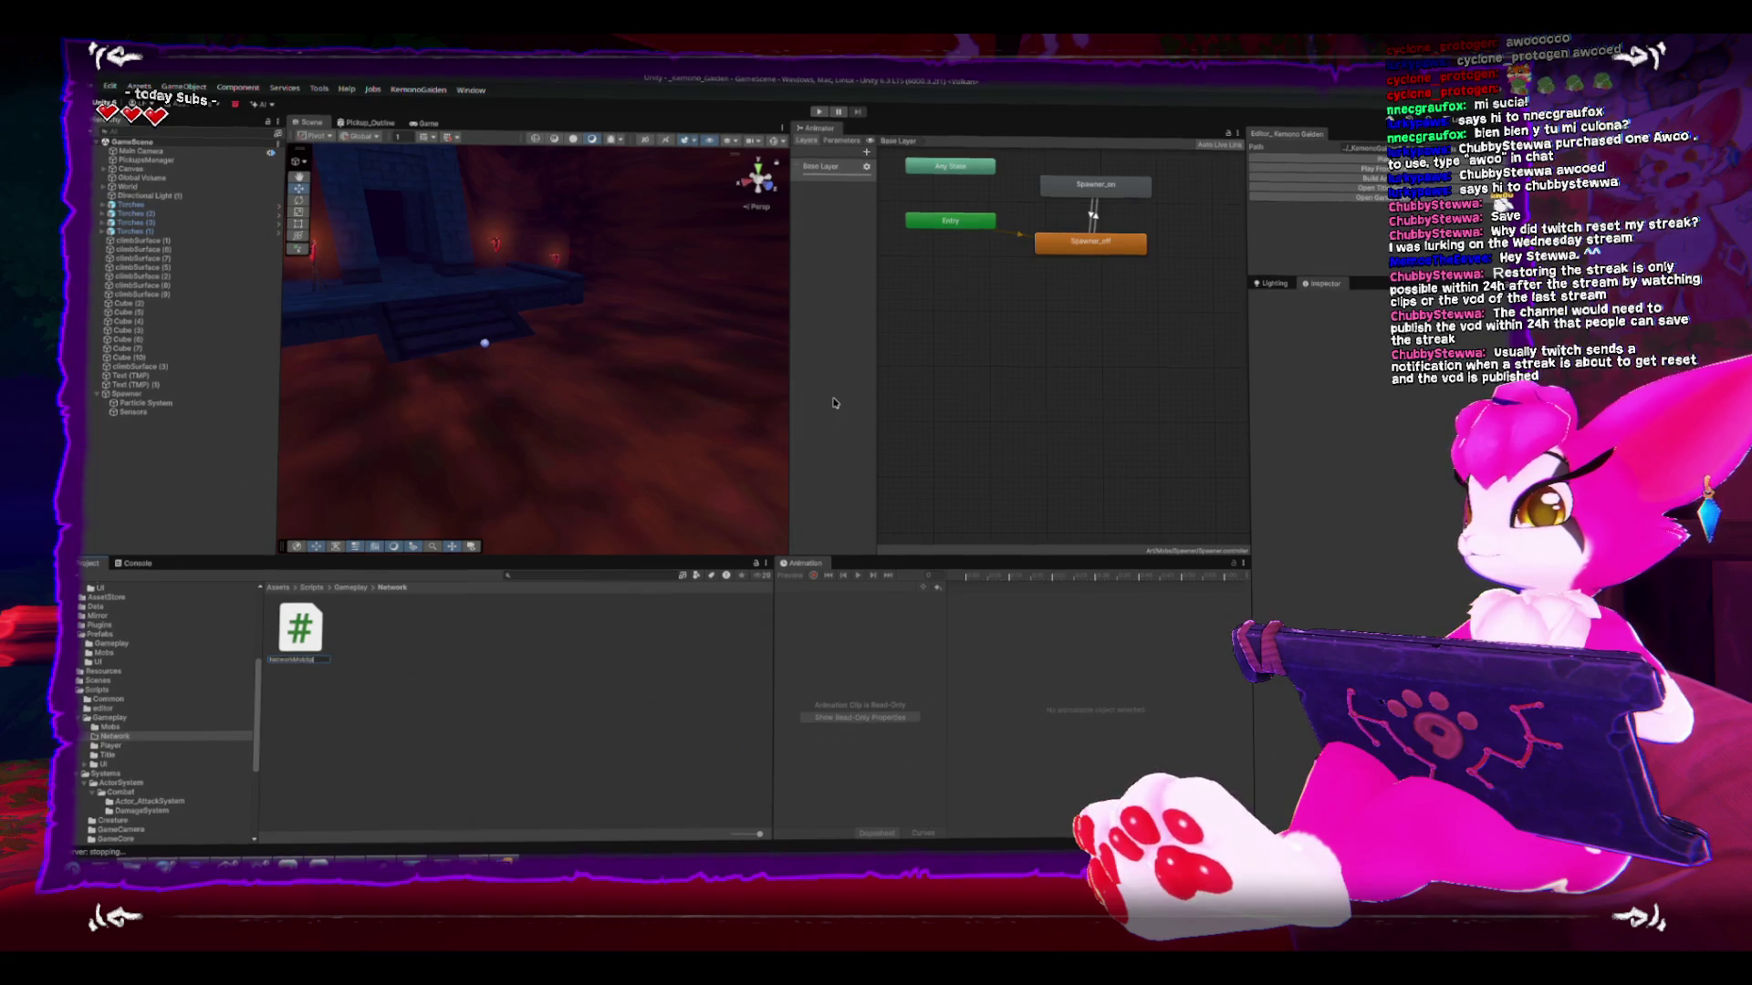
{"action": "type", "text": "awner"}
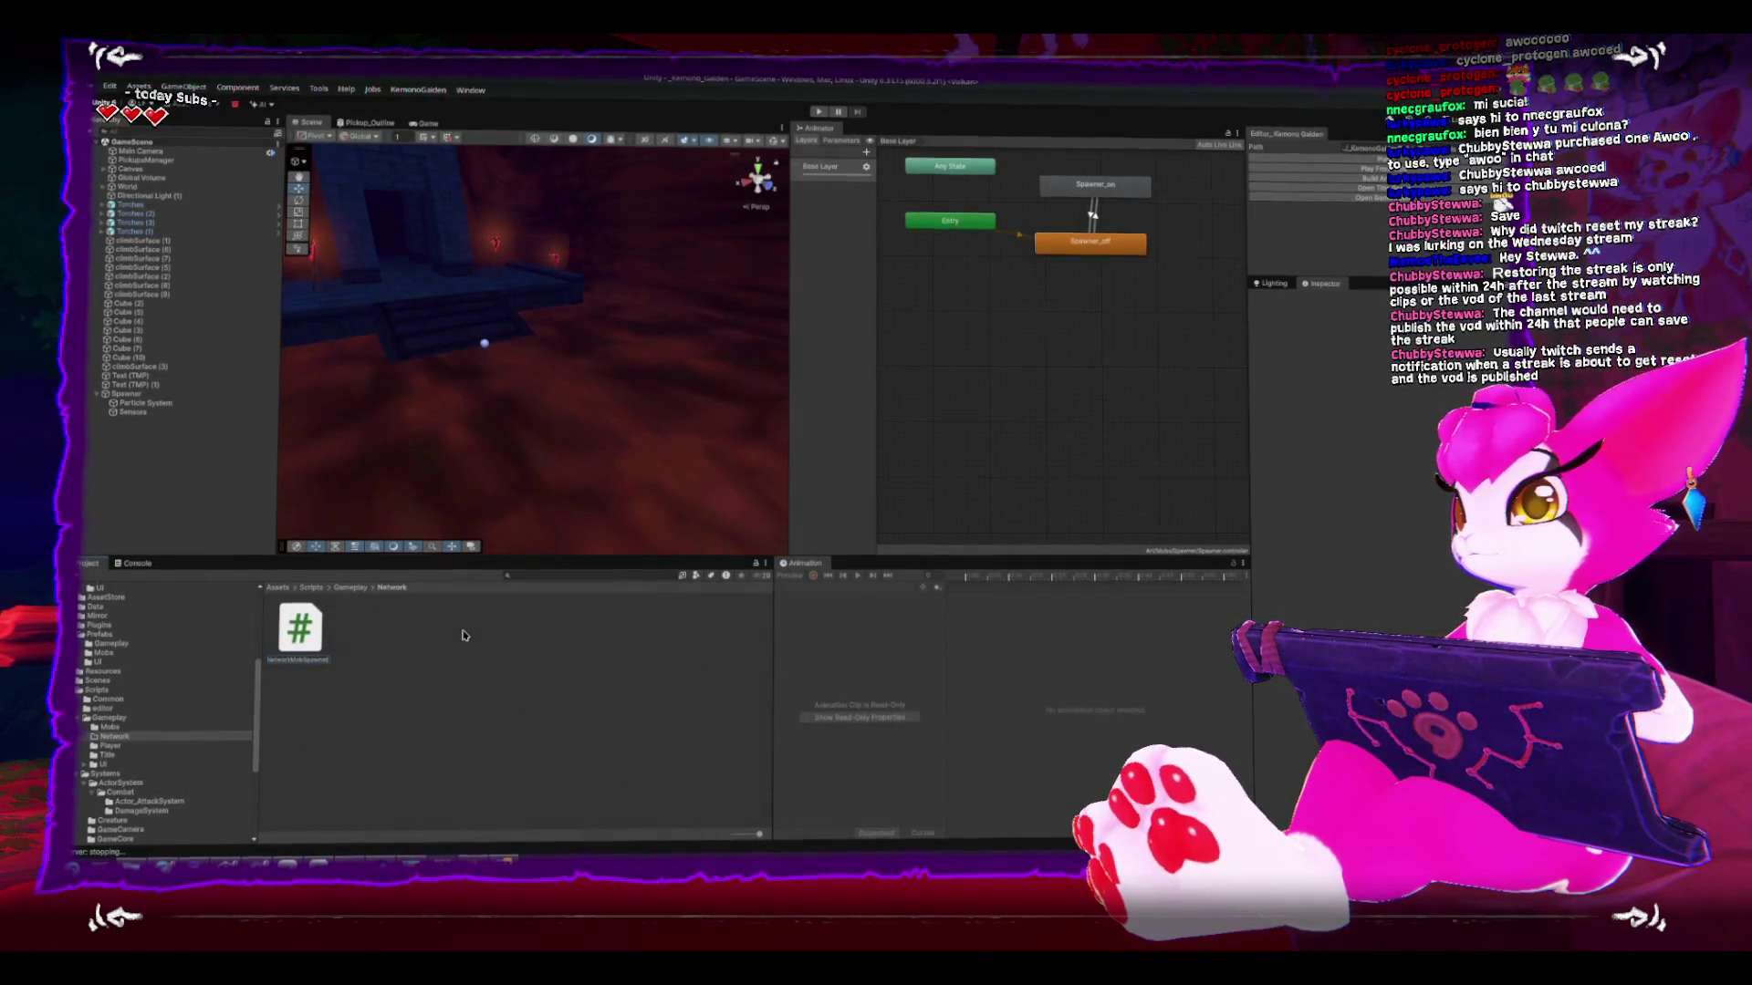
{"action": "key", "text": "Return"}
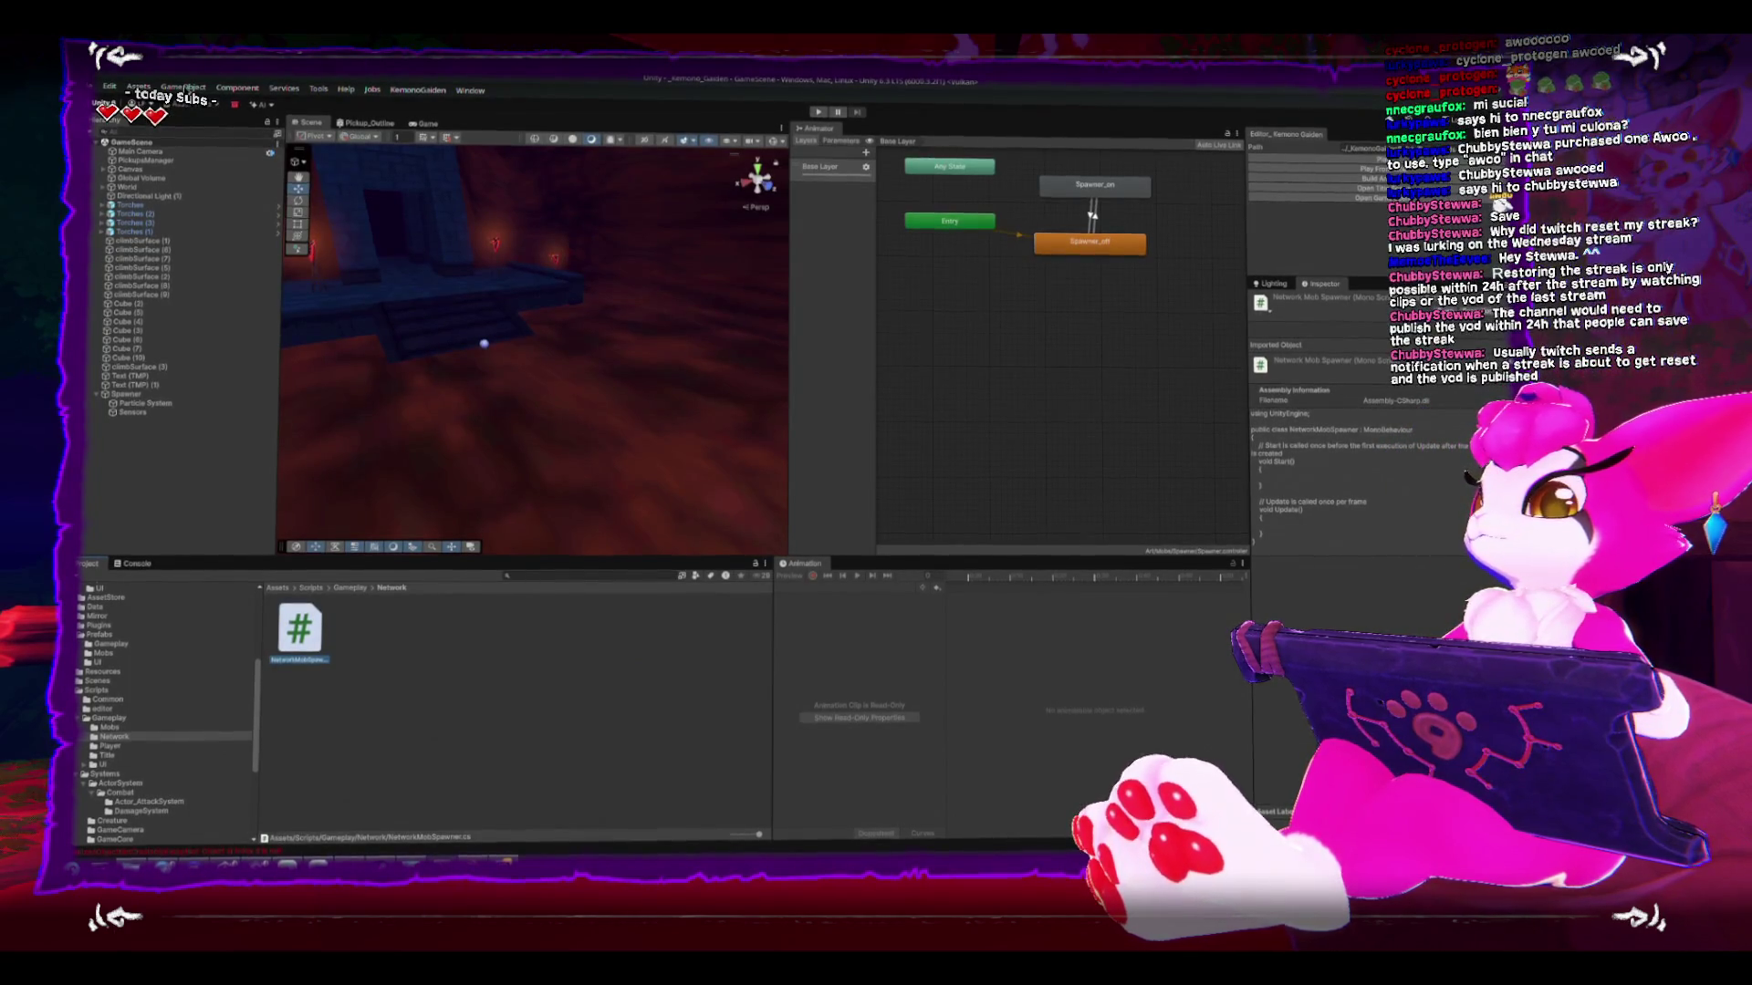
- Add an empty GameObject to the scene named NetworkMobSpawner
{"action": "left_click", "coordinate": [188, 88]}
{"action": "left_click", "coordinate": [193, 107]}
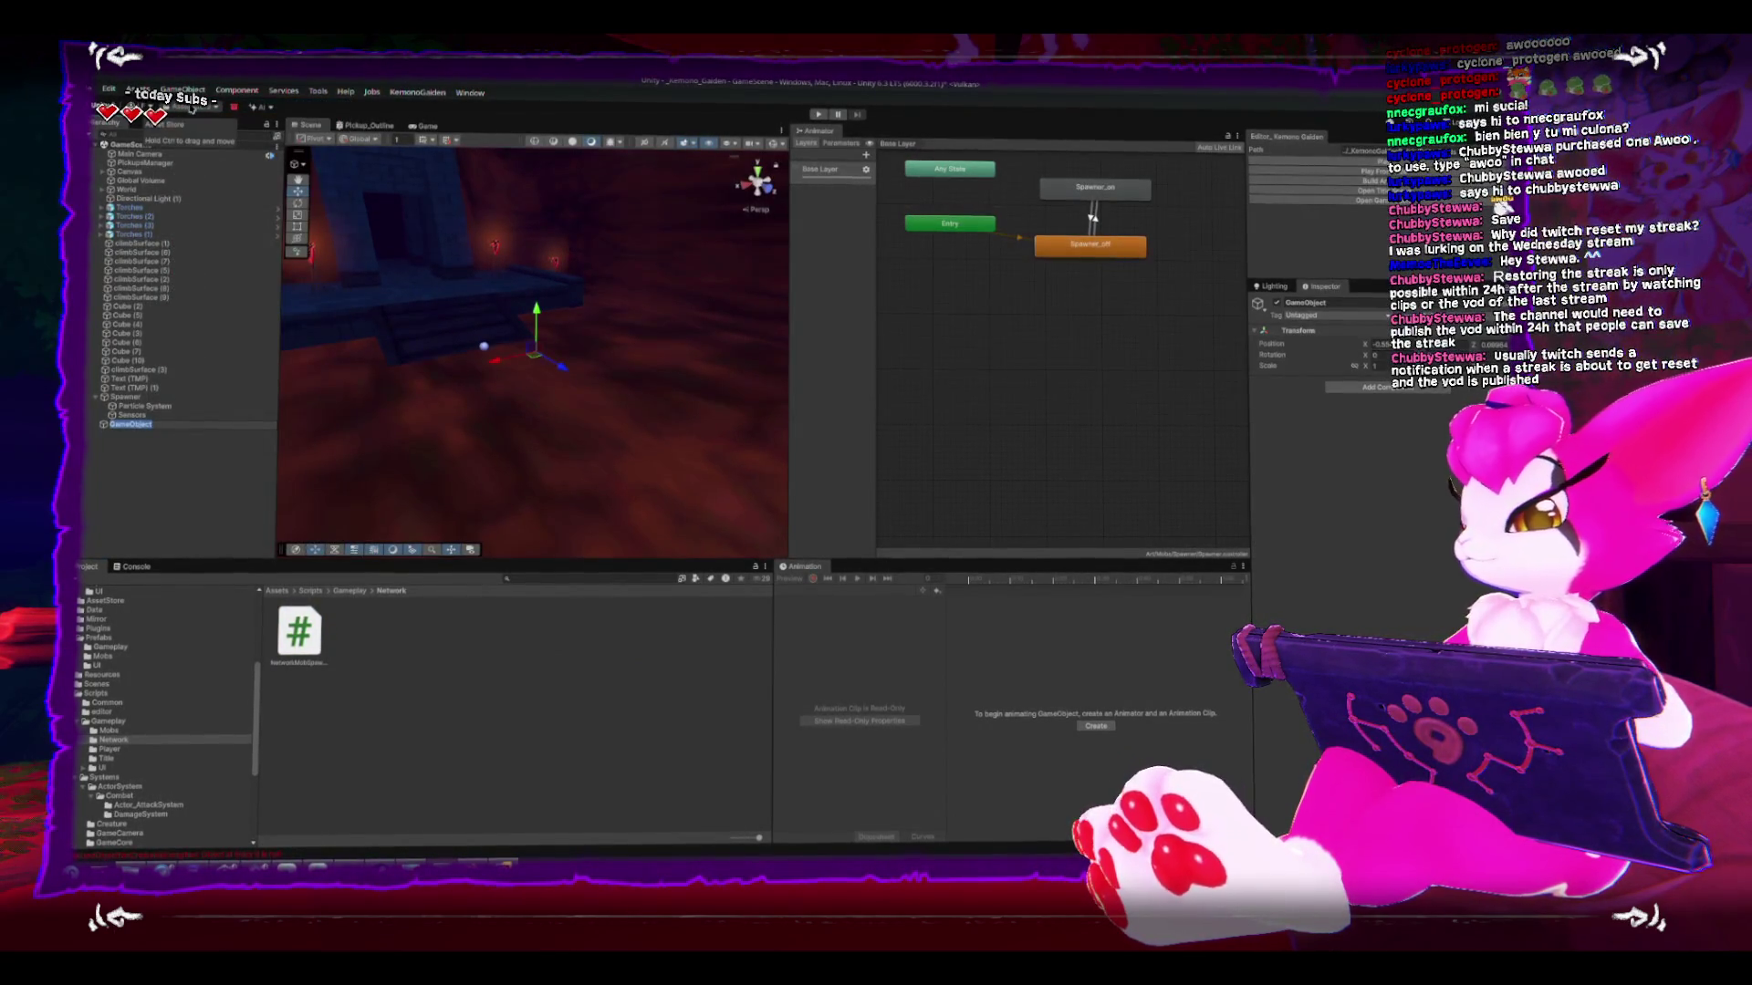
{"action": "type", "text": "NetworkMobSpawner"}
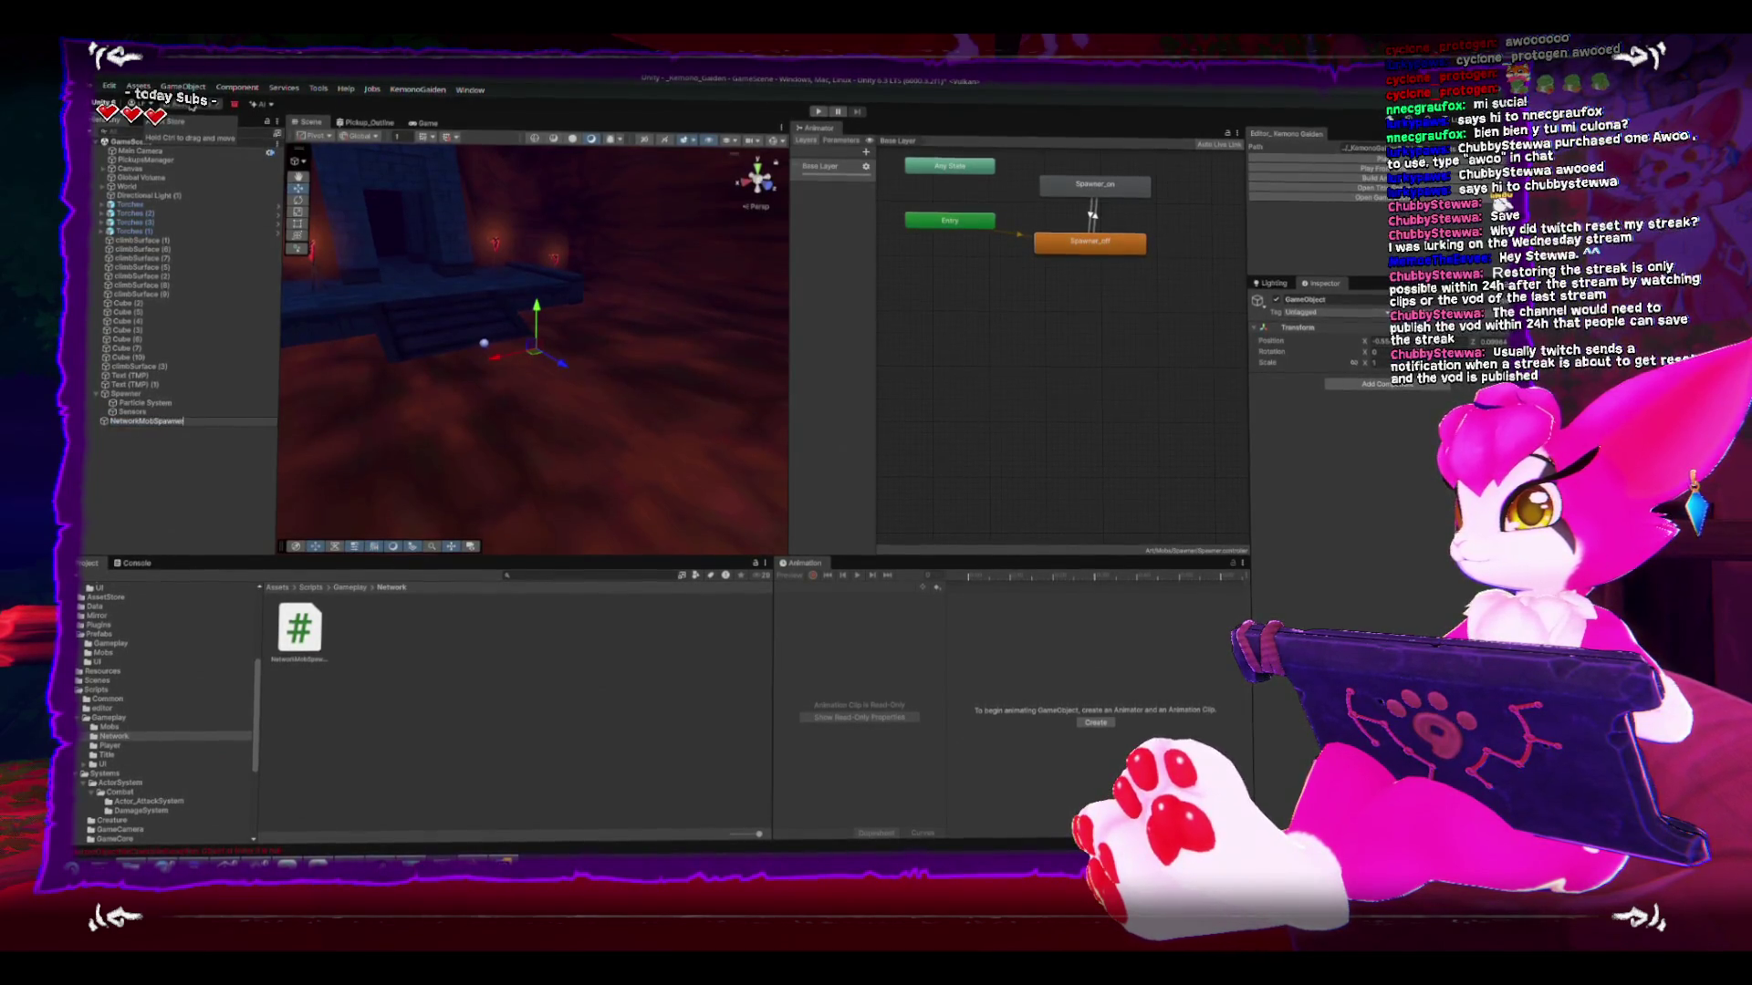
{"action": "key", "text": "Return"}
- Attach the NetworkMobSpawner script to the new object and open it in Rider
{"action": "left_click_drag", "start_coordinate": [299, 629], "coordinate": [159, 173]}
{"action": "mouse_move", "coordinate": [300, 630]}
{"action": "left_mouse_down"}
{"action": "mouse_move", "coordinate": [1210, 553]}
{"action": "mouse_move", "coordinate": [1349, 520]}
{"action": "left_mouse_up"}
{"action": "double_click", "coordinate": [1410, 393]}
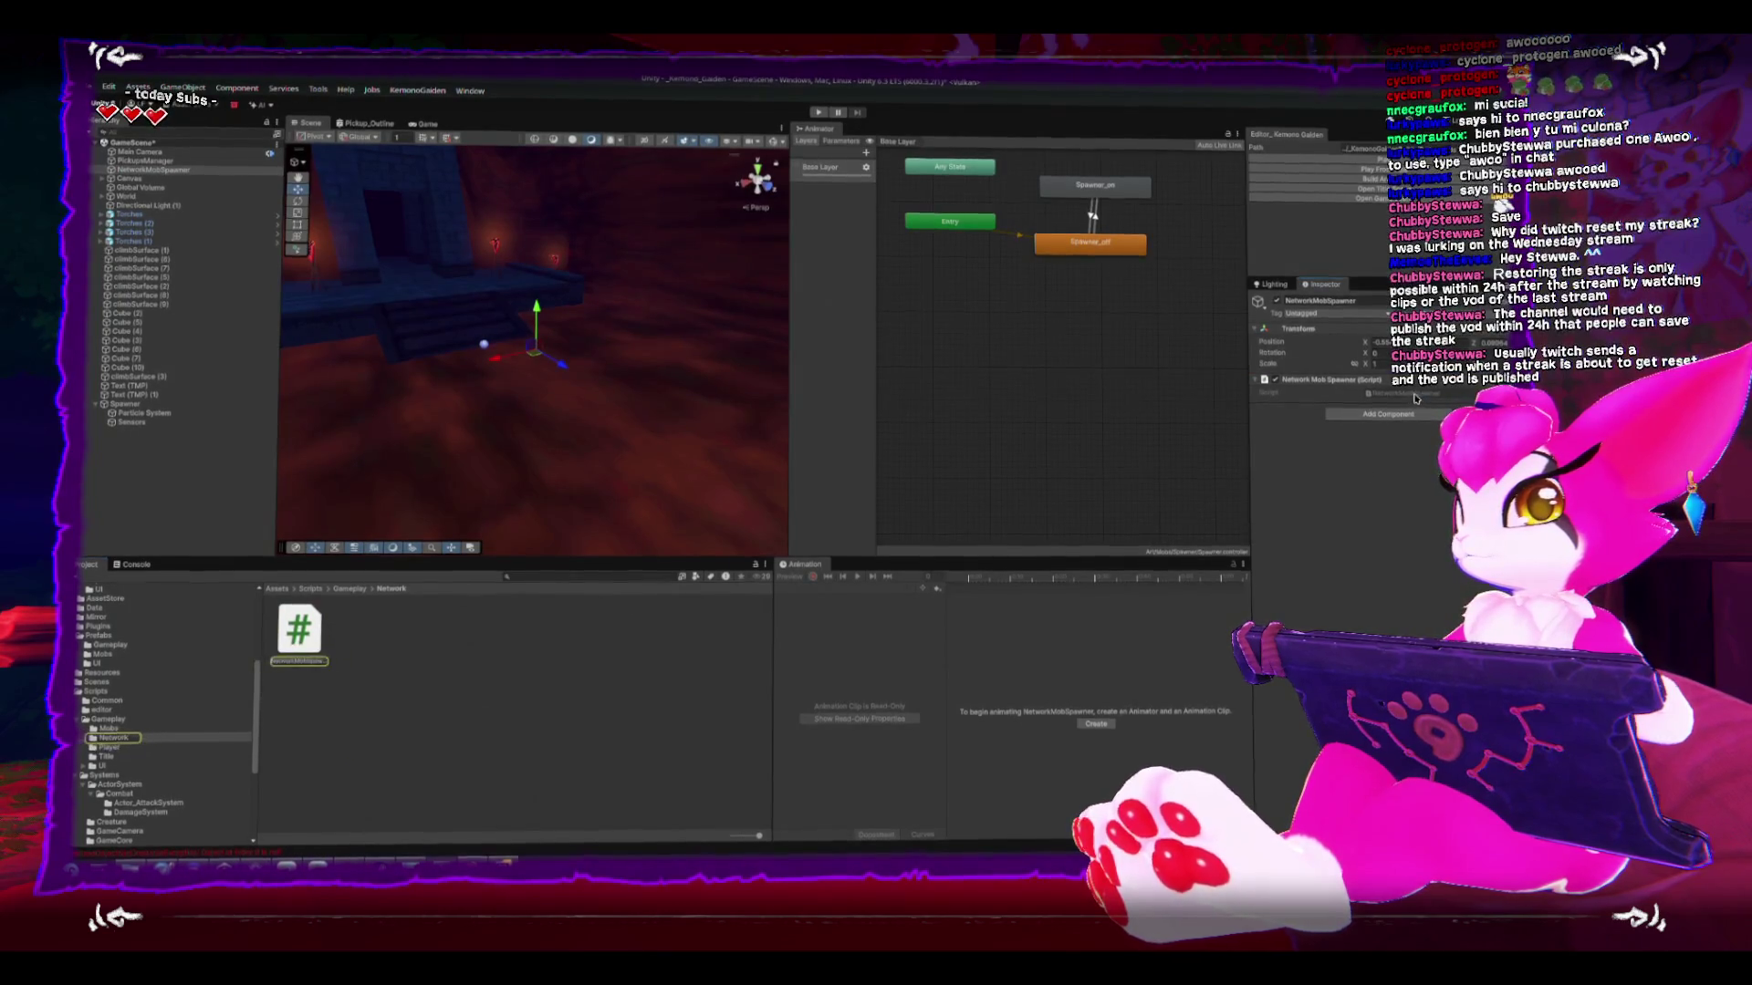
{"action": "double_click", "coordinate": [1020, 208]}
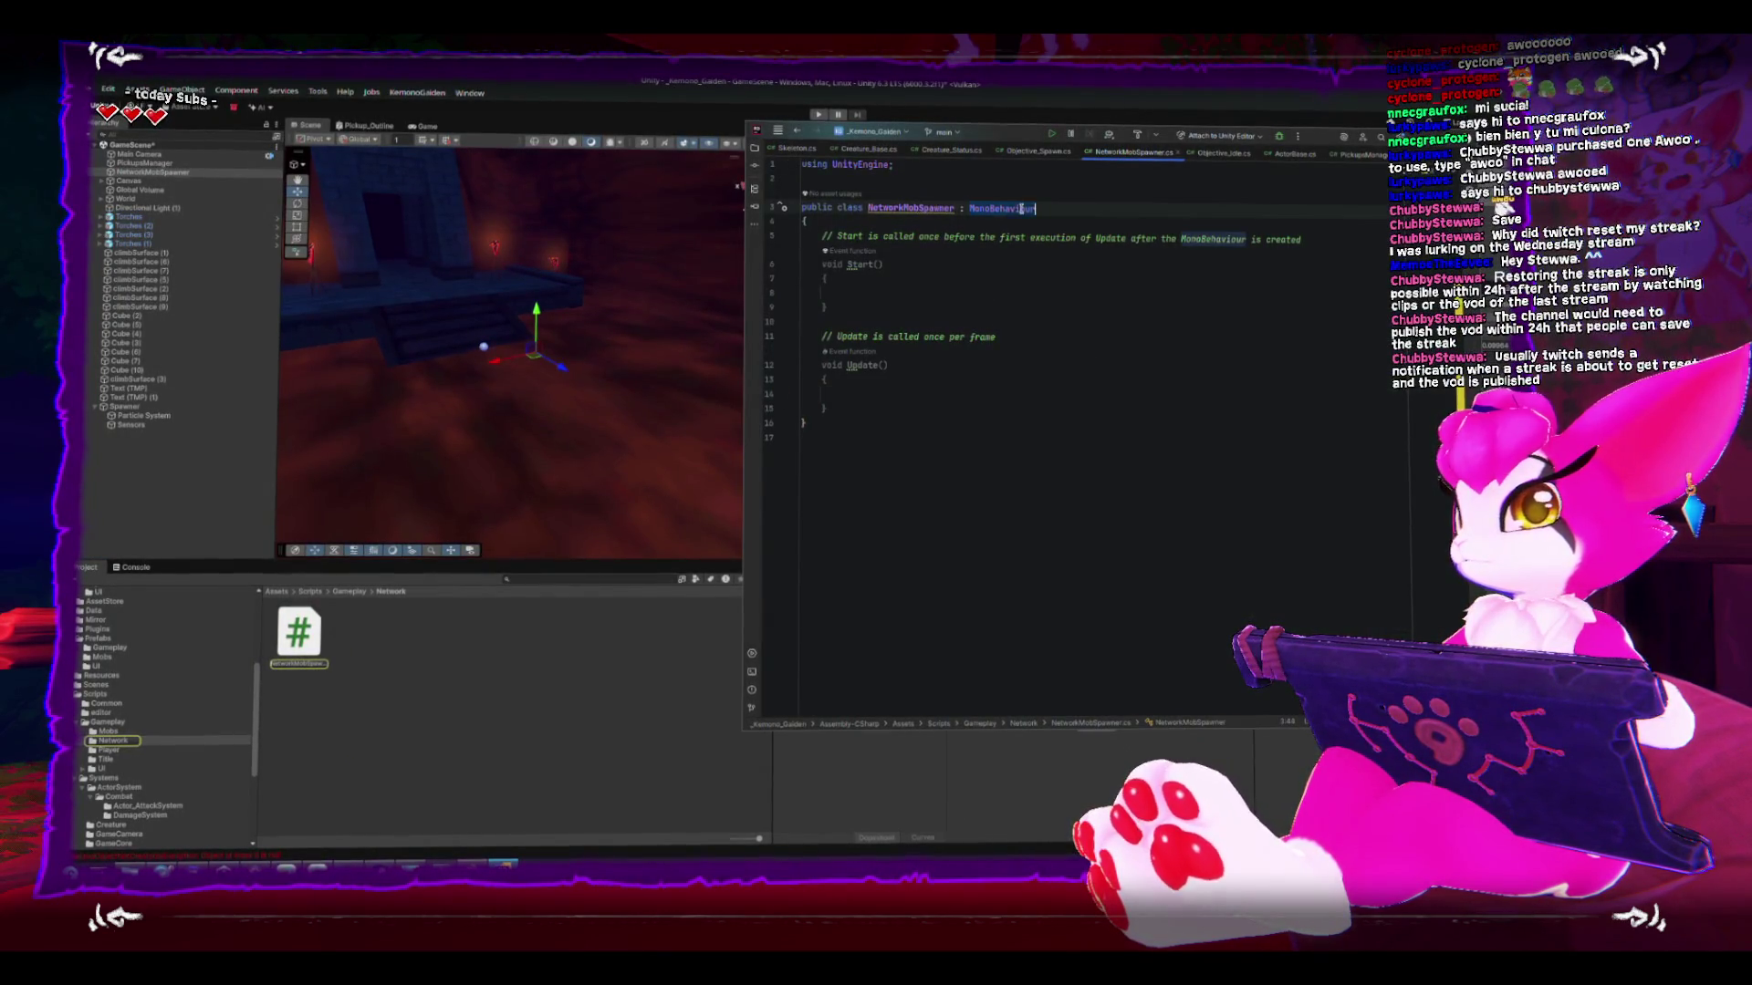
- Change the base class to NetworkBehaviour and delete the default Start and Update methods
{"action": "type", "text": "Network"}
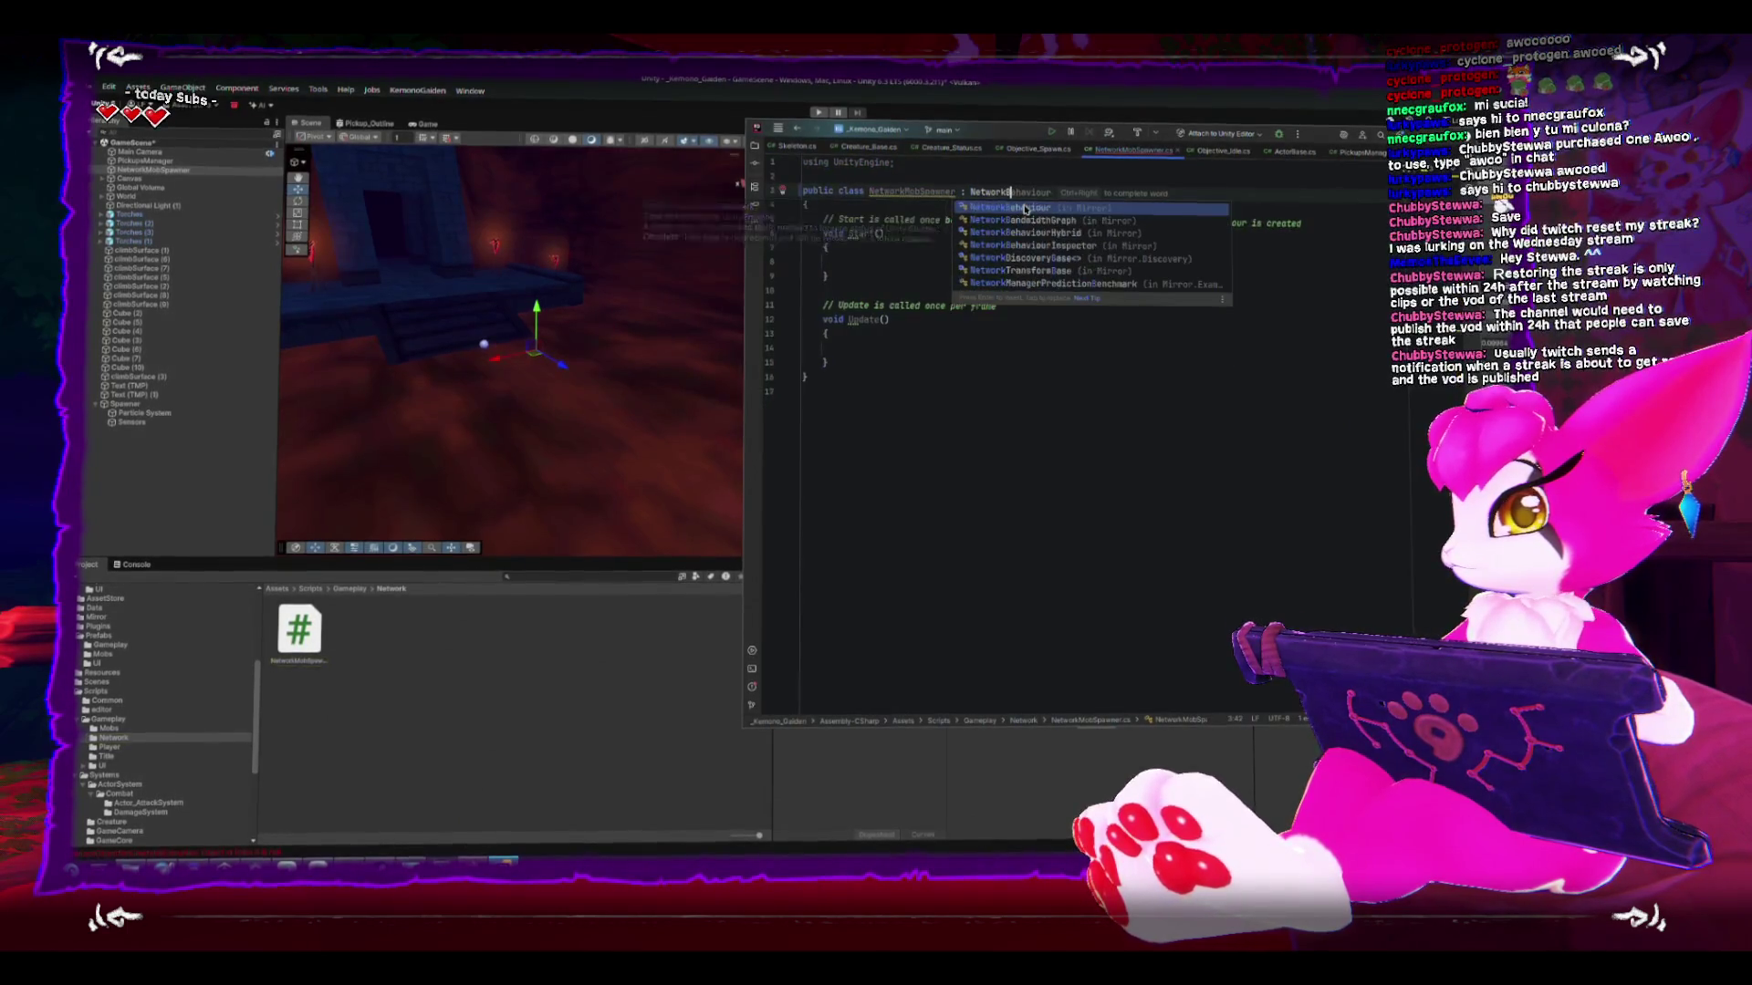
{"action": "key", "text": "Return"}
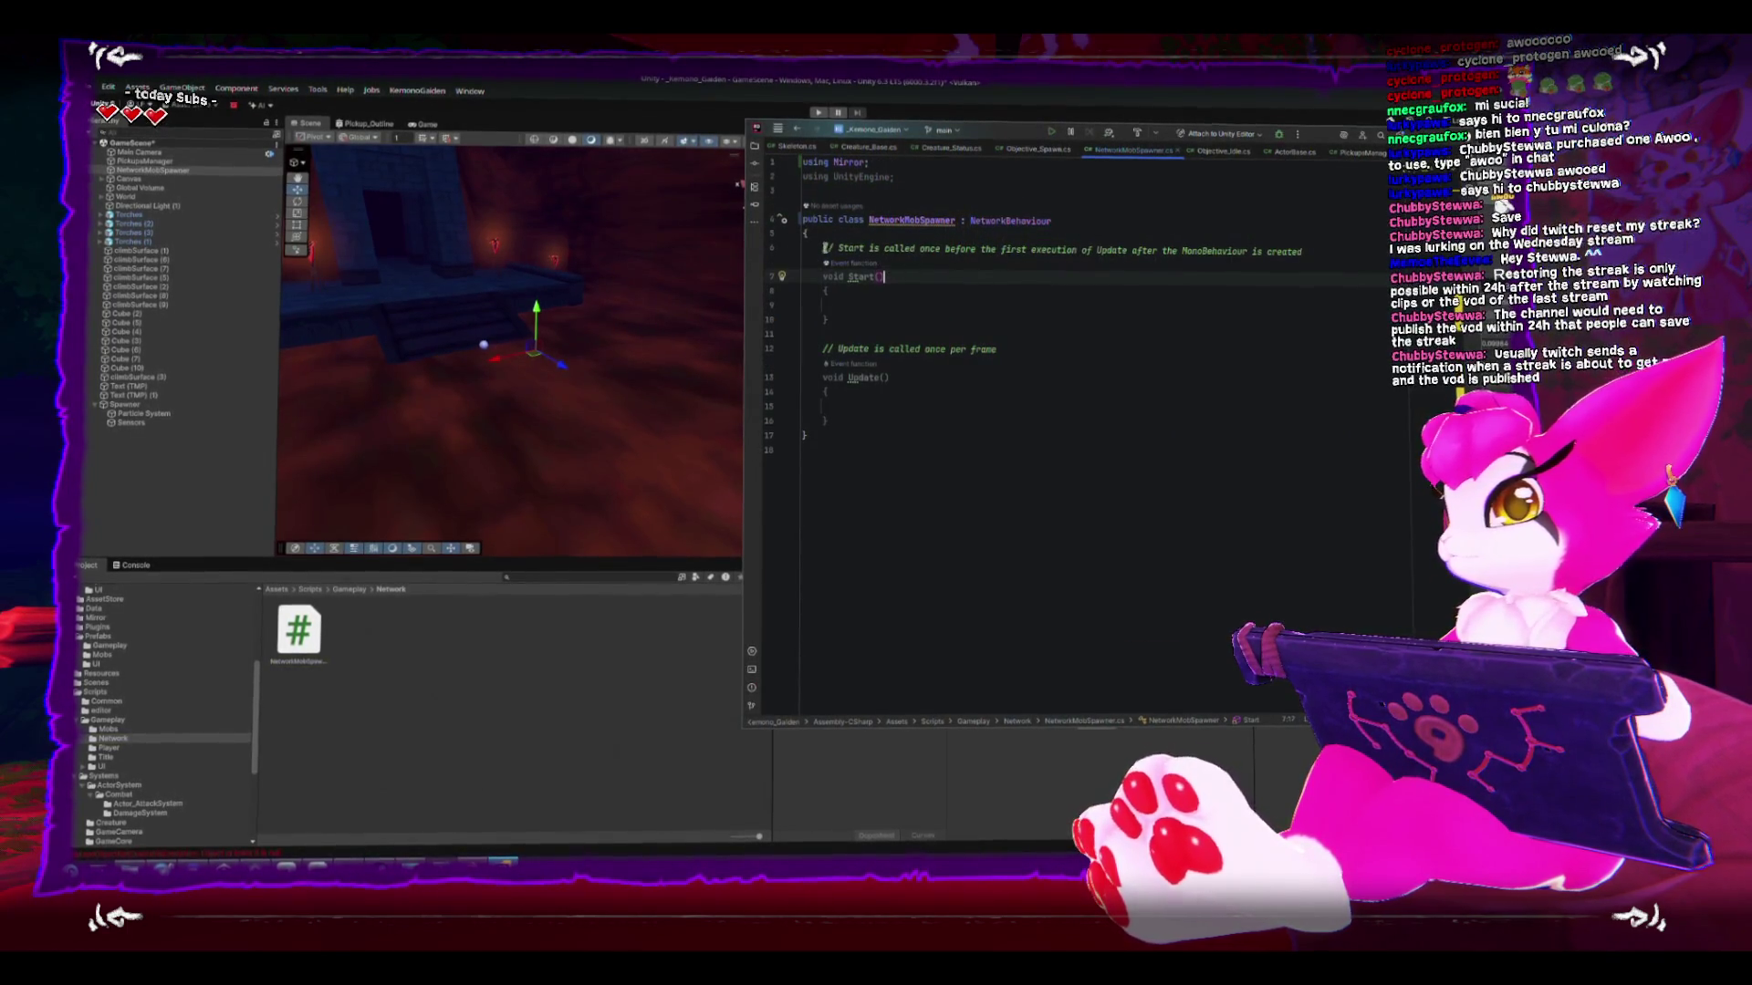
{"action": "key", "text": "shift+Down"}
{"action": "key", "text": "shift+Down"}
{"action": "key", "text": "shift+Down"}
{"action": "key", "text": "BackSpace"}
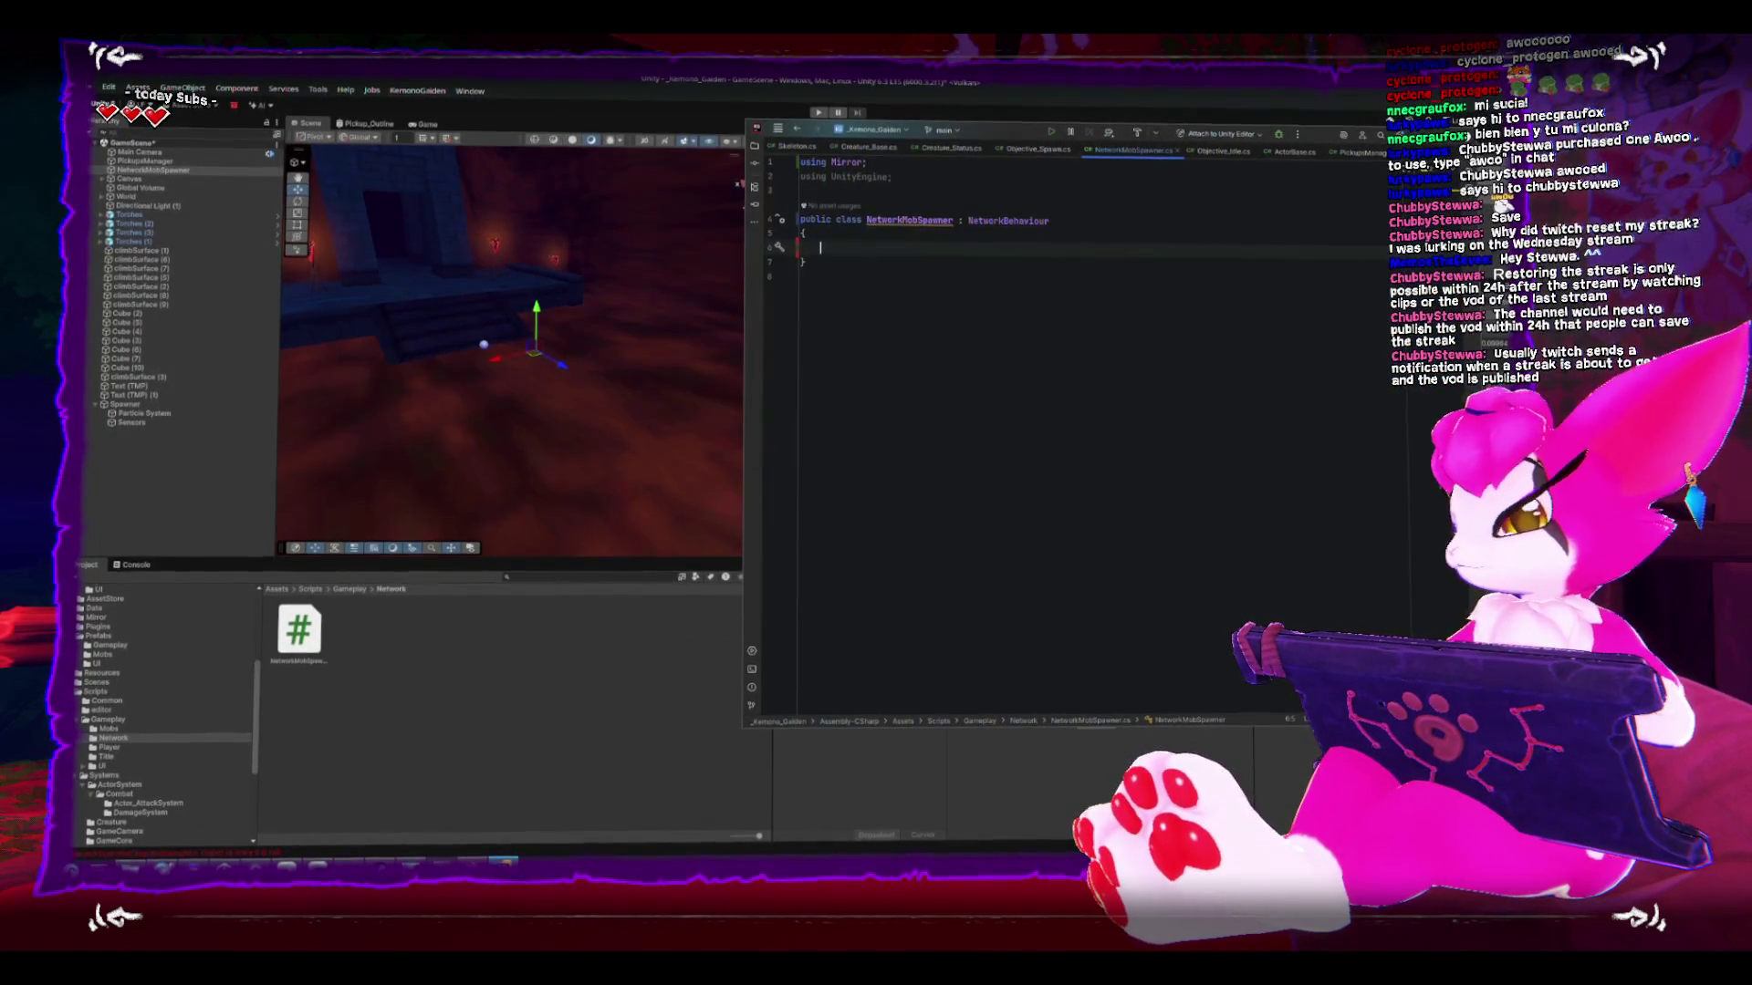
- Add a public enum MobTypes containing the value Skeleton
{"action": "type", "text": "public enum MobTypes"}
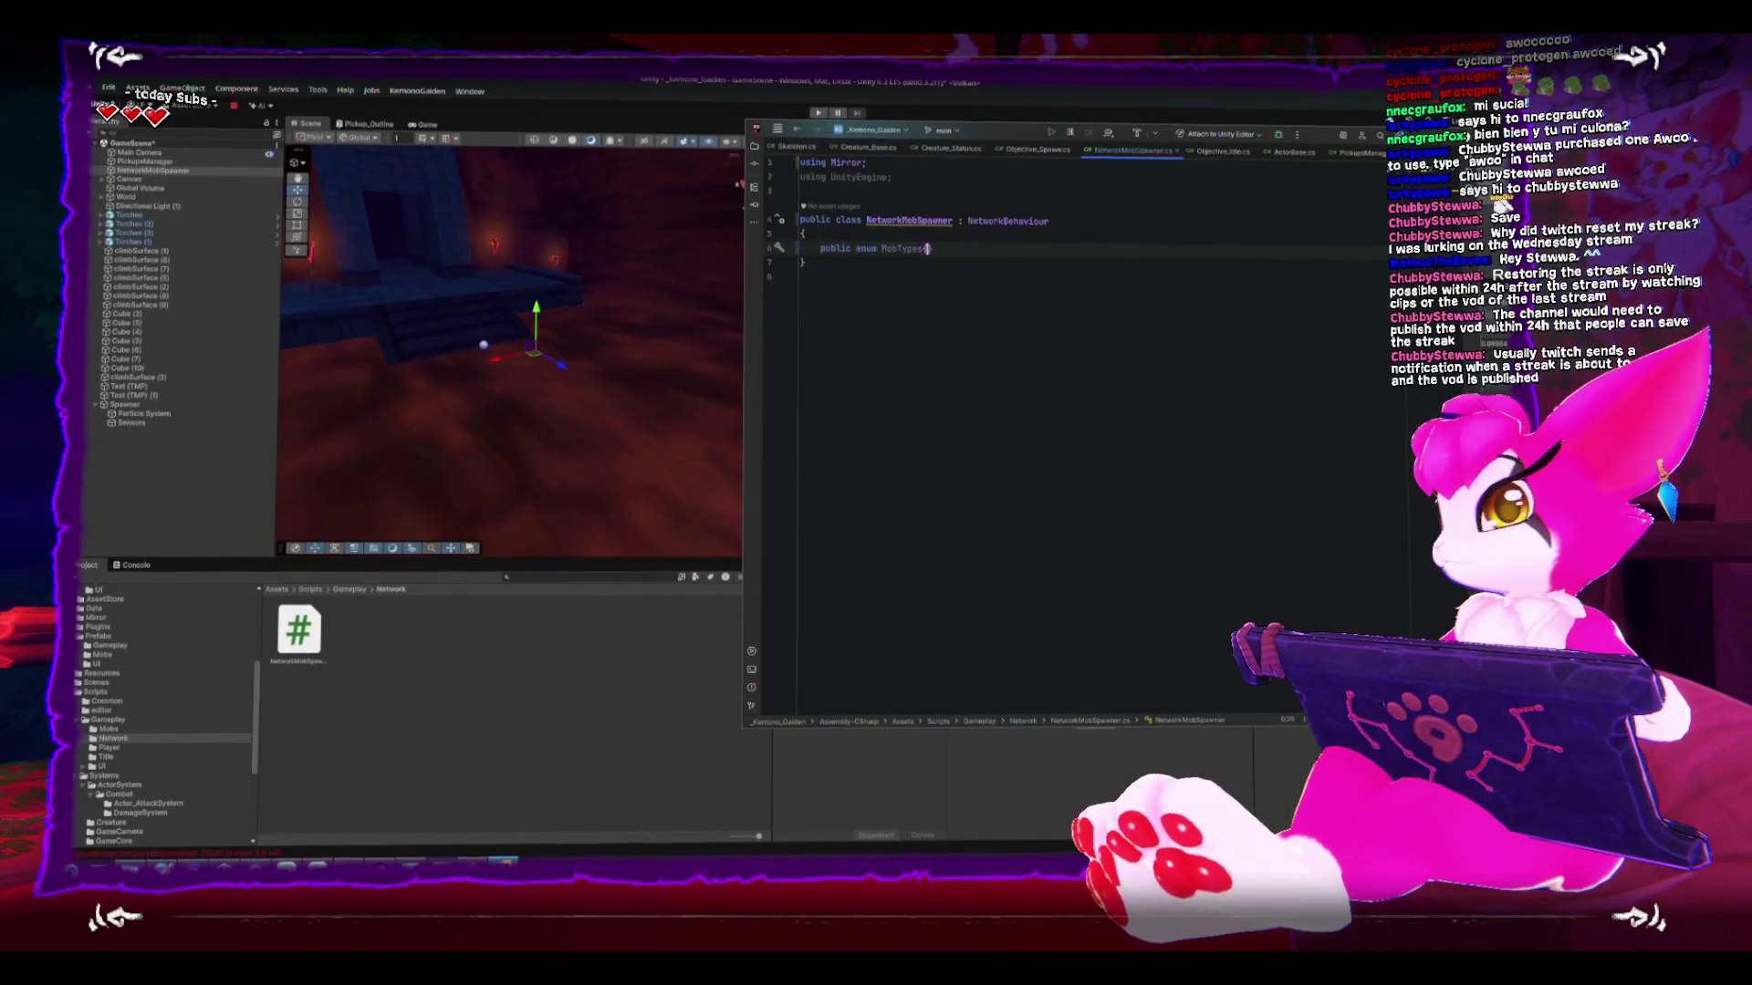
{"action": "key", "text": "Return"}
{"action": "type", "text": "{"}
{"action": "key", "text": "Return"}
{"action": "type", "text": "Skeleton,"}
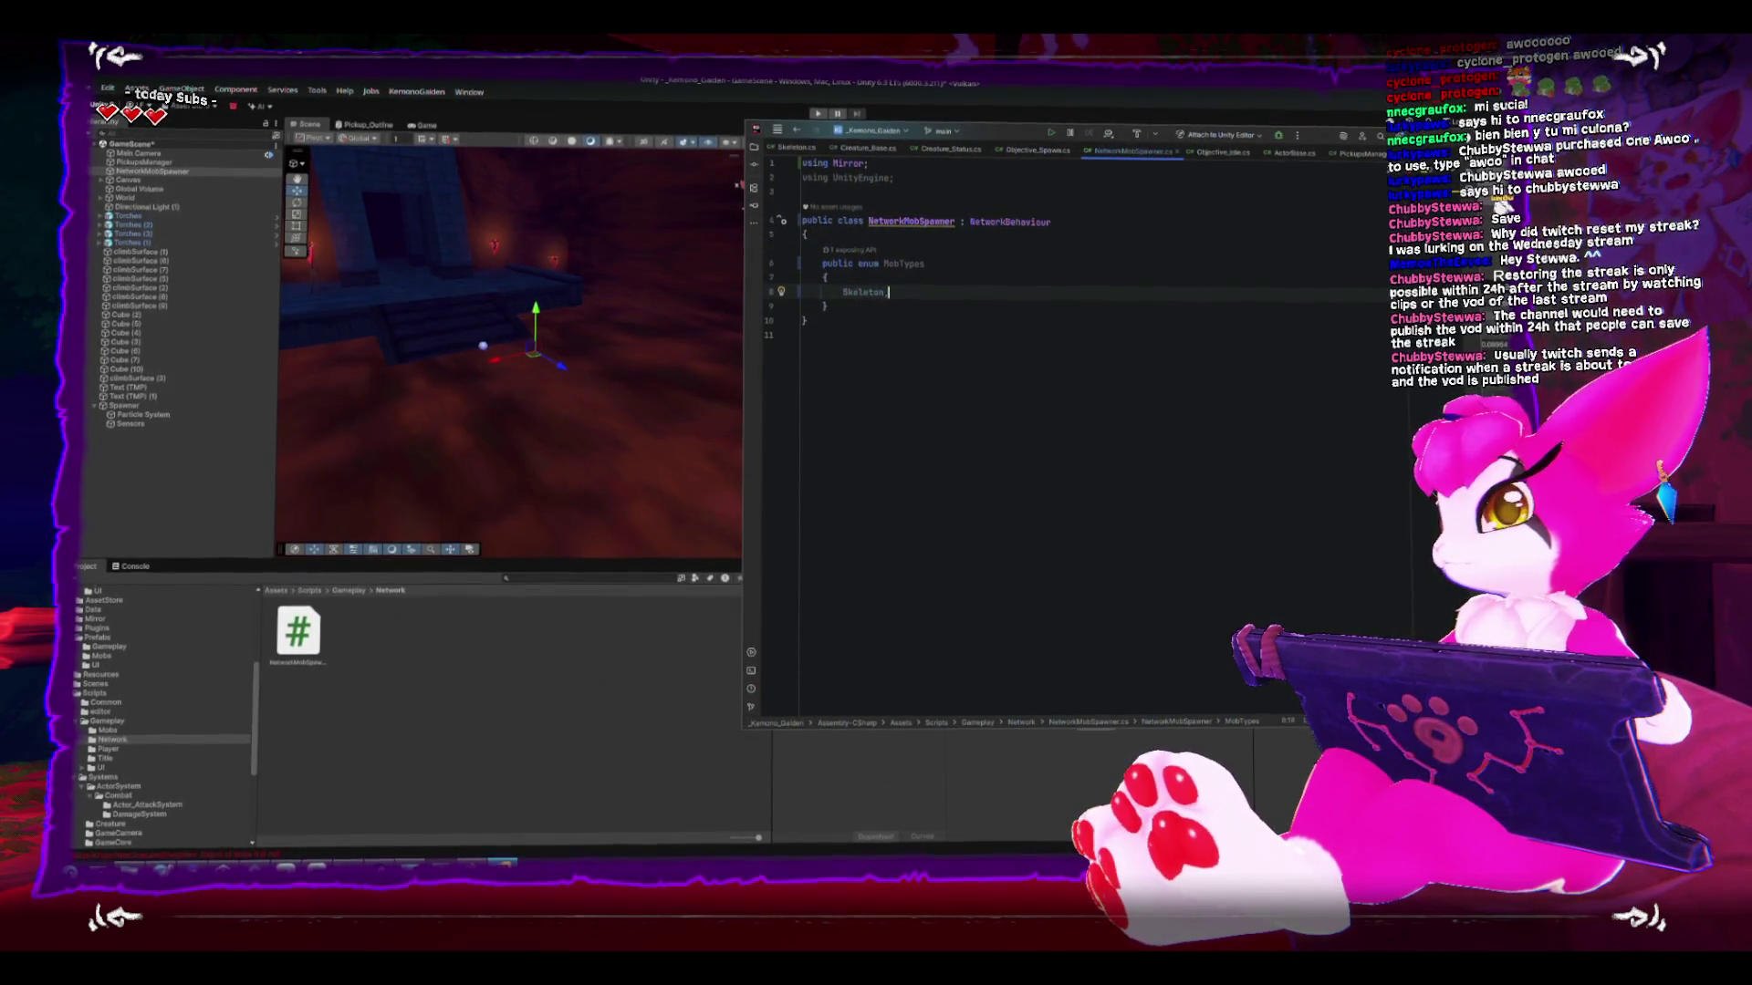
{"action": "key", "text": "Return"}
{"action": "key", "text": "Return"}
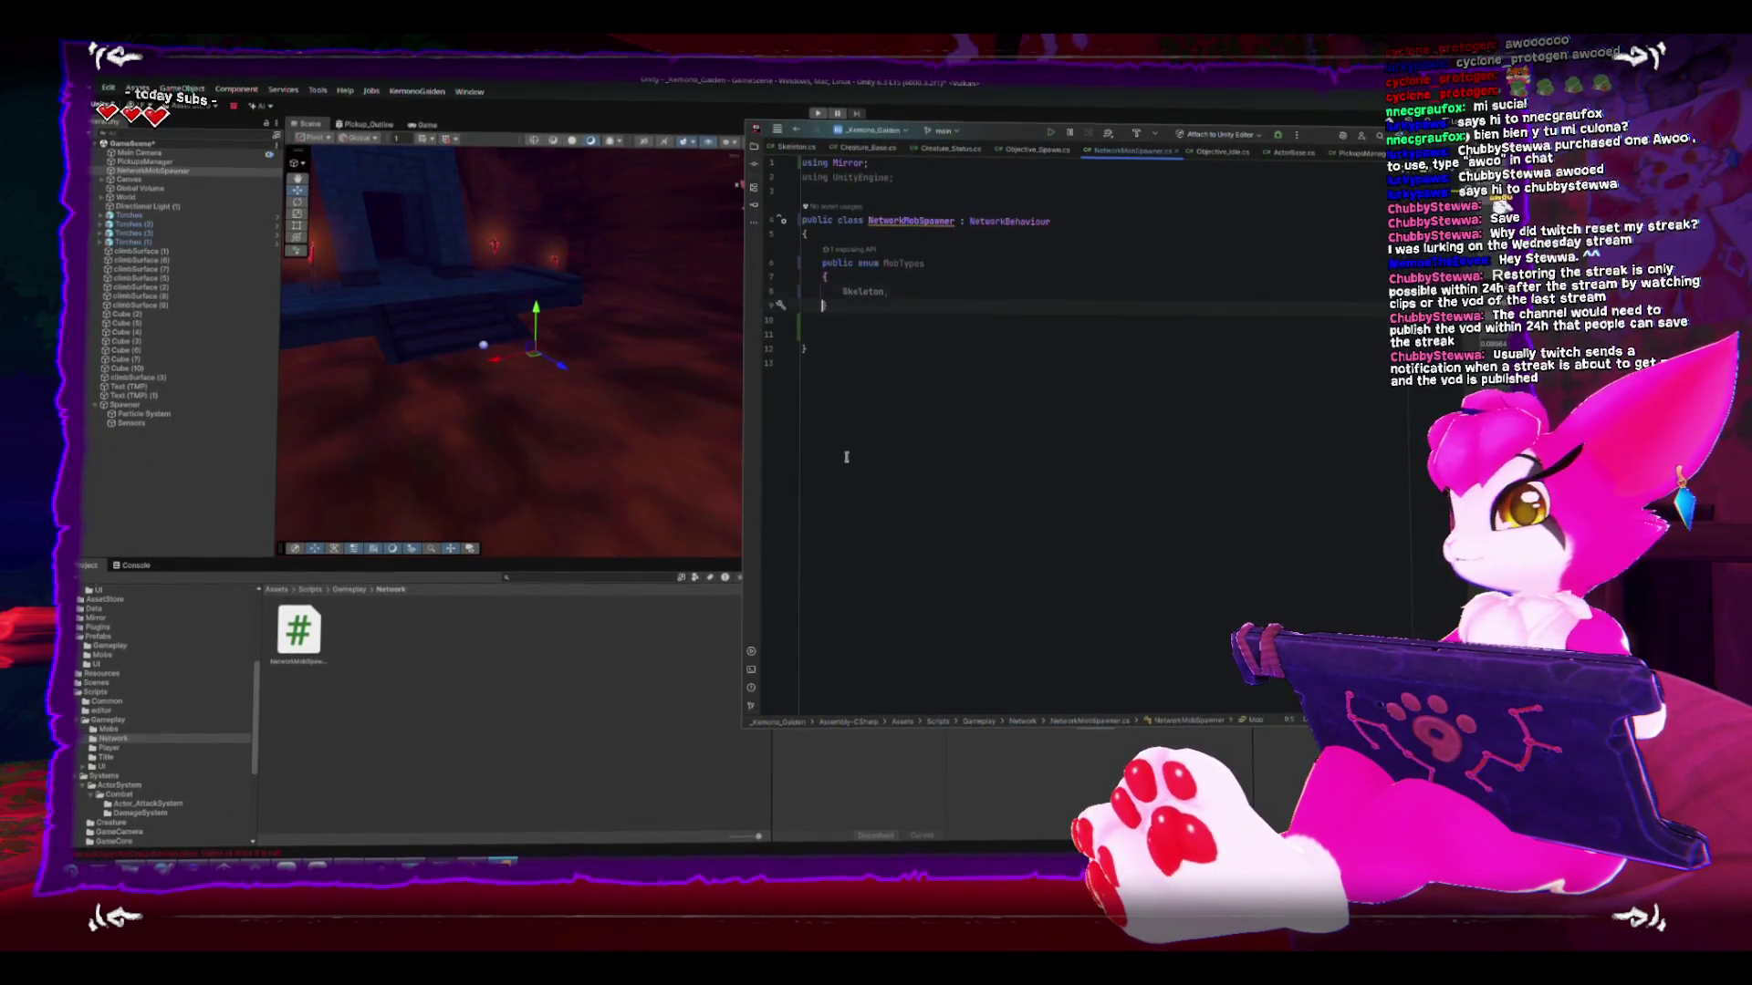
{"action": "type", "text": "}"}
- Insert an empty Awake method below the enum and return to Unity
{"action": "key", "text": "Down"}
{"action": "key", "text": "Down"}
{"action": "type", "text": "sta"}
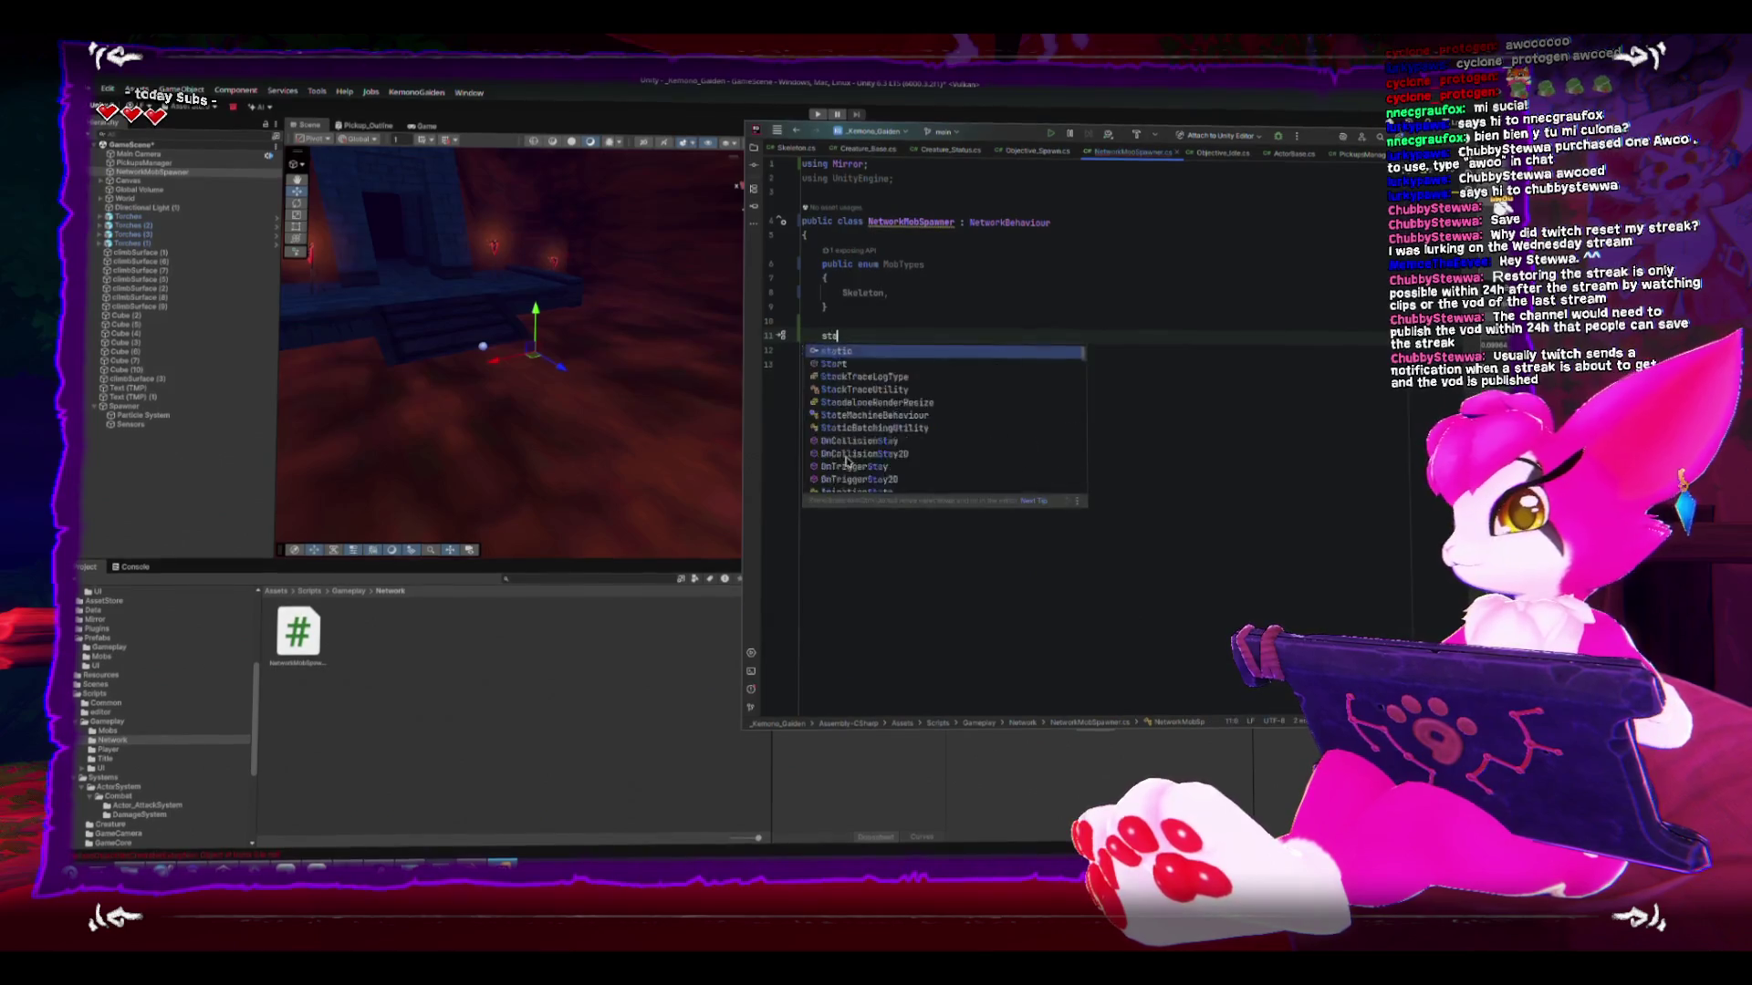
{"action": "type", "text": "tic Awake"}
{"action": "key", "text": "Return"}
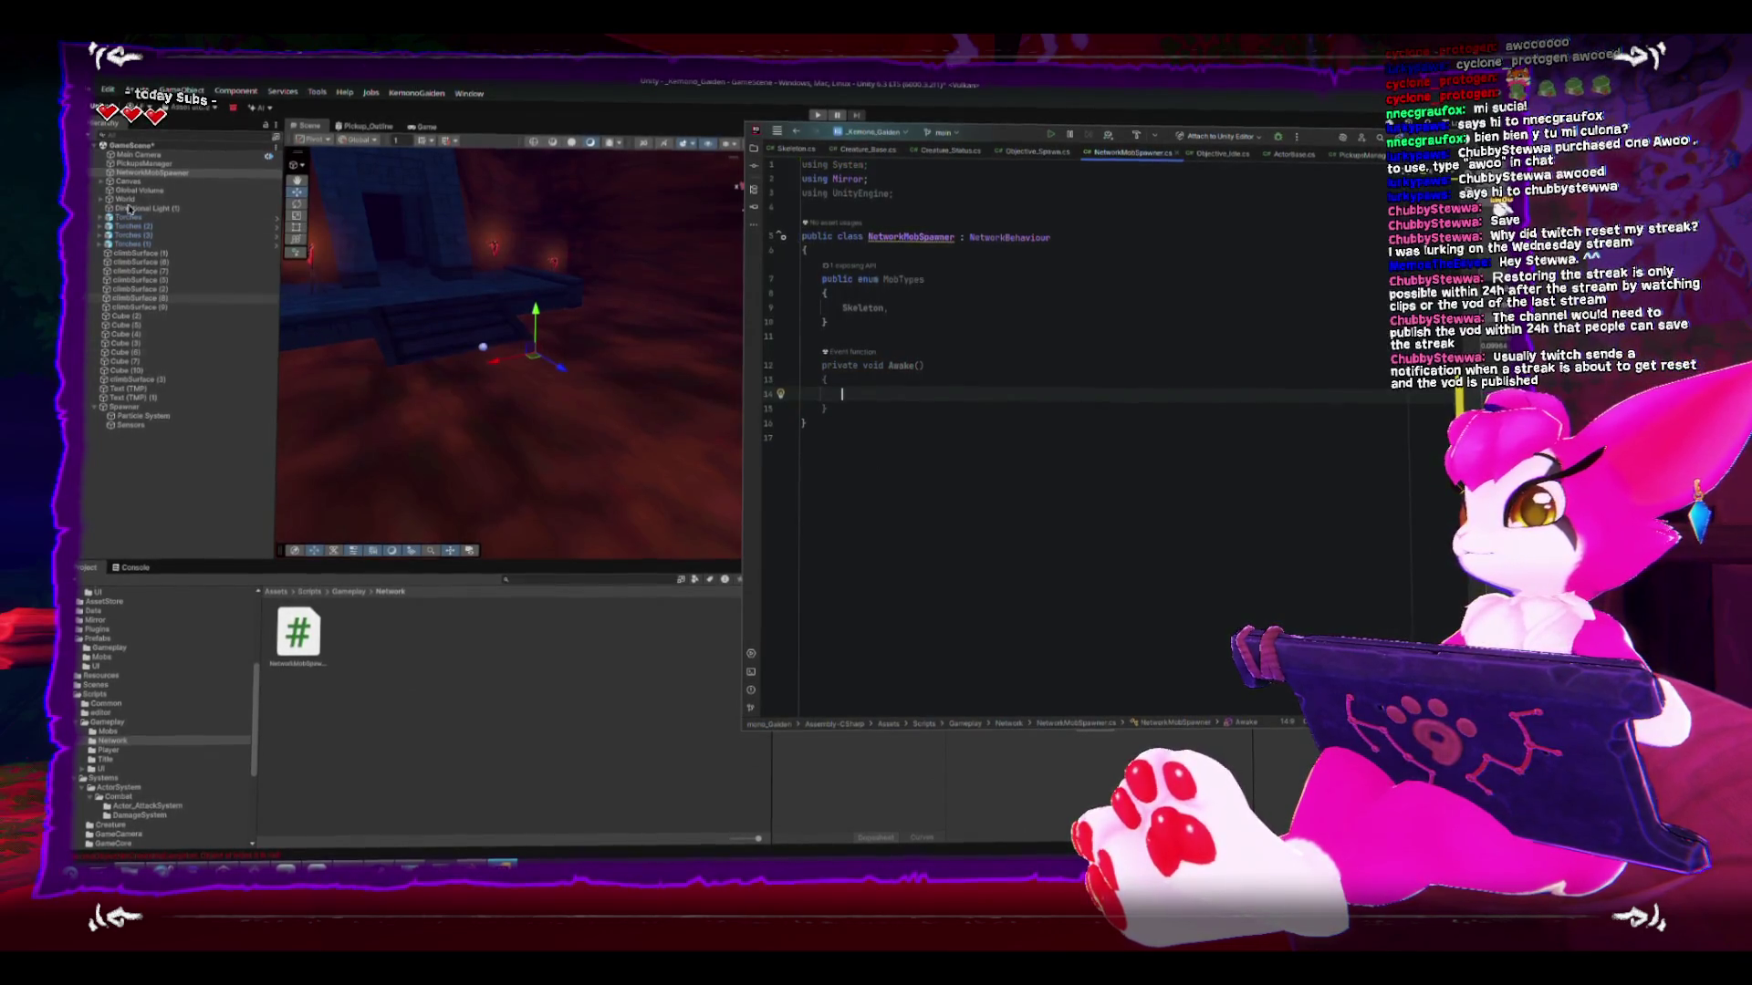
{"action": "left_click", "coordinate": [171, 174]}
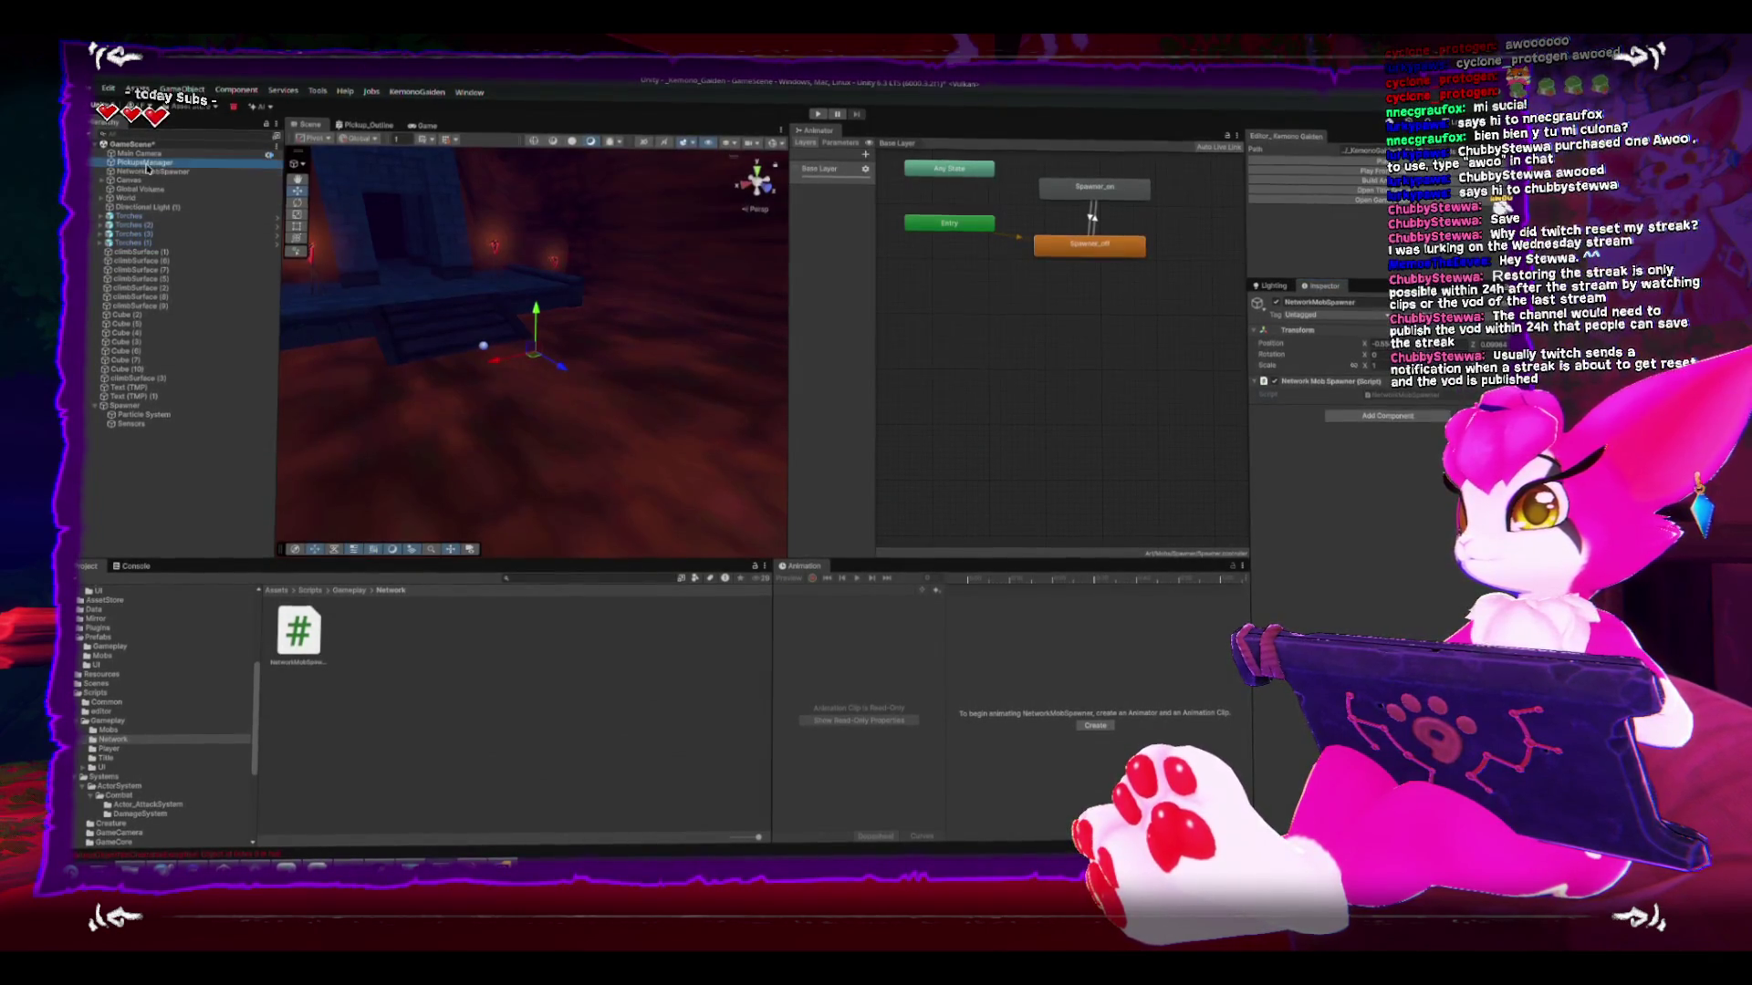
{"action": "left_click", "coordinate": [144, 163]}
{"action": "double_click", "coordinate": [1383, 412]}
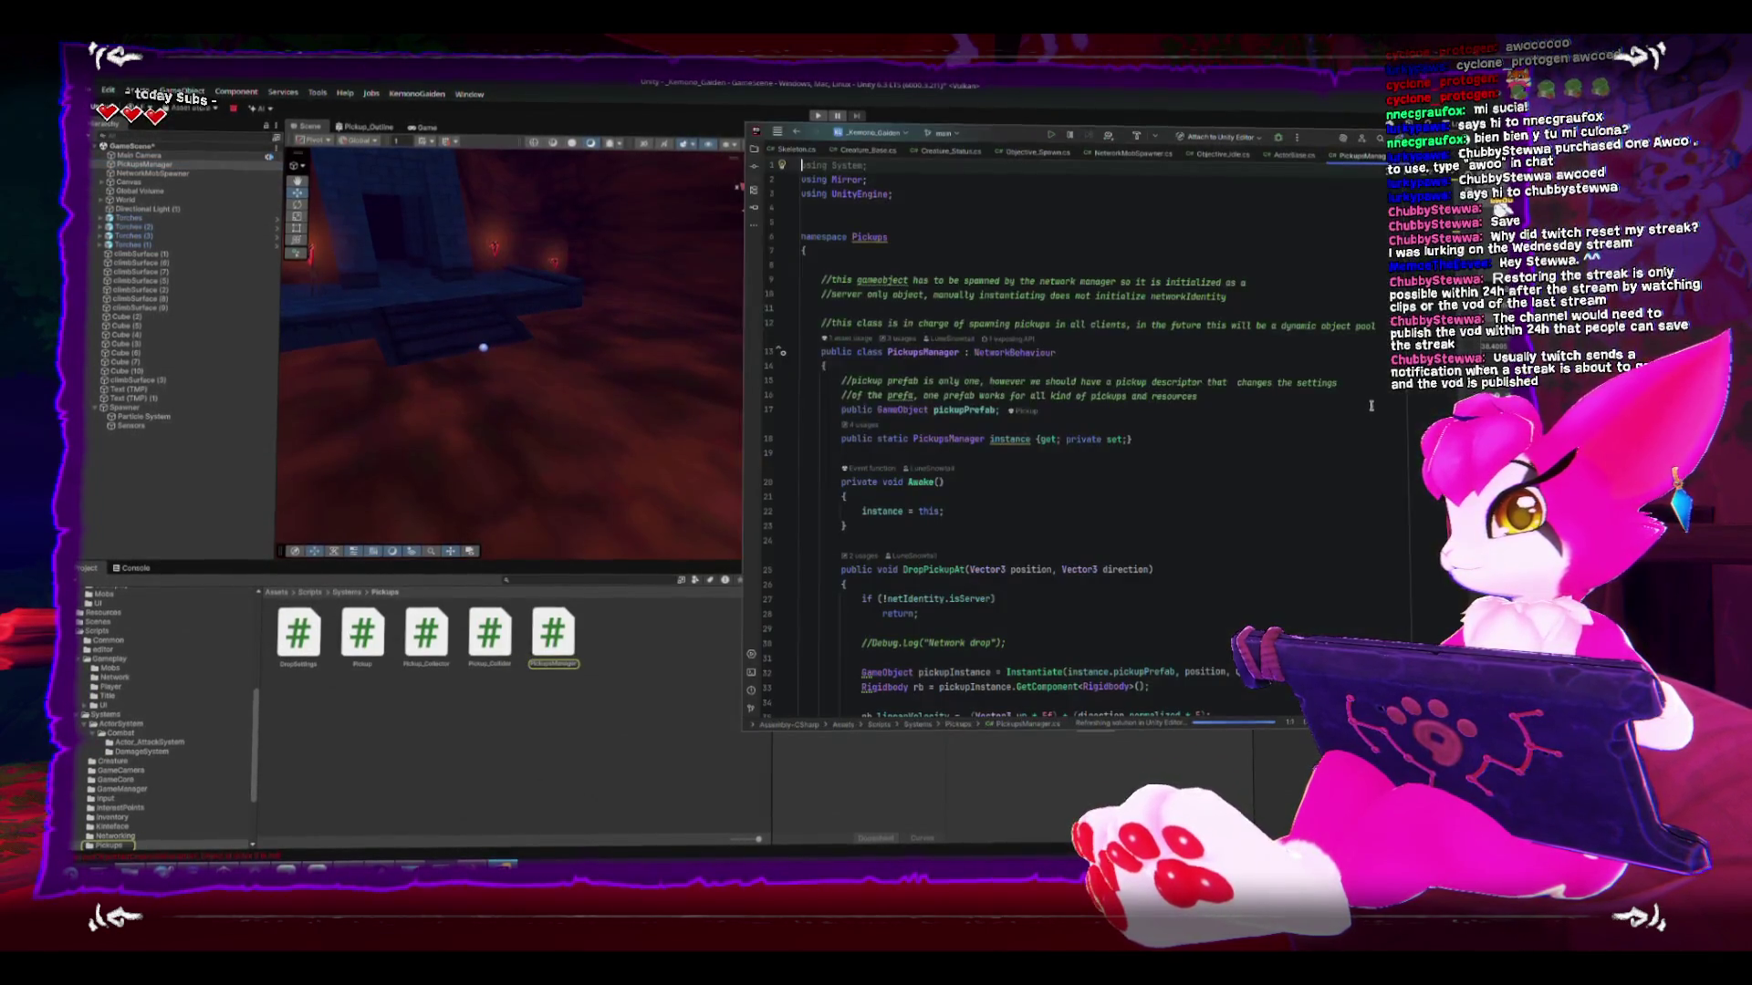
{"action": "scroll", "coordinate": [1015, 514], "scroll_direction": "up", "scroll_amount": 1}
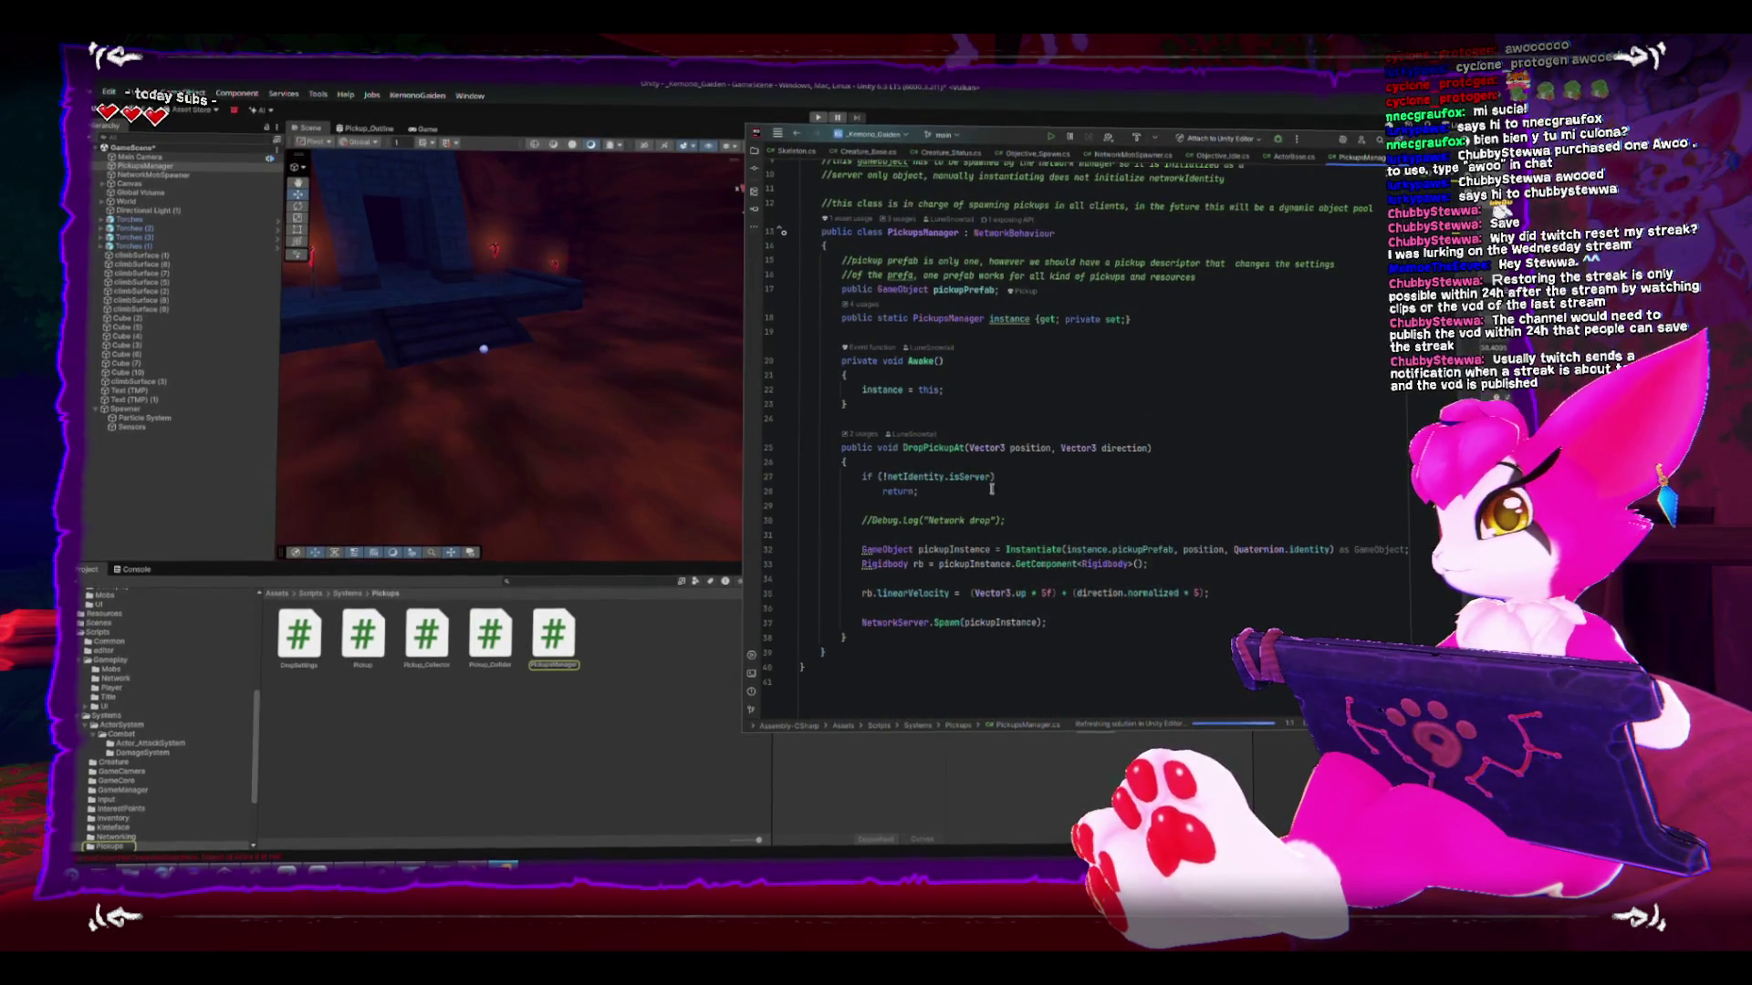
{"action": "left_click_drag", "start_coordinate": [821, 412], "coordinate": [828, 357]}
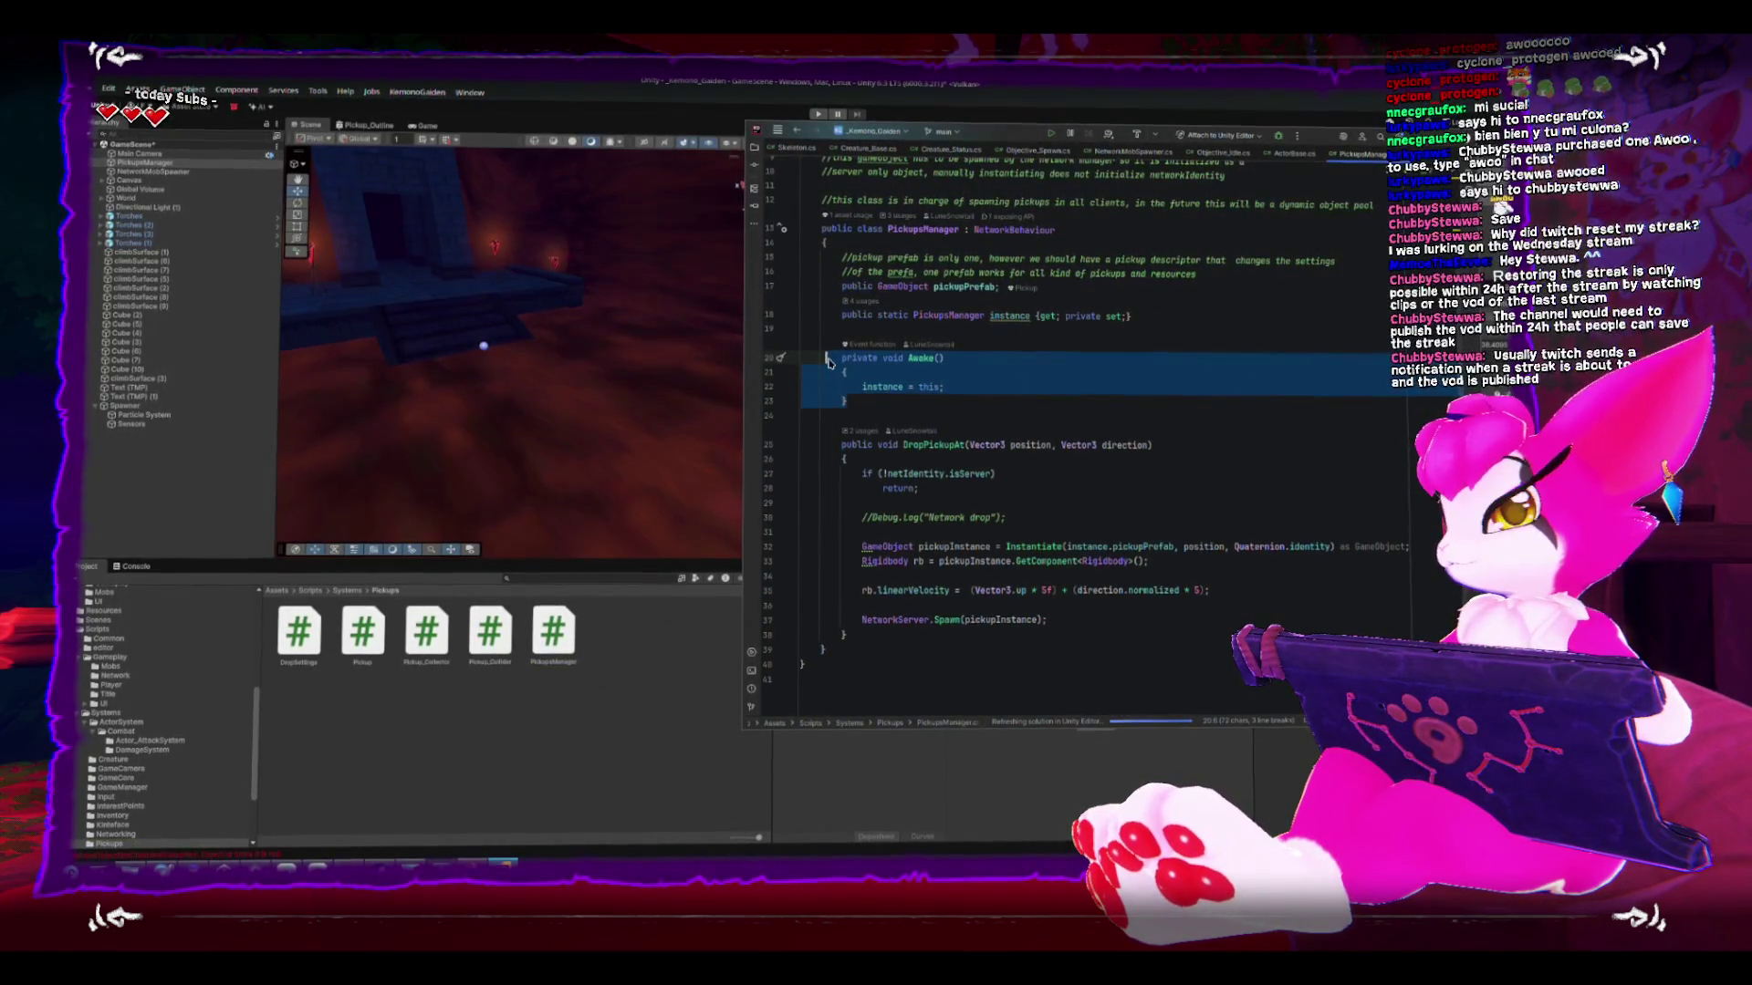
{"action": "key", "text": "alt+Tab"}
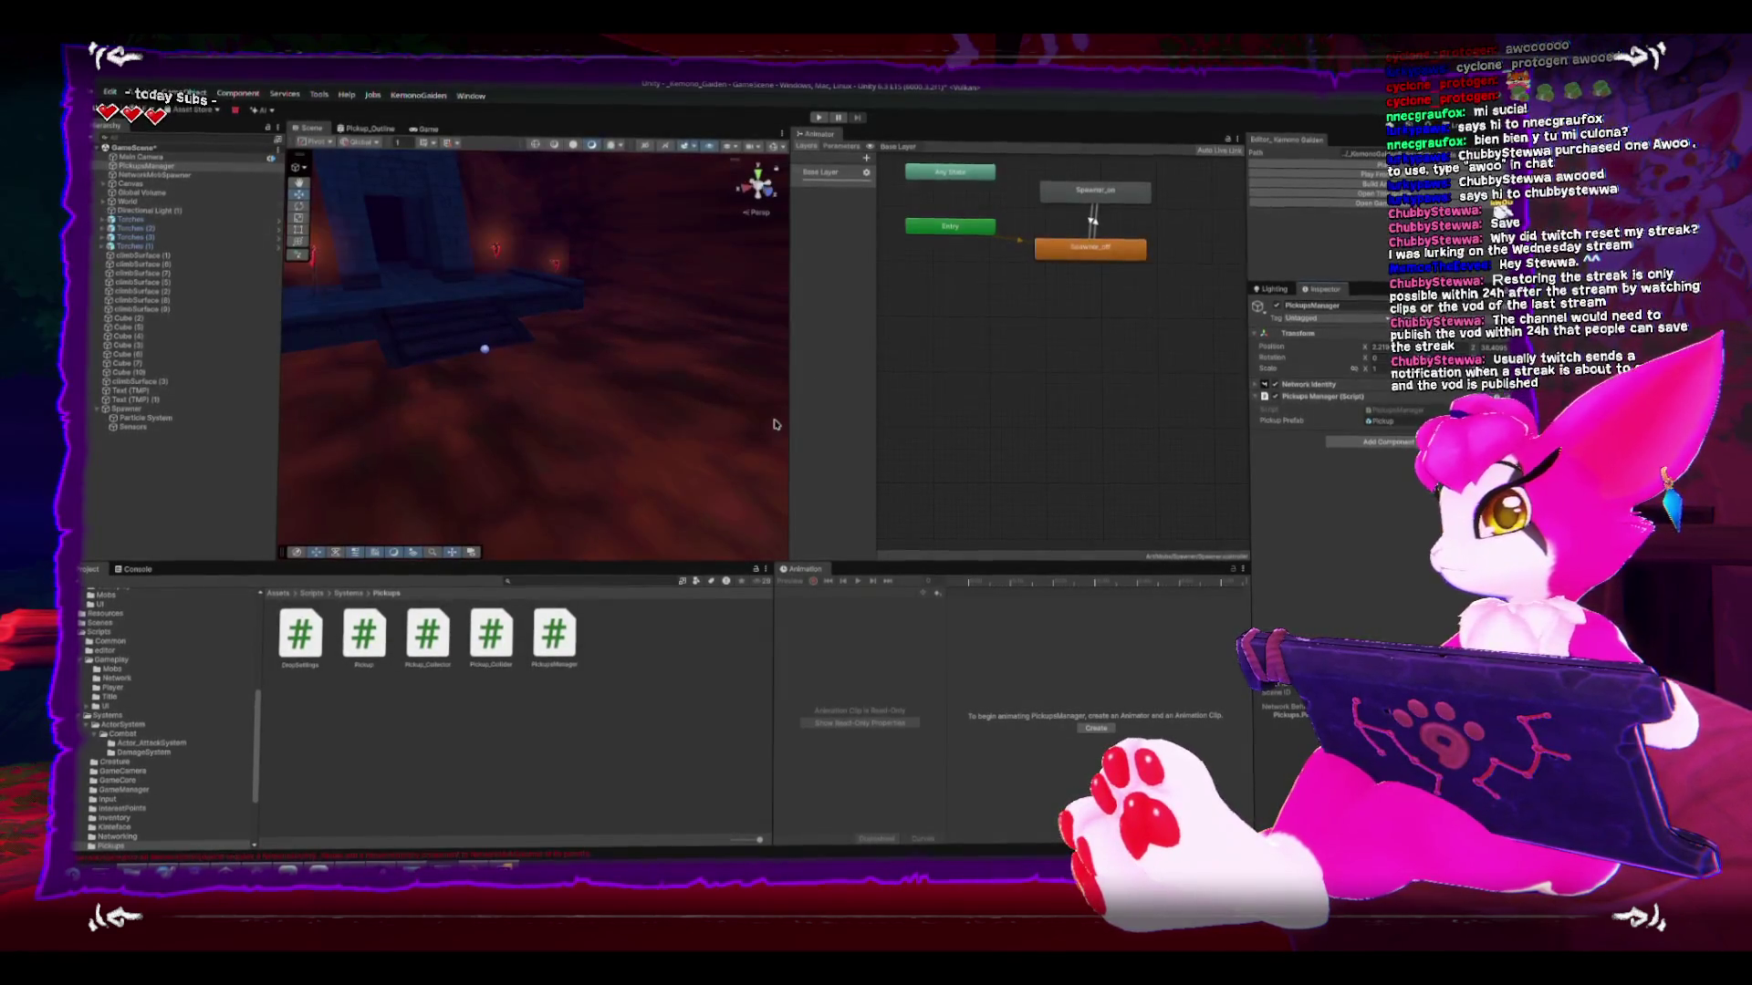
{"action": "left_click", "coordinate": [153, 175]}
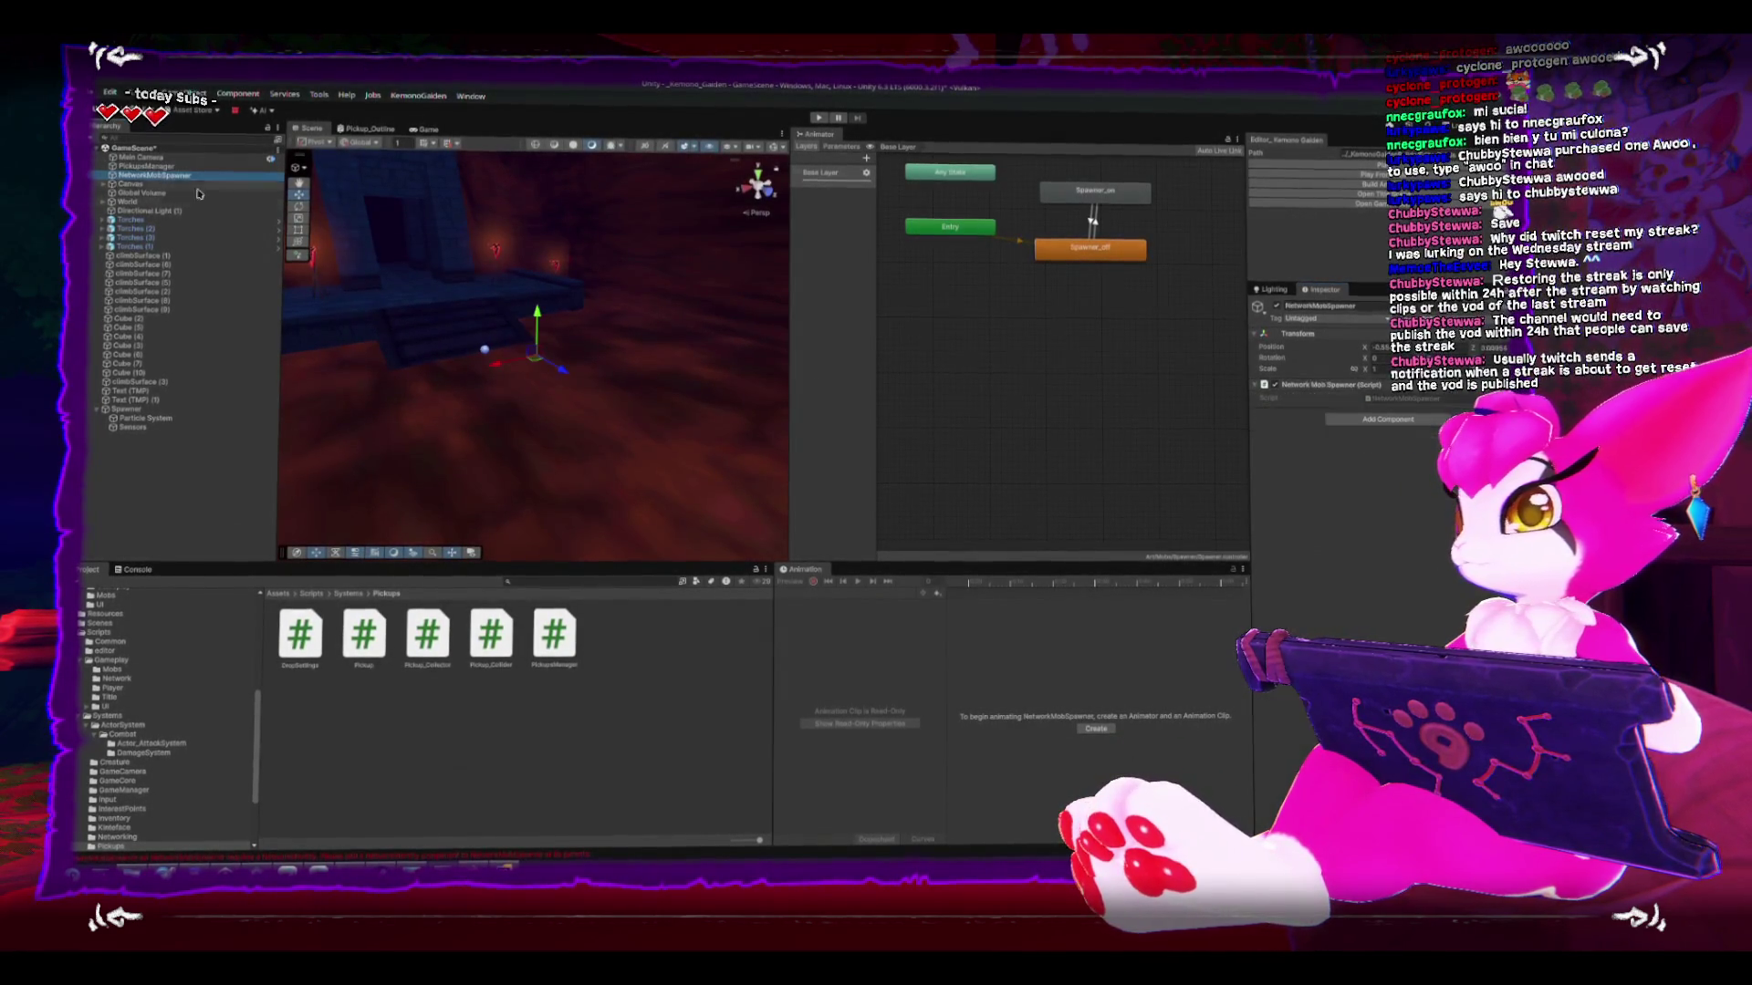
{"action": "double_click", "coordinate": [1418, 399]}
{"action": "left_click", "coordinate": [1059, 356]}
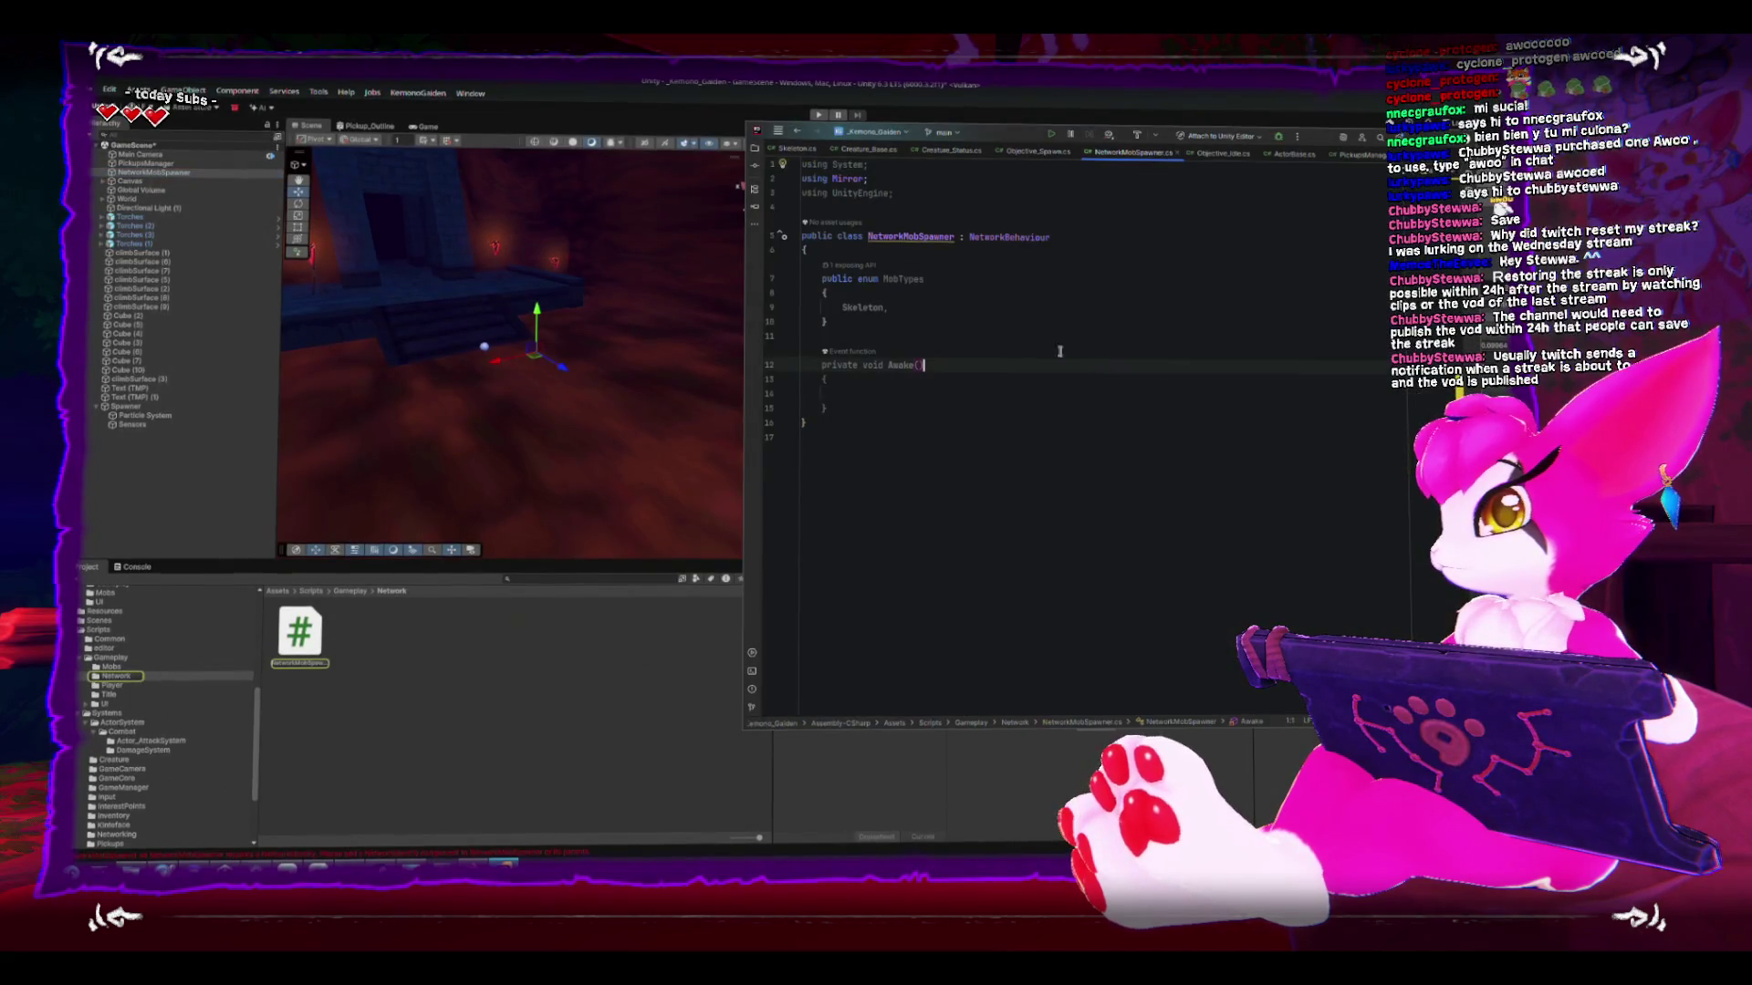
- Add a public static NetworkMobSpawner instance field at the top of the class
{"action": "left_click", "coordinate": [853, 395]}
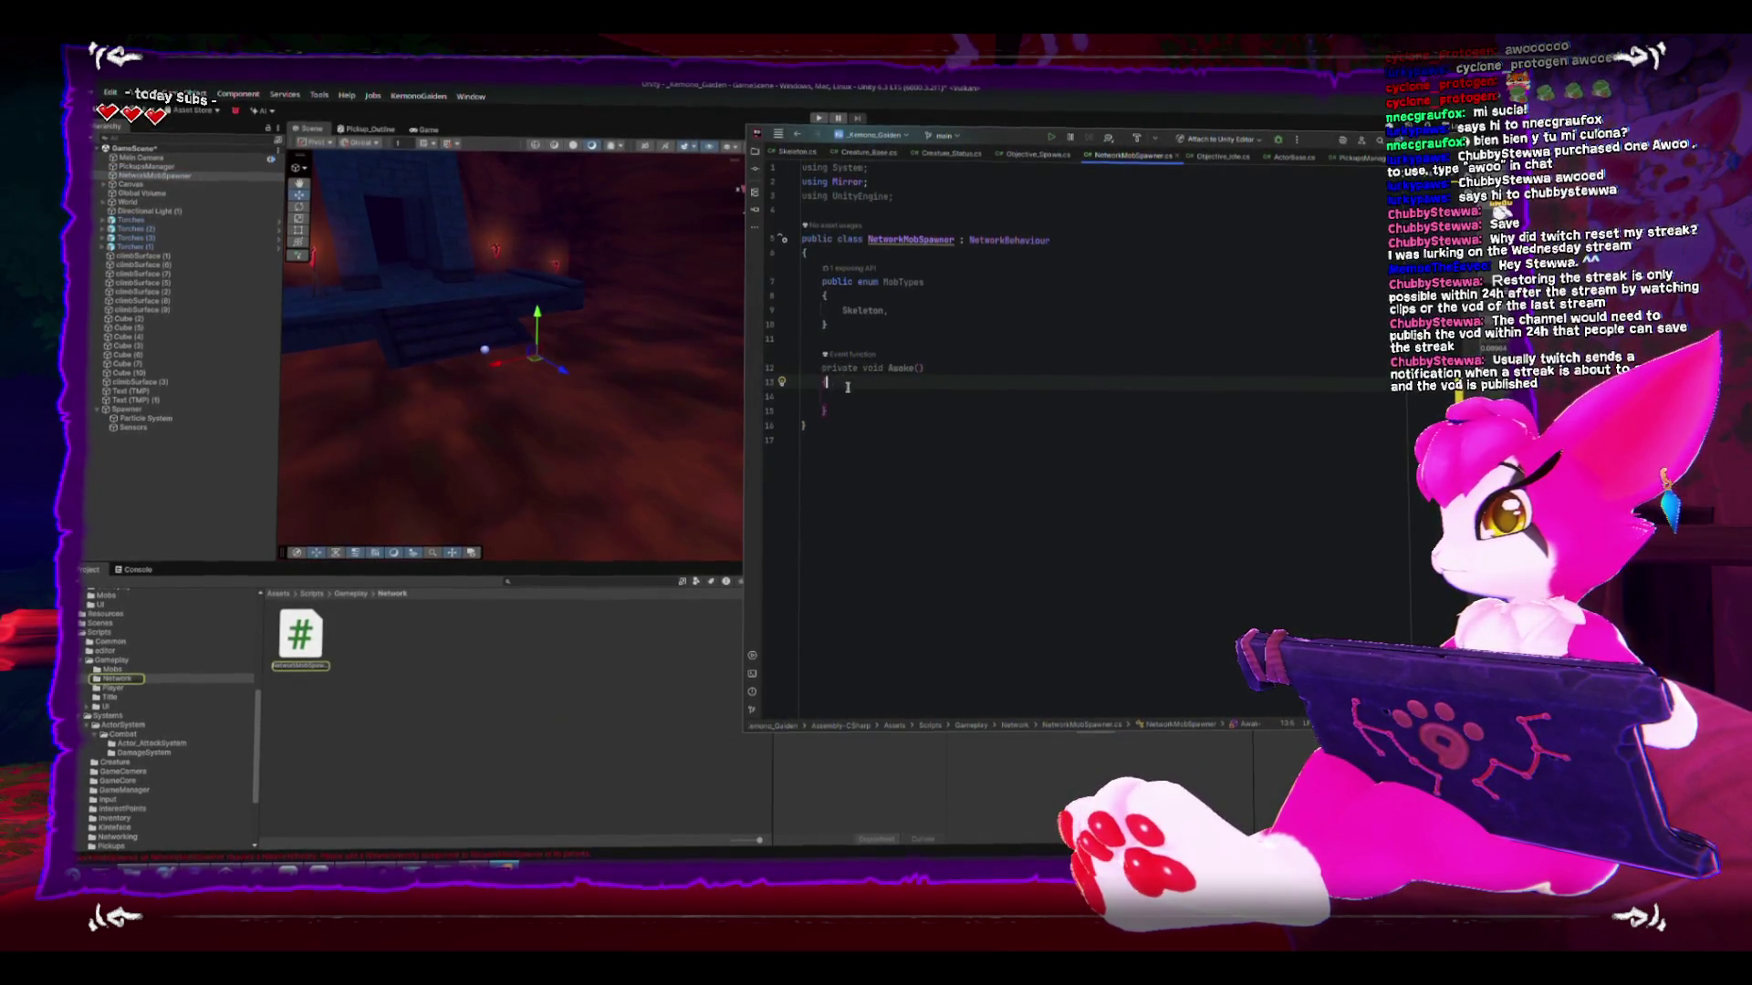
{"action": "key", "text": "ctrl+space"}
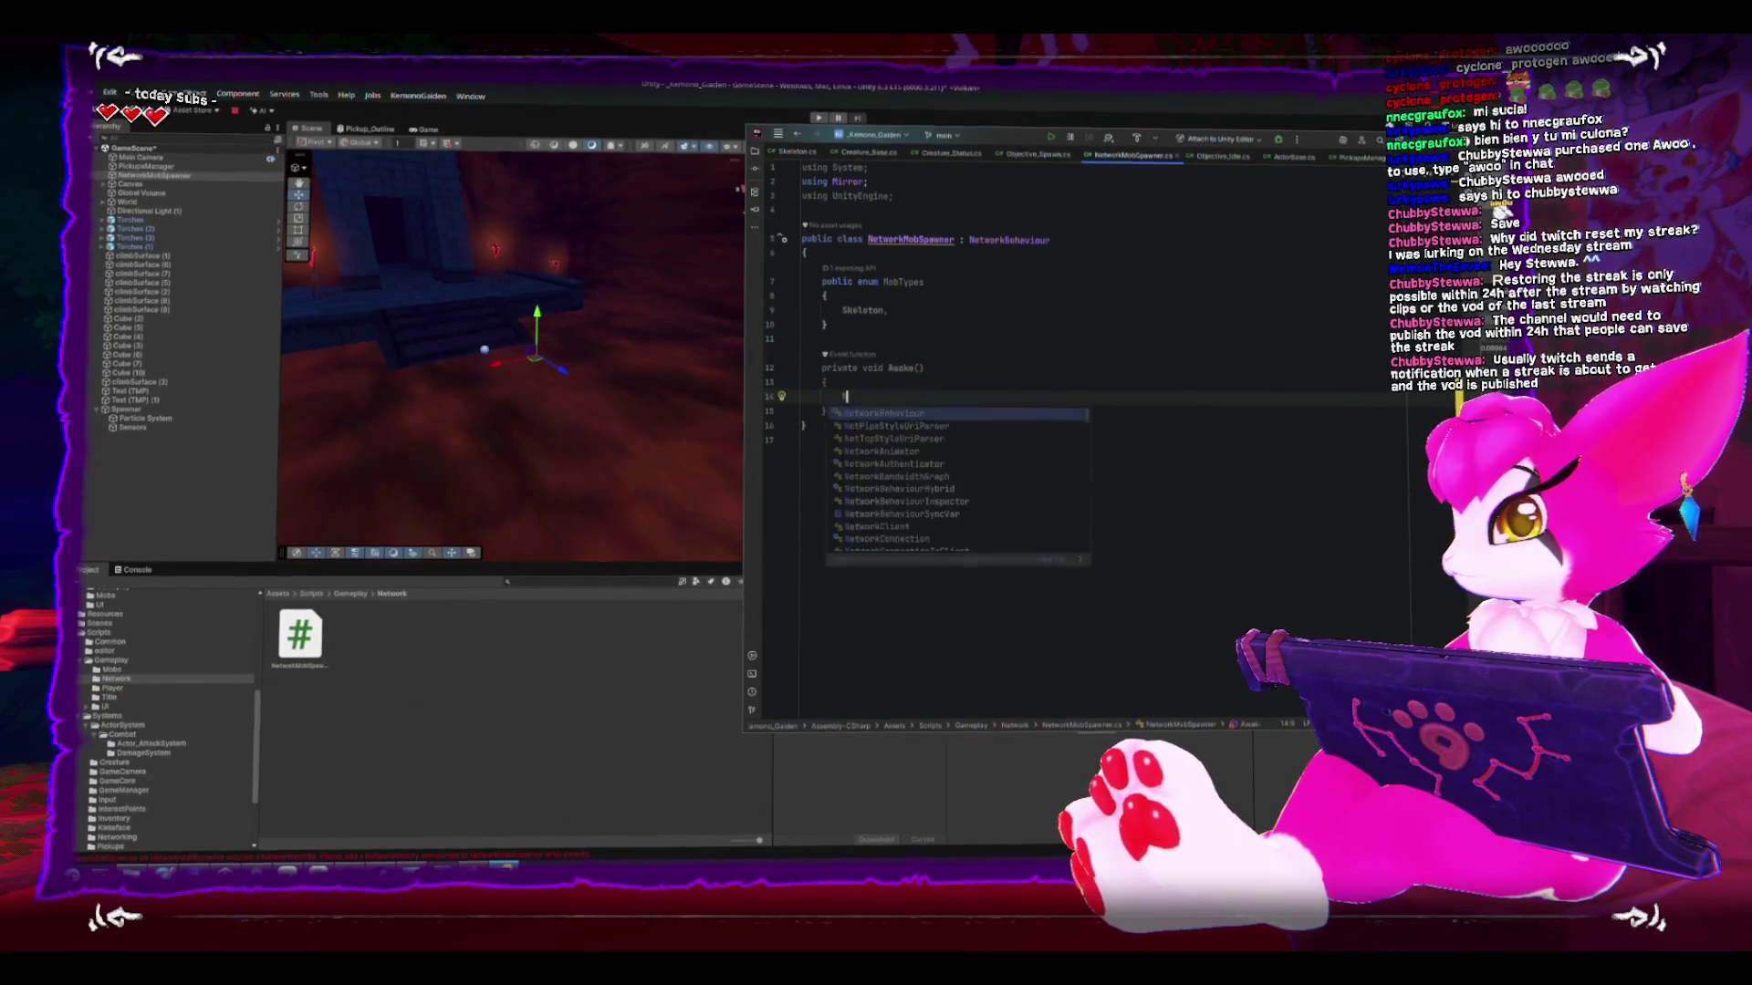
{"action": "key", "text": "Escape"}
{"action": "key", "text": "Up"}
{"action": "key", "text": "Up"}
{"action": "key", "text": "Up"}
{"action": "key", "text": "Up"}
{"action": "key", "text": "Up"}
{"action": "key", "text": "Up"}
{"action": "key", "text": "Return"}
{"action": "key", "text": "Return"}
{"action": "key", "text": "Up"}
{"action": "type", "text": "static"}
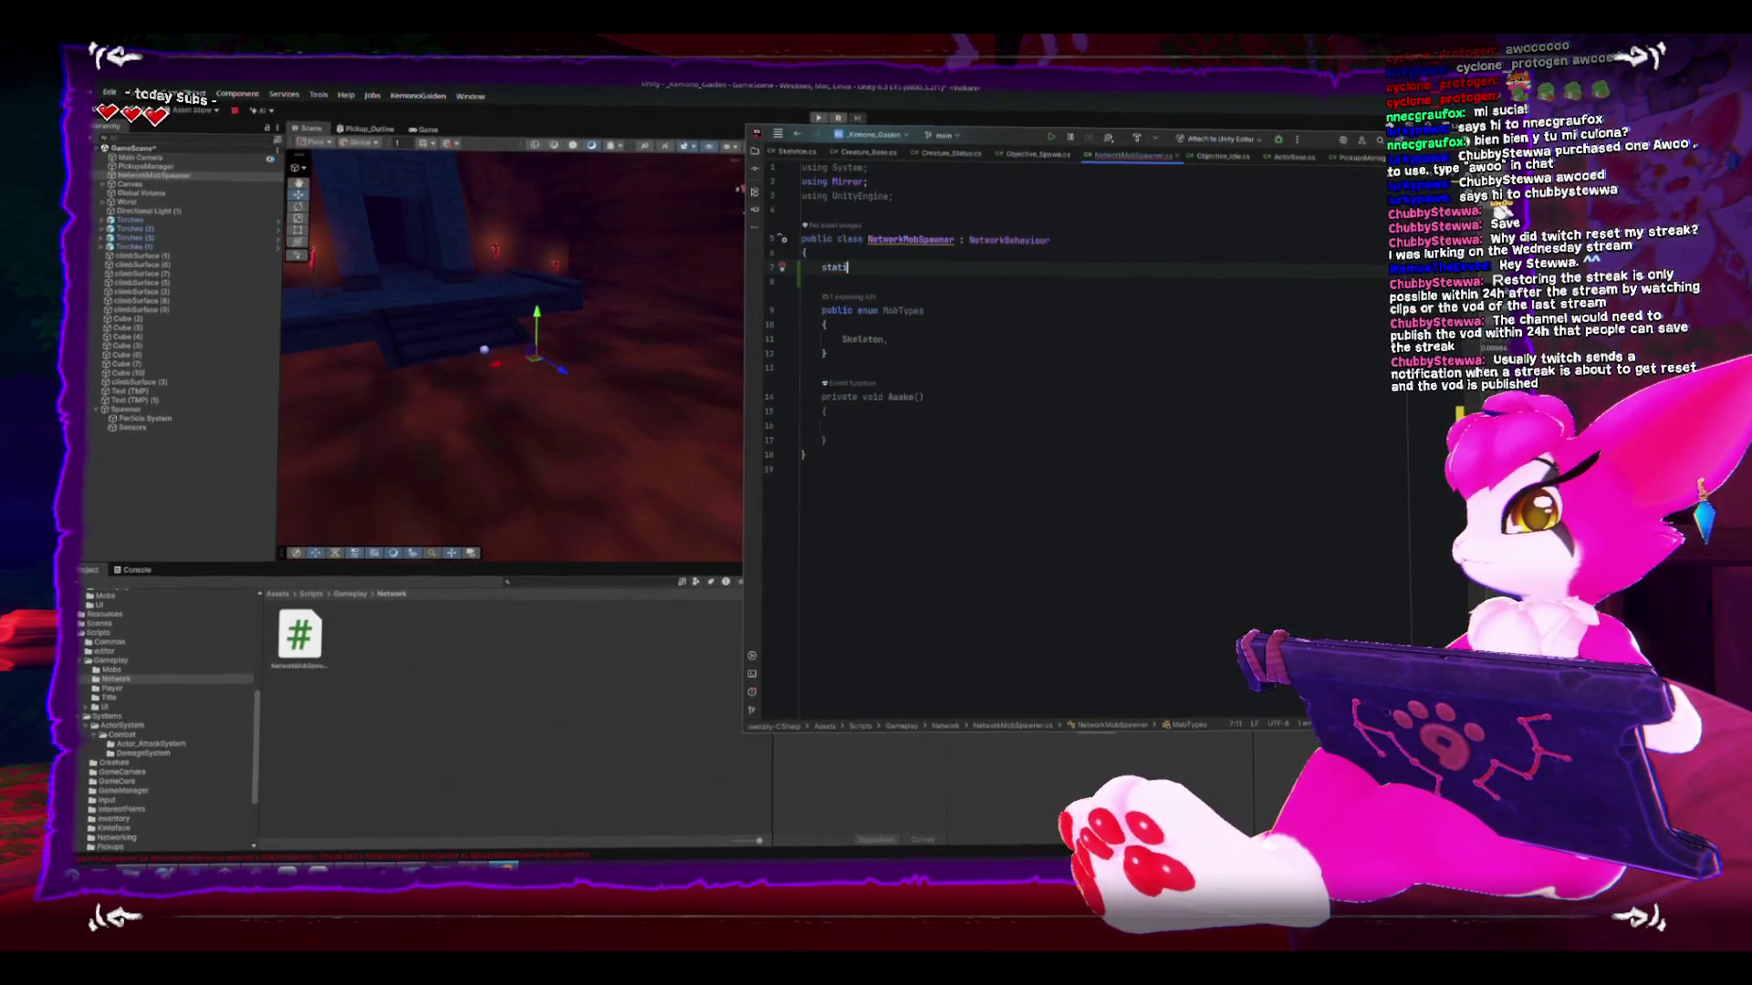
{"action": "key", "text": "BackSpace"}
{"action": "key", "text": "BackSpace"}
{"action": "key", "text": "BackSpace"}
{"action": "type", "text": "publ"}
{"action": "type", "text": "ic static "}
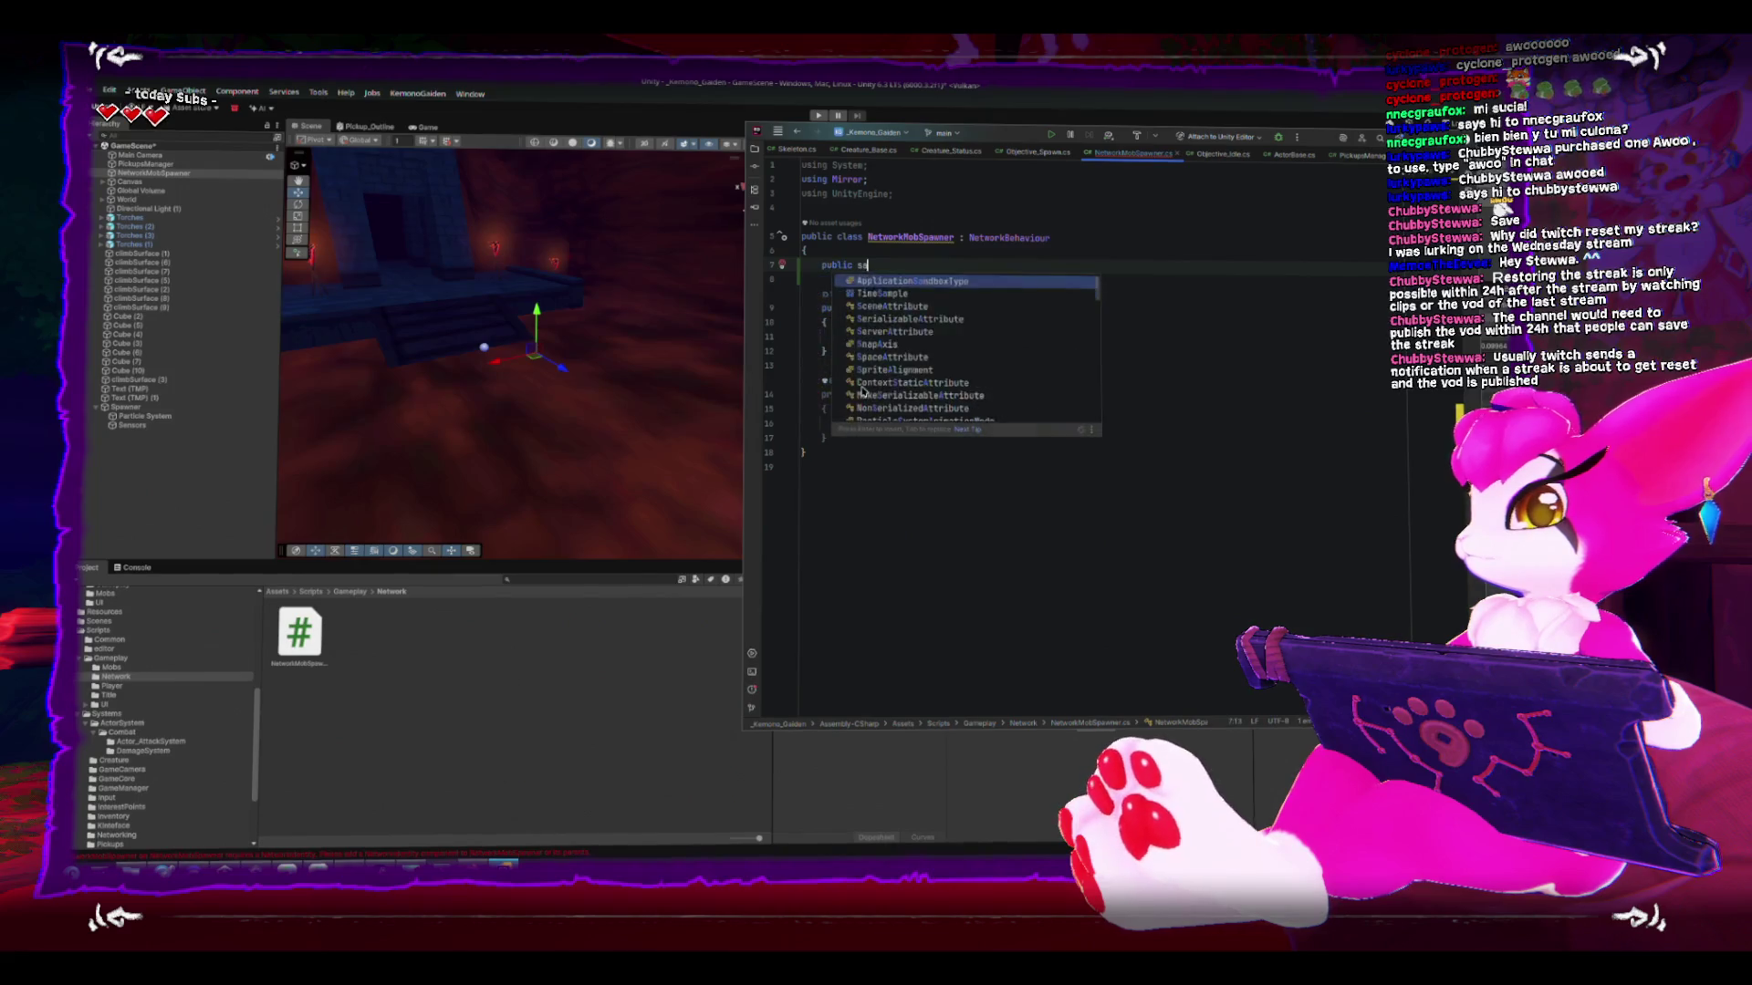
{"action": "type", "text": "NetworkMobSpawner instance;"}
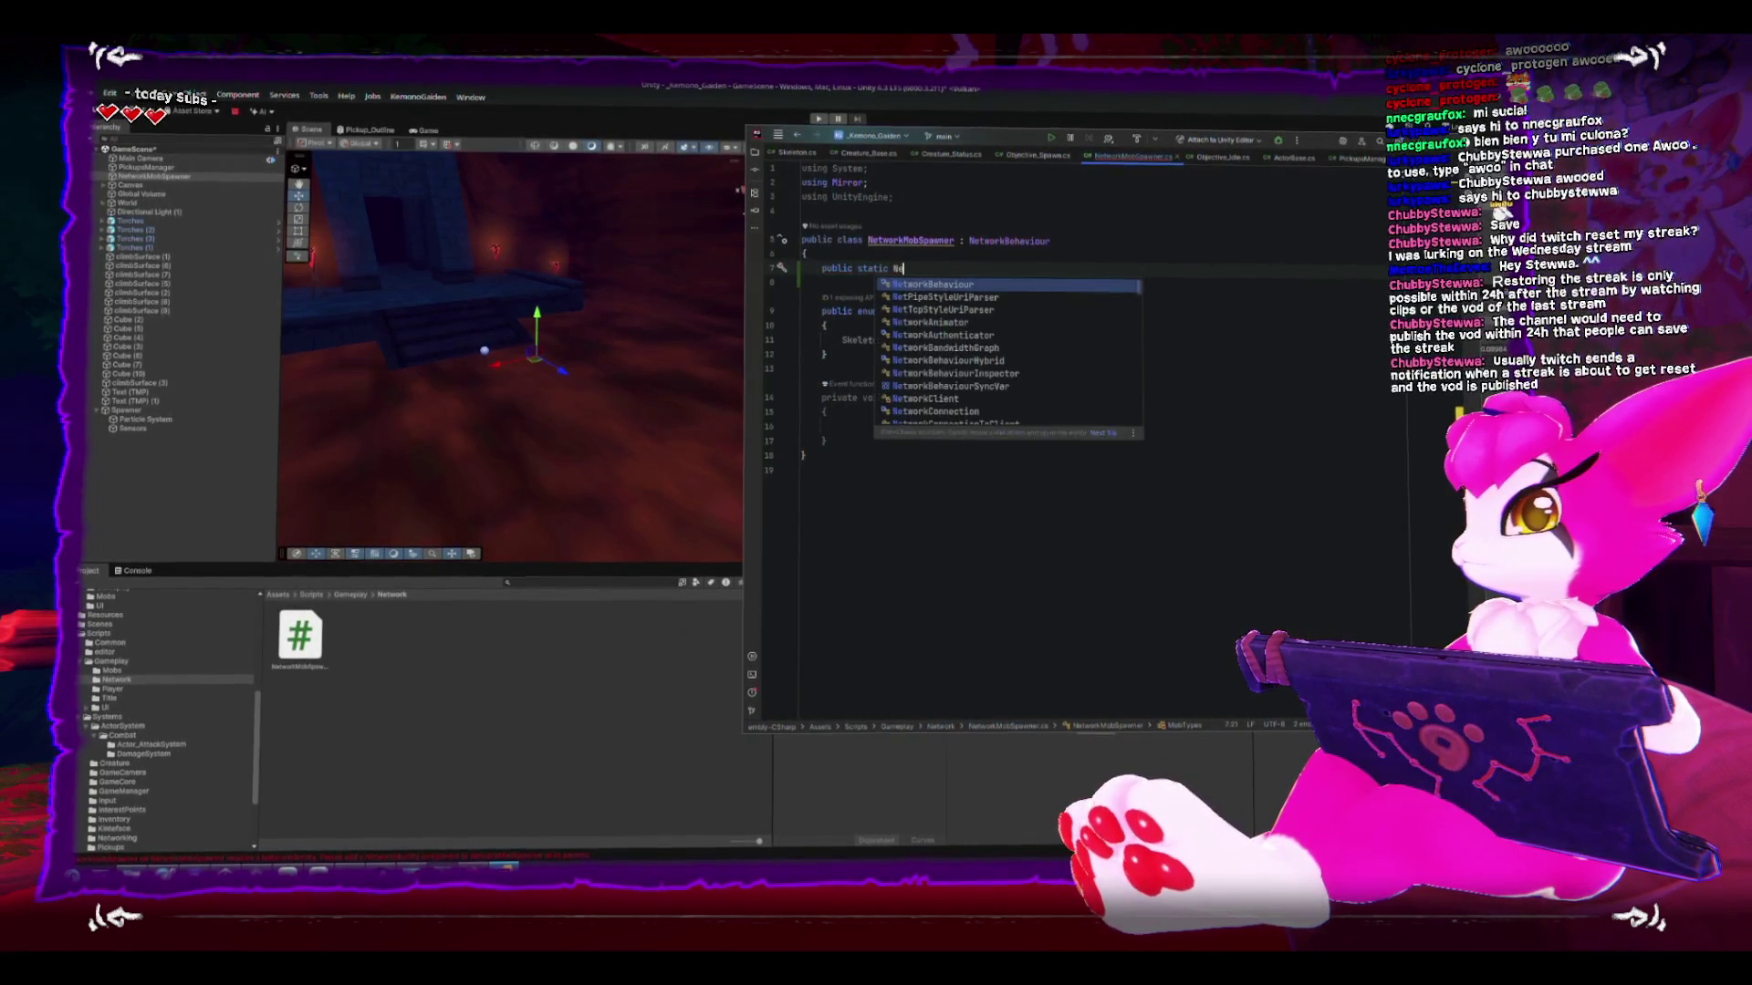
- Set instance = this in Awake and add the comment '//do singleton here in the future' above it
{"action": "left_click", "coordinate": [917, 426]}
{"action": "type", "text": "instance "}
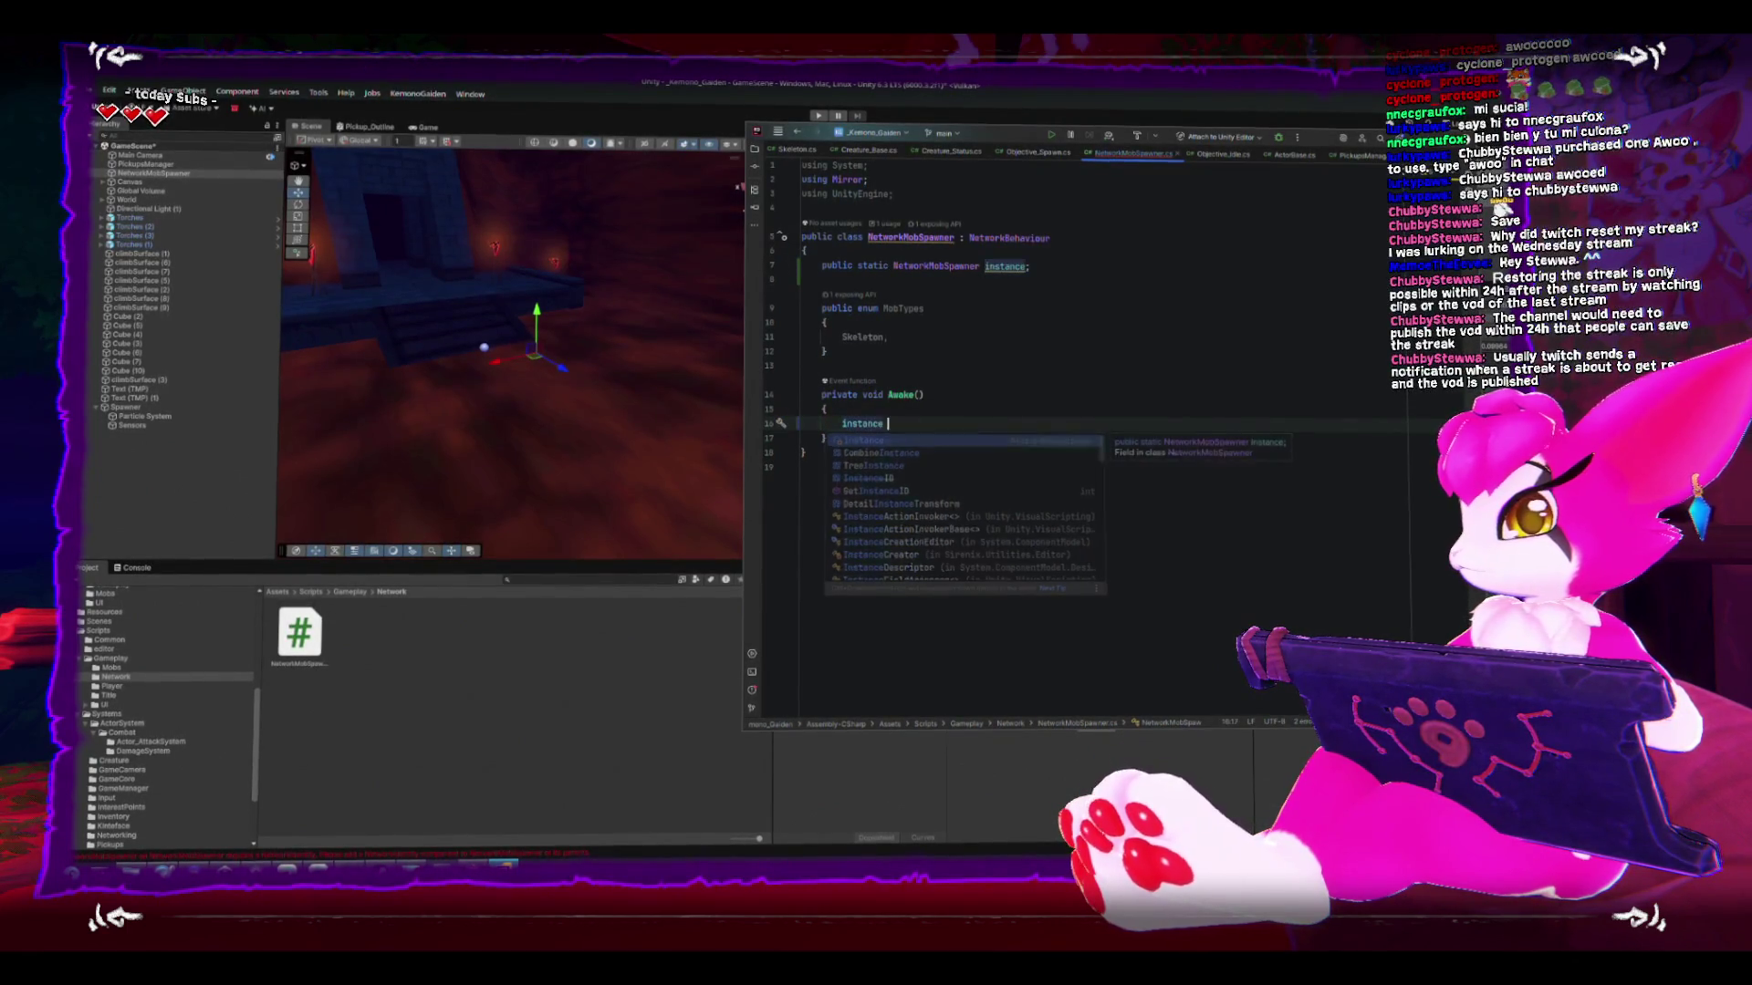
{"action": "type", "text": "= this;"}
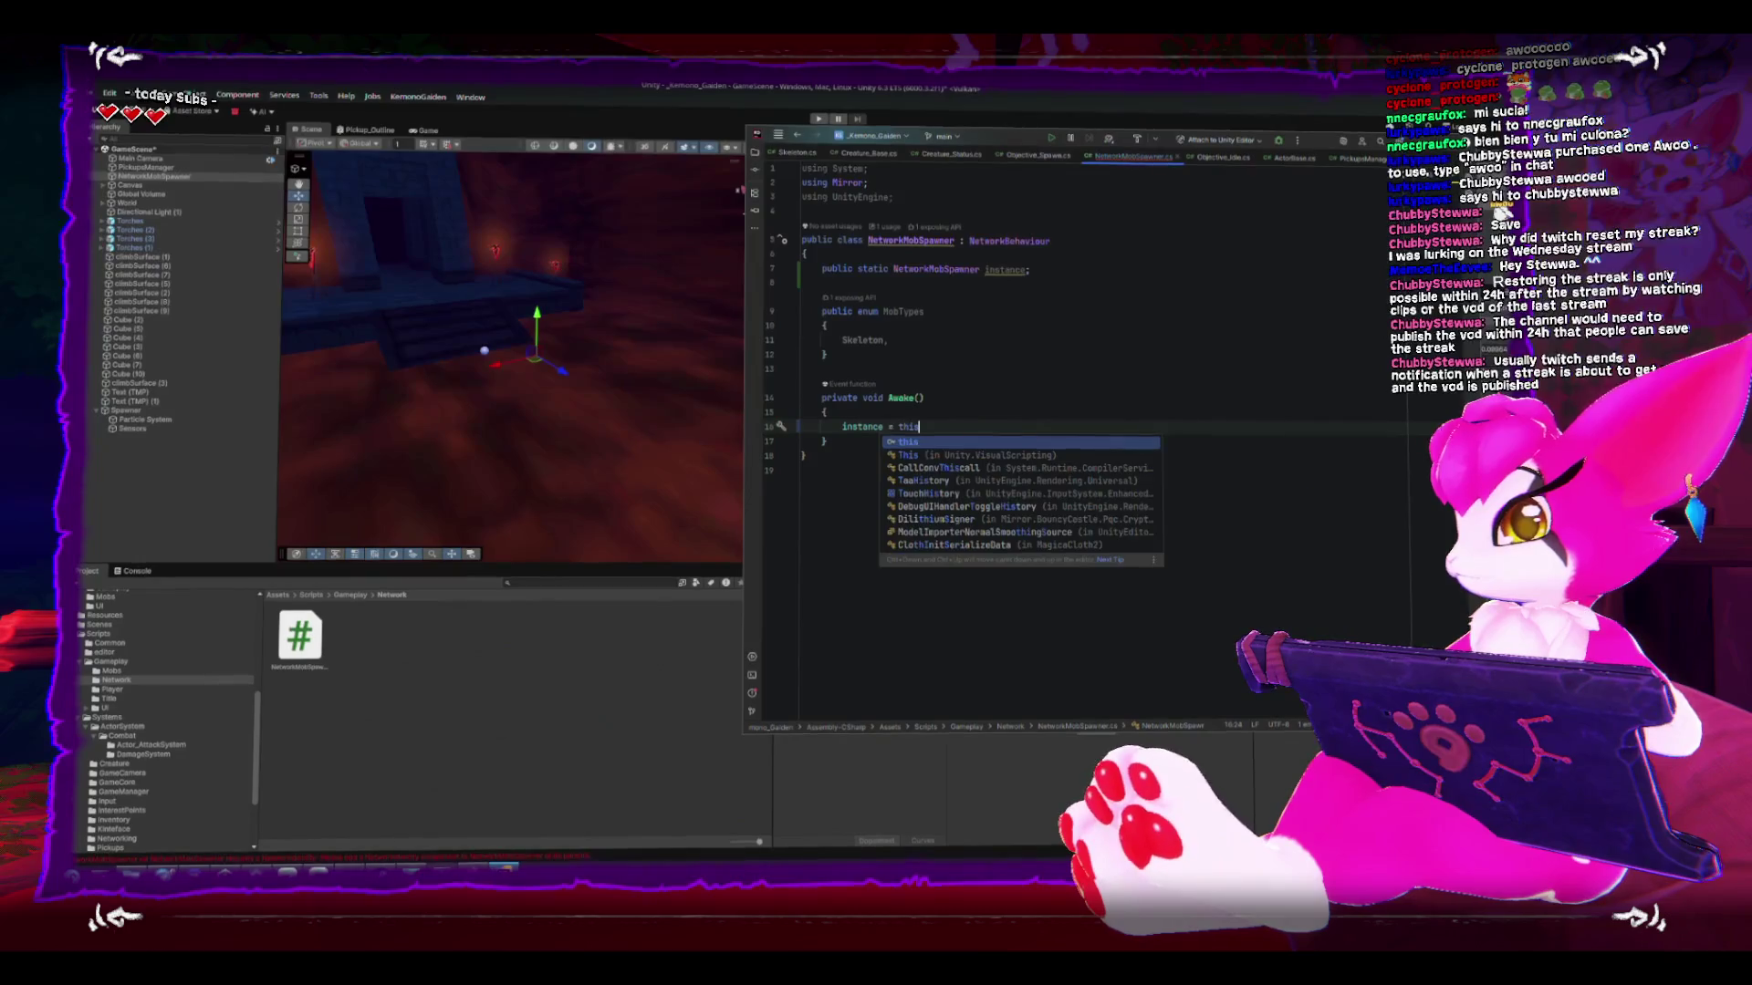
{"action": "key", "text": "Up"}
{"action": "key", "text": "Up"}
{"action": "key", "text": "Up"}
{"action": "key", "text": "Return"}
{"action": "type", "text": "//do singleton here"}
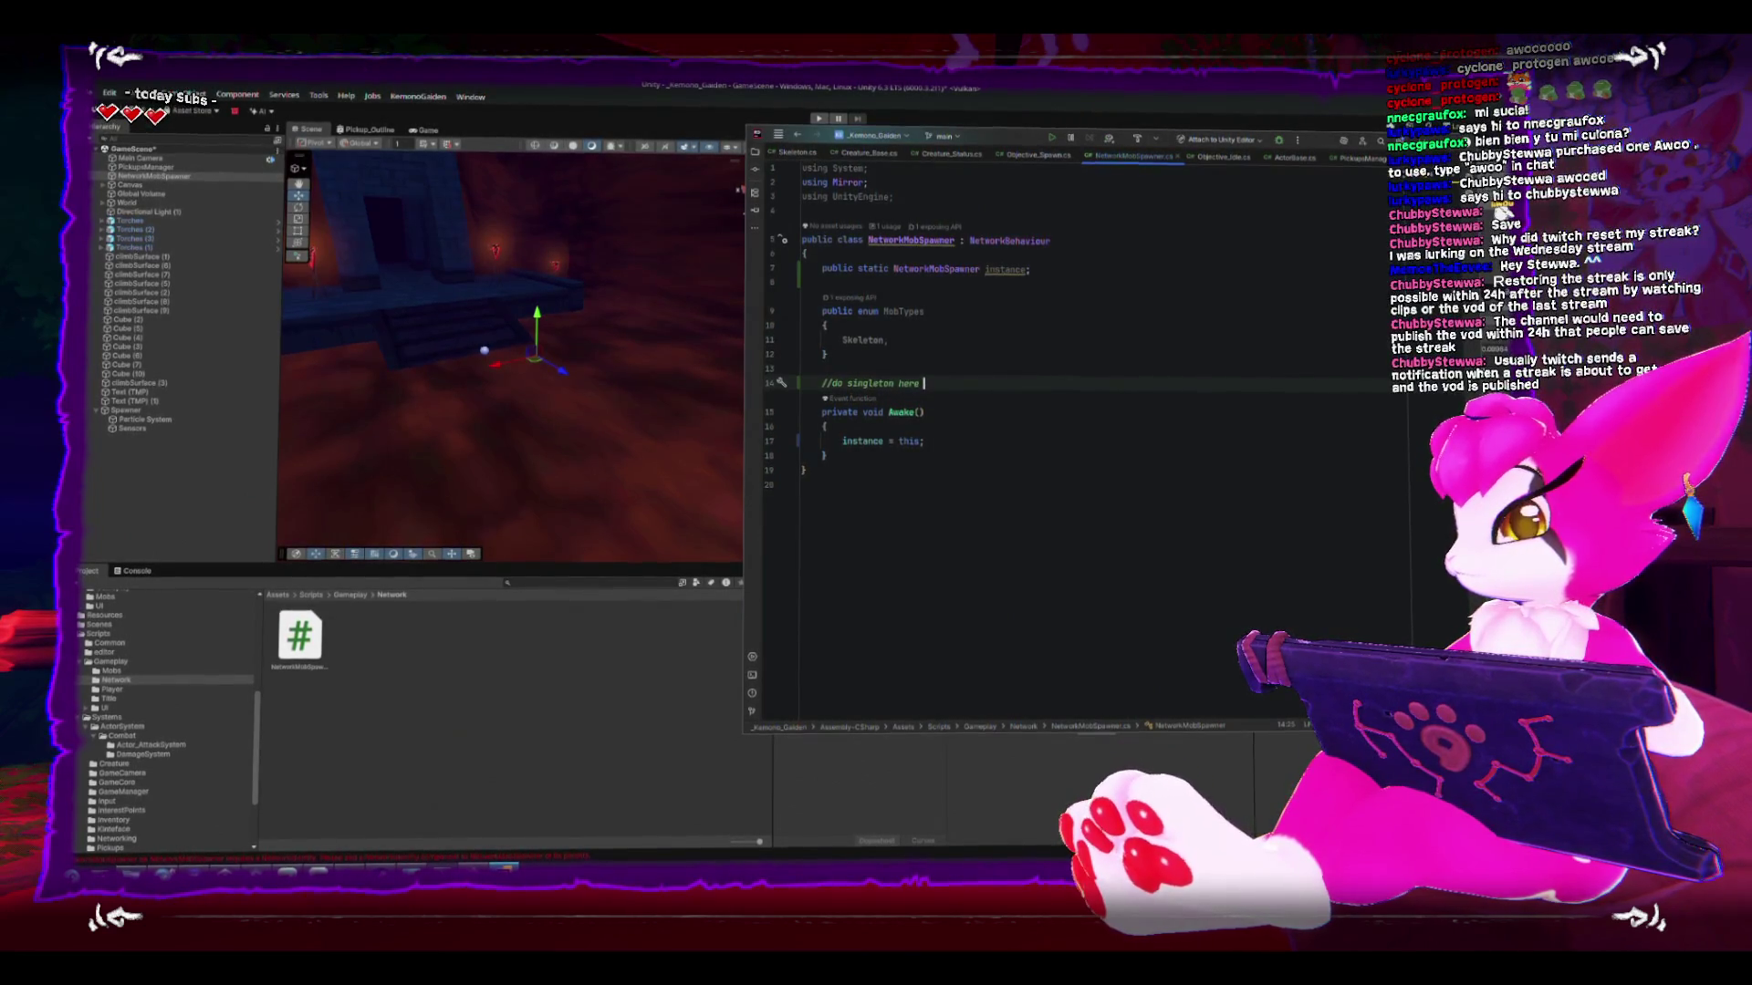
{"action": "type", "text": "he future"}
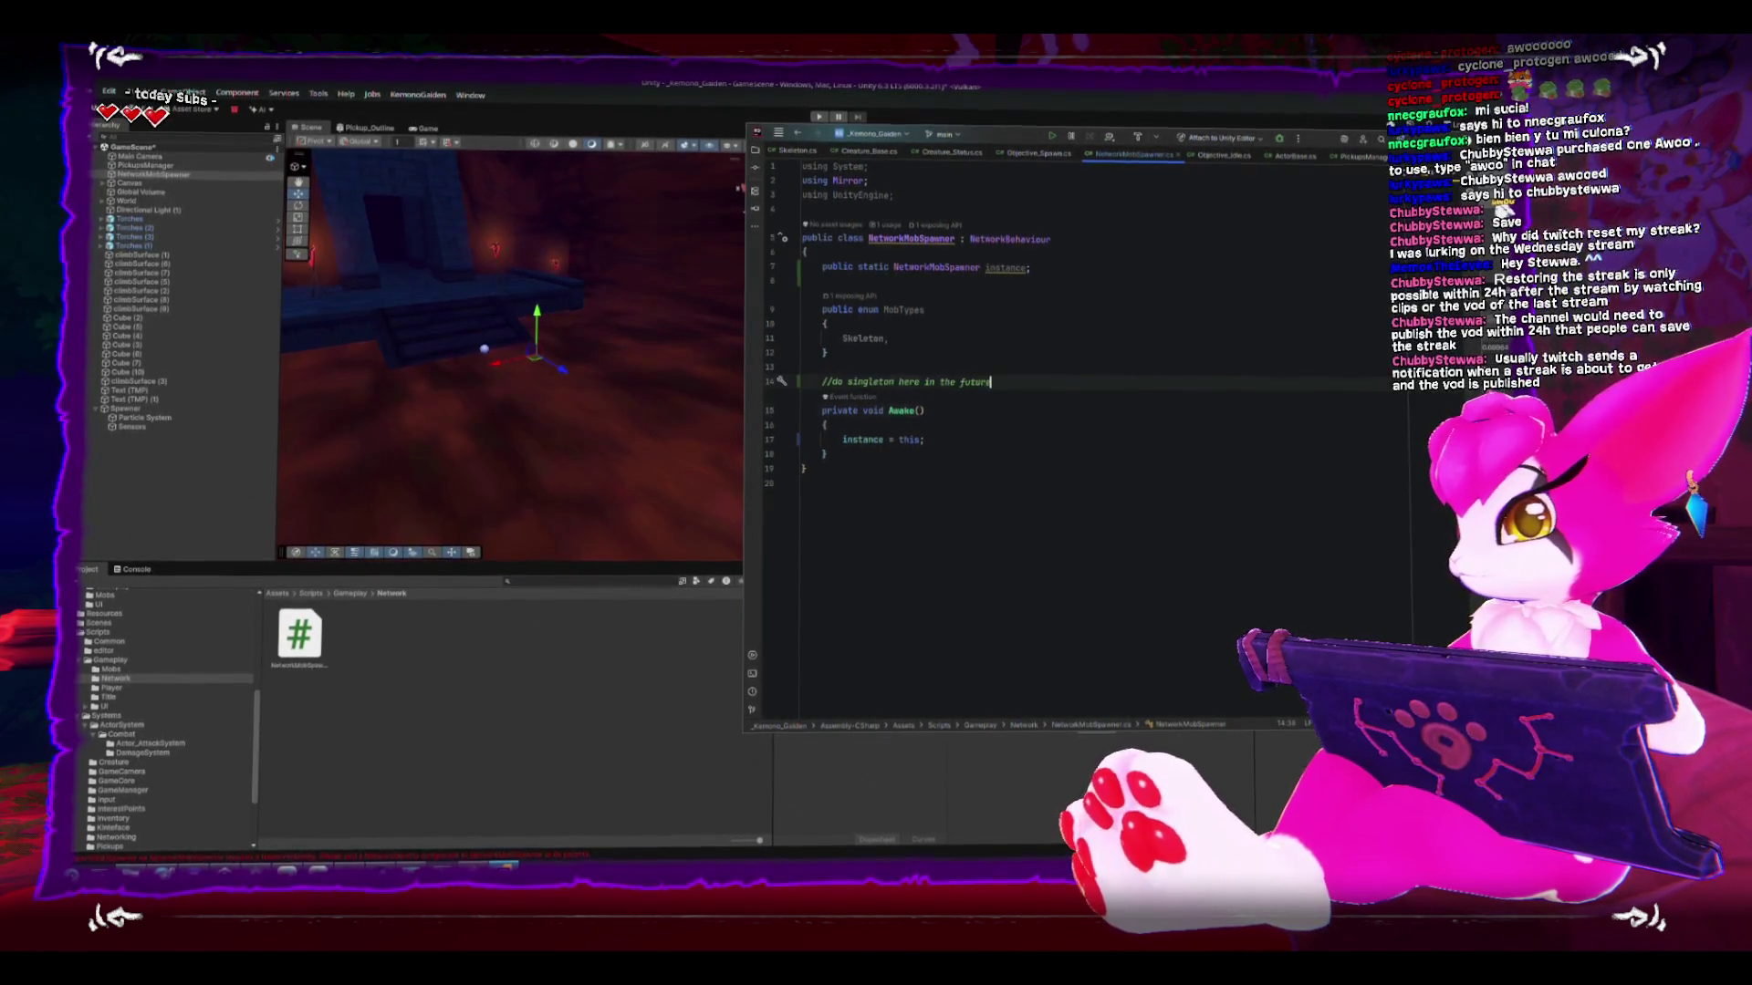
{"action": "key", "text": "Down"}
{"action": "key", "text": "Down"}
{"action": "key", "text": "Down"}
{"action": "key", "text": "Return"}
{"action": "key", "text": "Return"}
{"action": "key", "text": "Return"}
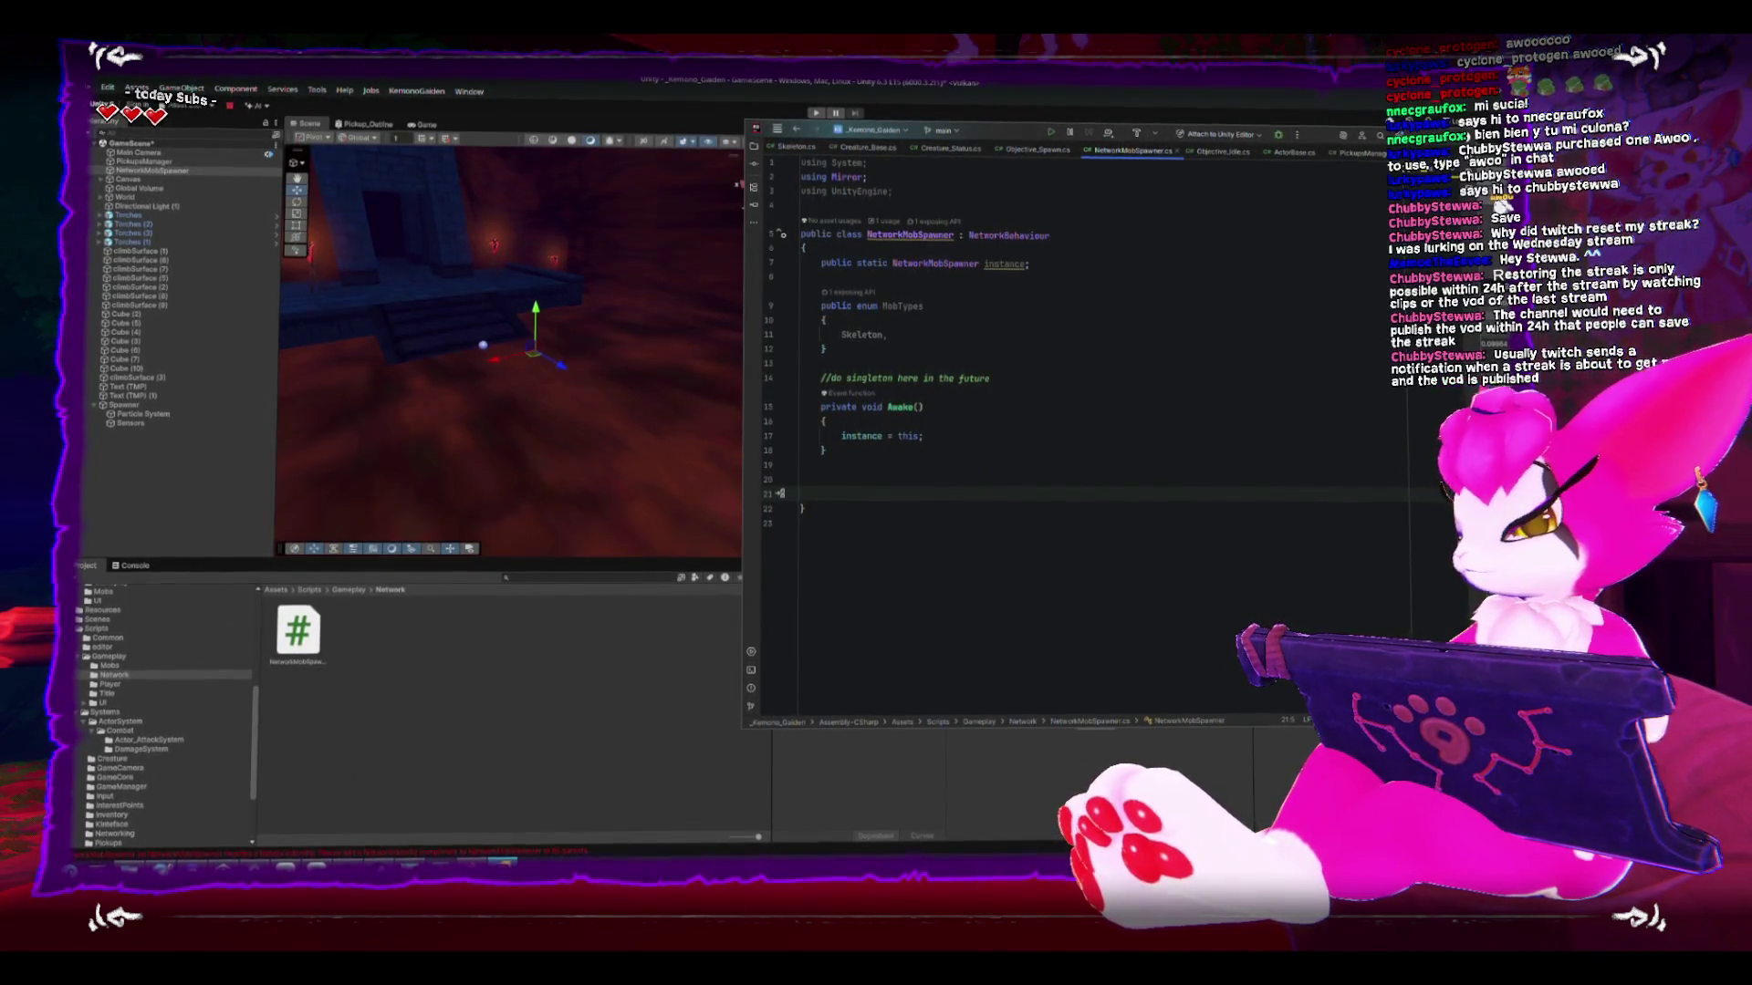
{"action": "type", "text": "static public void SpawnMob("}
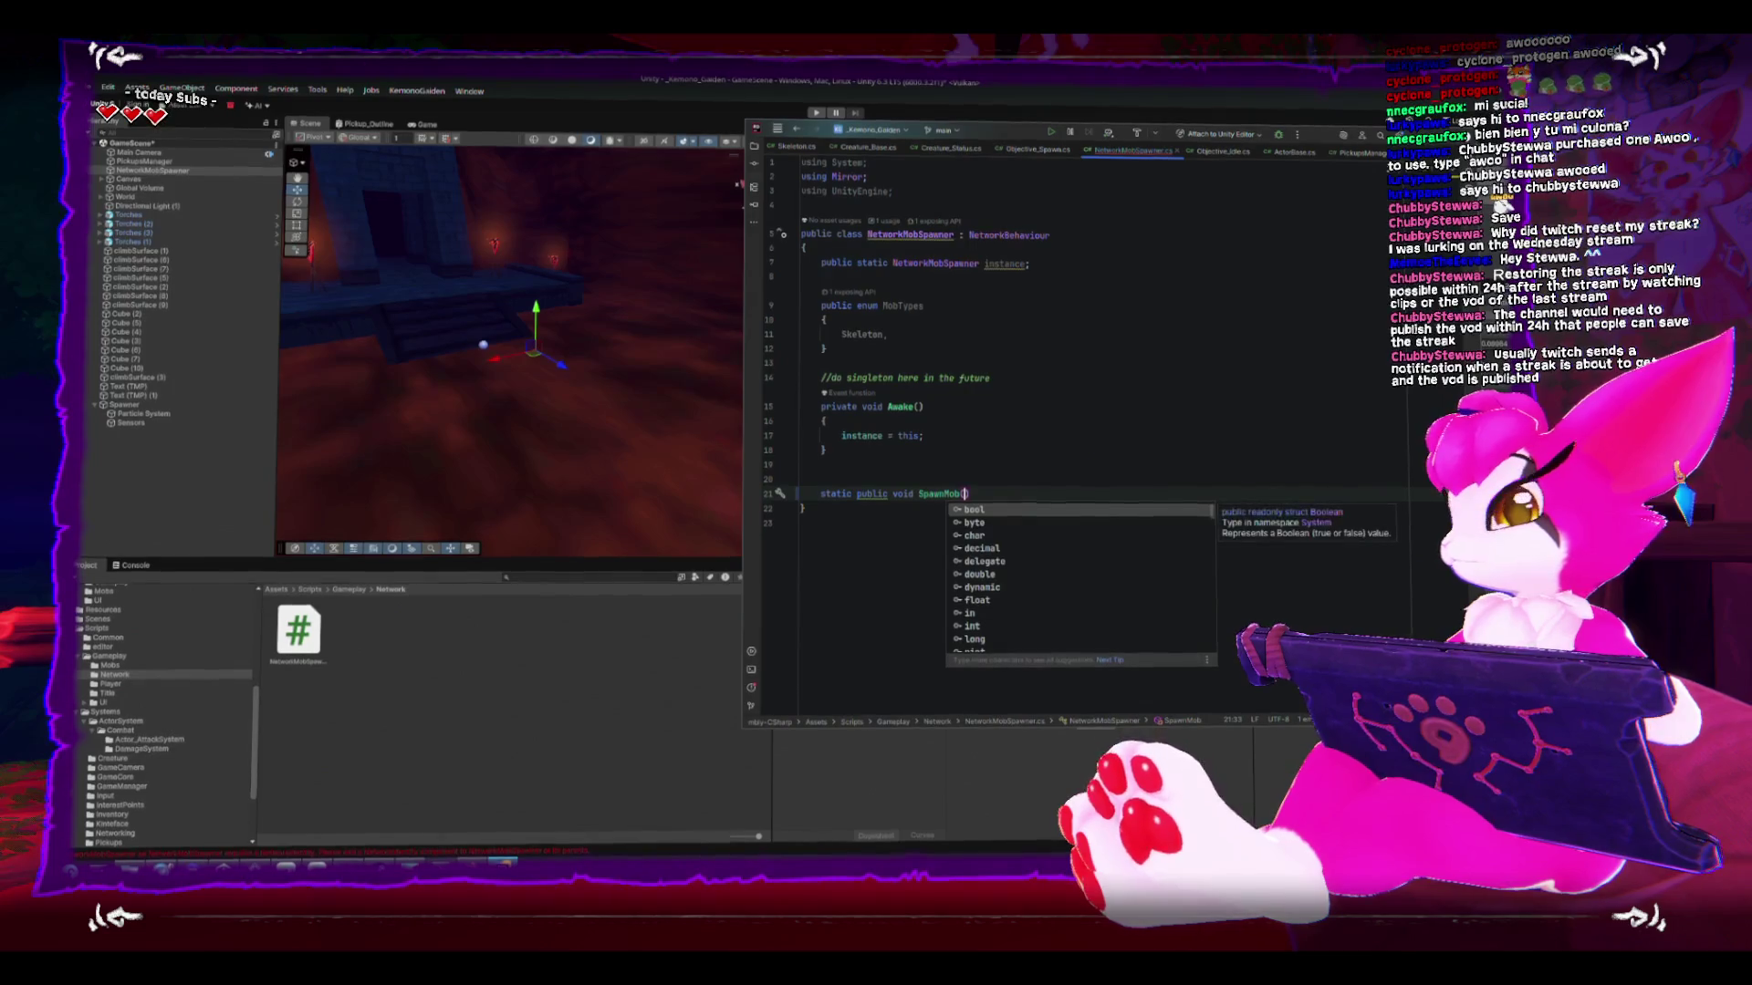
{"action": "type", "text": "Mob"}
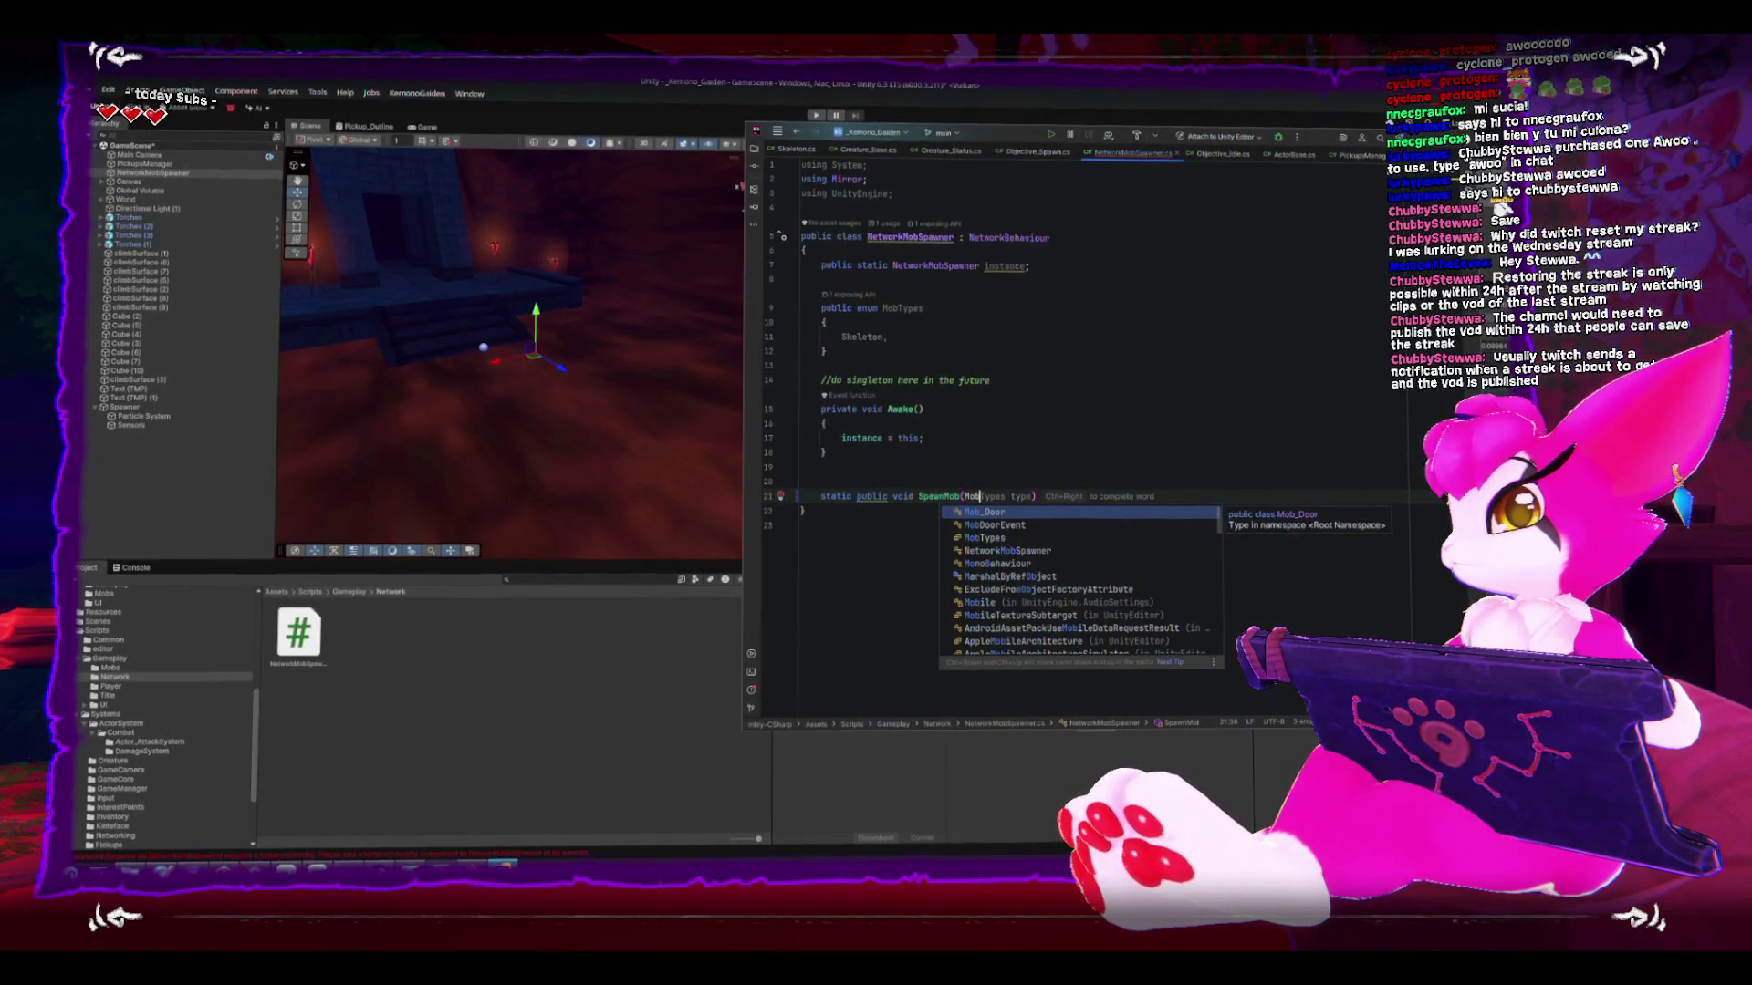
- Give SpawnMob an empty body and parameters Vector3 position and MobTypes type
{"action": "key", "text": "Tab"}
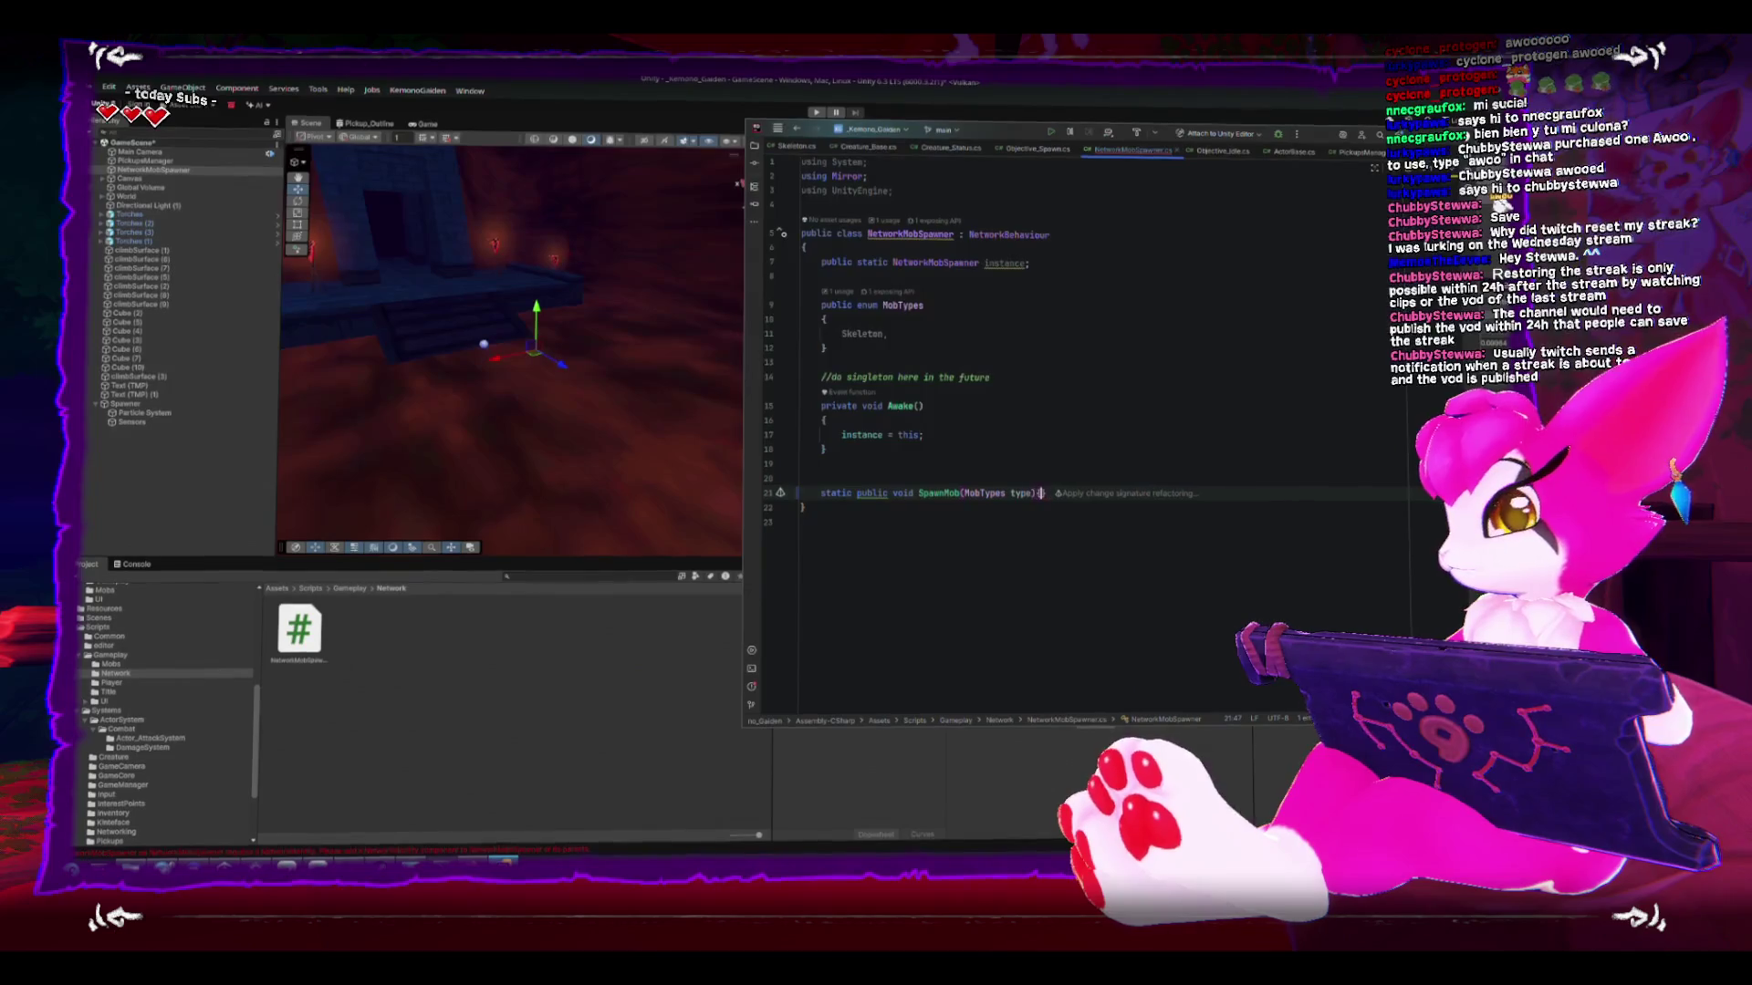
{"action": "key", "text": "Return"}
{"action": "type", "text": "{"}
{"action": "key", "text": "Return"}
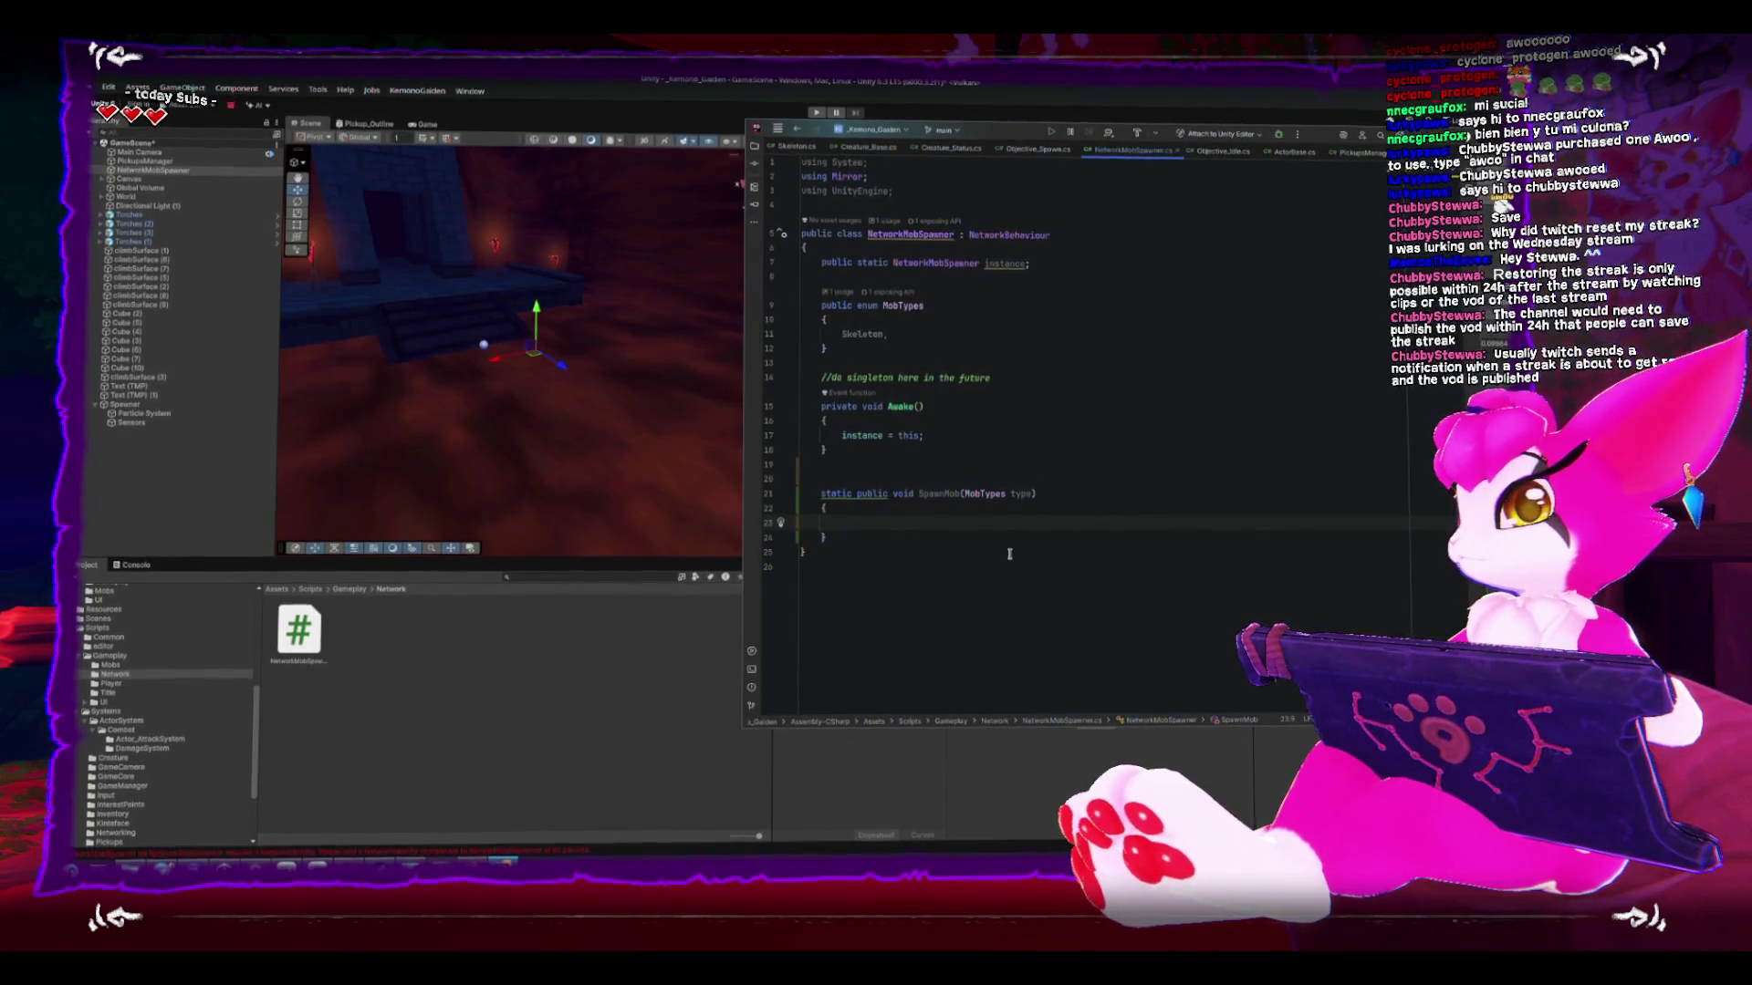
{"action": "left_click", "coordinate": [1031, 495]}
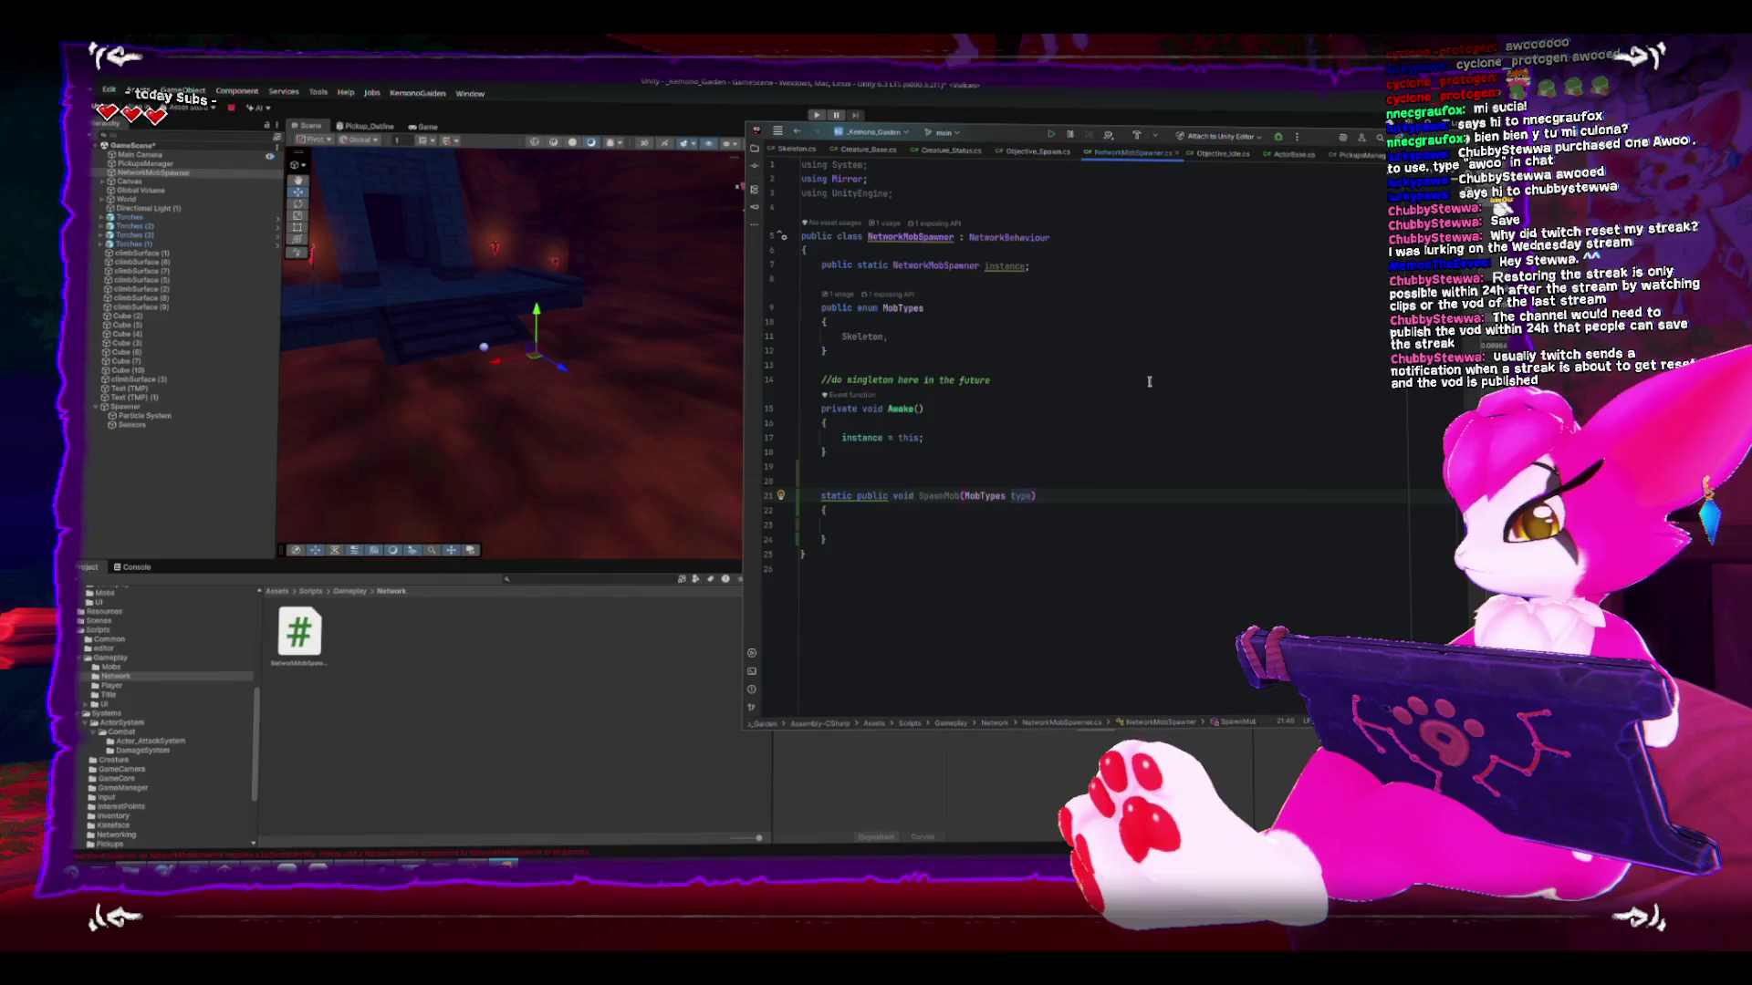
{"action": "key", "text": "ctrl+Left"}
{"action": "key", "text": "ctrl+Left"}
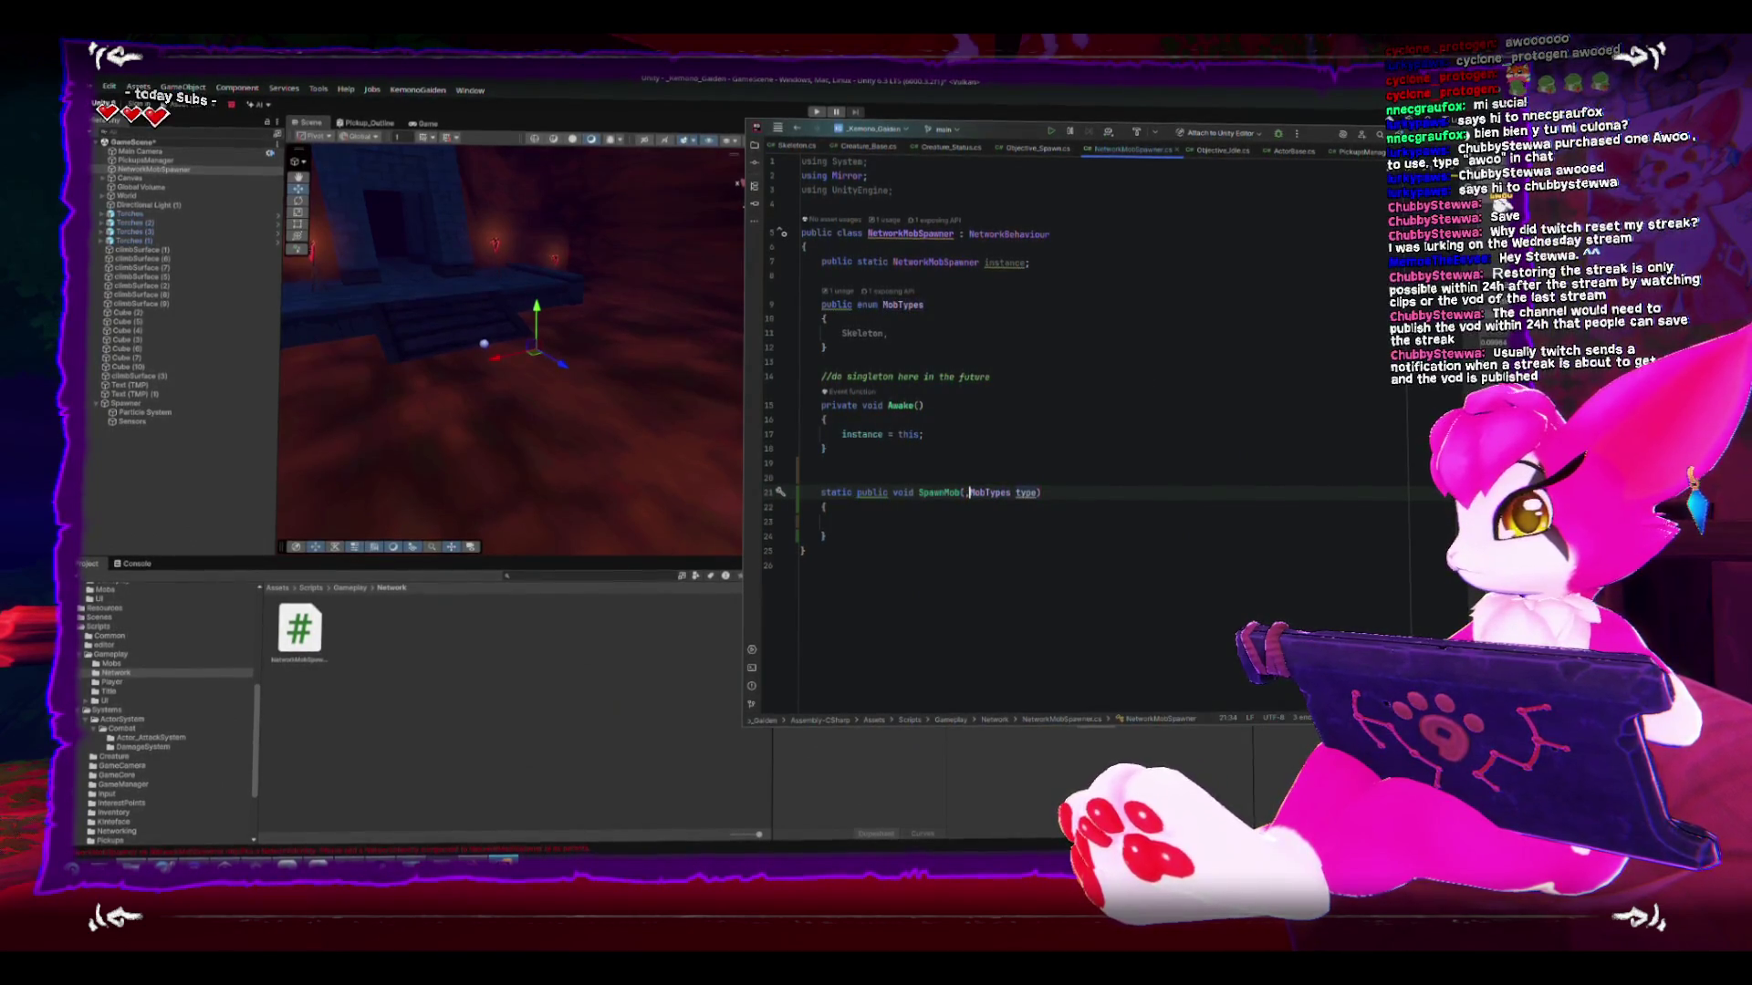
{"action": "type", "text": "Vevtor"}
{"action": "type", "text": "ector3"}
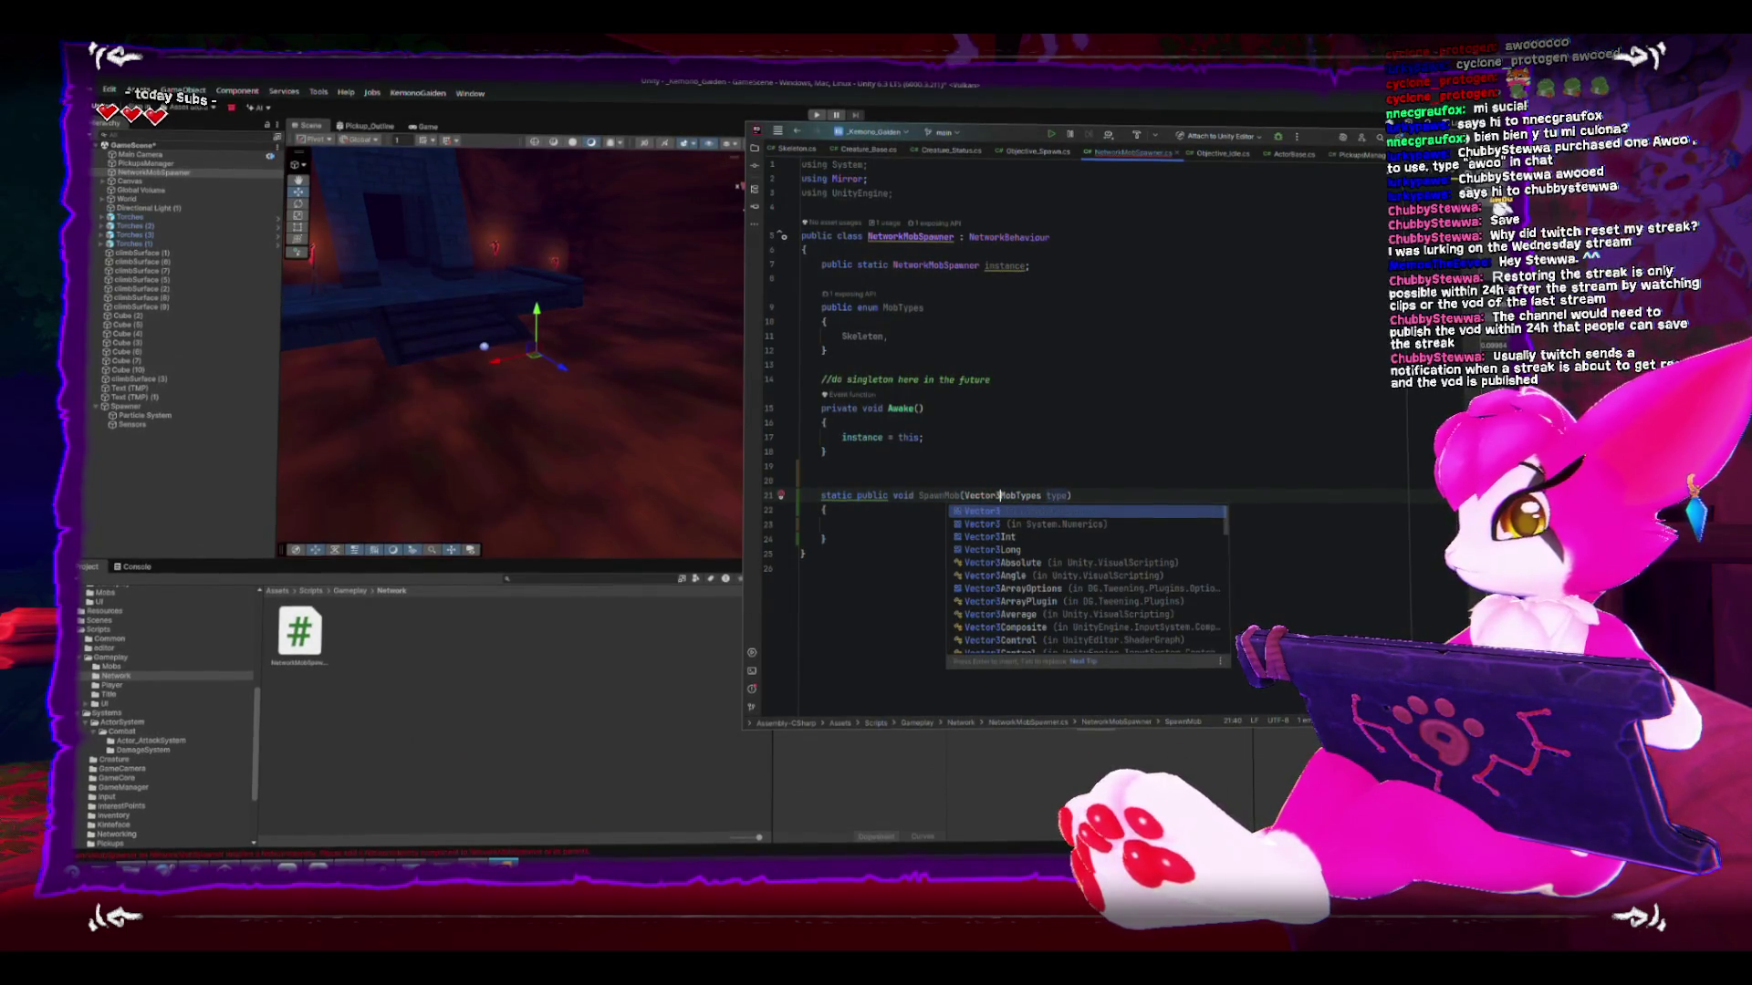
{"action": "type", "text": " ition,"}
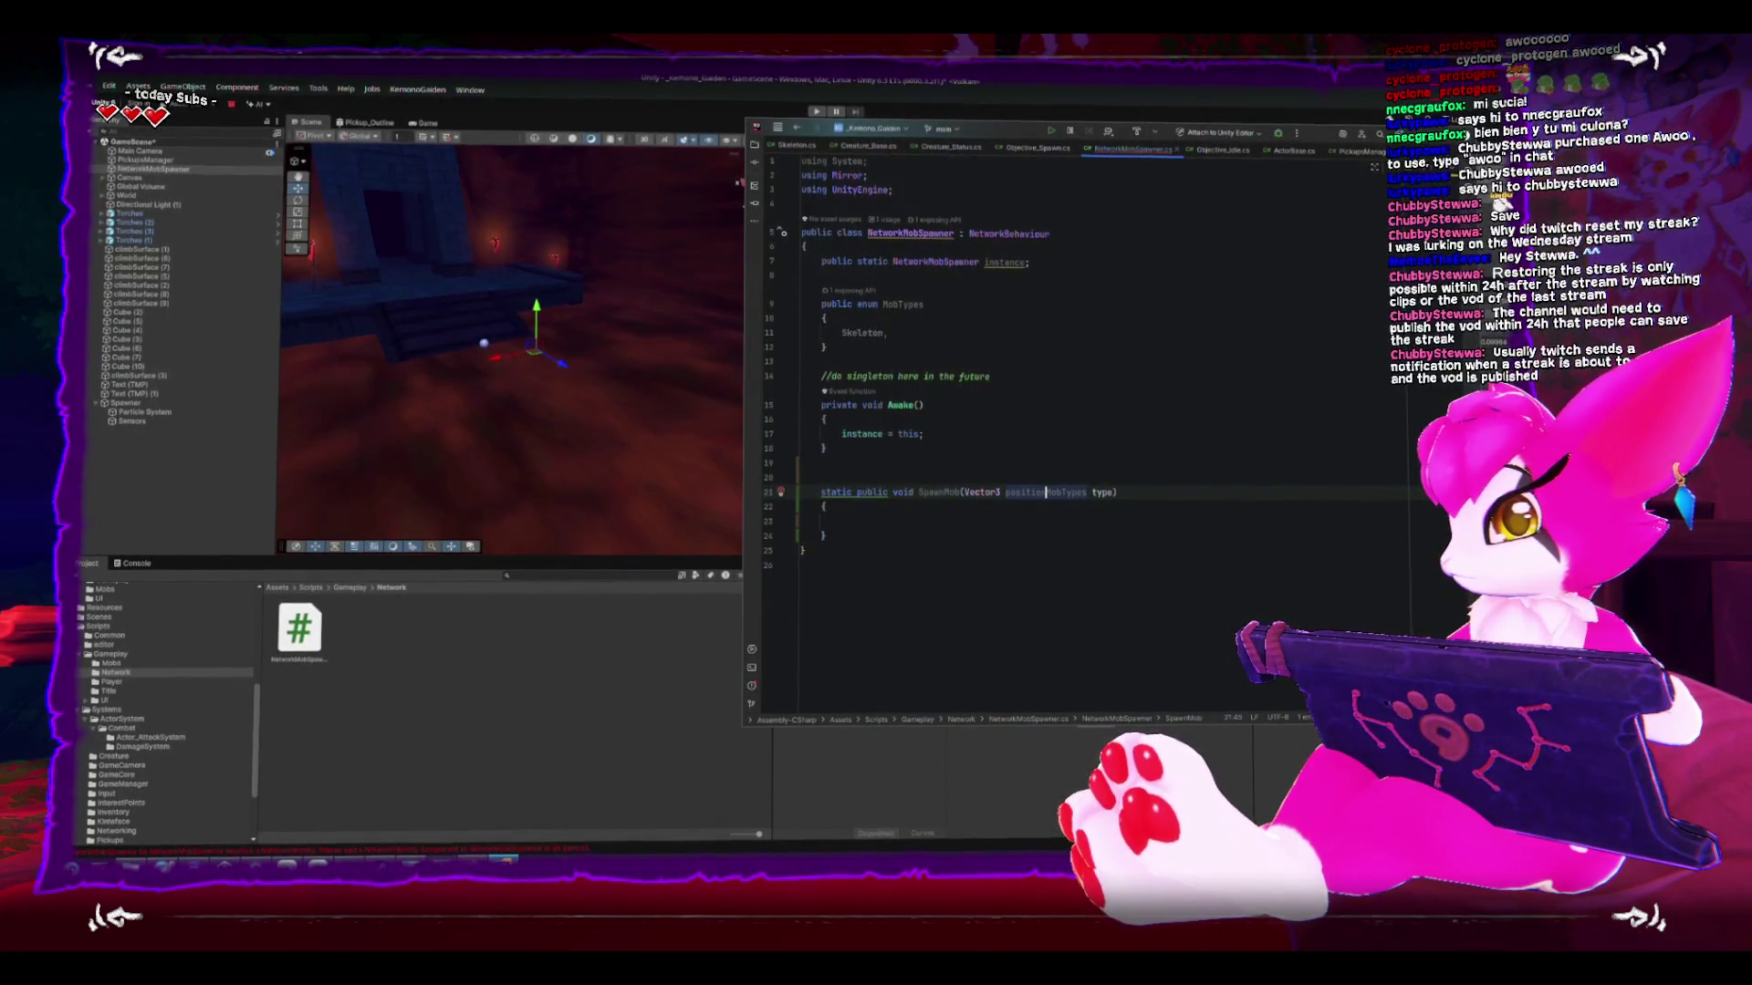
{"action": "left_click", "coordinate": [885, 555]}
- Reorder SpawnMob's modifiers to public static and remove the extra blank line above it
{"action": "double_click", "coordinate": [837, 493]}
{"action": "key", "text": "Delete"}
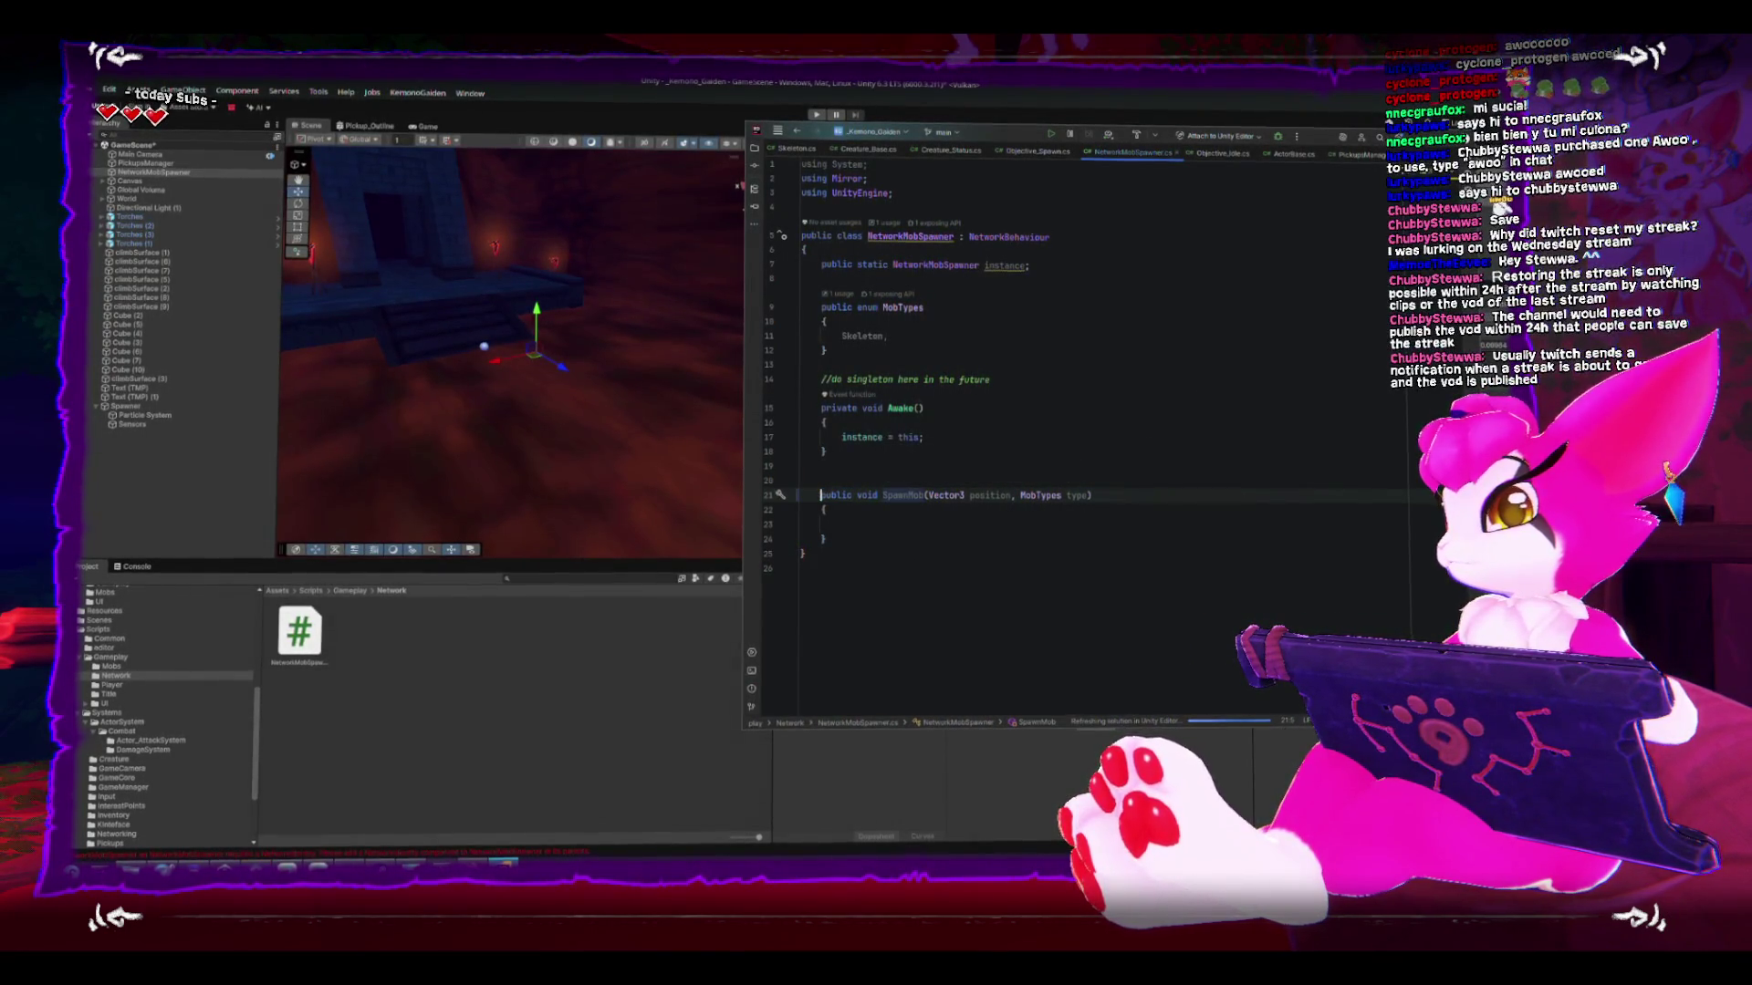
{"action": "left_click", "coordinate": [849, 495]}
{"action": "type", "text": "static"}
{"action": "left_click", "coordinate": [867, 493]}
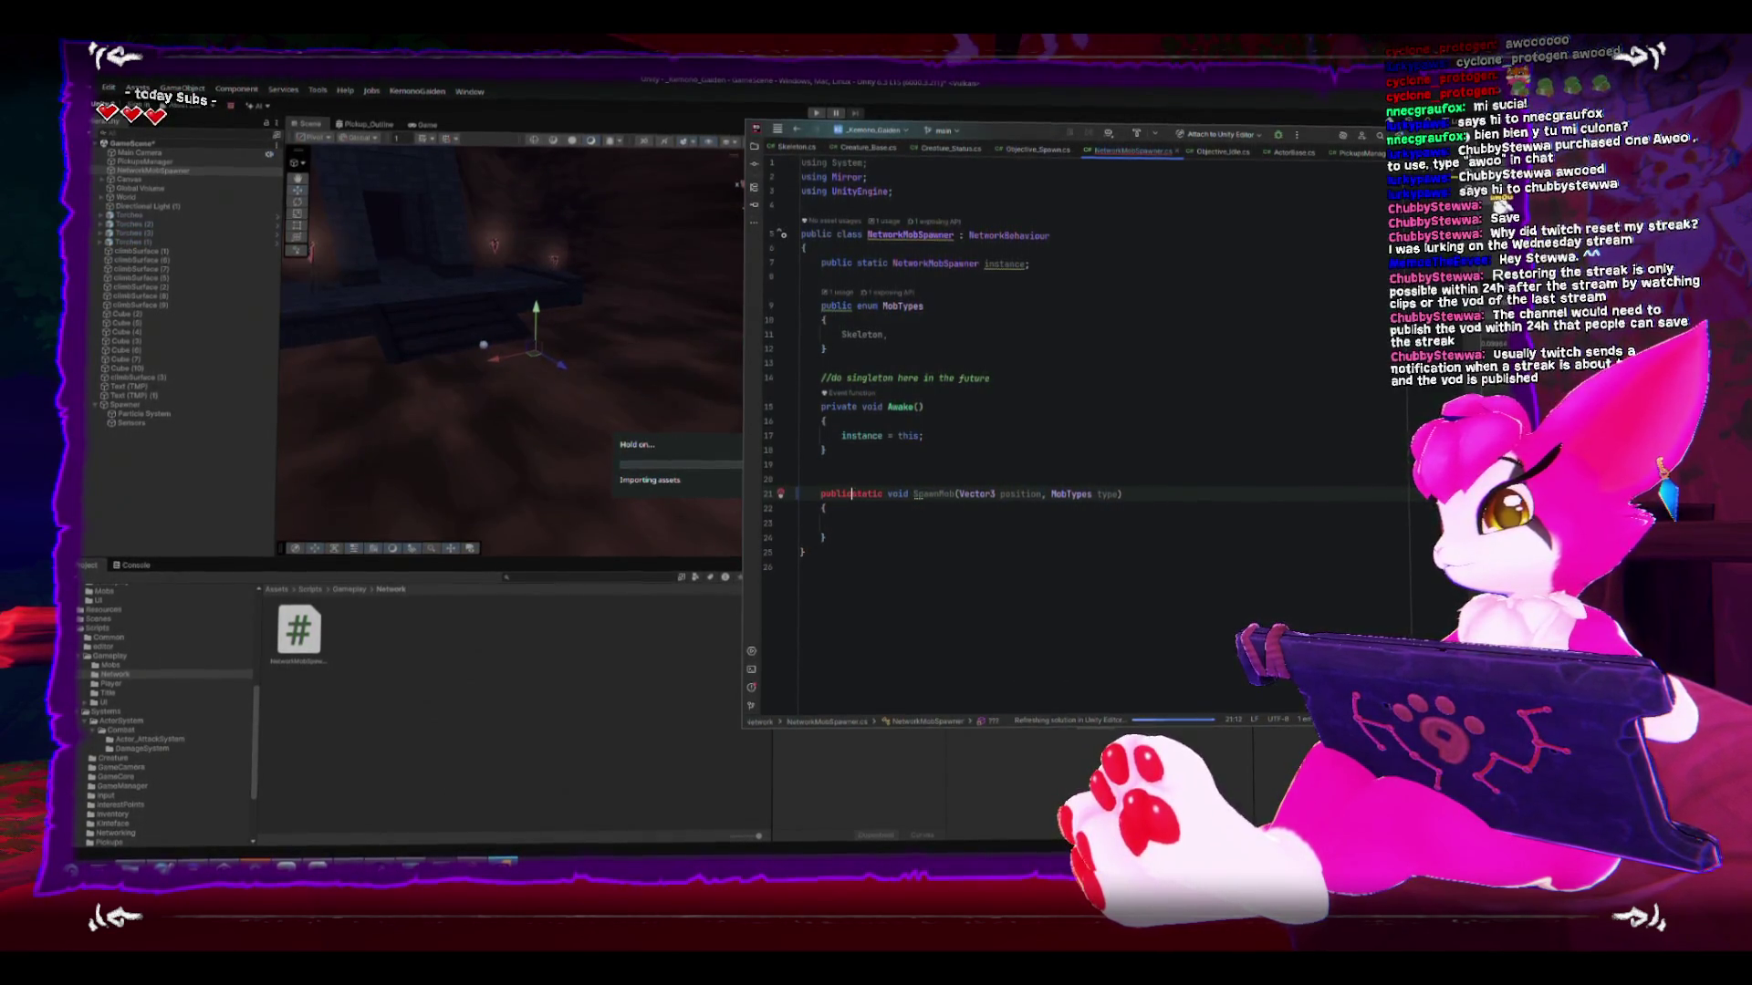
{"action": "key", "text": "Down"}
{"action": "key", "text": "Up"}
{"action": "key", "text": "Up"}
{"action": "key", "text": "BackSpace"}
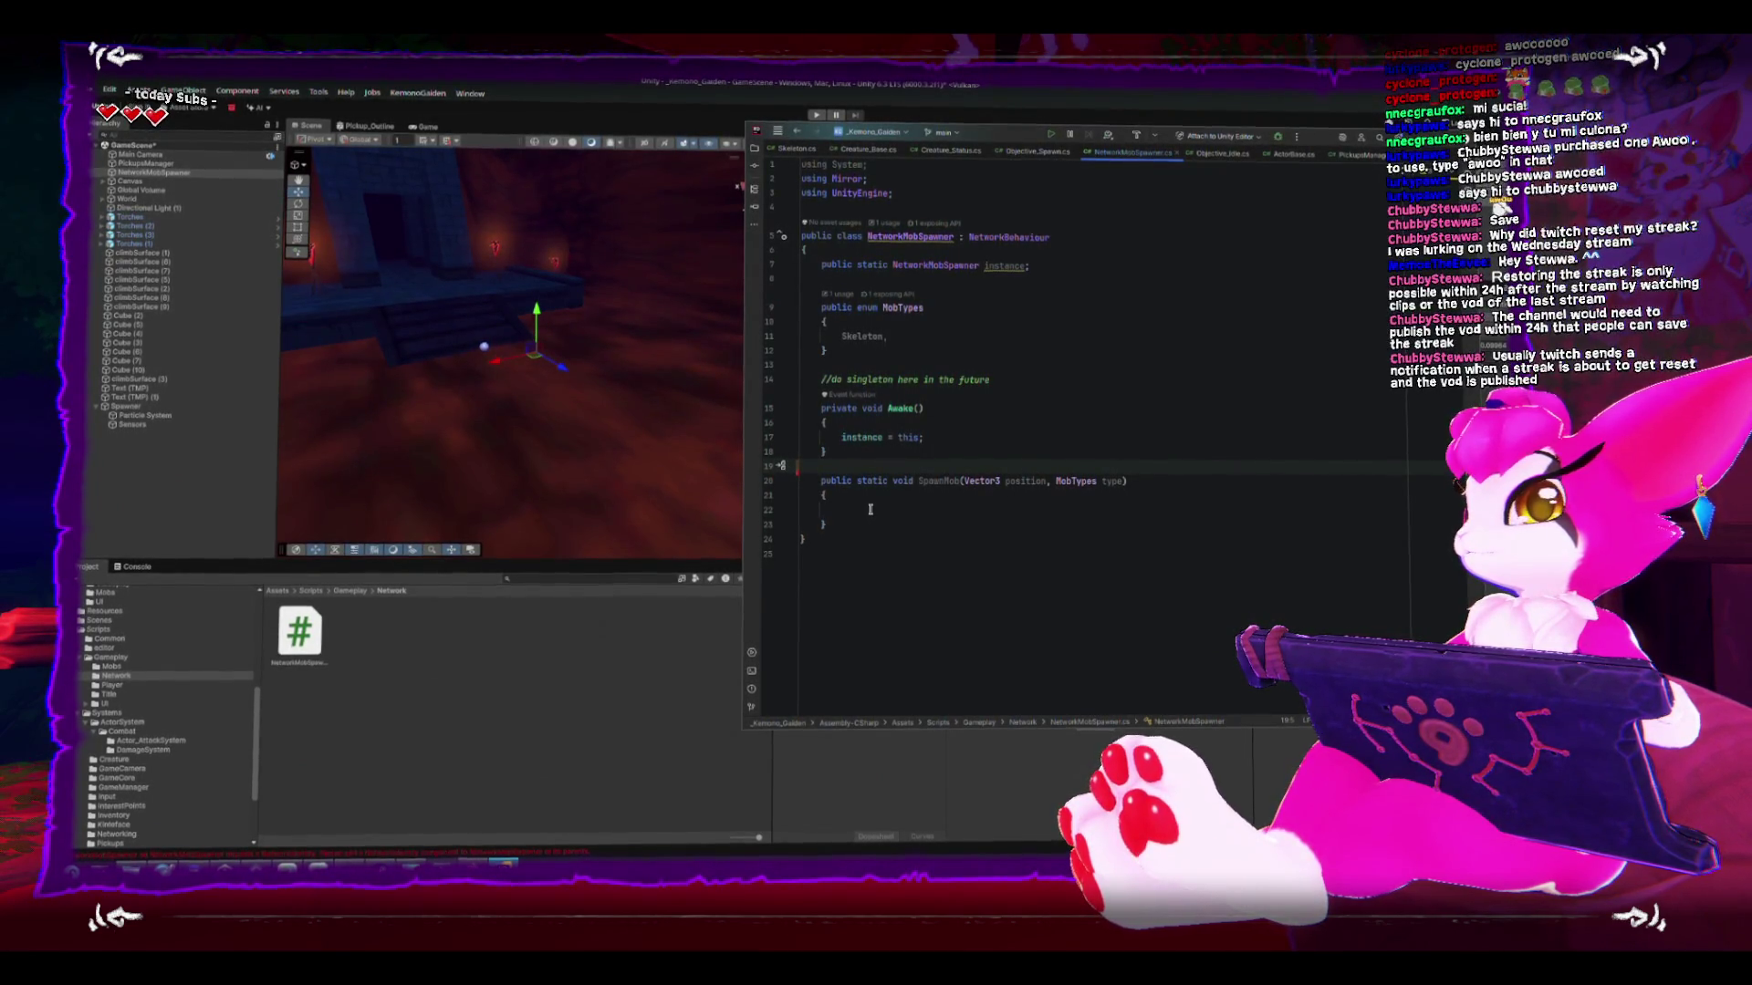
- Select the server-only isServer check in PickupsManager's DropPickupAt
{"action": "left_click", "coordinate": [800, 147]}
{"action": "scroll", "coordinate": [1011, 364], "scroll_direction": "down", "scroll_amount": 4}
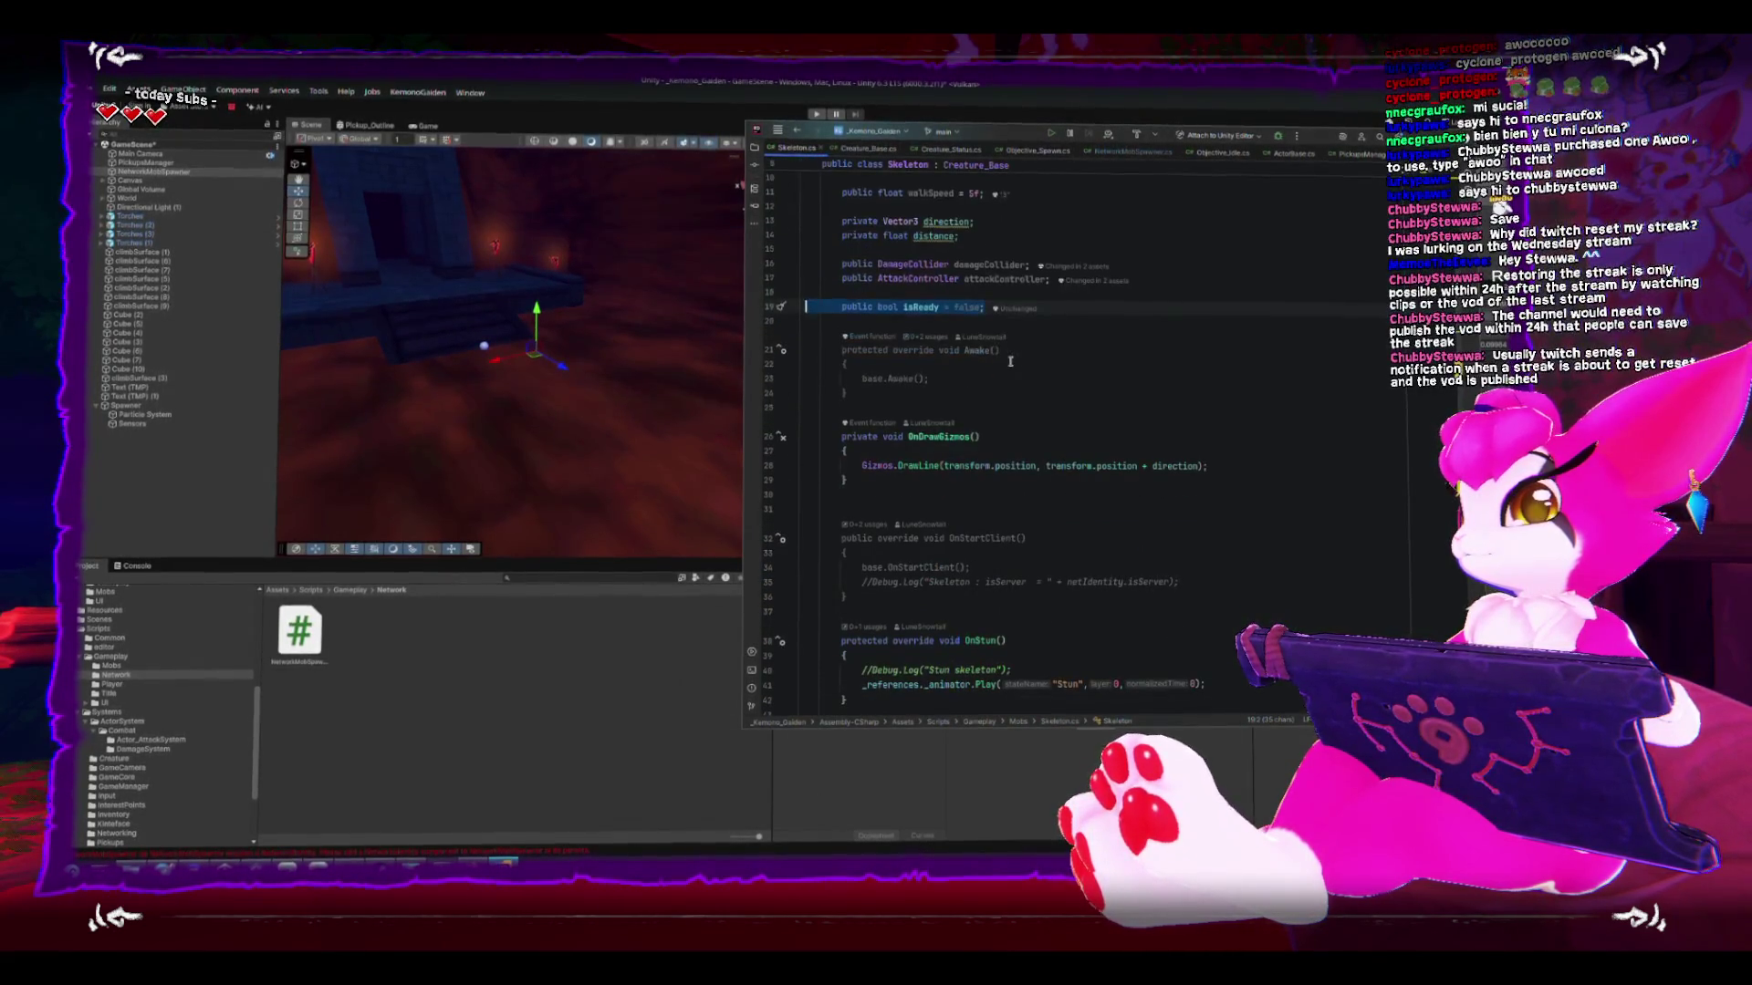
{"action": "scroll", "coordinate": [1009, 355], "scroll_direction": "down", "scroll_amount": 3}
{"action": "key", "text": "ctrl+alt+Left"}
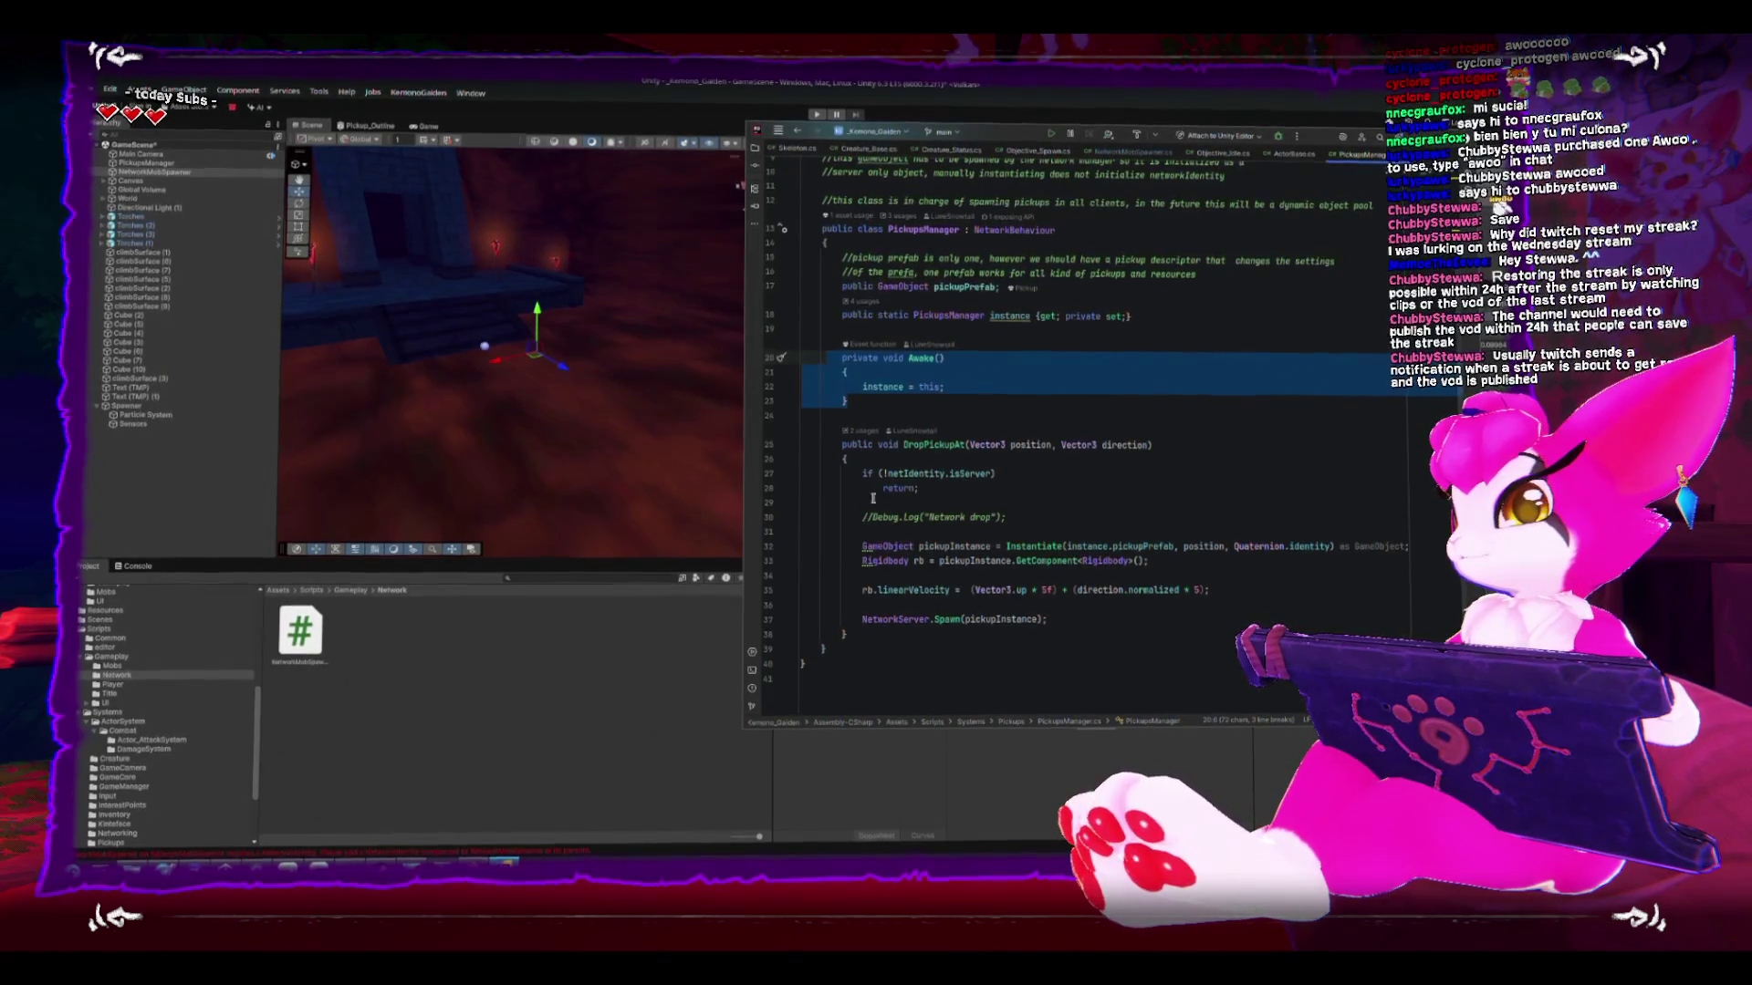
{"action": "left_click_drag", "start_coordinate": [863, 475], "coordinate": [946, 491]}
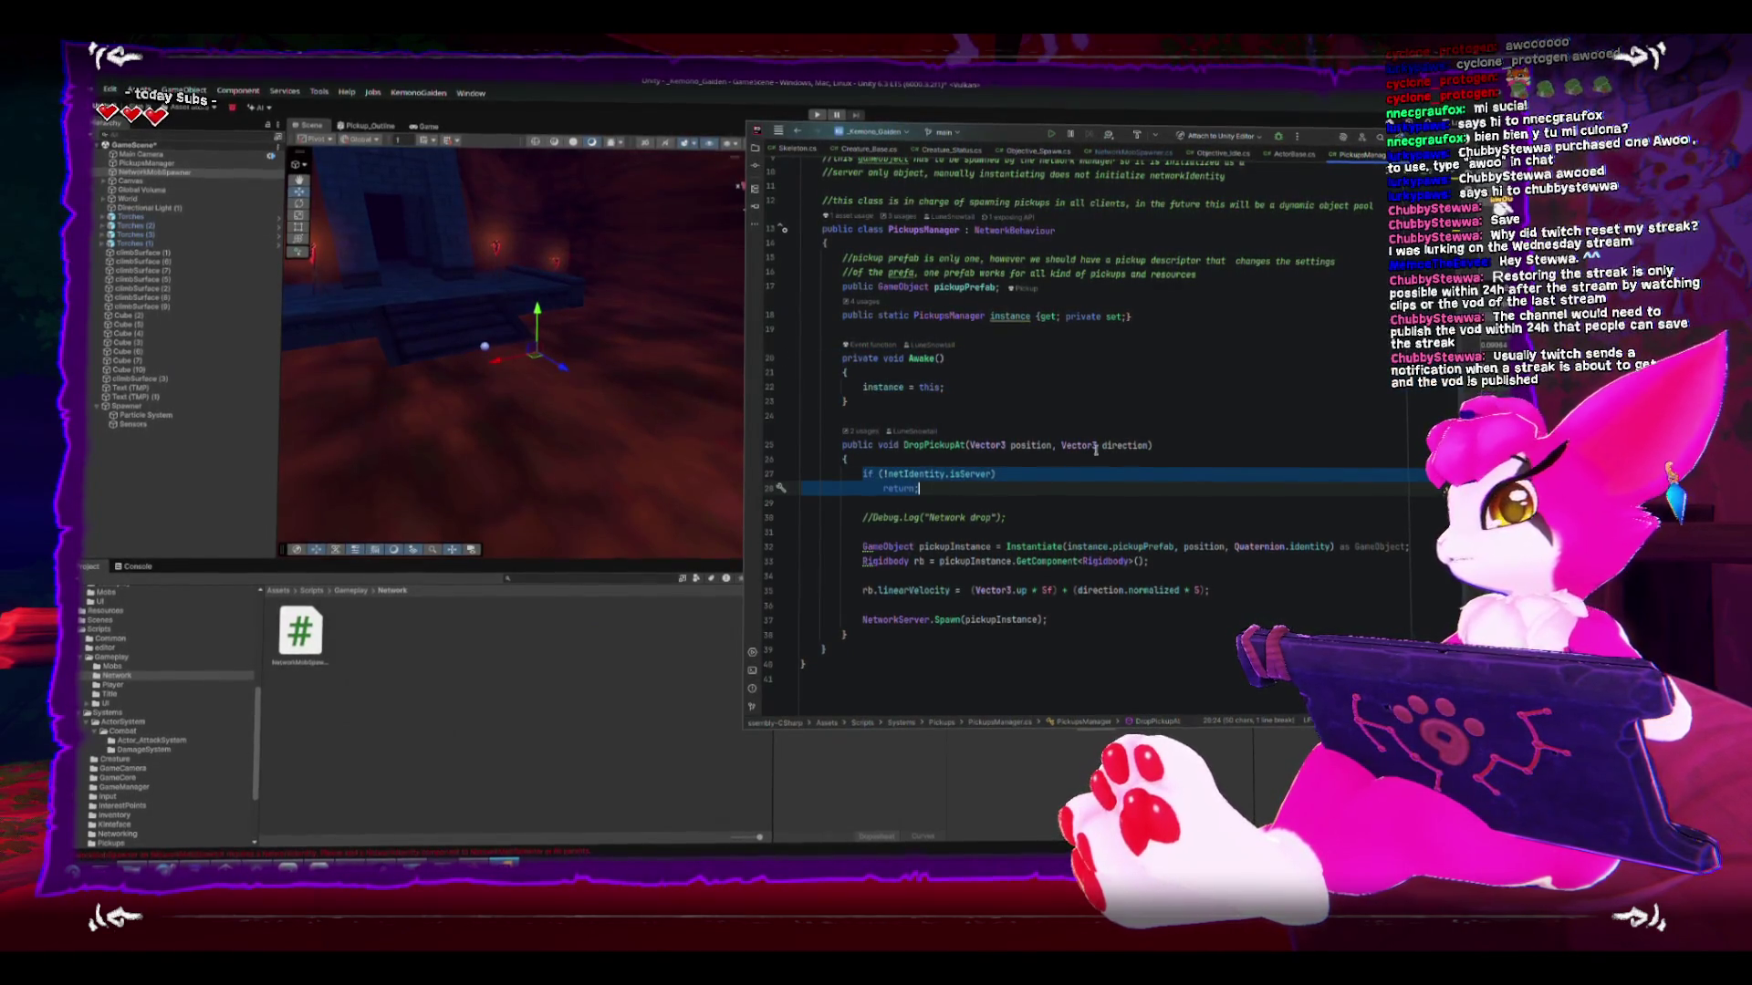
- Paste the check into SpawnMob and qualify it as !instance.netIdentity.isServer
{"action": "left_click", "coordinate": [1129, 155]}
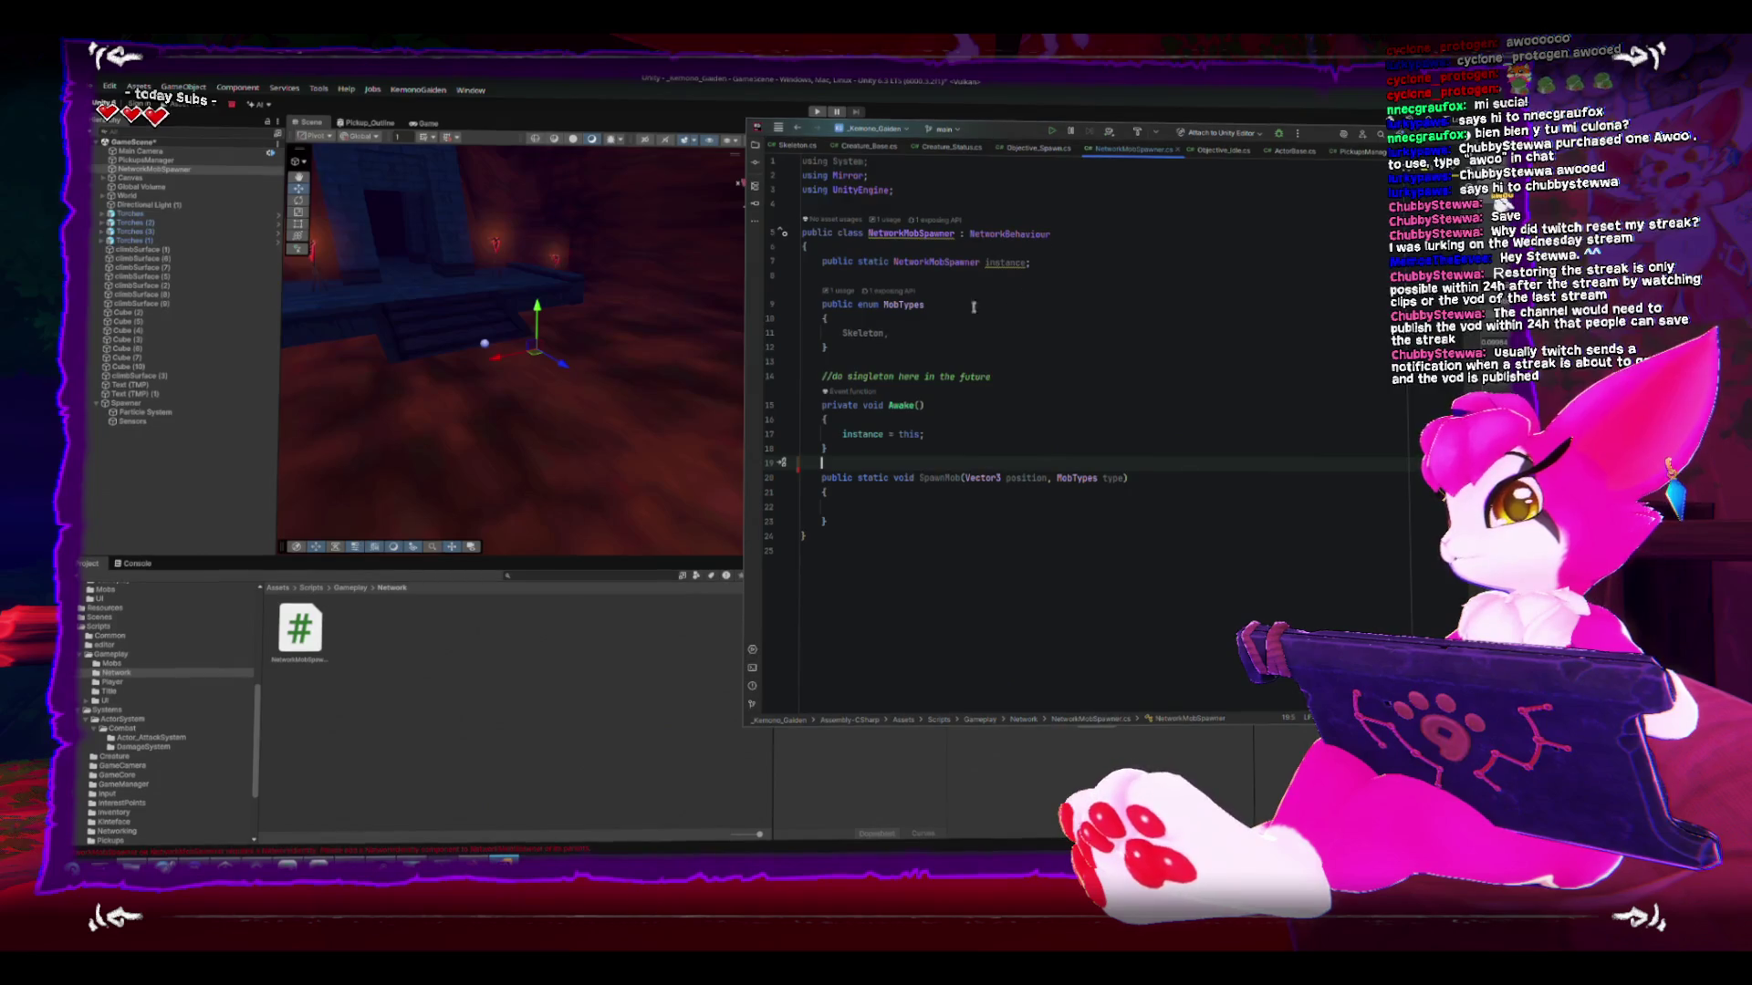
{"action": "left_click", "coordinate": [1035, 504]}
{"action": "key", "text": "ctrl+v"}
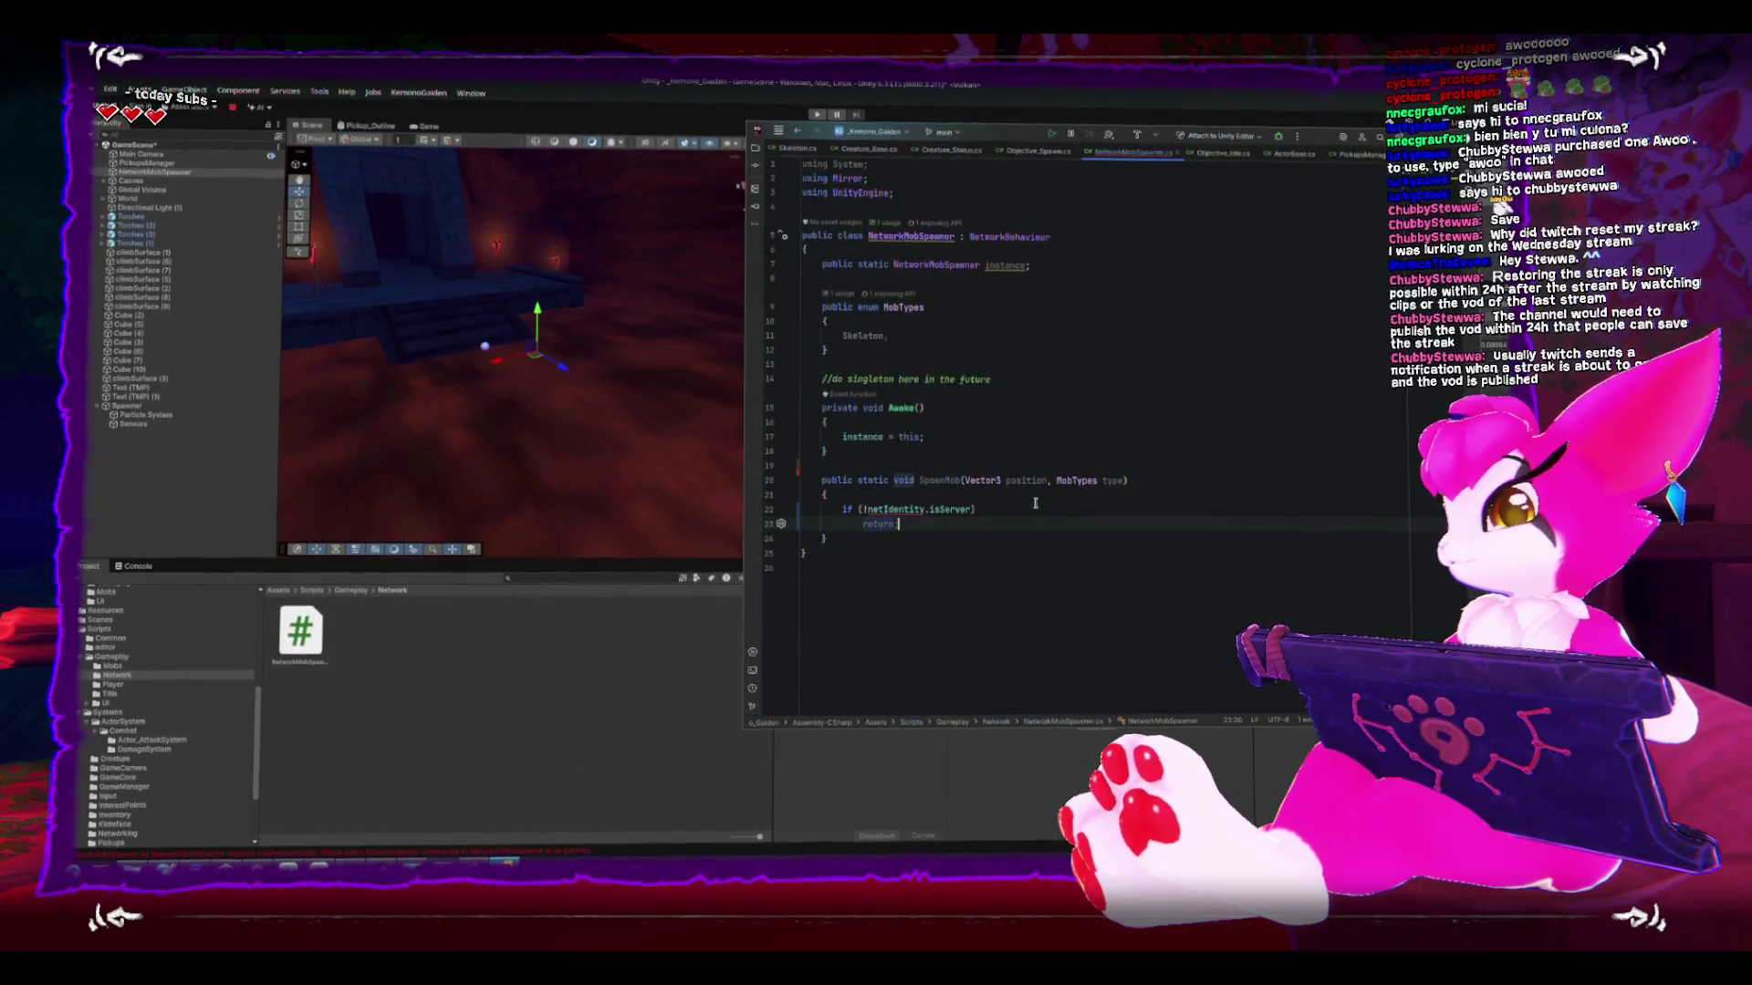
{"action": "key", "text": "Return"}
{"action": "left_click", "coordinate": [863, 509]}
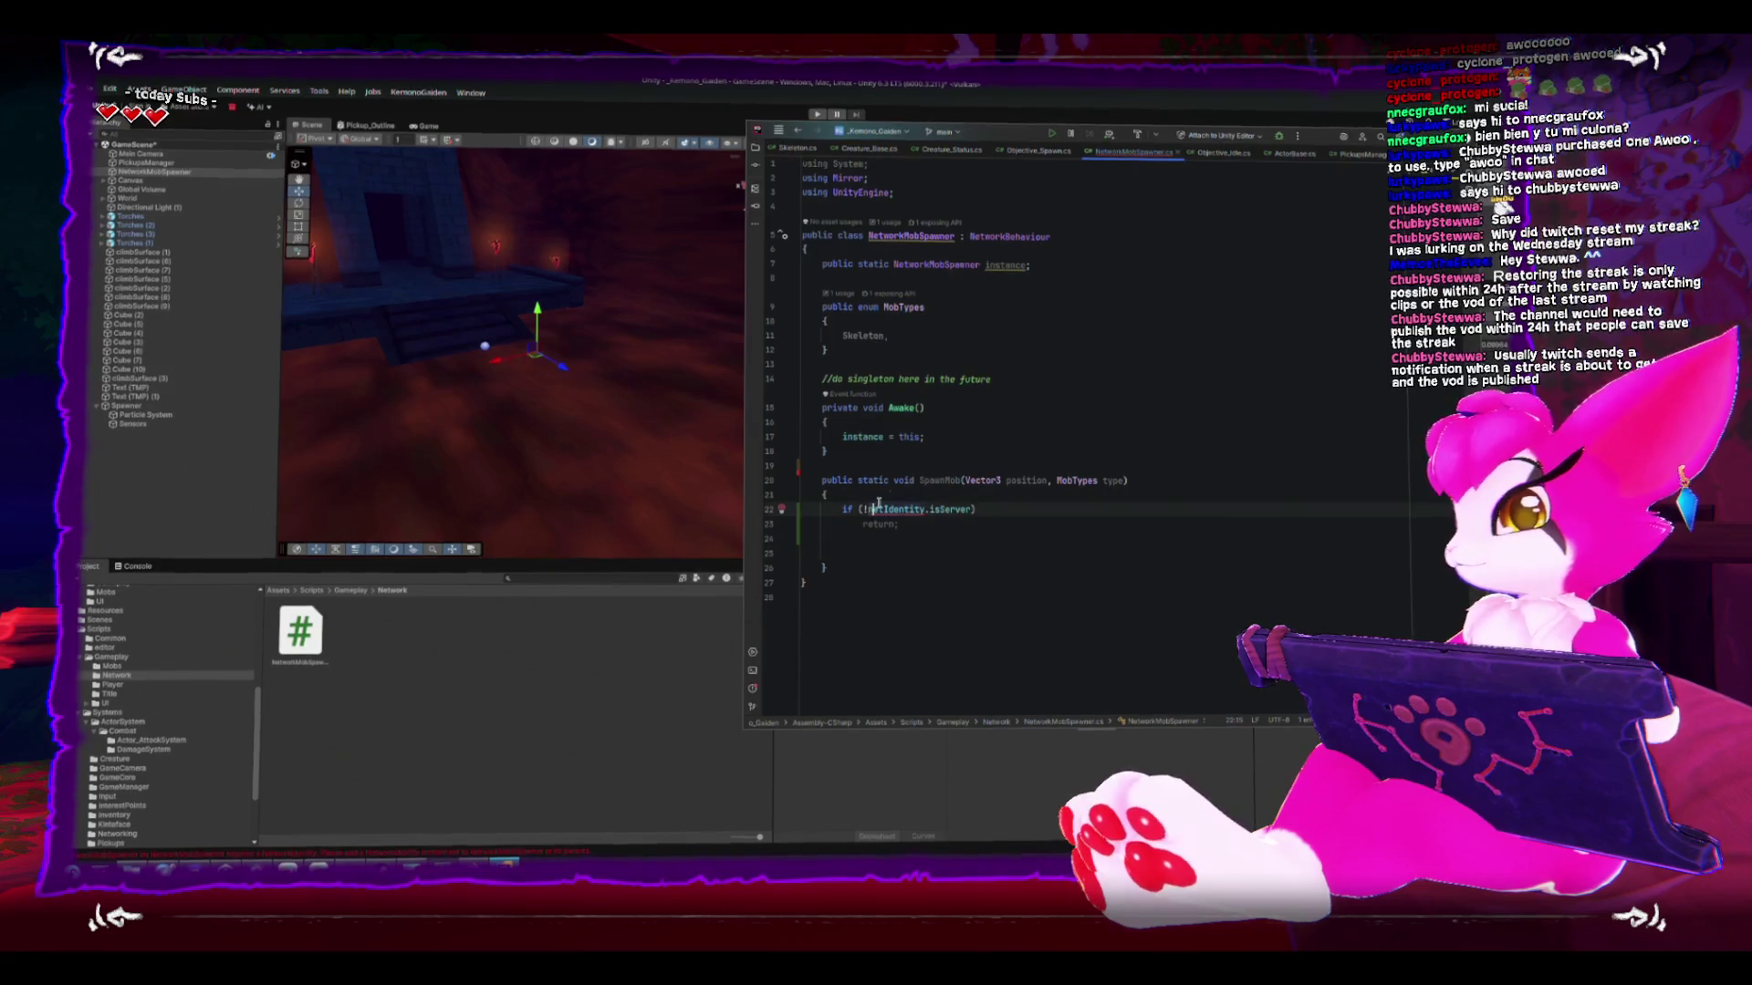
{"action": "type", "text": "instance"}
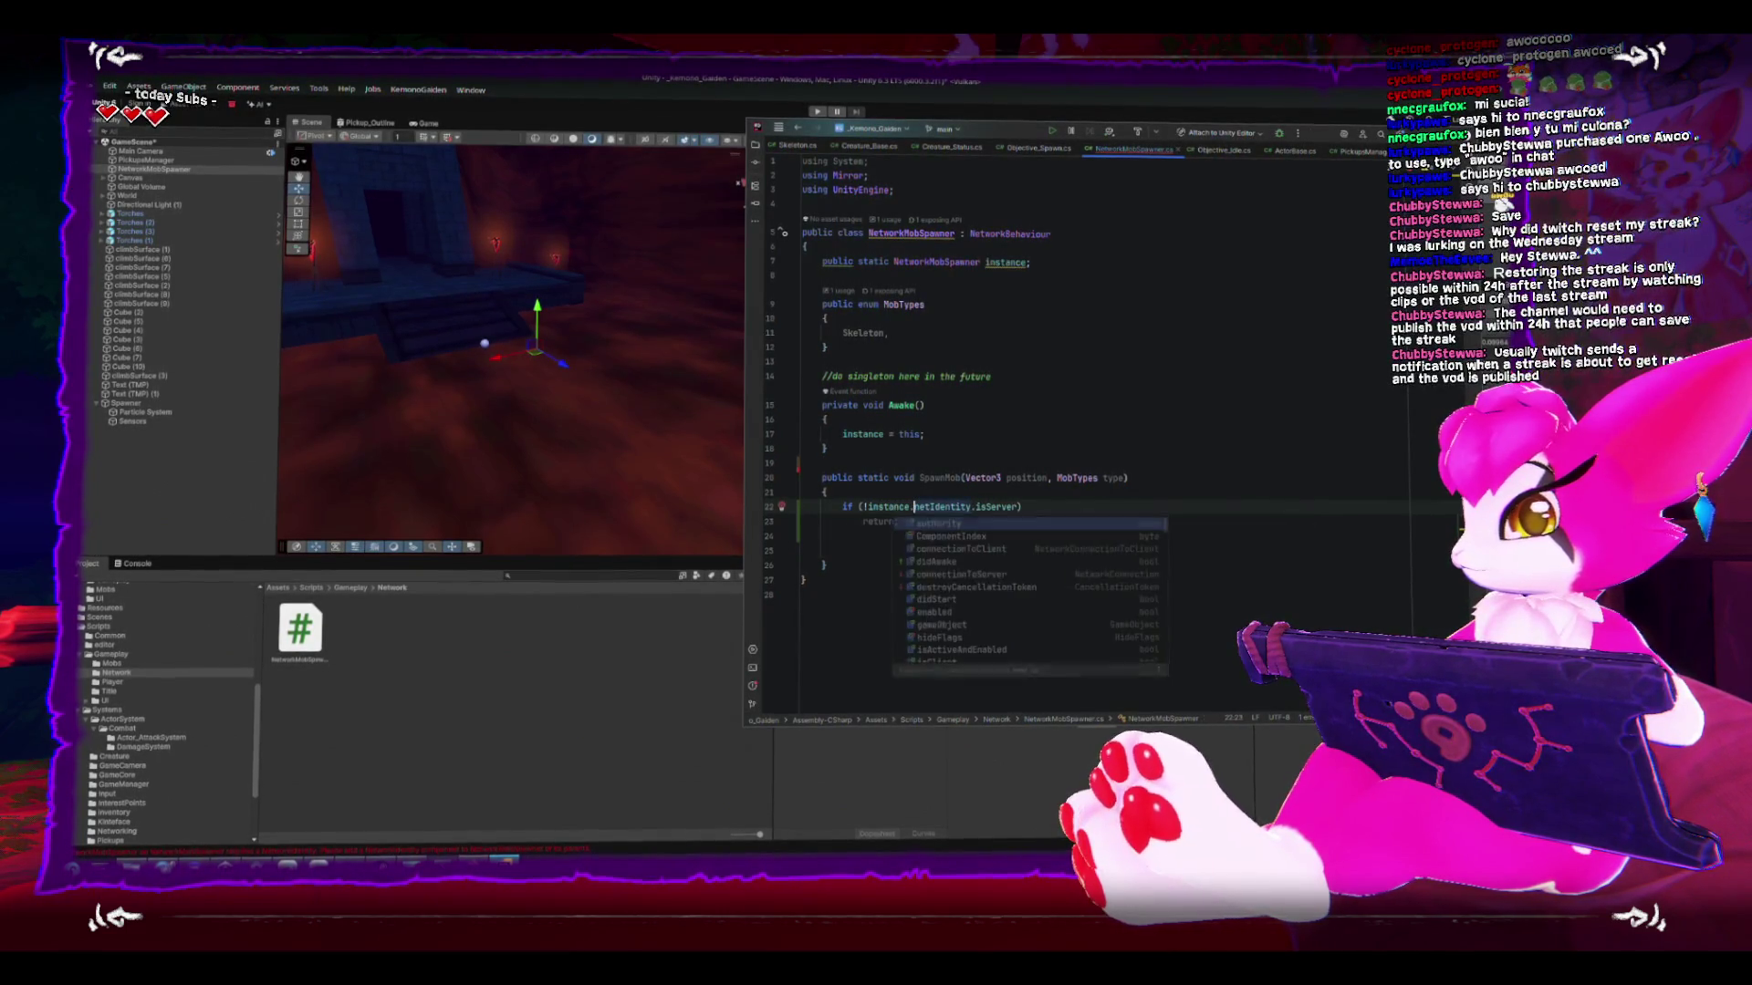
{"action": "type", "text": "."}
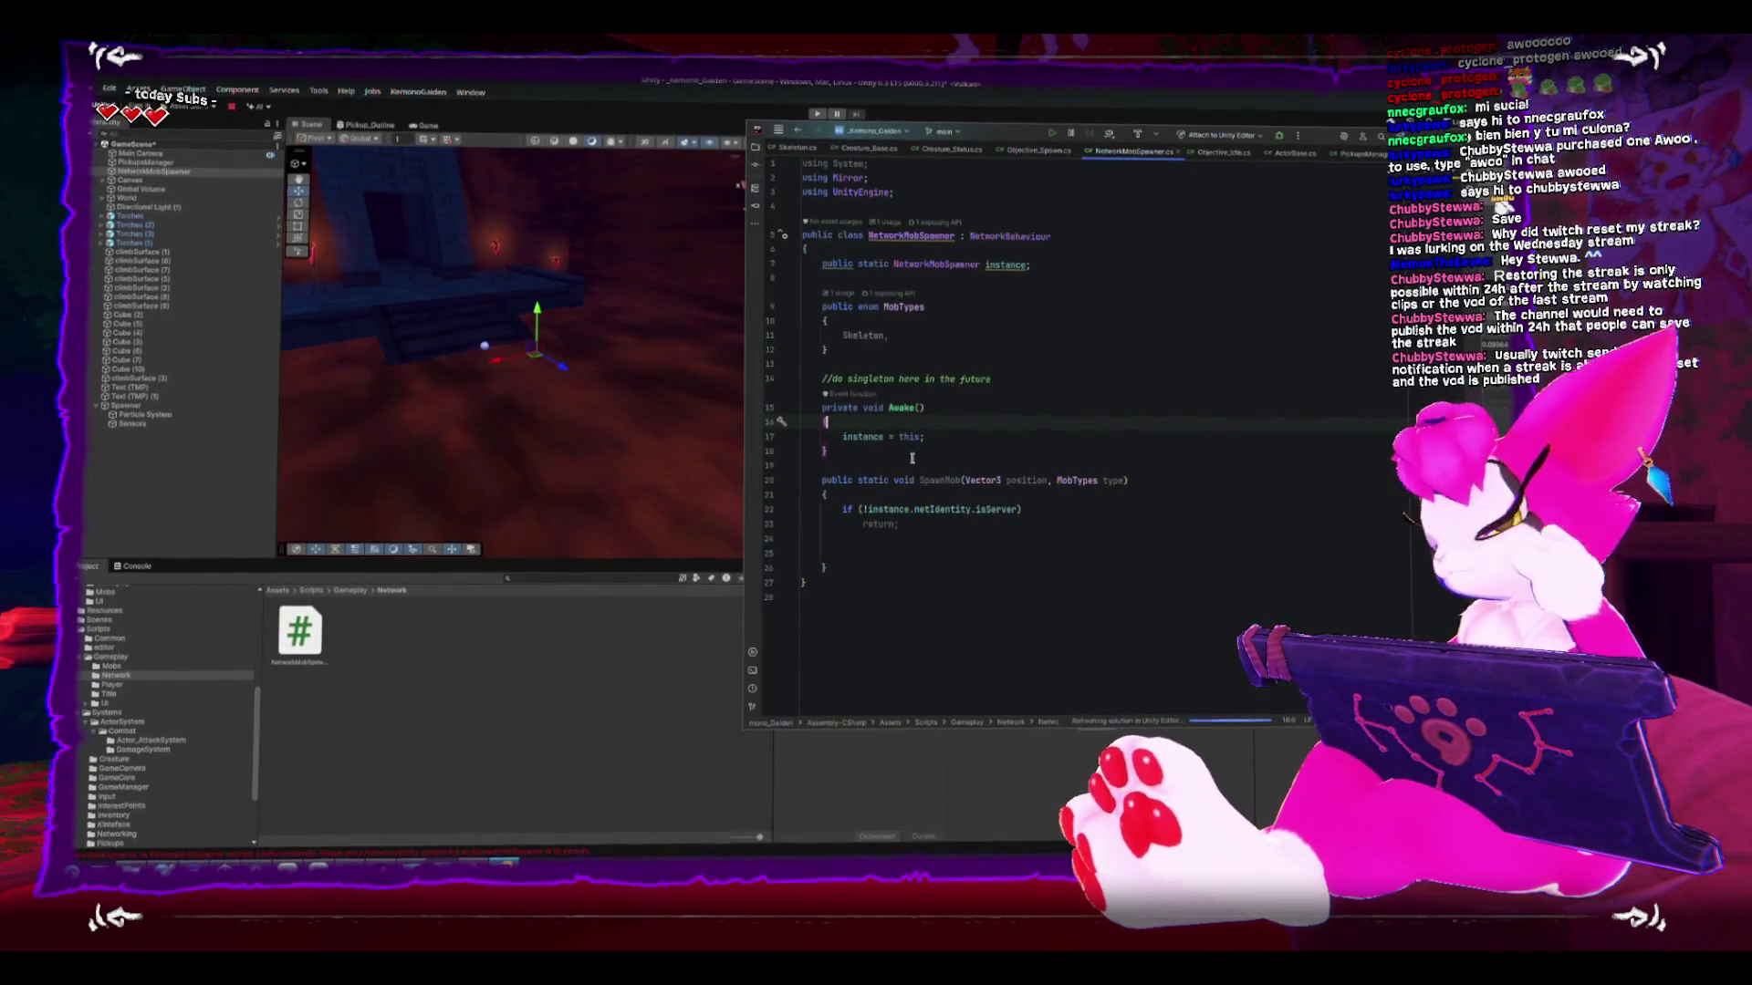
- Copy PickupsManager's instantiate-and-spawn lines and place the caret at the end of SpawnMob's body
{"action": "left_click", "coordinate": [1356, 152]}
{"action": "left_click_drag", "start_coordinate": [863, 429], "coordinate": [919, 445]}
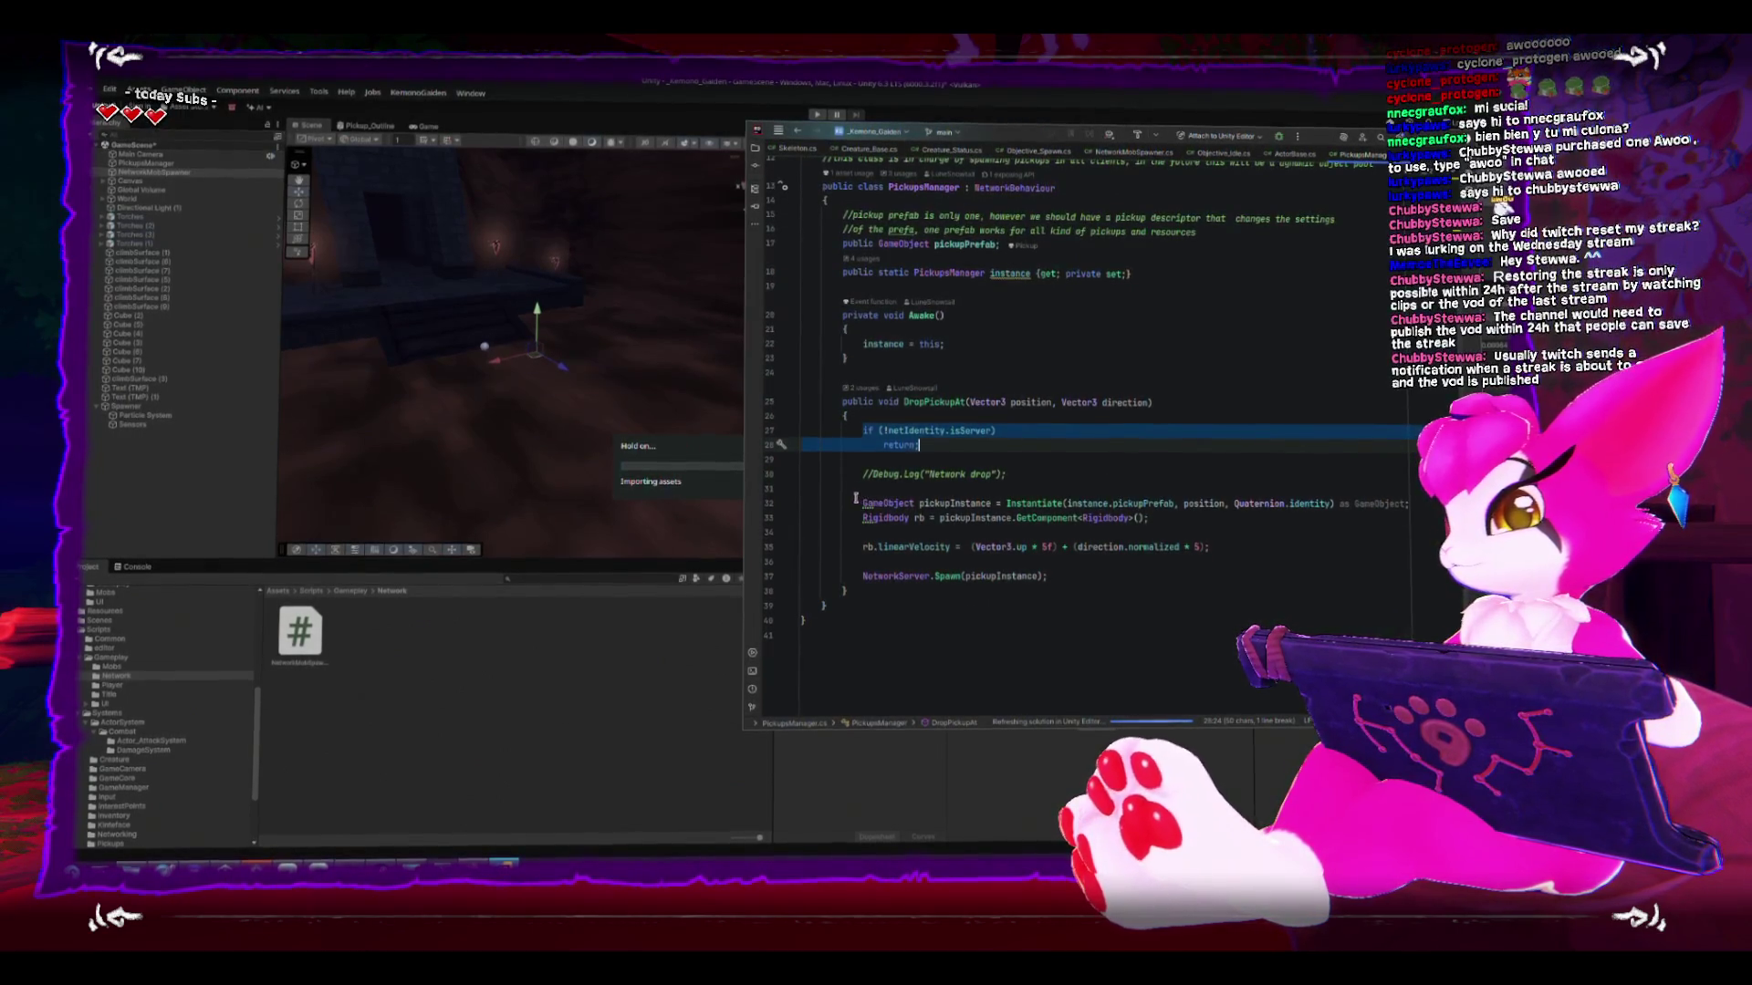
{"action": "left_click_drag", "start_coordinate": [1049, 575], "coordinate": [865, 503]}
{"action": "key", "text": "ctrl+c"}
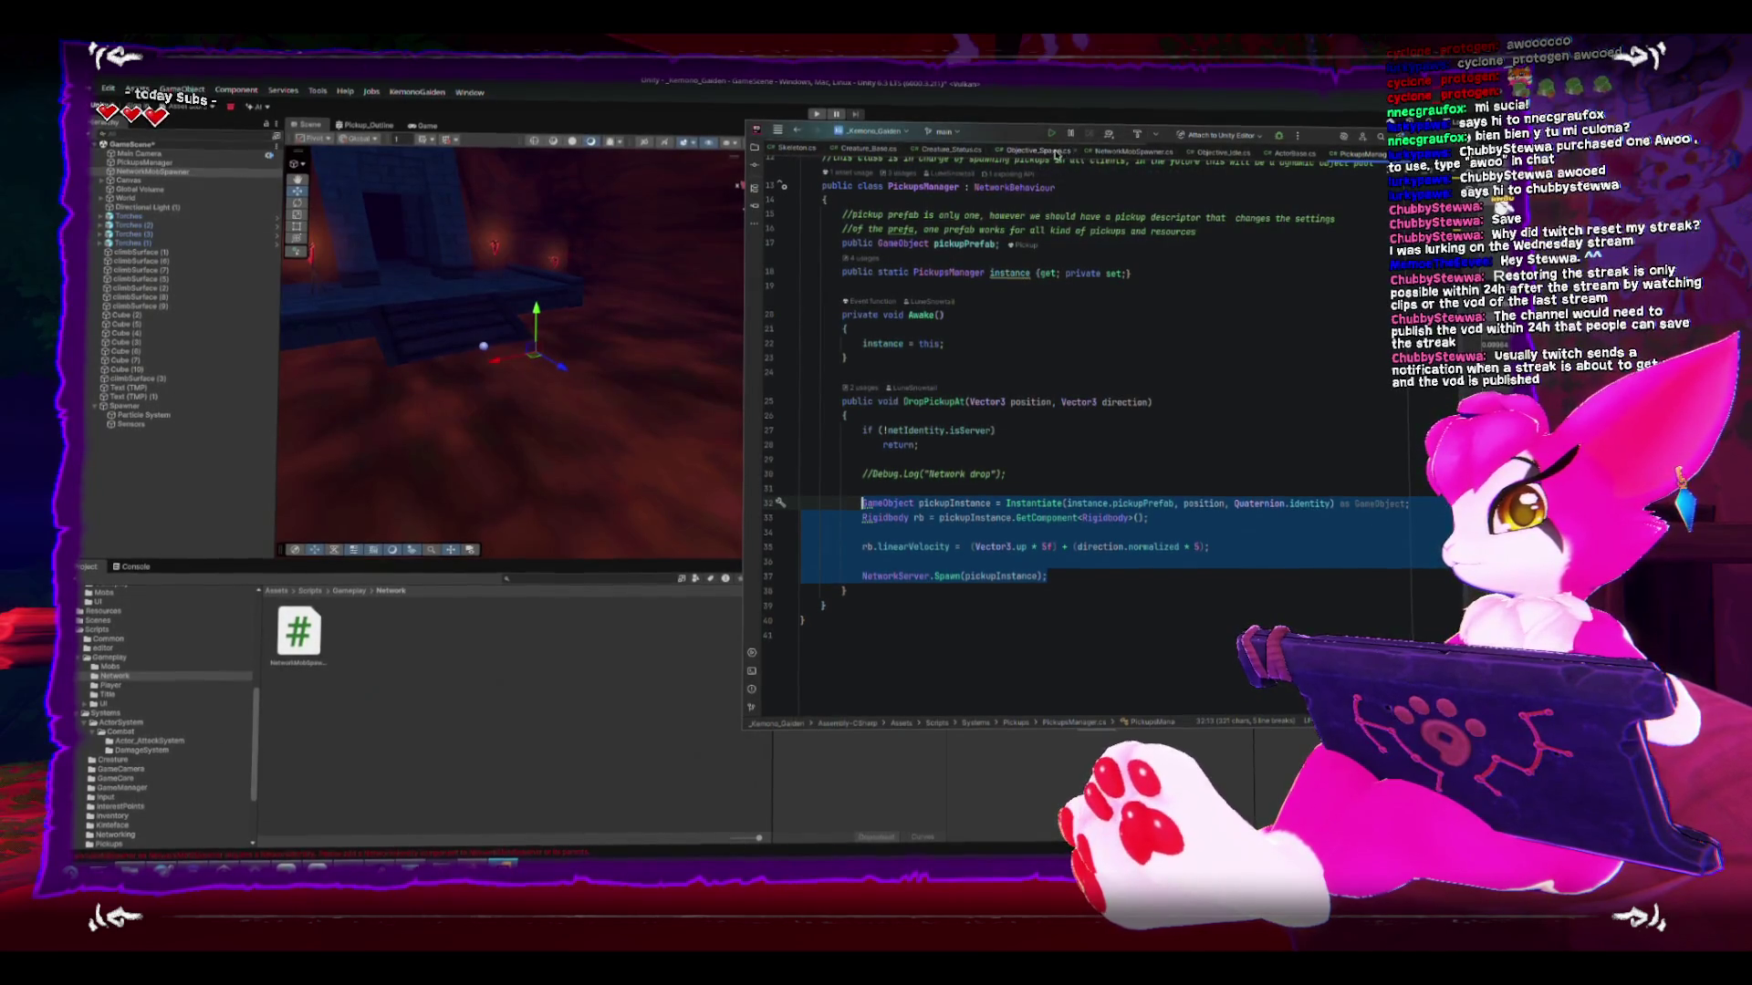
{"action": "left_click", "coordinate": [1107, 152]}
{"action": "left_click", "coordinate": [910, 551]}
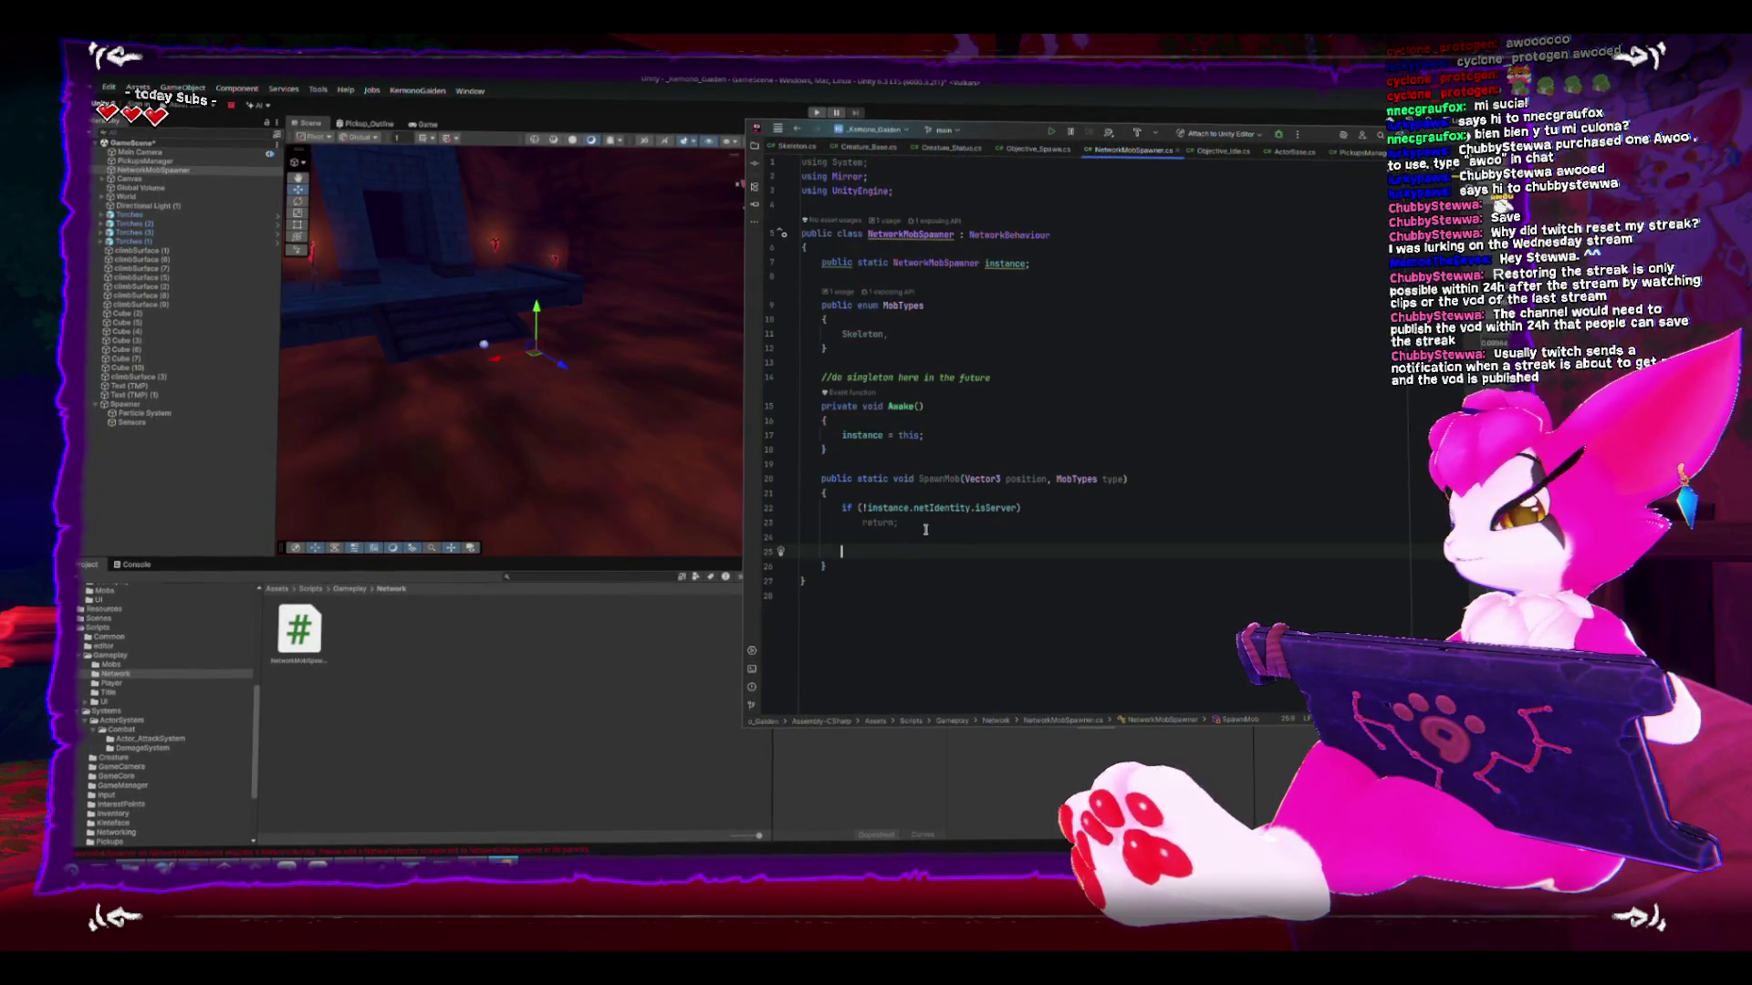
- Paste the spawning code into SpawnMob and add a public GameObject skeletonPrefab field
{"action": "key", "text": "ctrl+v"}
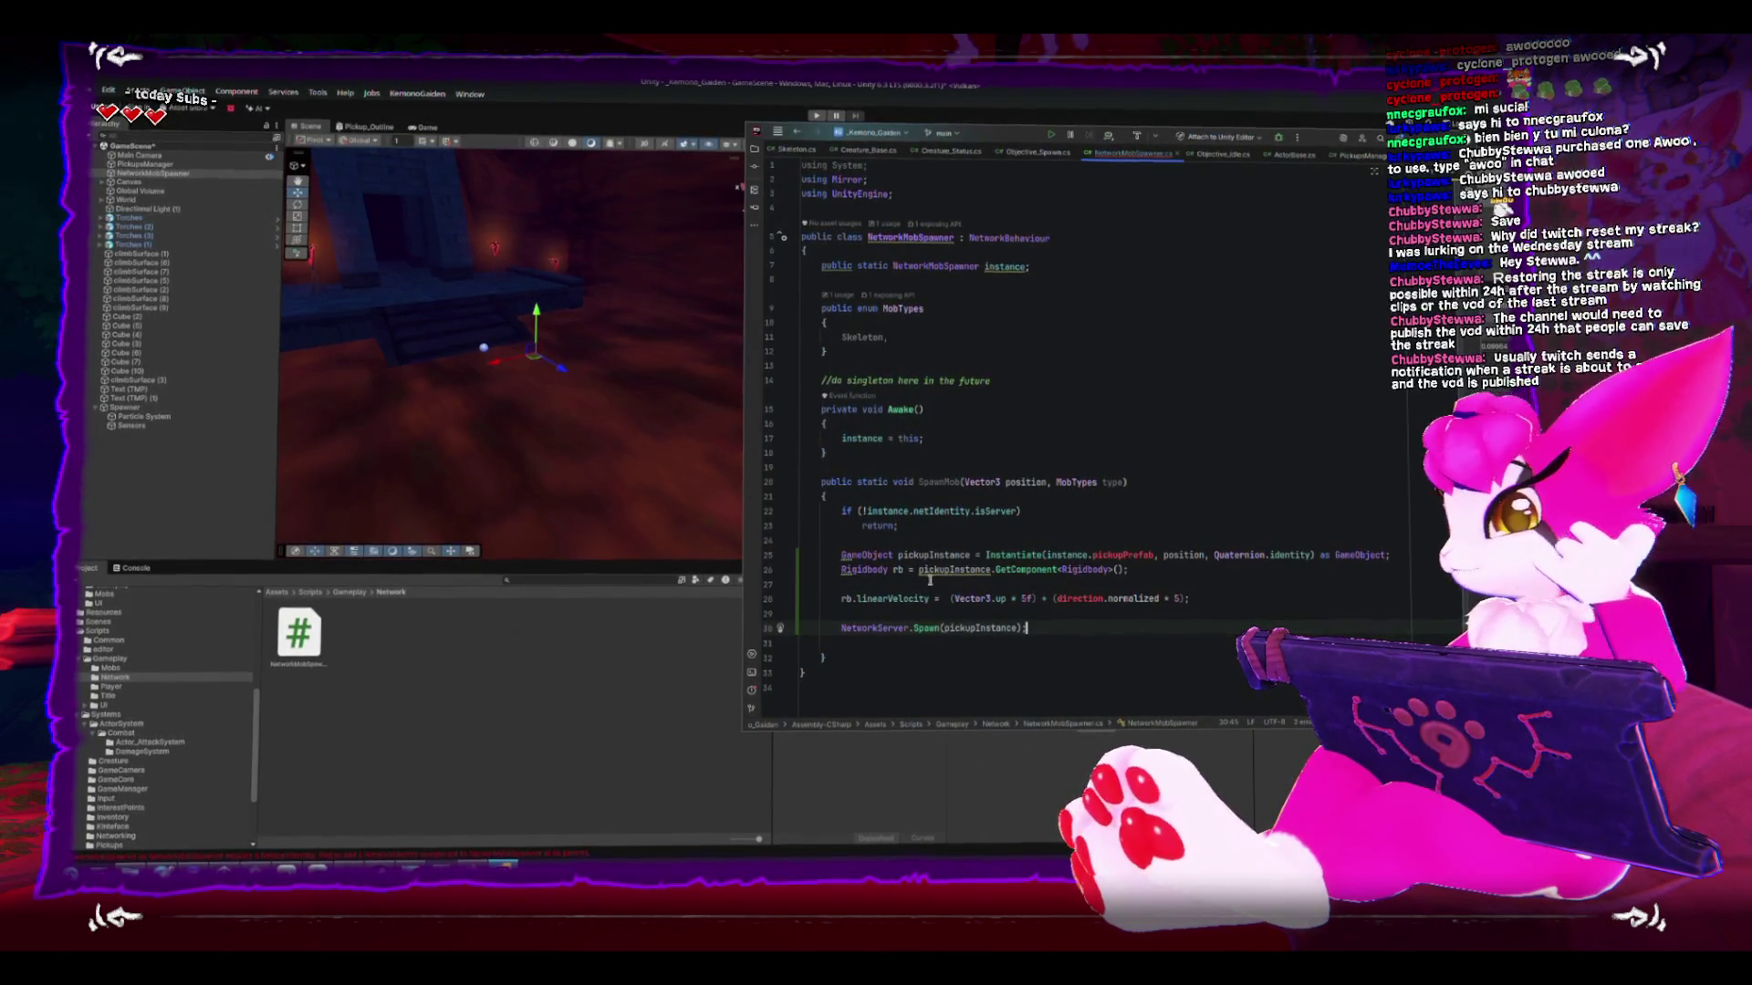
{"action": "left_click", "coordinate": [1036, 280]}
{"action": "key", "text": "Return"}
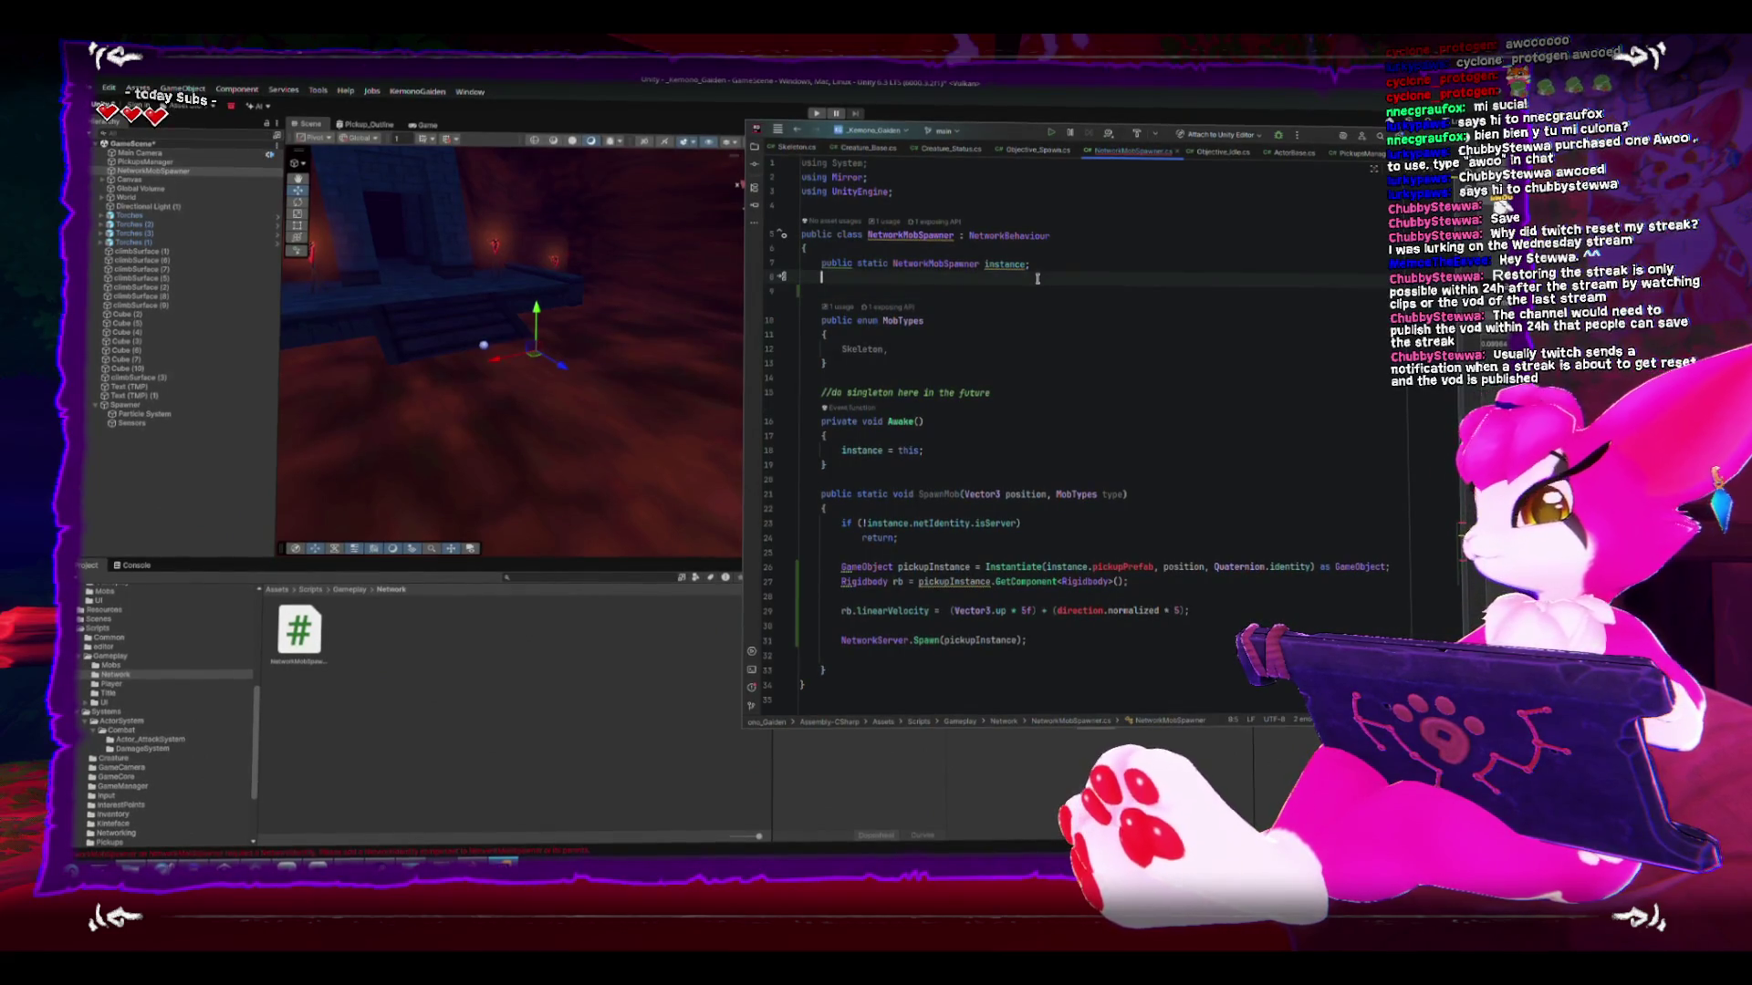
{"action": "type", "text": "p"}
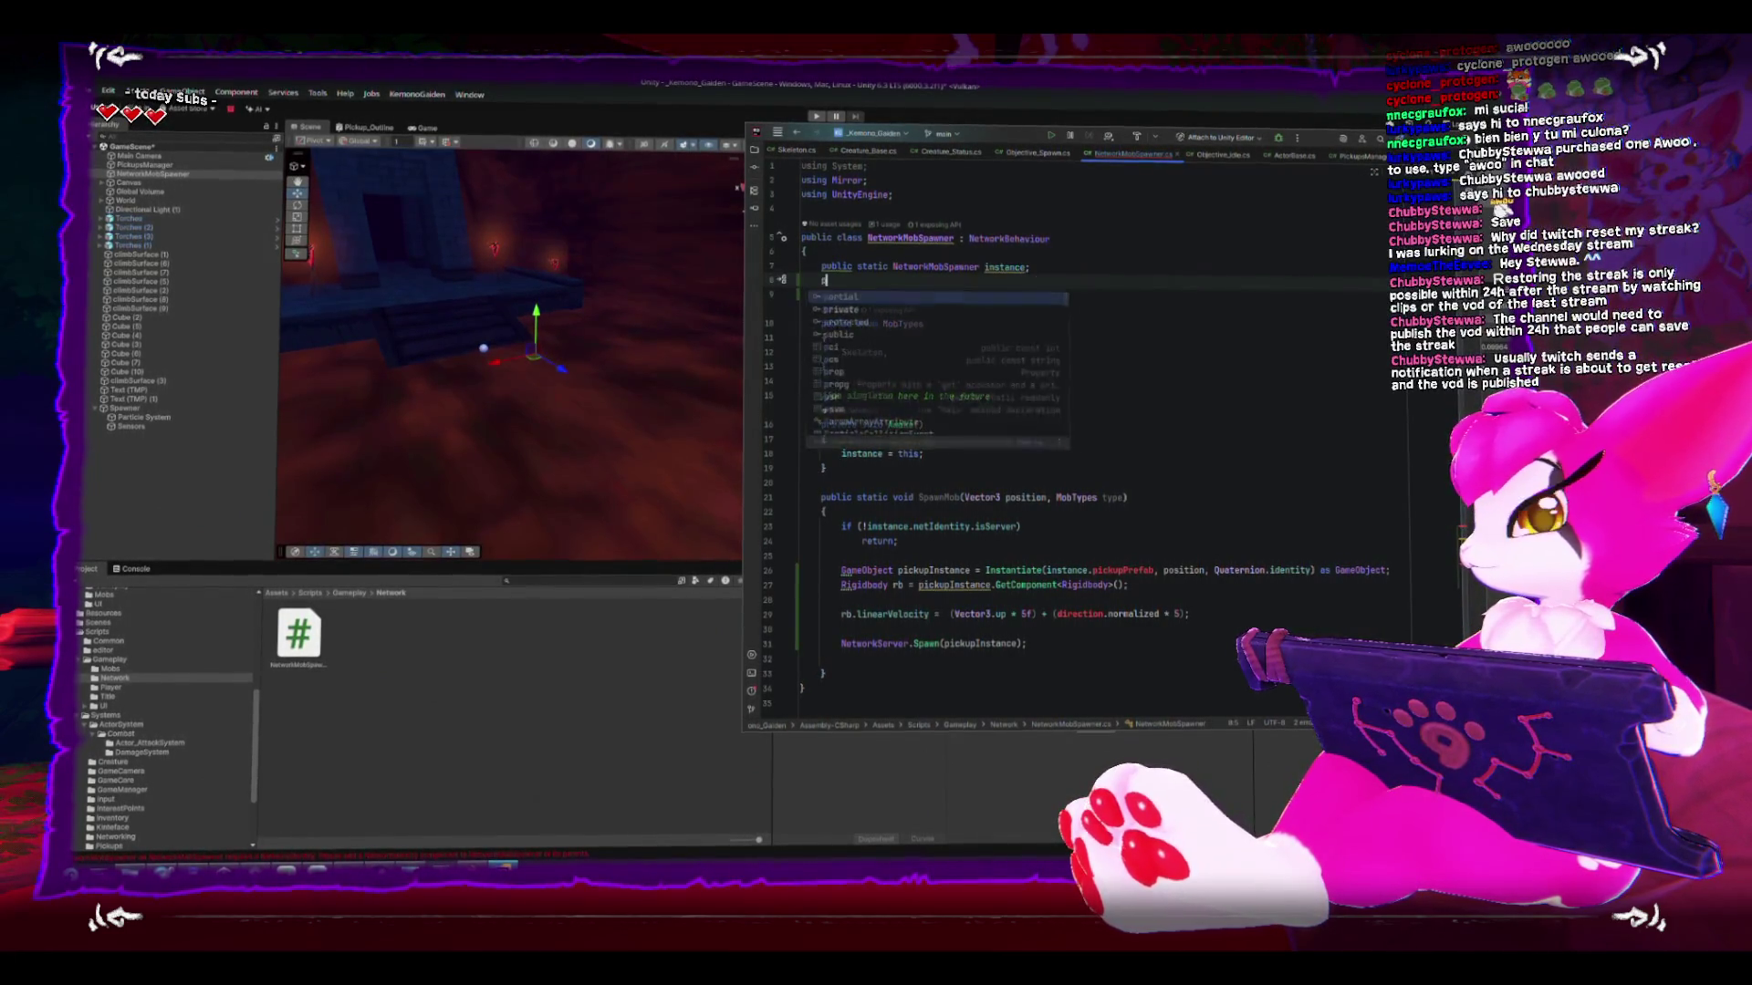
{"action": "type", "text": "ublic "}
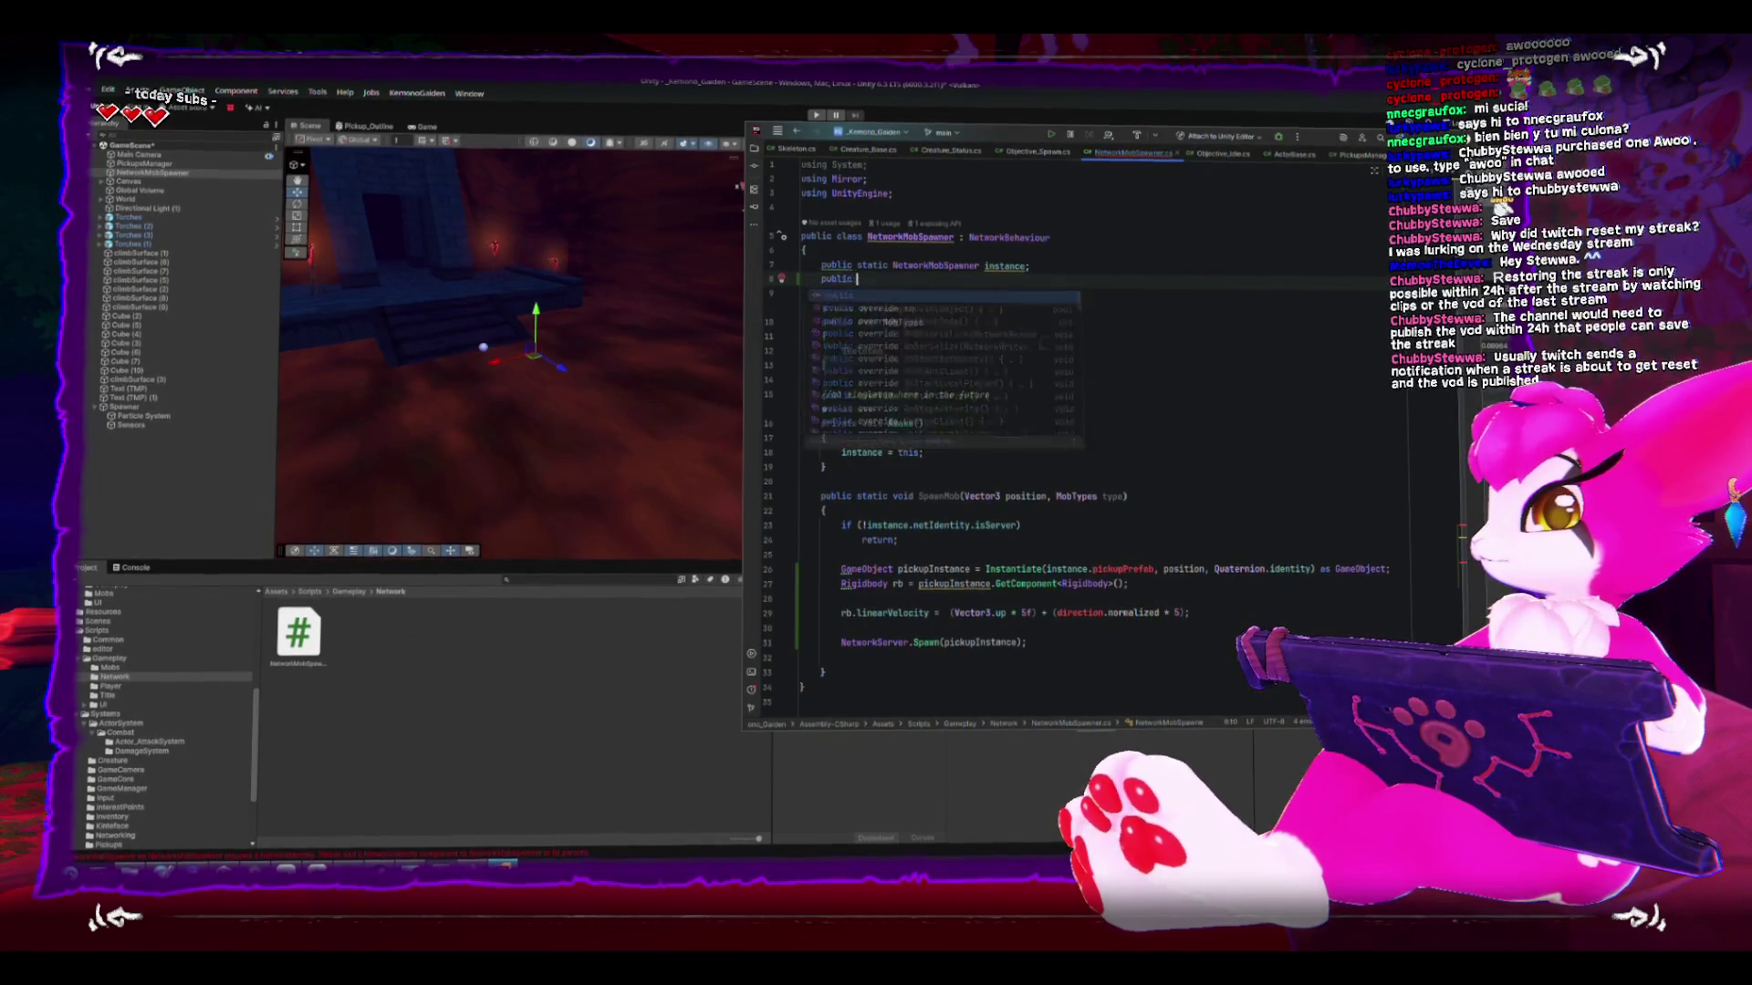
{"action": "type", "text": "GameObject skeletonPrefab;"}
{"action": "key", "text": "Up"}
{"action": "key", "text": "End"}
{"action": "key", "text": "Return"}
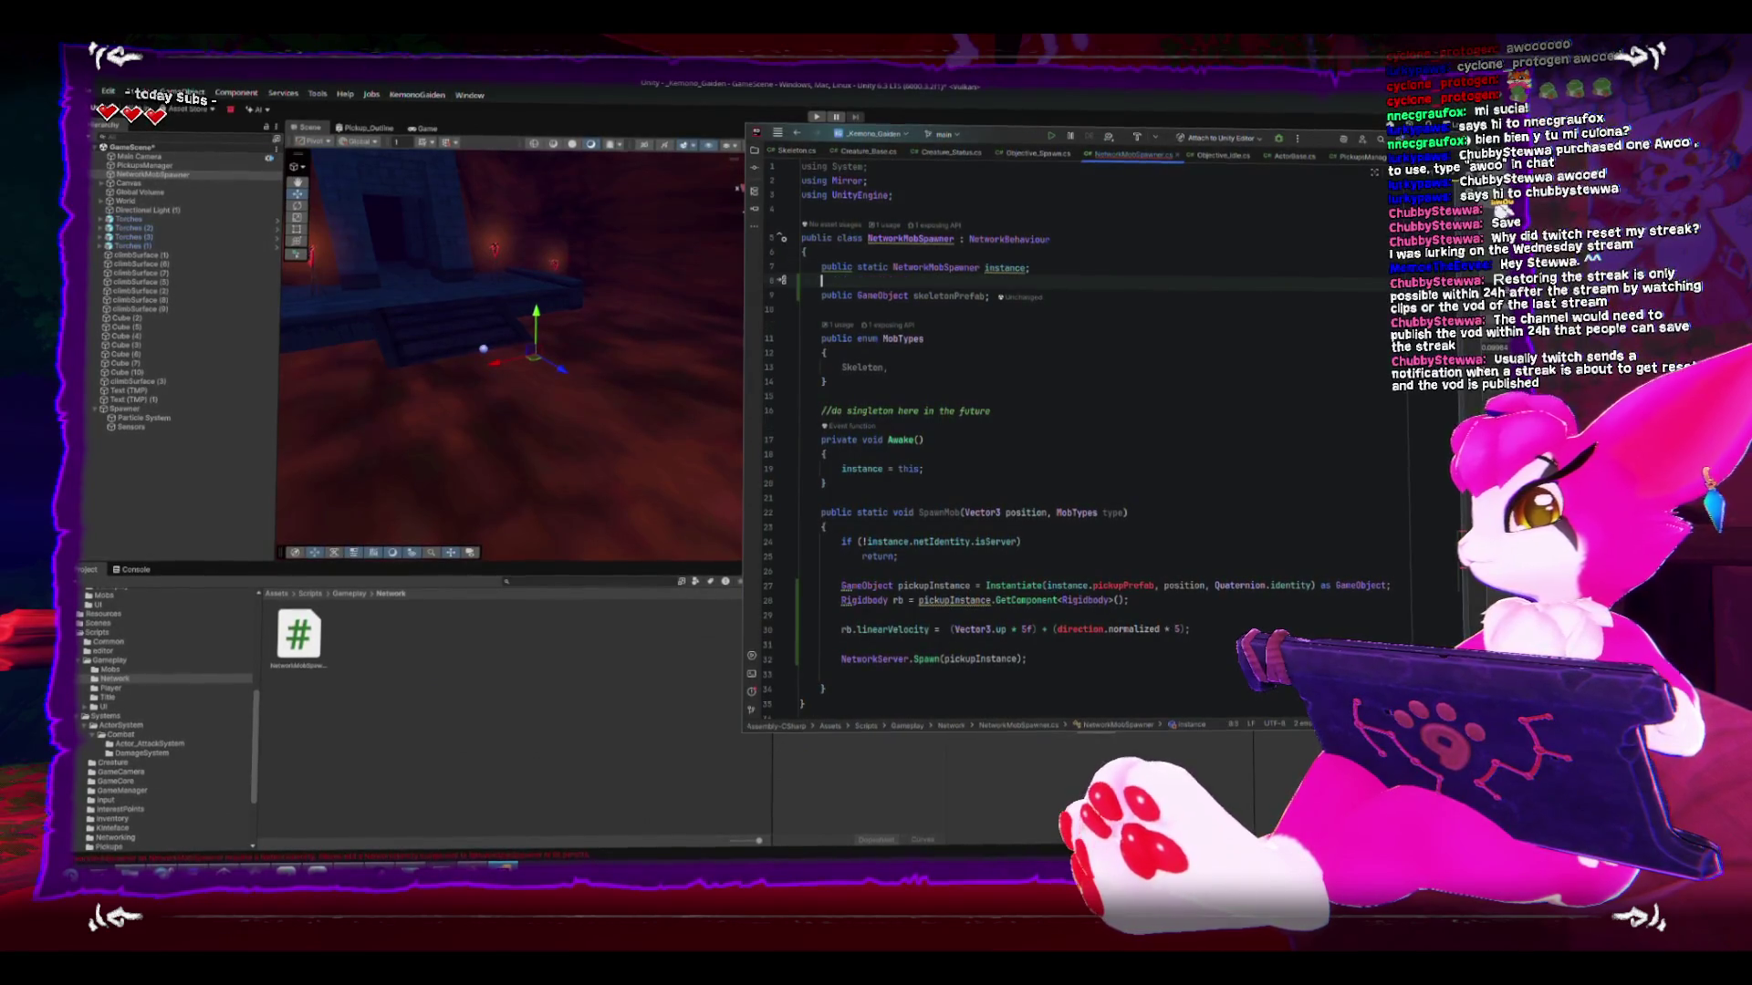
- Replace pickupPrefab with skeletonPrefab and delete the Rigidbody and linearVelocity lines
{"action": "double_click", "coordinate": [949, 293]}
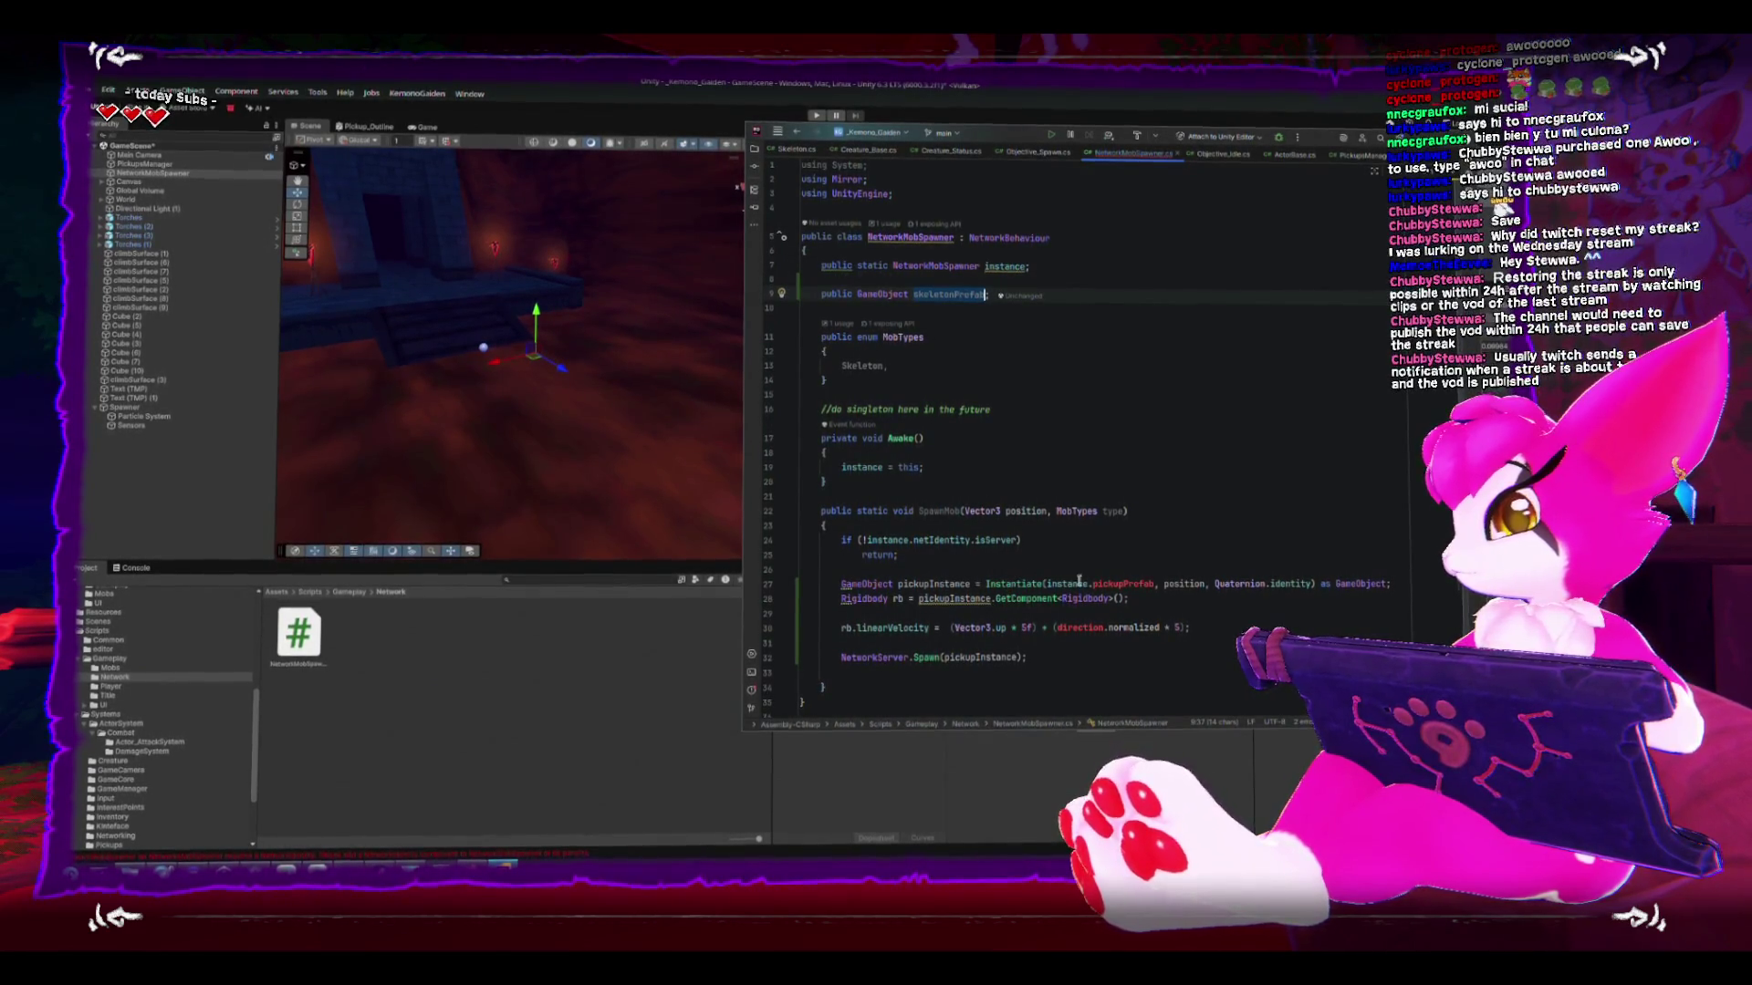
{"action": "key", "text": "ctrl+c"}
{"action": "double_click", "coordinate": [1119, 583]}
{"action": "key", "text": "ctrl+v"}
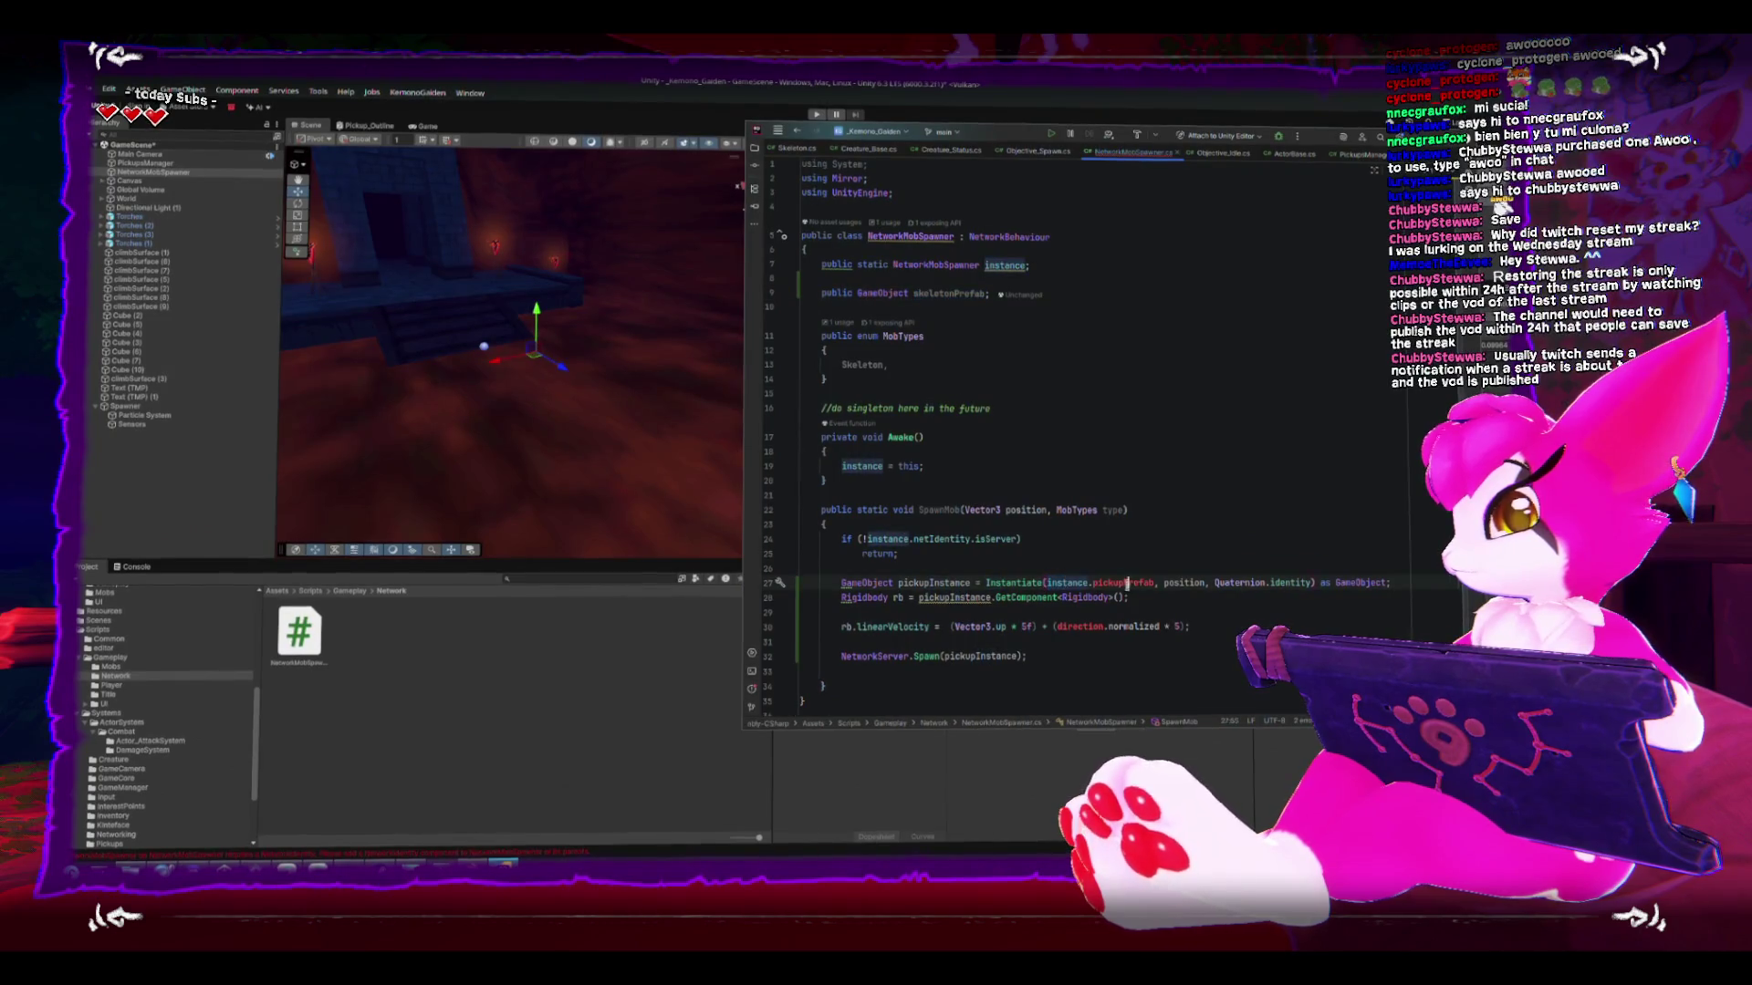
{"action": "left_click", "coordinate": [861, 643]}
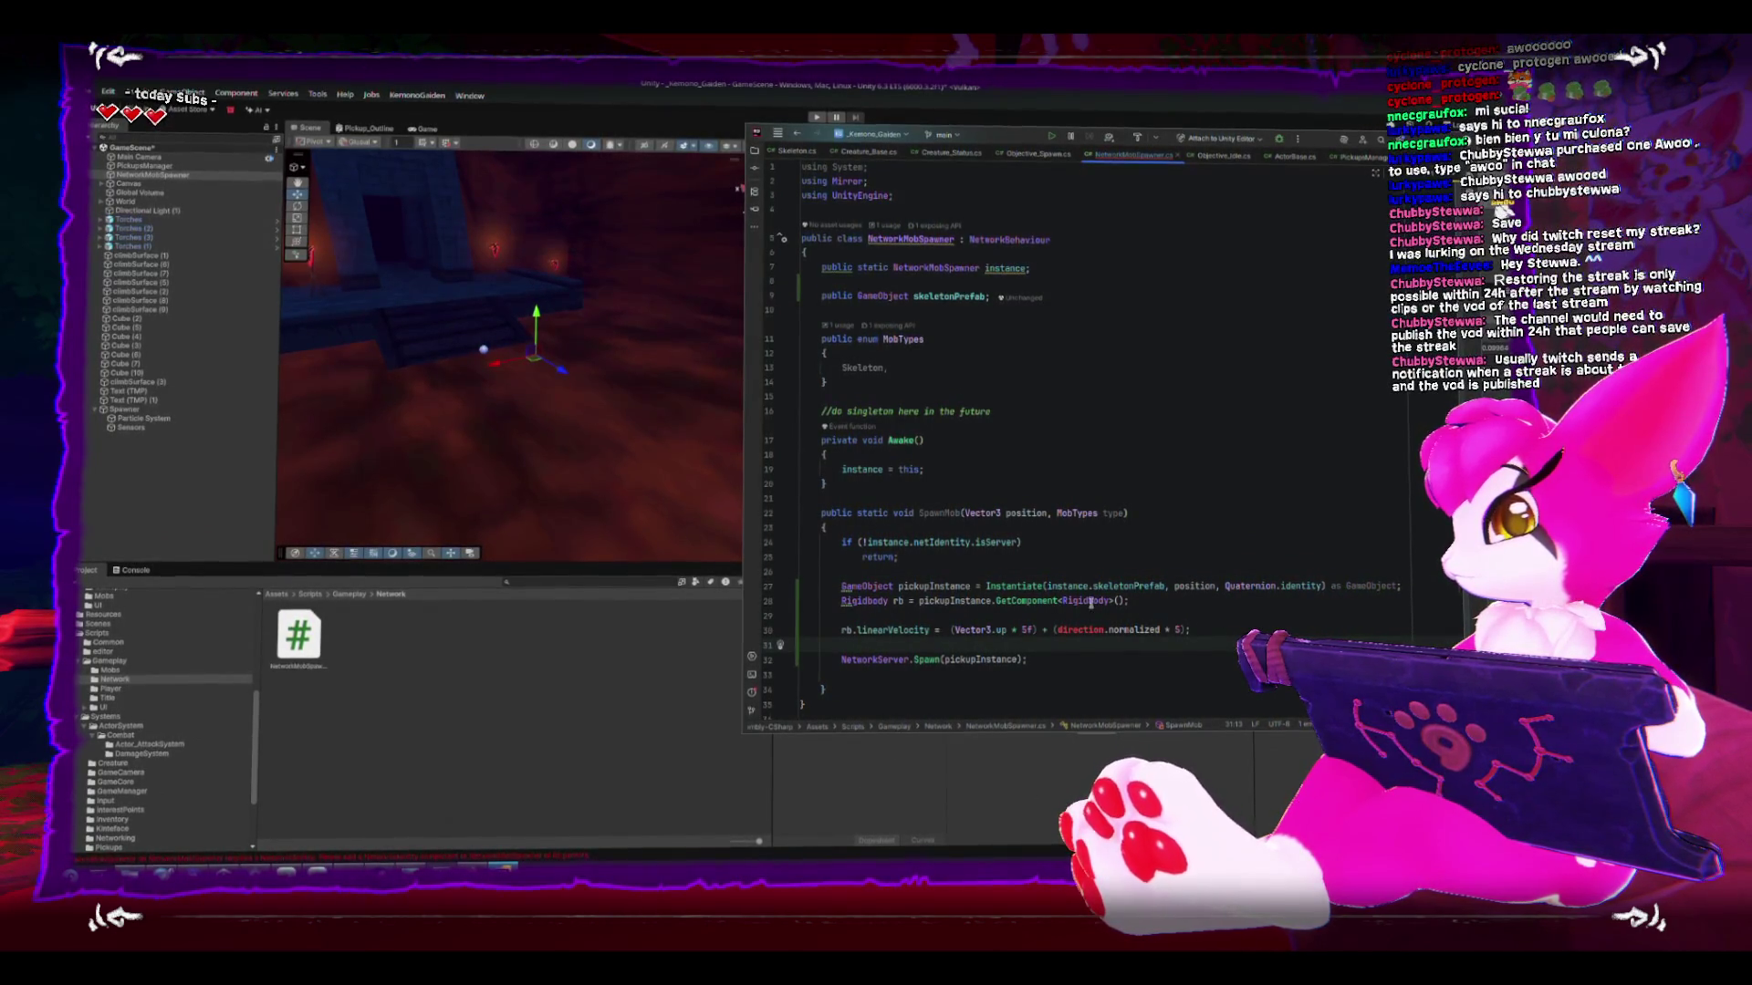
{"action": "left_click", "coordinate": [1155, 607]}
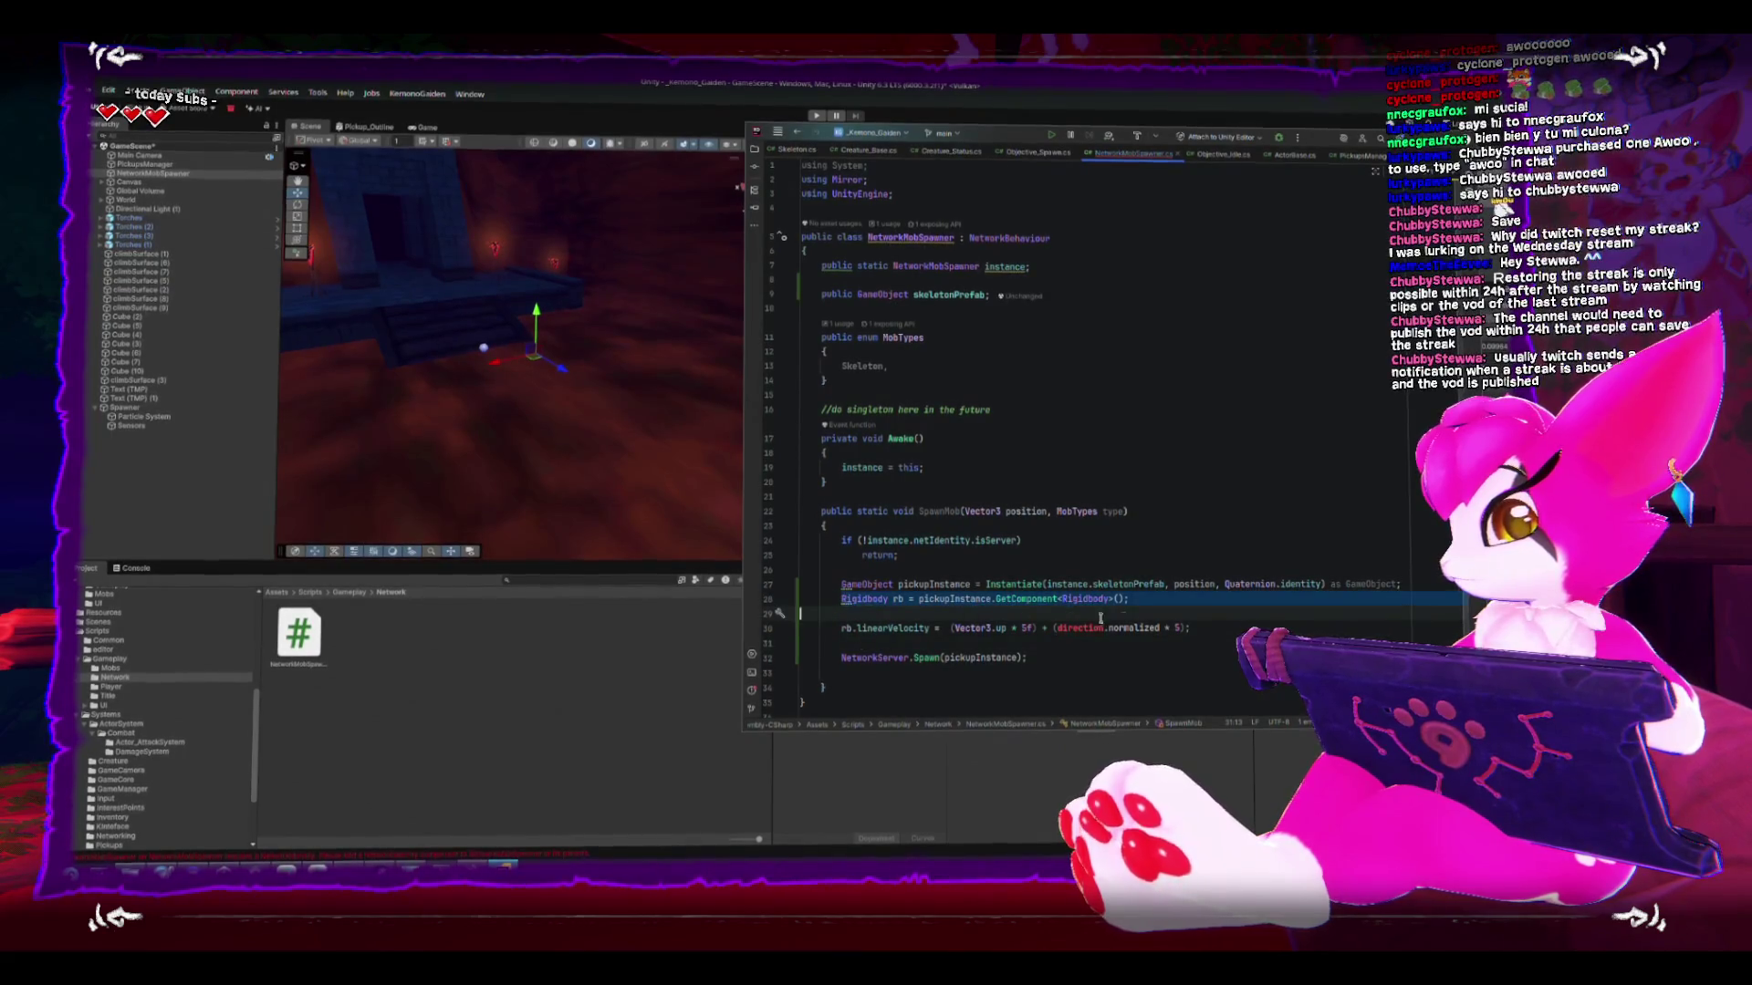
{"action": "key", "text": "ctrl+y"}
{"action": "key", "text": "ctrl+y"}
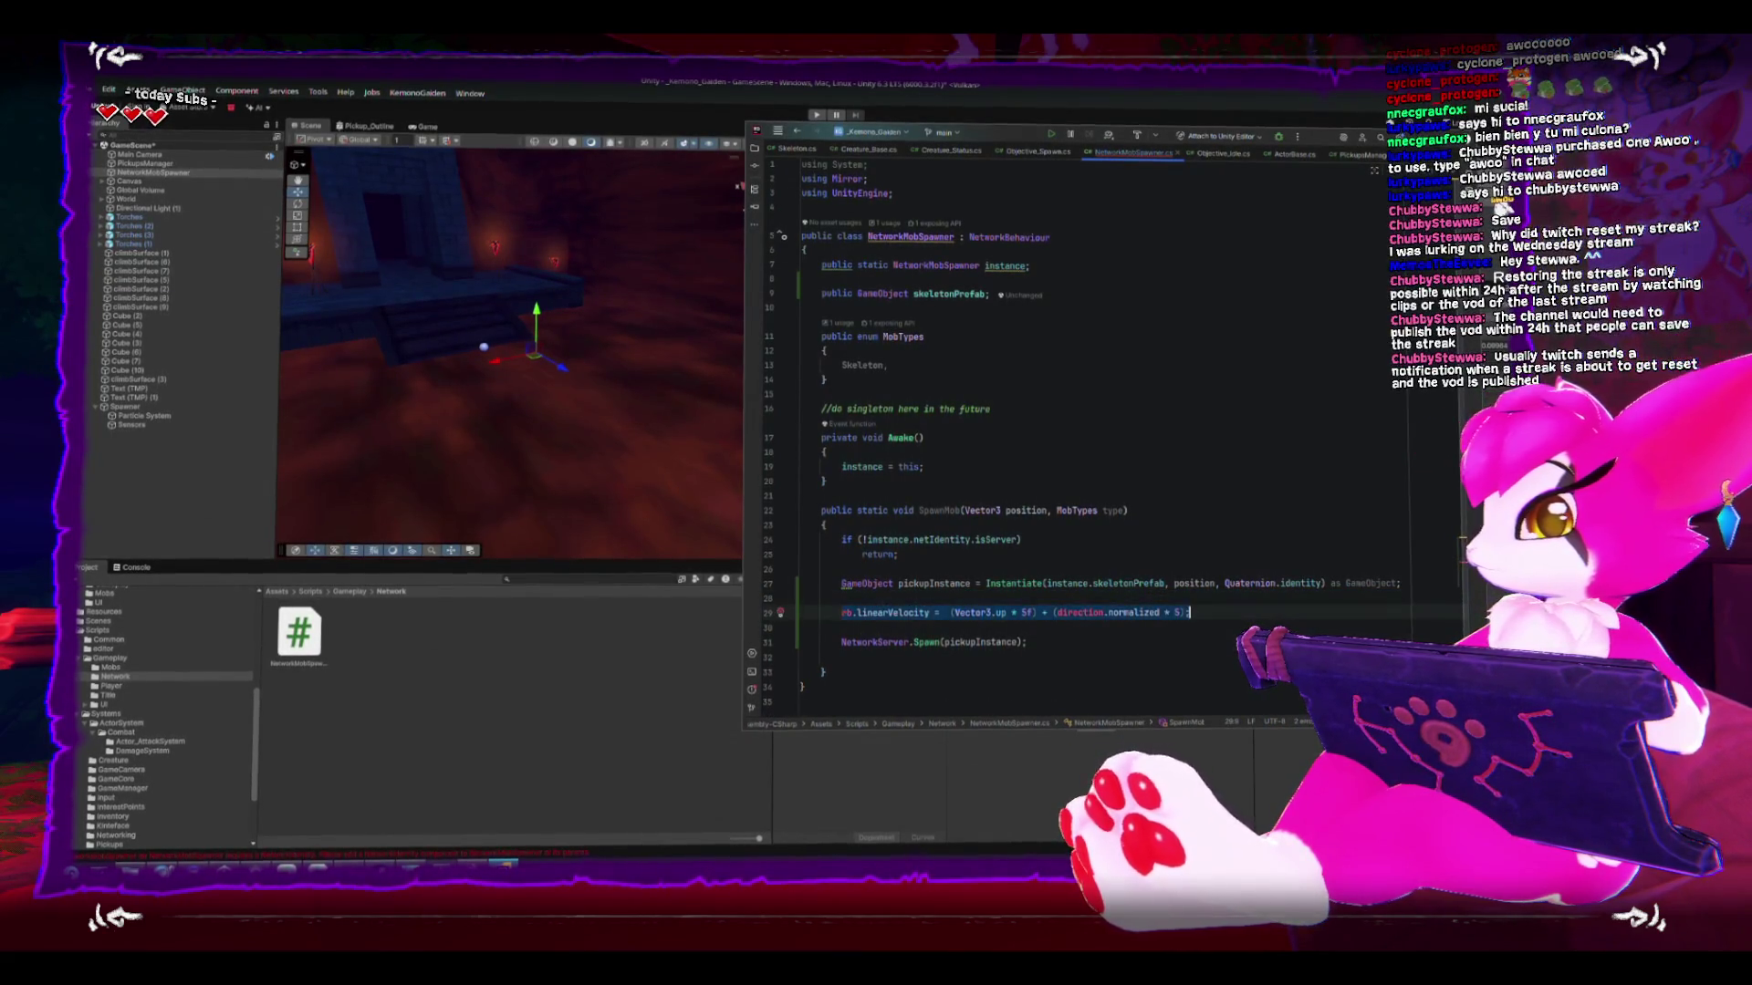
{"action": "key", "text": "BackSpace"}
{"action": "key", "text": "Delete"}
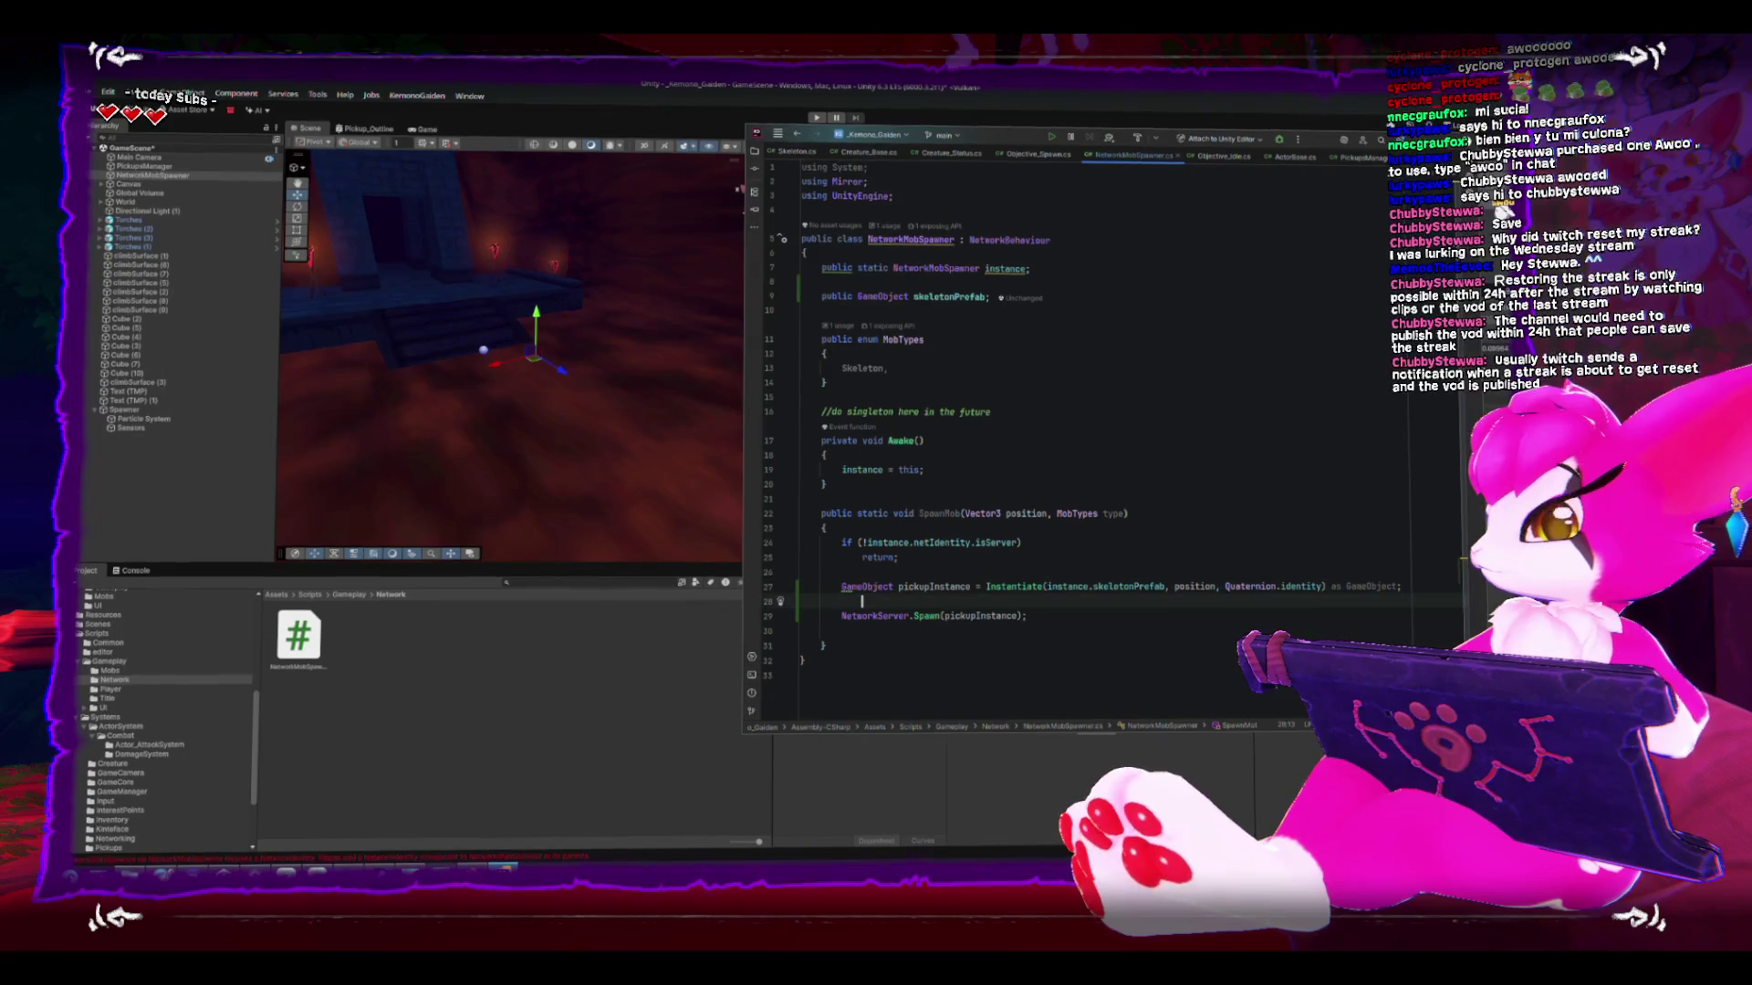
- Rename pickupInstance to mobInstance, then review the SpawnMob signature and MobTypes enum
{"action": "double_click", "coordinate": [928, 585]}
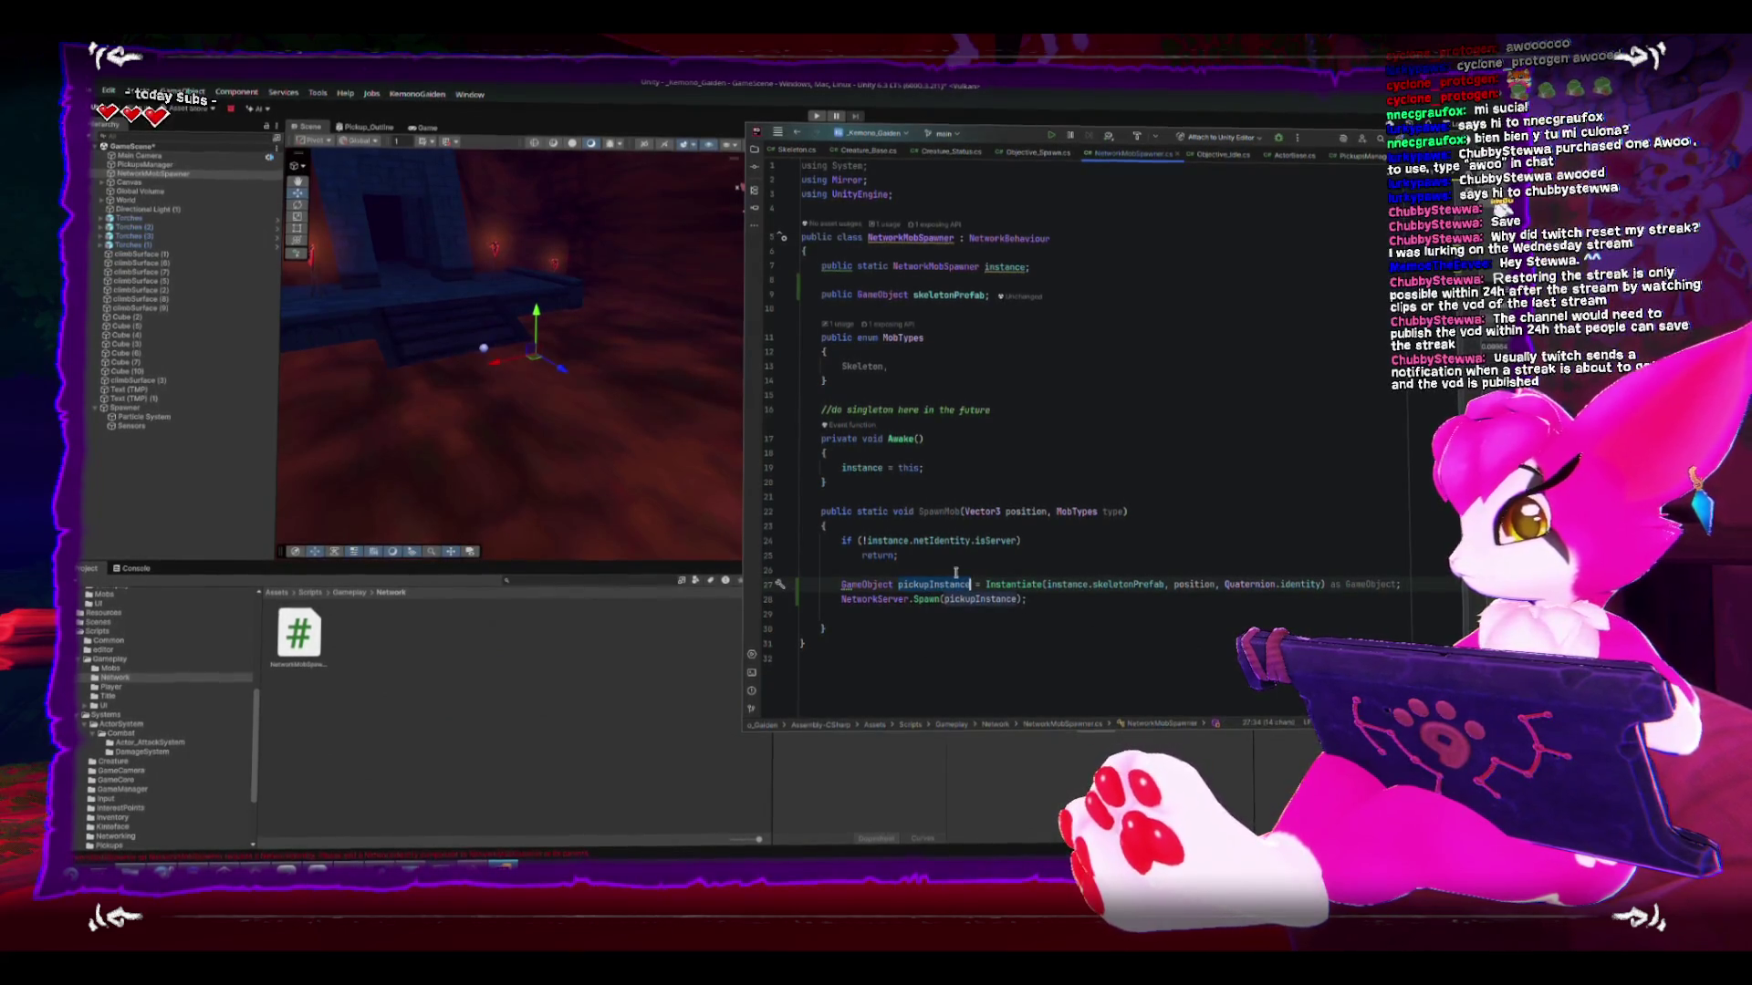
{"action": "type", "text": "mob"}
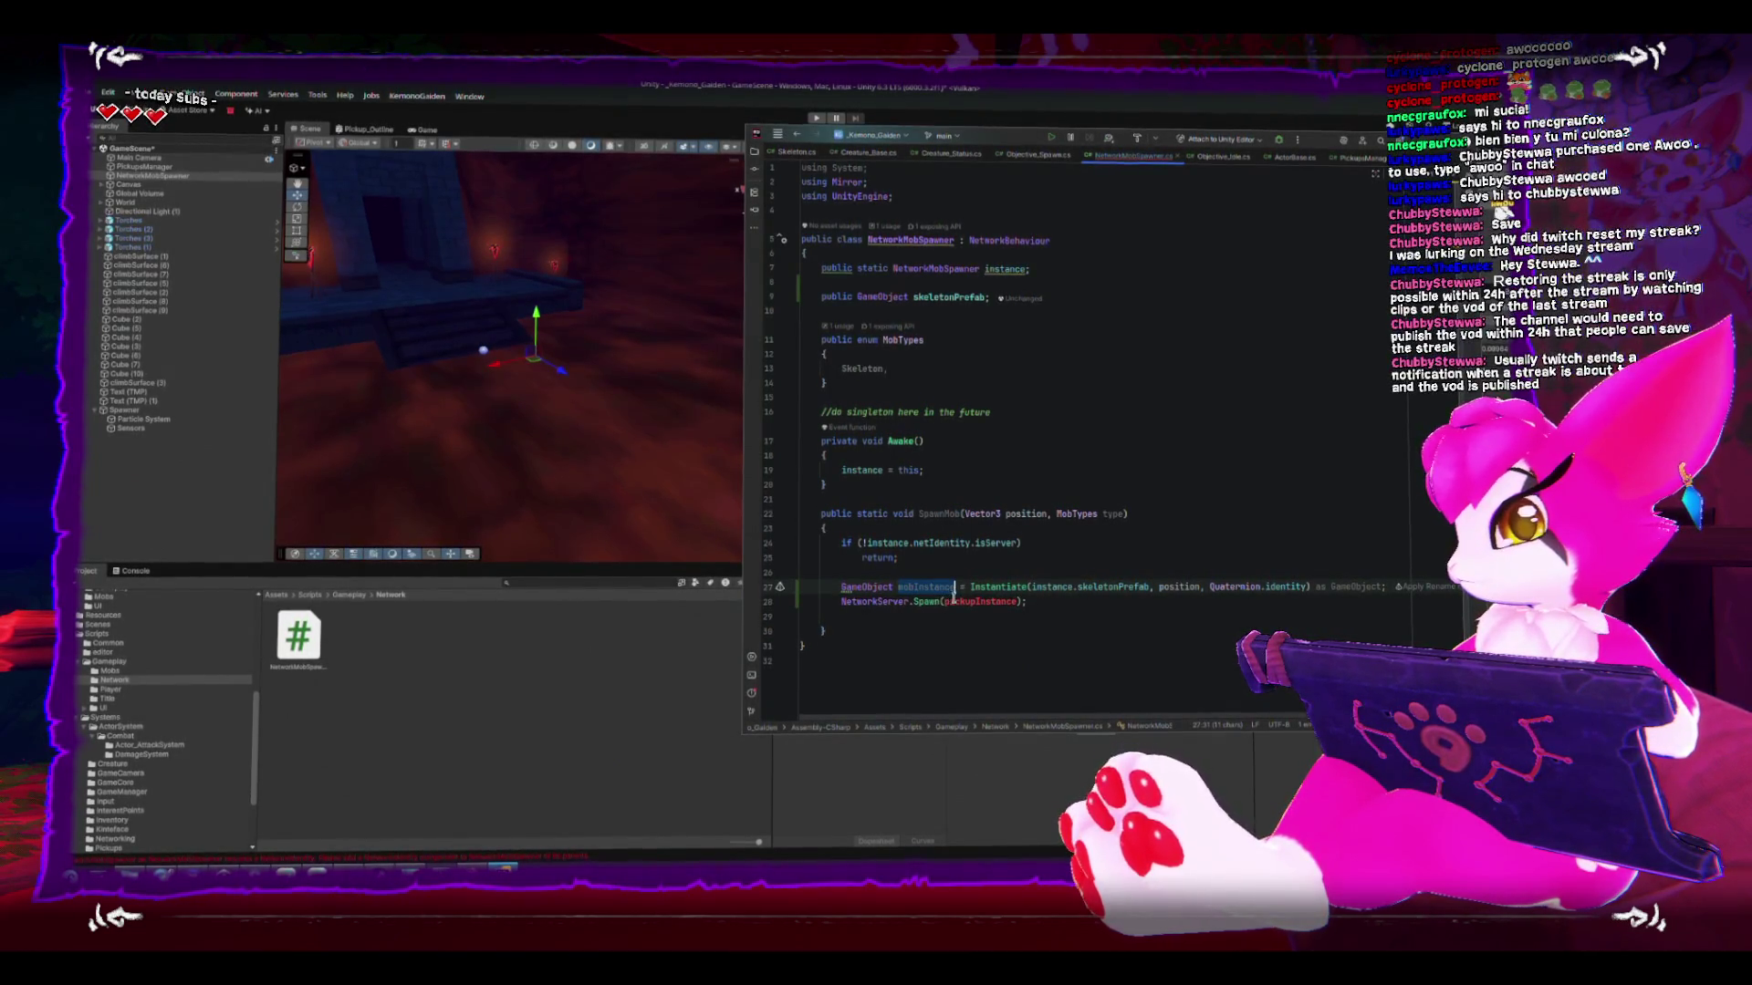
{"action": "double_click", "coordinate": [957, 601]}
{"action": "type", "text": "mobInstance"}
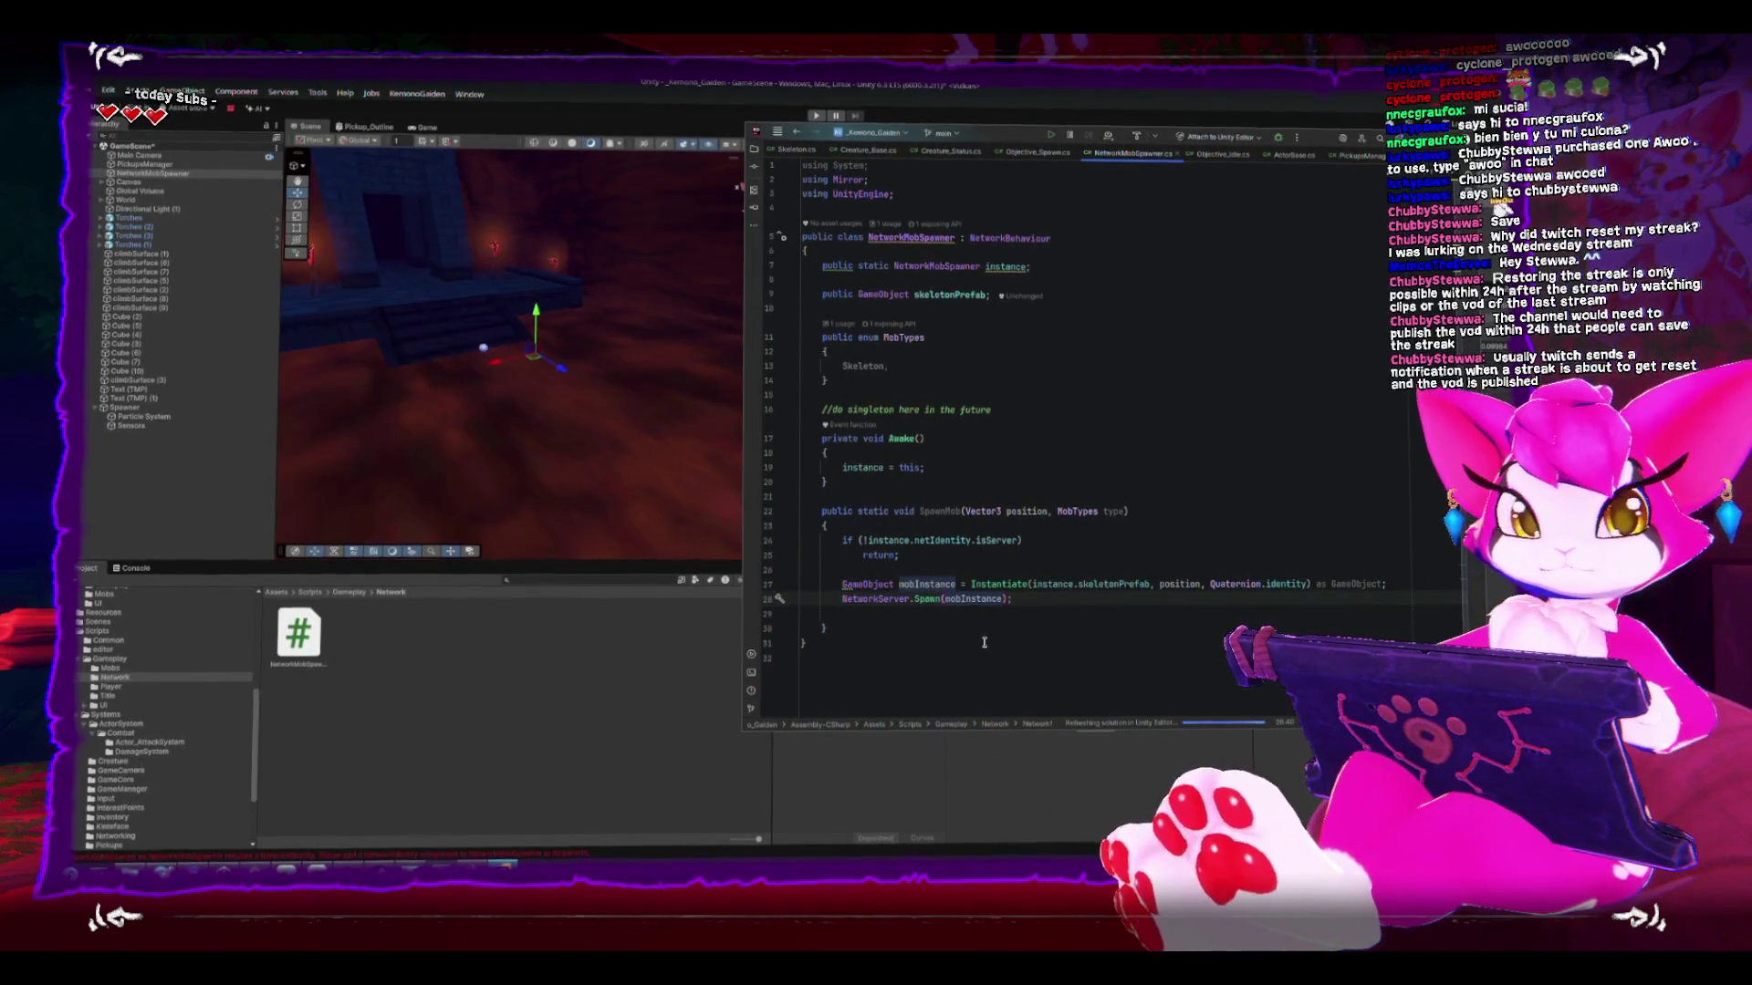
{"action": "left_click", "coordinate": [940, 512]}
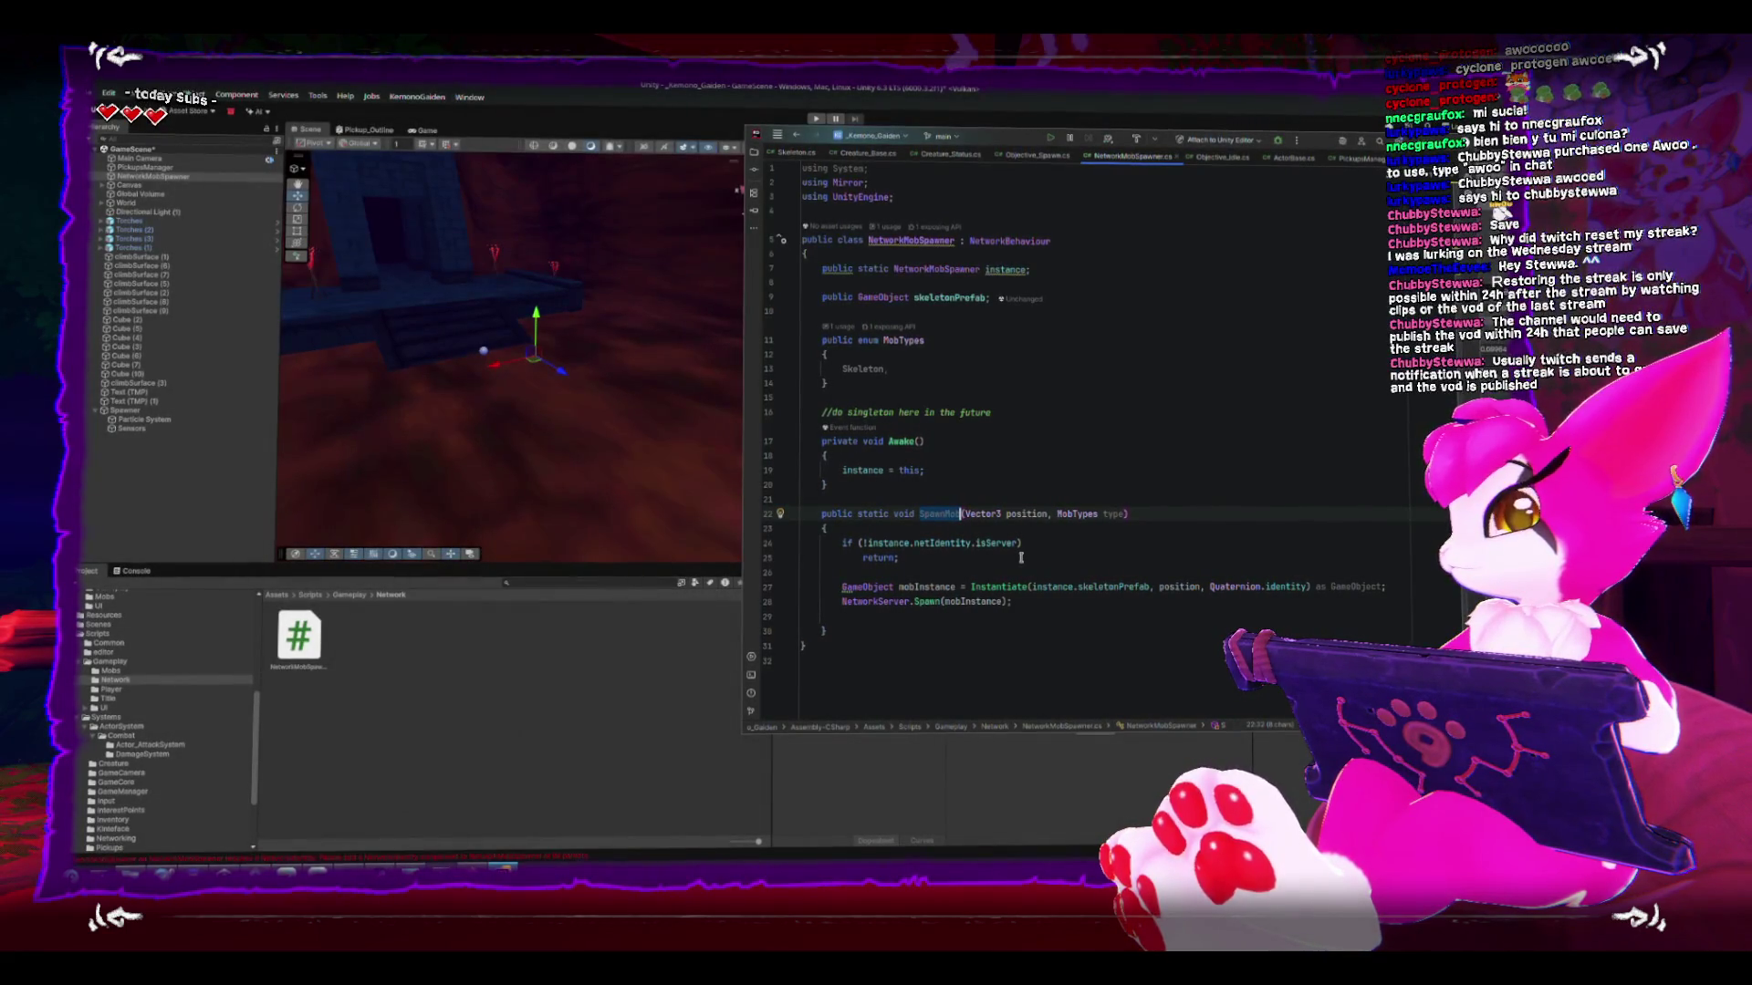
{"action": "left_click", "coordinate": [1041, 376]}
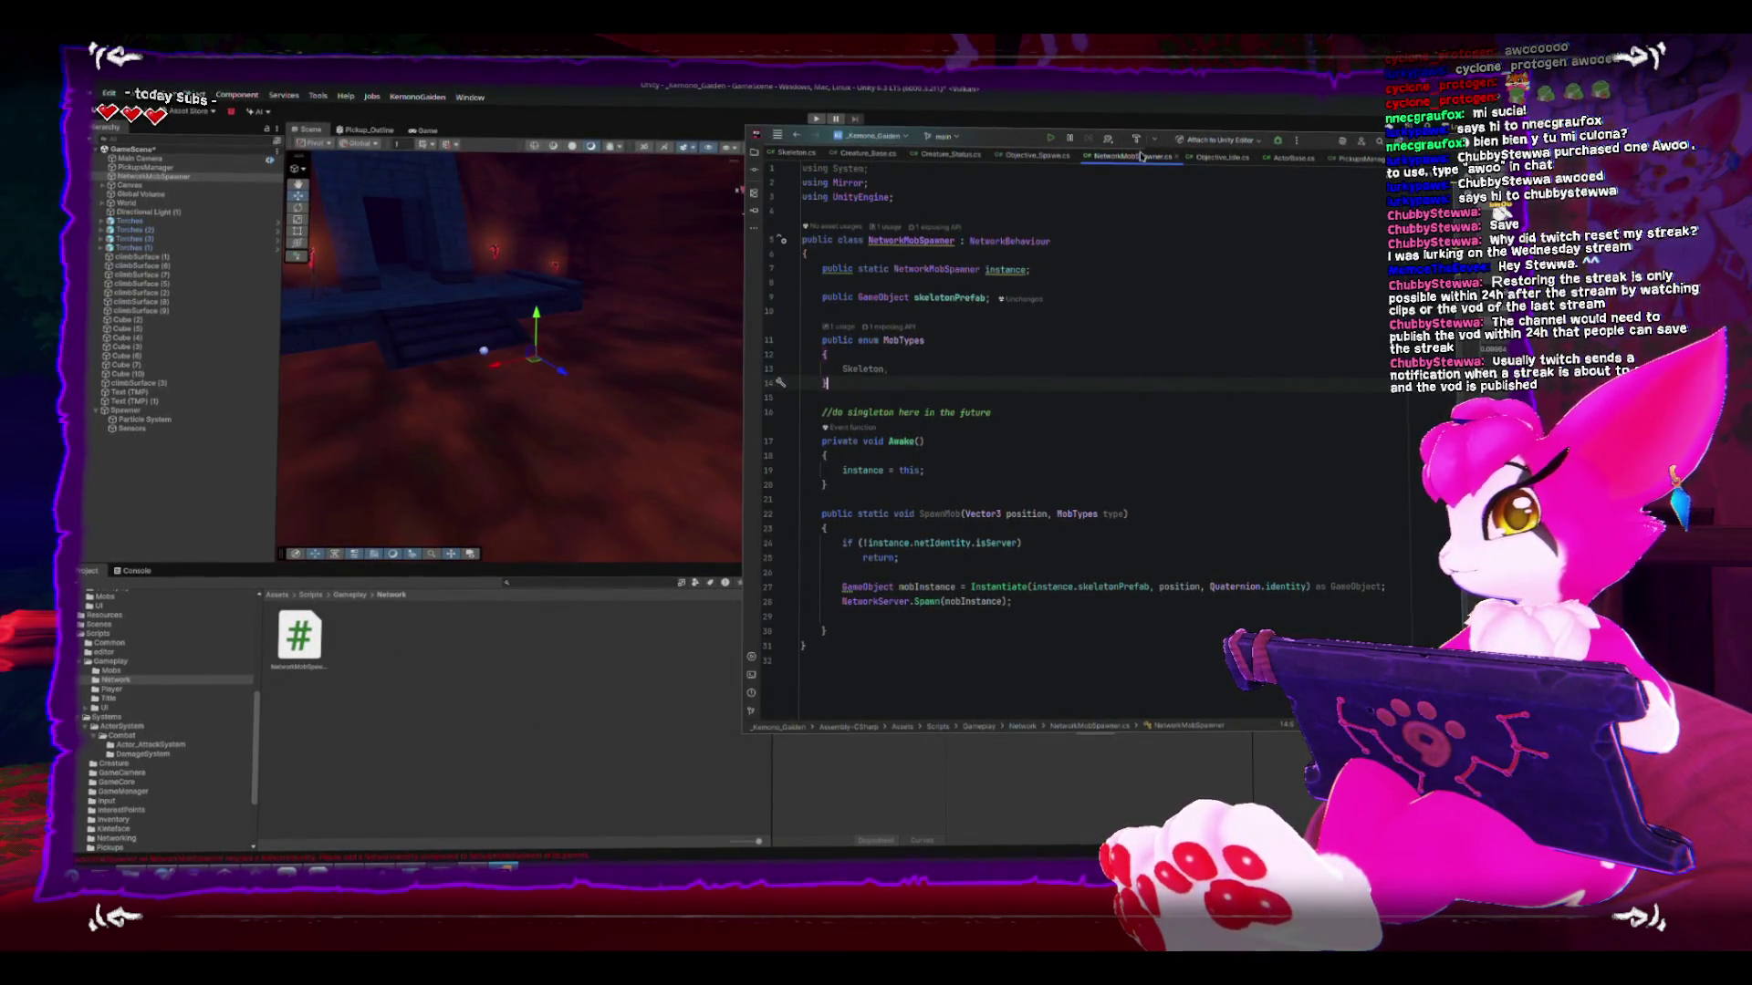
- In Objective_Spawn.cs, start a NetworkMobSpawner.SpawnMob call on a new line in OnUpdate's spawn block
{"action": "left_click", "coordinate": [1038, 157]}
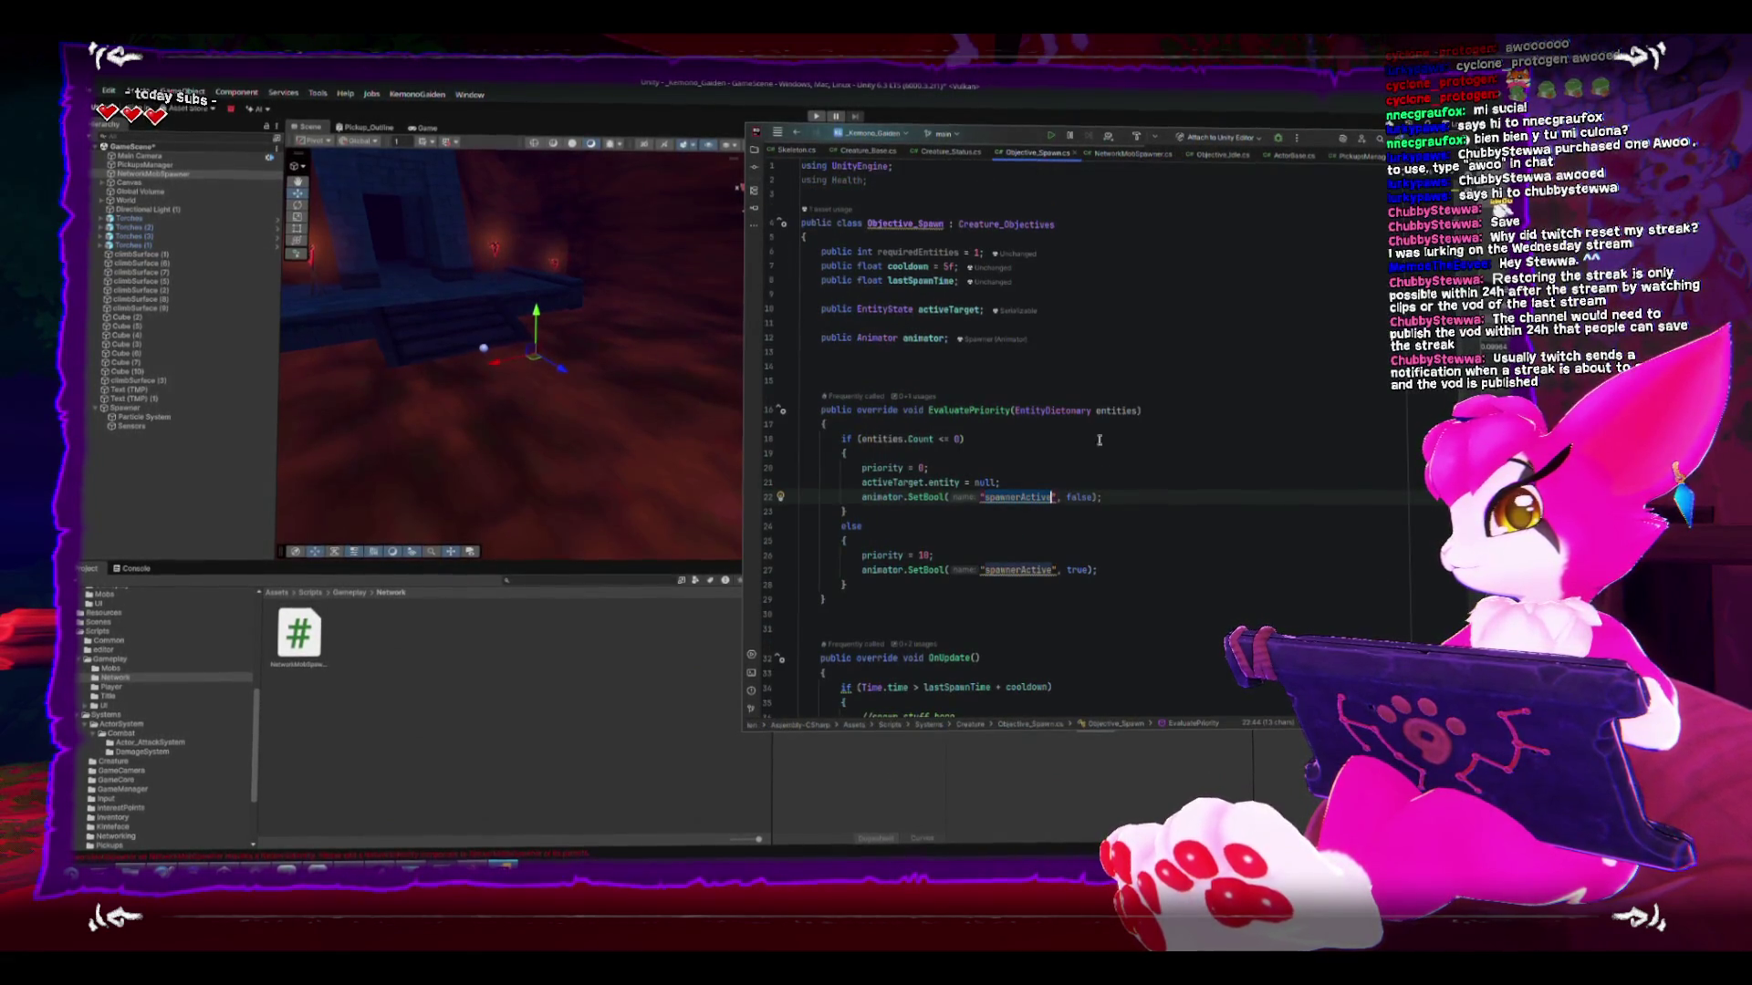
{"action": "scroll", "coordinate": [1099, 511], "scroll_direction": "down", "scroll_amount": 3}
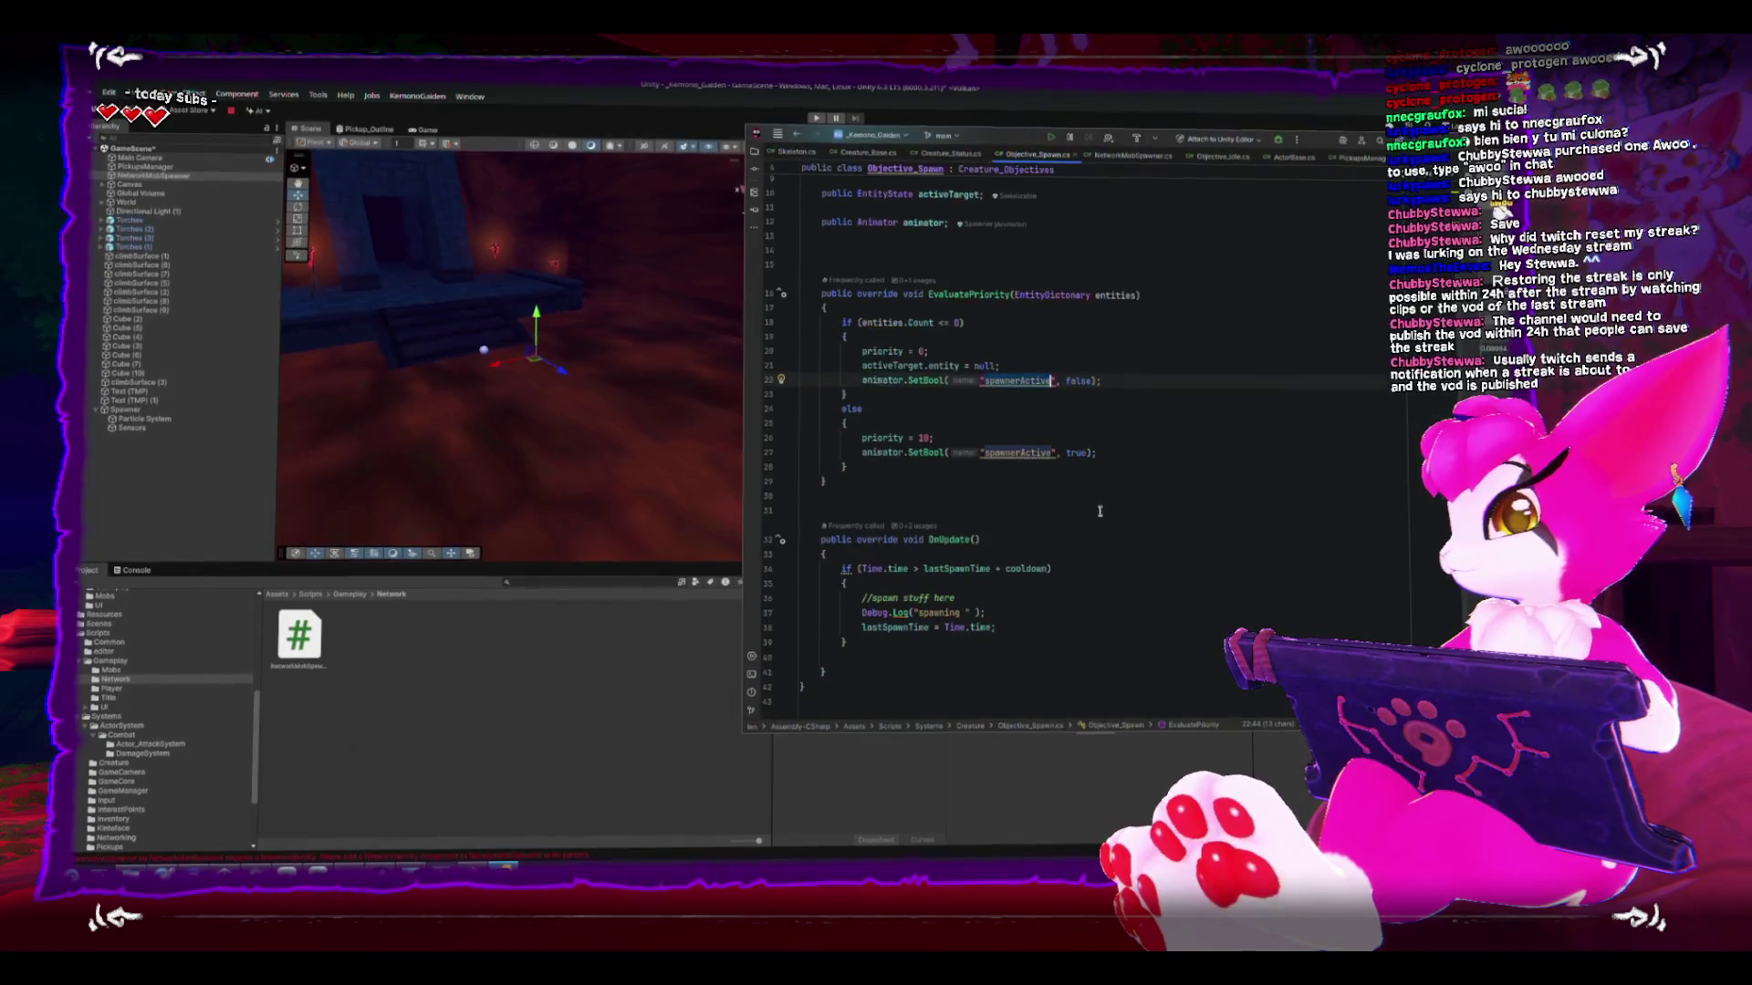
{"action": "left_click", "coordinate": [1077, 627]}
{"action": "key", "text": "Return"}
{"action": "key", "text": "ctrl+space"}
{"action": "type", "text": "NetworkMobSpawner."}
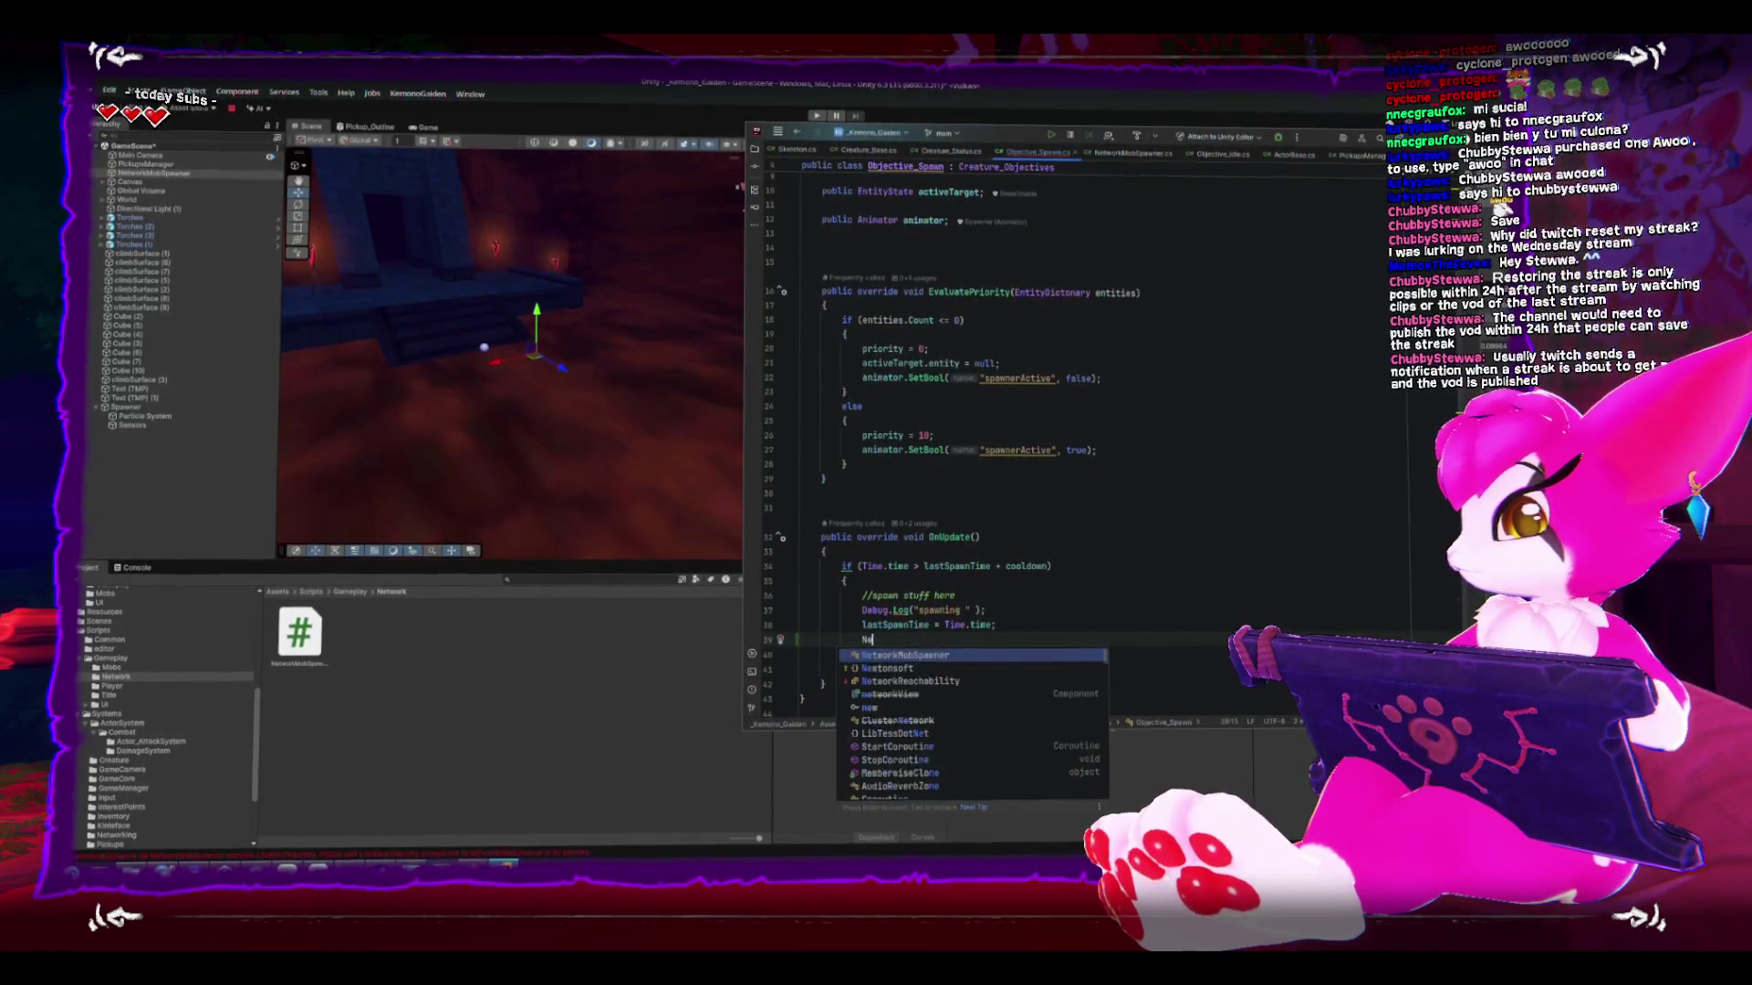
{"action": "type", "text": "Sp"}
{"action": "key", "text": "Return"}
- Pass transform.position and NetworkMobSpawner.MobTypes.Skeleton to SpawnMob, then return to Unity to recompile
{"action": "type", "text": "transform.position, Quaternion.identity"}
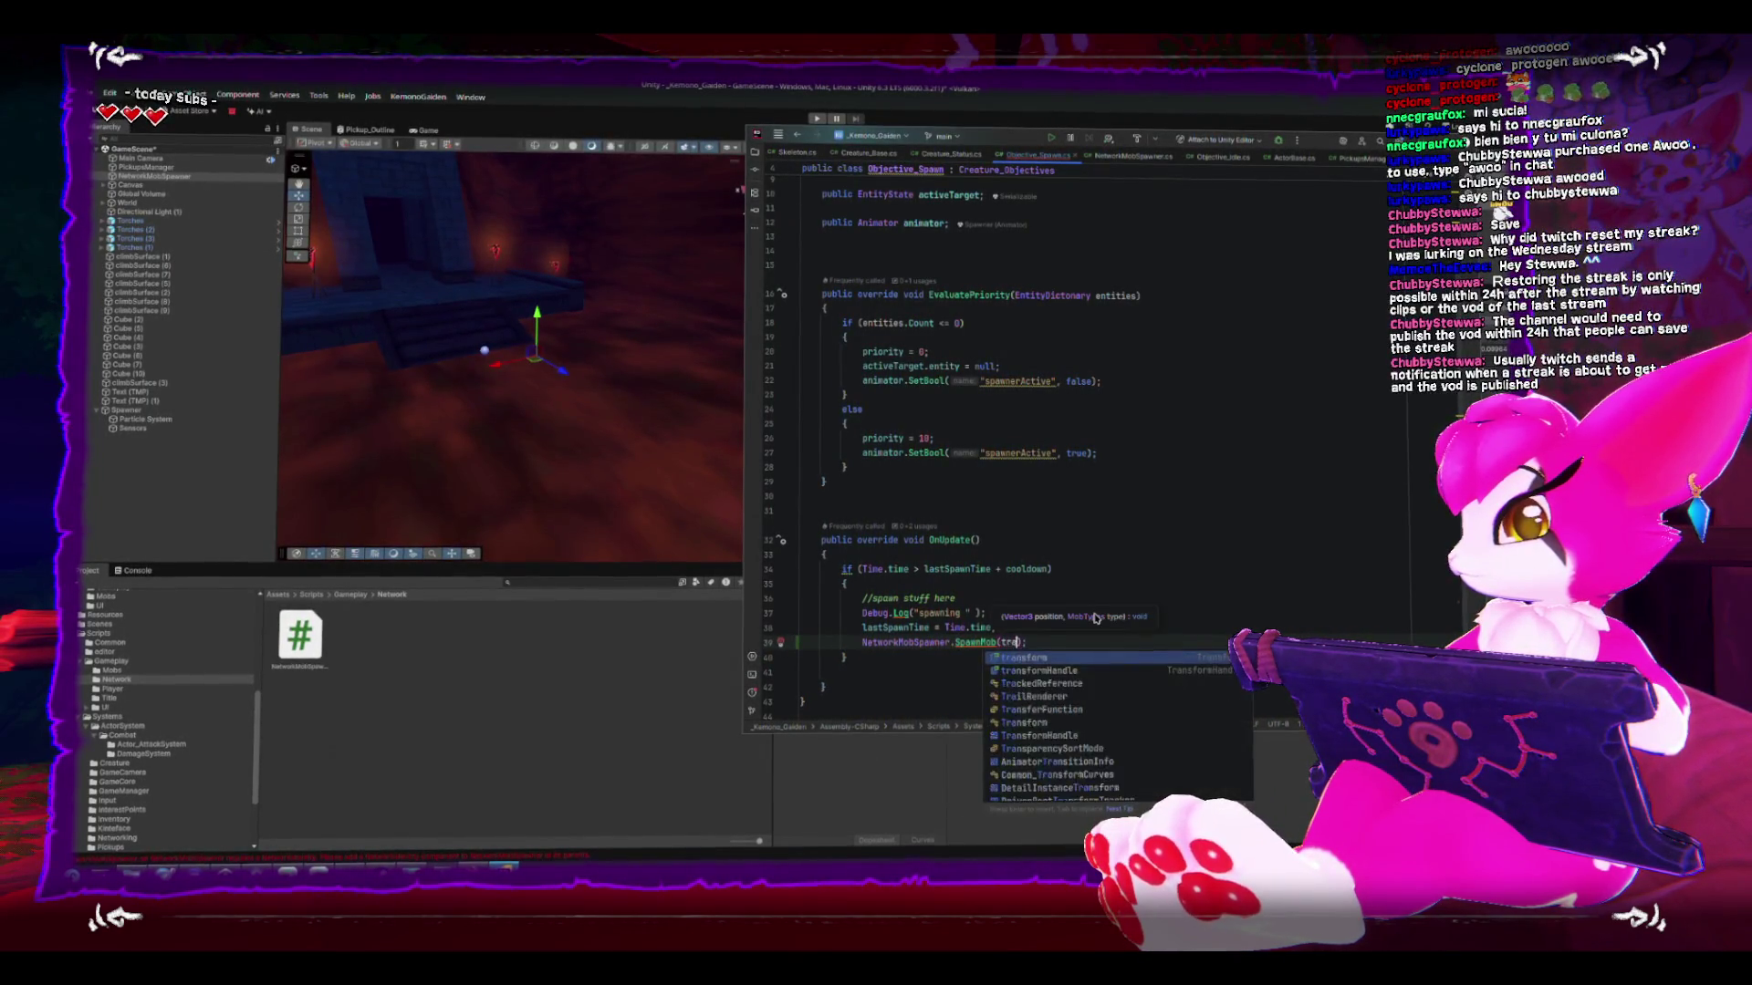
{"action": "key", "text": "ctrl+BackSpace"}
{"action": "key", "text": "ctrl+BackSpace"}
{"action": "key", "text": "ctrl+BackSpace"}
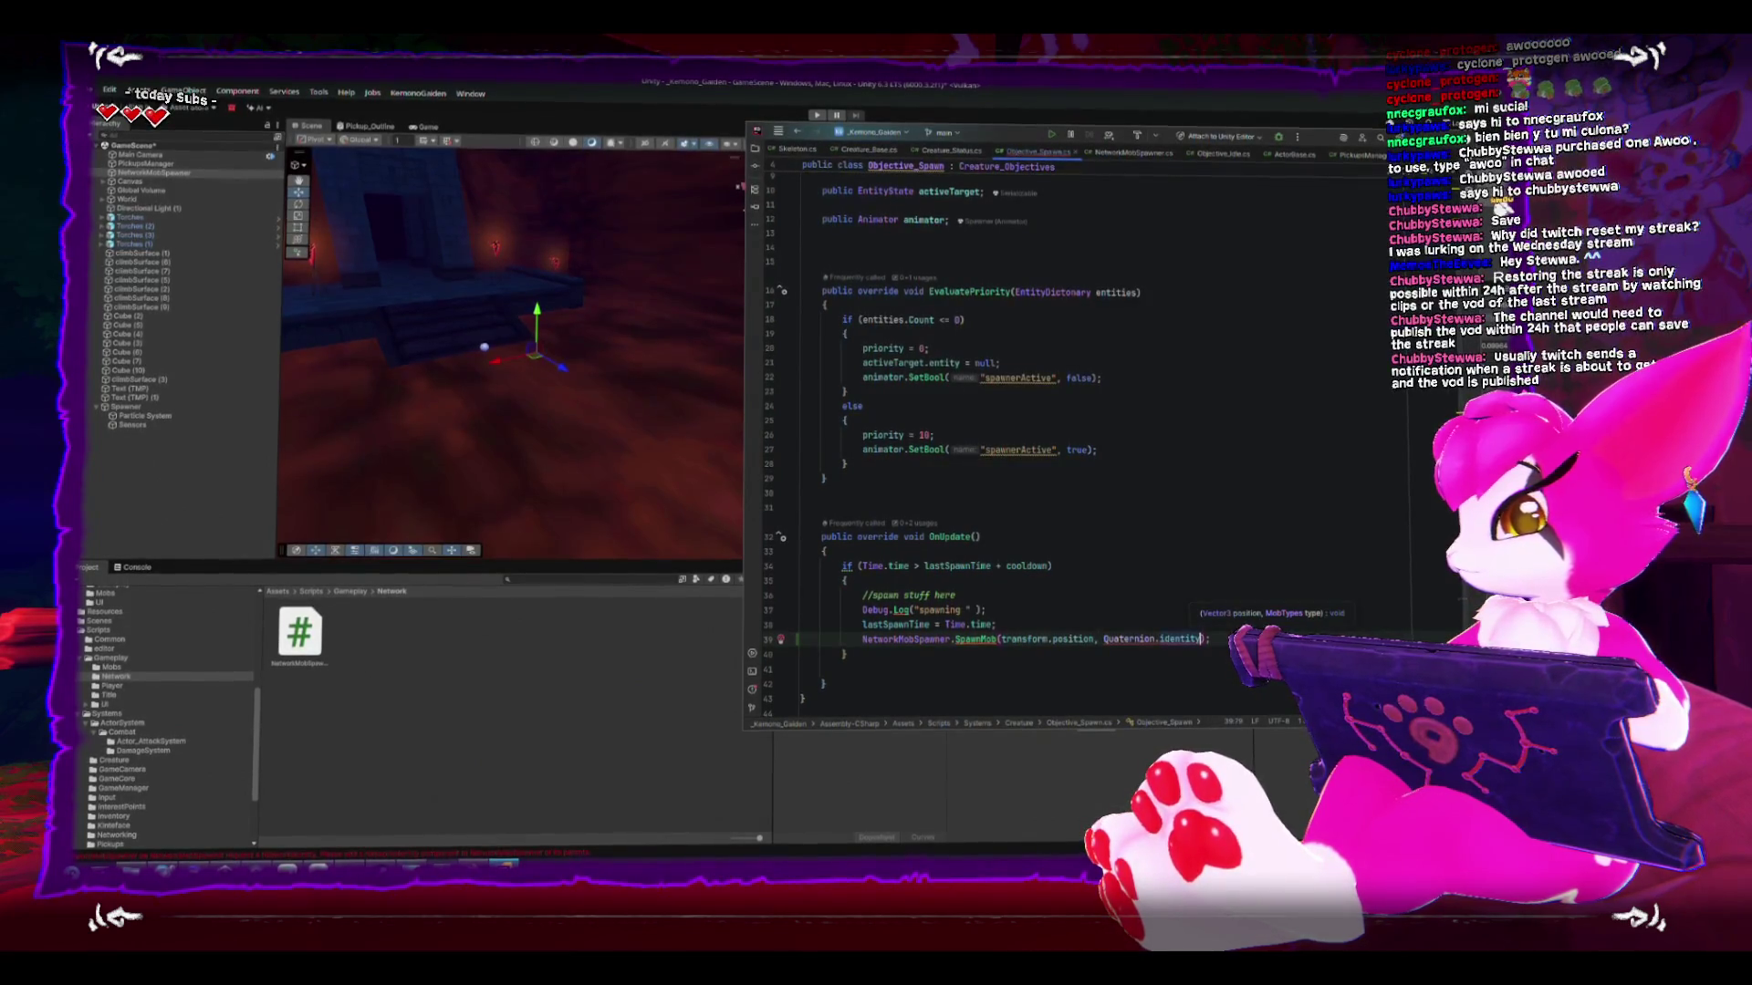
{"action": "type", "text": "Net"}
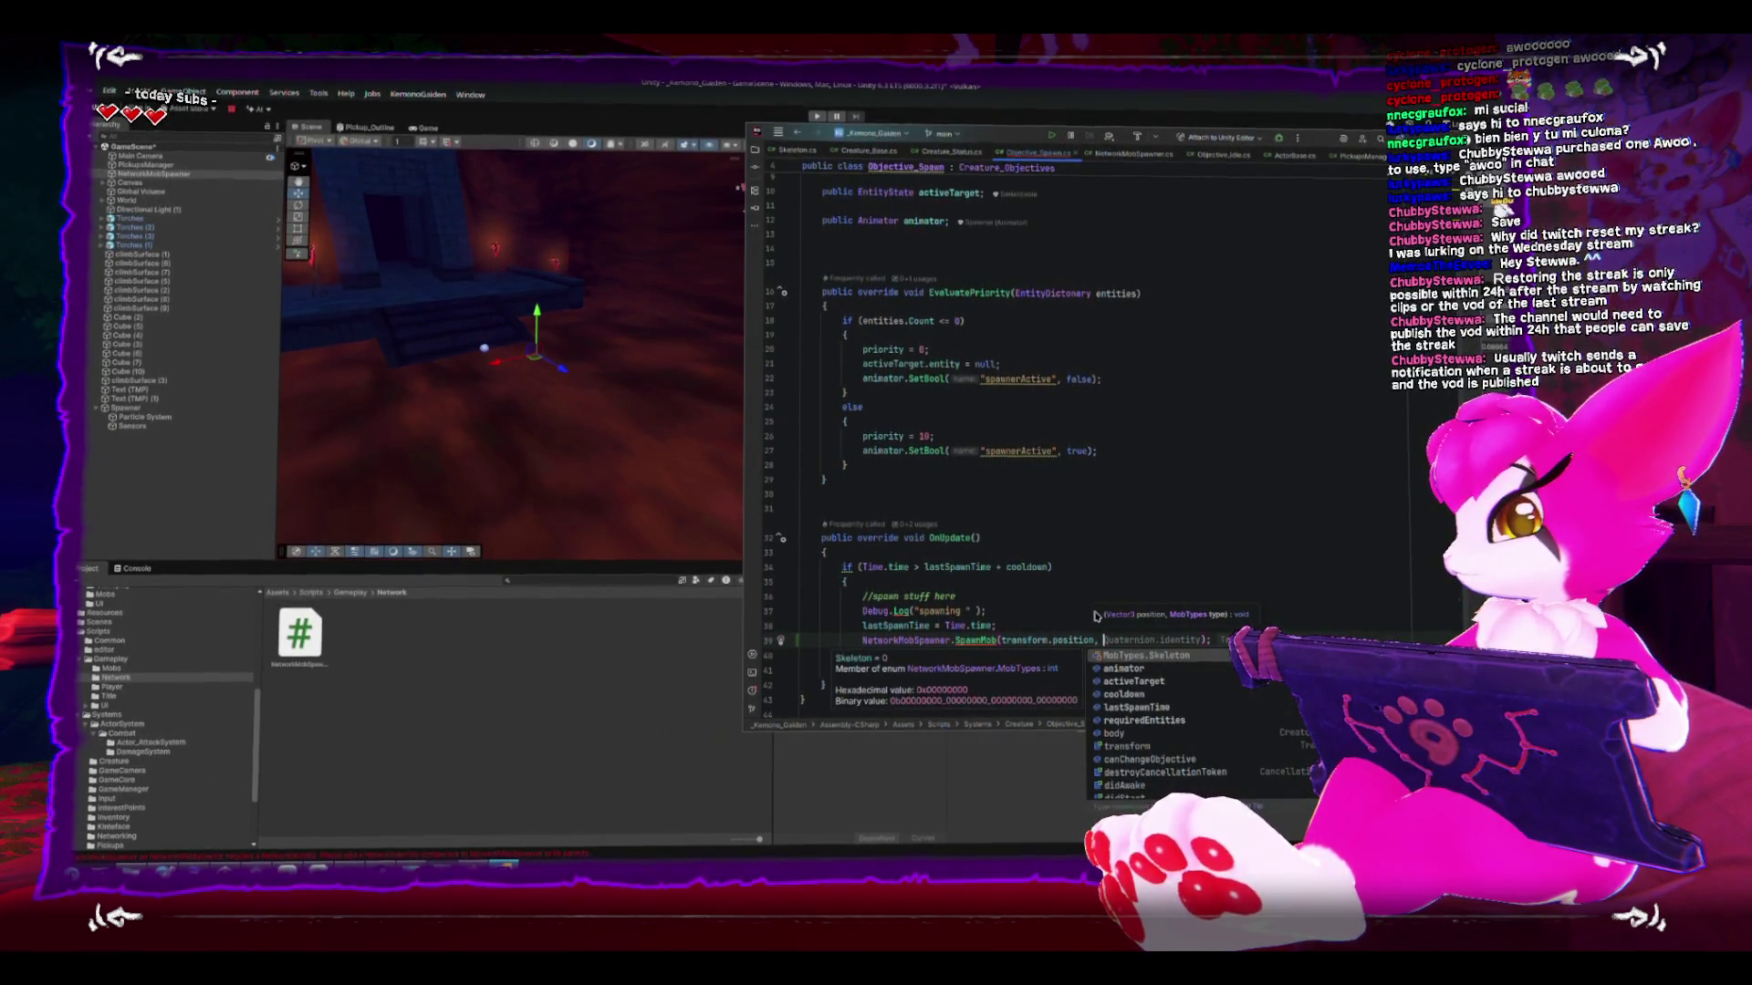
{"action": "key", "text": "Return"}
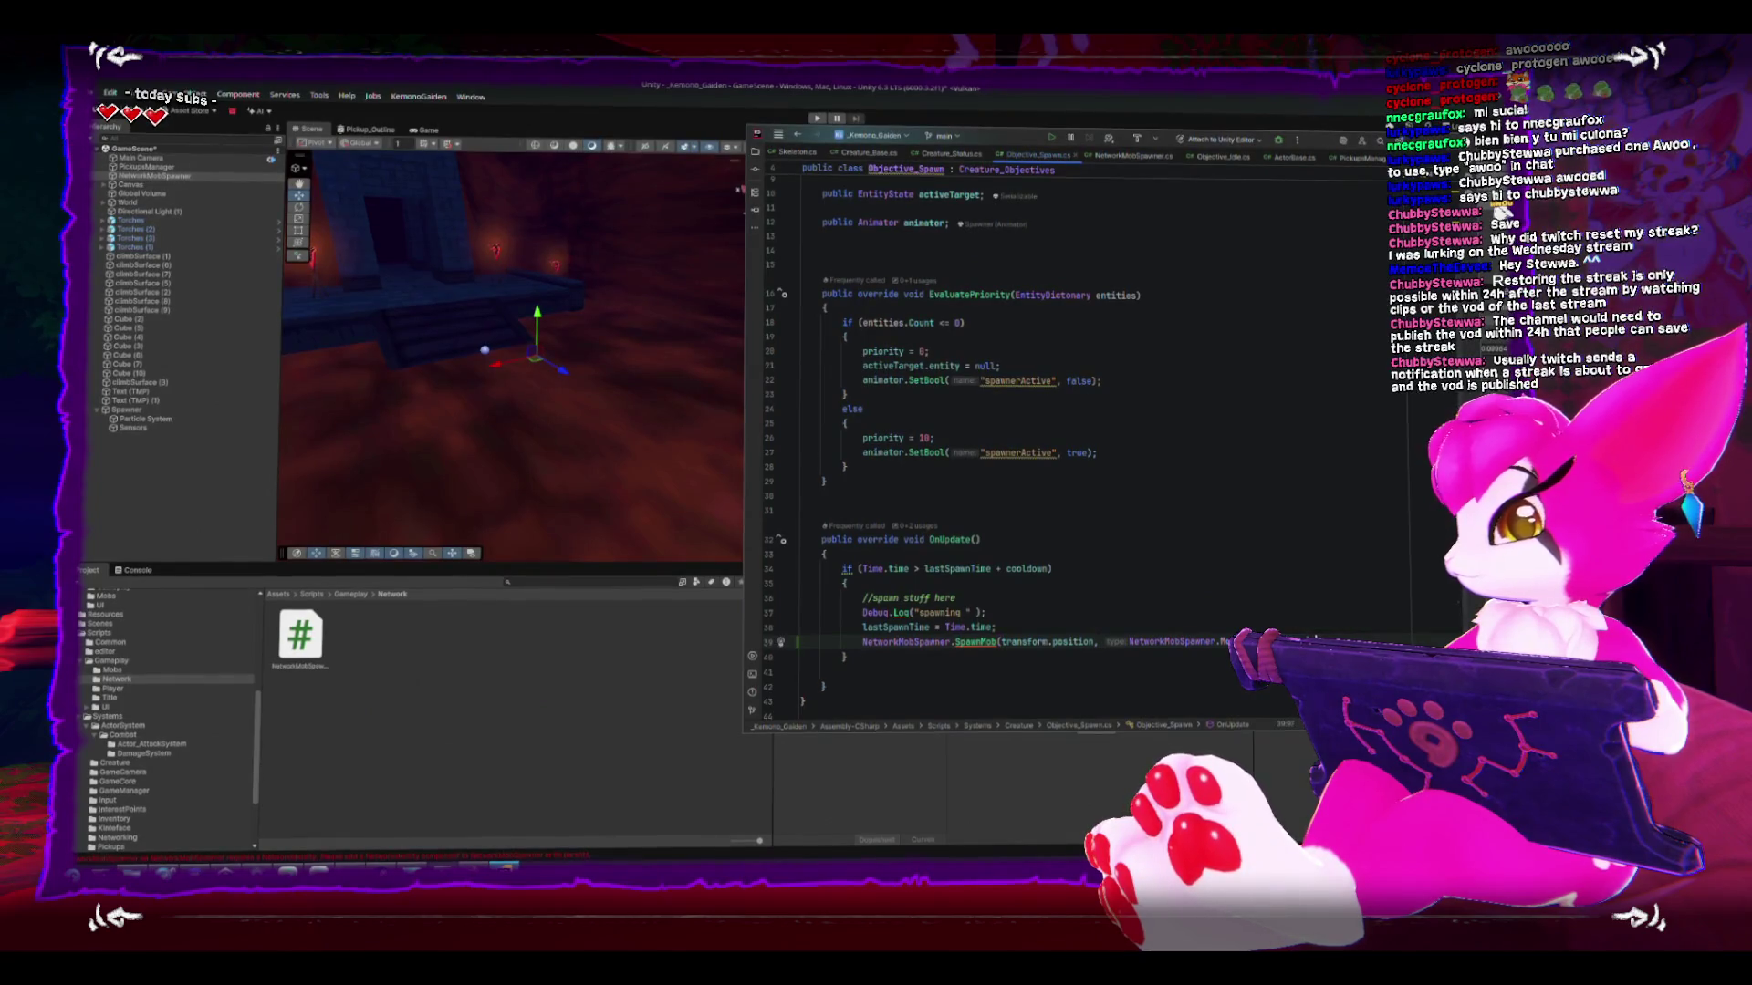
{"action": "left_click", "coordinate": [1071, 626]}
{"action": "key", "text": "Return"}
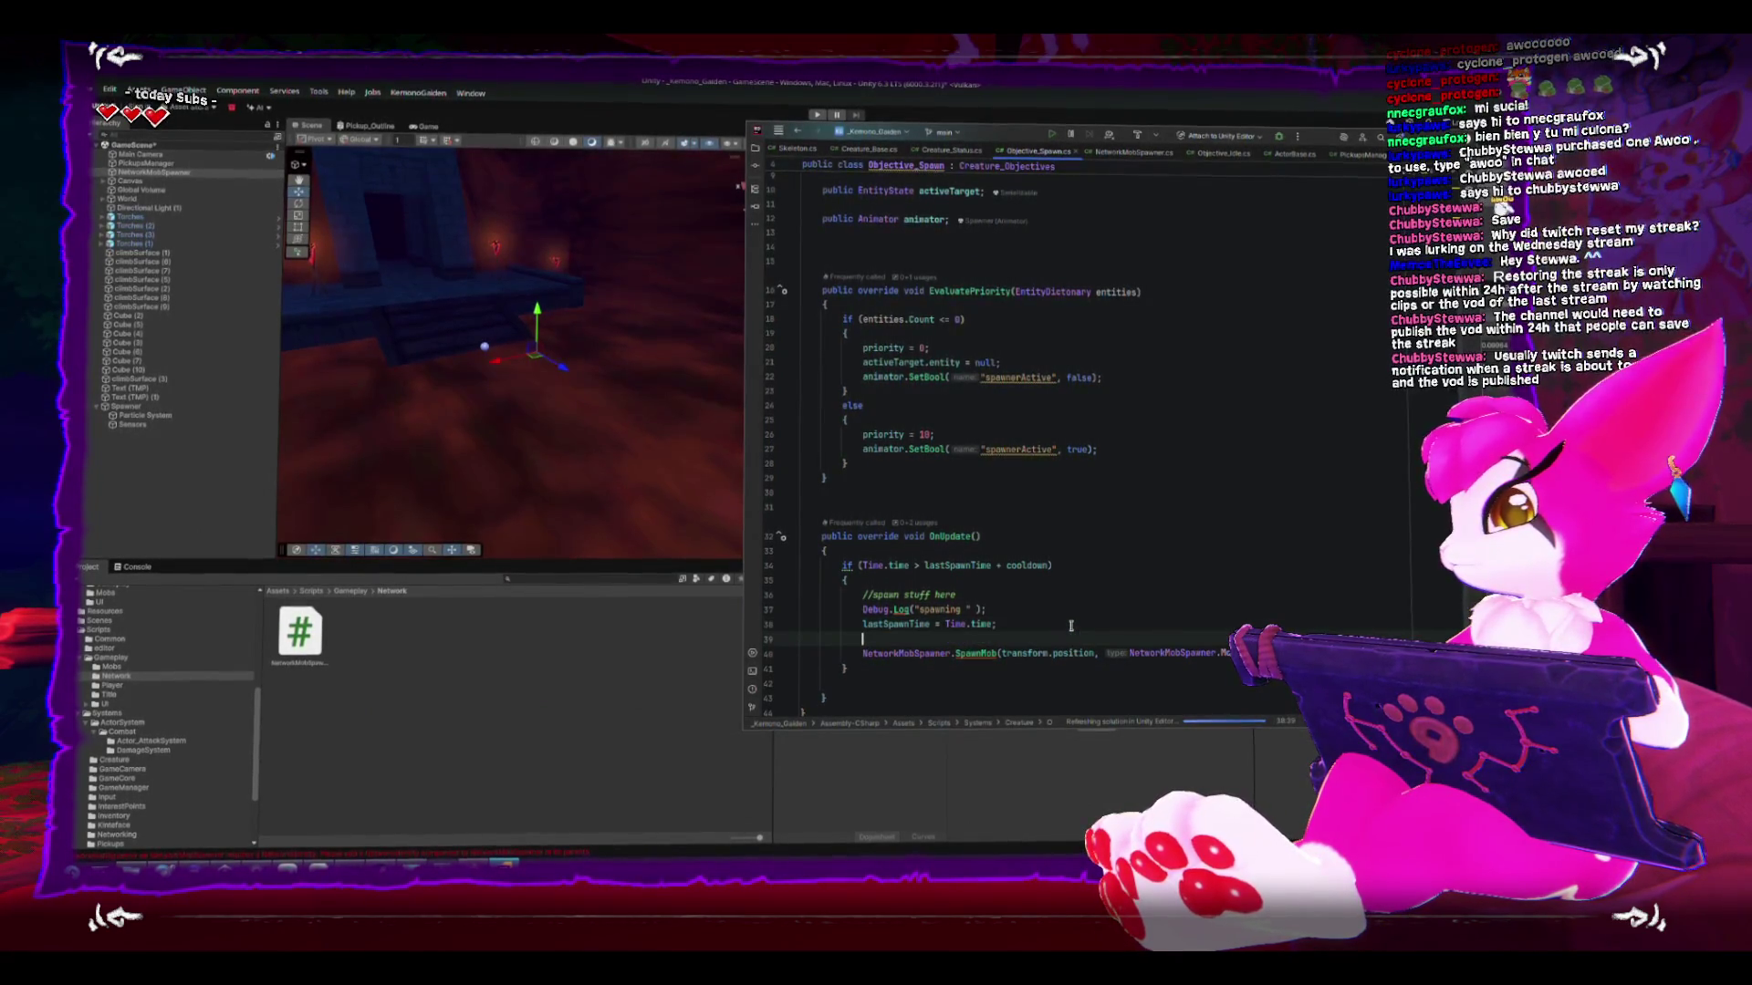
{"action": "key", "text": "alt+Tab"}
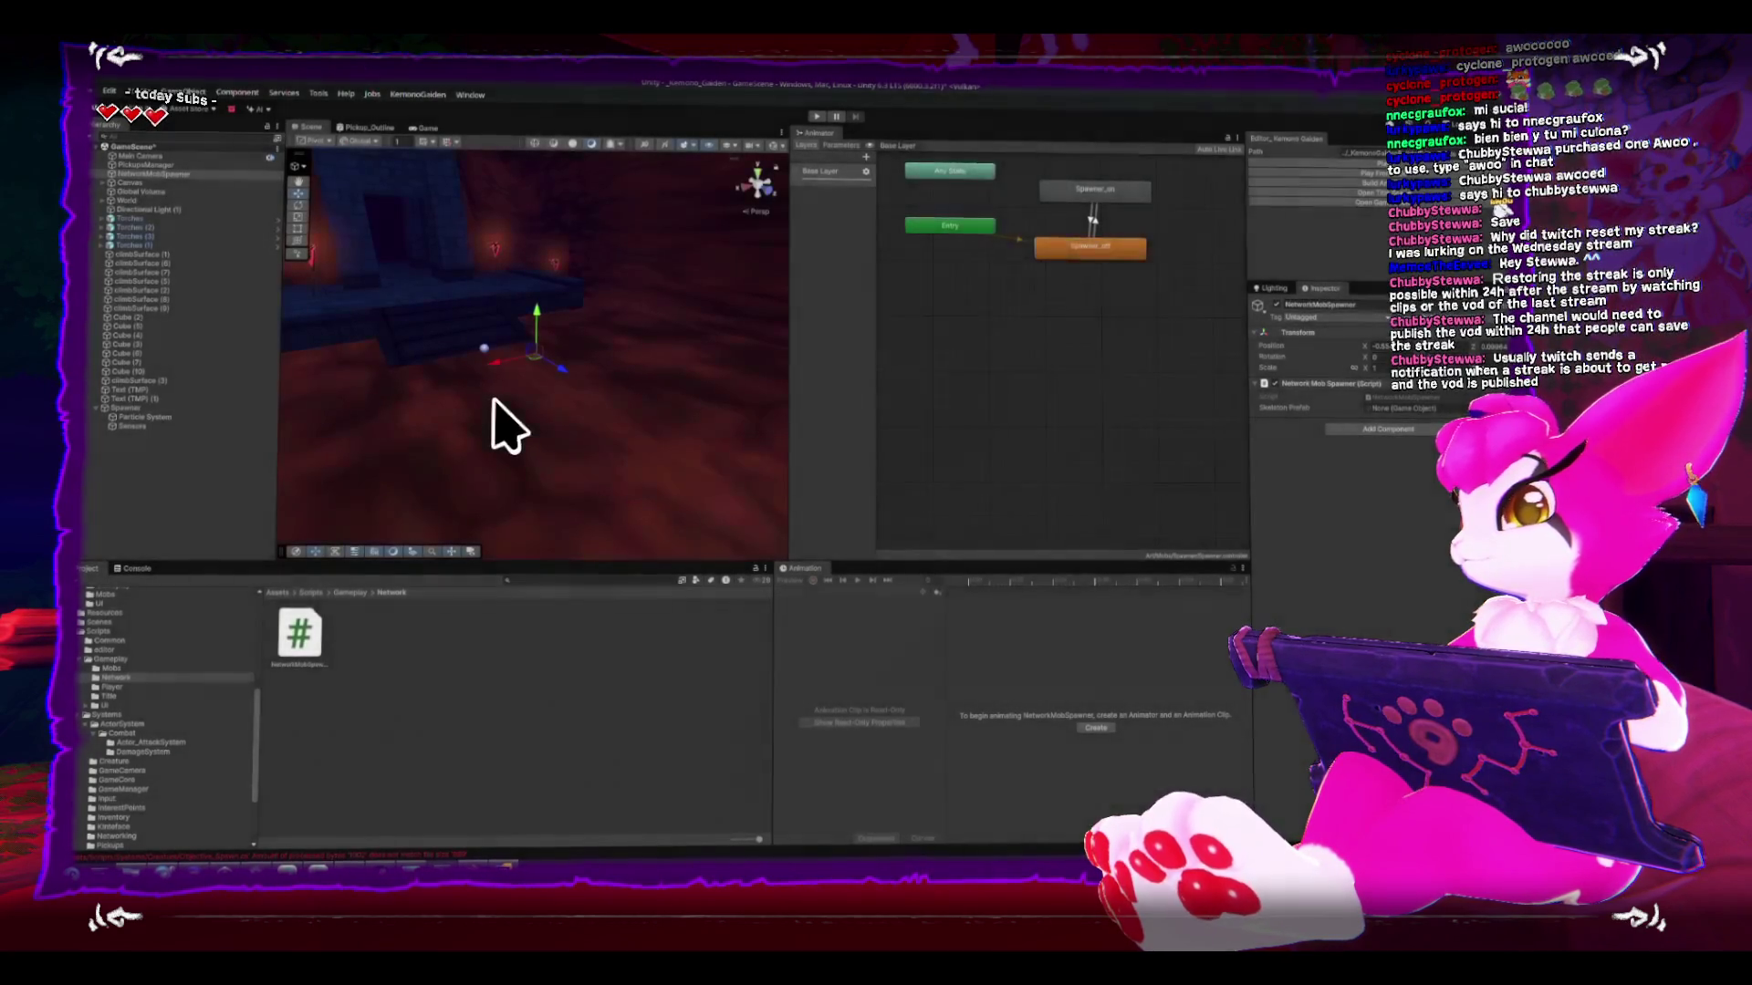
- Orbit the Scene view to look down on the tower, then enter Play mode with Ctrl+P
{"action": "mouse_move", "coordinate": [493, 402]}
{"action": "left_mouse_down"}
{"action": "mouse_move", "coordinate": [539, 378]}
{"action": "mouse_move", "coordinate": [657, 379]}
{"action": "mouse_move", "coordinate": [551, 371]}
{"action": "mouse_move", "coordinate": [578, 359]}
{"action": "mouse_move", "coordinate": [503, 336]}
{"action": "left_mouse_up"}
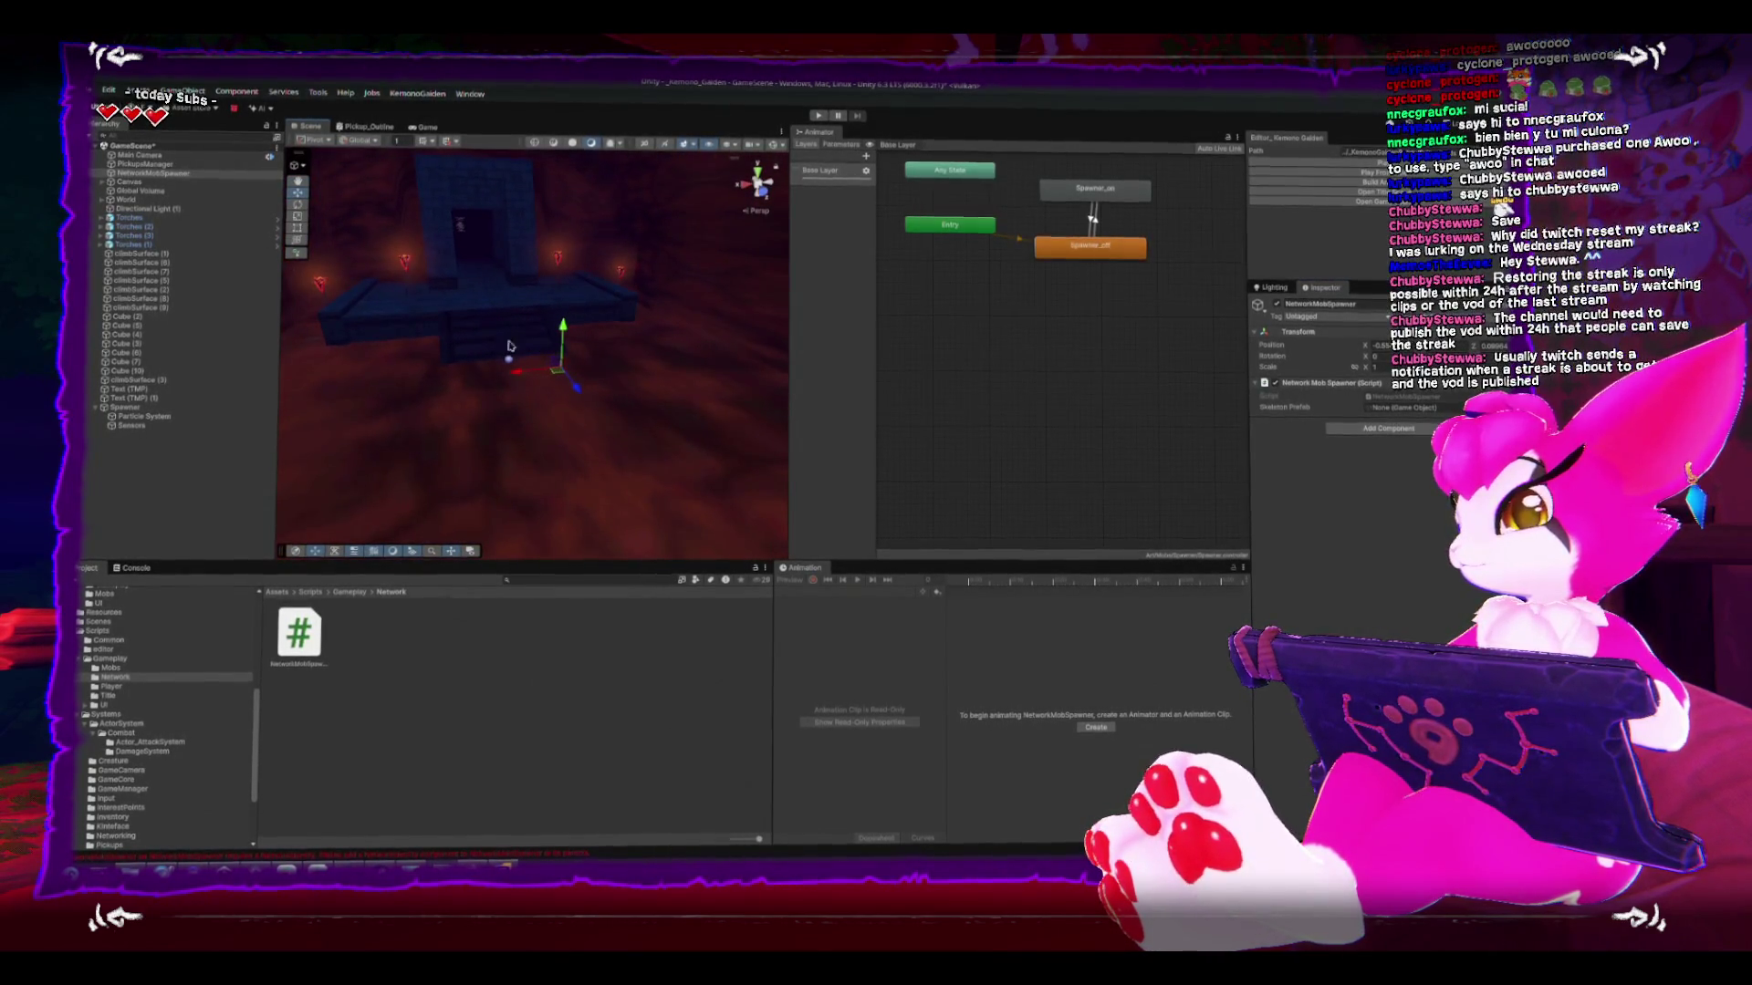
{"action": "scroll", "coordinate": [516, 365], "scroll_direction": "down", "scroll_amount": 1}
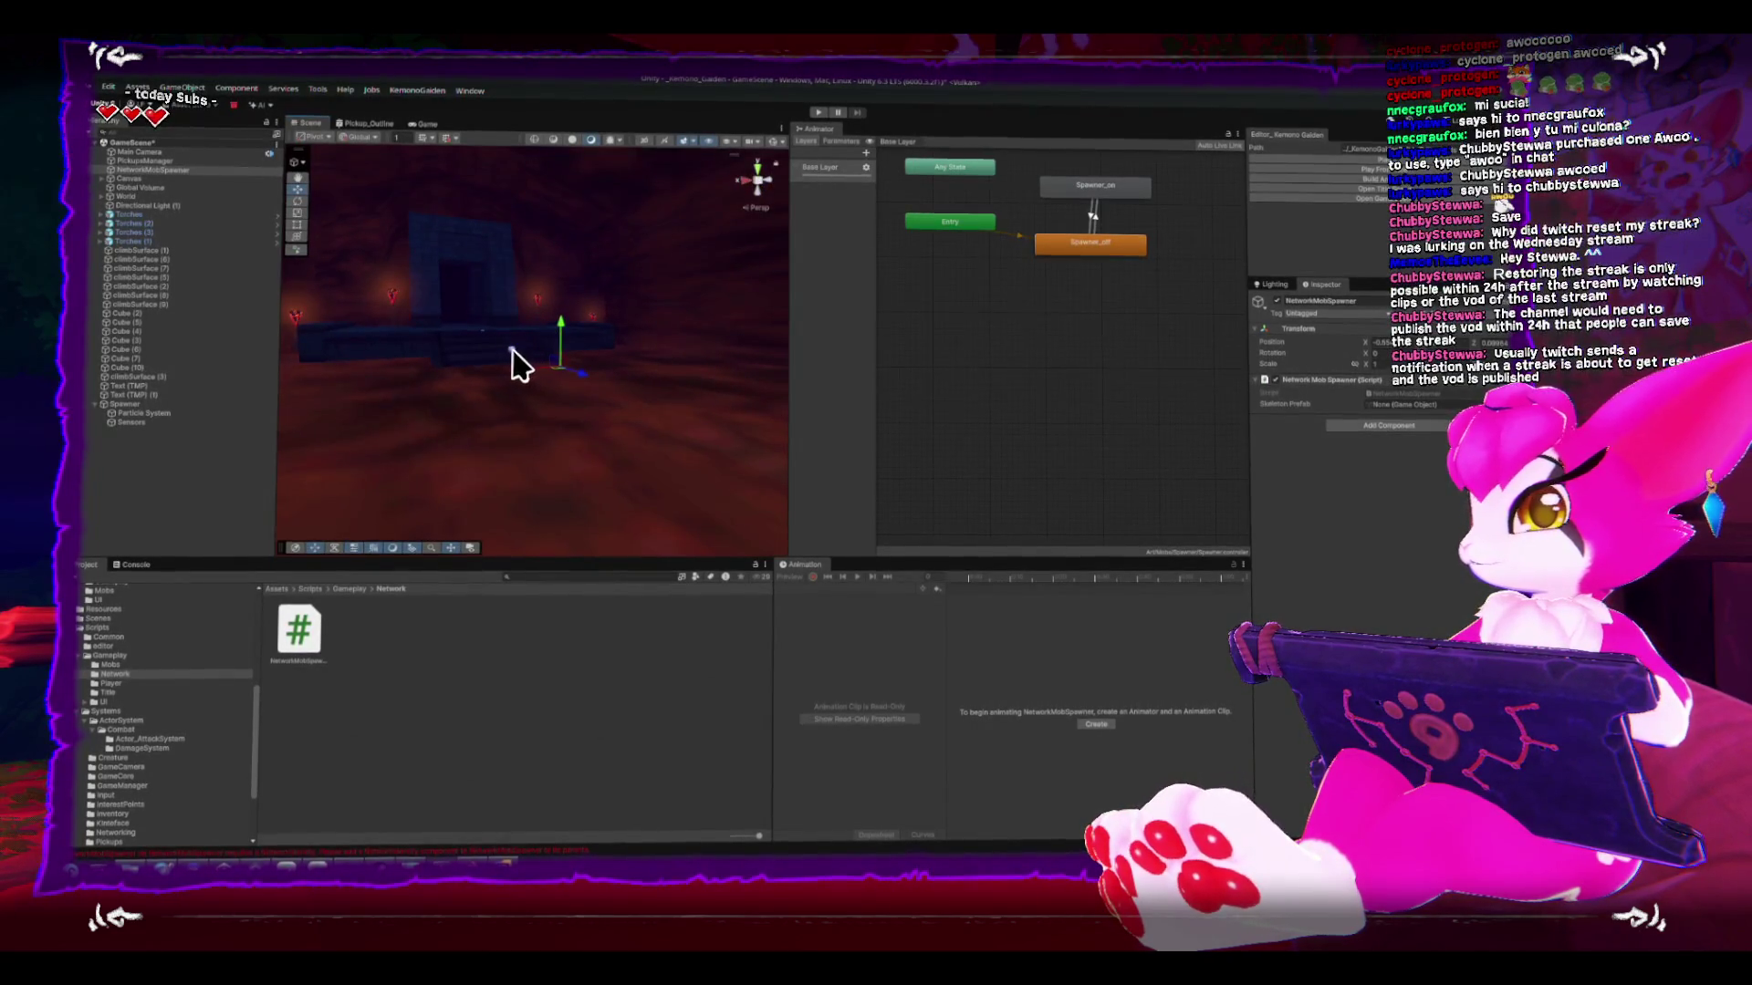
{"action": "scroll", "coordinate": [506, 356], "scroll_direction": "down", "scroll_amount": 1}
{"action": "left_click_drag", "start_coordinate": [493, 360], "coordinate": [474, 379]}
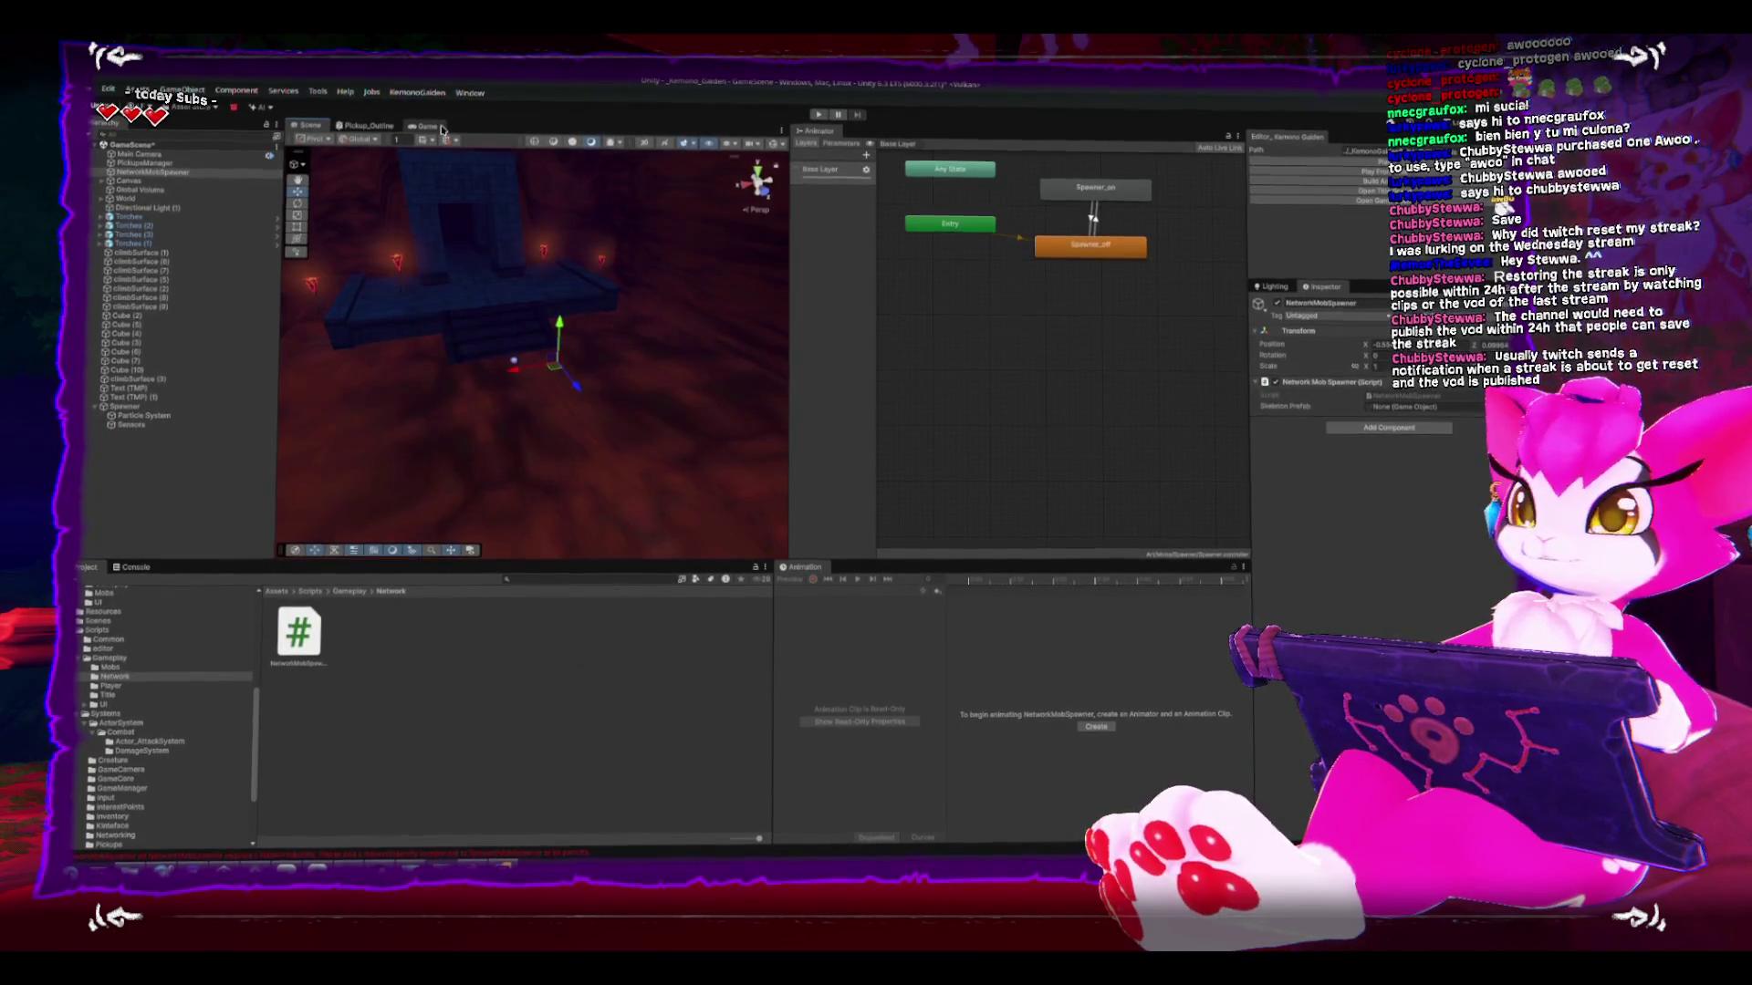
{"action": "key", "text": "ctrl+p"}
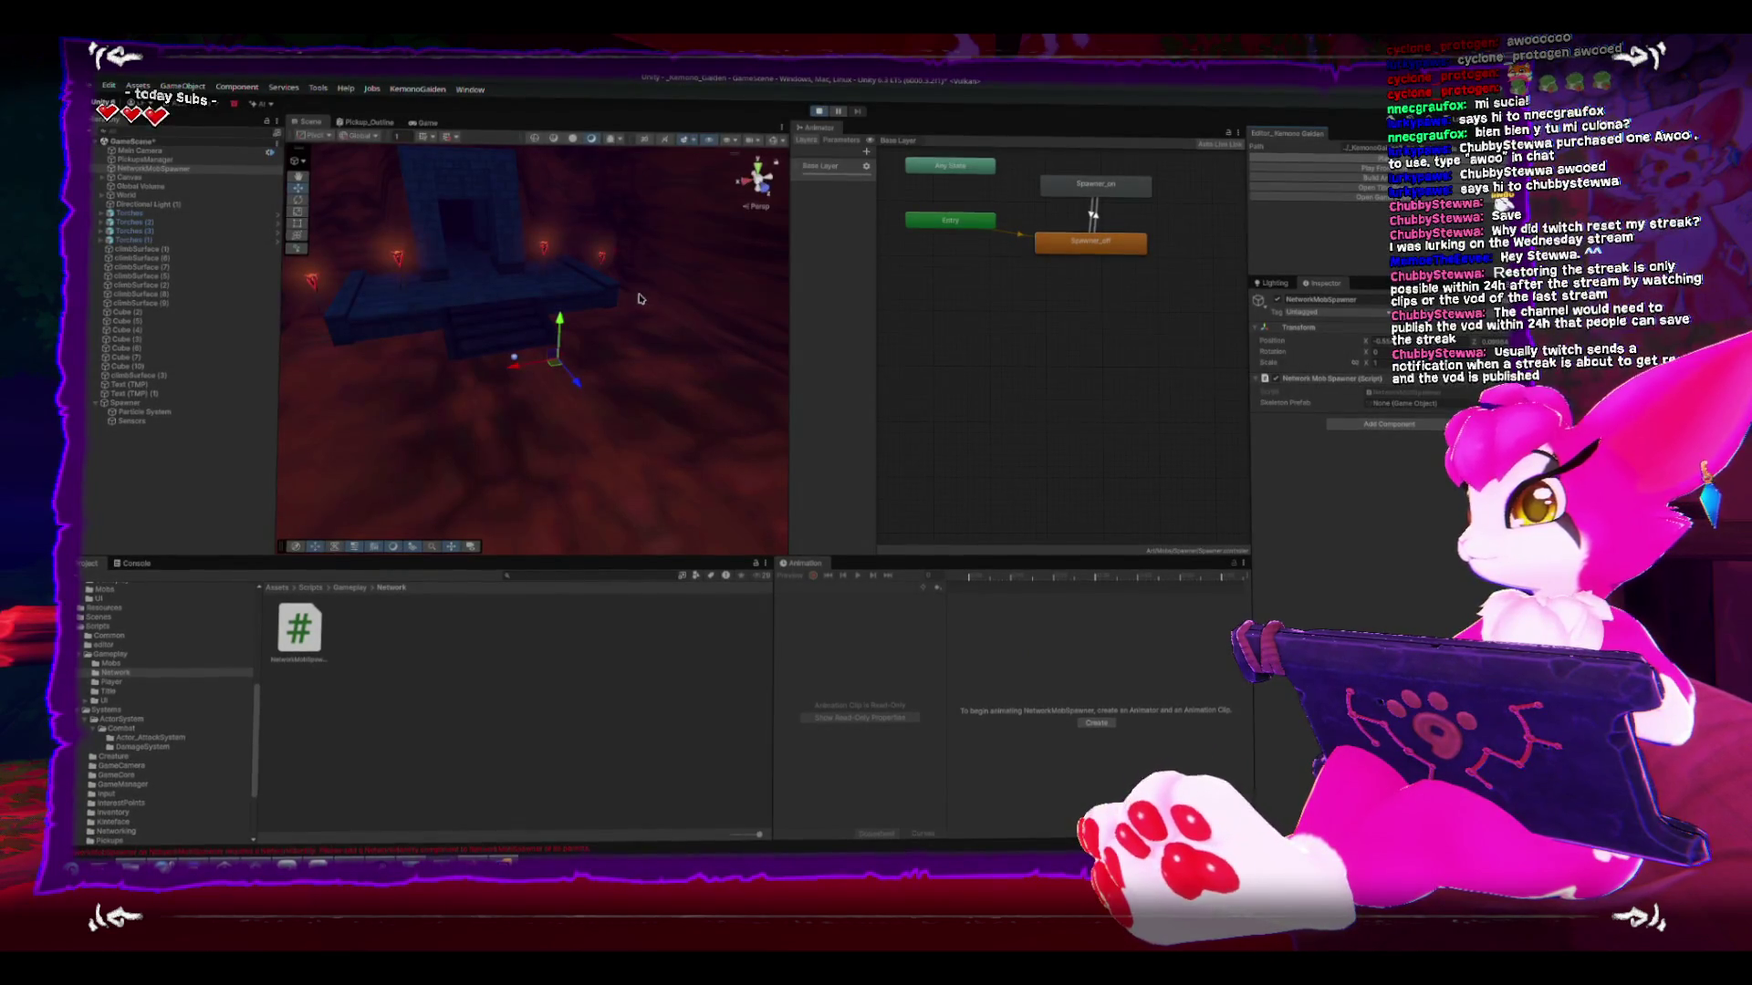
- Run the player around swinging the sword, then open the game menu and stop Play mode
{"action": "key", "text": "s"}
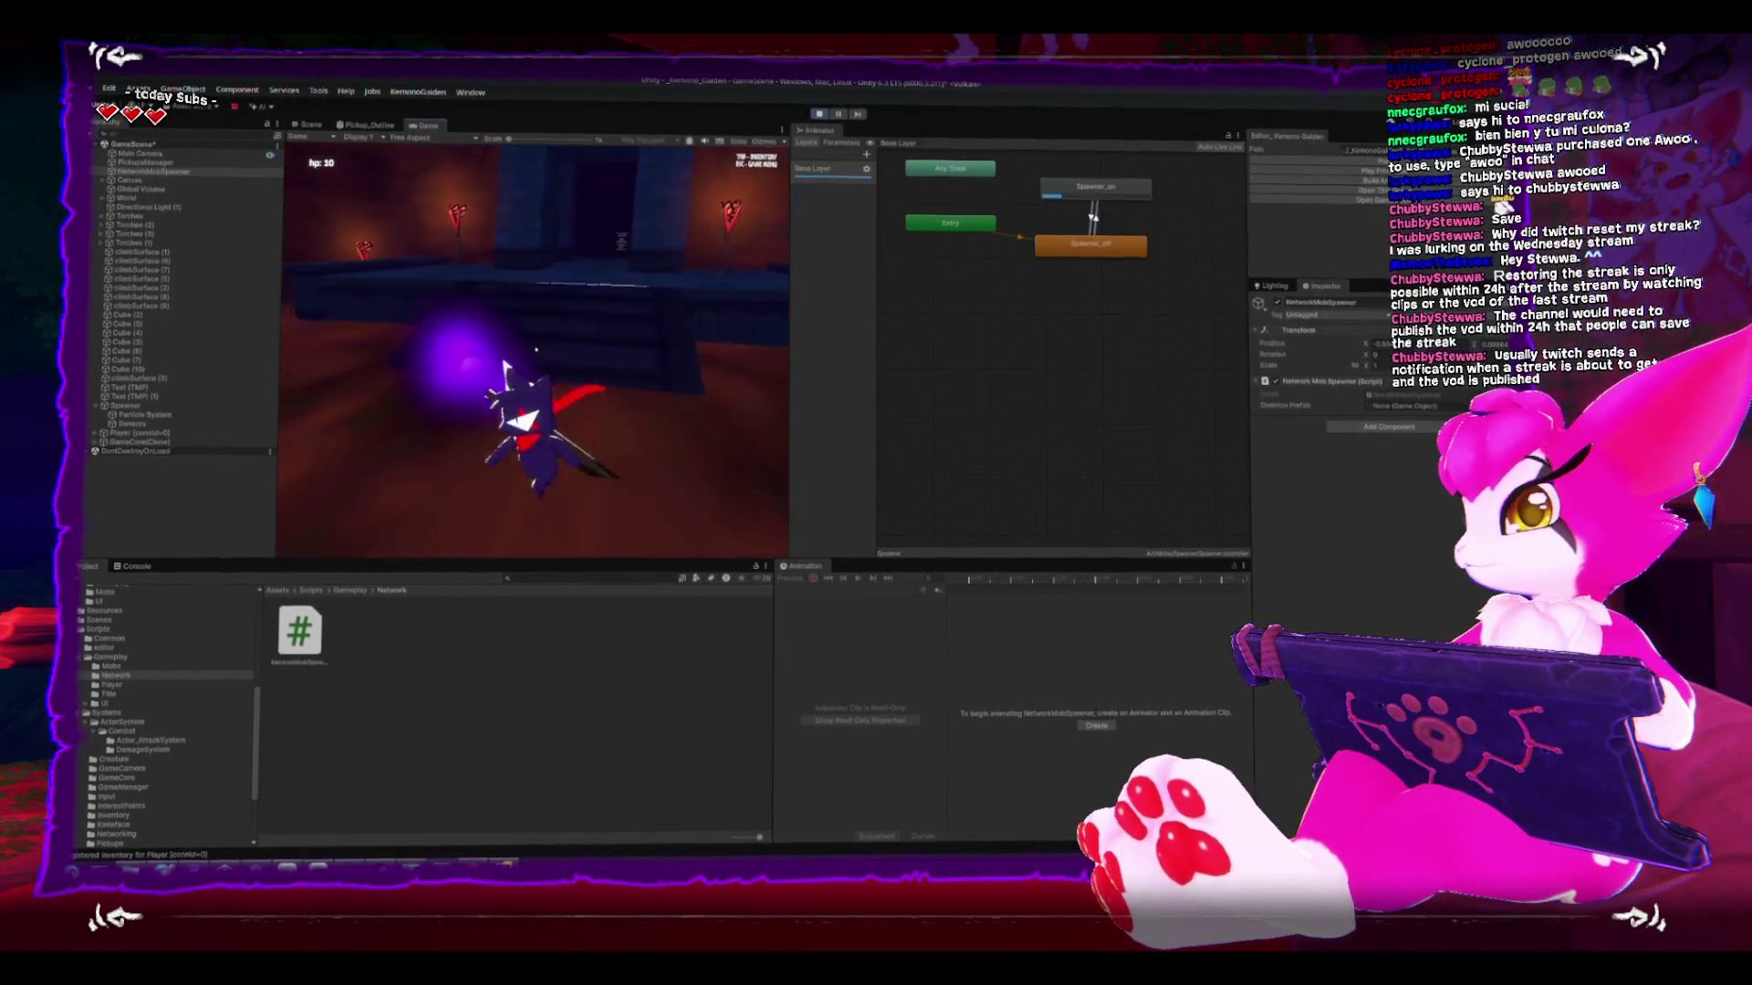
{"action": "key", "text": "w"}
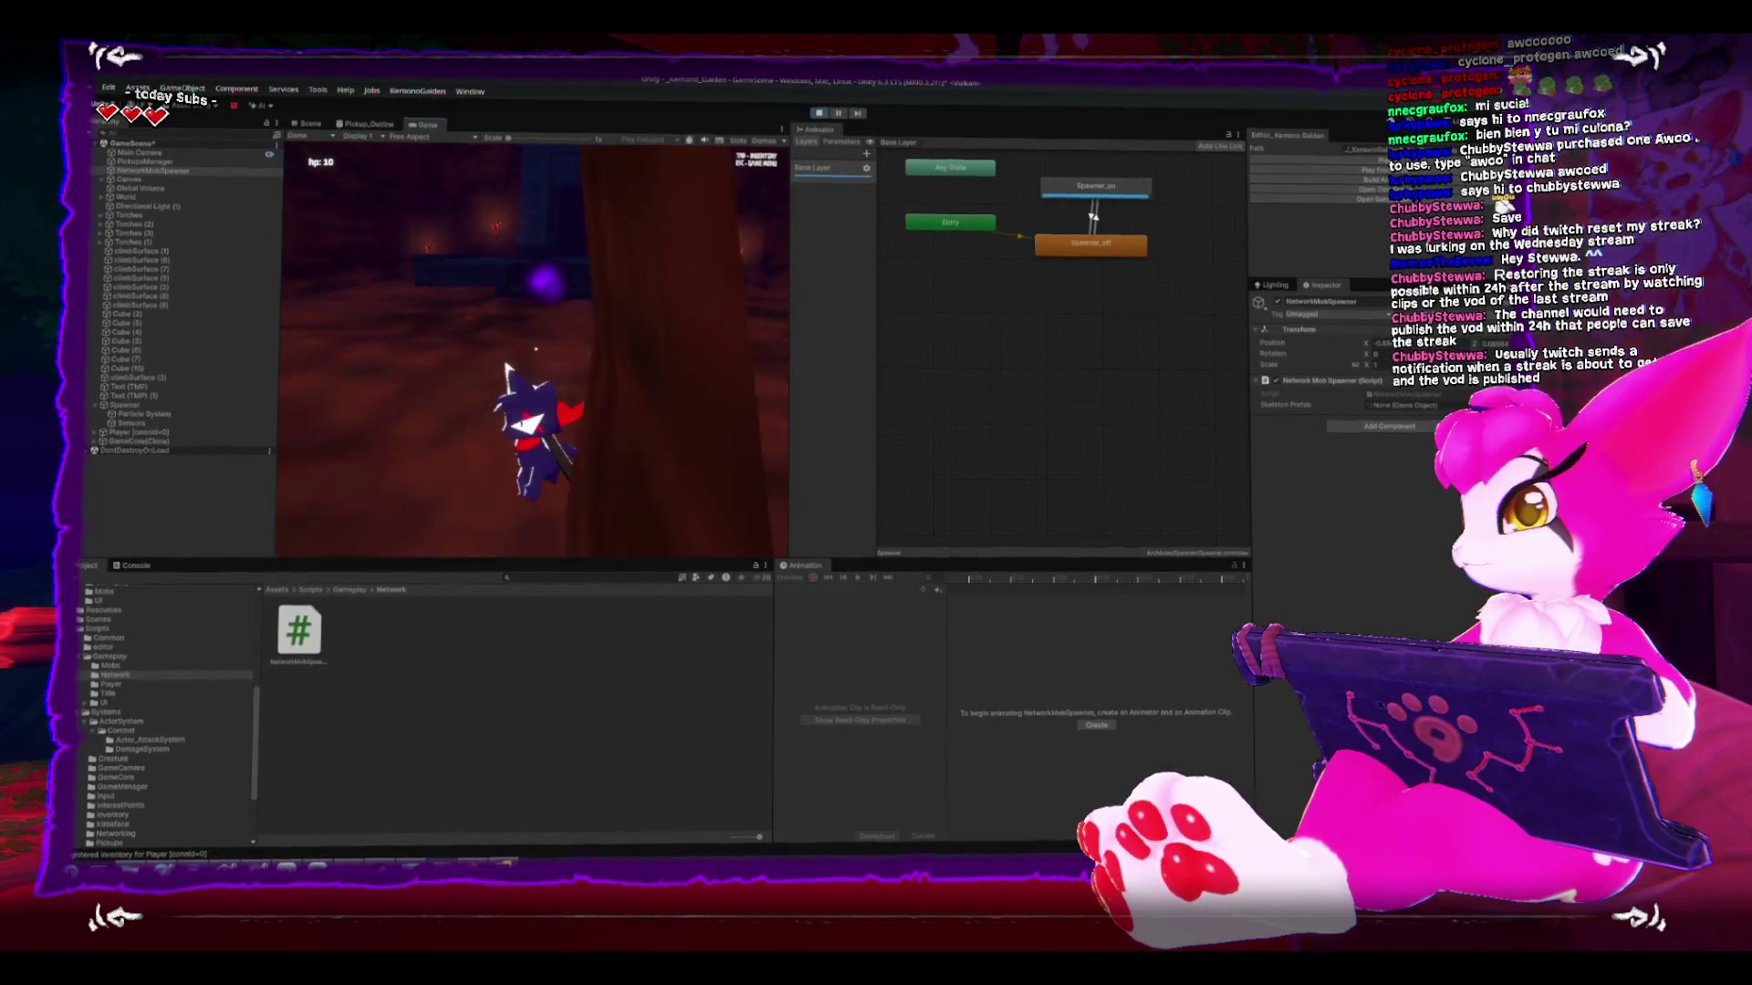
{"action": "key", "text": "s"}
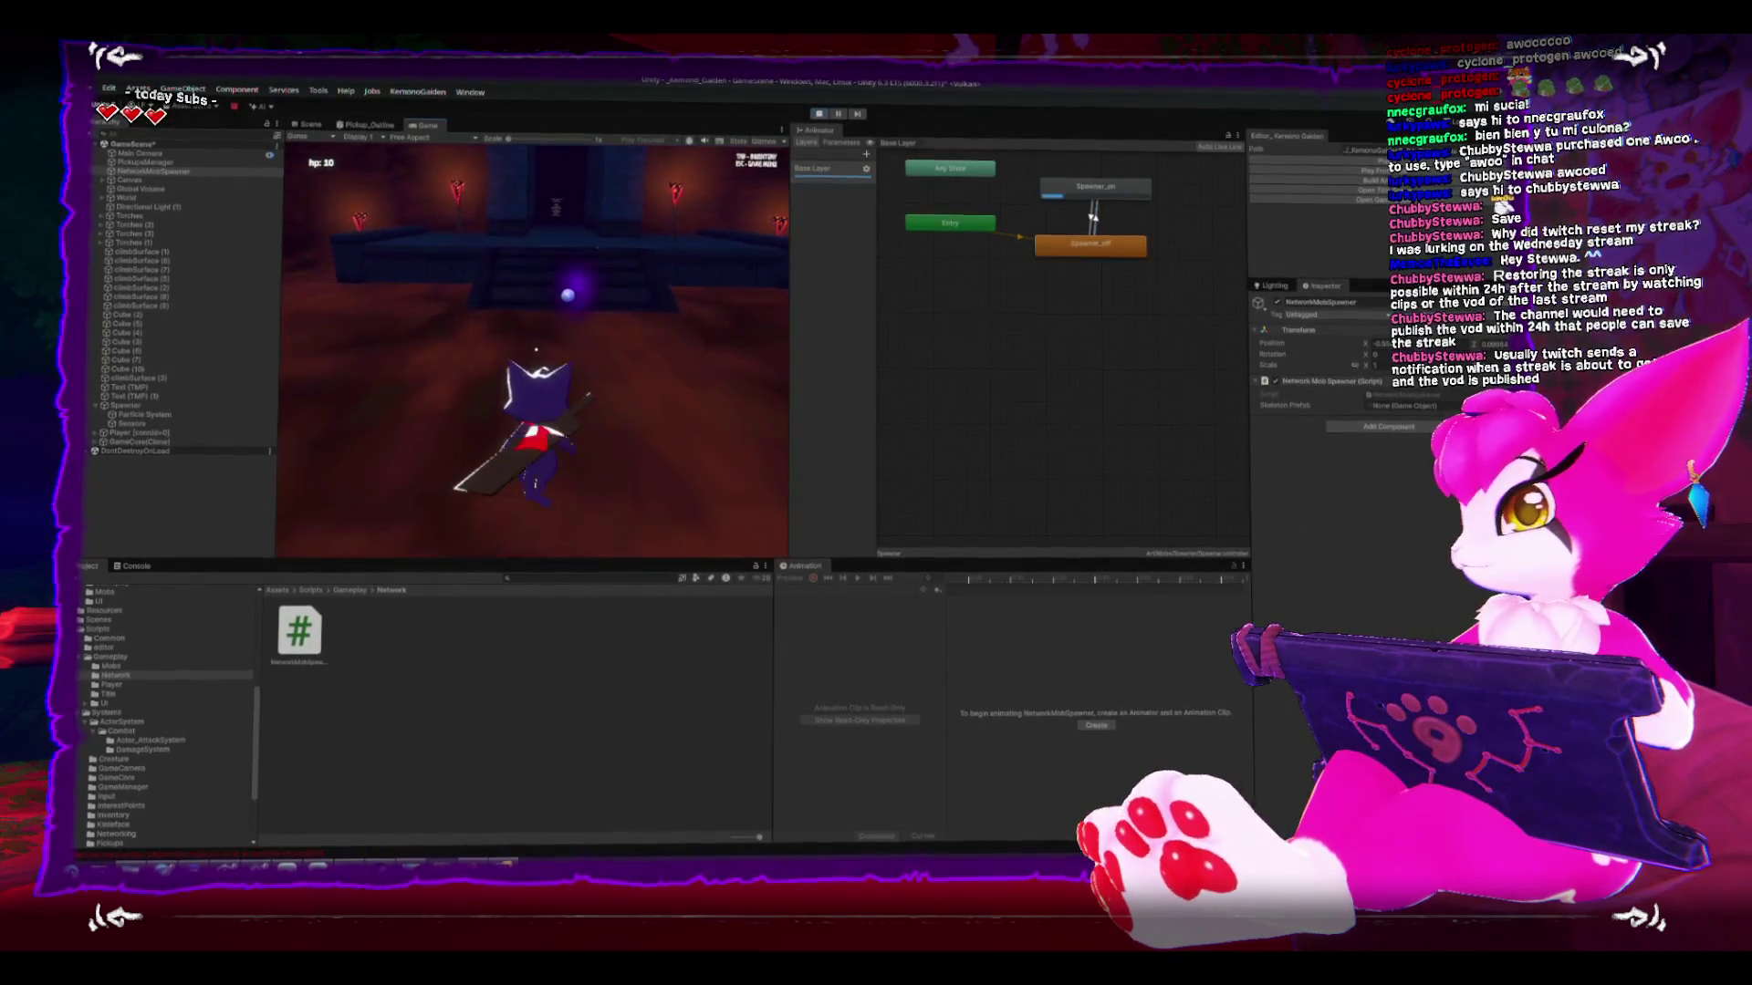
{"action": "key", "text": "Escape"}
{"action": "left_click", "coordinate": [817, 111]}
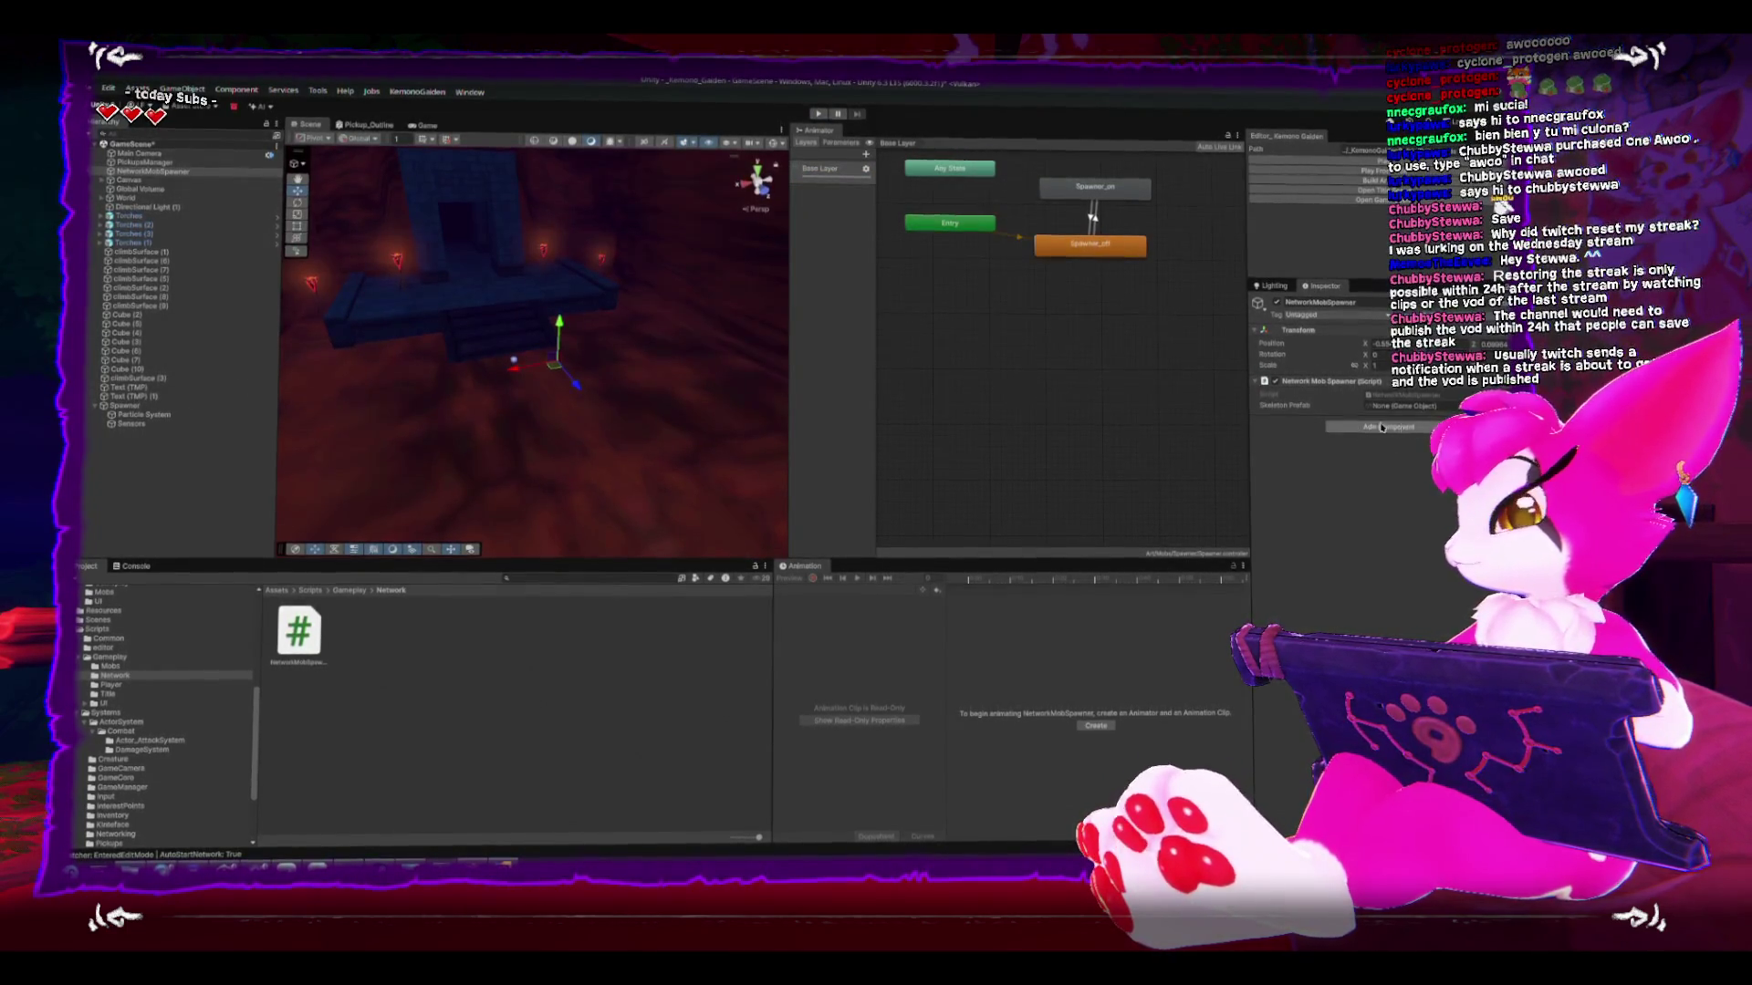
- Drag the Skeleton prefab from Prefabs/Mobs into NetworkMobSpawner's Skeleton Prefab field
{"action": "scroll", "coordinate": [139, 667], "scroll_direction": "up", "scroll_amount": 5}
{"action": "left_click", "coordinate": [96, 732]}
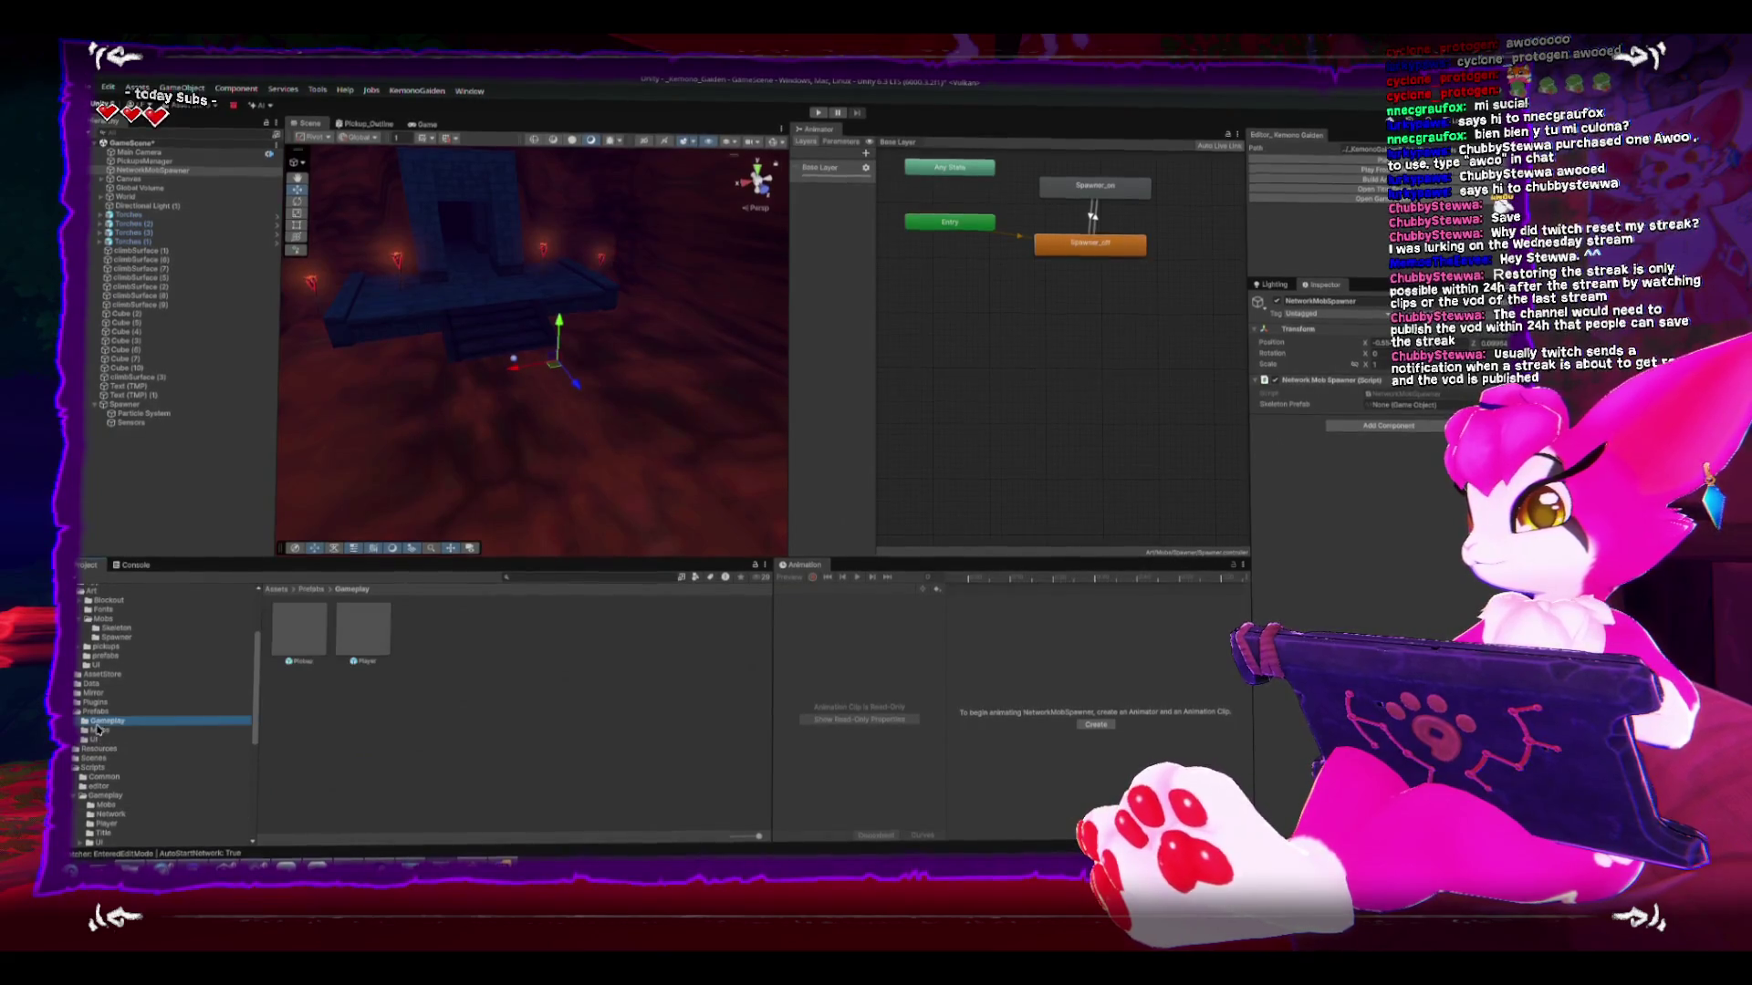
{"action": "mouse_move", "coordinate": [367, 650]}
{"action": "left_mouse_down"}
{"action": "mouse_move", "coordinate": [356, 630]}
{"action": "mouse_move", "coordinate": [821, 511]}
{"action": "mouse_move", "coordinate": [1378, 406]}
{"action": "left_mouse_up"}
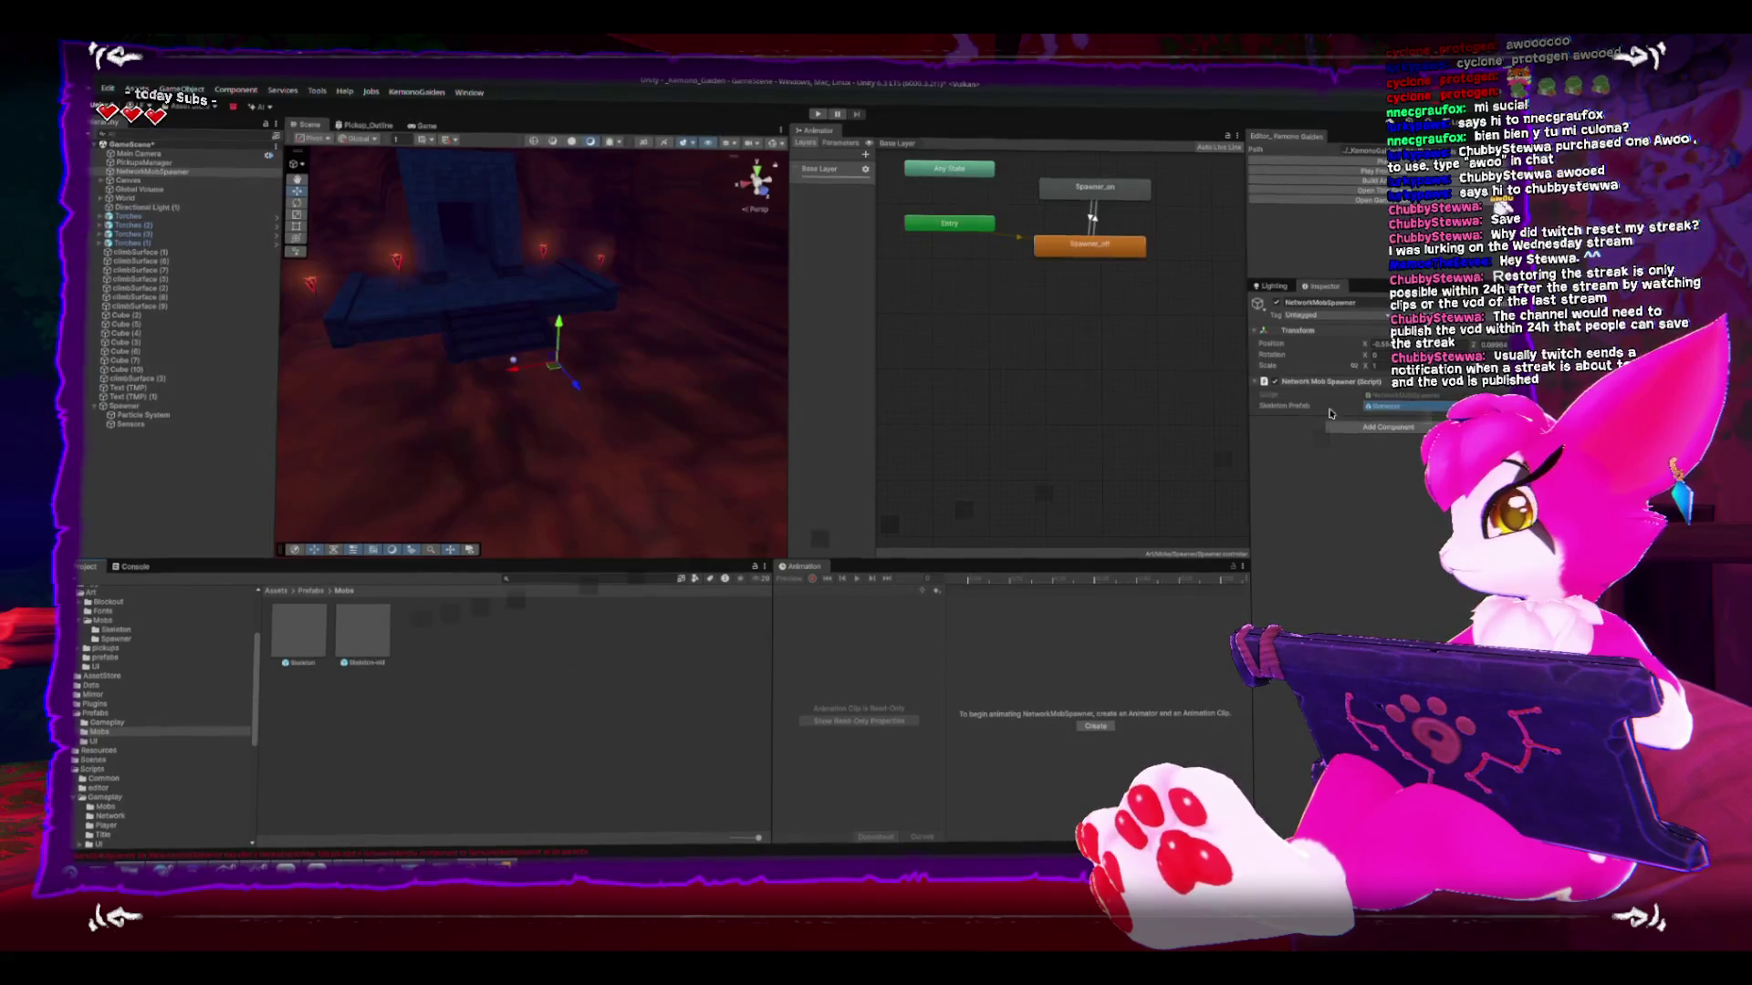
{"action": "left_click", "coordinate": [1048, 380]}
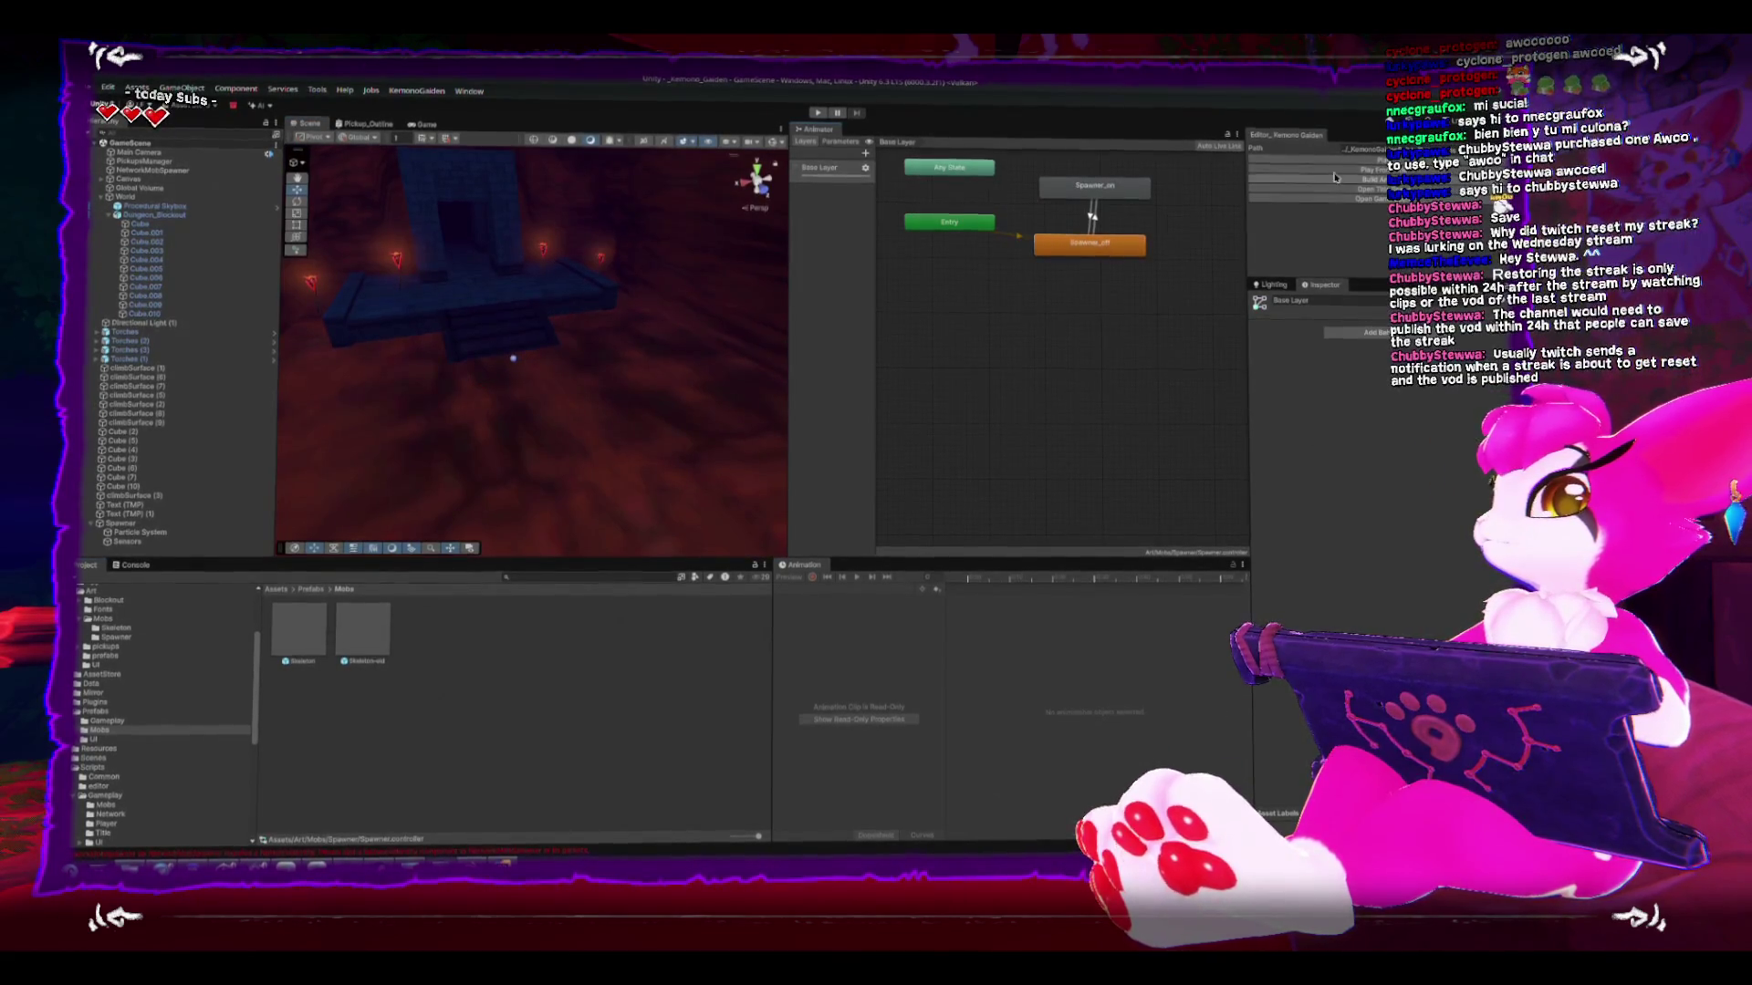
- Enter Play mode, clear the Console, and swing the sword to trigger the SpawnMob NullReferenceException
{"action": "key", "text": "ctrl+p"}
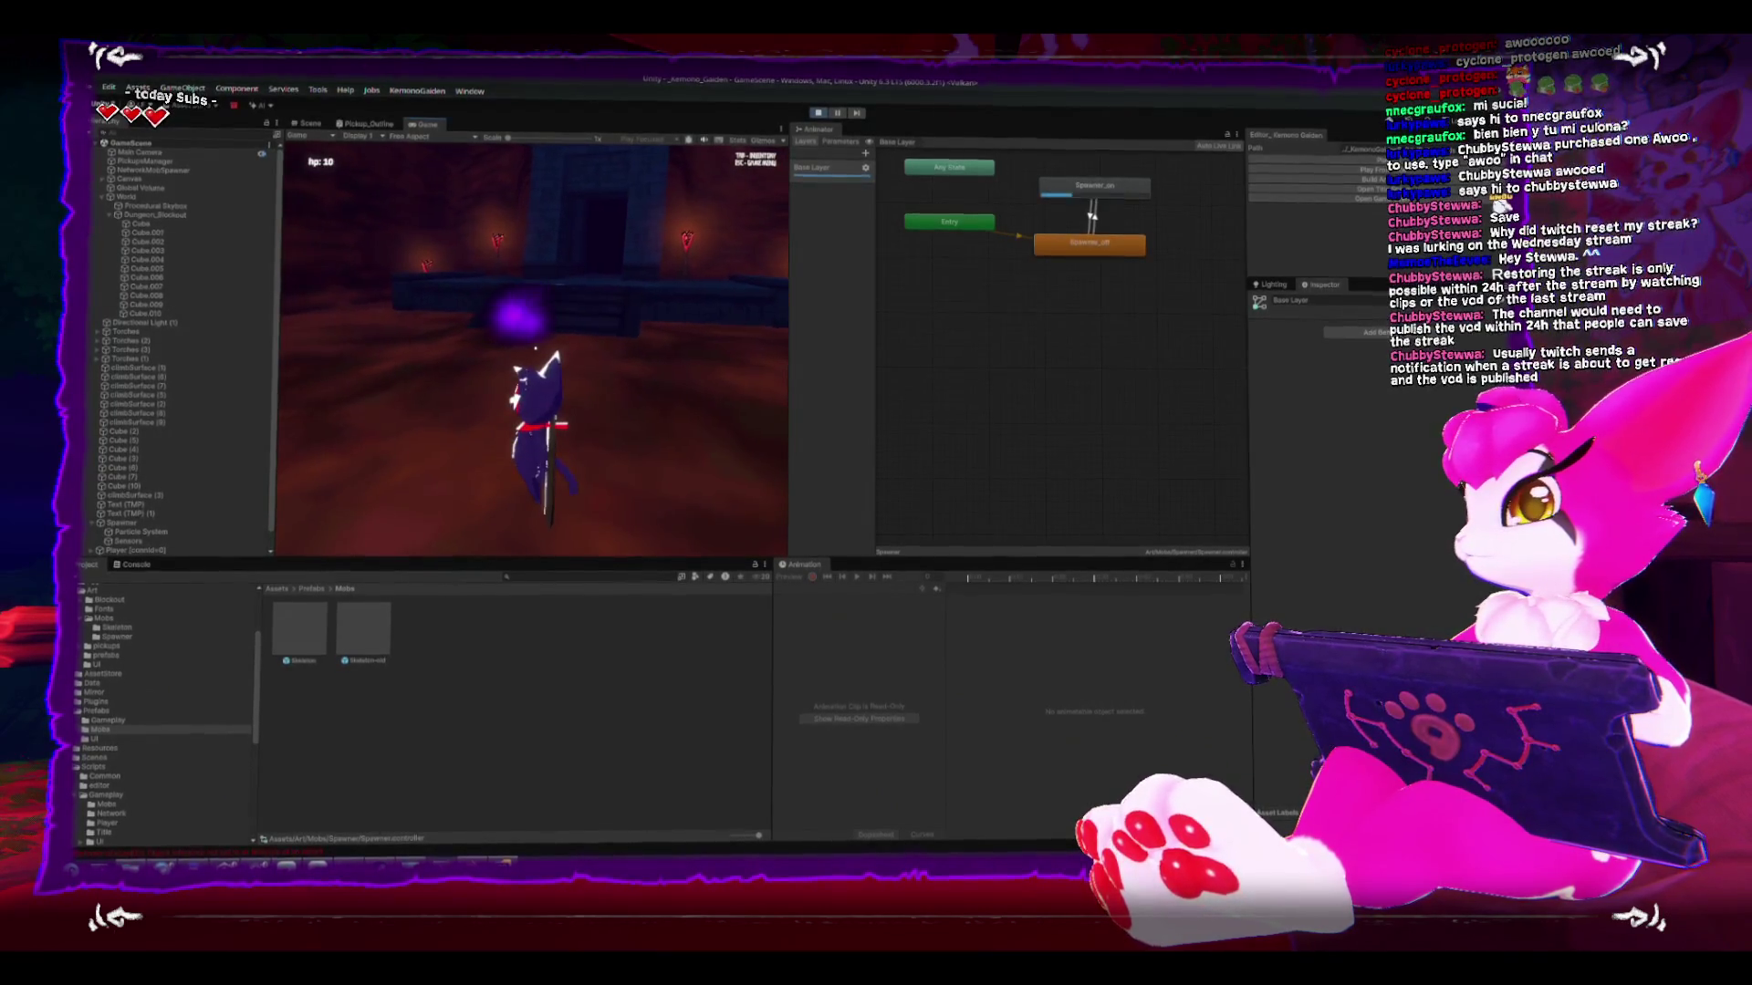
{"action": "key", "text": "Escape"}
{"action": "left_click", "coordinate": [130, 565]}
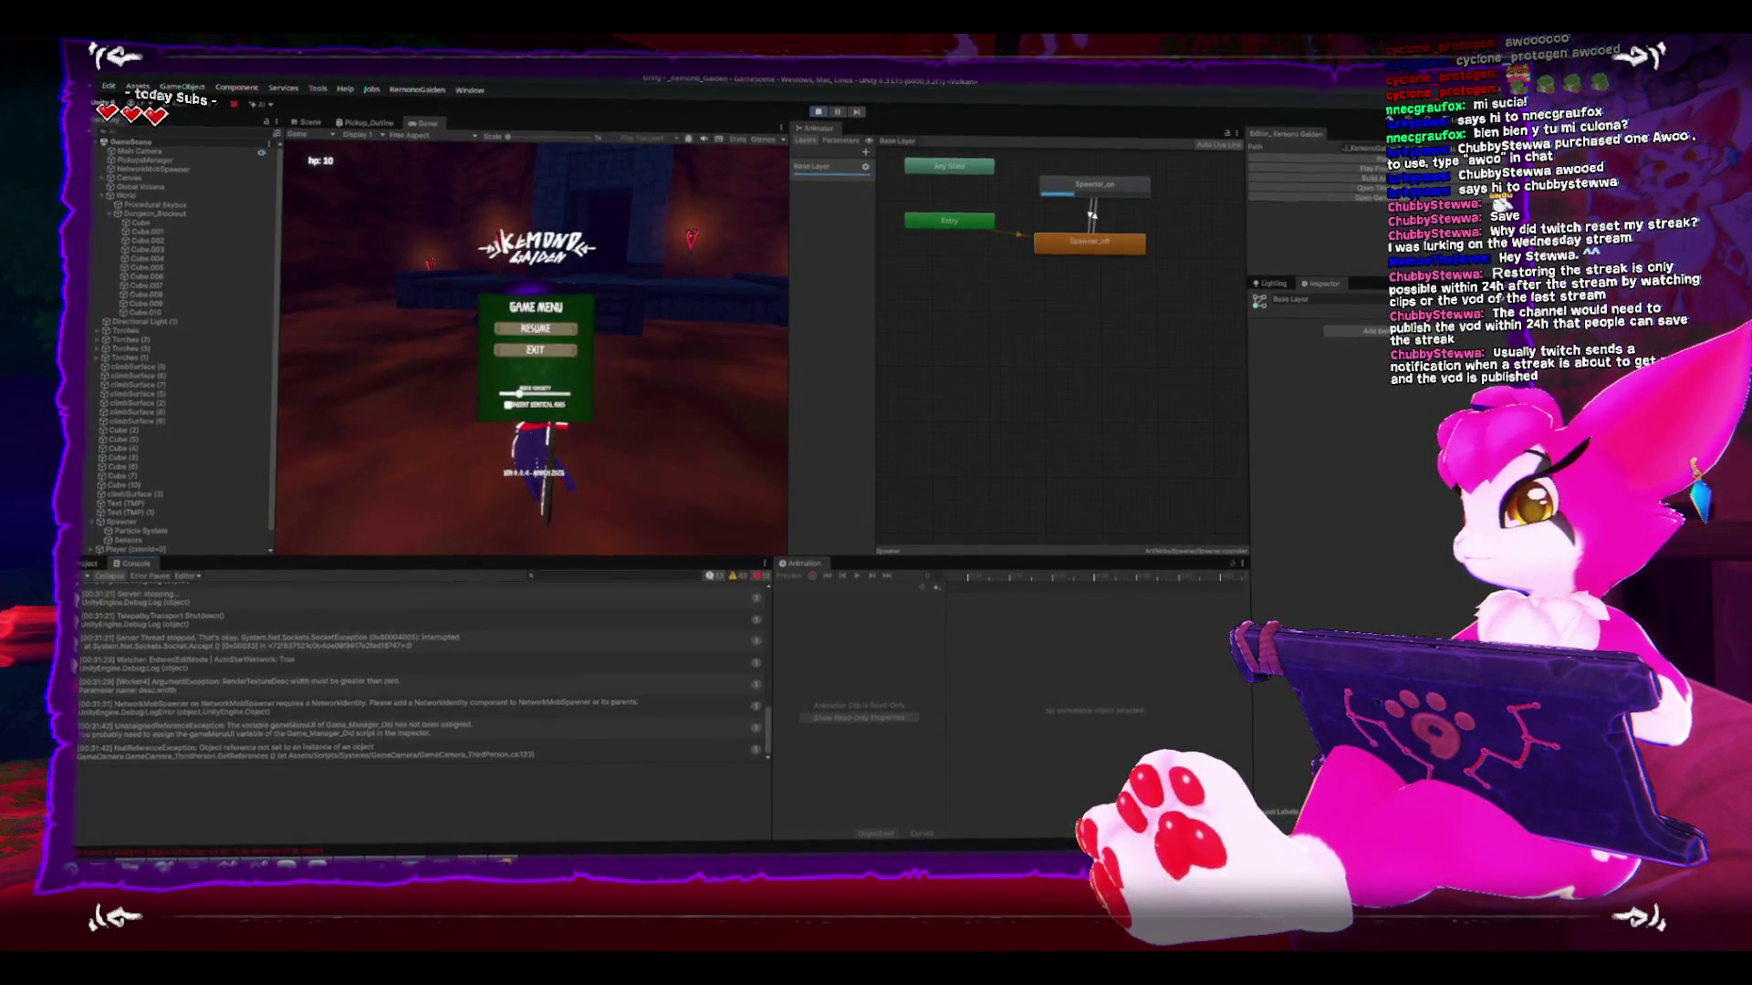
{"action": "left_click", "coordinate": [84, 578]}
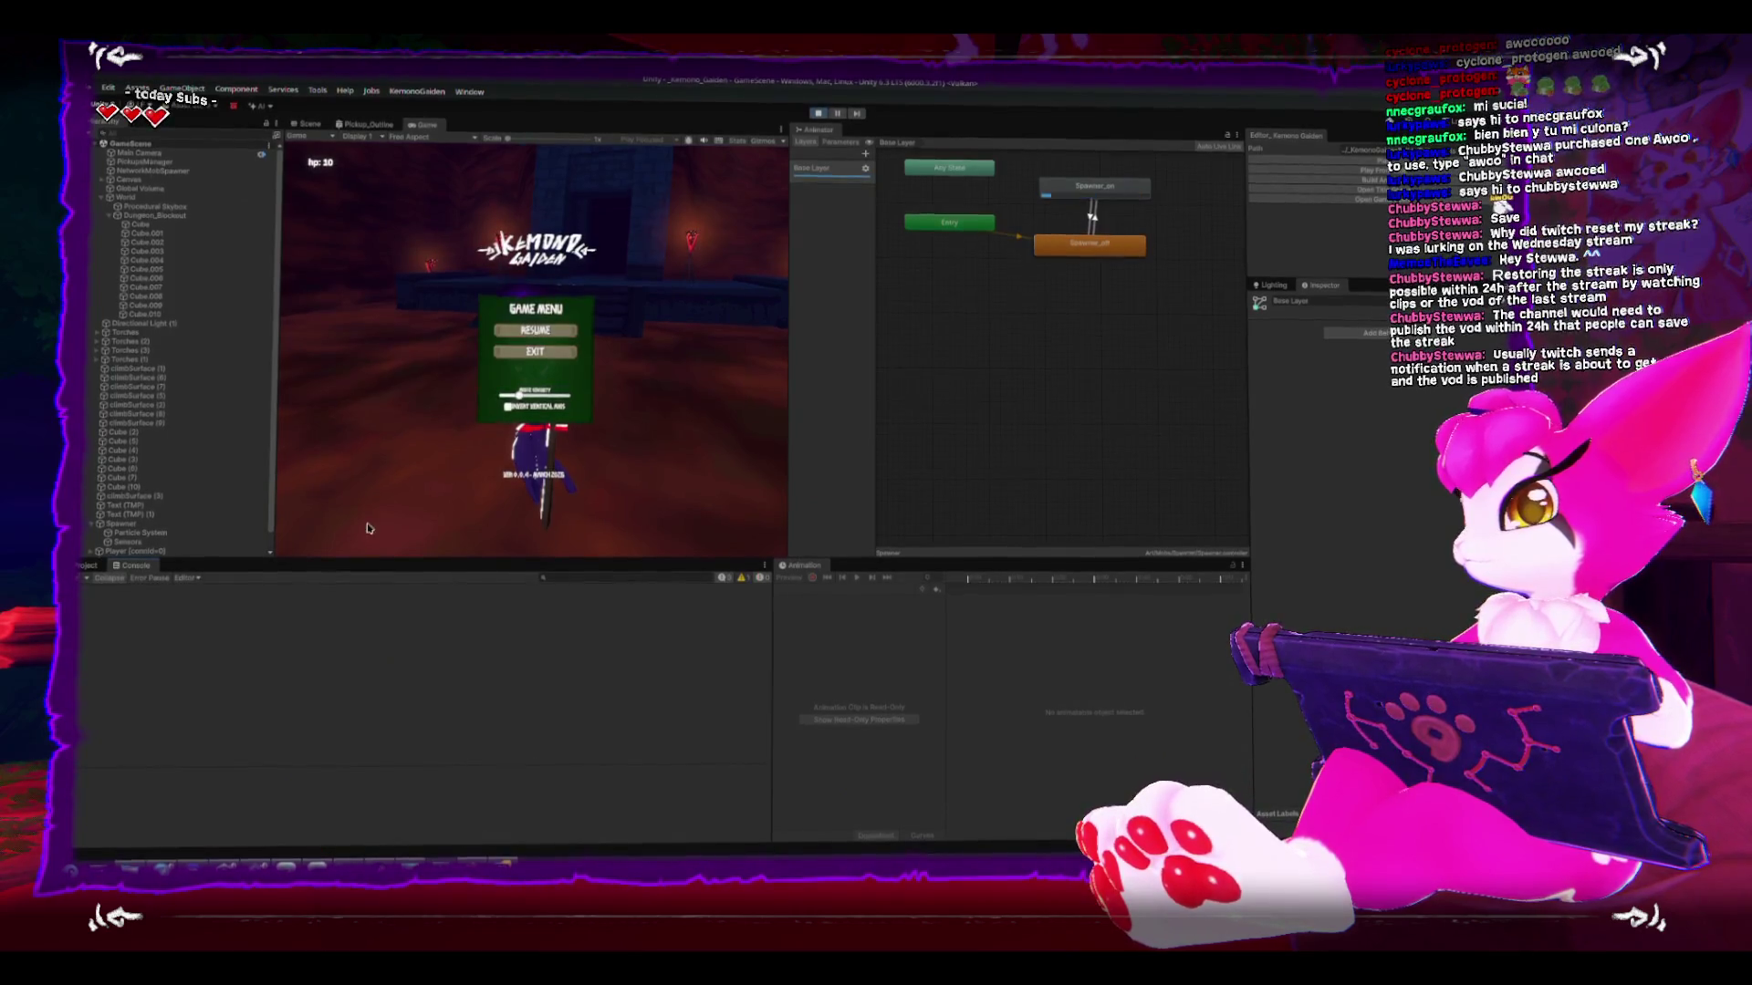
{"action": "left_click", "coordinate": [447, 463]}
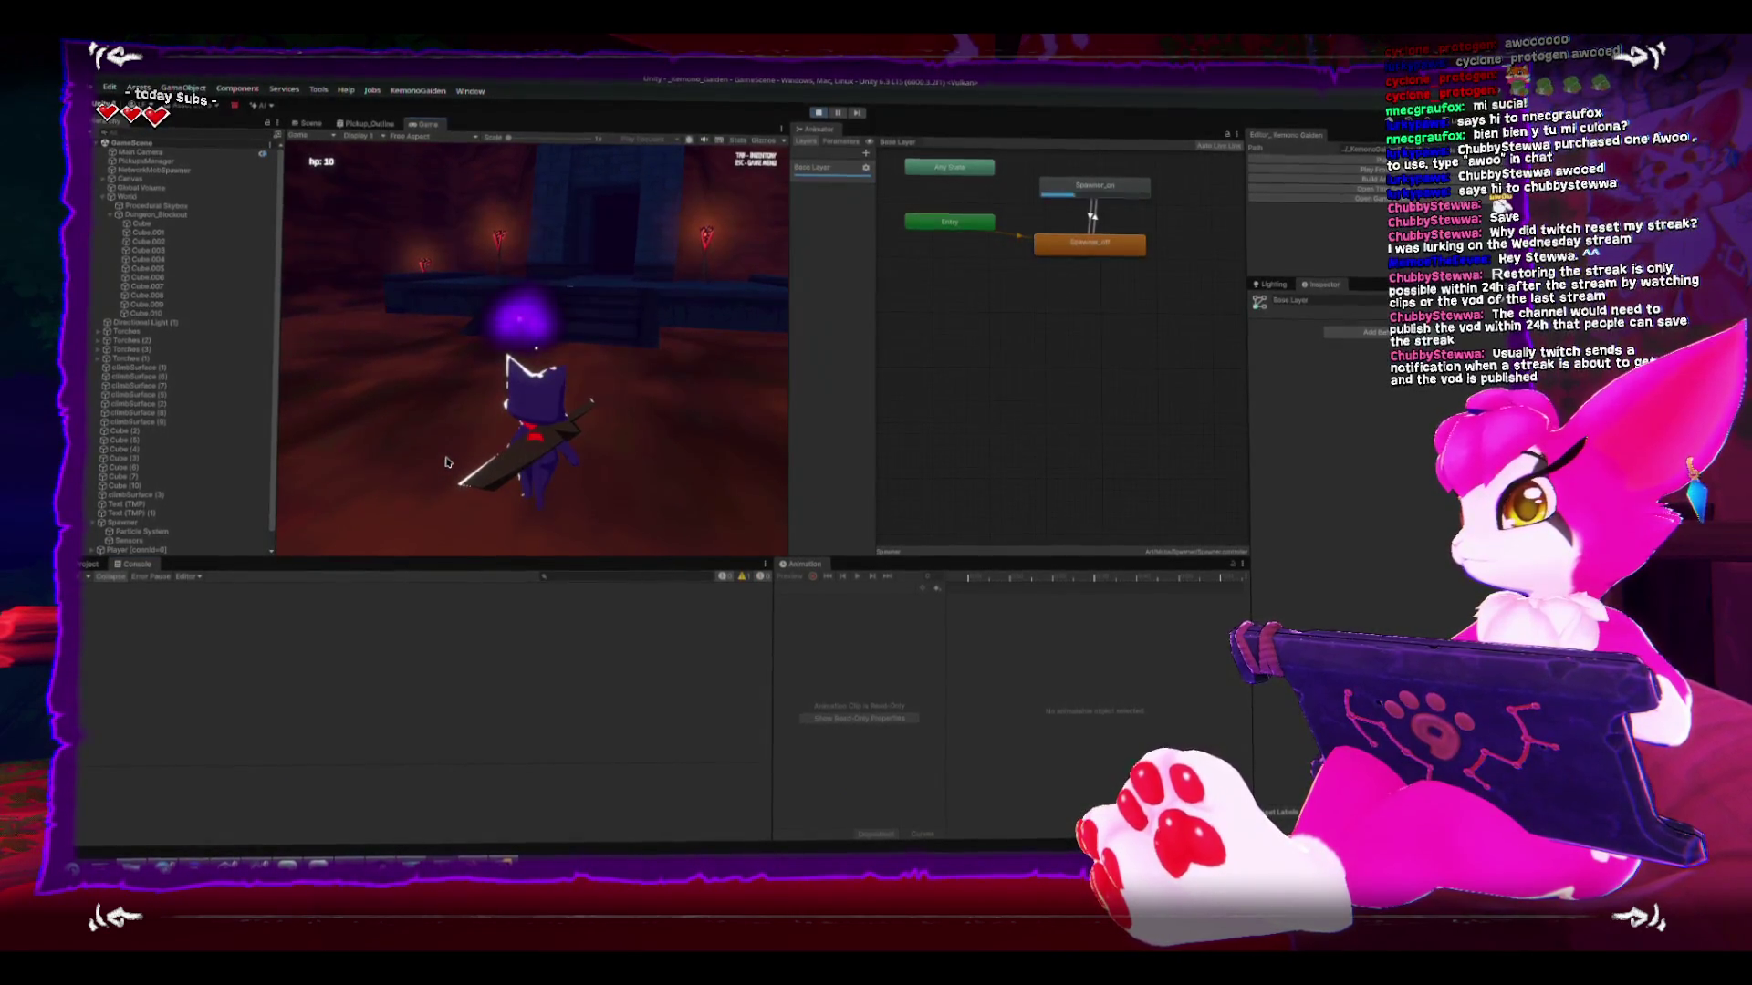
{"action": "key", "text": "Escape"}
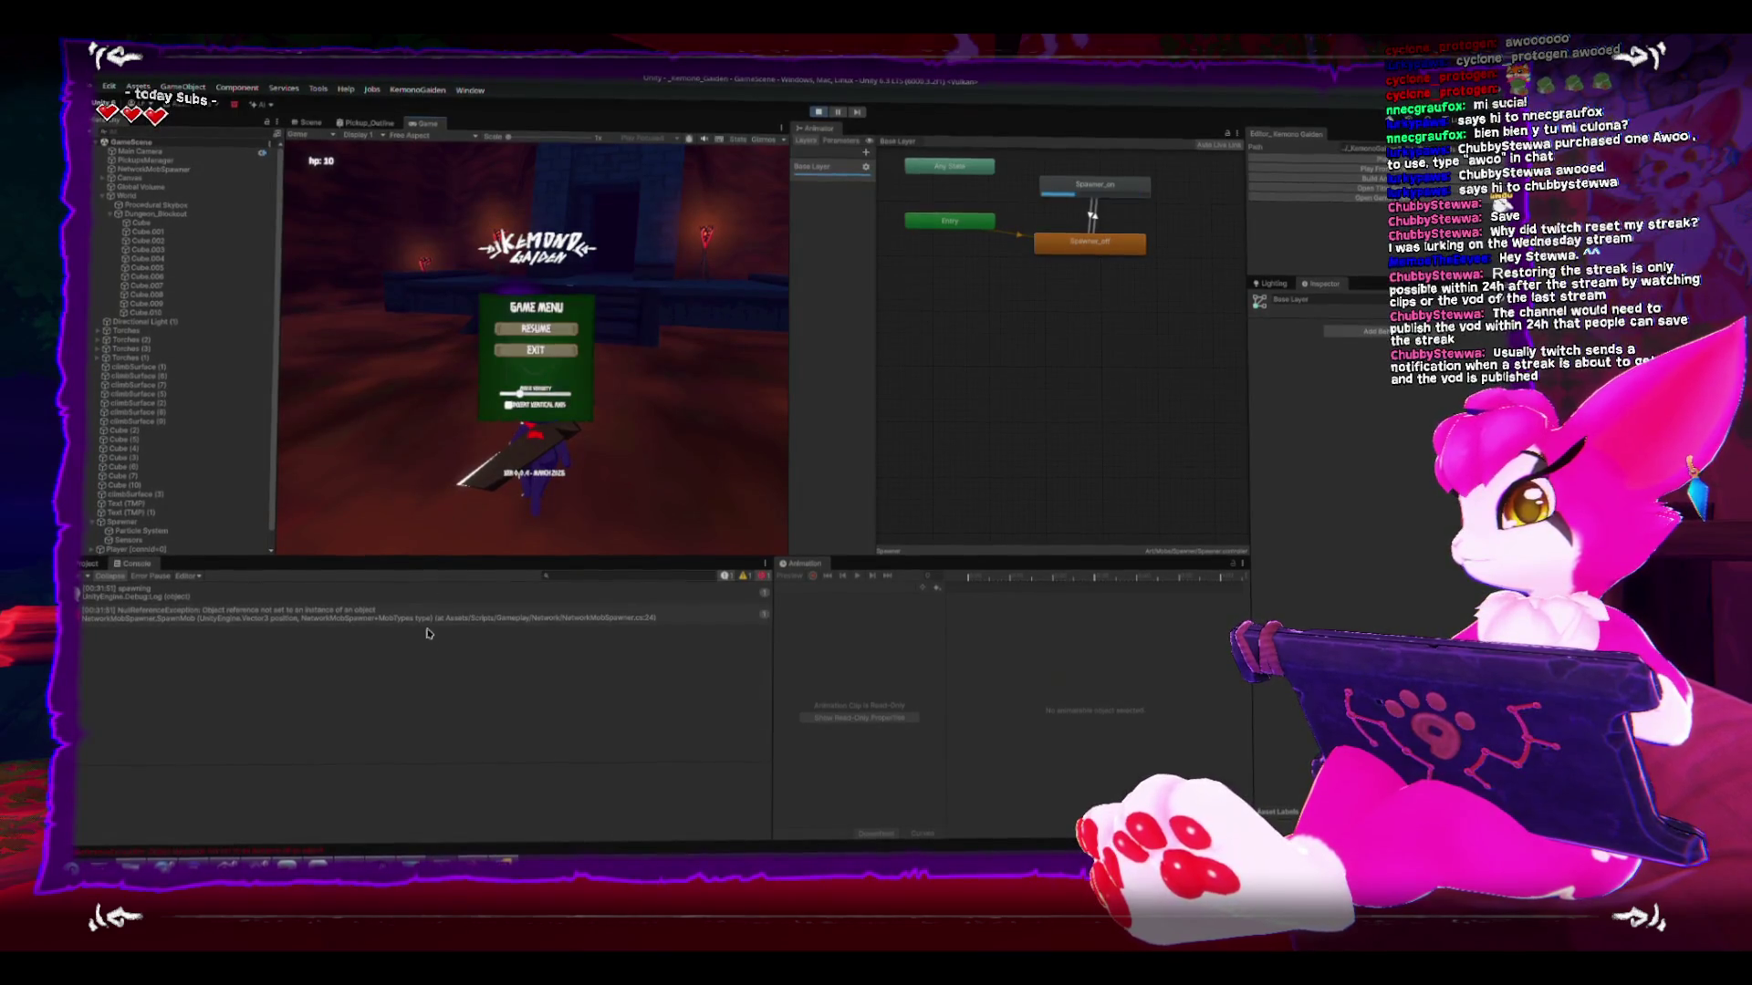
- Inspect the NullReferenceException stack trace and Spawner settings, then open NetworkMobSpawner.cs:24 in Rider
{"action": "left_click", "coordinate": [429, 618]}
{"action": "left_click", "coordinate": [123, 524]}
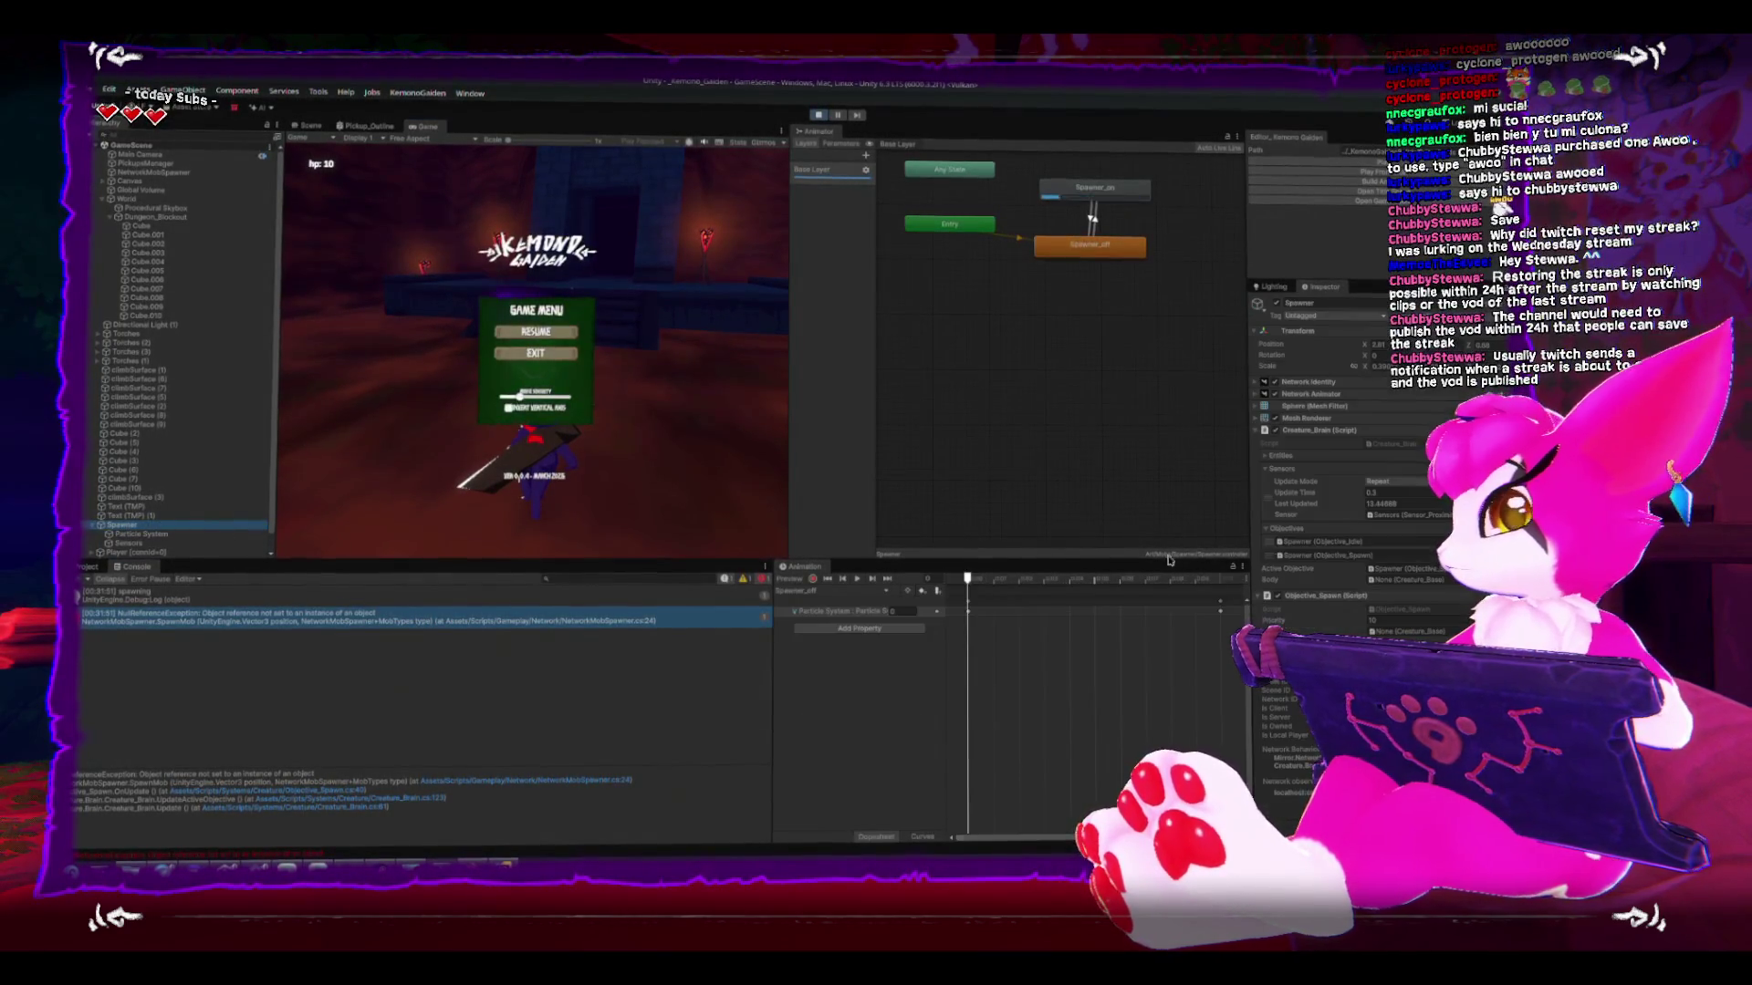
{"action": "scroll", "coordinate": [1315, 574], "scroll_direction": "down", "scroll_amount": 3}
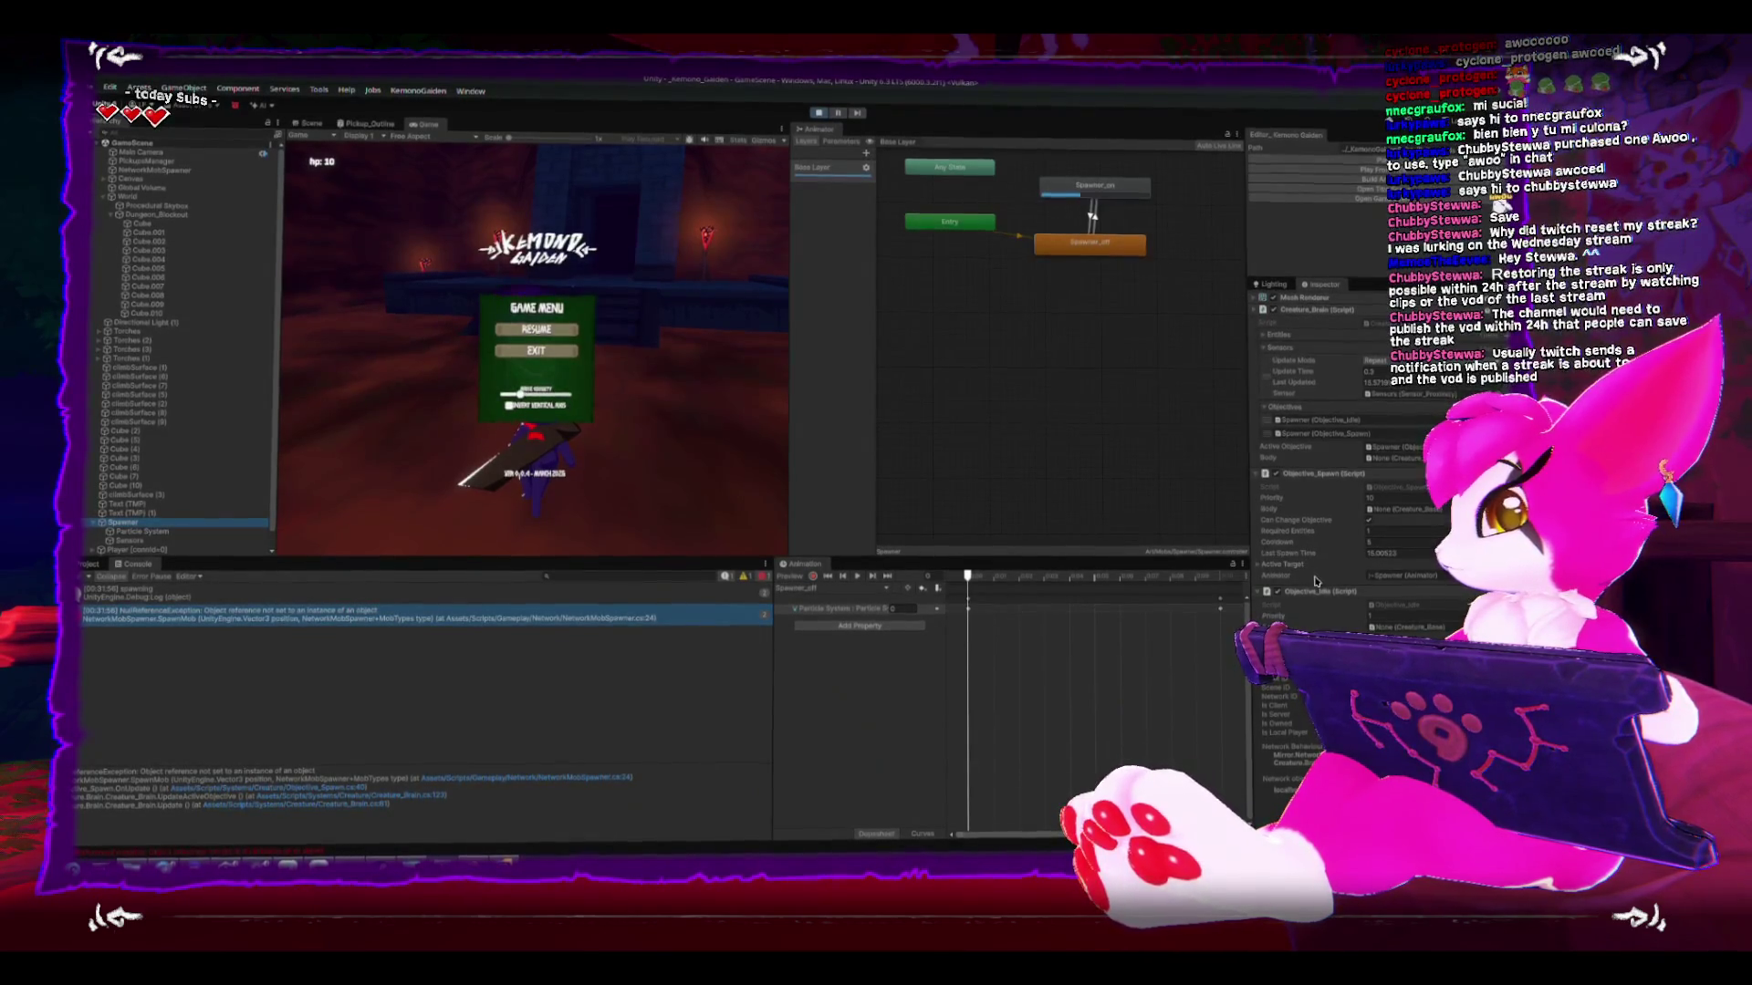
{"action": "scroll", "coordinate": [1315, 581], "scroll_direction": "down", "scroll_amount": 2}
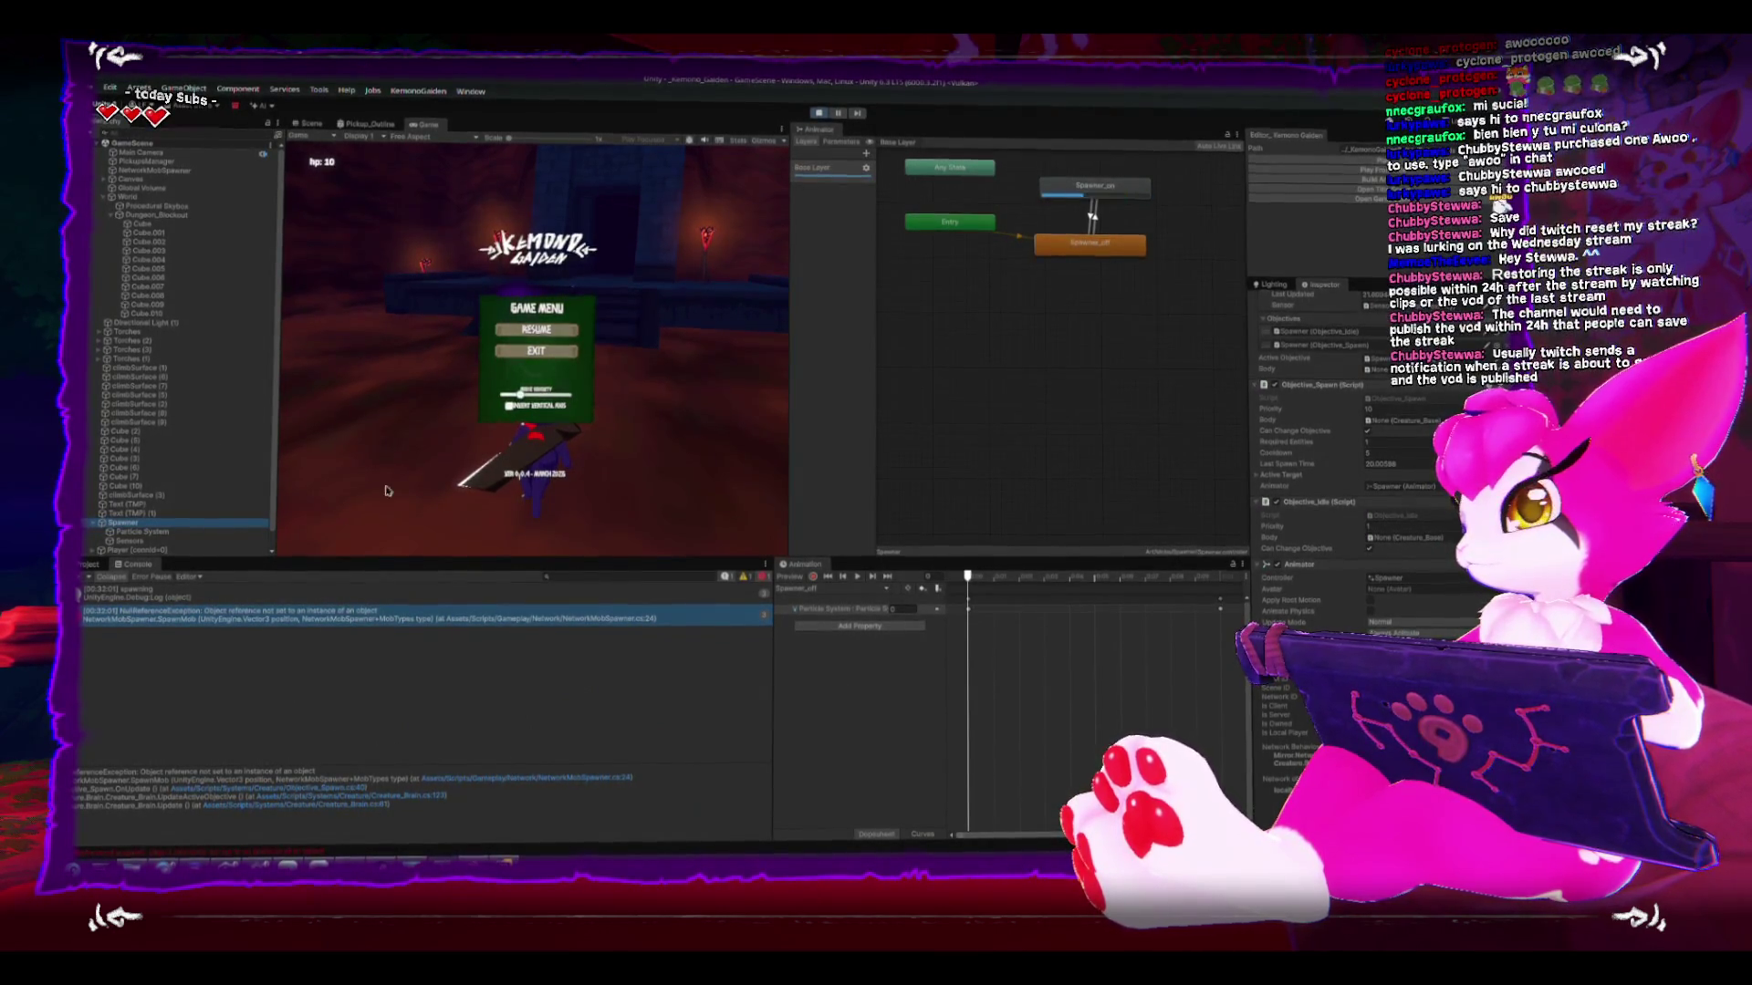
{"action": "left_click", "coordinate": [228, 172]}
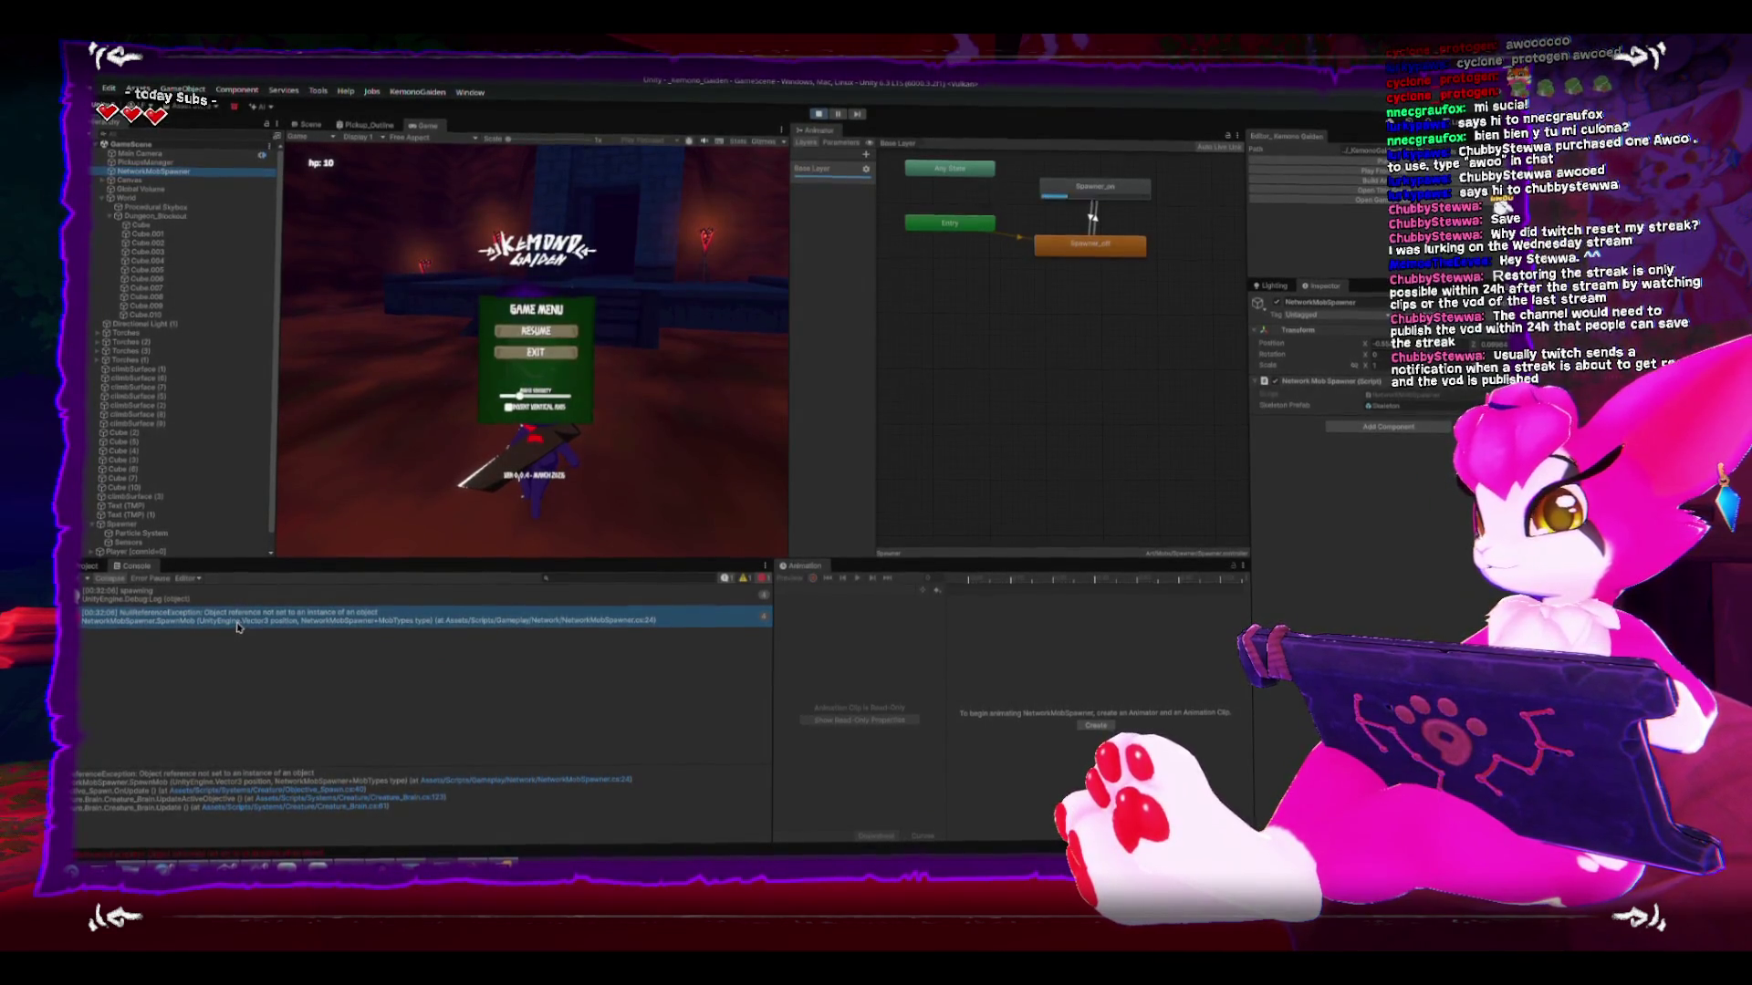
{"action": "left_click", "coordinate": [604, 782]}
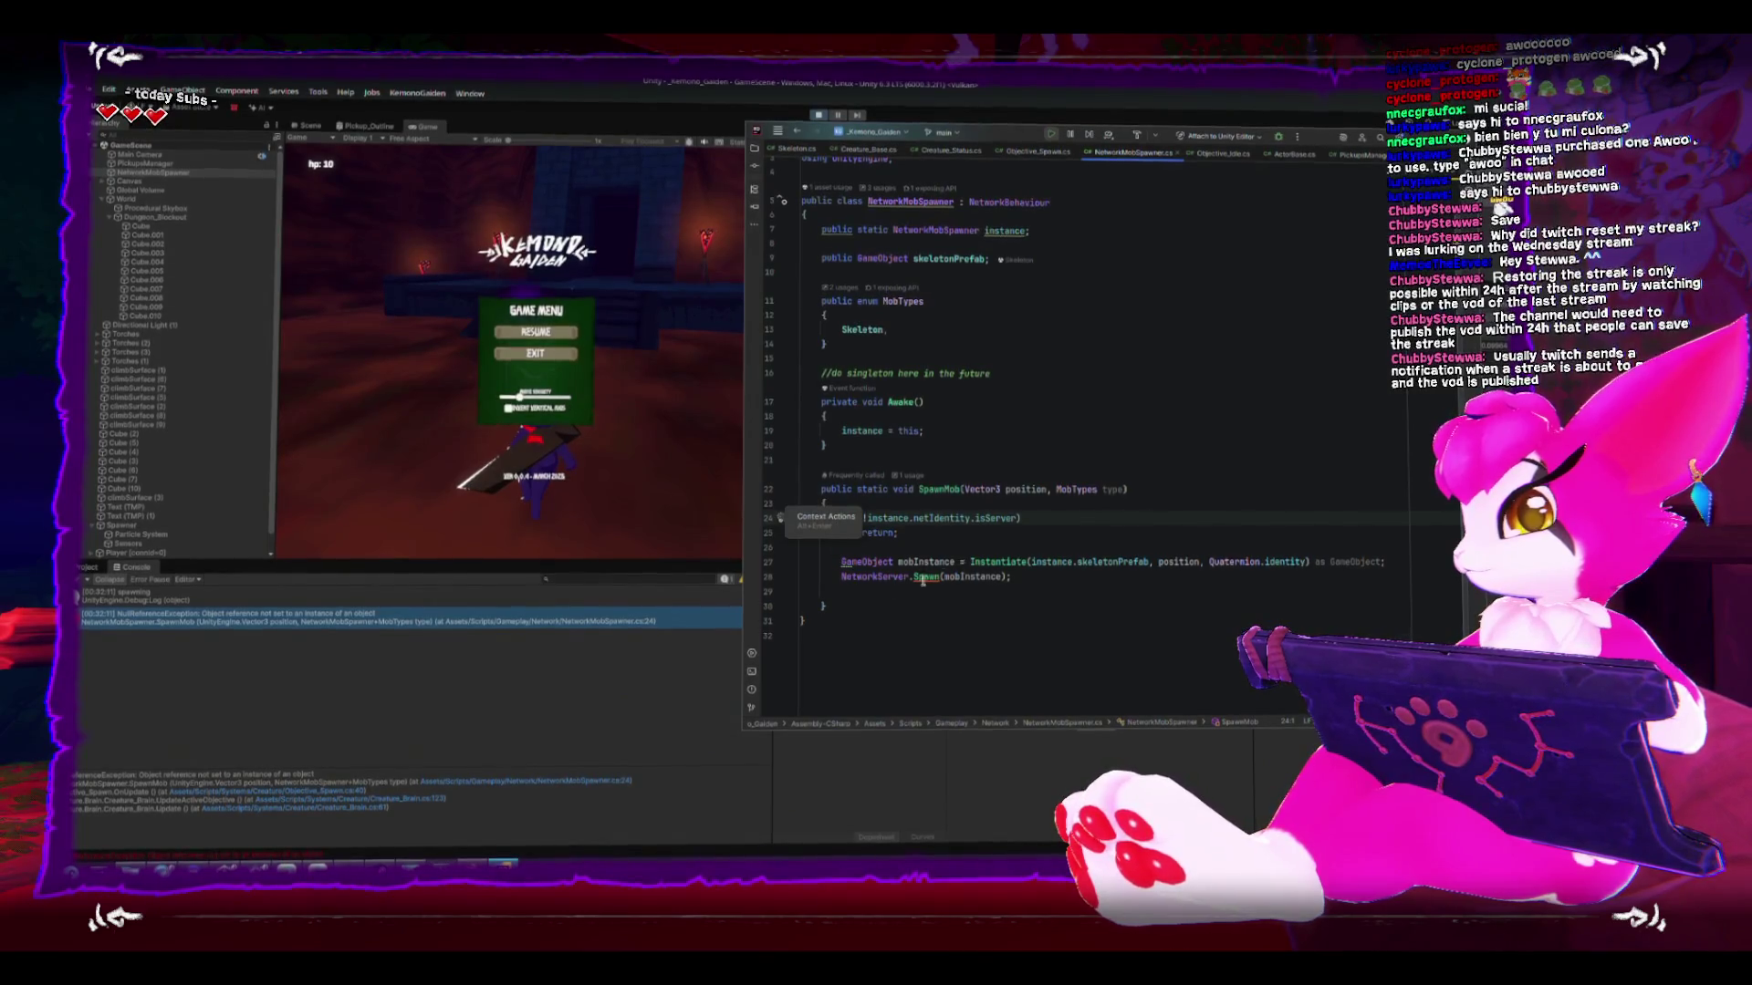
- Examine line 26 of SpawnMob in Rider, then go back to Unity and exit Play mode
{"action": "left_click", "coordinate": [966, 552]}
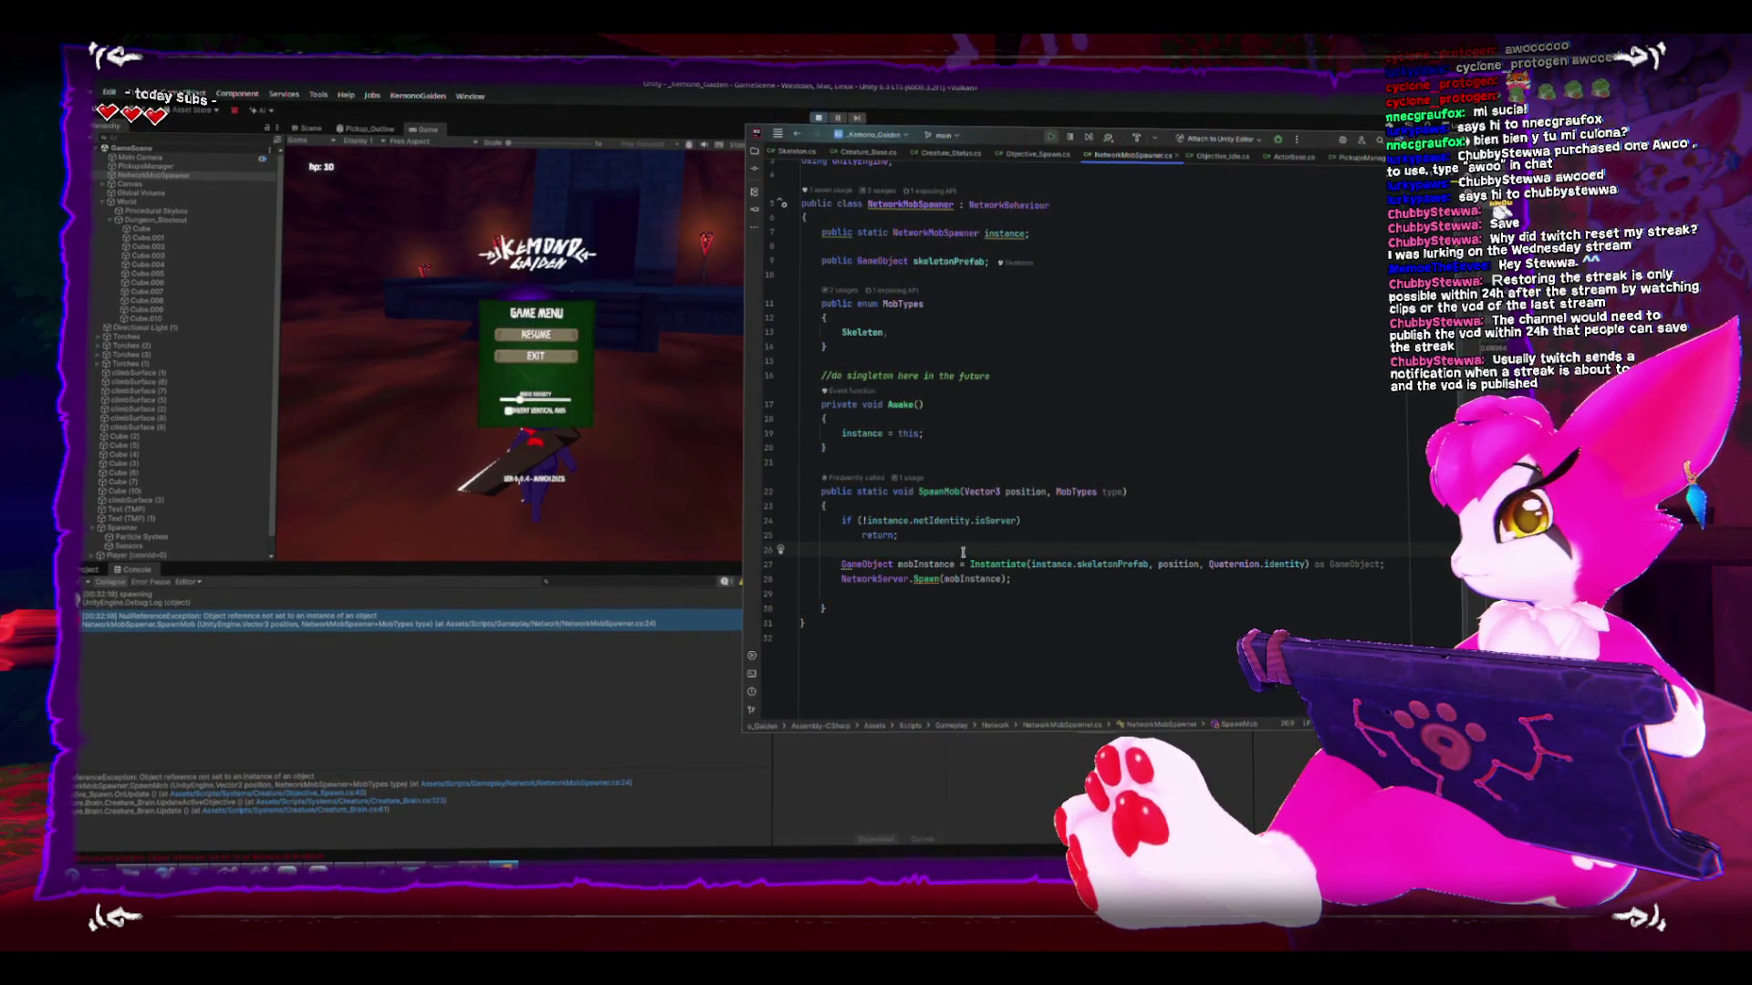
{"action": "left_click", "coordinate": [819, 115]}
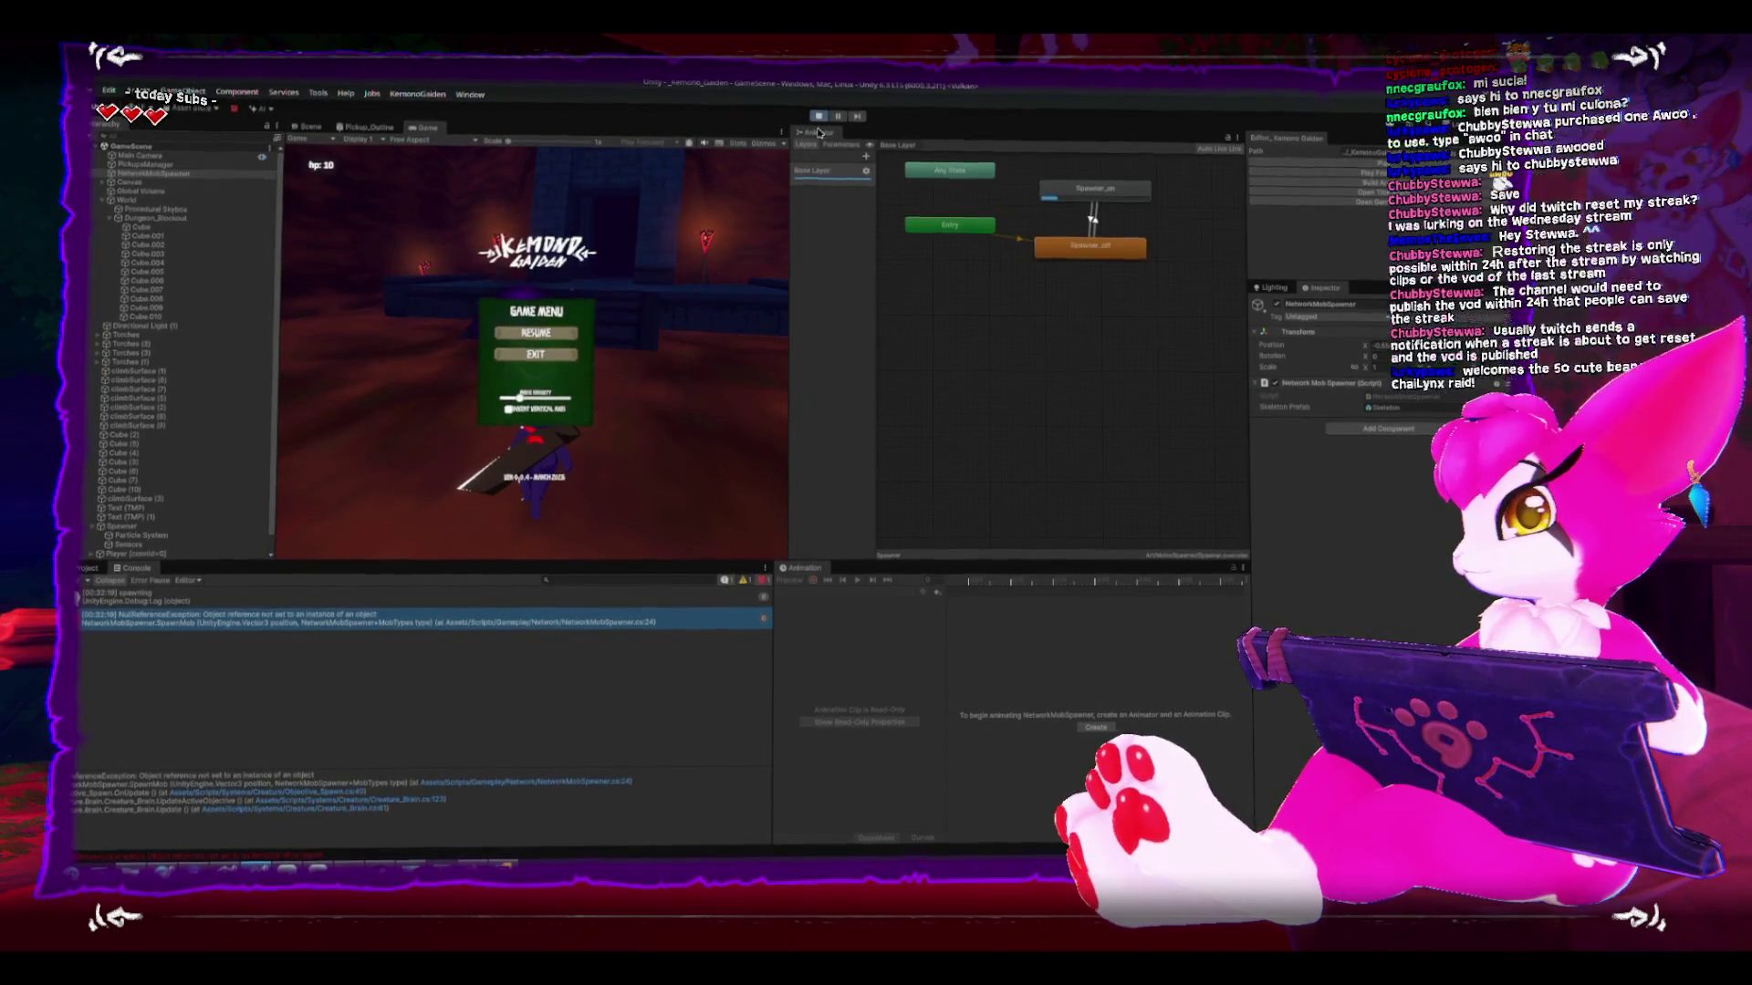
{"action": "key", "text": "ctrl+p"}
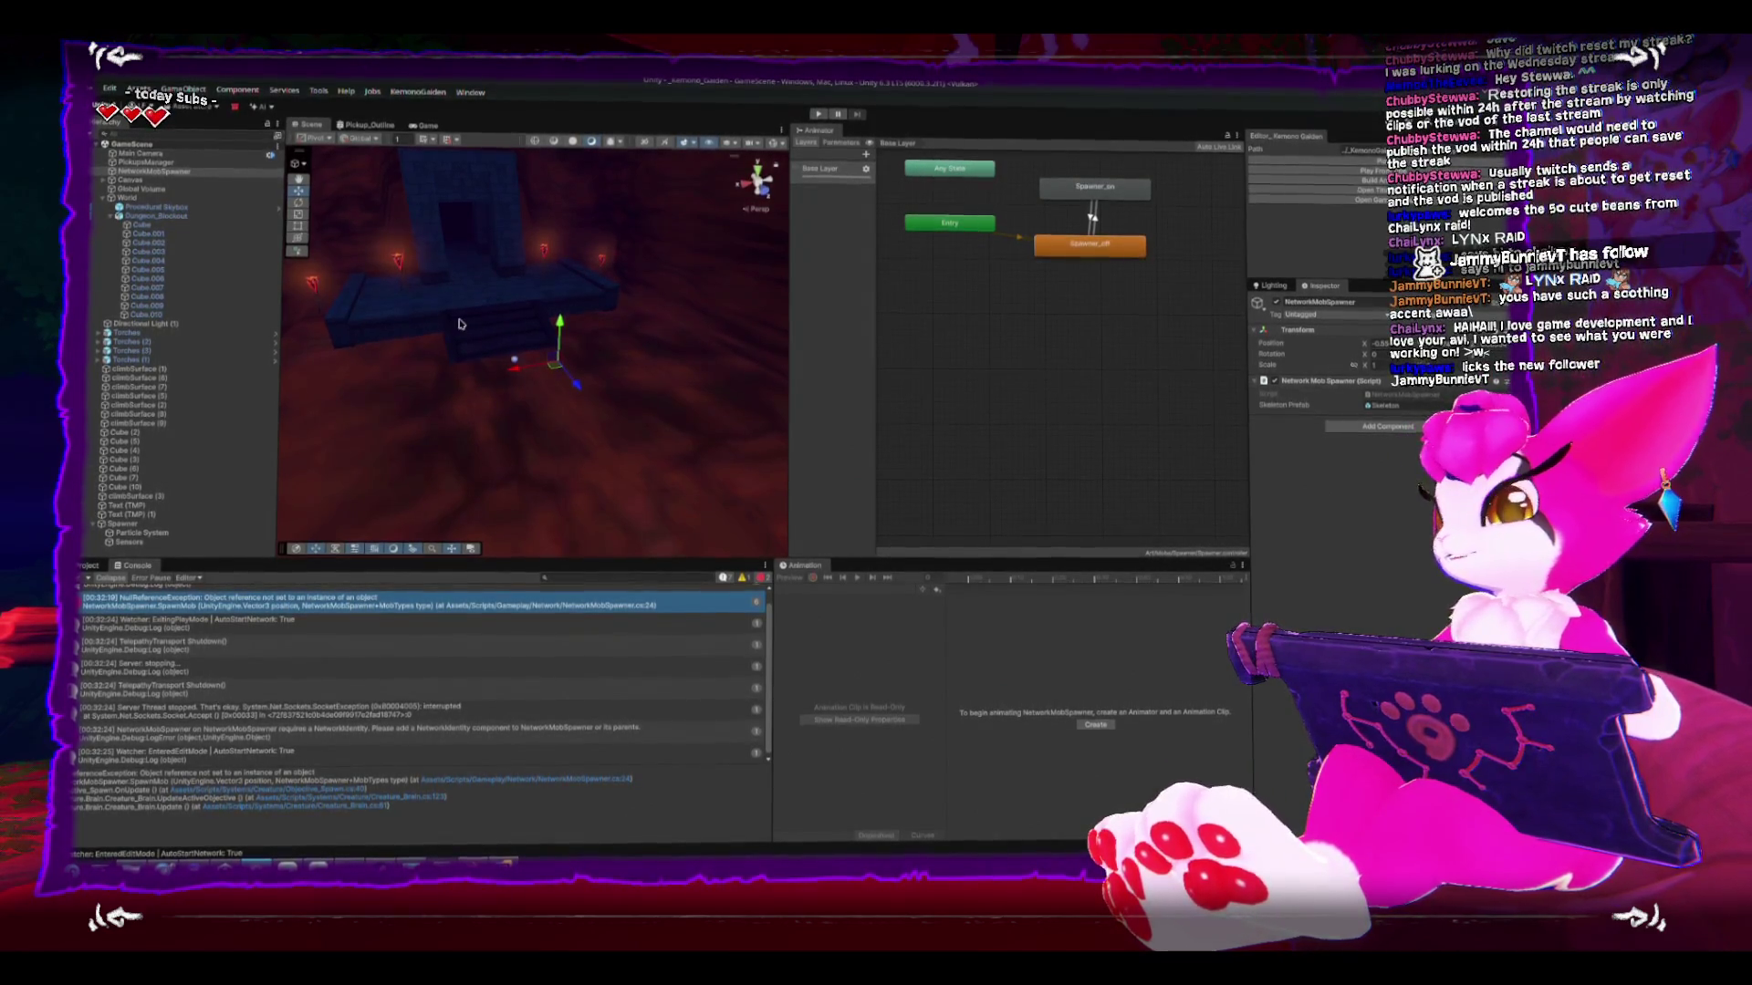
- Select the Spawner, frame it with F, and orbit to look down on the stairs
{"action": "left_click_drag", "start_coordinate": [461, 324], "coordinate": [520, 360]}
{"action": "left_click", "coordinate": [548, 387]}
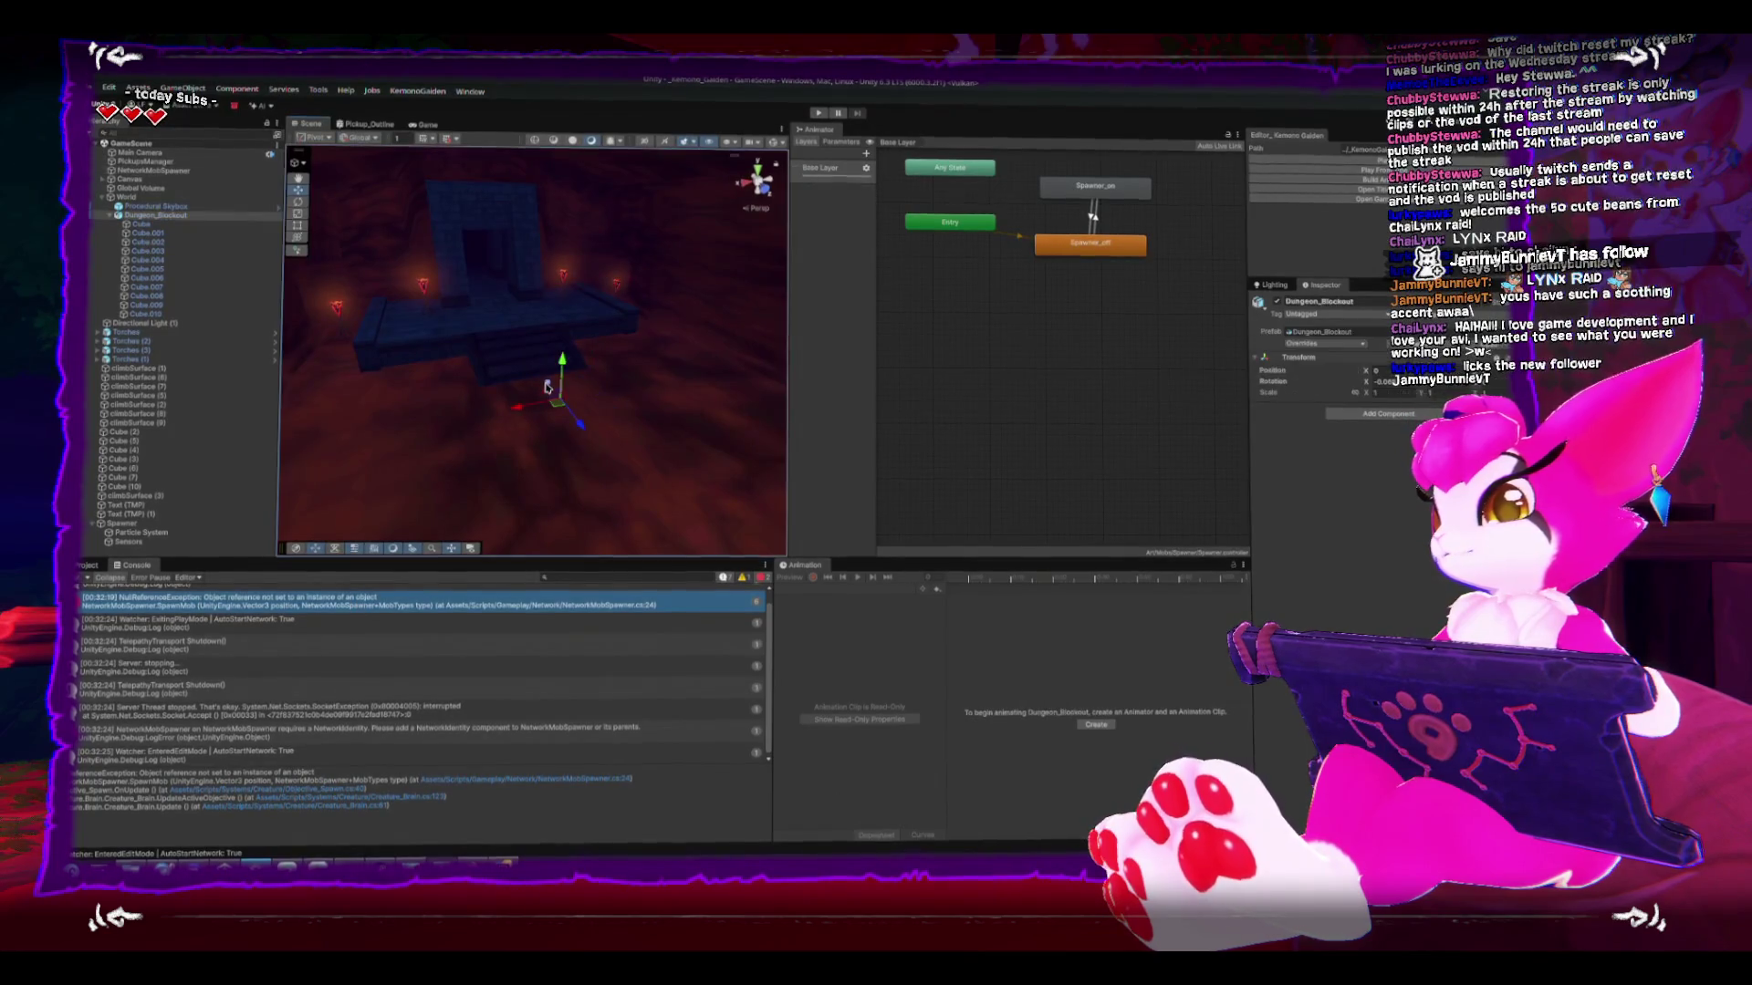
{"action": "left_click", "coordinate": [548, 387]}
{"action": "key", "text": "f"}
{"action": "left_click_drag", "start_coordinate": [598, 300], "coordinate": [615, 385]}
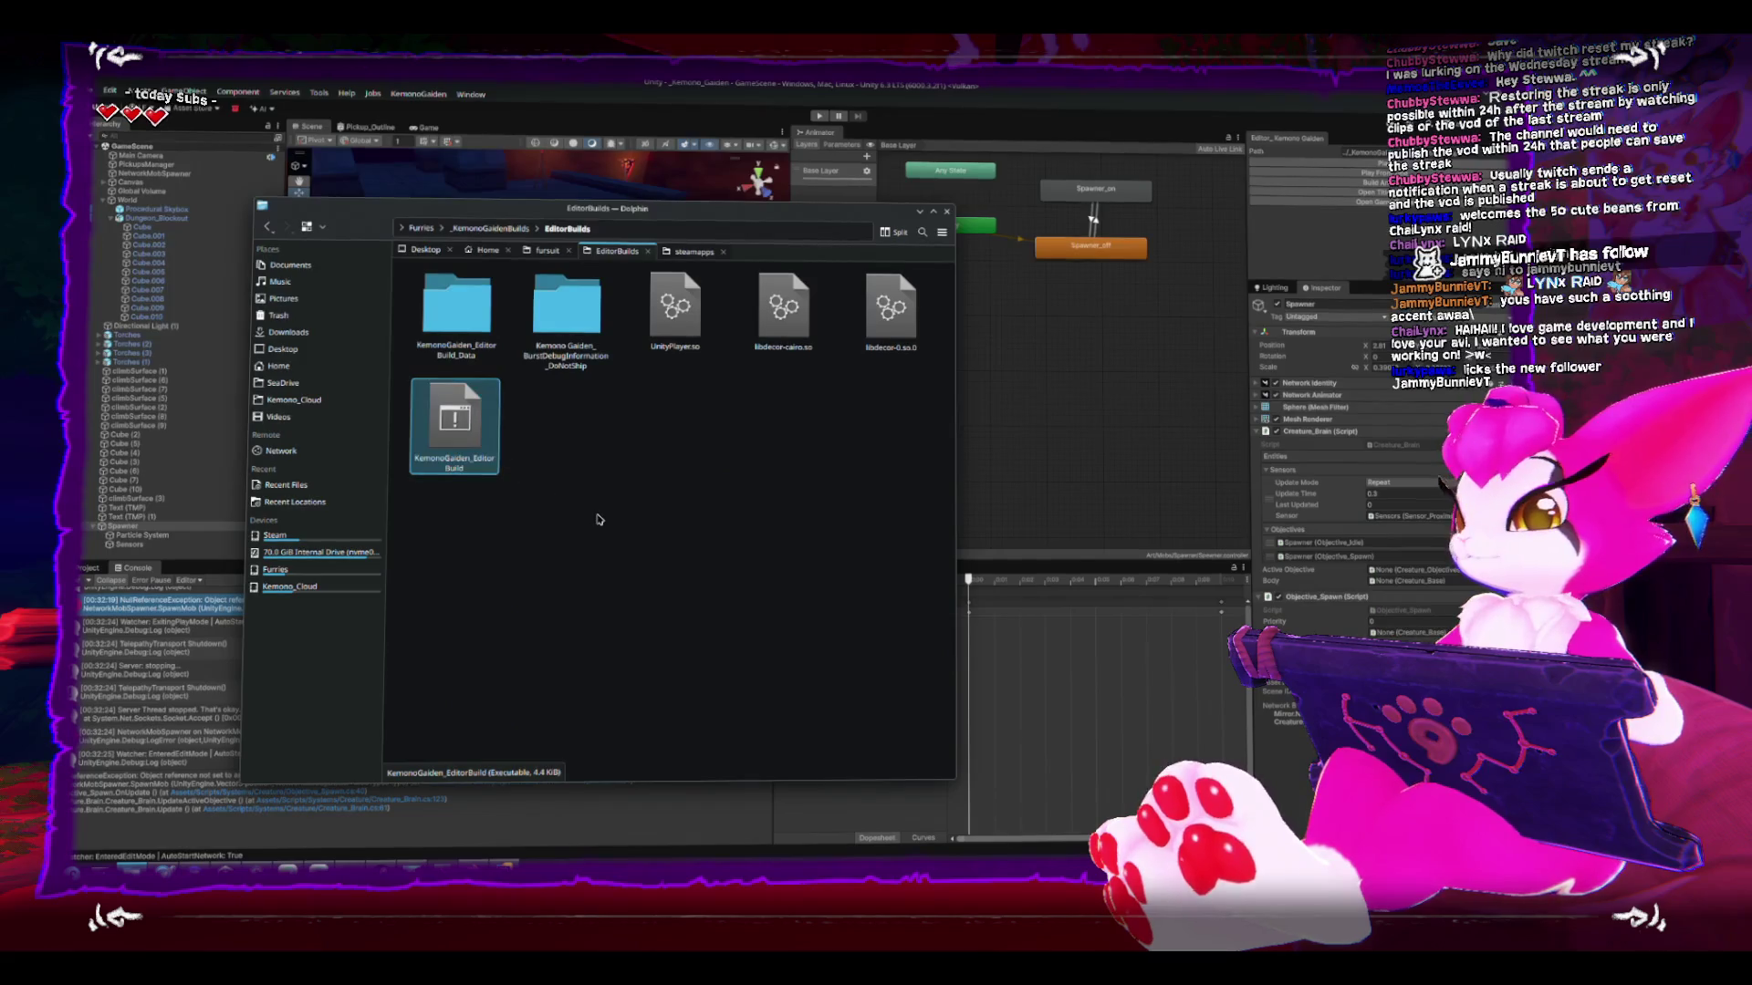
- Launch KemonoGaiden_EditorBuild from Dolphin, move Dolphin aside, and bring the game window forward
{"action": "left_click", "coordinate": [462, 458]}
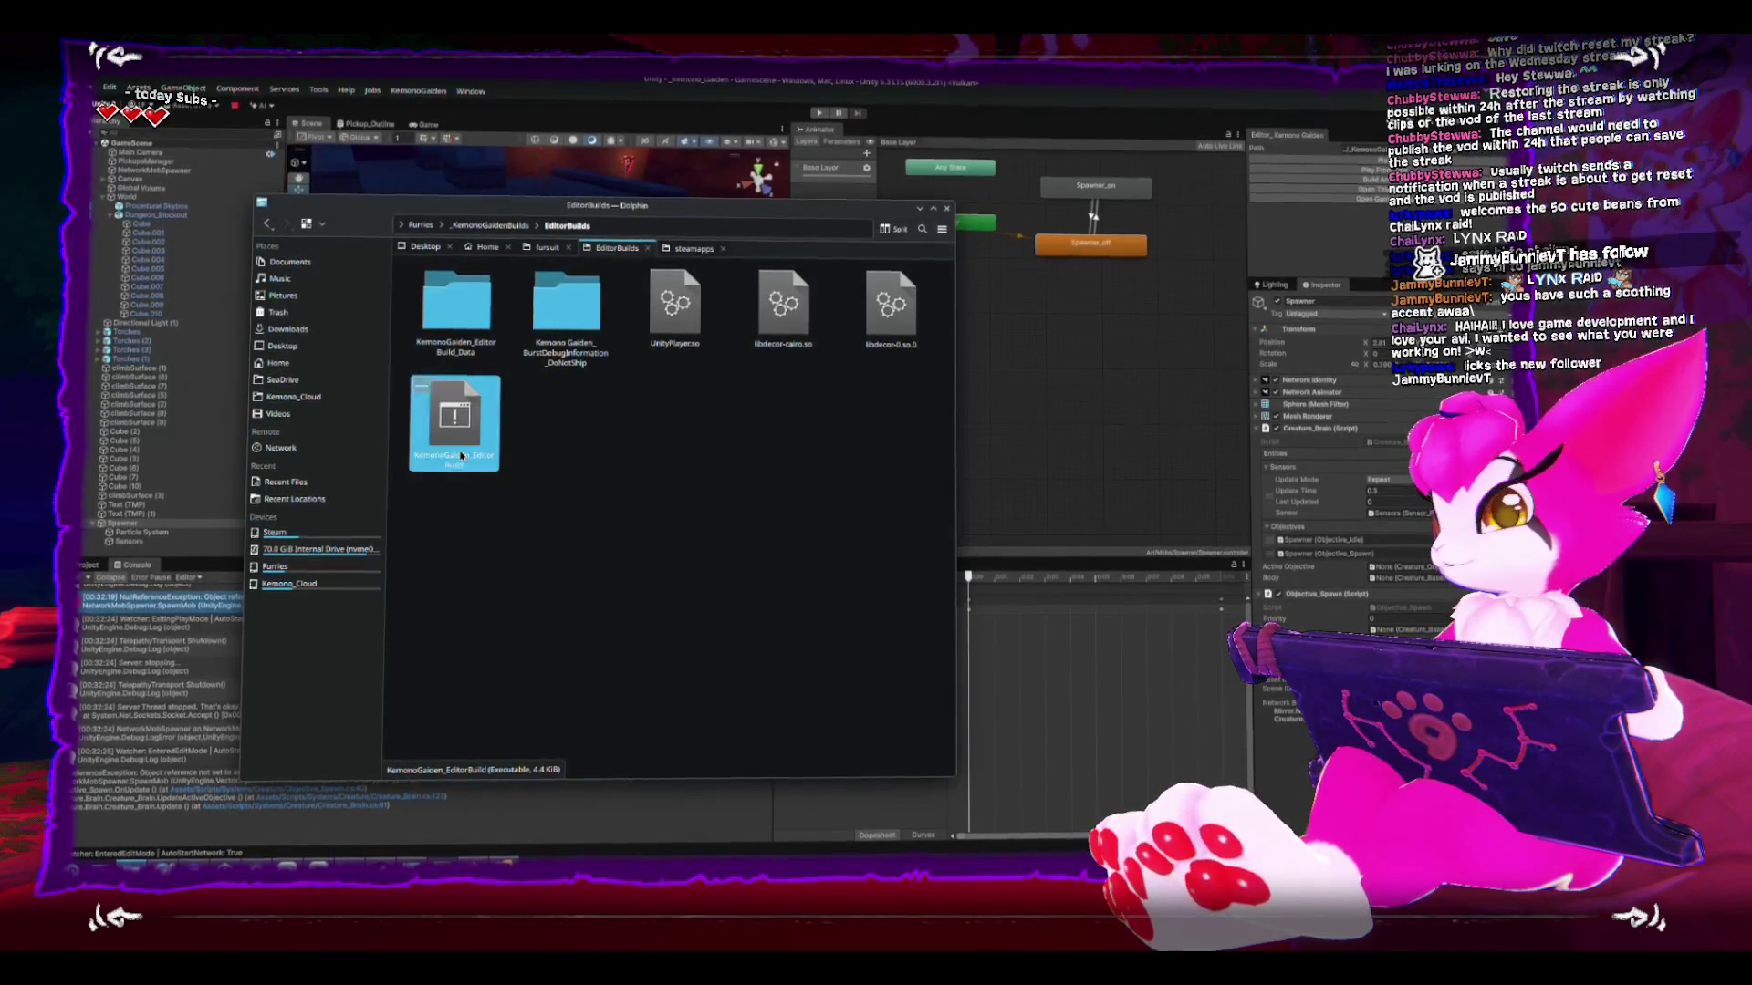
{"action": "double_click", "coordinate": [462, 458]}
{"action": "key", "text": "super"}
{"action": "left_click", "coordinate": [698, 642]}
{"action": "left_click_drag", "start_coordinate": [707, 580], "coordinate": [914, 601]}
{"action": "left_click", "coordinate": [347, 312]}
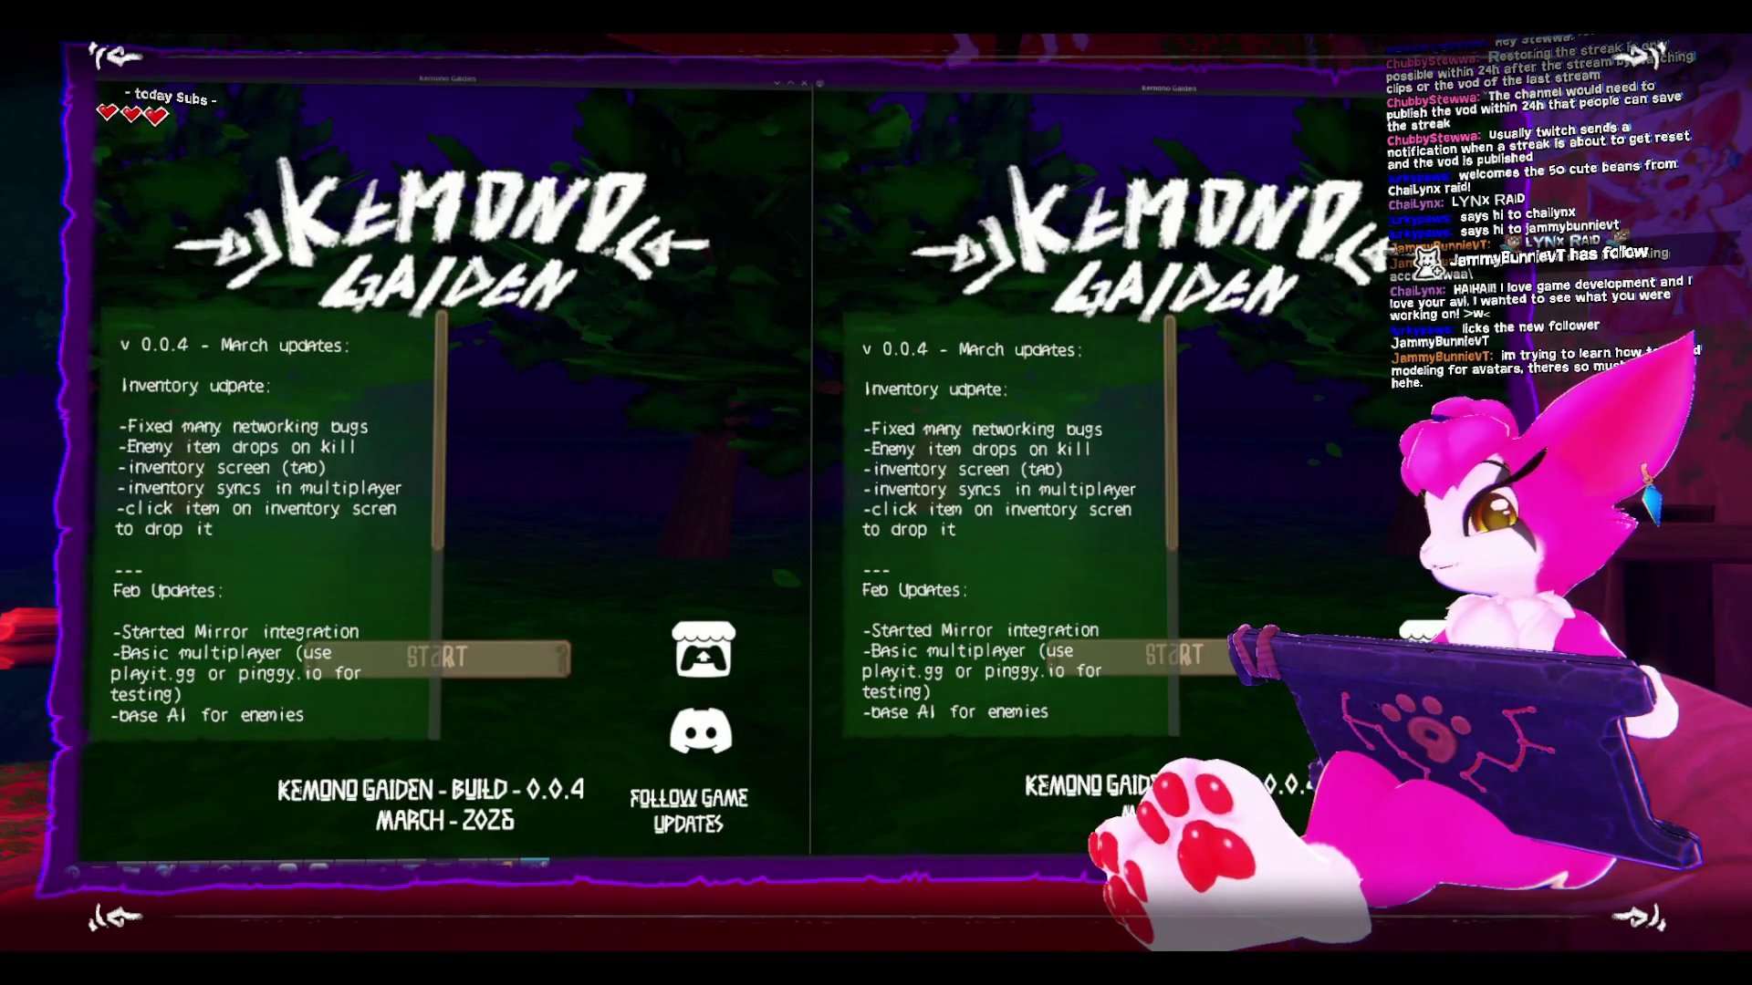
- Host a game in the left window and repeatedly slash the spawned skeletons with the sword
{"action": "left_click", "coordinate": [557, 656]}
{"action": "left_click", "coordinate": [461, 497]}
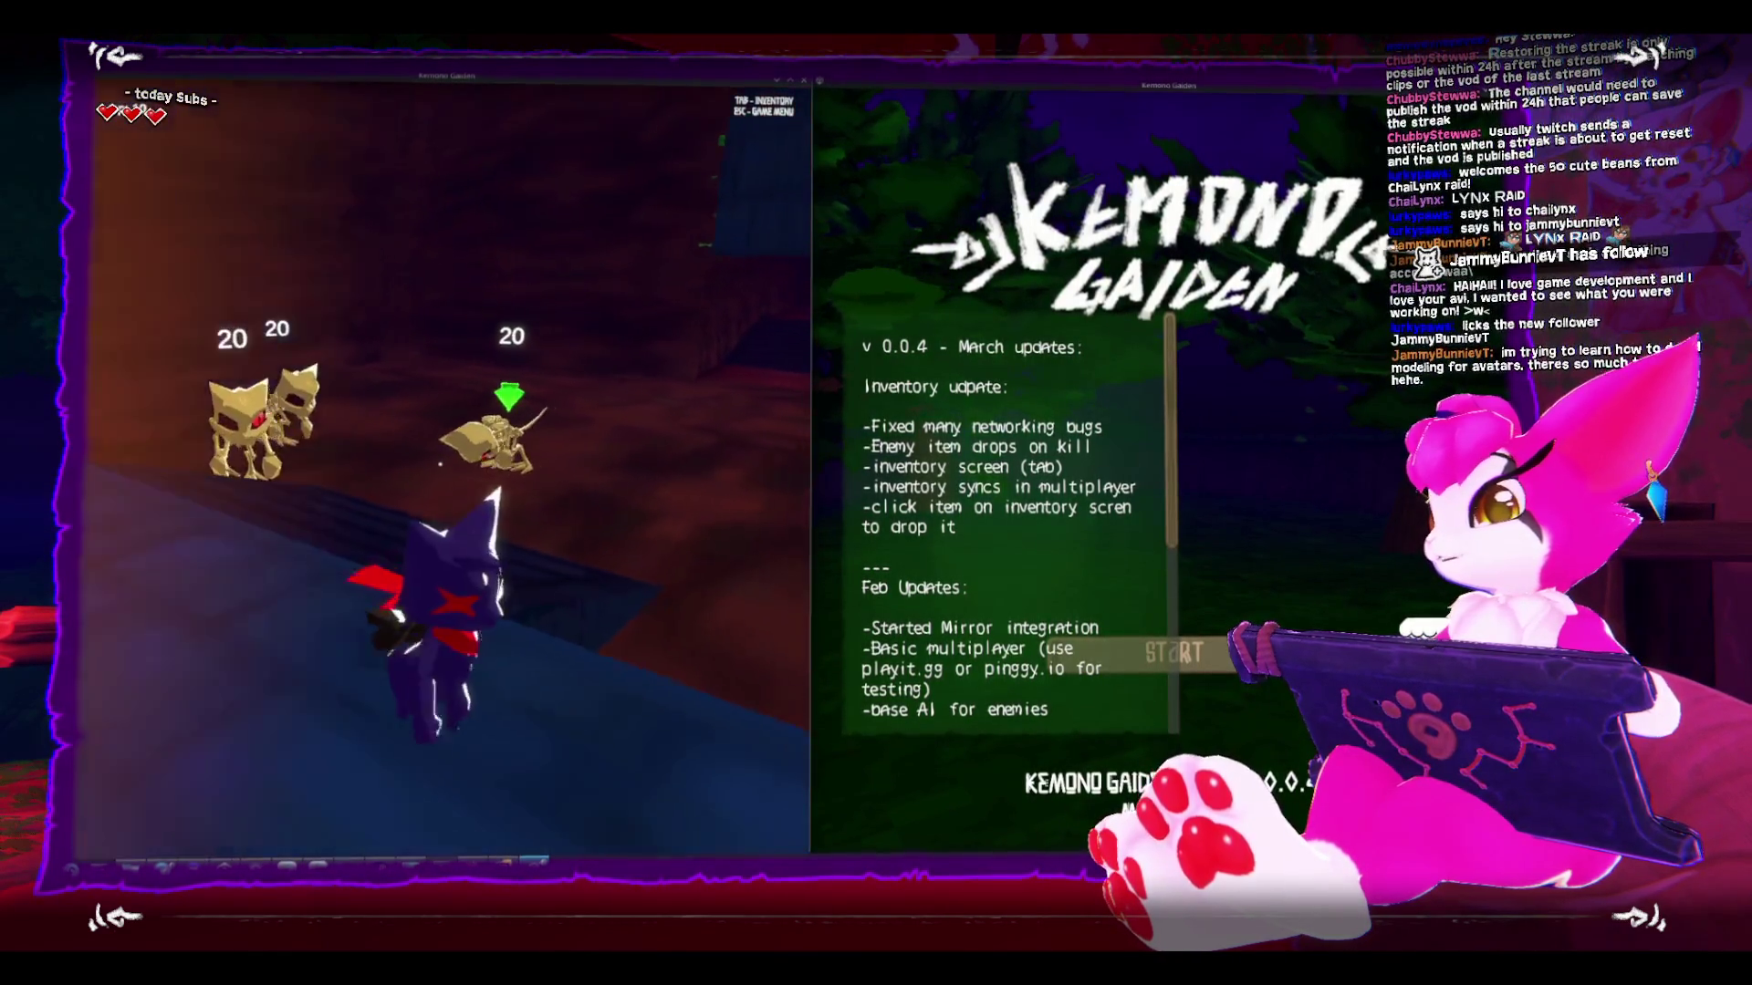
{"action": "left_click", "coordinate": [440, 466]}
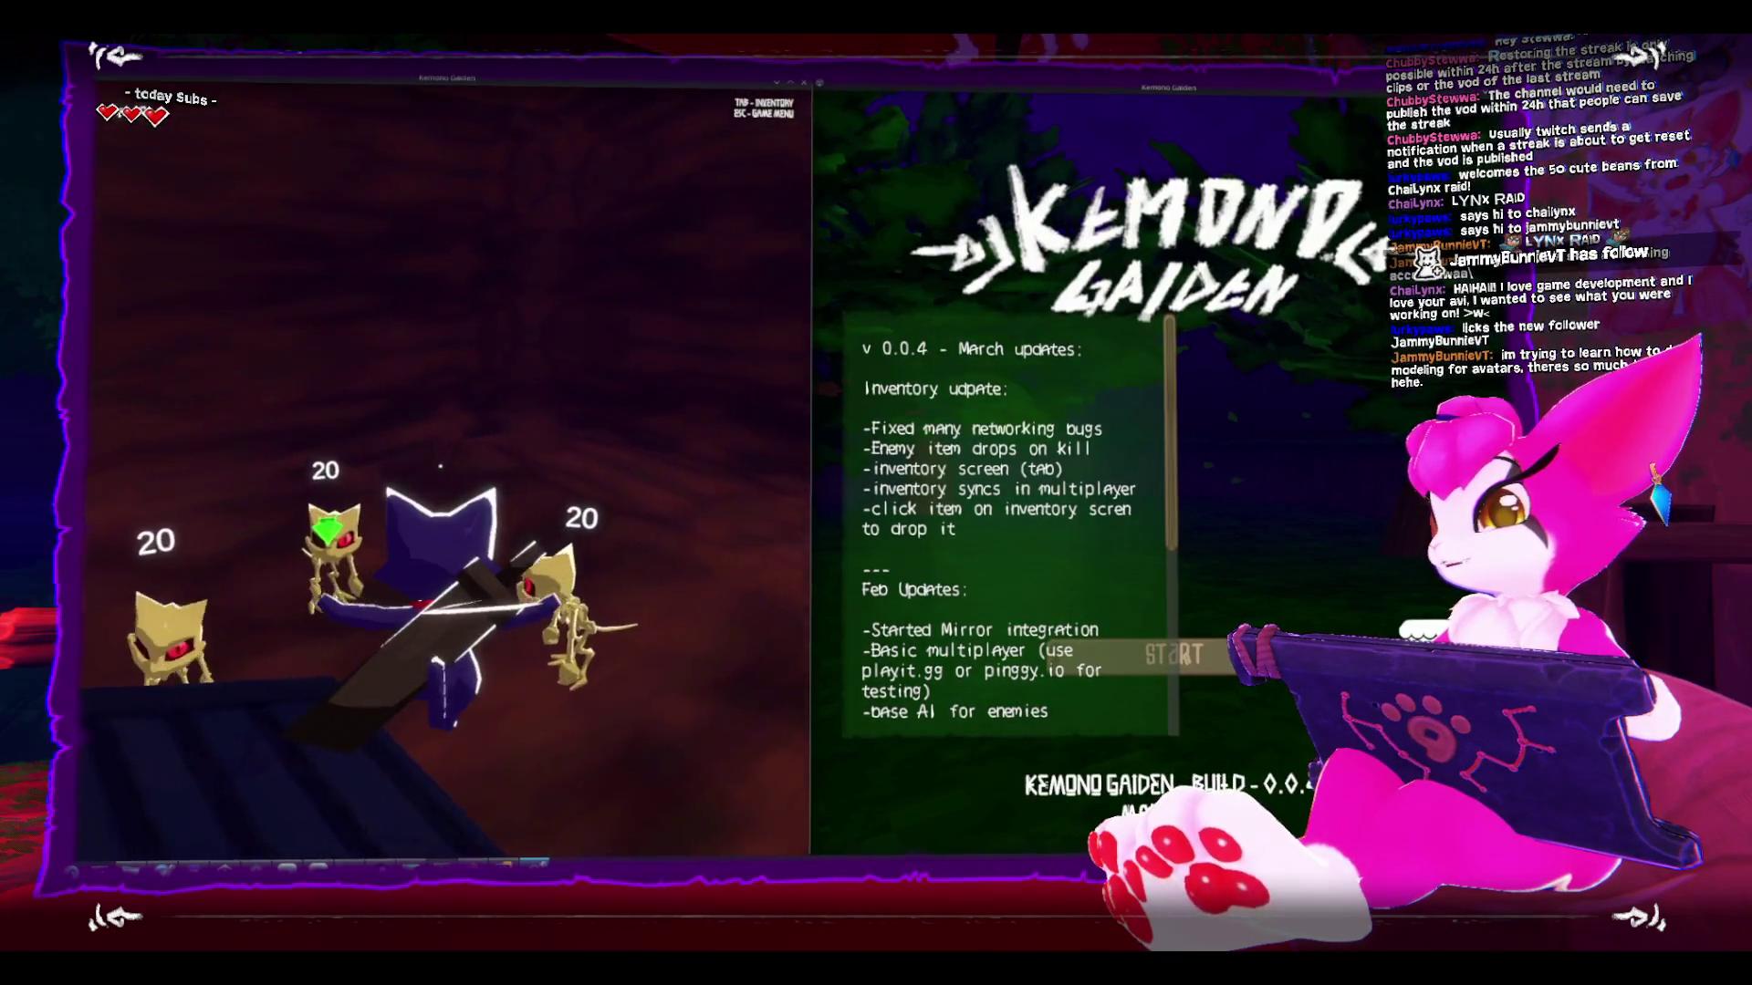
{"action": "left_click", "coordinate": [440, 465]}
{"action": "left_click", "coordinate": [441, 465]}
{"action": "left_click", "coordinate": [441, 466]}
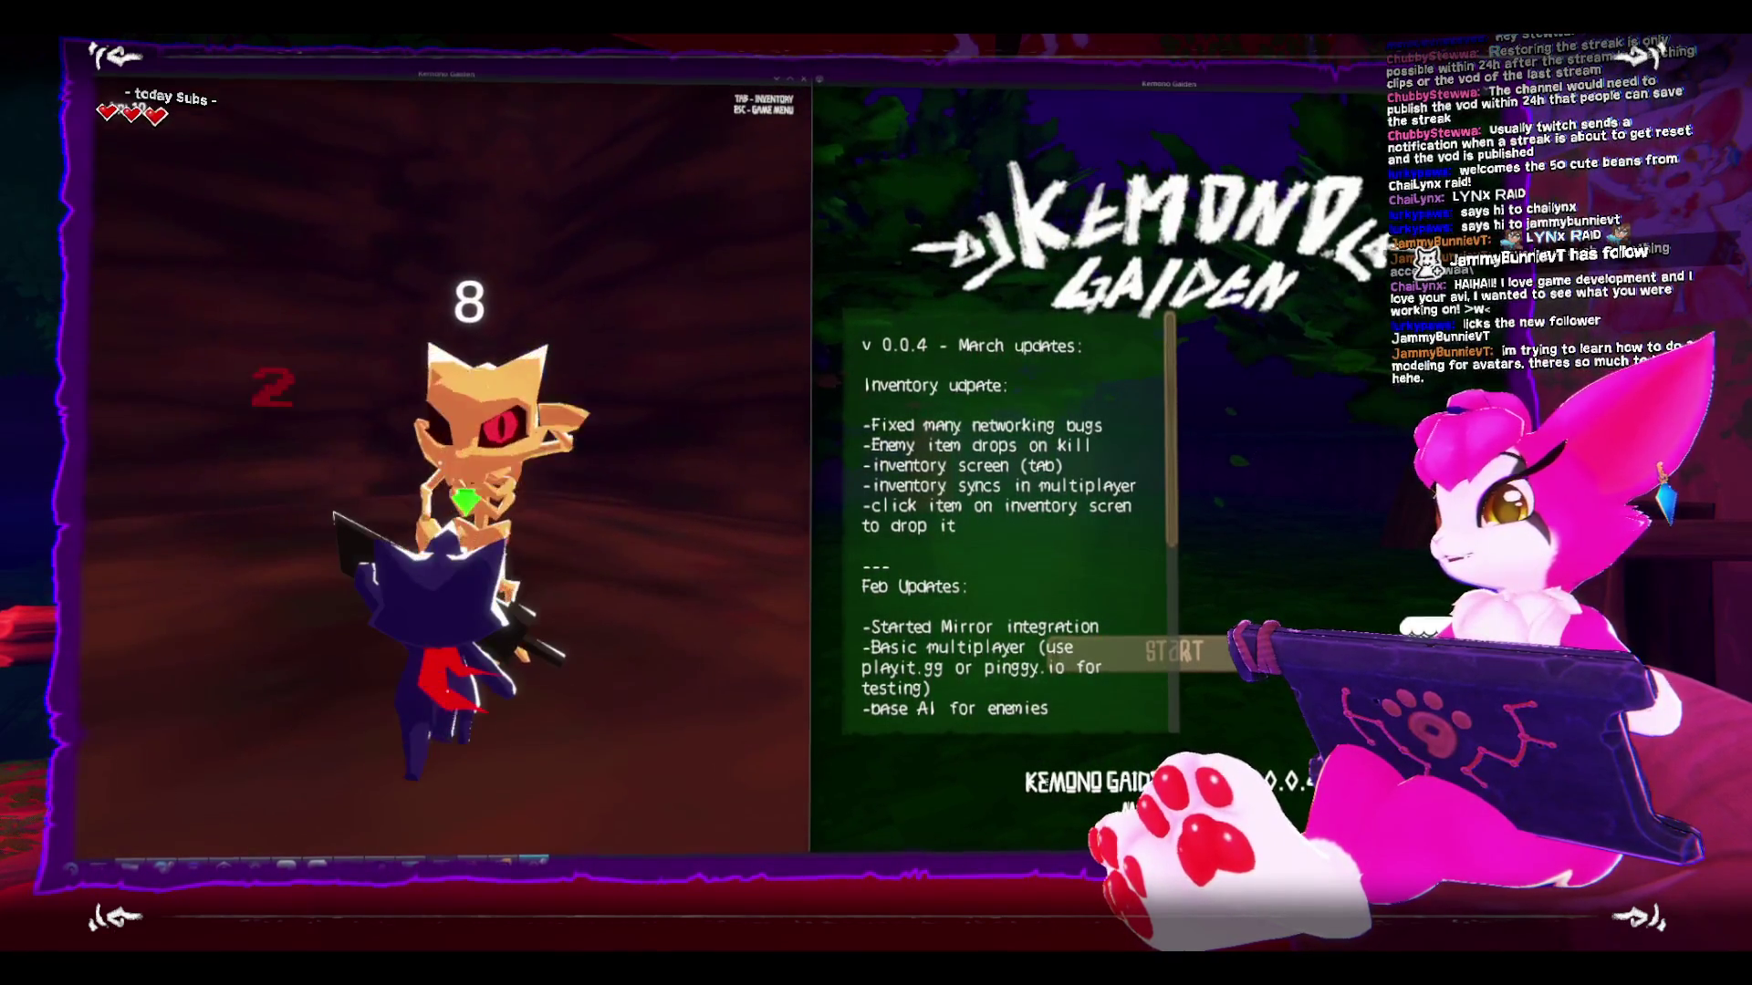
{"action": "left_click", "coordinate": [441, 466]}
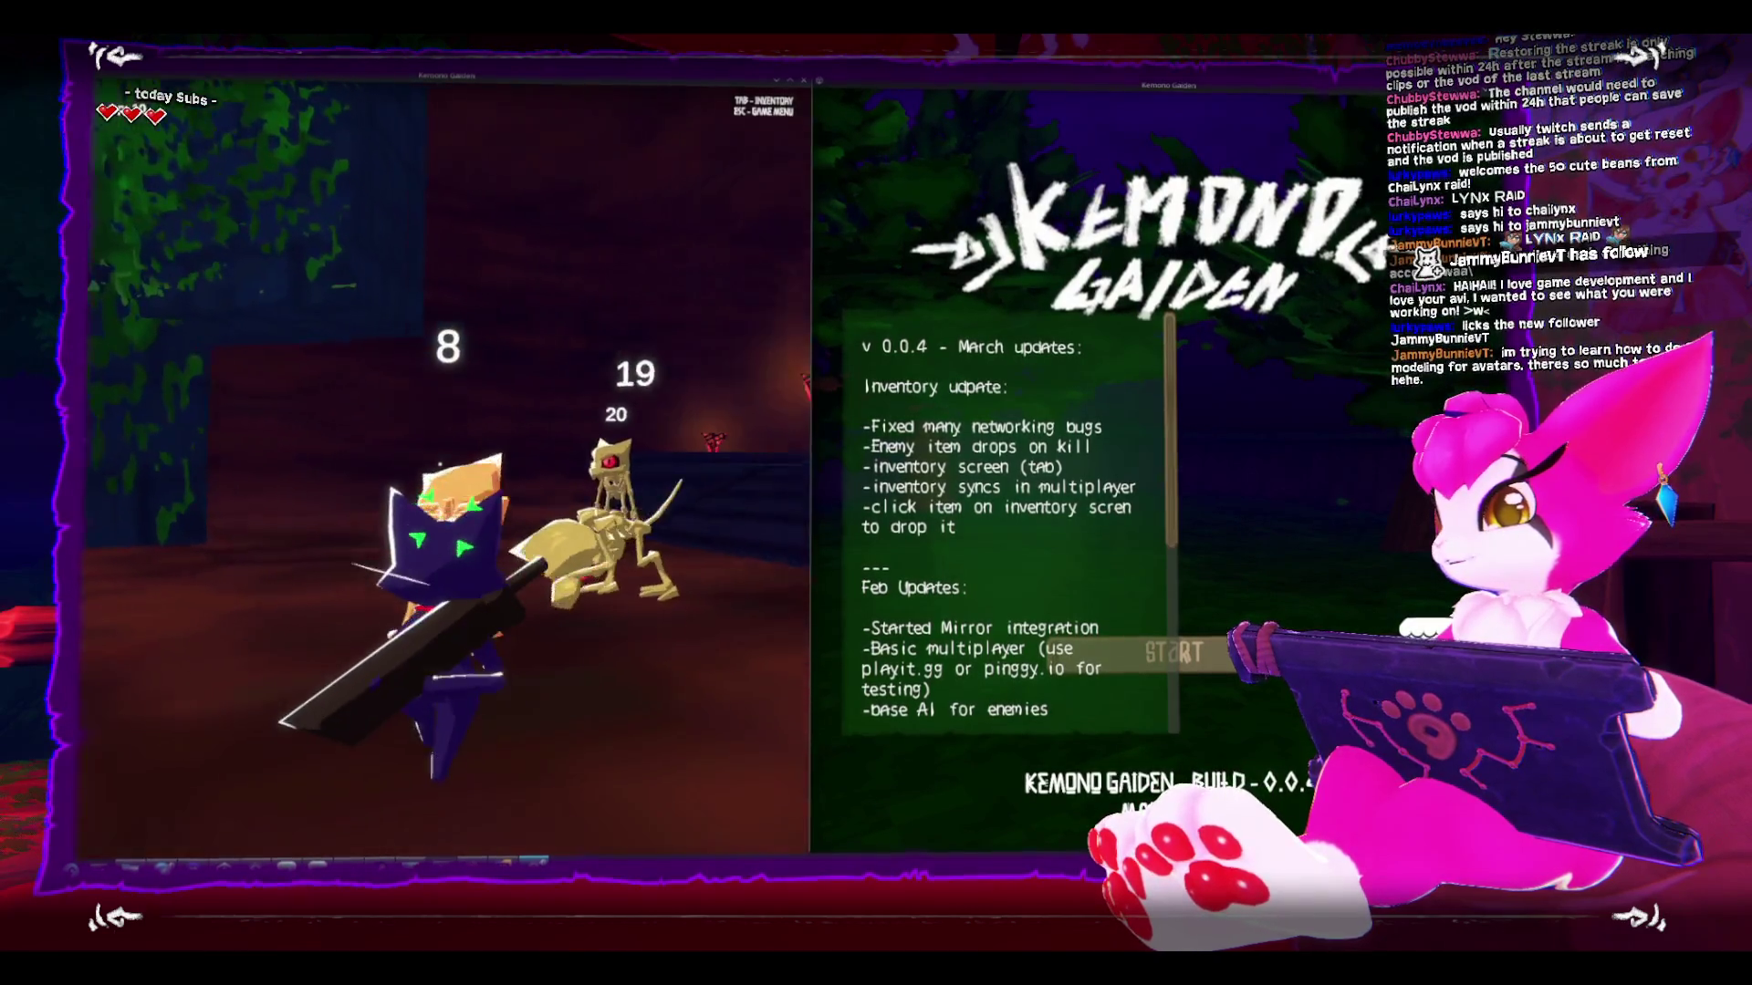
- Run from the skeletons onto the green gem, then open the game menu
{"action": "key", "text": "s"}
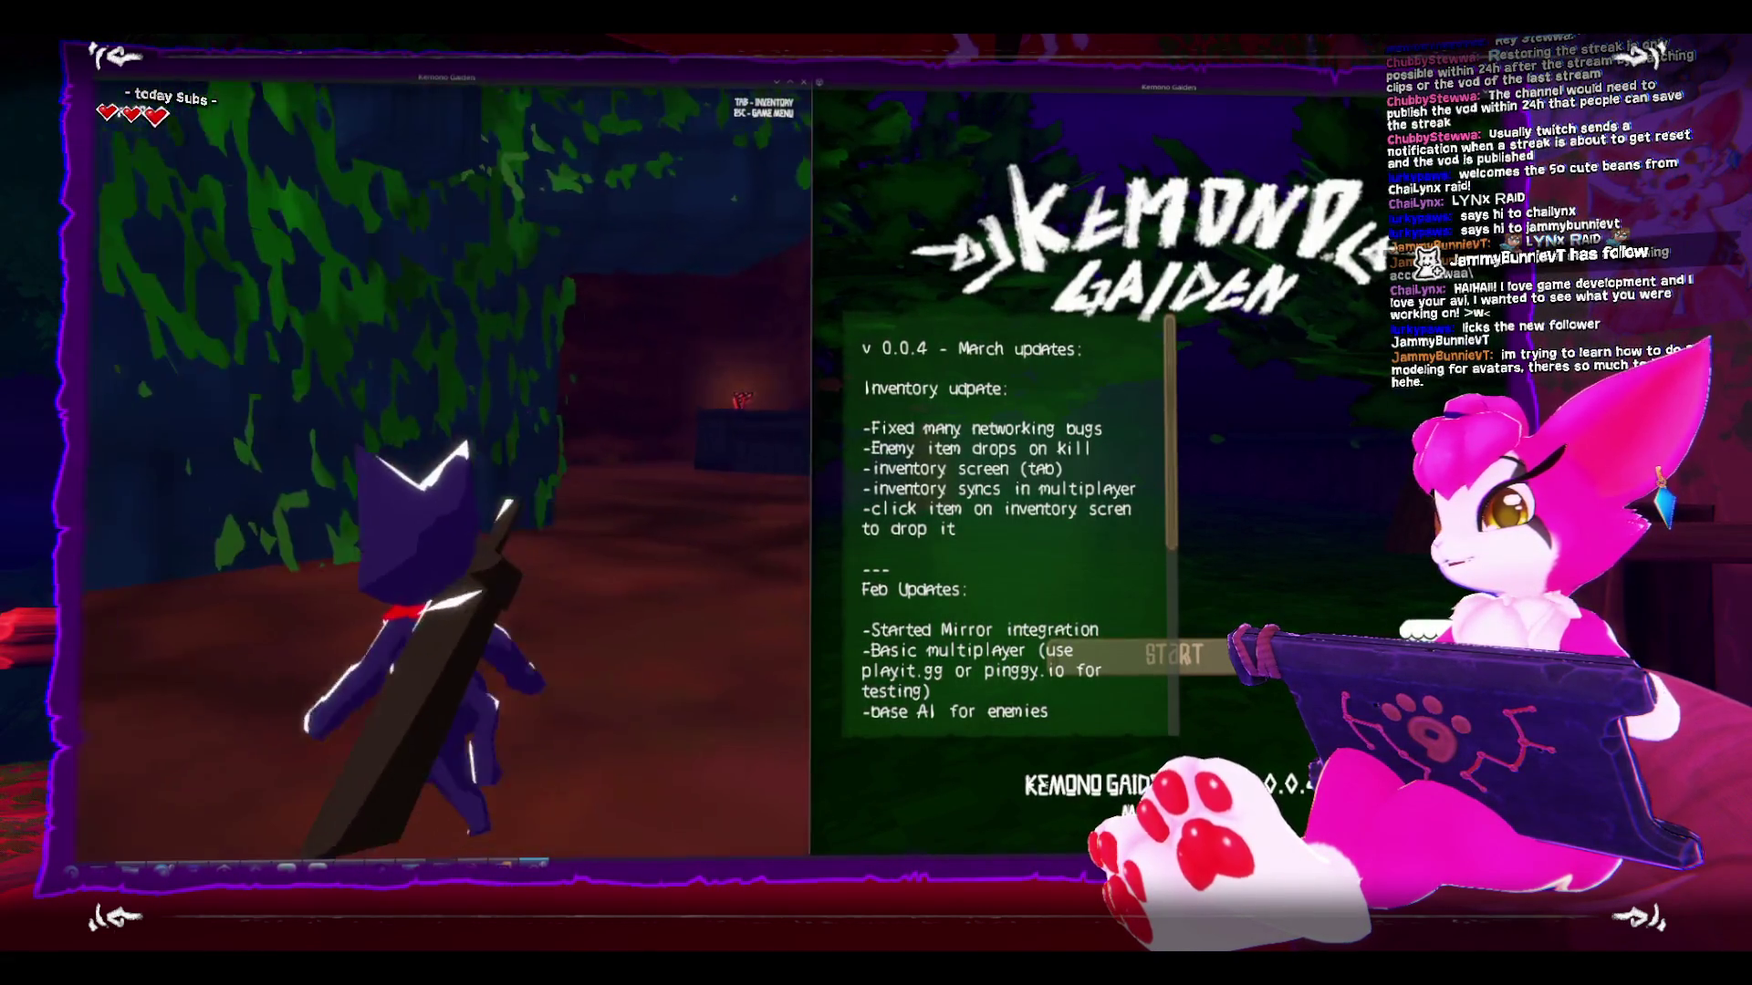
{"action": "key", "text": "w"}
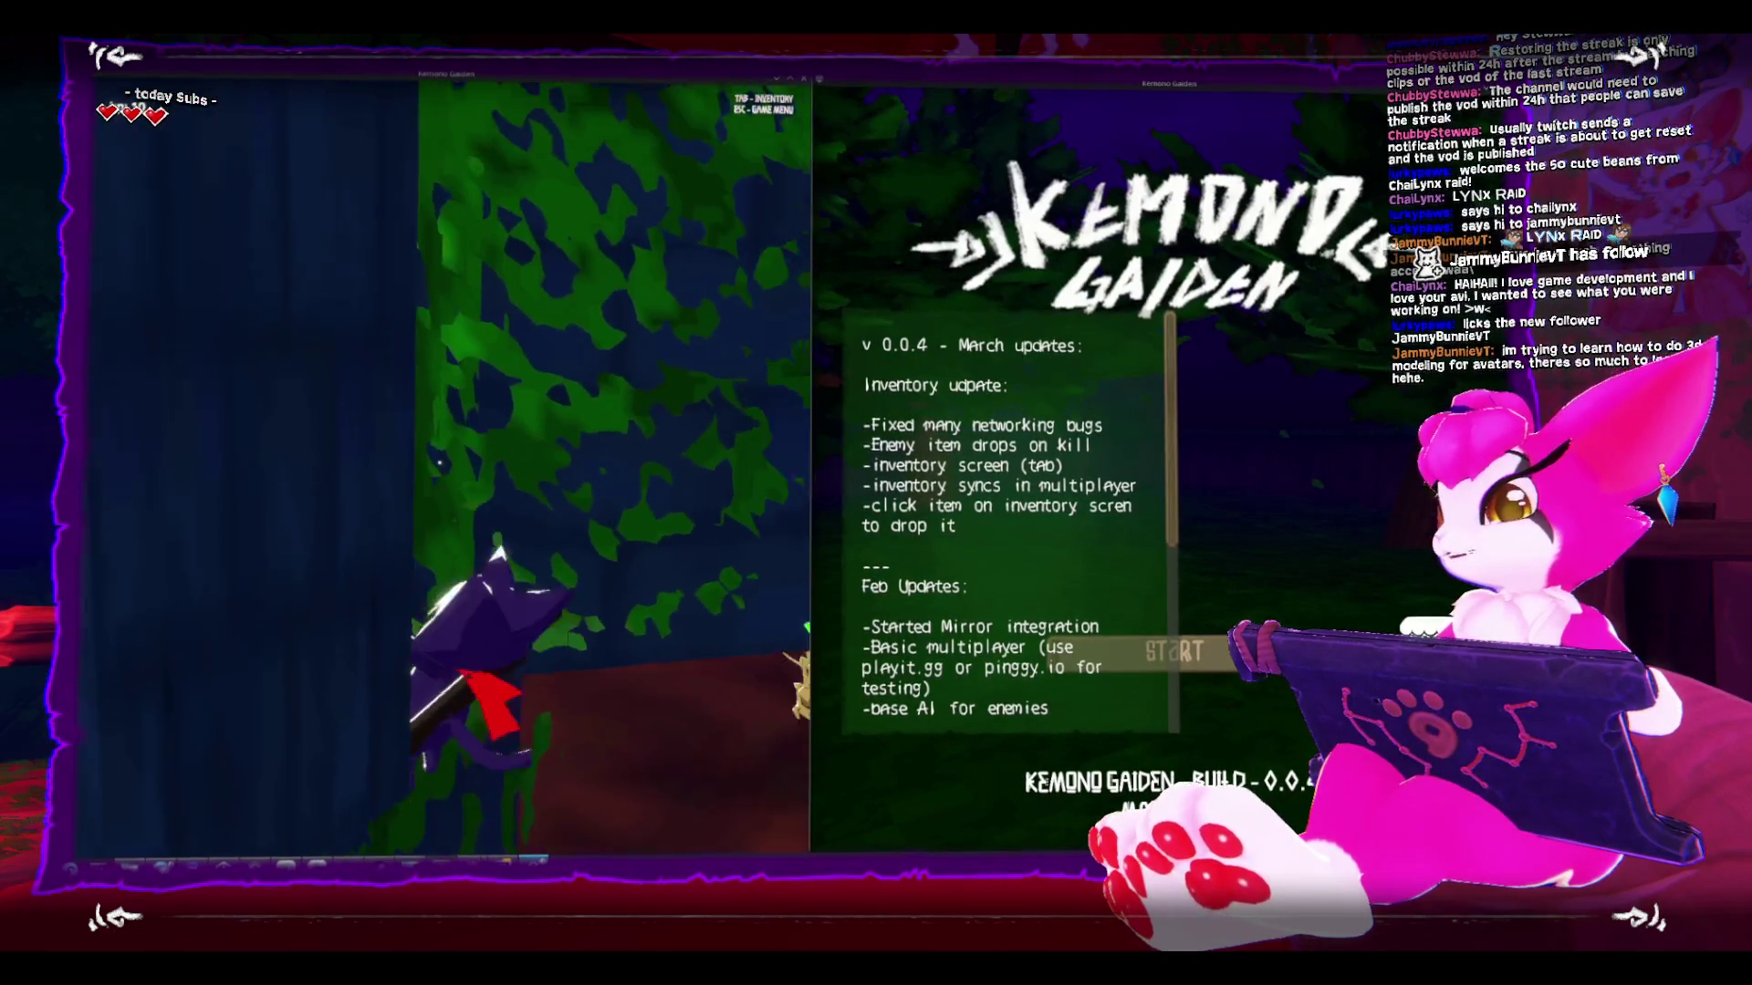
{"action": "key", "text": "w"}
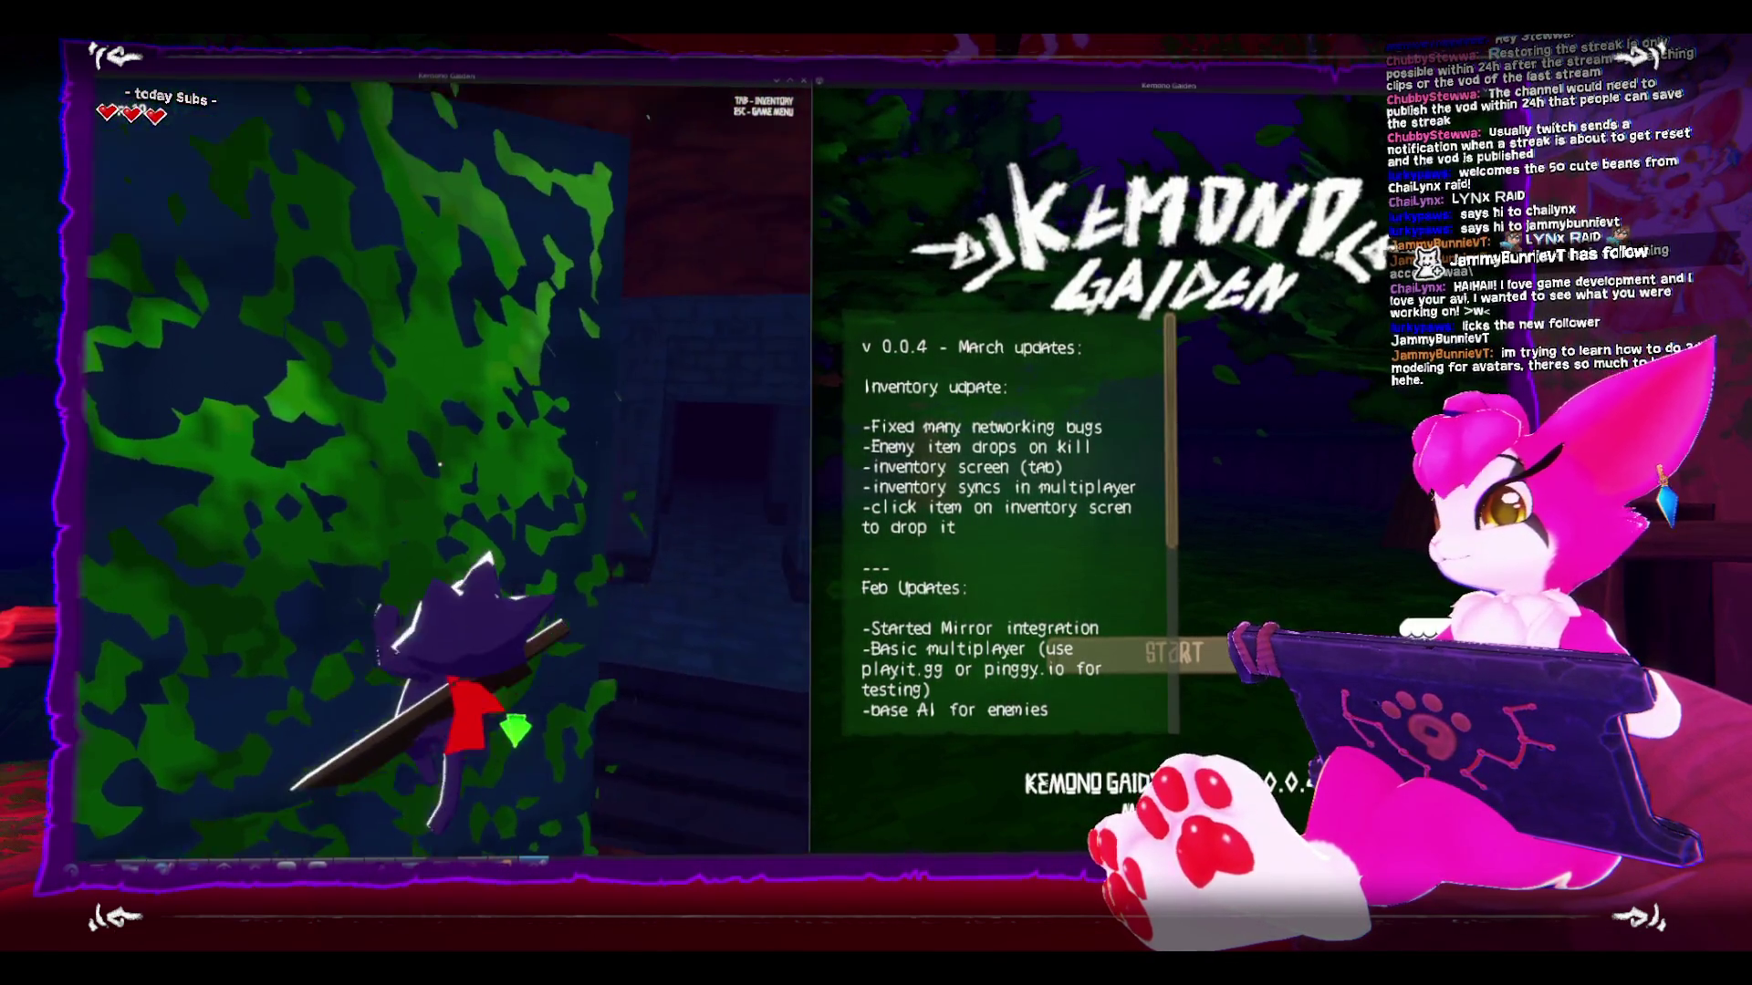
{"action": "key", "text": "Escape"}
{"action": "key", "text": "Escape"}
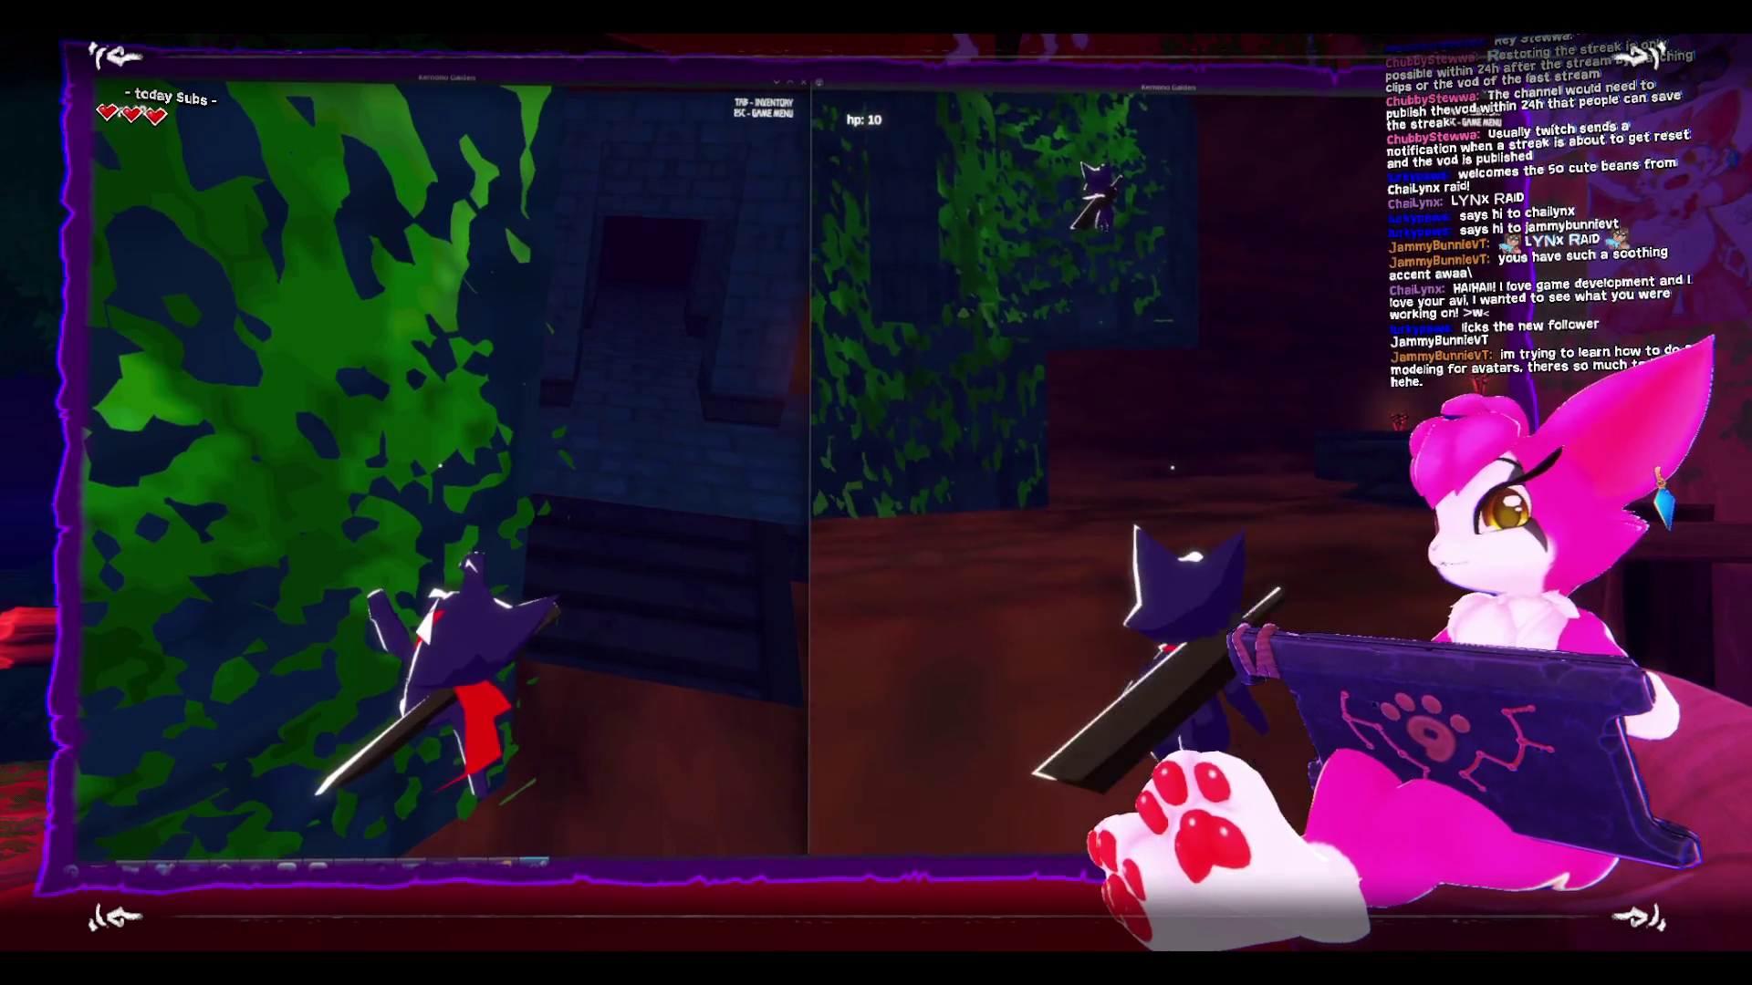
- Drop two bones from the right player's inventory onto the cave floor
{"action": "key", "text": "Tab"}
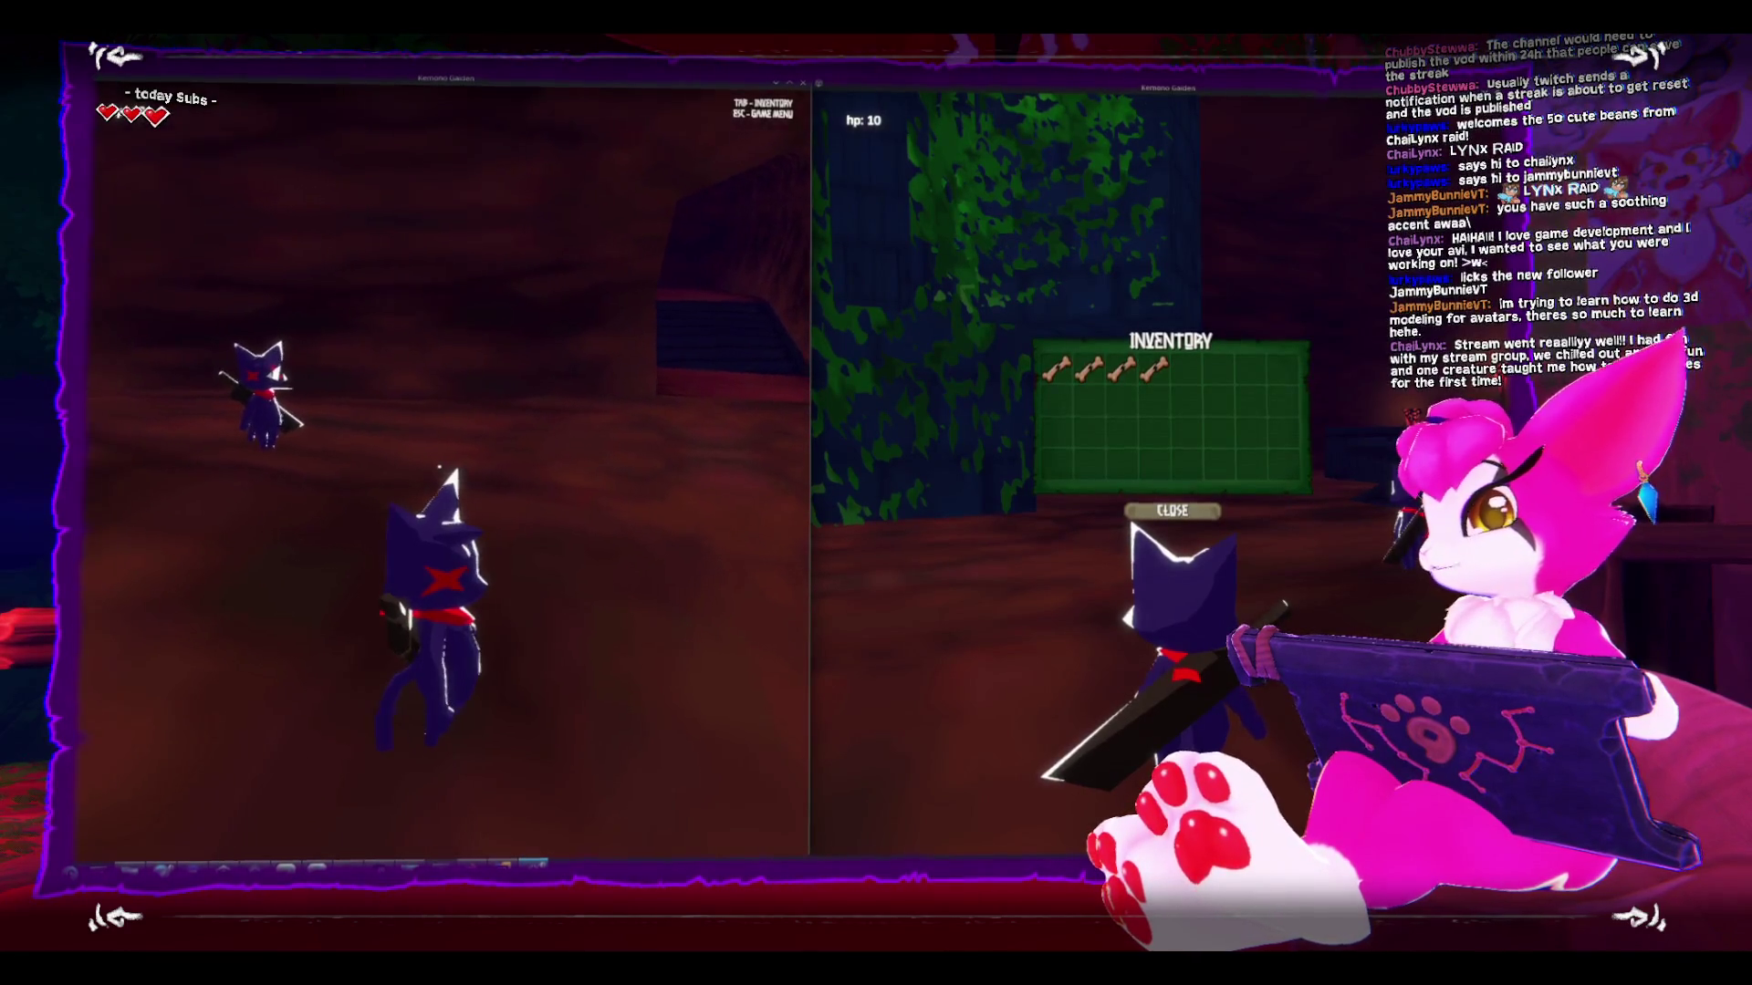
{"action": "key", "text": "Escape"}
{"action": "key", "text": "Escape"}
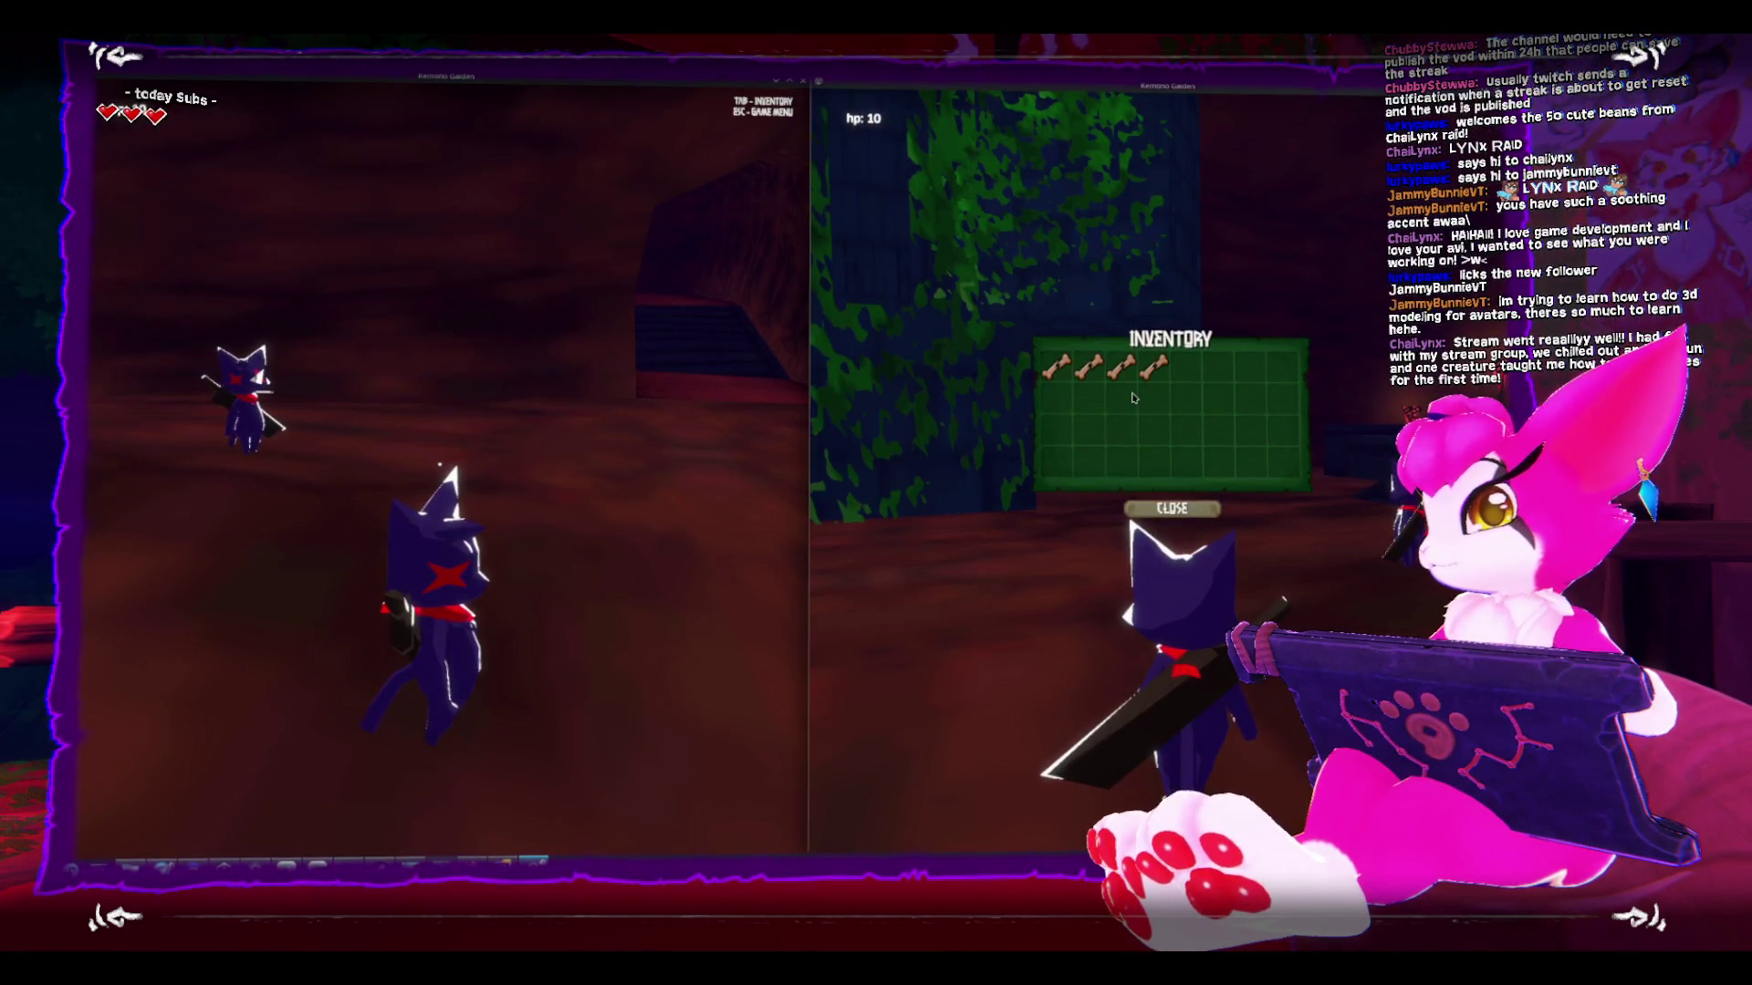
{"action": "left_click", "coordinate": [1128, 508]}
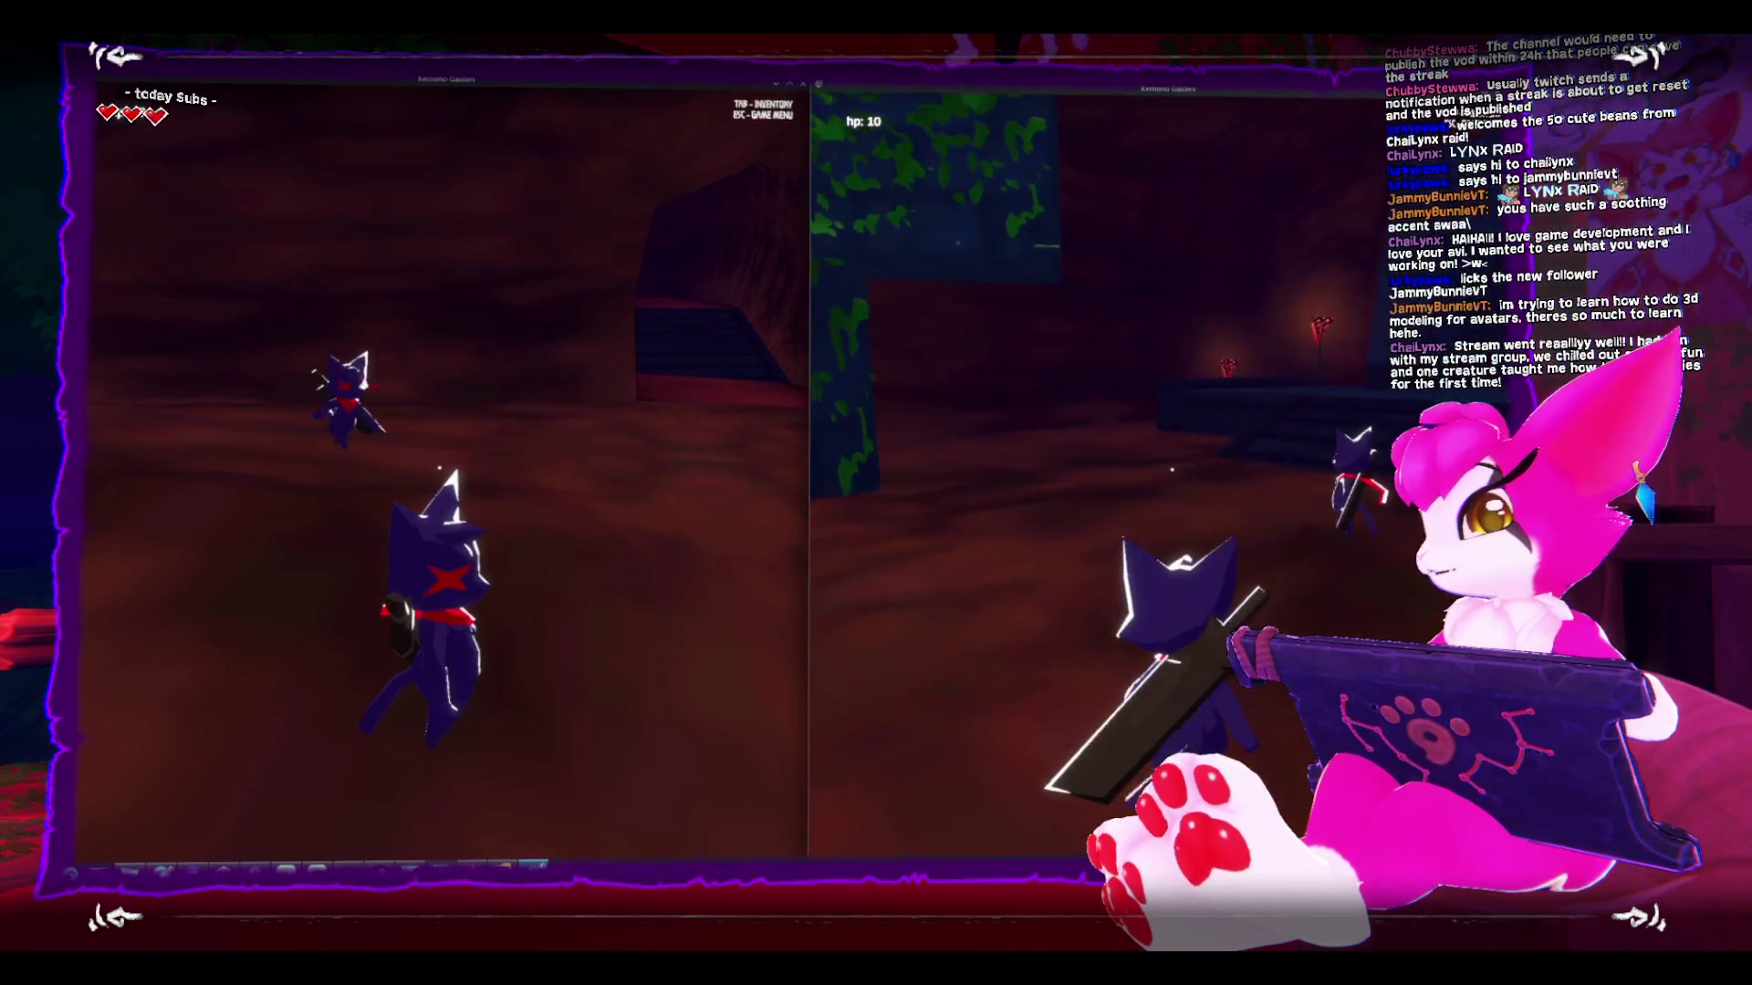
{"action": "key", "text": "Tab"}
{"action": "left_click", "coordinate": [1154, 370]}
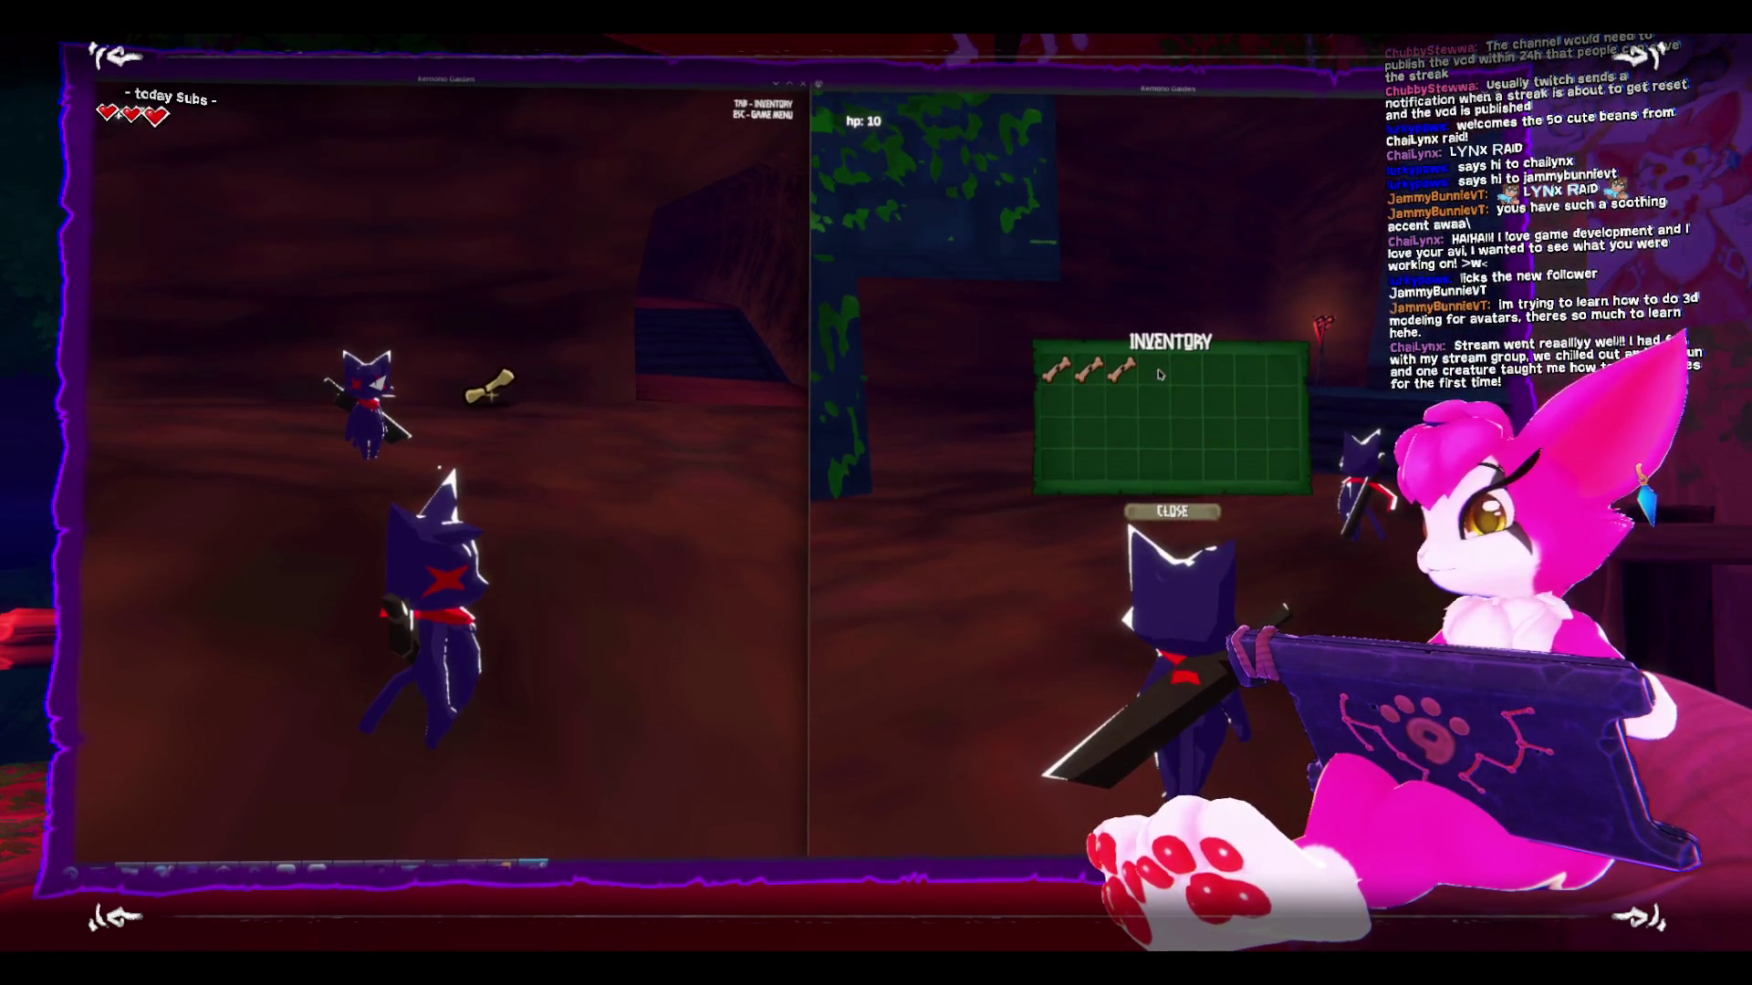
{"action": "left_click", "coordinate": [1121, 369]}
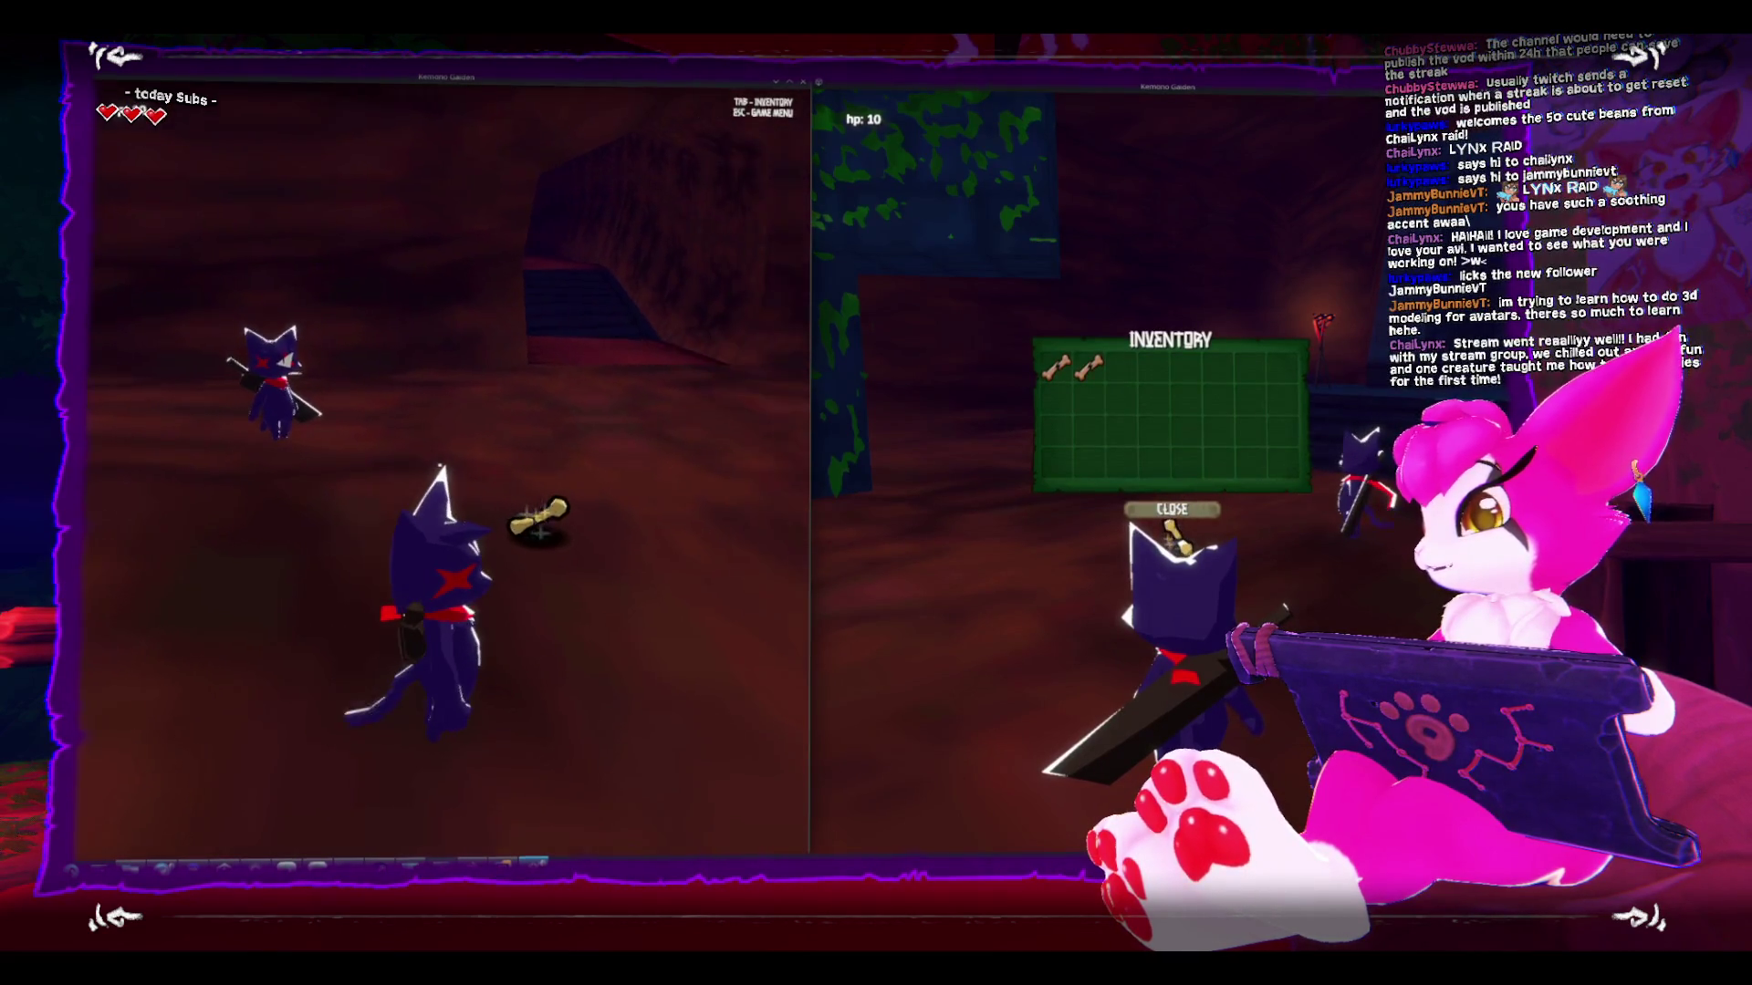
- Walk the left character onto a dropped bone, then drop the bone from its inventory
{"action": "key", "text": "w"}
{"action": "key", "text": "w"}
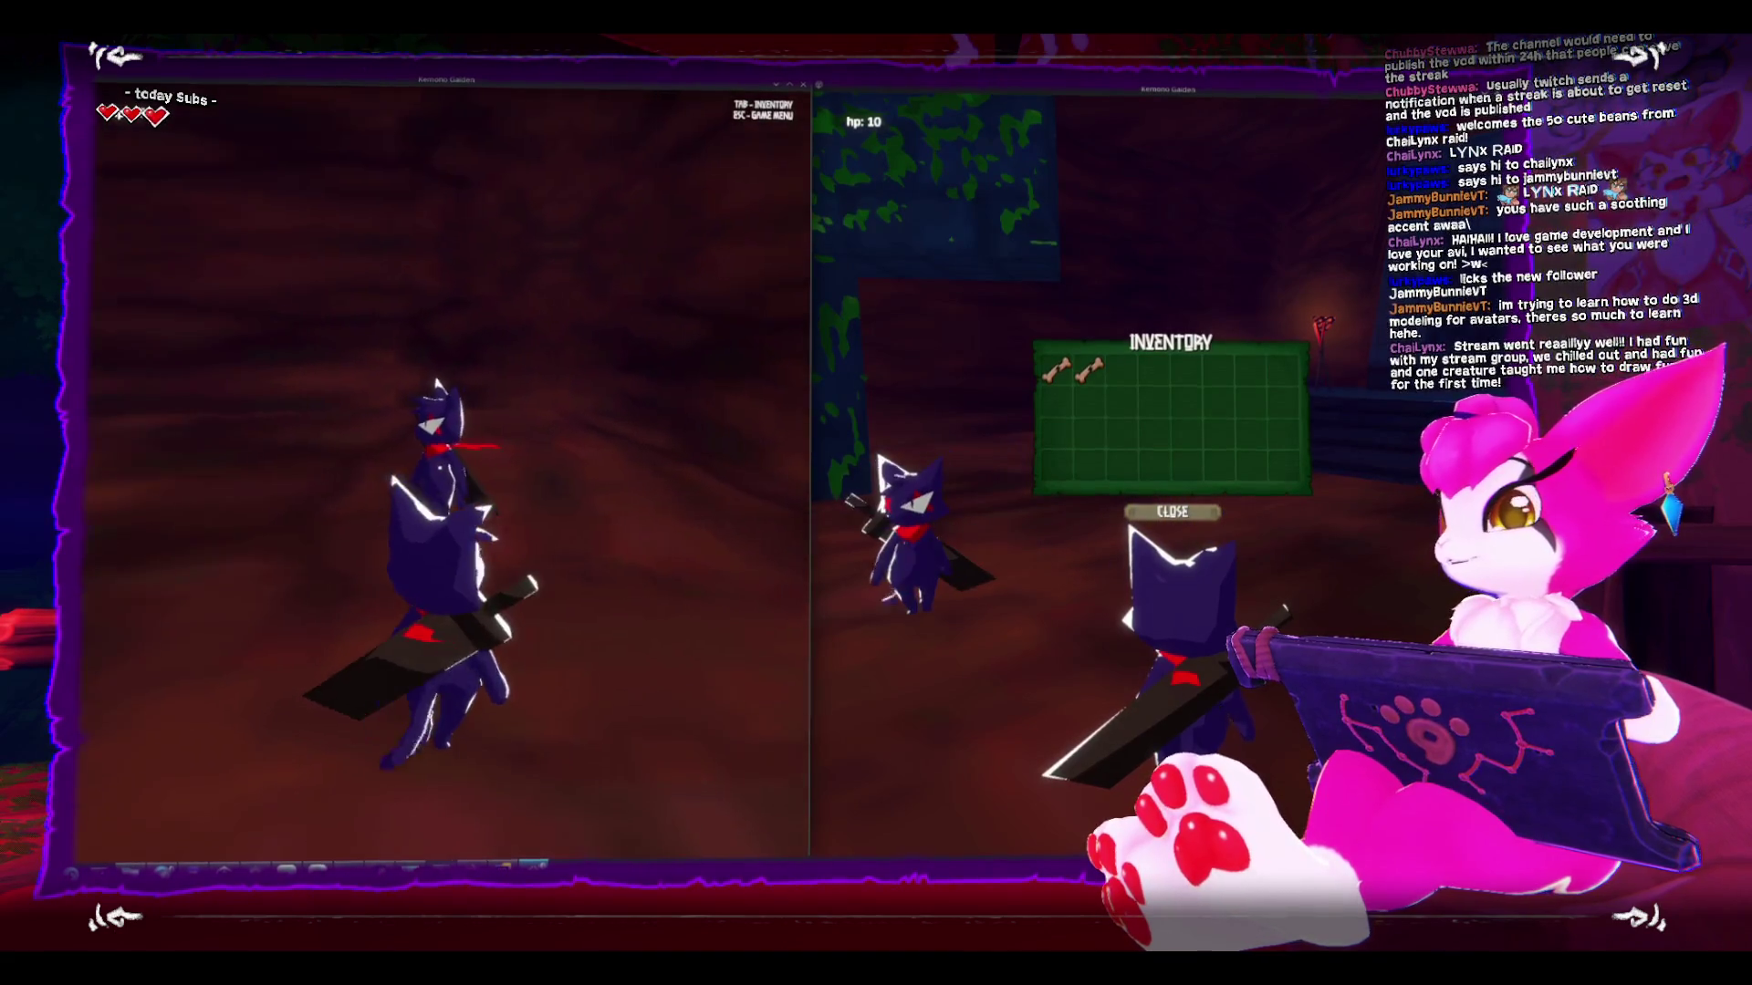
{"action": "key", "text": "Tab"}
{"action": "left_click", "coordinate": [363, 373]}
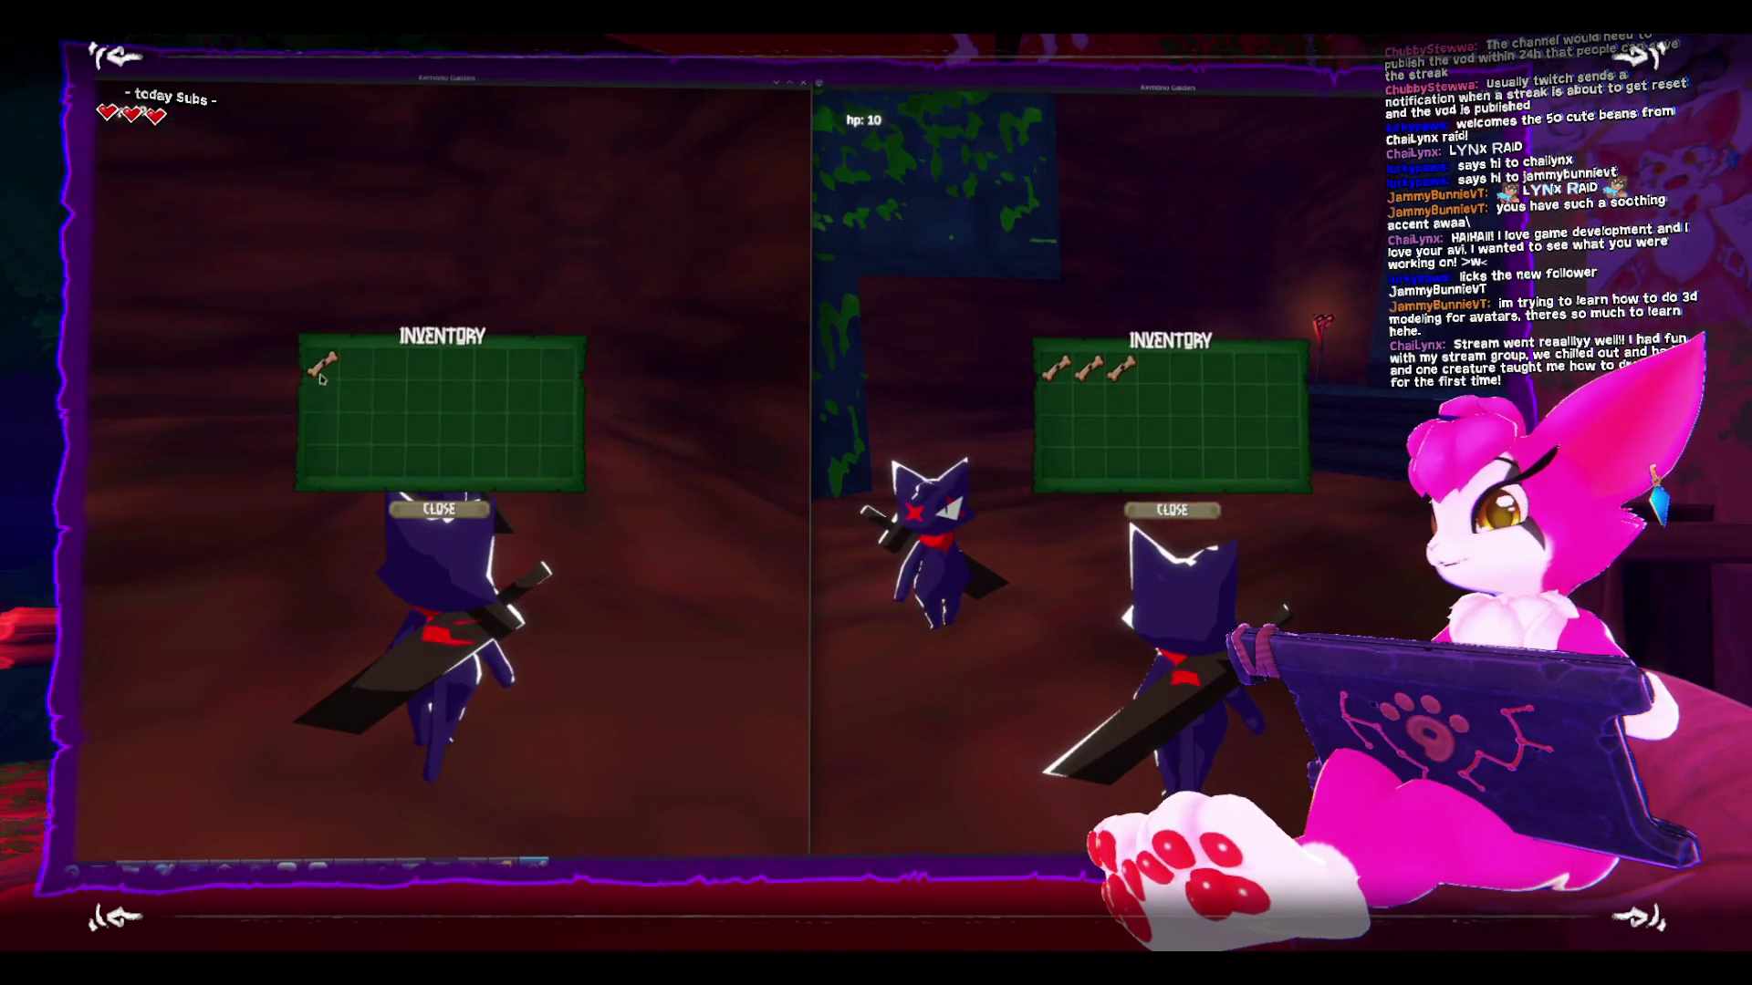
{"action": "key", "text": "Escape"}
{"action": "key", "text": "Escape"}
{"action": "key", "text": "Escape"}
{"action": "key", "text": "Escape"}
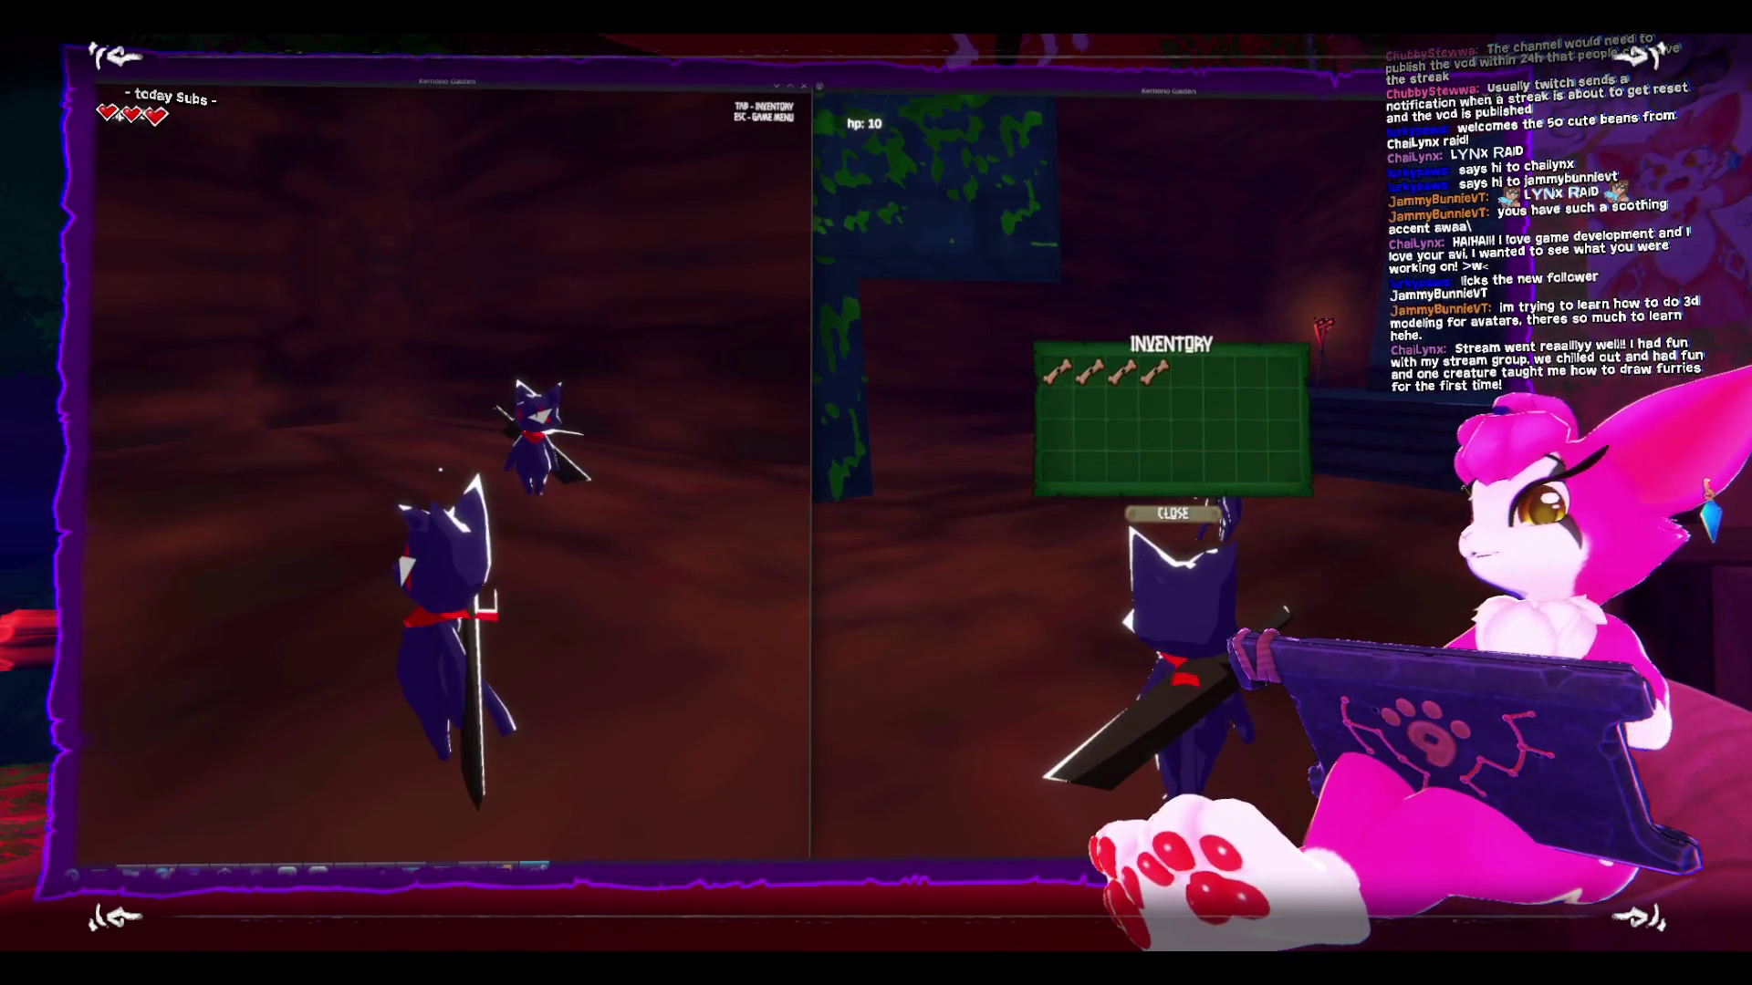
- Run the character up the temple steps, then quit the session and centre the title-screen window
{"action": "key", "text": "a"}
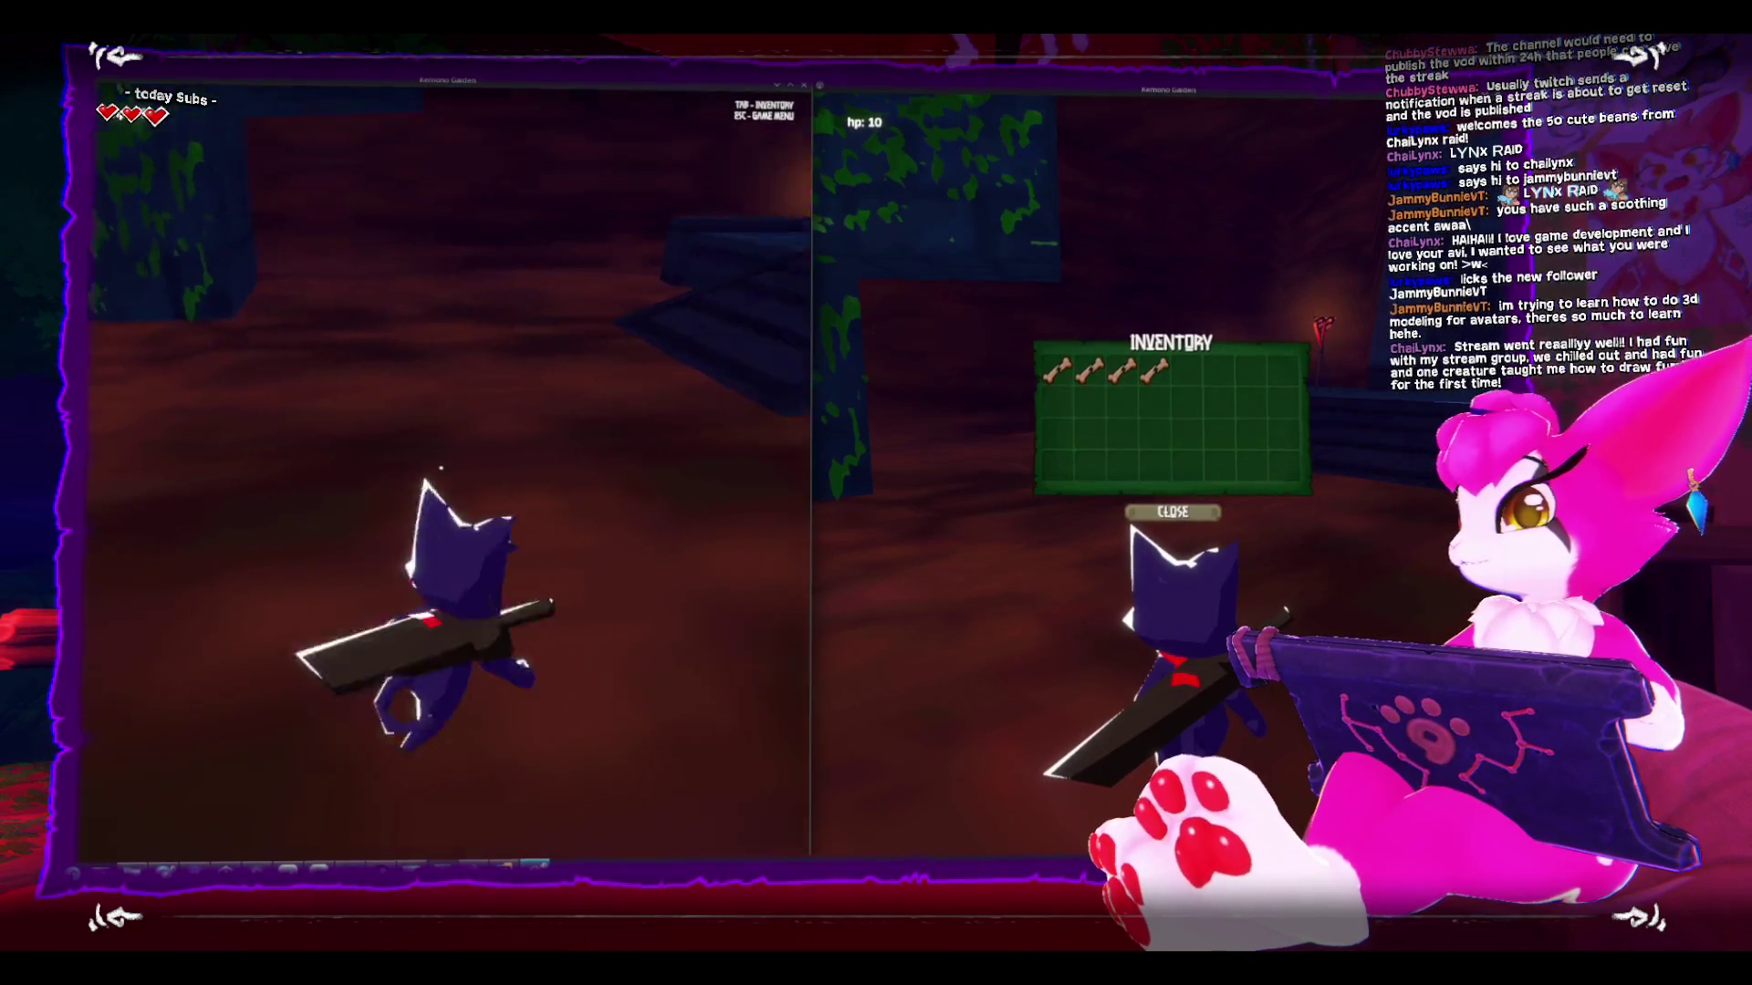
{"action": "key", "text": "a"}
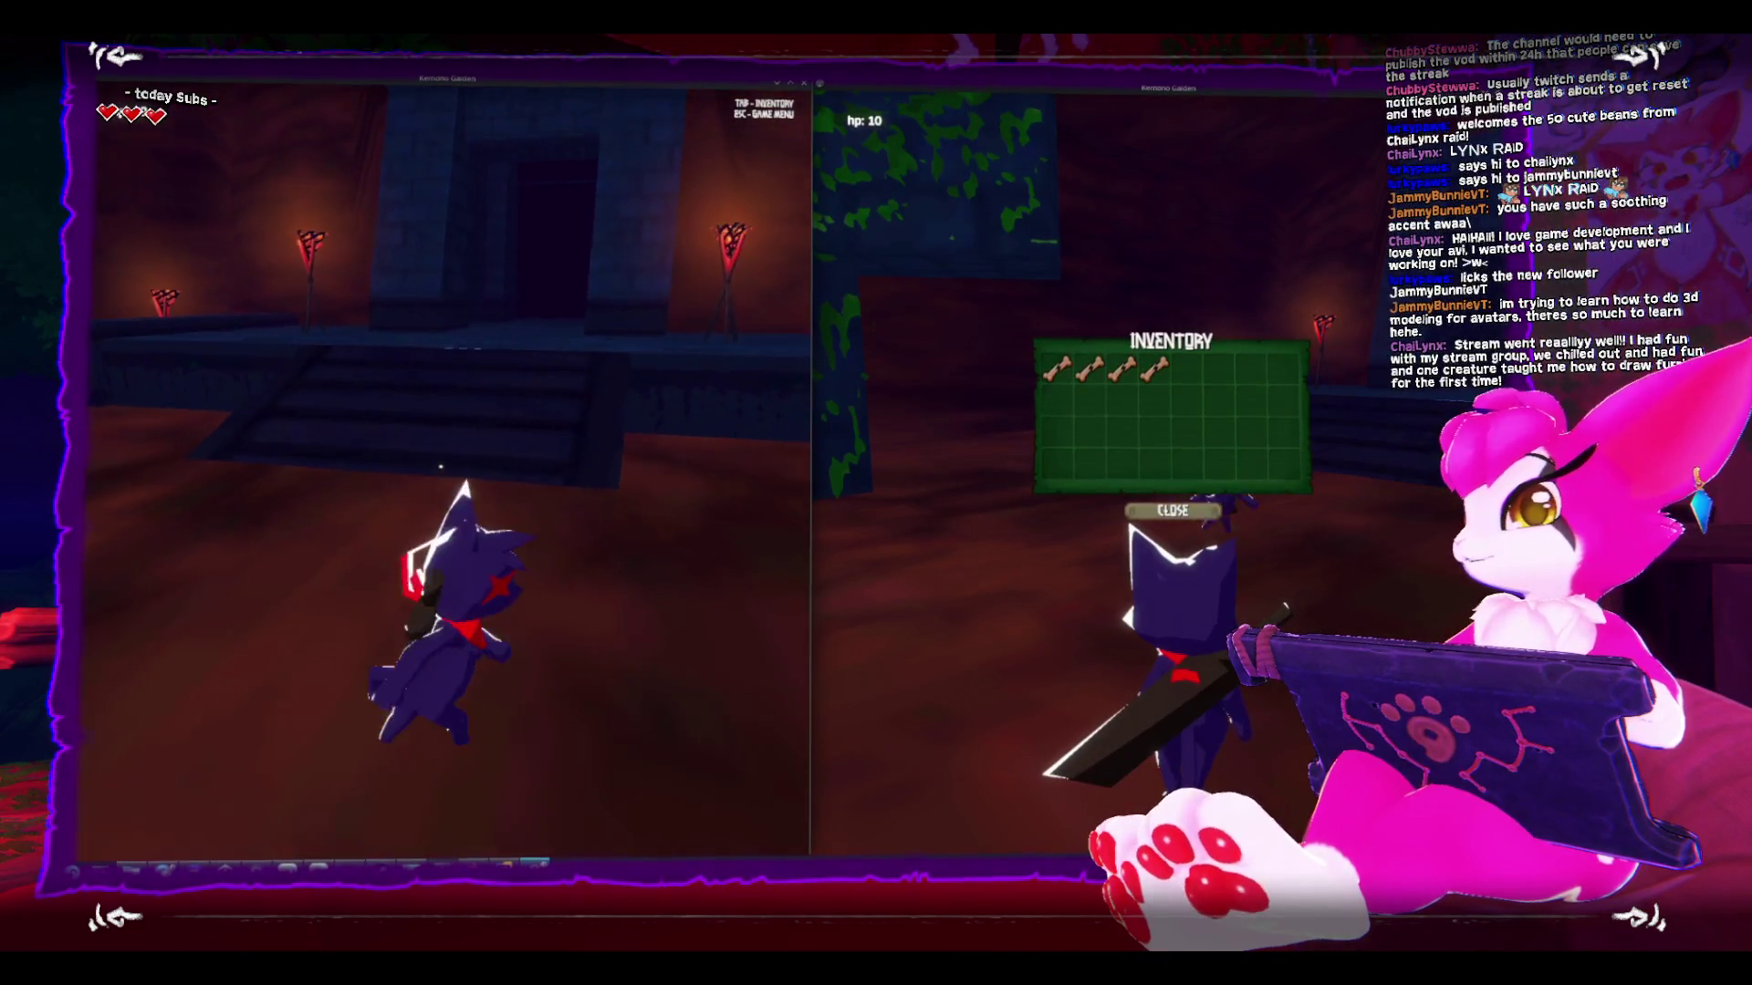
{"action": "key", "text": "w"}
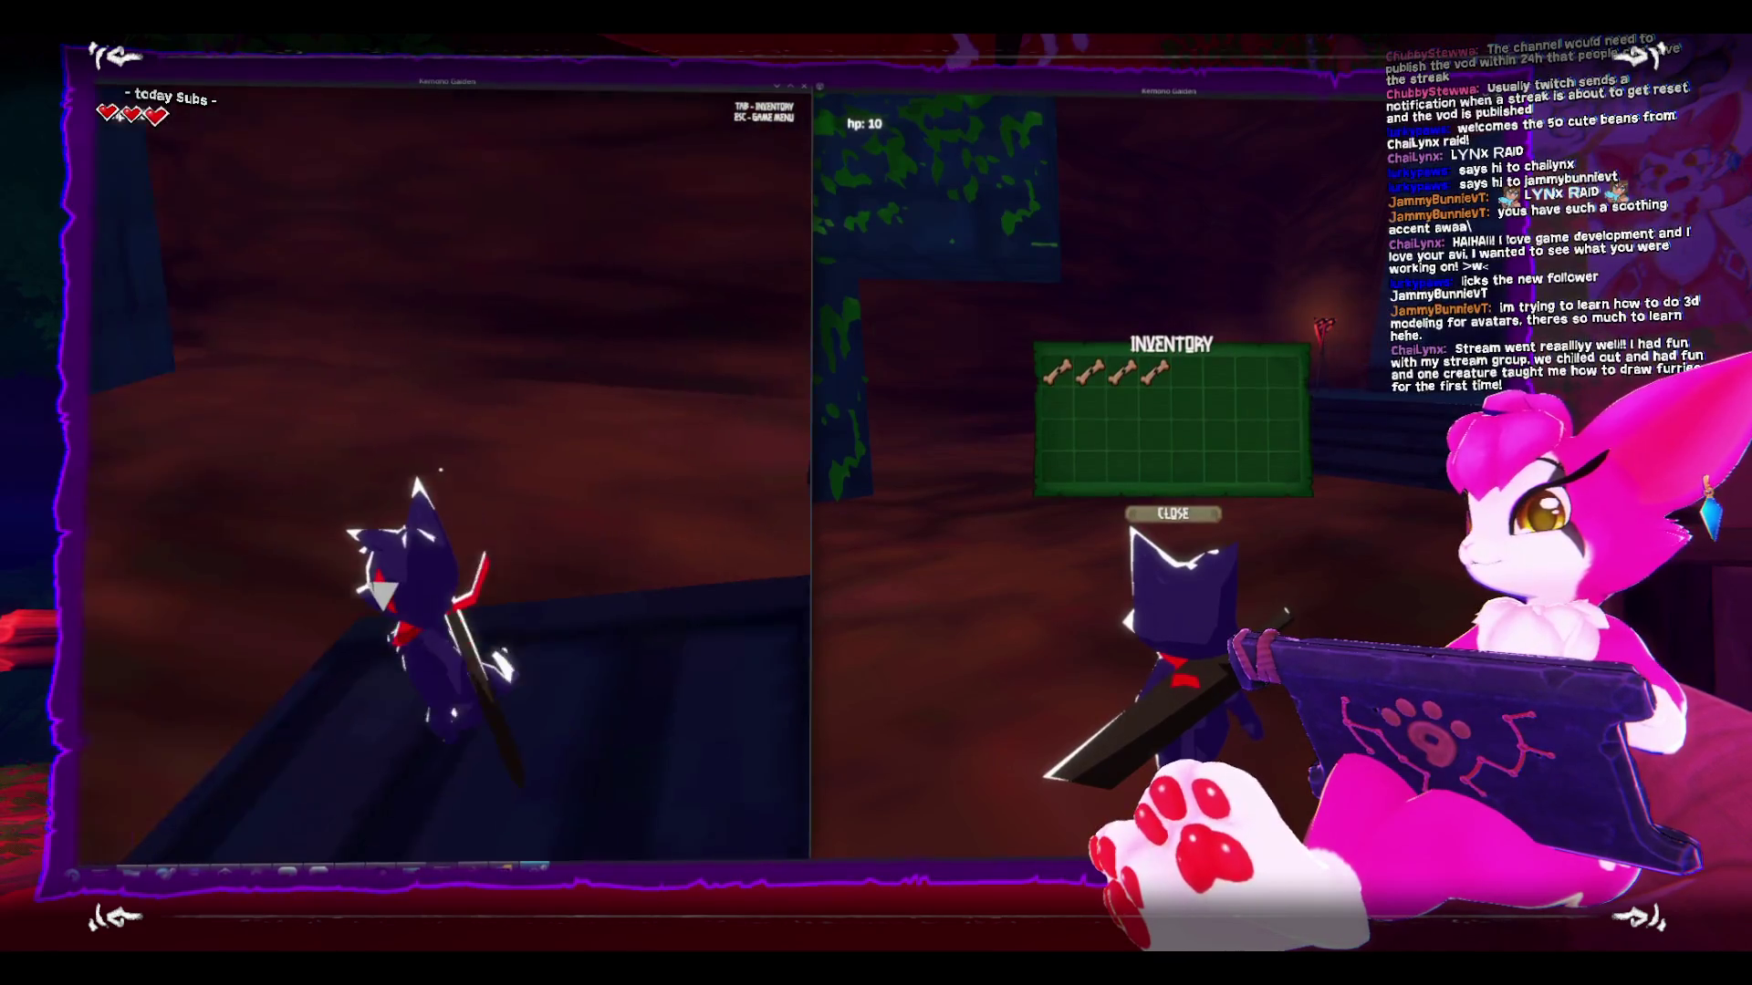
{"action": "key", "text": "a"}
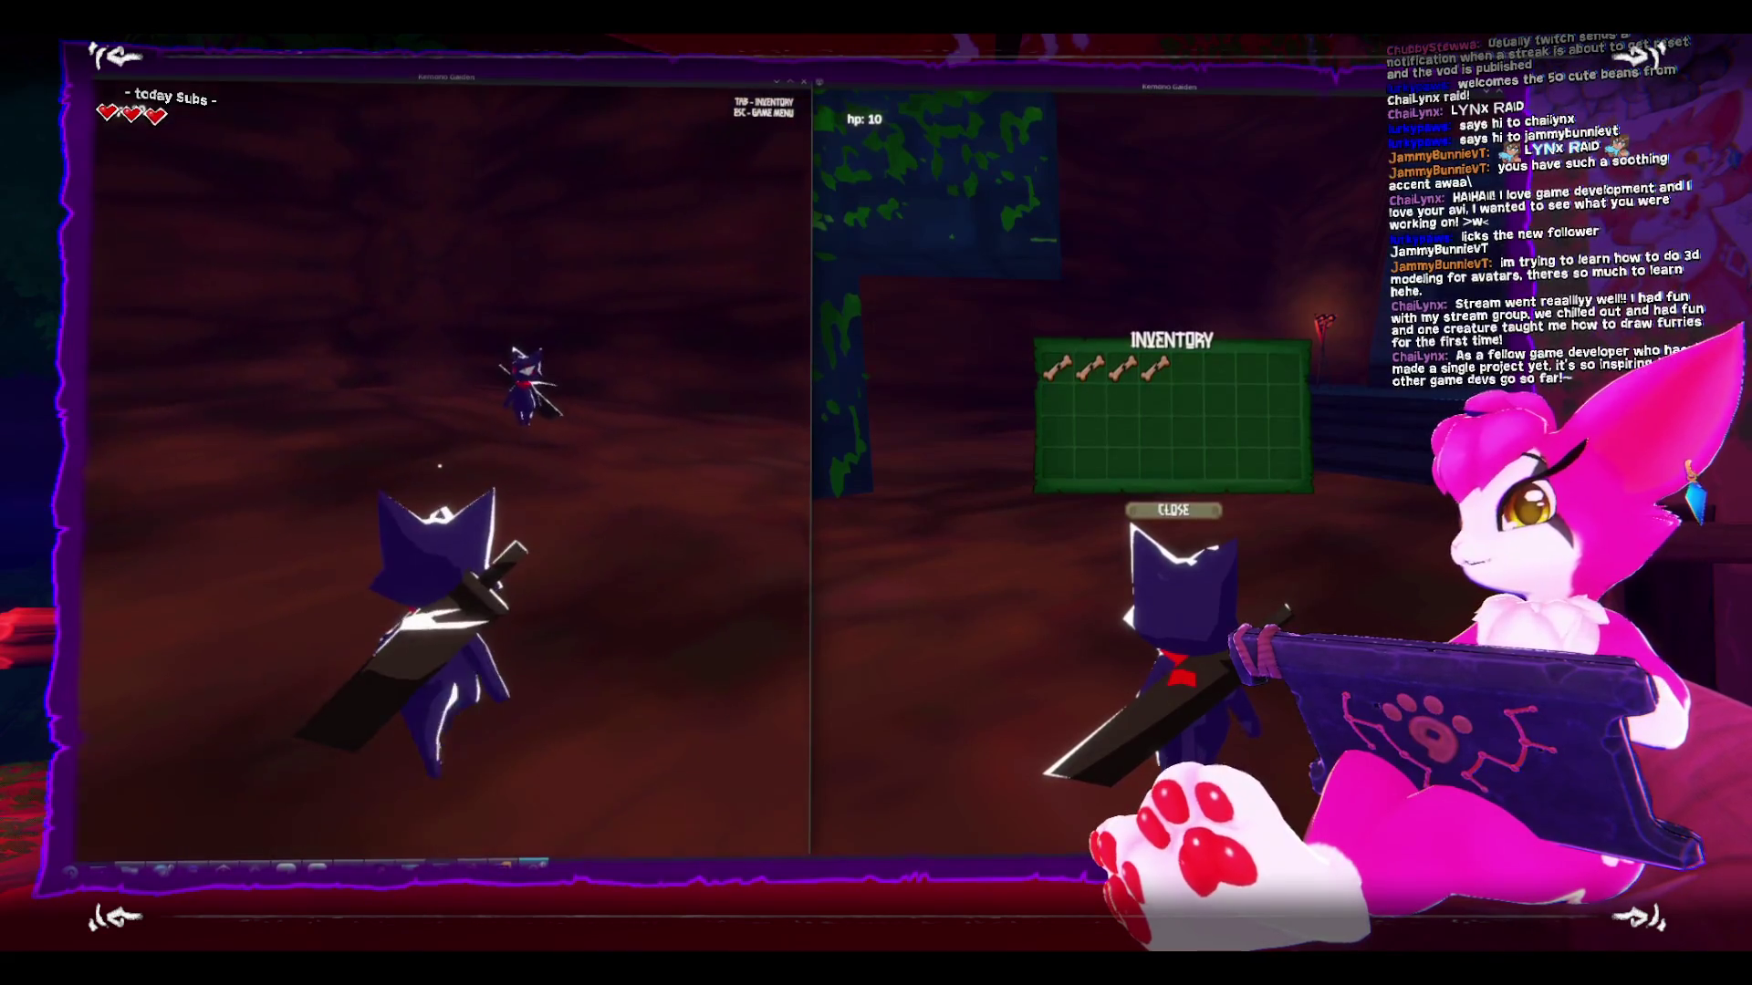
{"action": "key", "text": "Escape"}
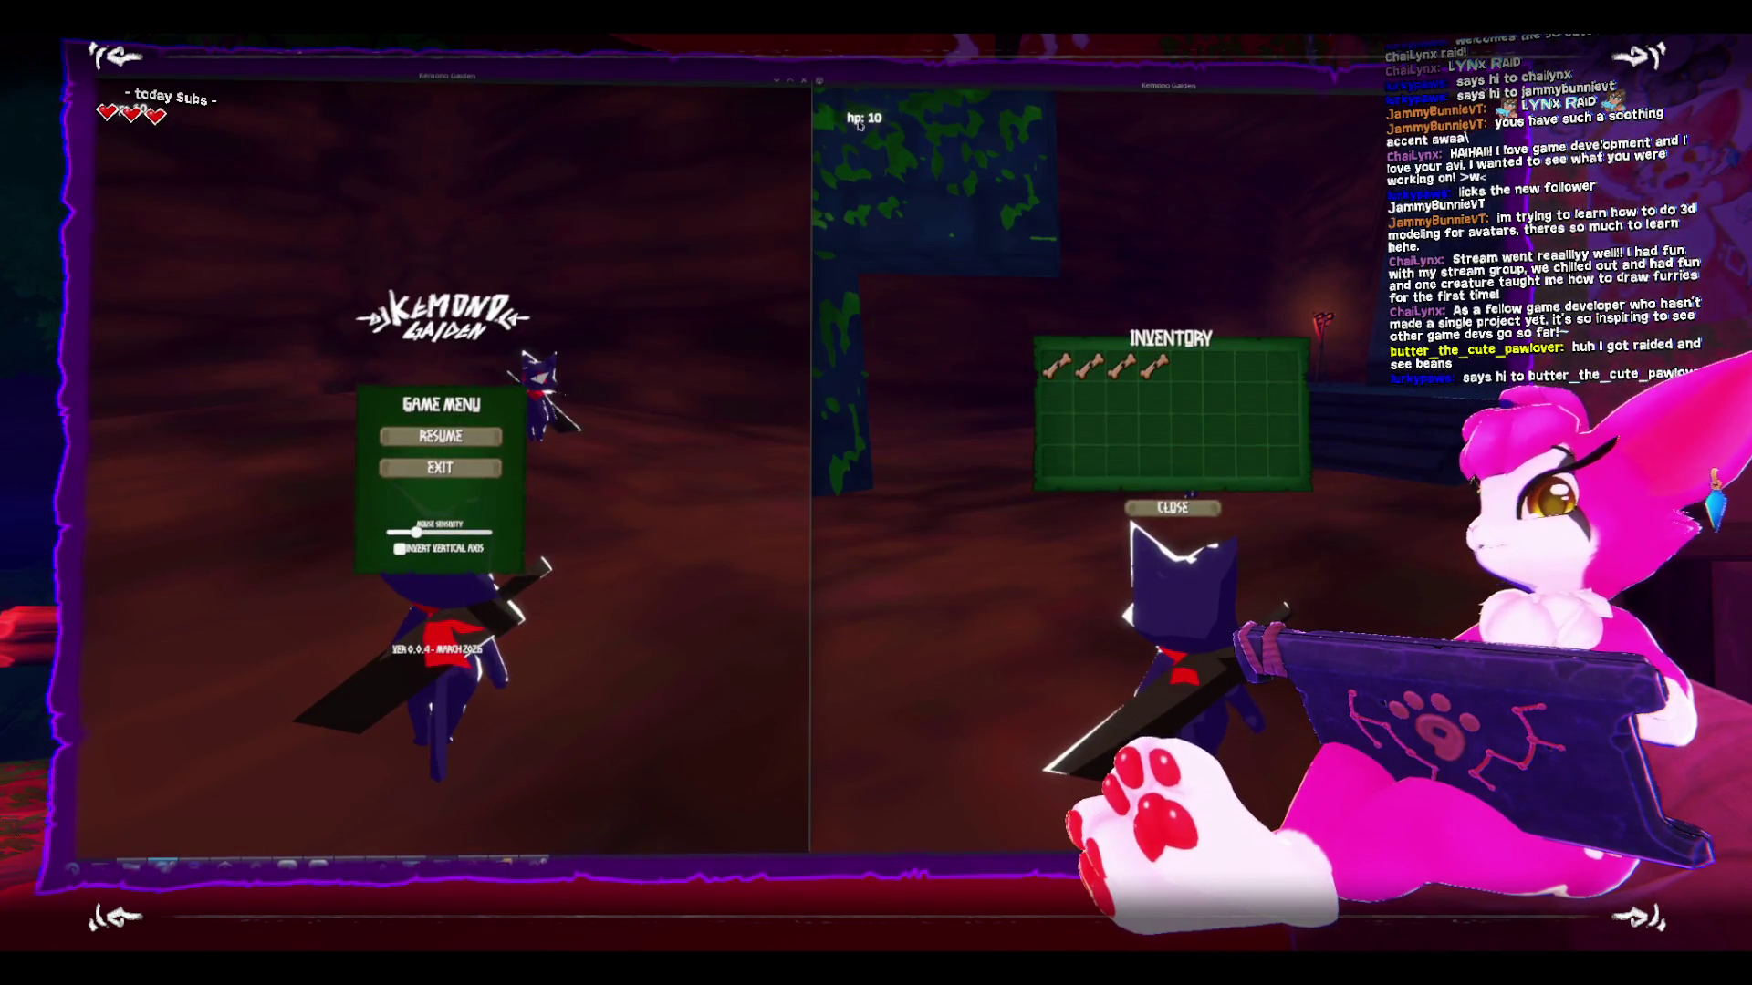
{"action": "left_click_drag", "start_coordinate": [1059, 122], "coordinate": [602, 258]}
- Close the game and Dolphin windows, frame the Spawner in the Scene view, and select it
{"action": "left_click", "coordinate": [1076, 265]}
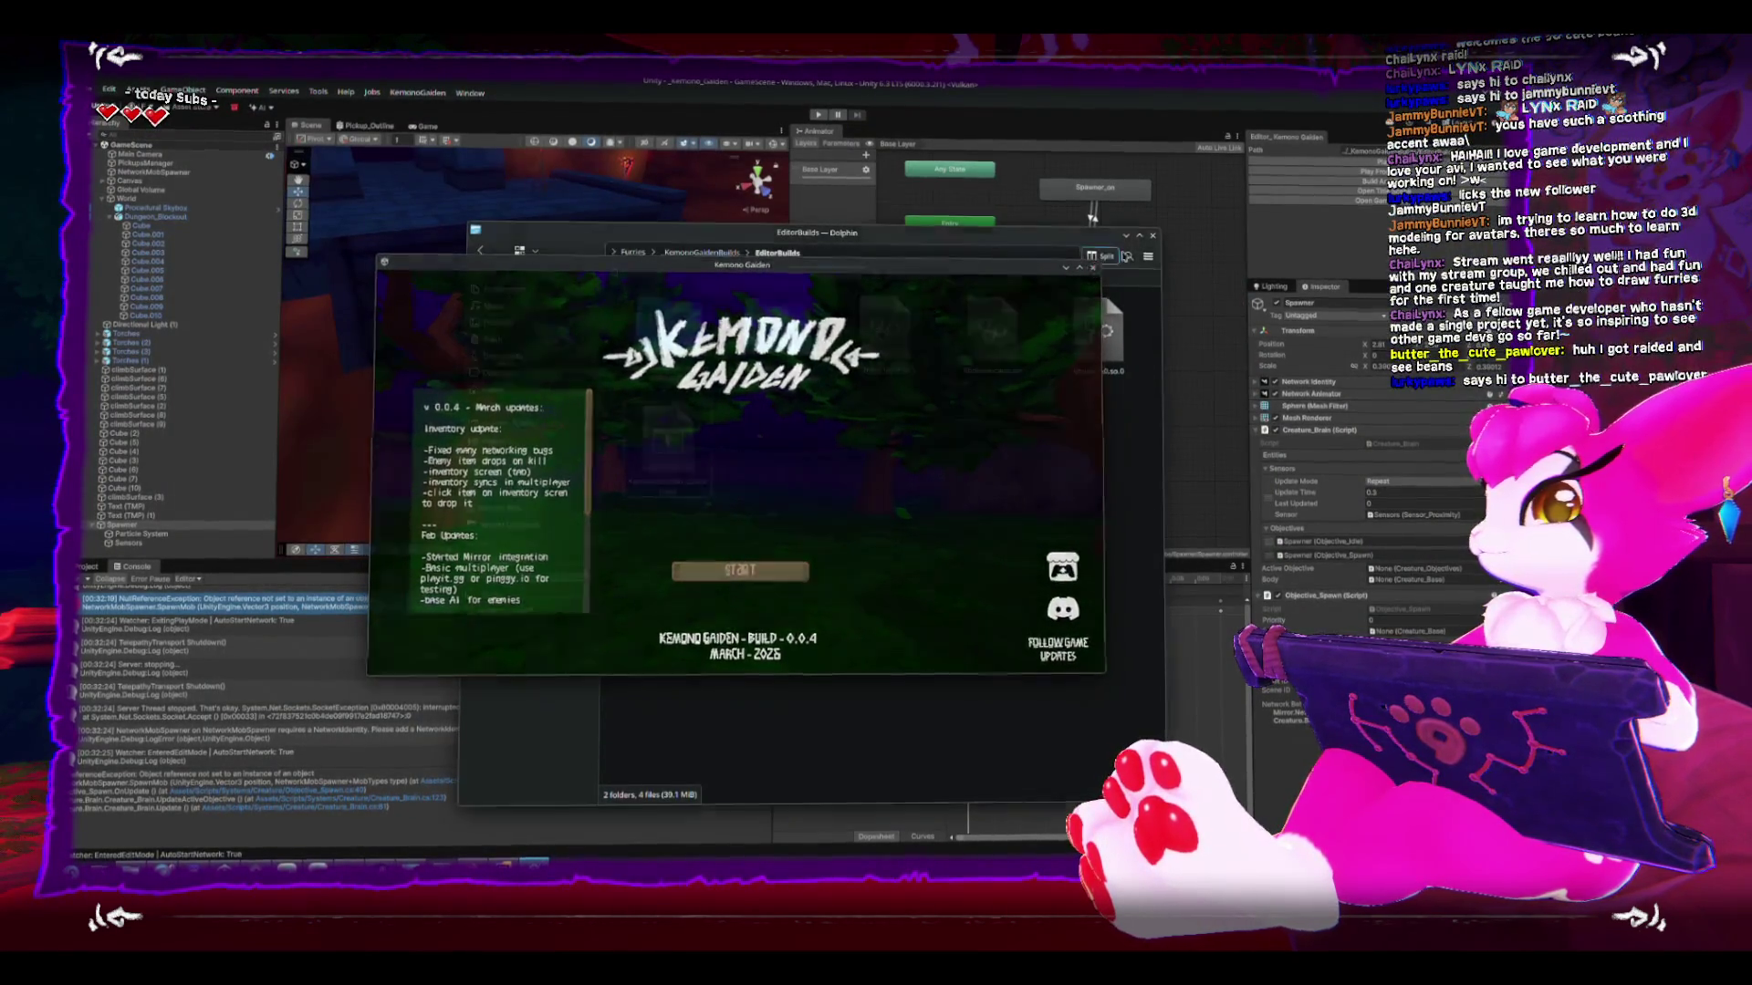
{"action": "left_click", "coordinate": [1153, 236]}
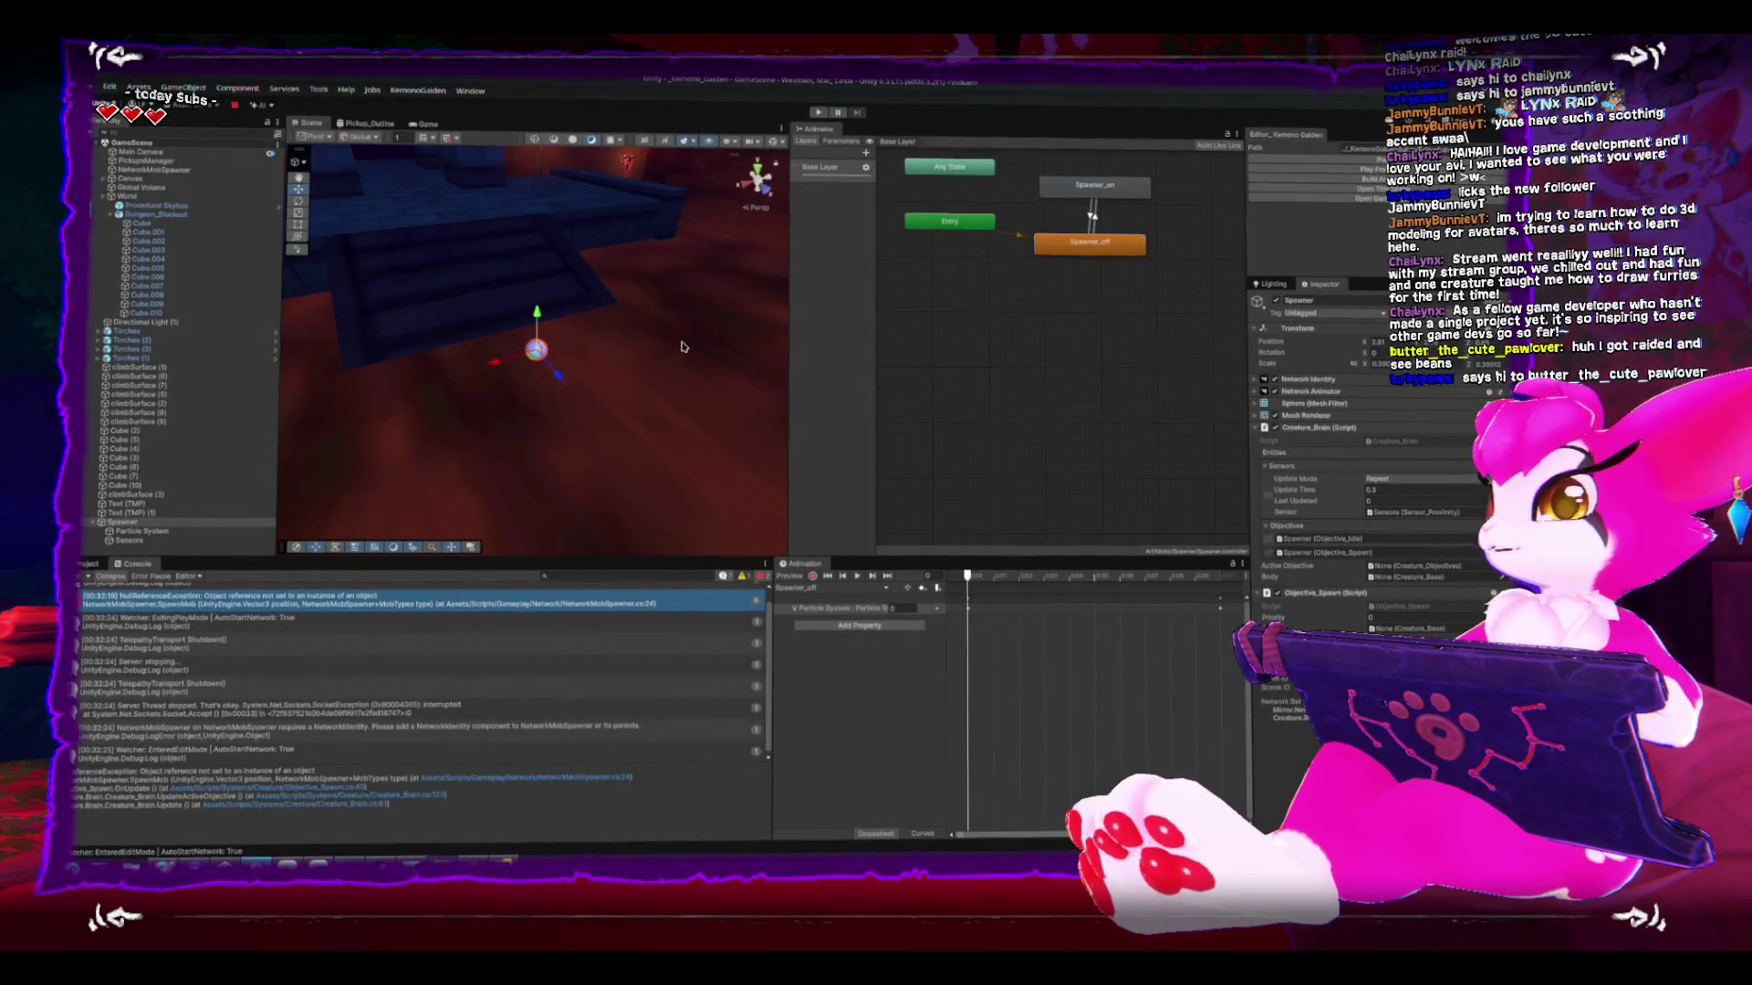
{"action": "key", "text": "f"}
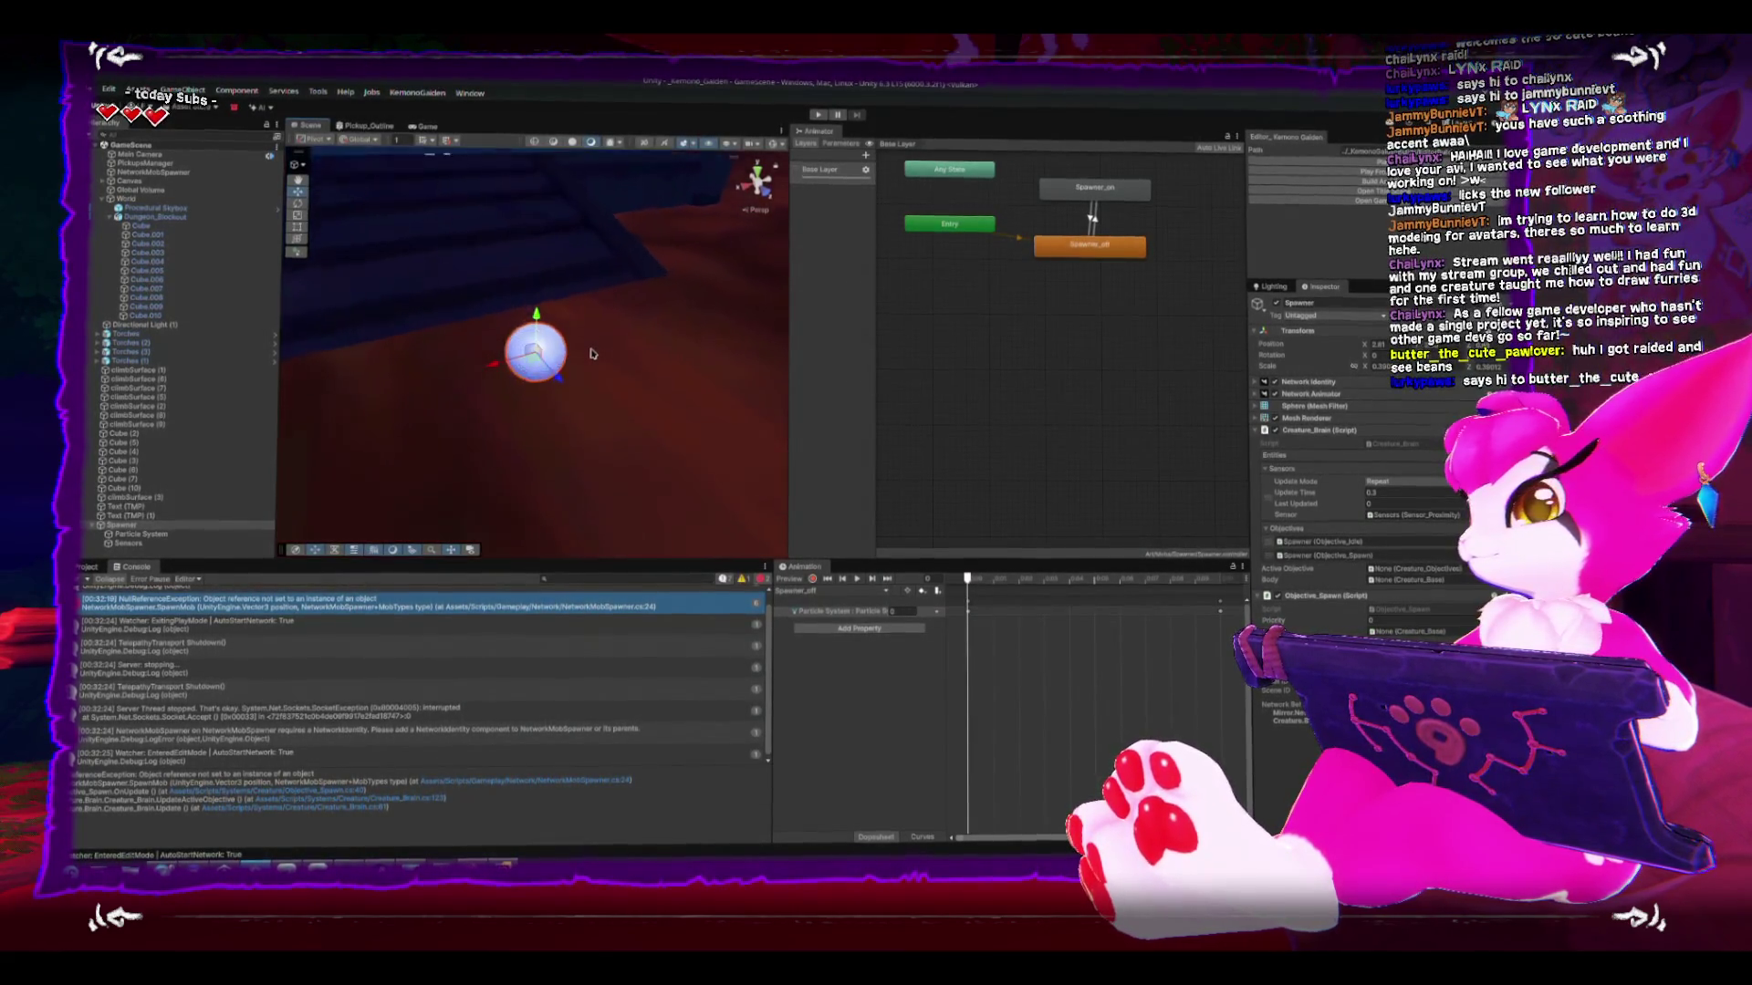
{"action": "scroll", "coordinate": [607, 404], "scroll_direction": "down", "scroll_amount": 10}
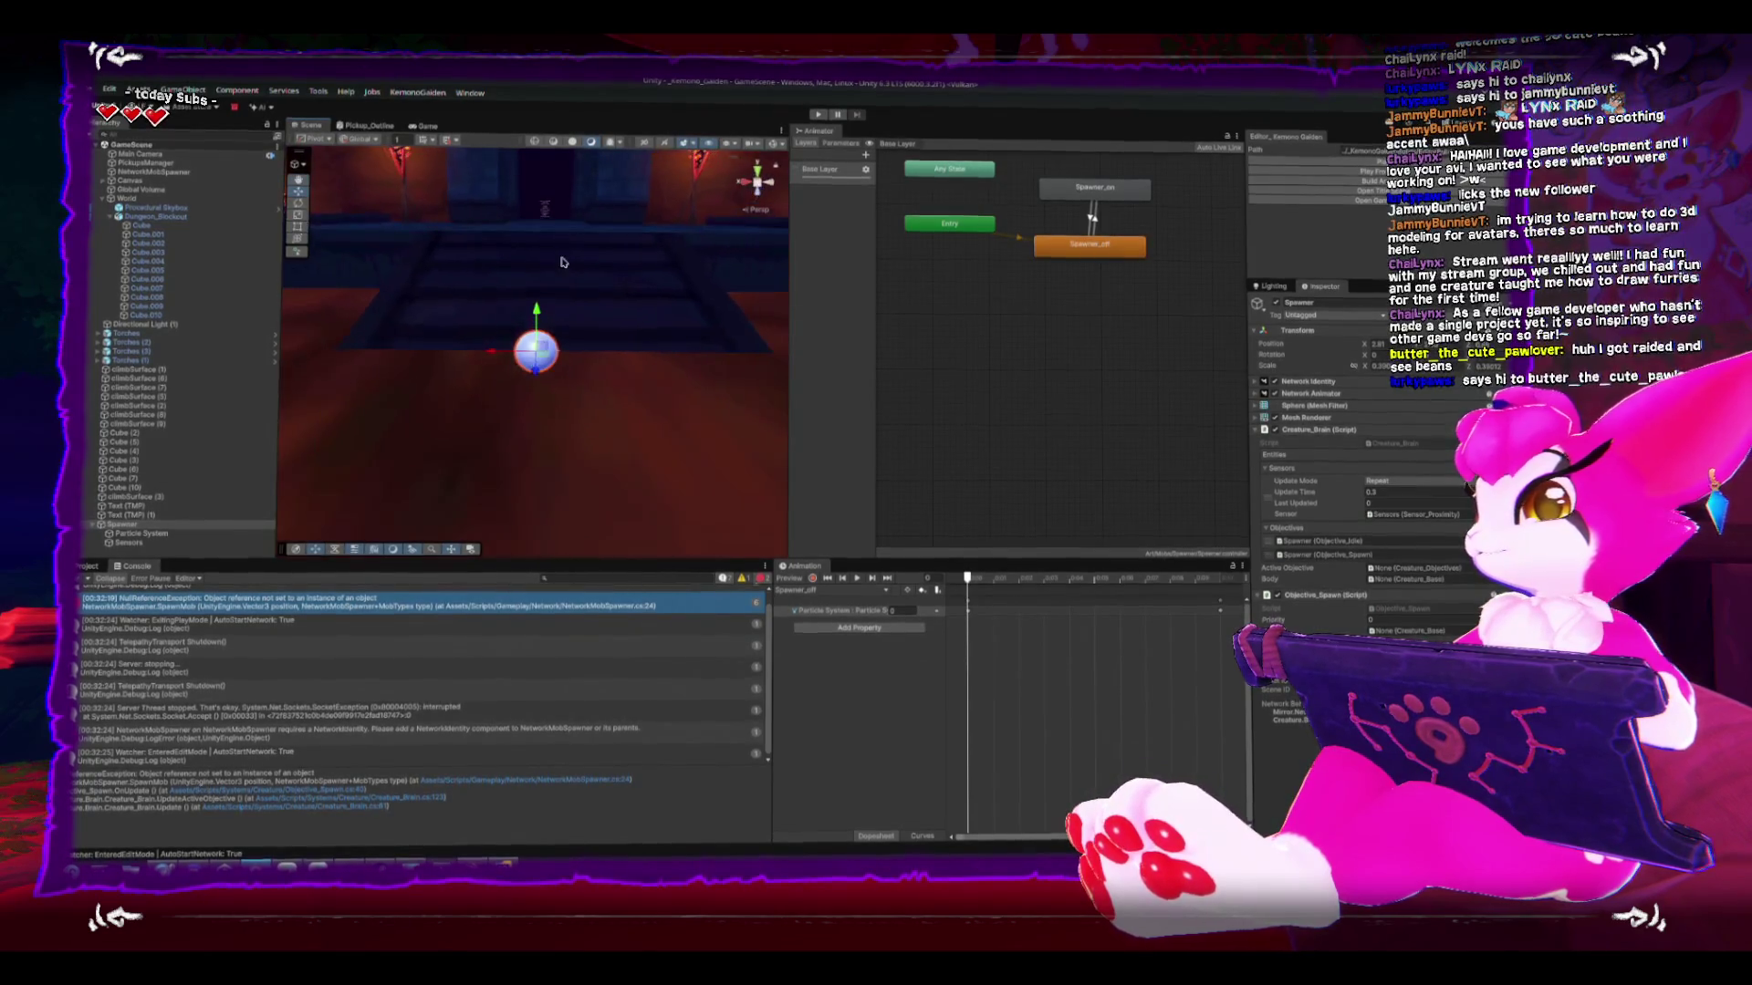
{"action": "left_click_drag", "start_coordinate": [577, 323], "coordinate": [584, 362]}
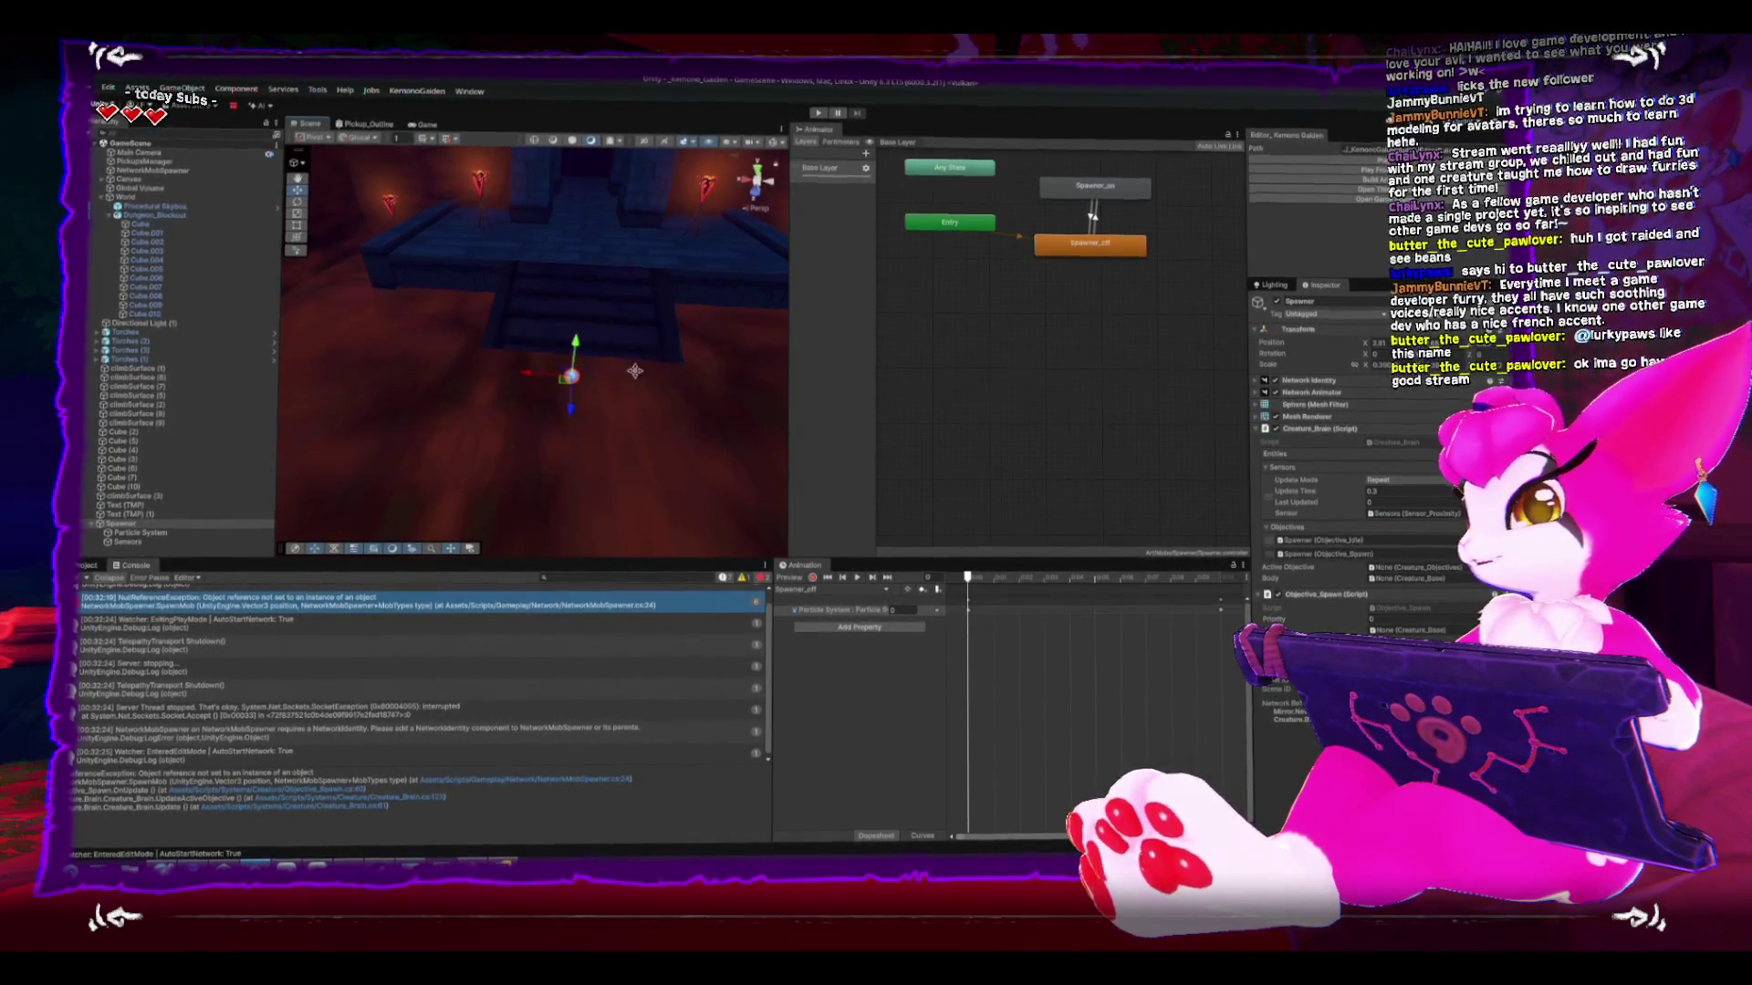
{"action": "key", "text": "f"}
{"action": "scroll", "coordinate": [580, 391], "scroll_direction": "down", "scroll_amount": 10}
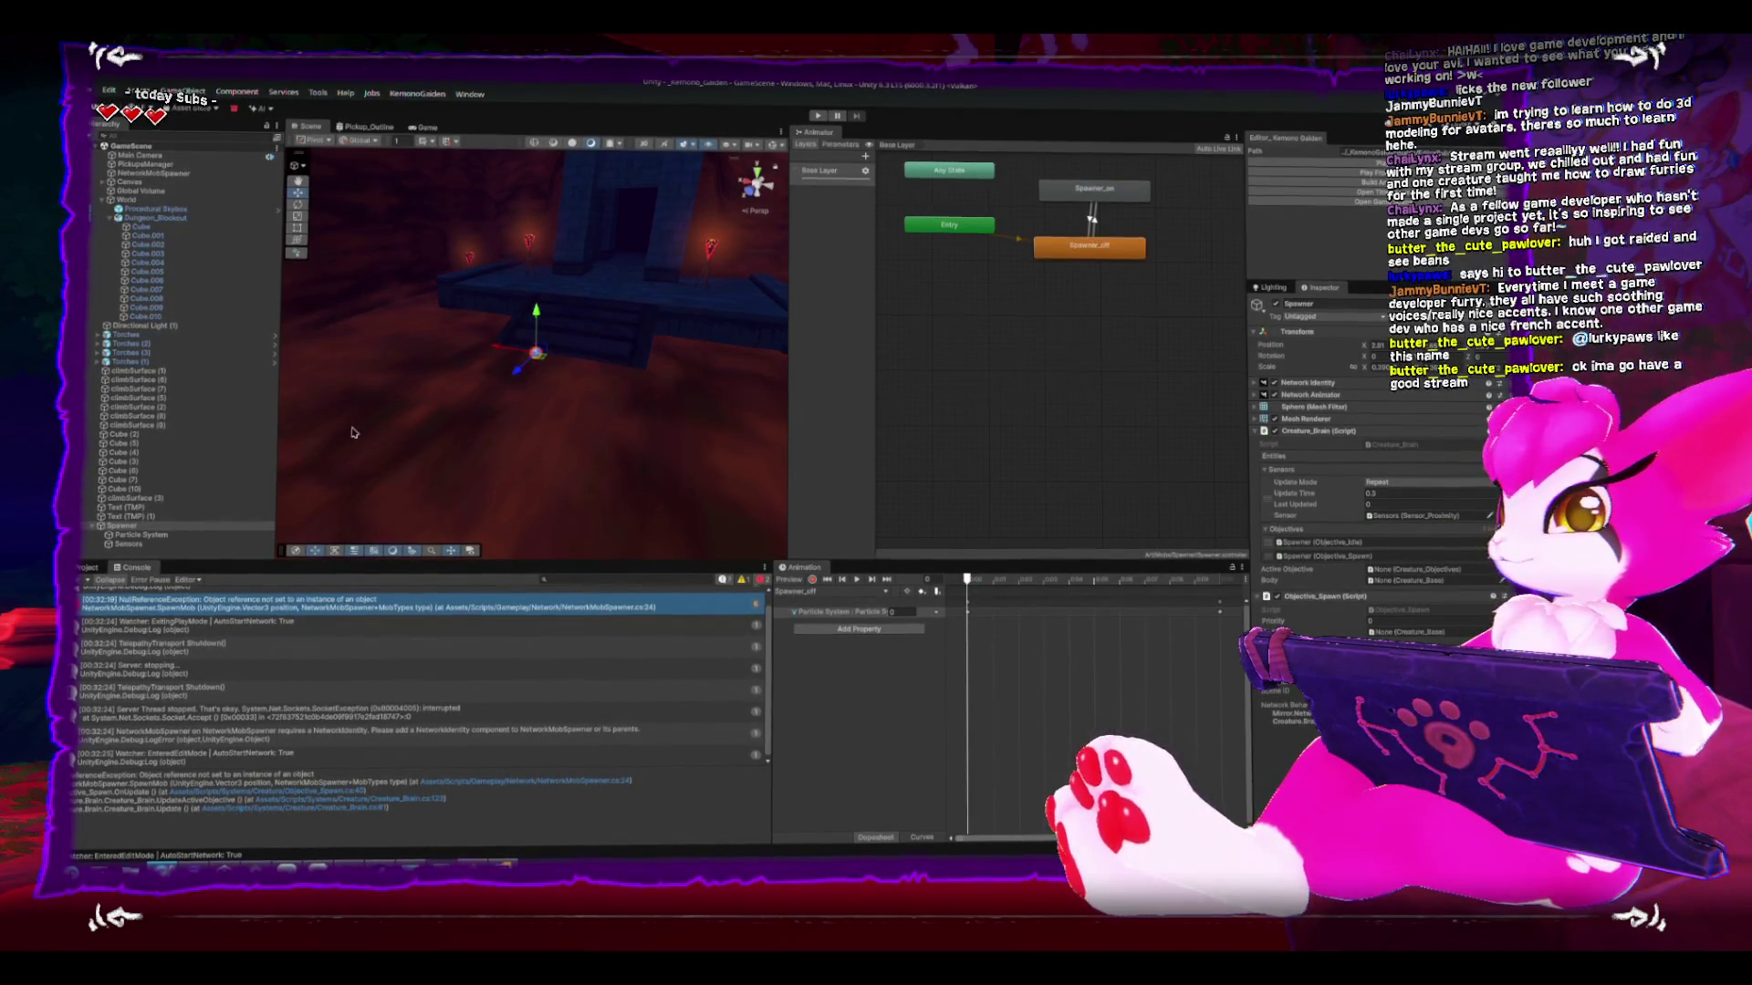
{"action": "key", "text": "f"}
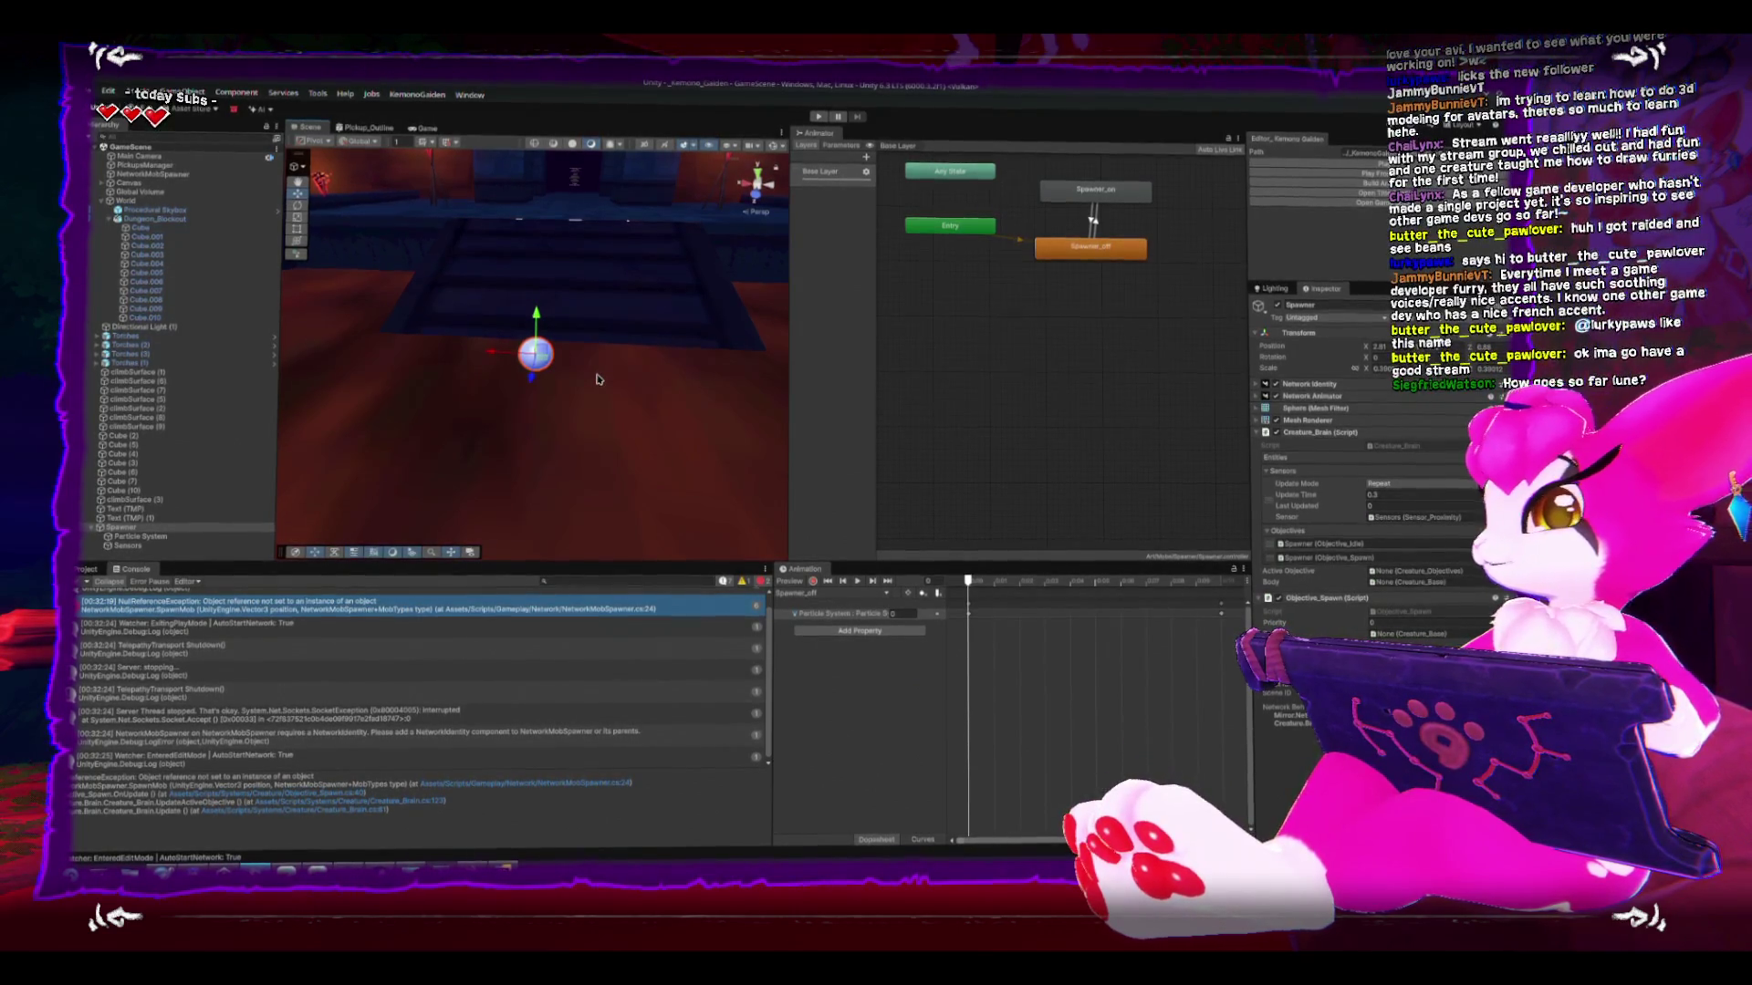
{"action": "left_click", "coordinate": [142, 518]}
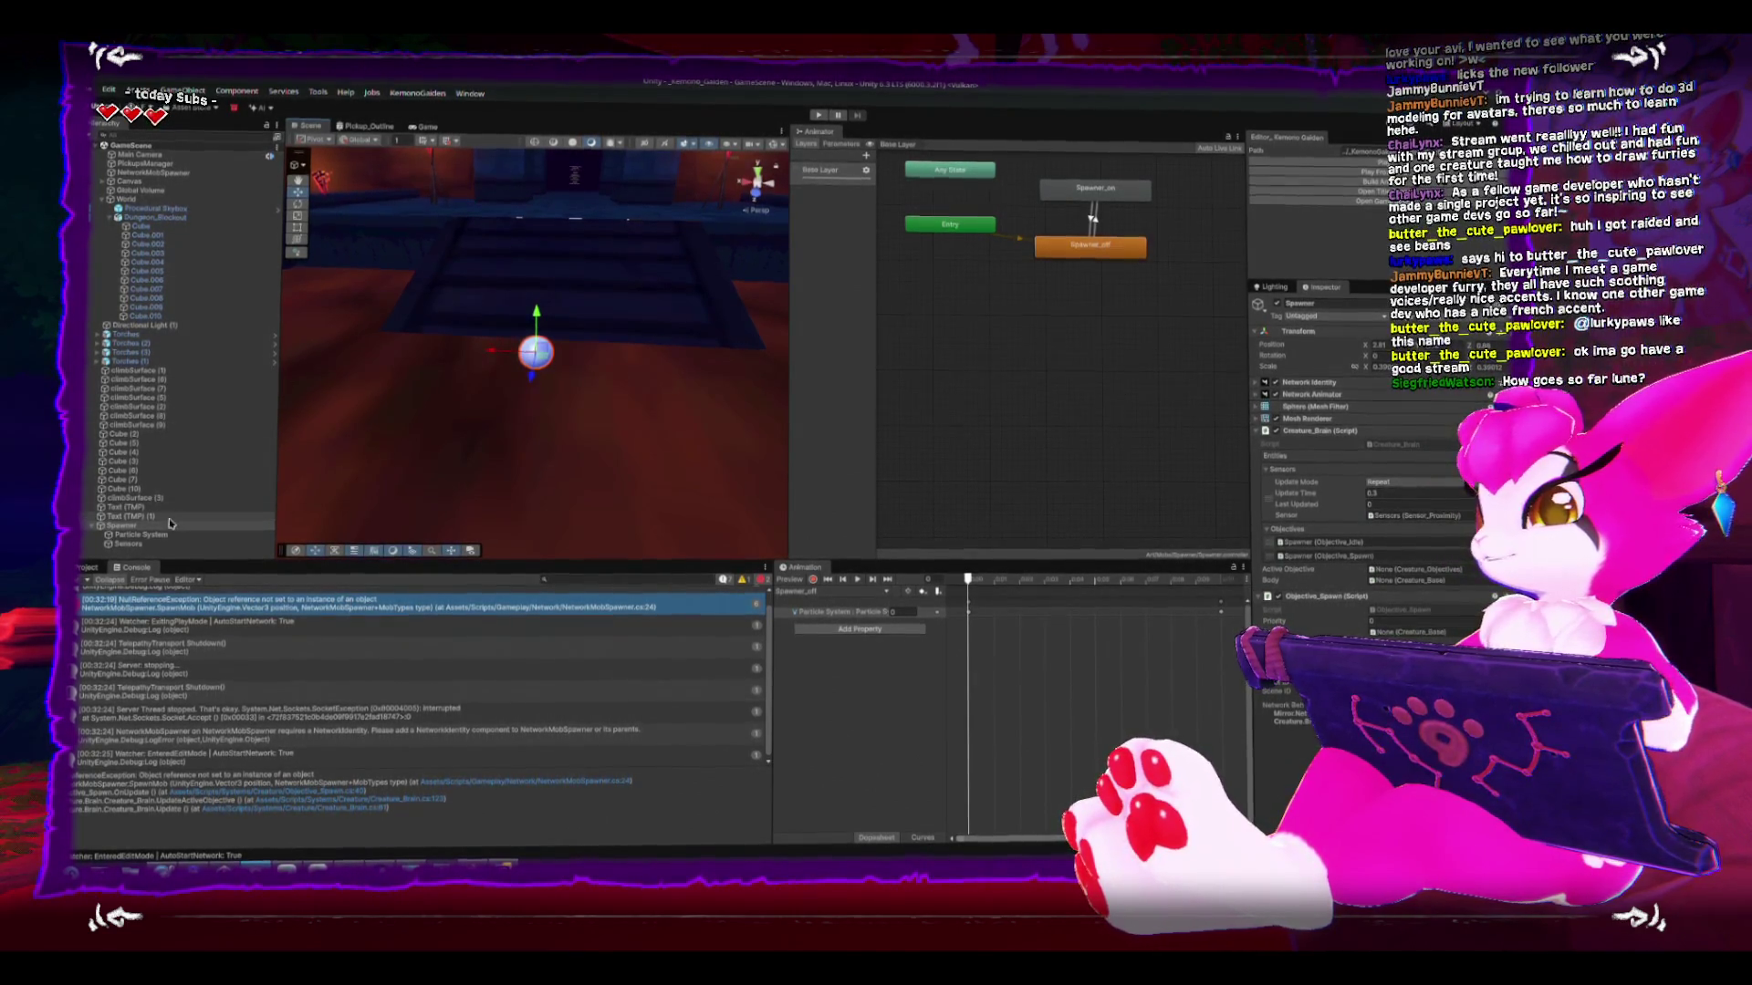
- Scroll the Spawner's Inspector to Objective_Spawn and open that script in Rider
{"action": "scroll", "coordinate": [1341, 585], "scroll_direction": "down", "scroll_amount": 4}
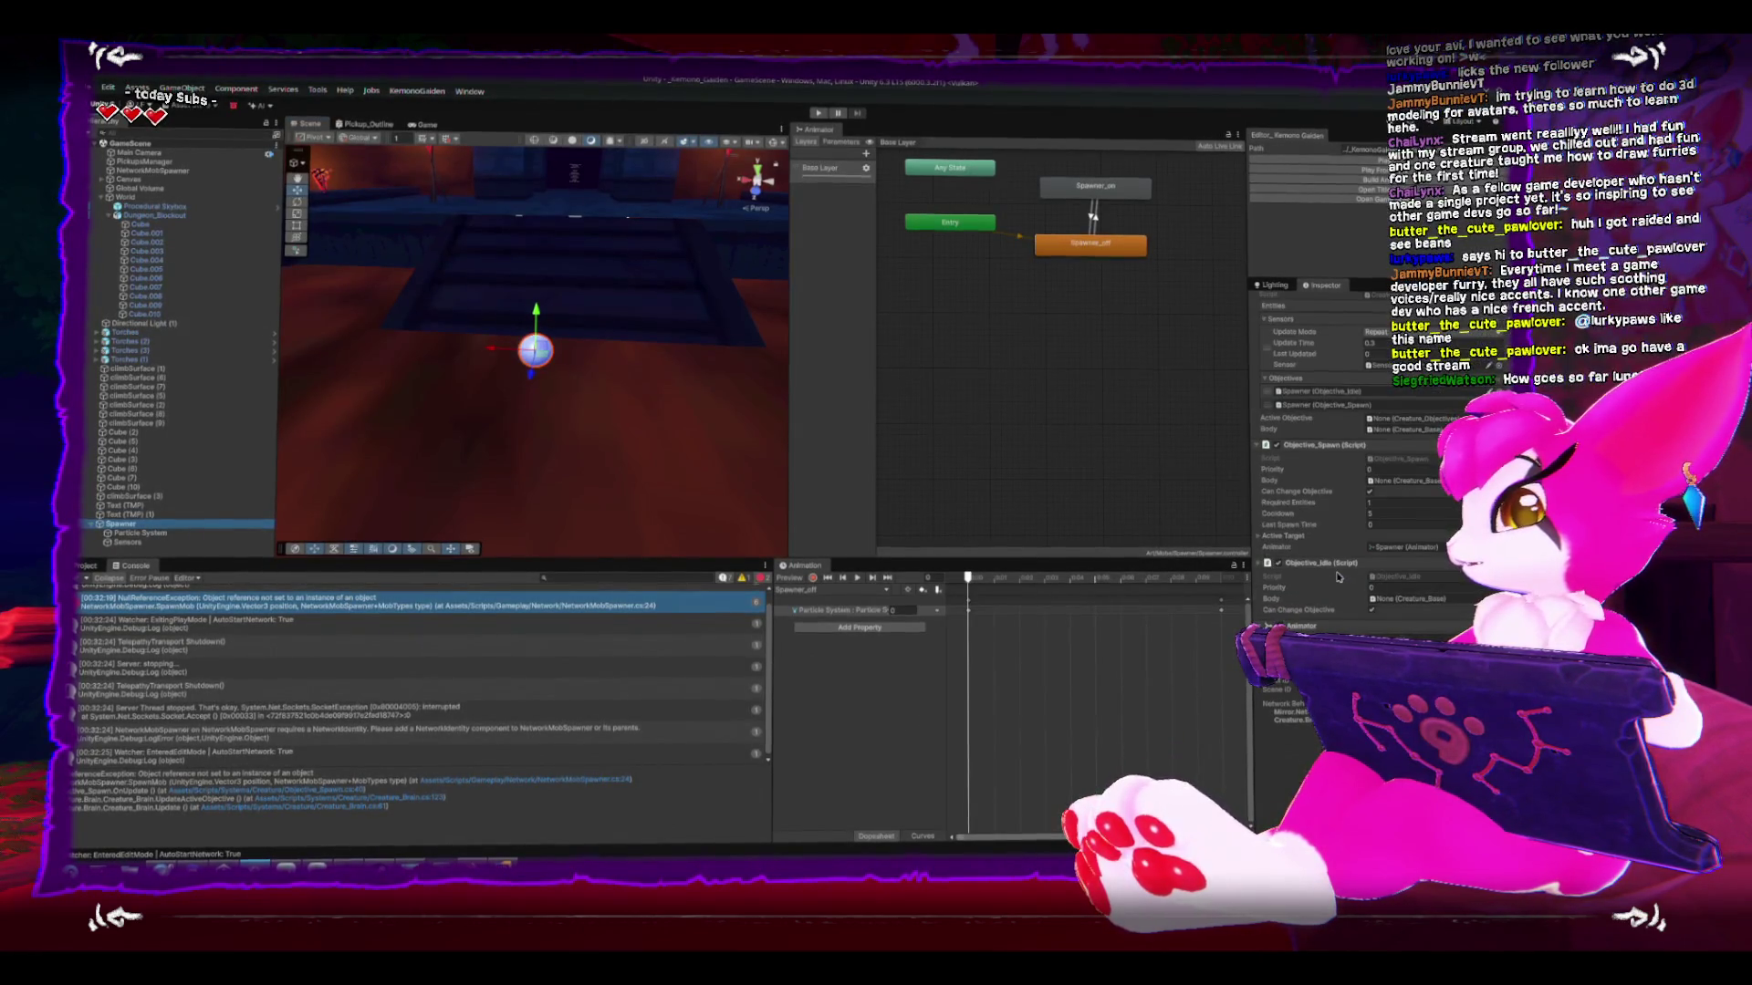
{"action": "scroll", "coordinate": [1337, 571], "scroll_direction": "down", "scroll_amount": 3}
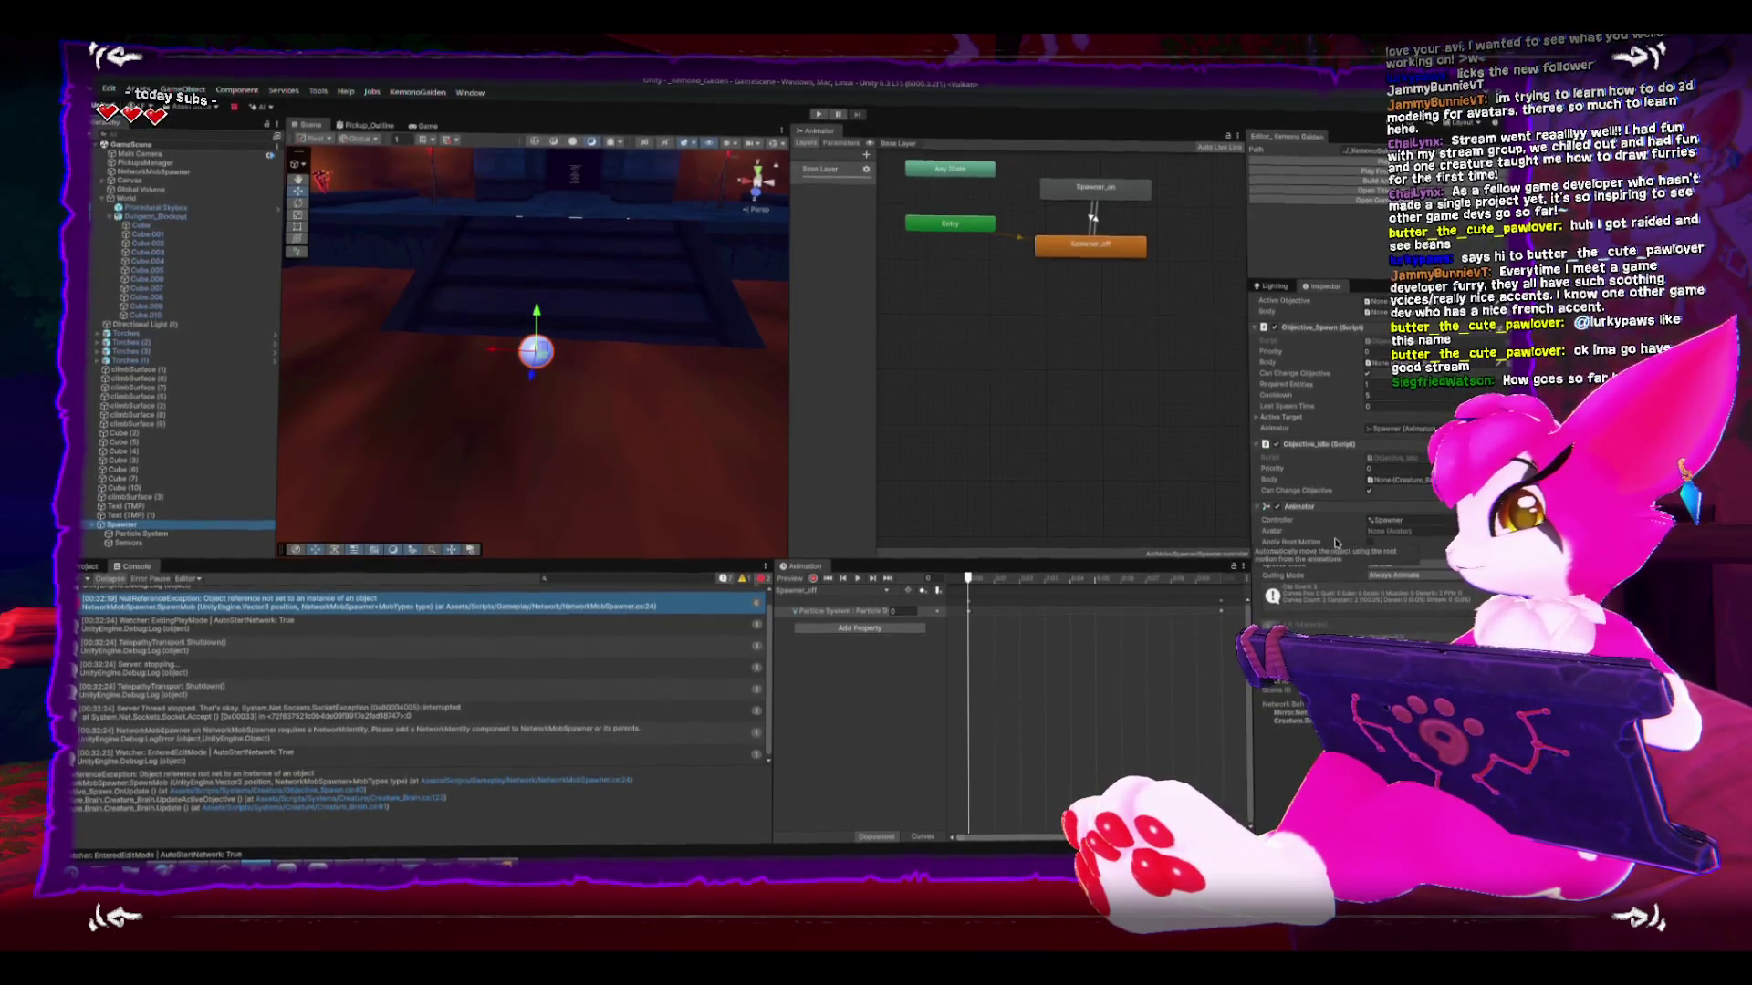
{"action": "scroll", "coordinate": [1335, 552], "scroll_direction": "up", "scroll_amount": 1}
{"action": "scroll", "coordinate": [1335, 542], "scroll_direction": "up", "scroll_amount": 1}
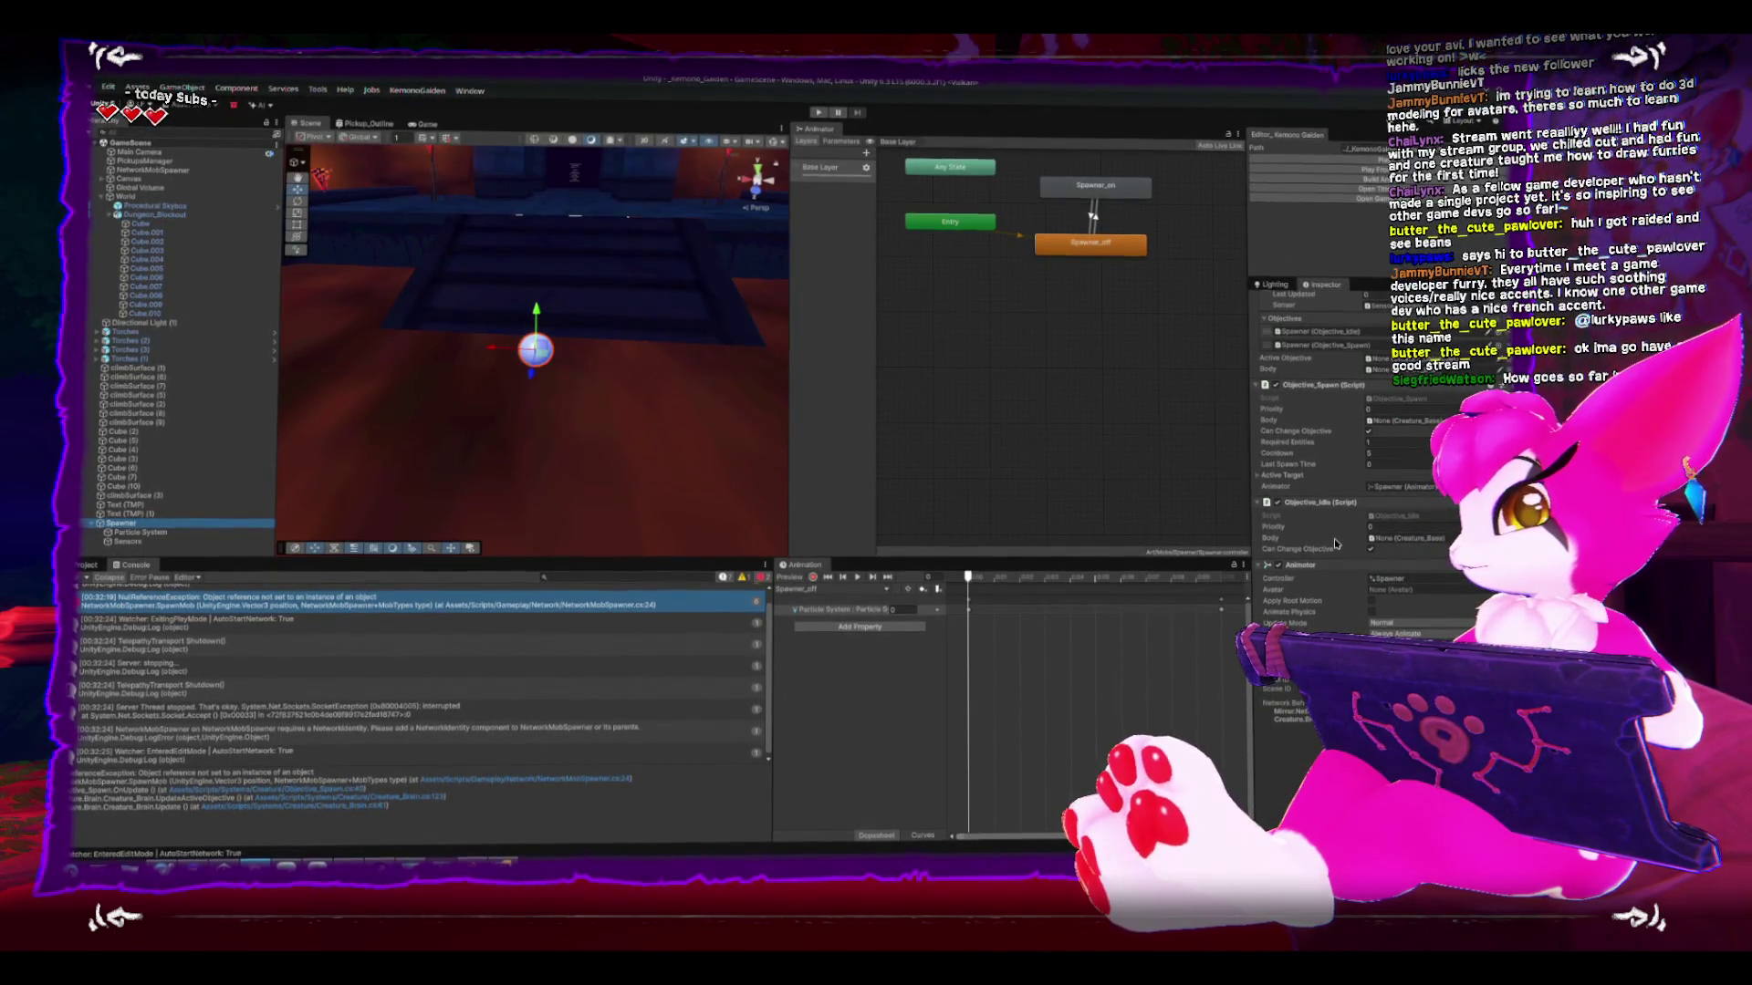
{"action": "double_click", "coordinate": [1369, 402]}
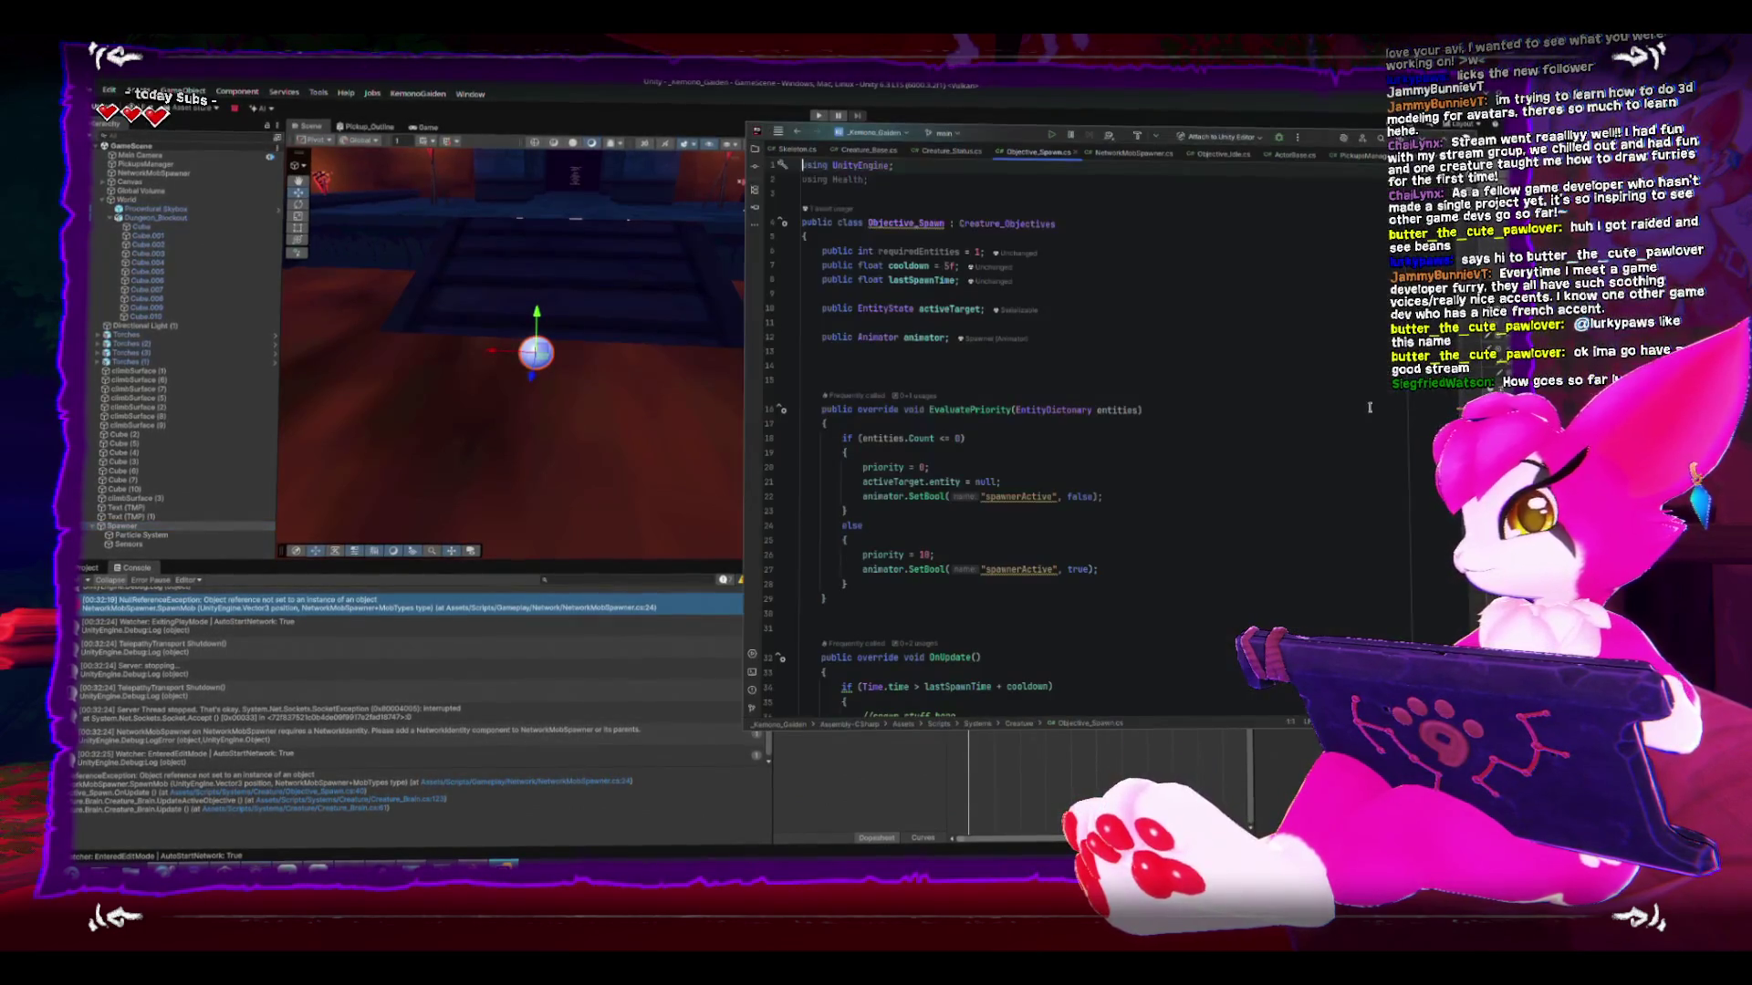
- Start an animator check on a new line below the target reset in EvaluatePriority
{"action": "left_click", "coordinate": [1122, 484]}
{"action": "key", "text": "Return"}
{"action": "key", "text": "Return"}
{"action": "type", "text": "if(!anima"}
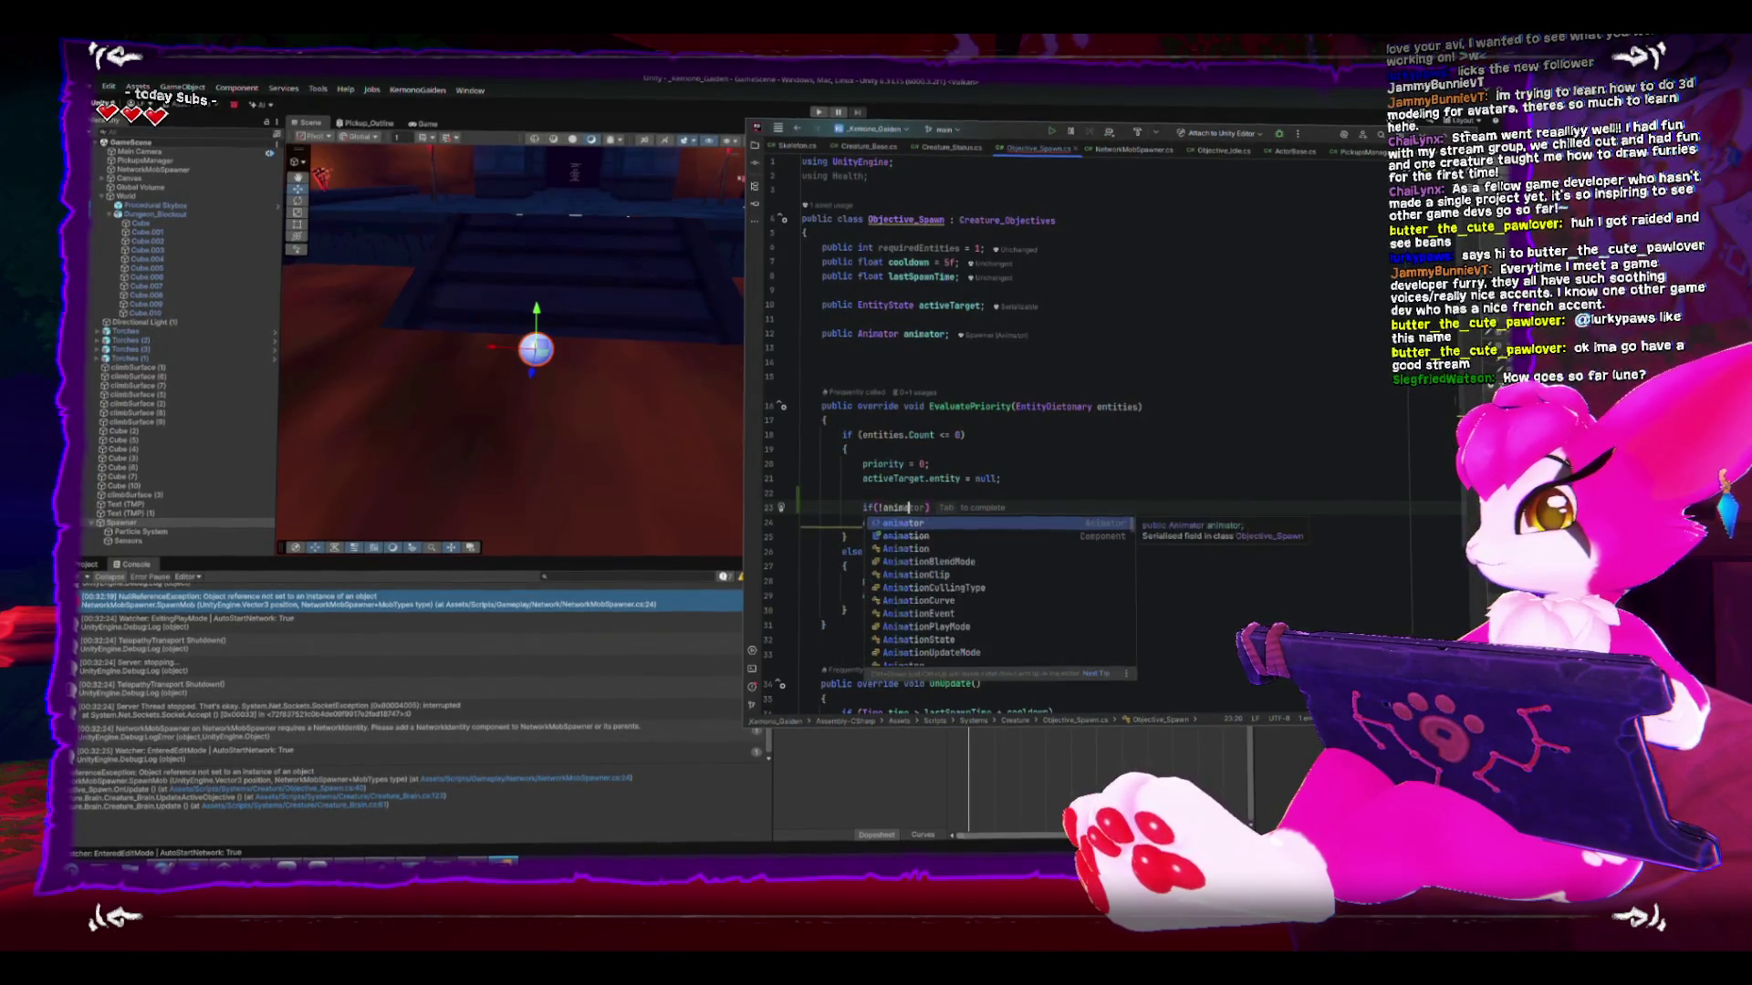
{"action": "key", "text": "Tab"}
- Below priority = 10, add if(animator) guarding animator.SetBool("spawnerActive", true);
{"action": "left_click", "coordinate": [873, 584]}
{"action": "key", "text": "End"}
{"action": "key", "text": "Return"}
{"action": "key", "text": "Return"}
{"action": "type", "text": "if(animator"}
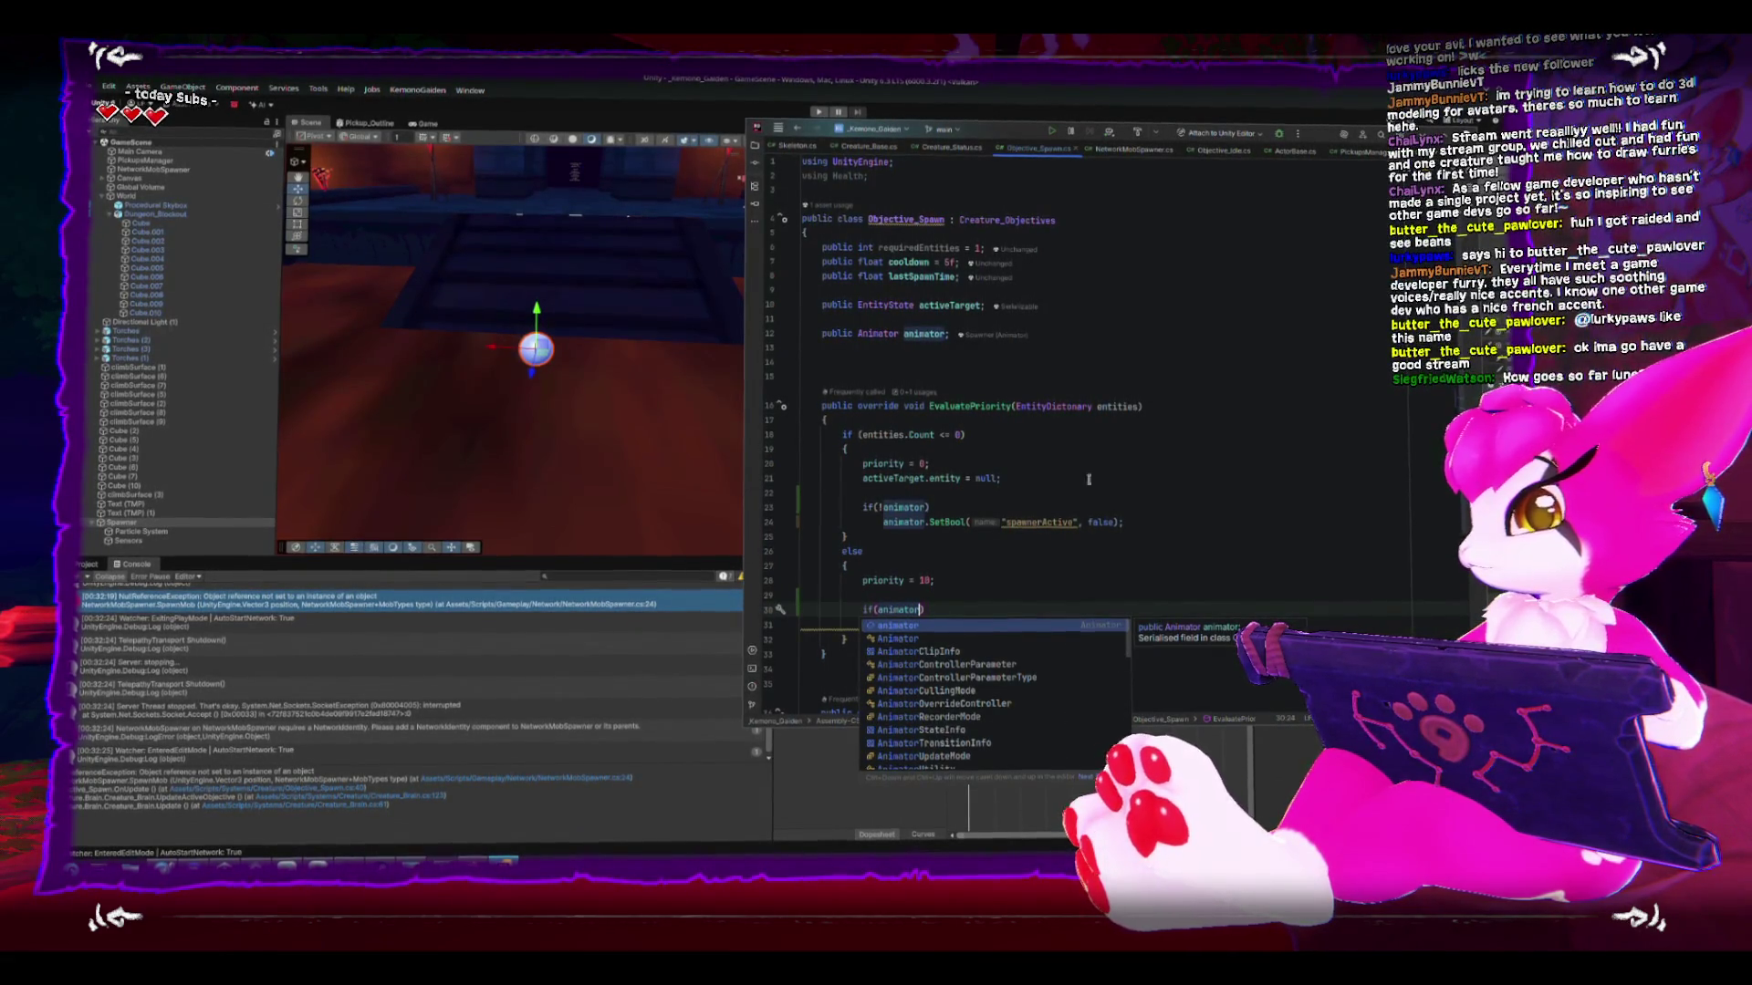
{"action": "key", "text": "Escape"}
{"action": "key", "text": "End"}
{"action": "key", "text": "Return"}
{"action": "type", "text": "animator.SetBool(\"spawnerActive\", true);"}
- Remove the negation from the first animator check, indent the SetBool call, and return to Unity
{"action": "left_click", "coordinate": [879, 510]}
{"action": "key", "text": "BackSpace"}
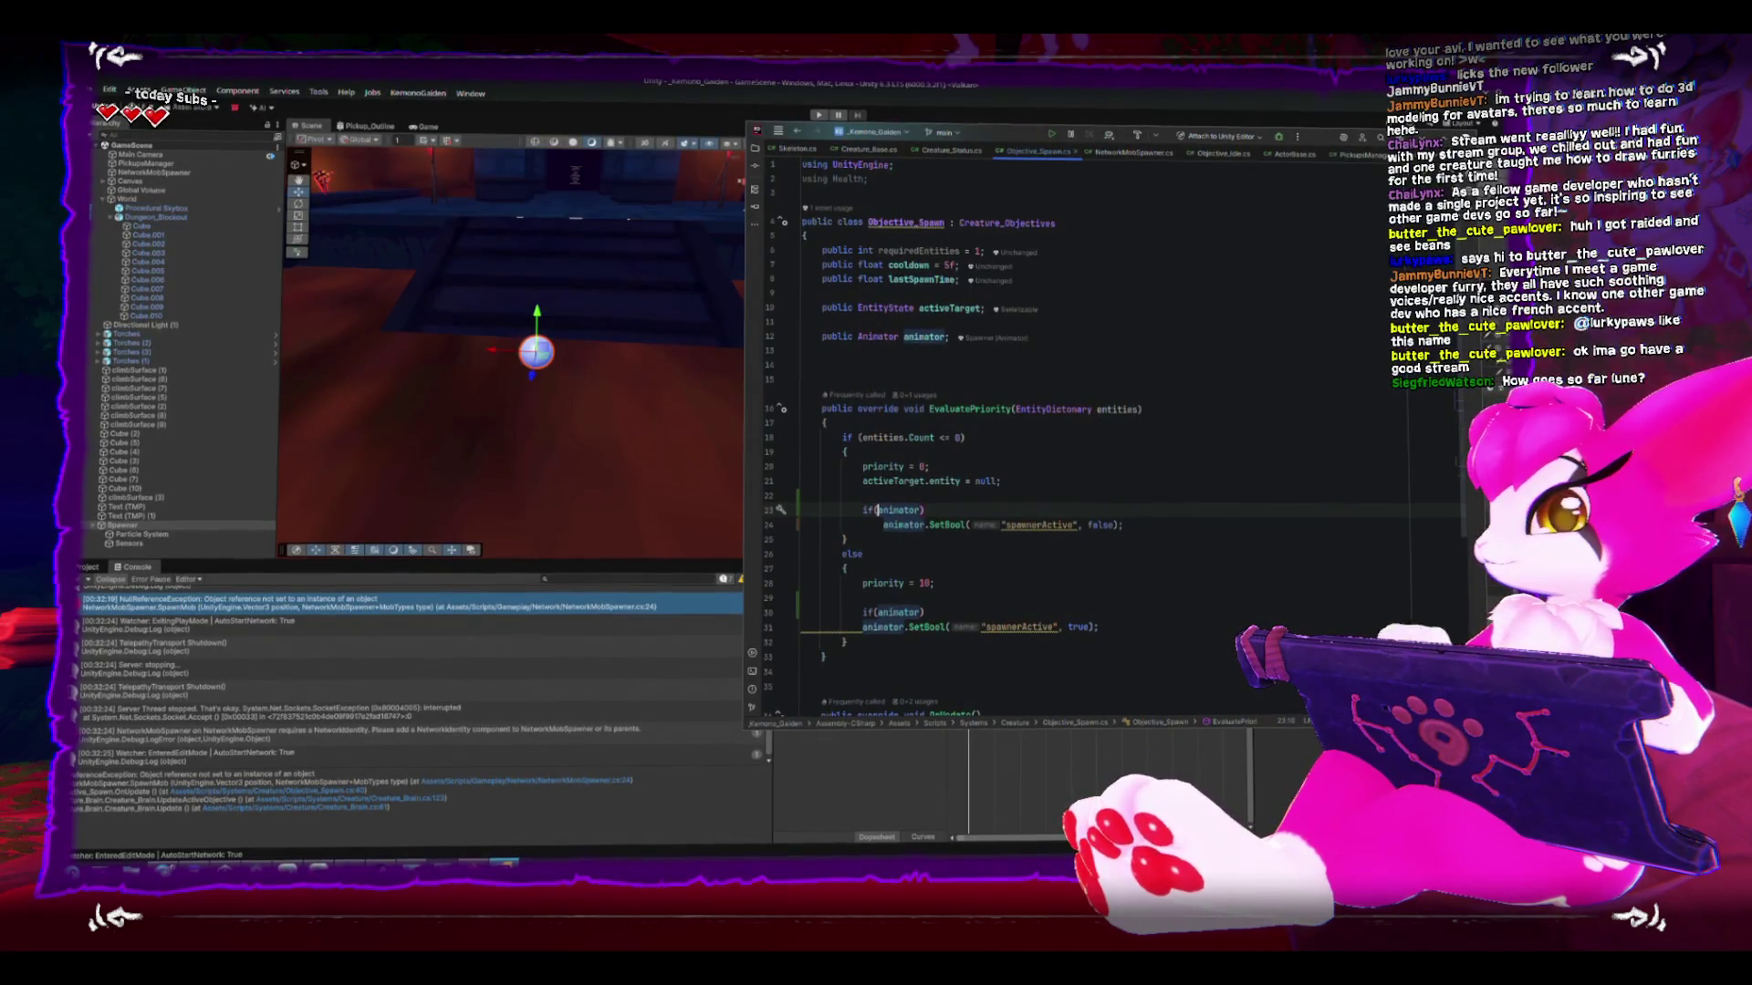
{"action": "left_click", "coordinate": [862, 626]}
{"action": "key", "text": "Tab"}
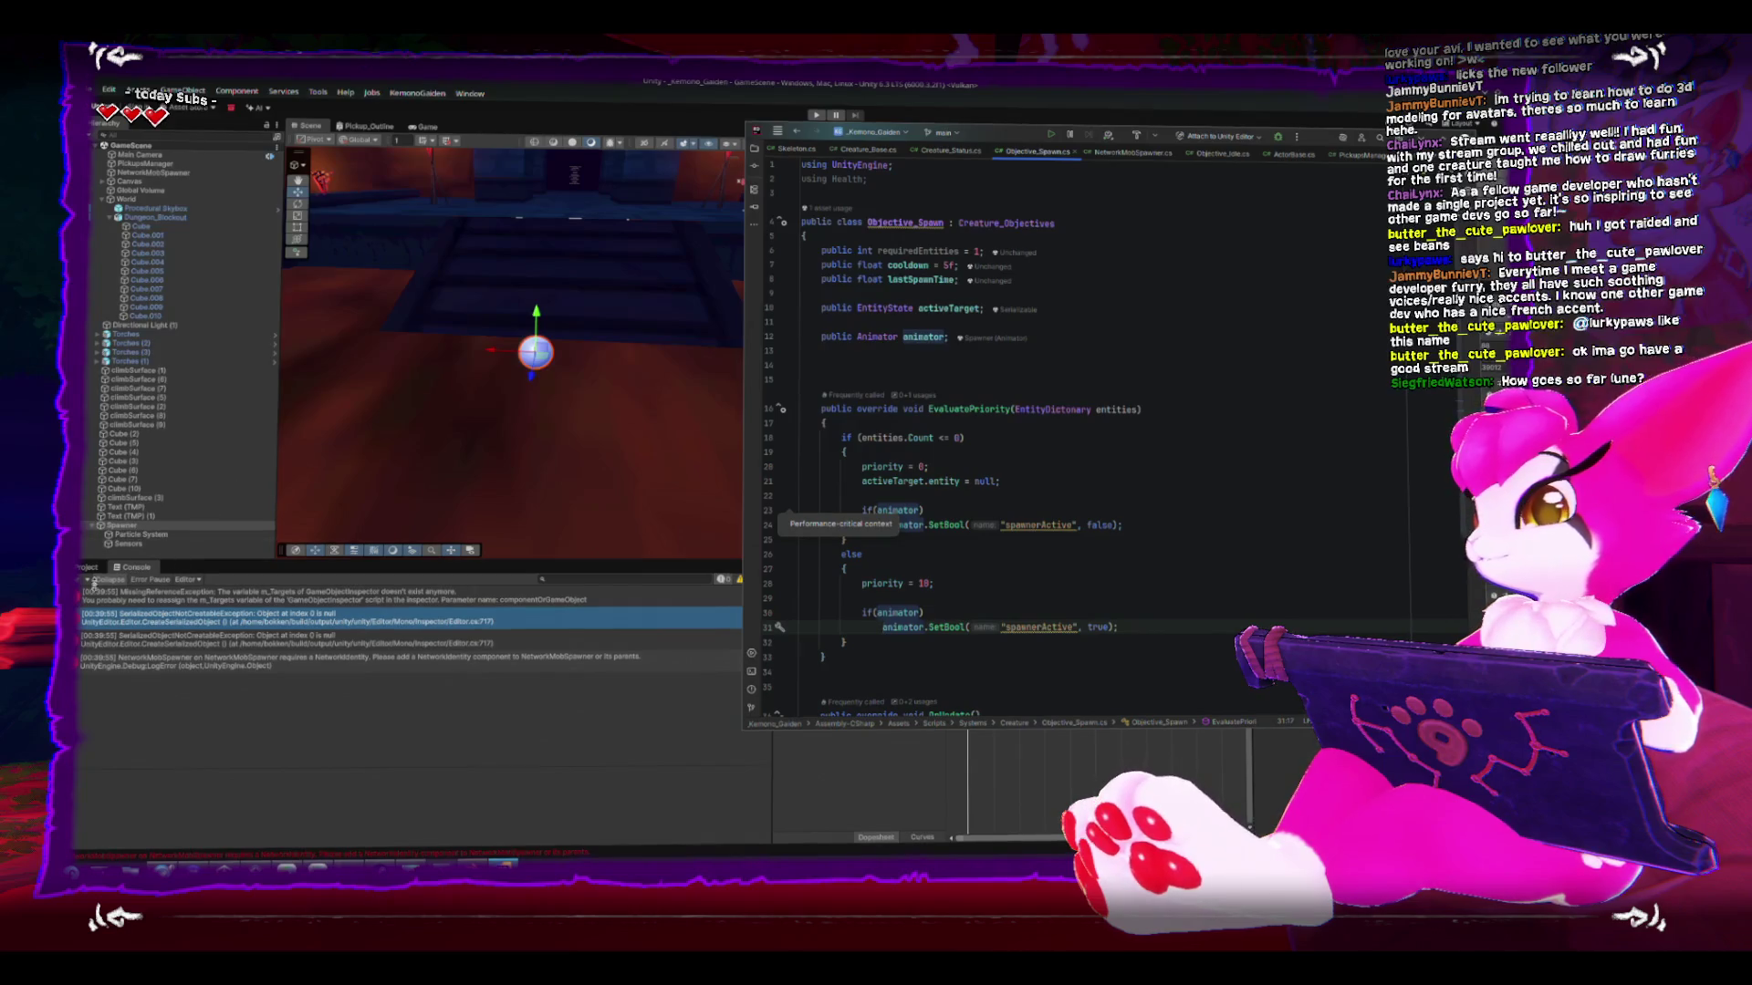
{"action": "left_click", "coordinate": [548, 579]}
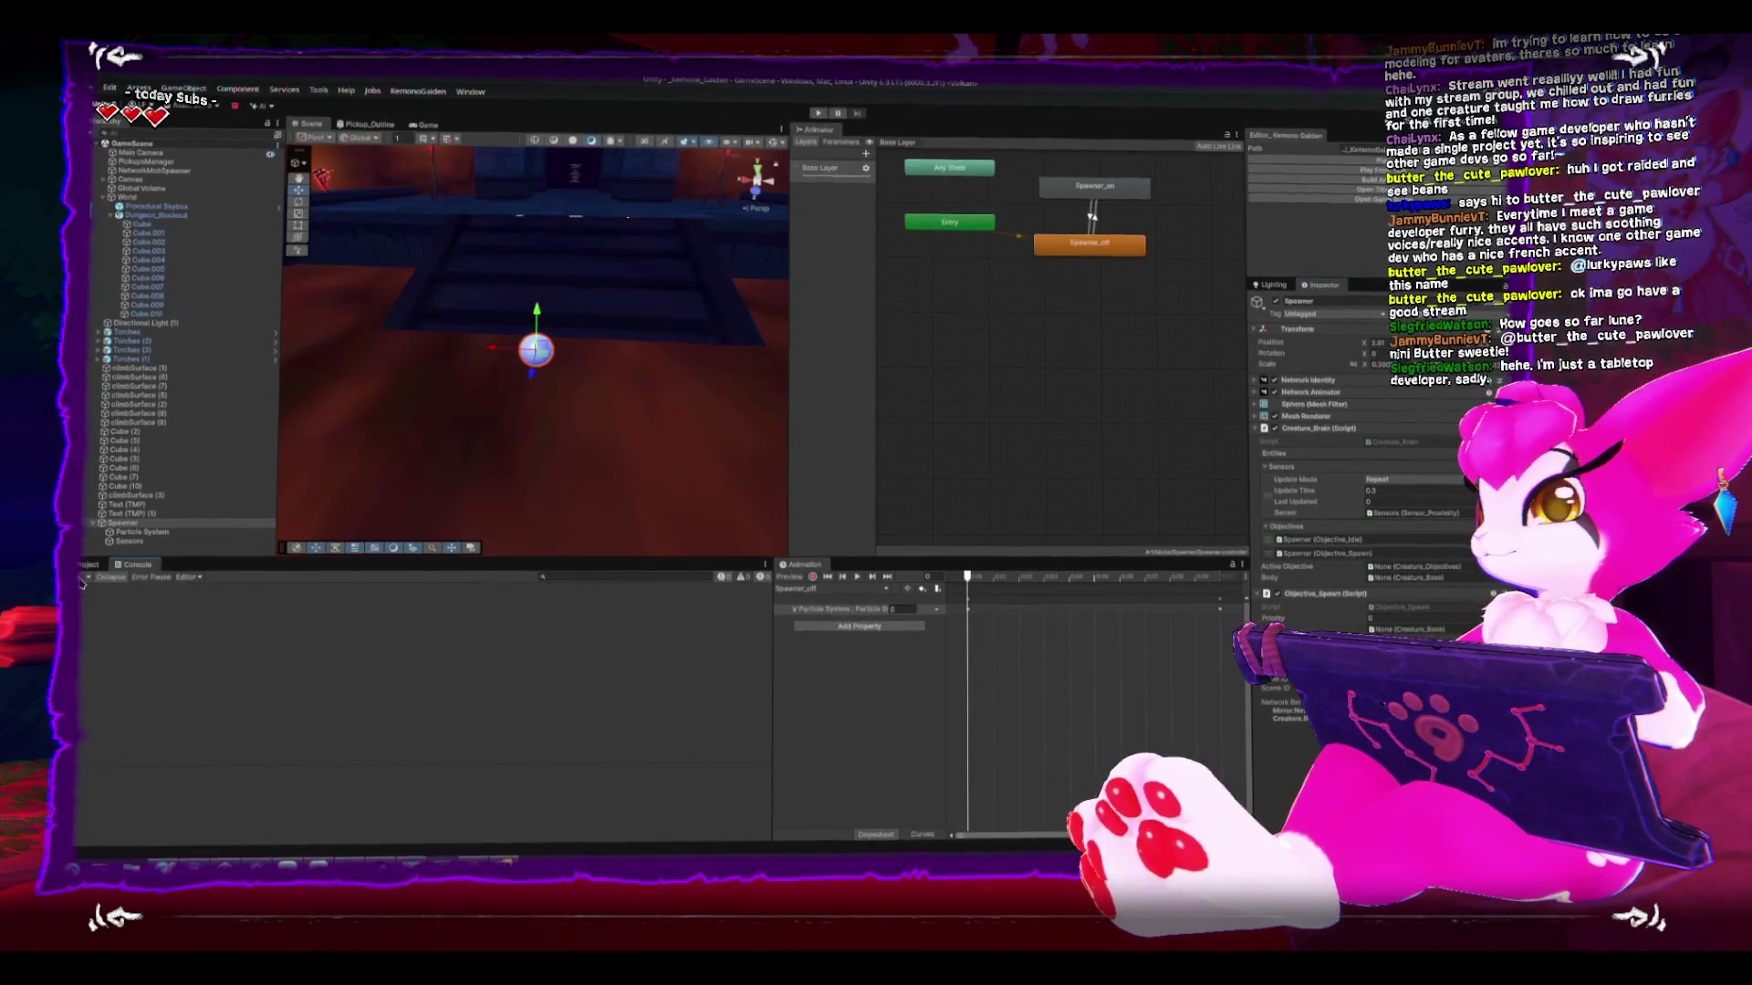
- Select the NetworkMobSpawner object and open its NetworkMobSpawner script in Rider
{"action": "left_click_drag", "start_coordinate": [566, 374], "coordinate": [618, 371]}
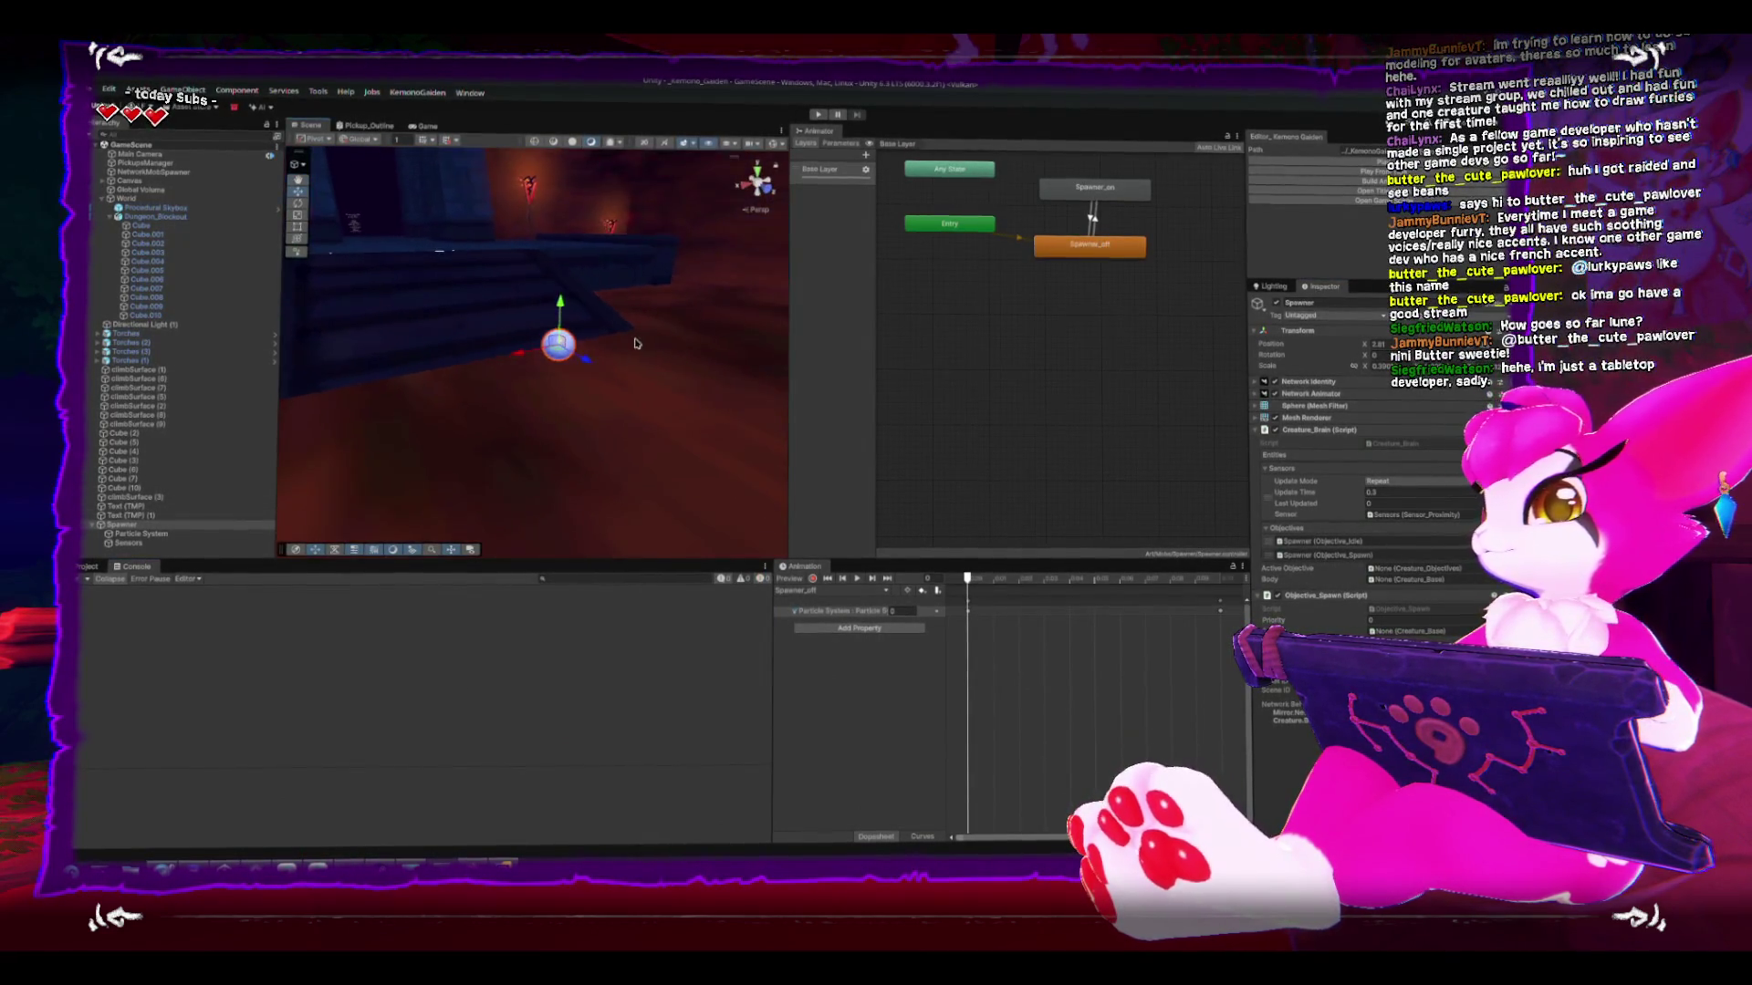
{"action": "scroll", "coordinate": [618, 371], "scroll_direction": "up", "scroll_amount": 3}
{"action": "scroll", "coordinate": [617, 371], "scroll_direction": "down", "scroll_amount": 3}
{"action": "left_click_drag", "start_coordinate": [614, 293], "coordinate": [639, 273]}
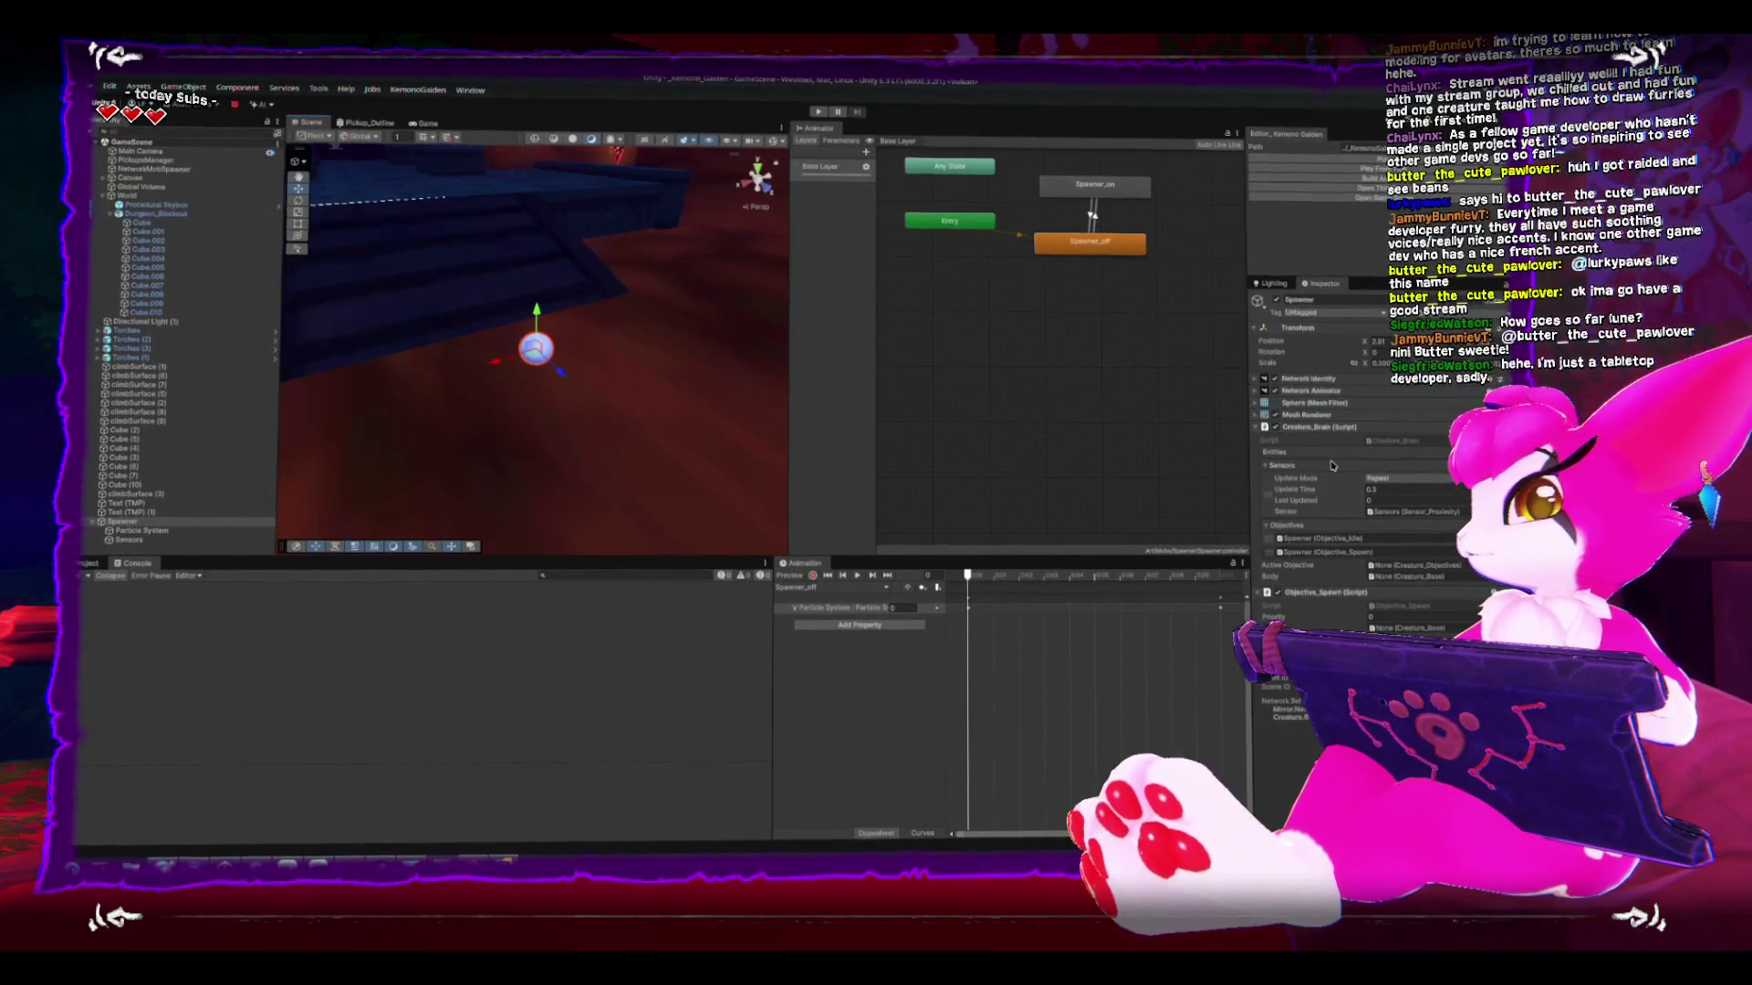
{"action": "scroll", "coordinate": [1360, 456], "scroll_direction": "down", "scroll_amount": 5}
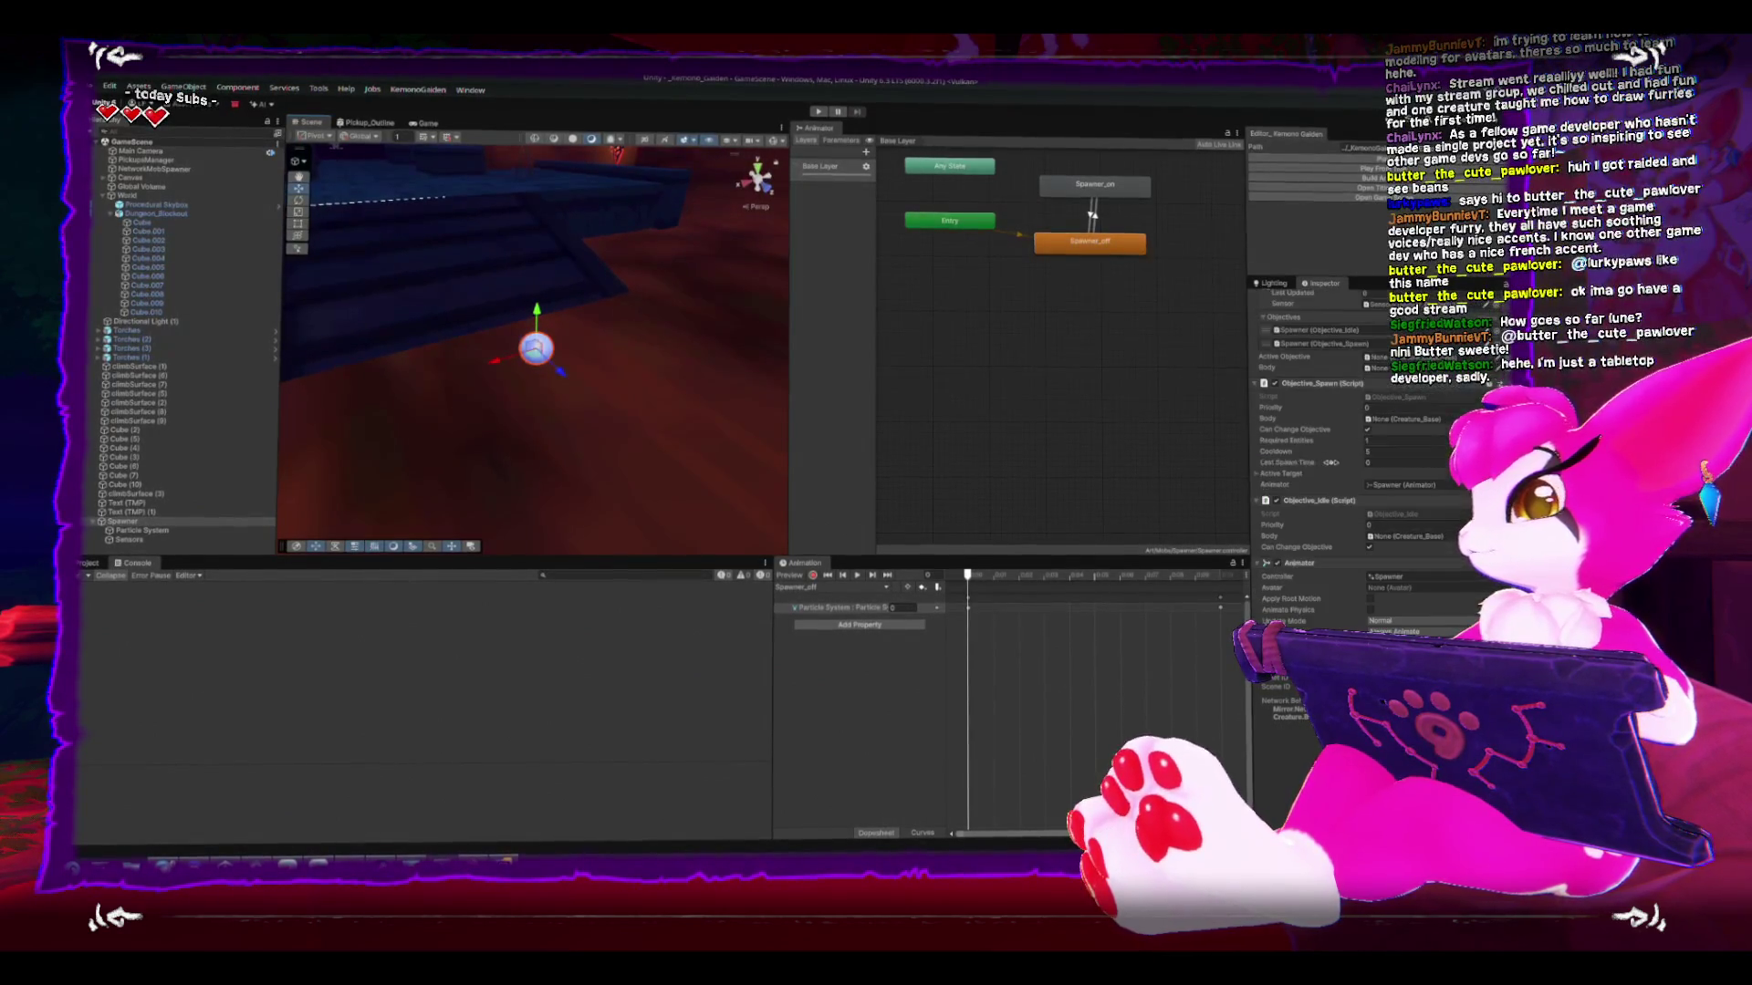
{"action": "left_click", "coordinate": [185, 172]}
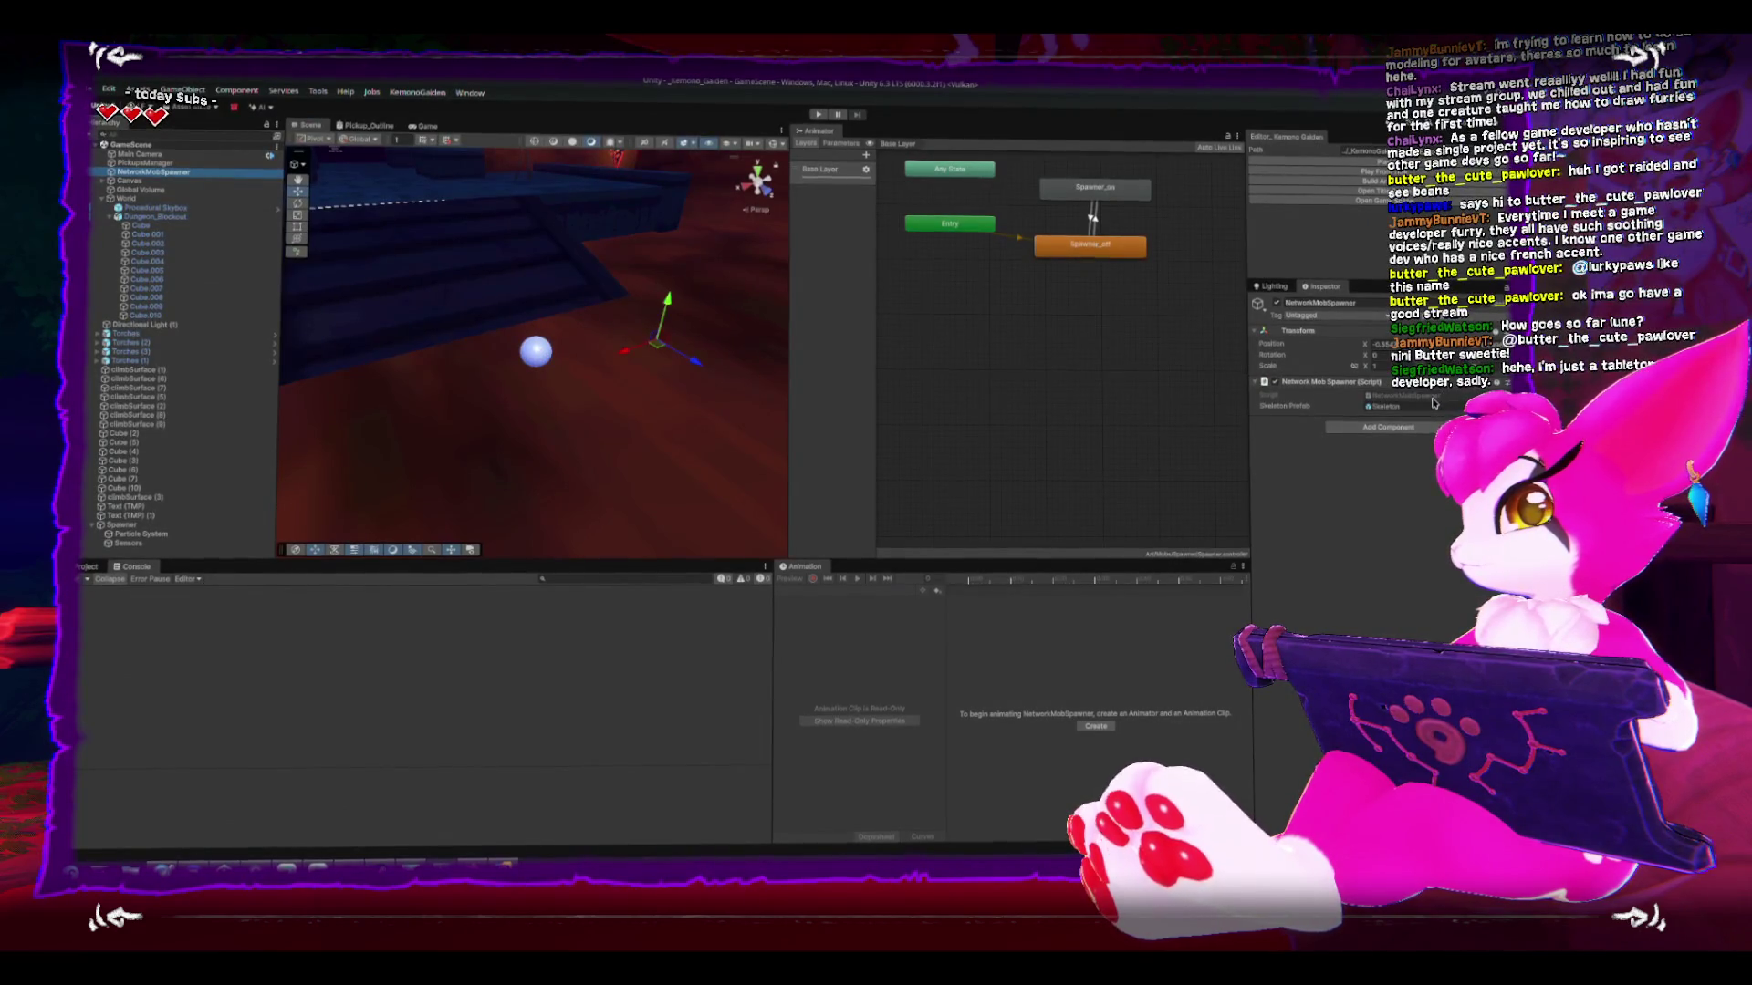
{"action": "double_click", "coordinate": [1433, 398]}
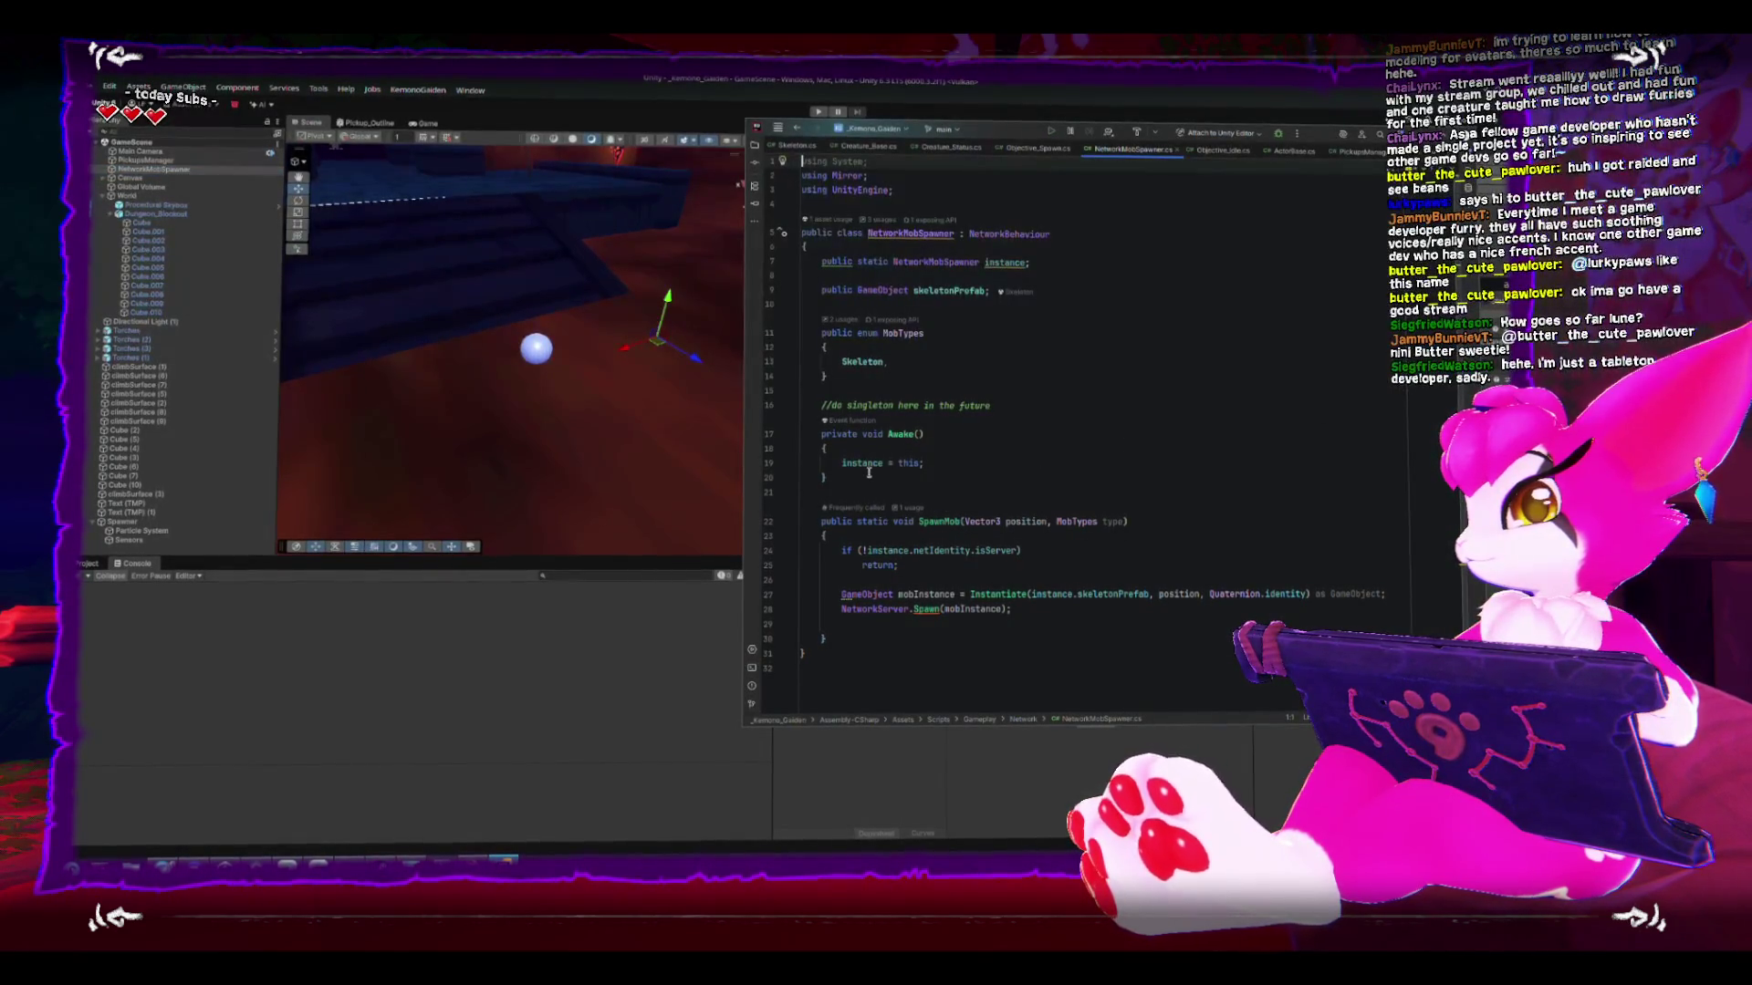
- Add an 'if(!instance) return;' guard at the top of SpawnMob, save, and return to Unity
{"action": "left_click", "coordinate": [1089, 542]}
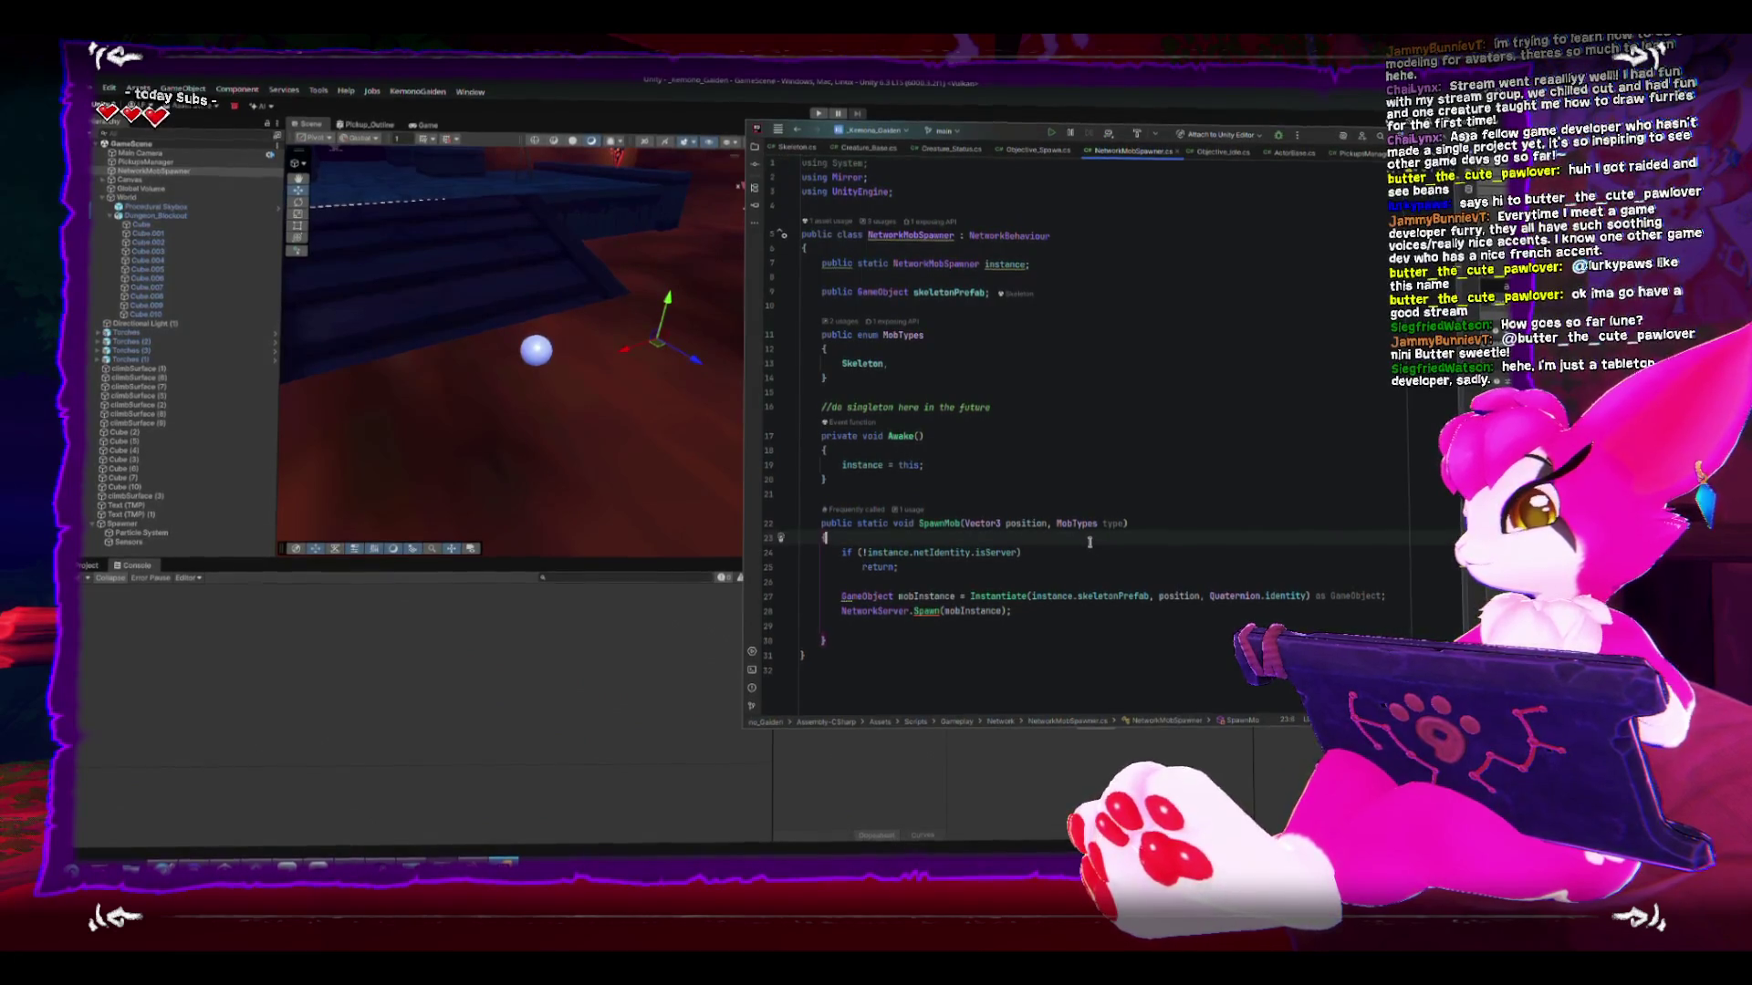
{"action": "key", "text": "Return"}
{"action": "key", "text": "Return"}
{"action": "key", "text": "Up"}
{"action": "type", "text": "if(!si"}
{"action": "key", "text": "BackSpace"}
{"action": "key", "text": "BackSpace"}
{"action": "type", "text": "instance"}
{"action": "key", "text": "End"}
{"action": "key", "text": "Return"}
{"action": "type", "text": "return;"}
{"action": "key", "text": "ctrl+s"}
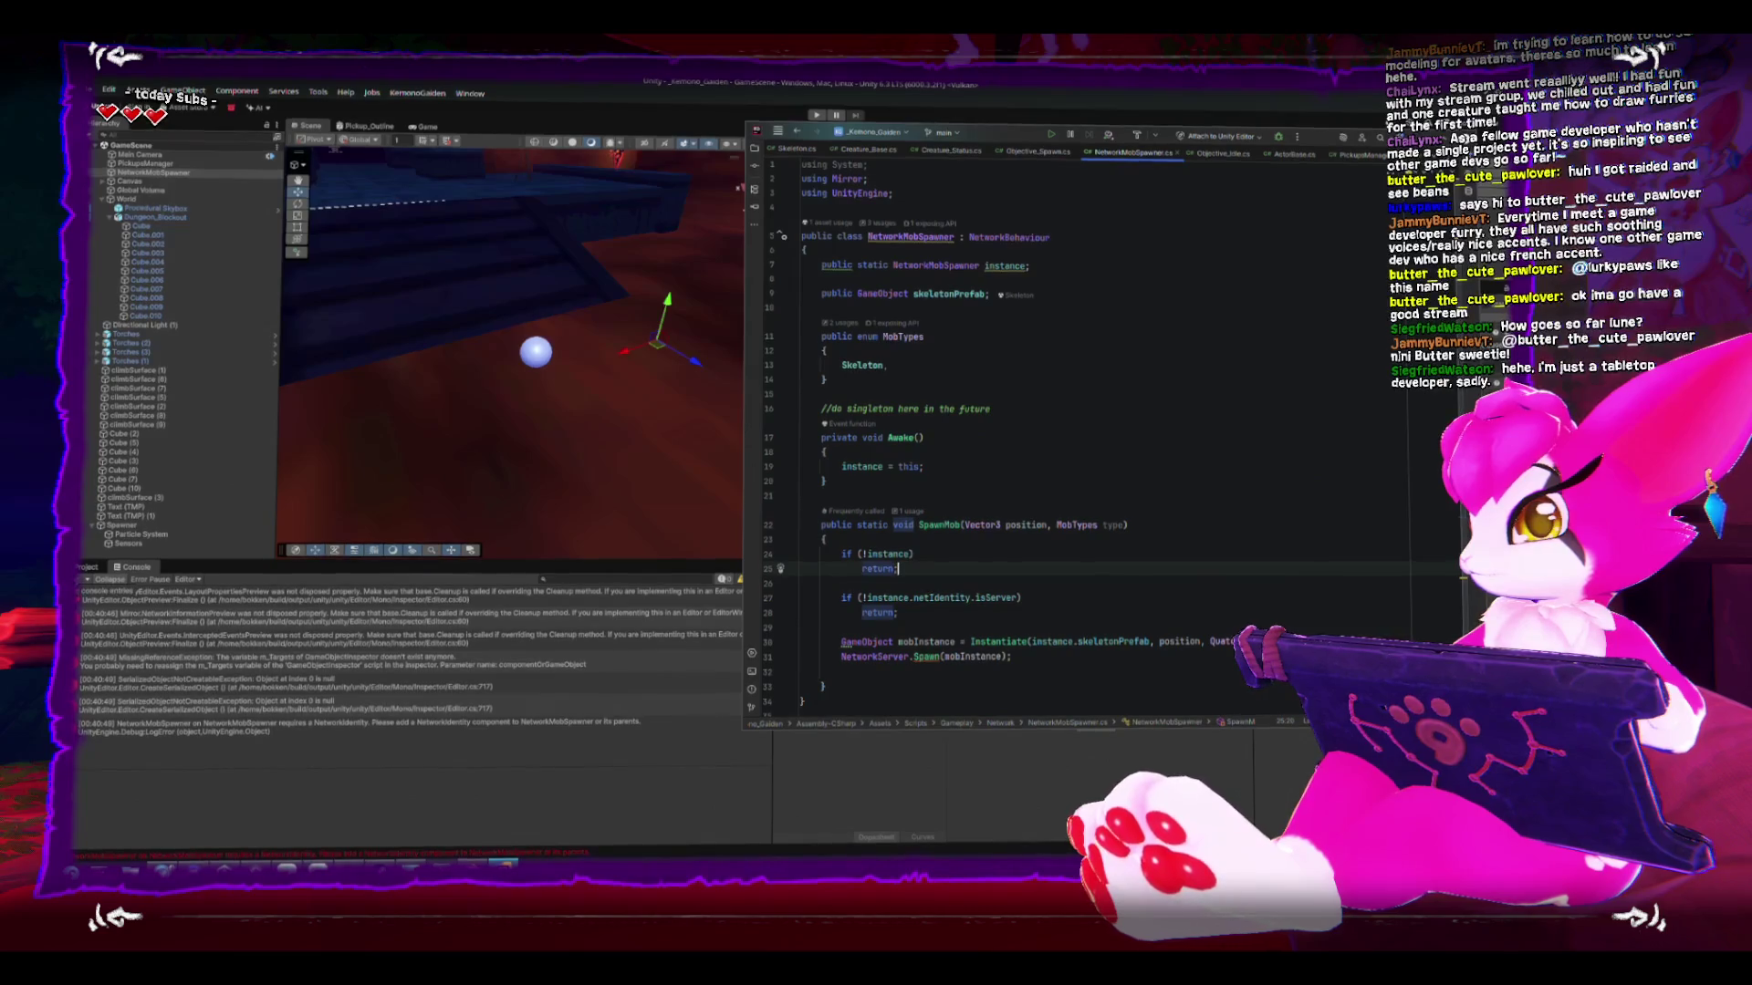
{"action": "left_click", "coordinate": [100, 369]}
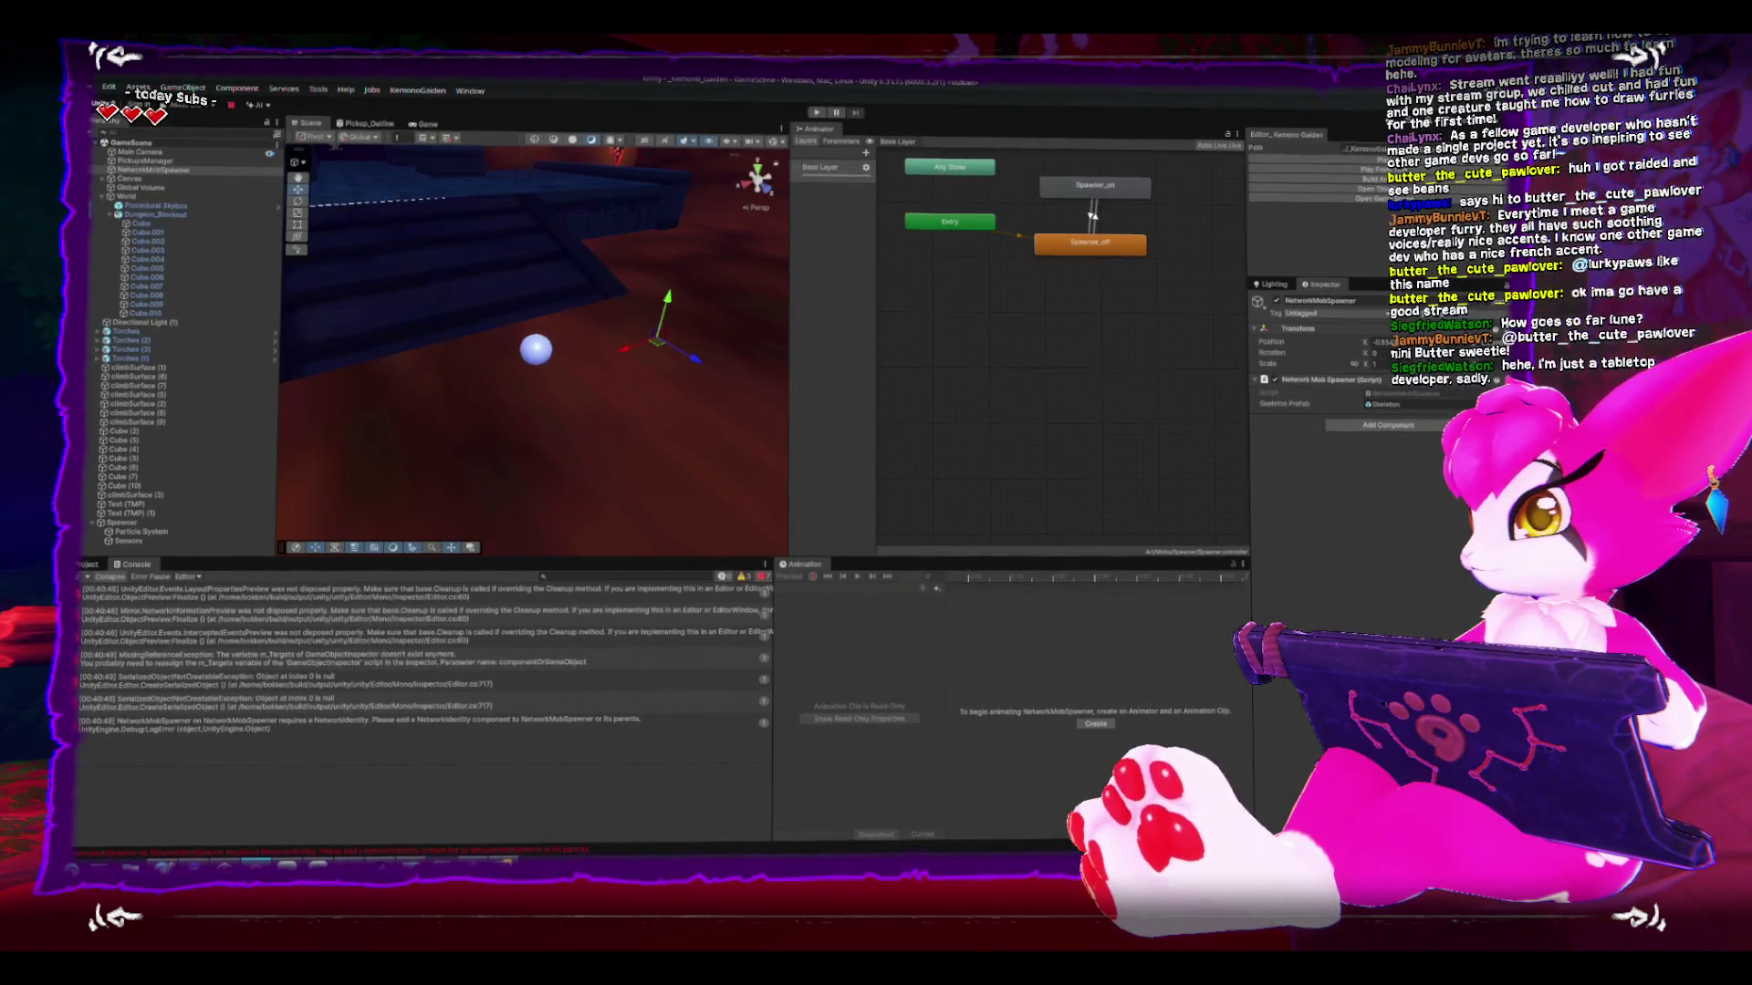
- Open the Prefabs > Mobs folder, save the scene via File > Save, and enter play mode
{"action": "left_click", "coordinate": [88, 565]}
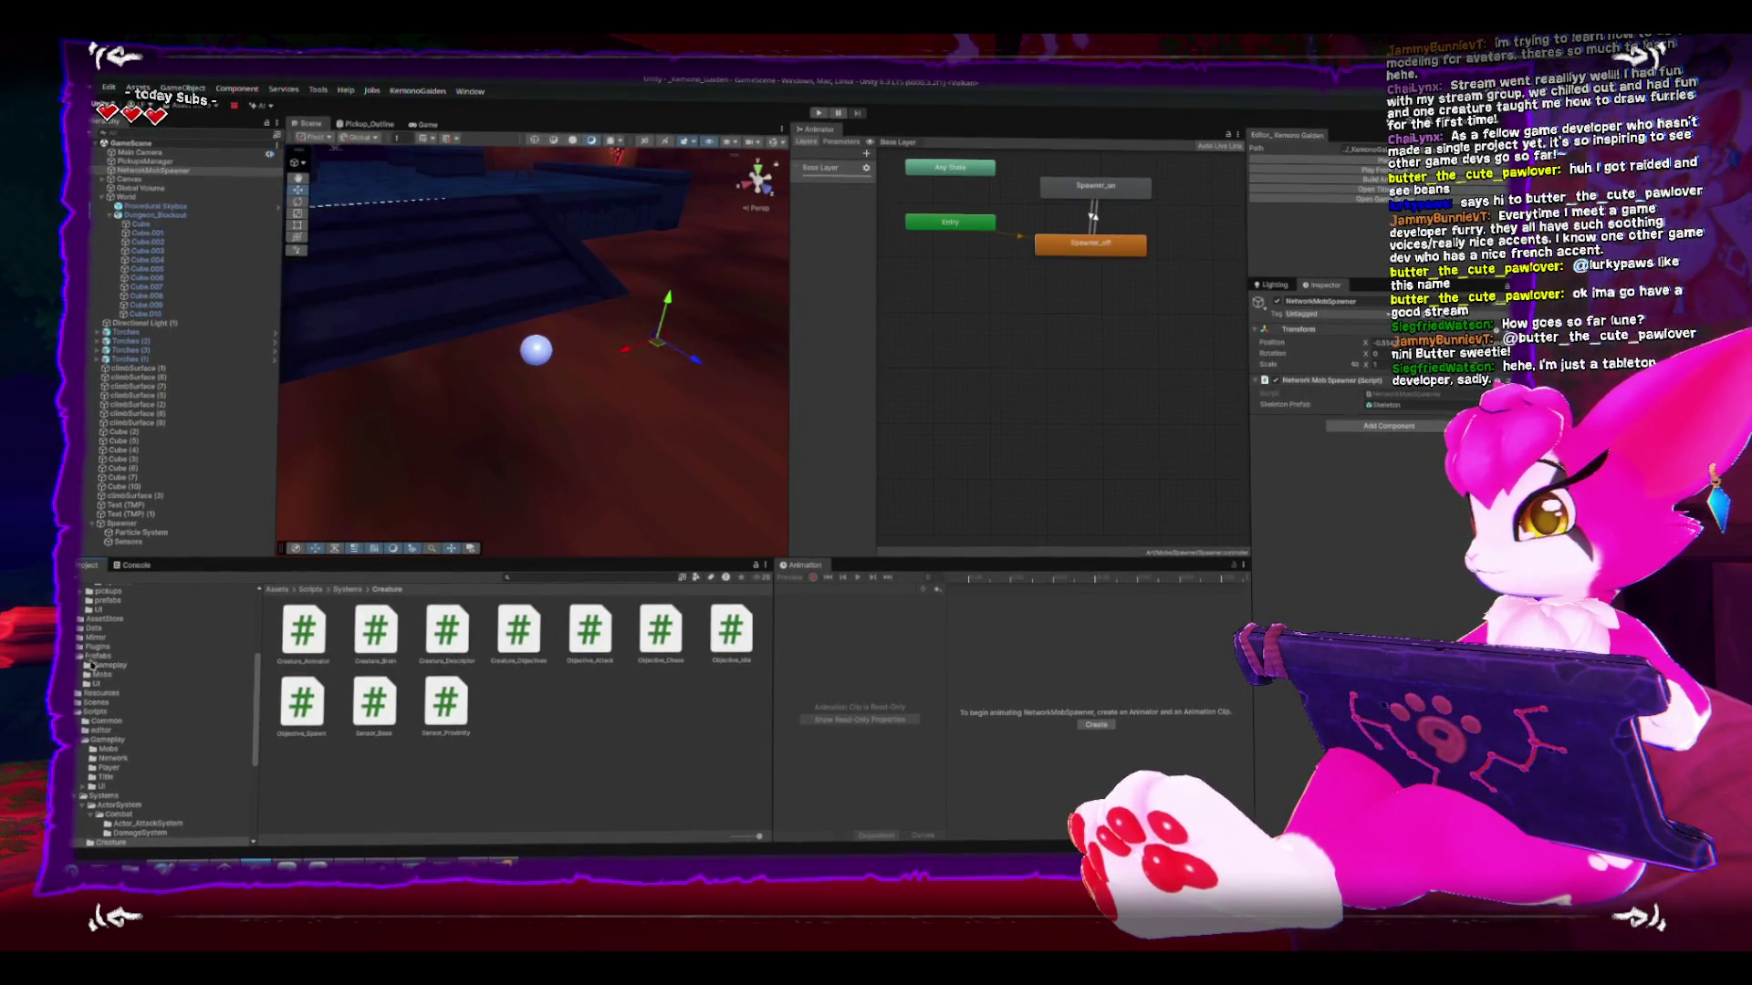
{"action": "left_click", "coordinate": [101, 674]}
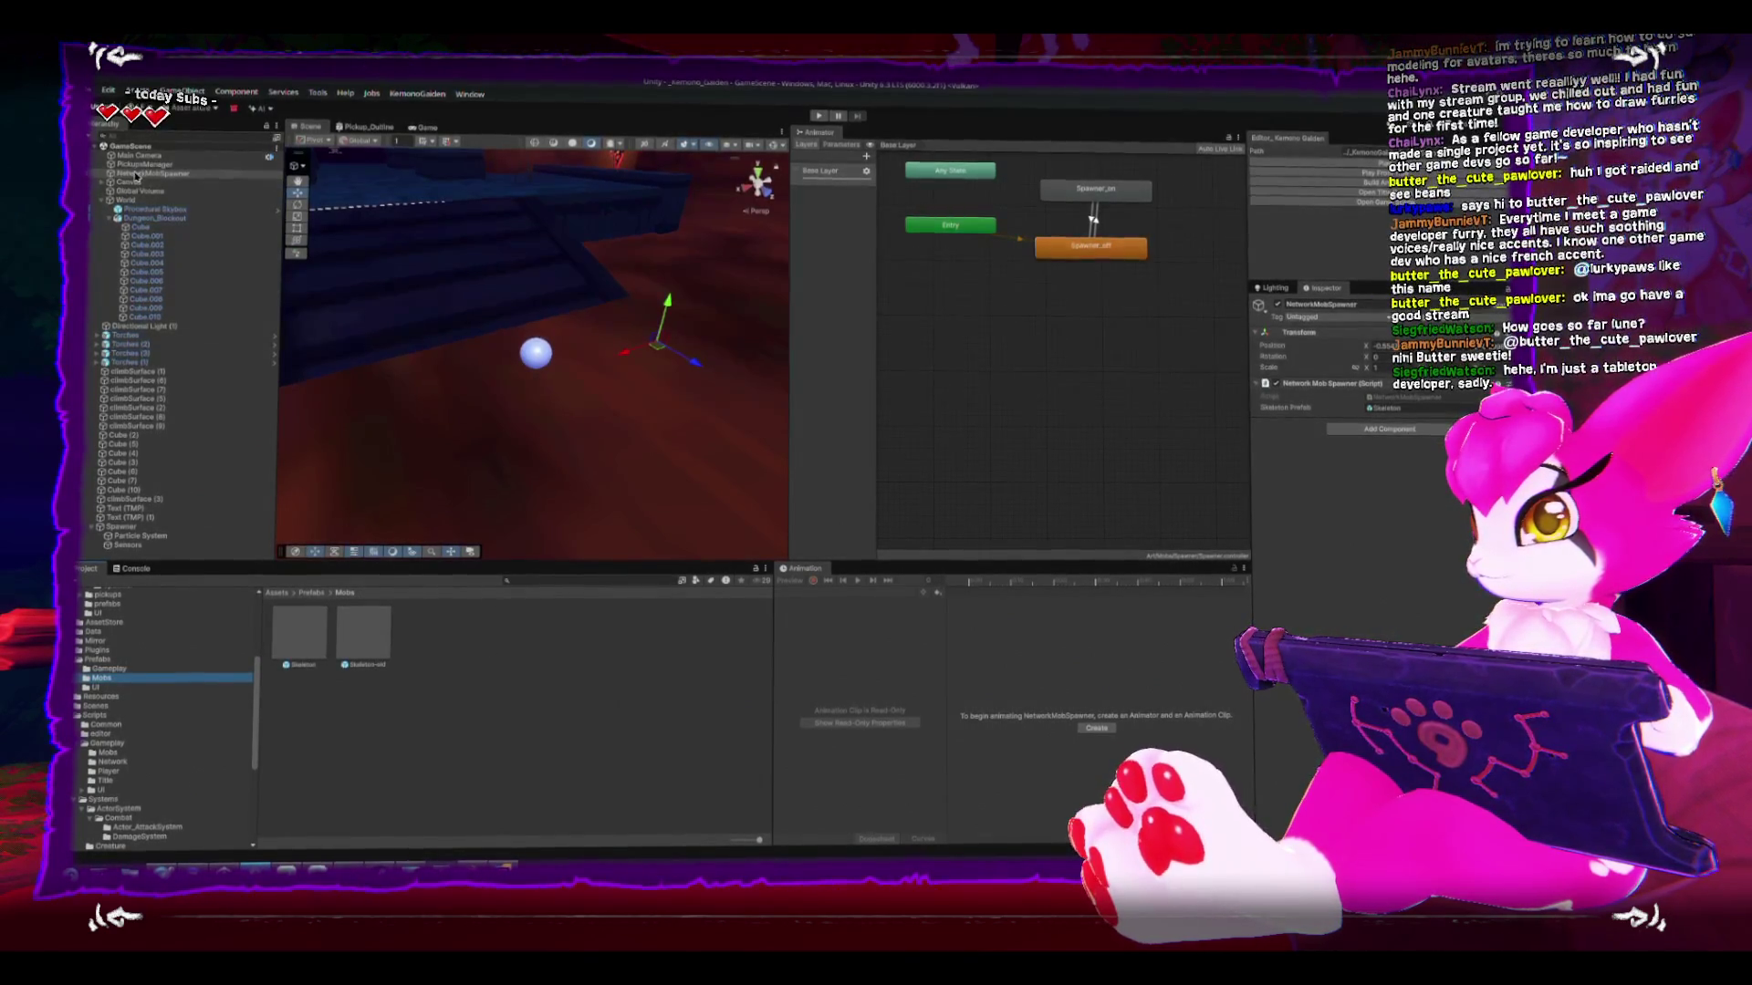
{"action": "left_click", "coordinate": [98, 90]}
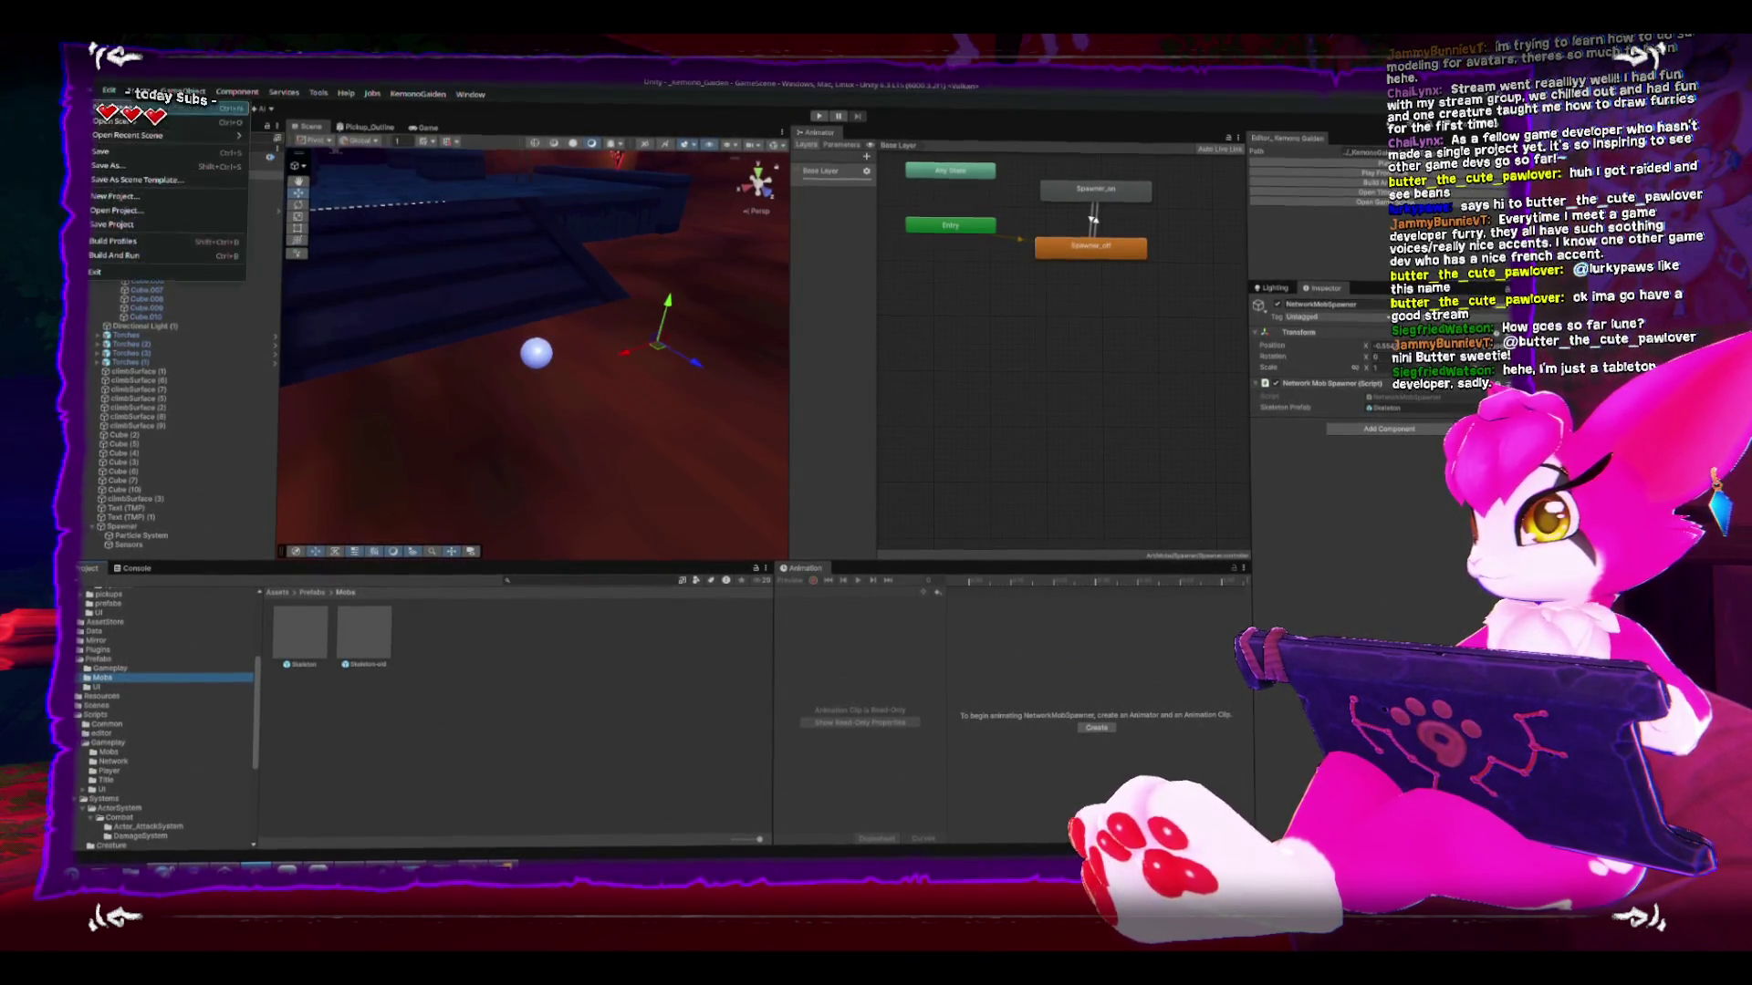
{"action": "left_click", "coordinate": [1352, 199]}
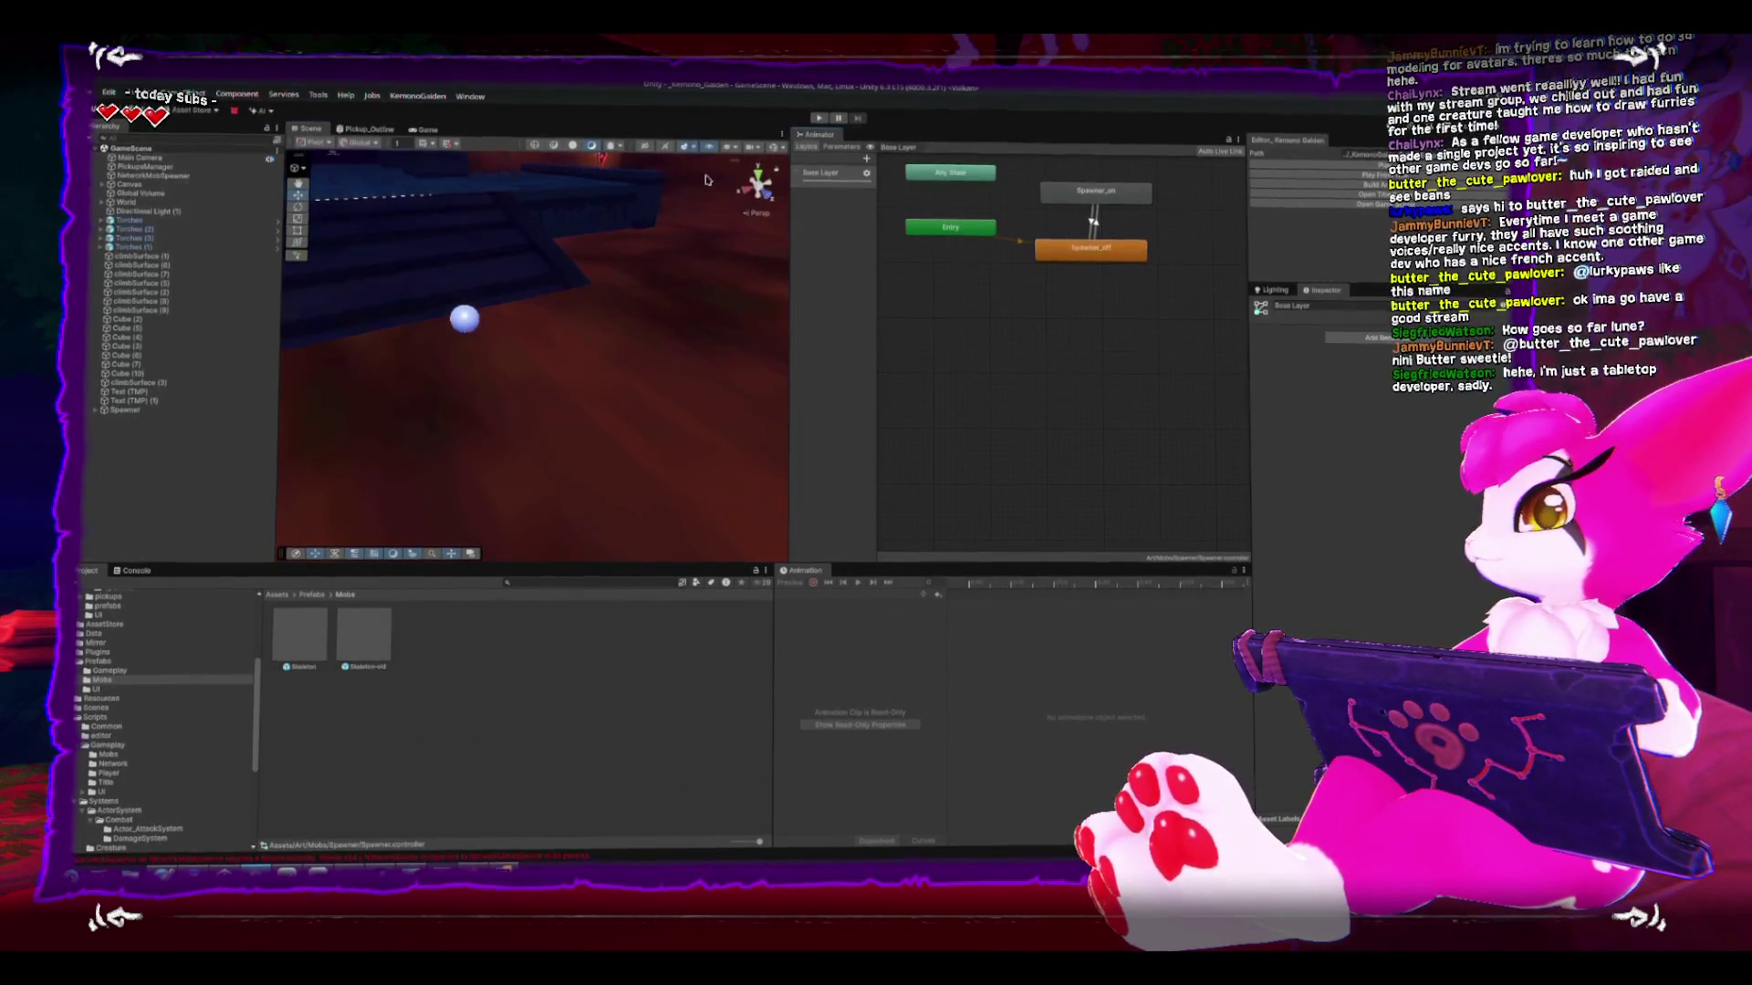
{"action": "left_click", "coordinate": [427, 131]}
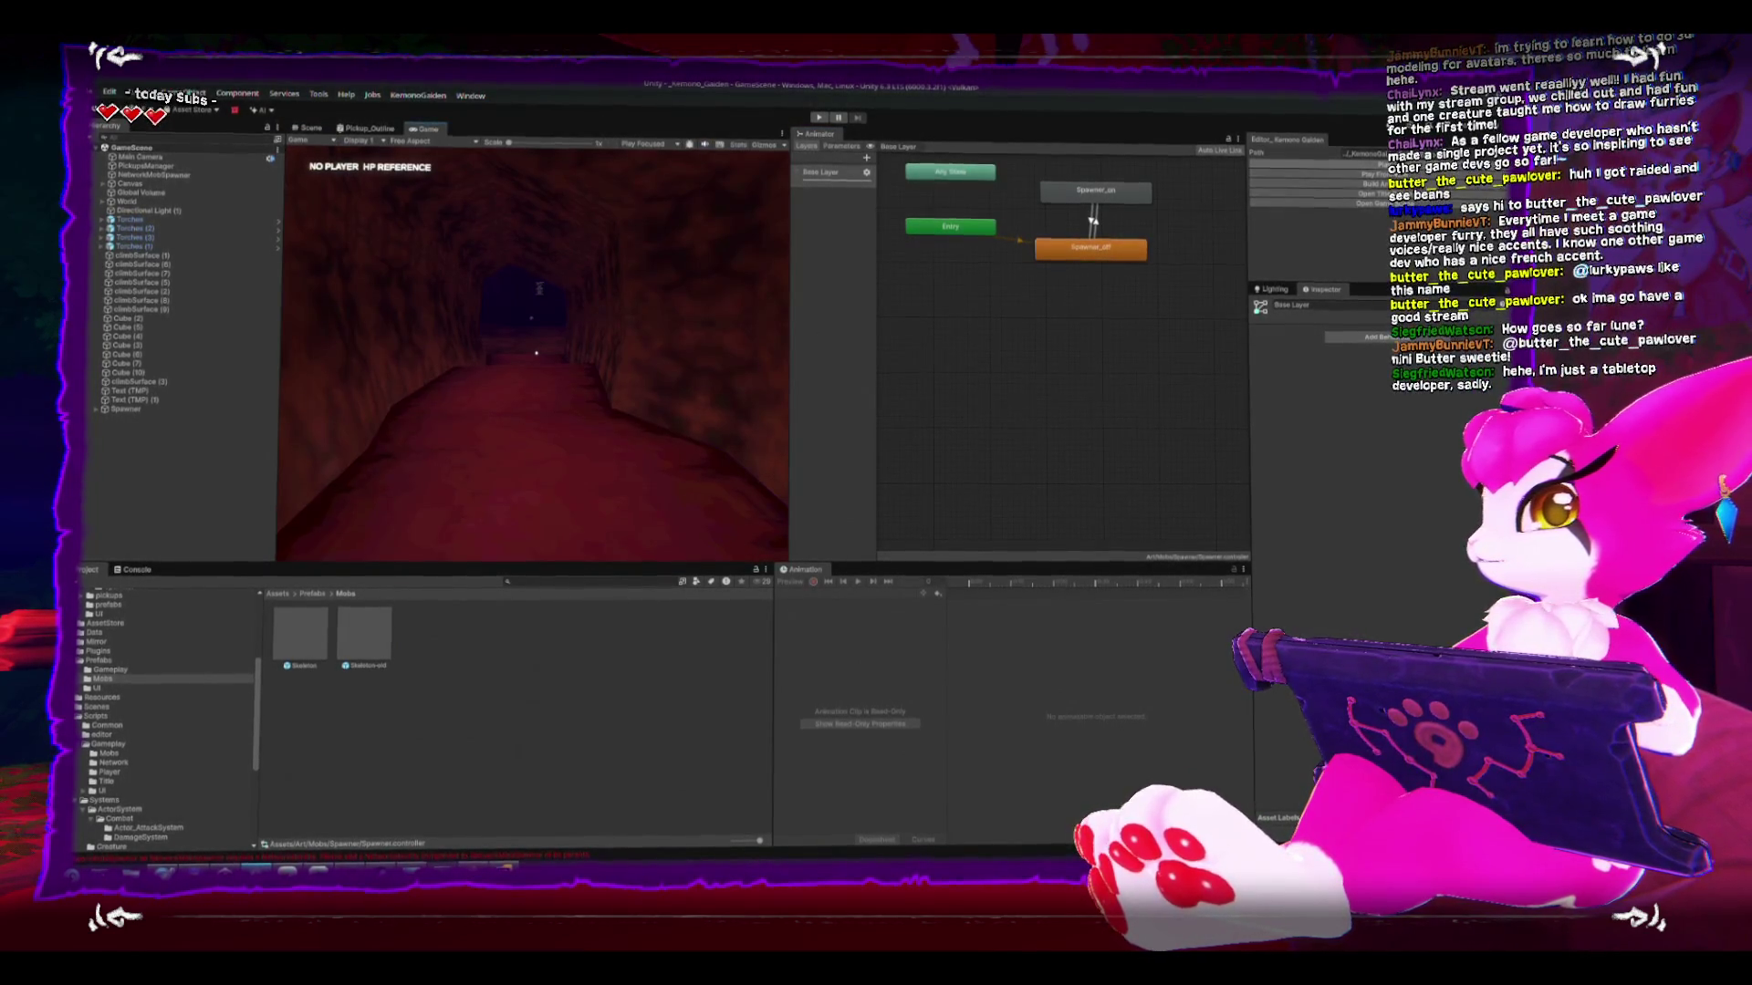
- Play until SpawnMob throws a NullReferenceException, then open its calling line in Objective_Spawn.cs
{"action": "left_click", "coordinate": [818, 119]}
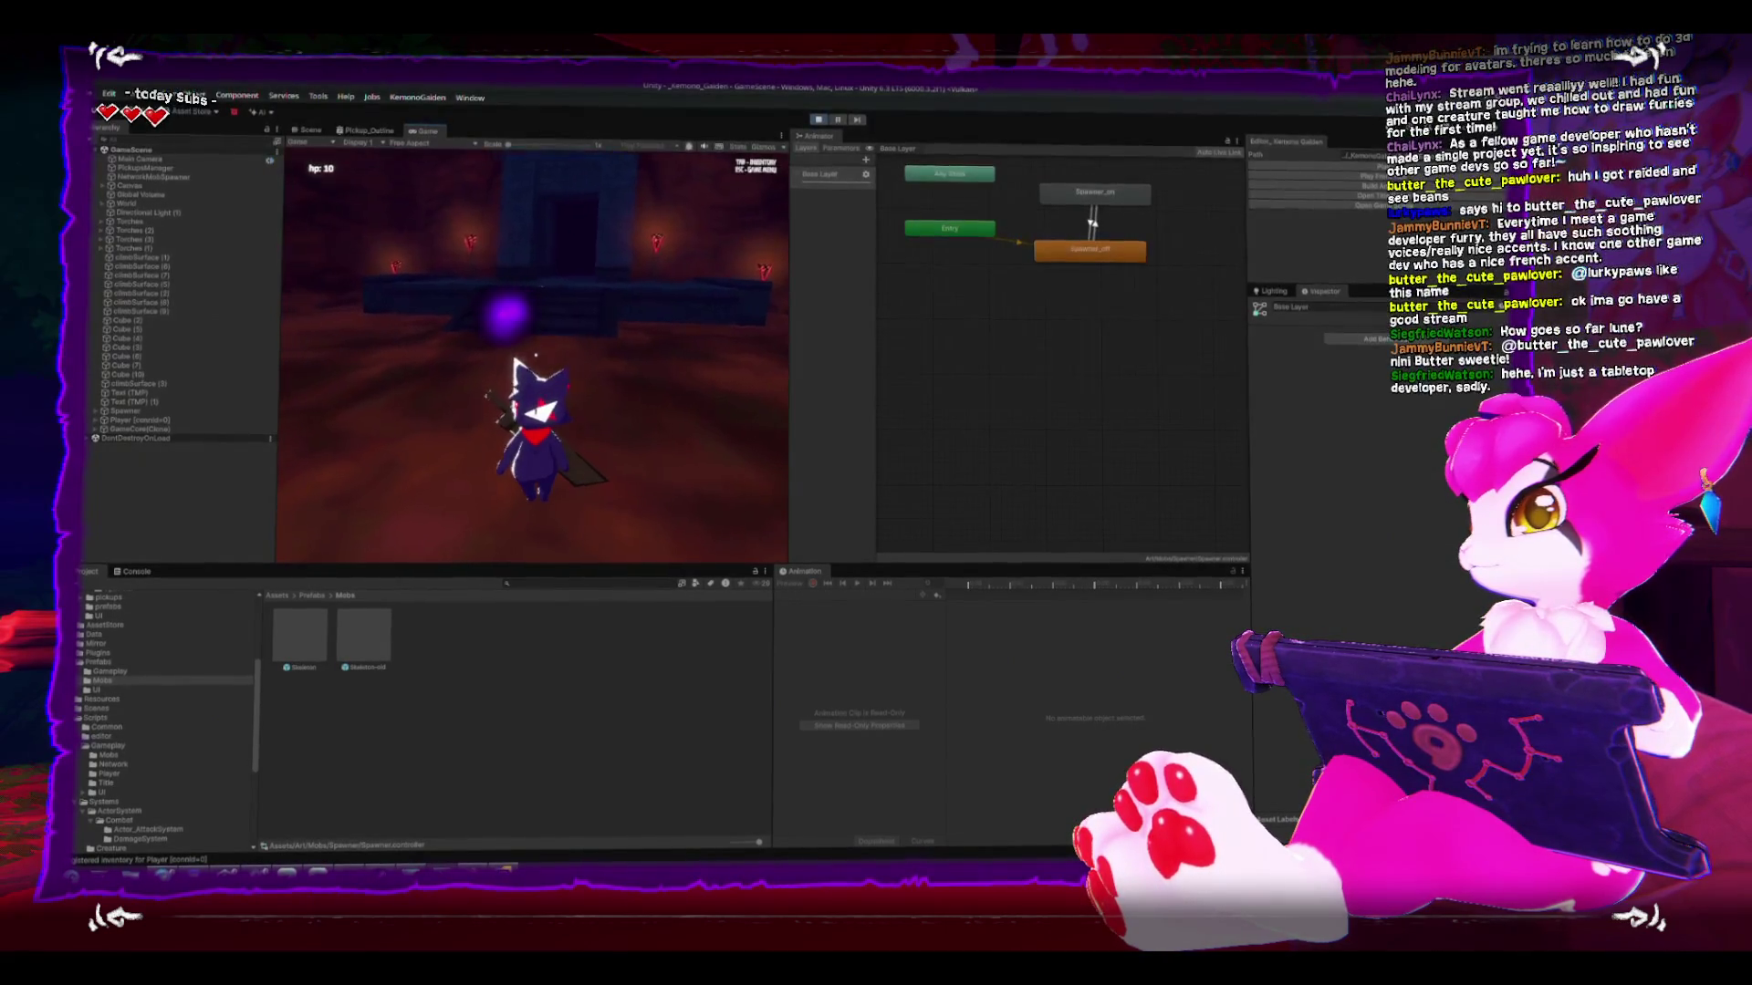
{"action": "key", "text": "Escape"}
{"action": "left_click", "coordinate": [128, 571]}
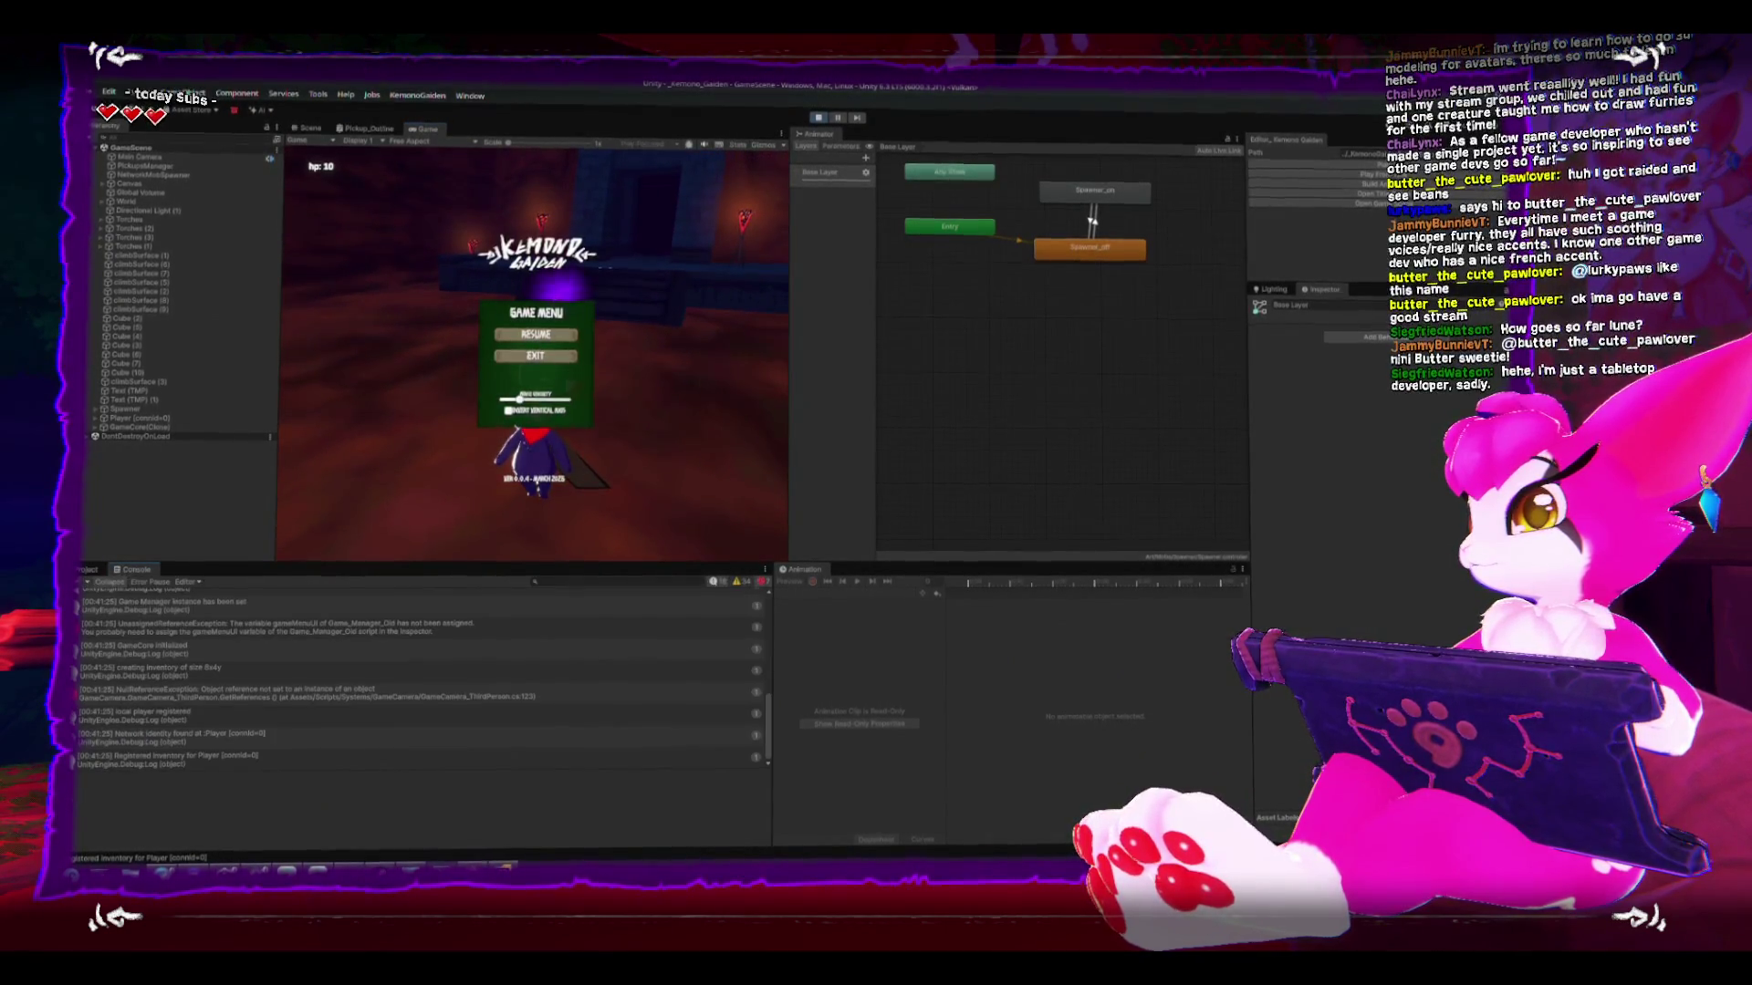
{"action": "left_click", "coordinate": [399, 446]}
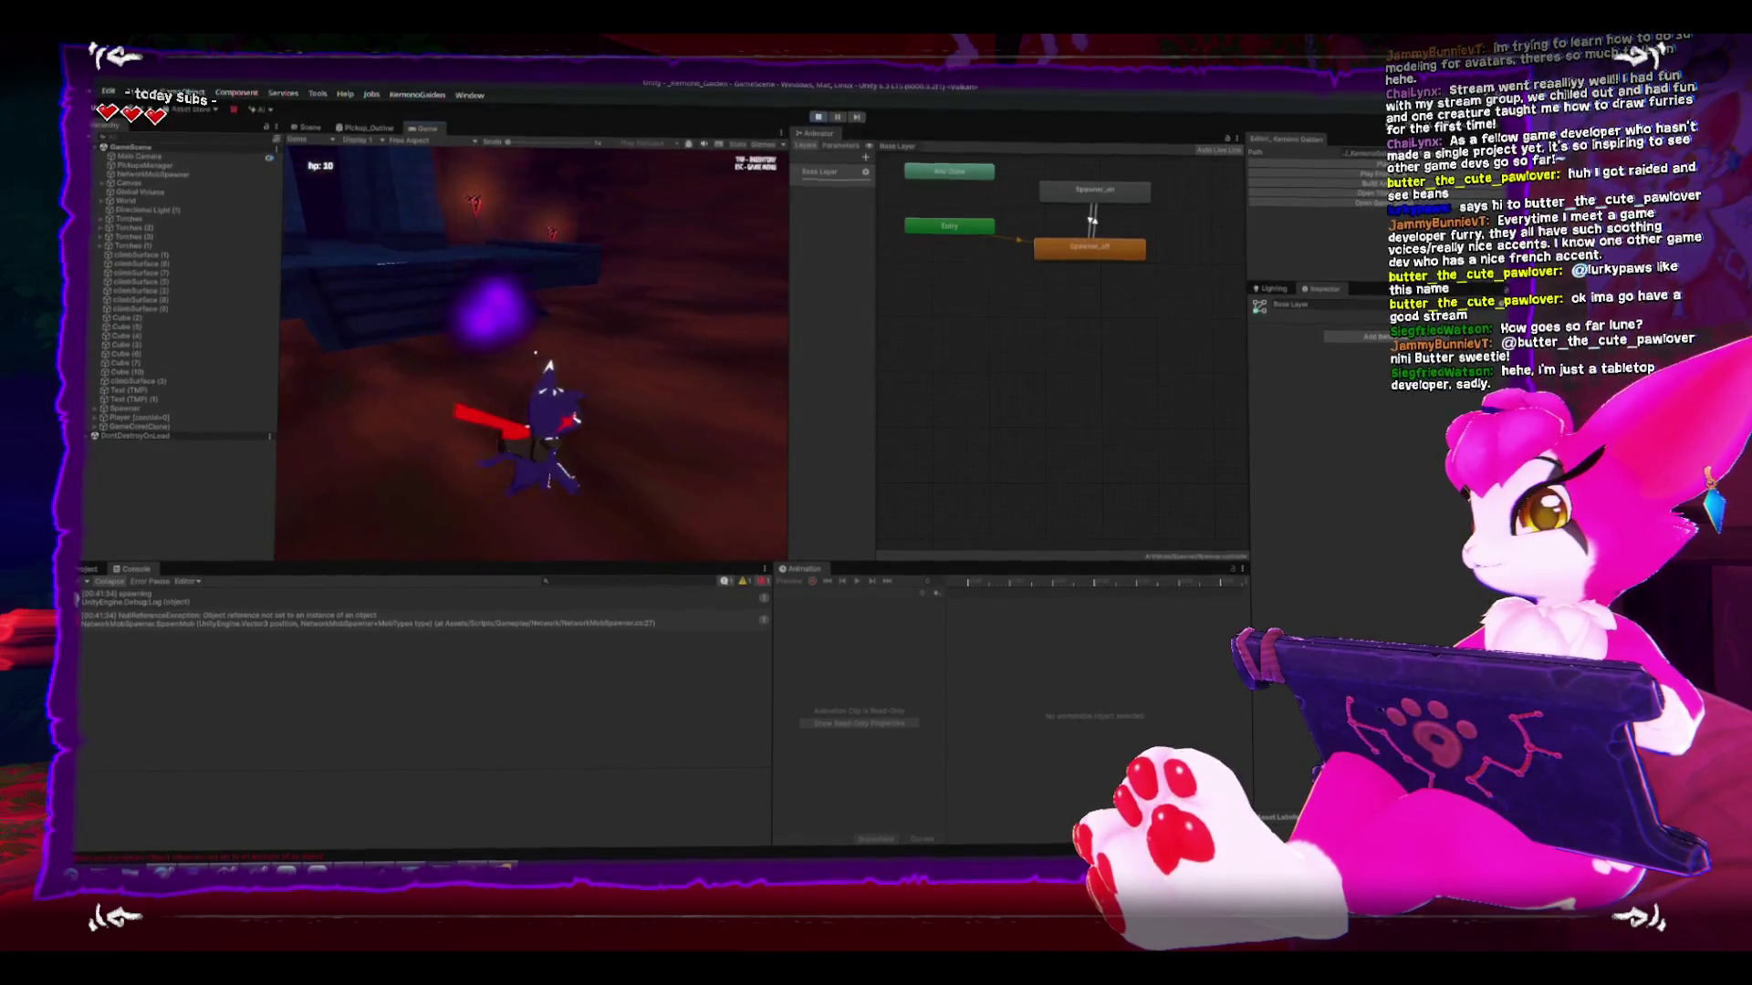
{"action": "key", "text": "Escape"}
{"action": "left_click", "coordinate": [311, 626]}
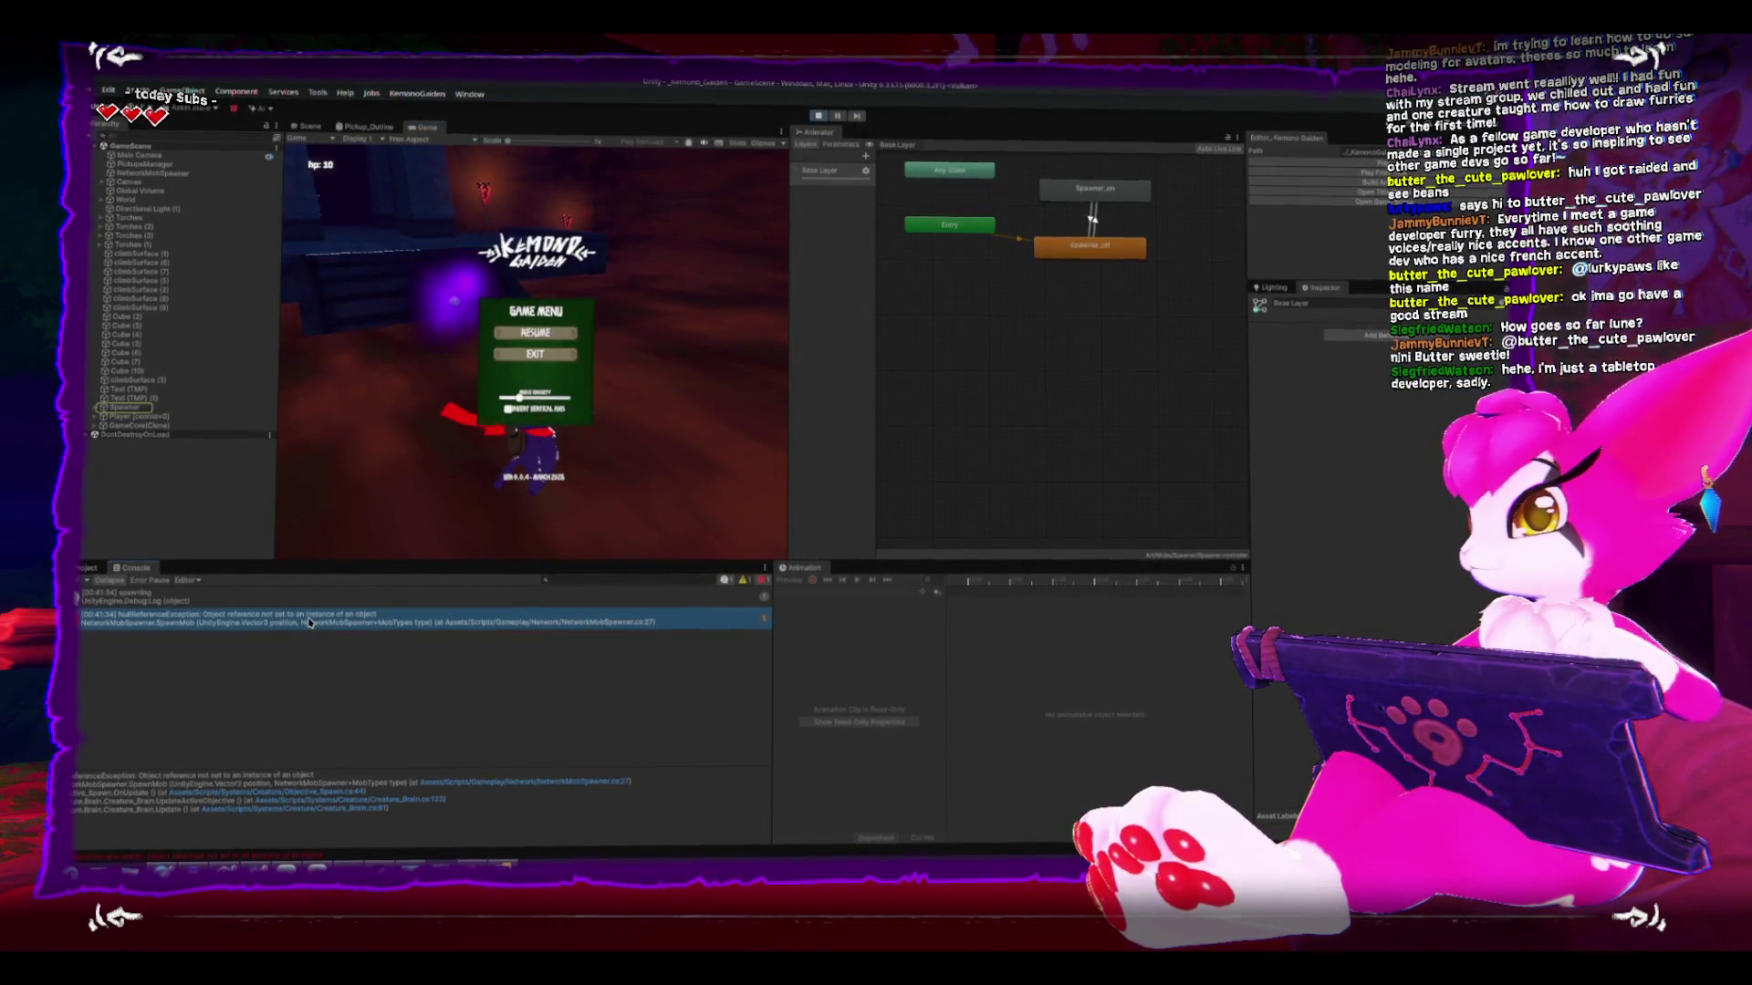
{"action": "double_click", "coordinate": [309, 621]}
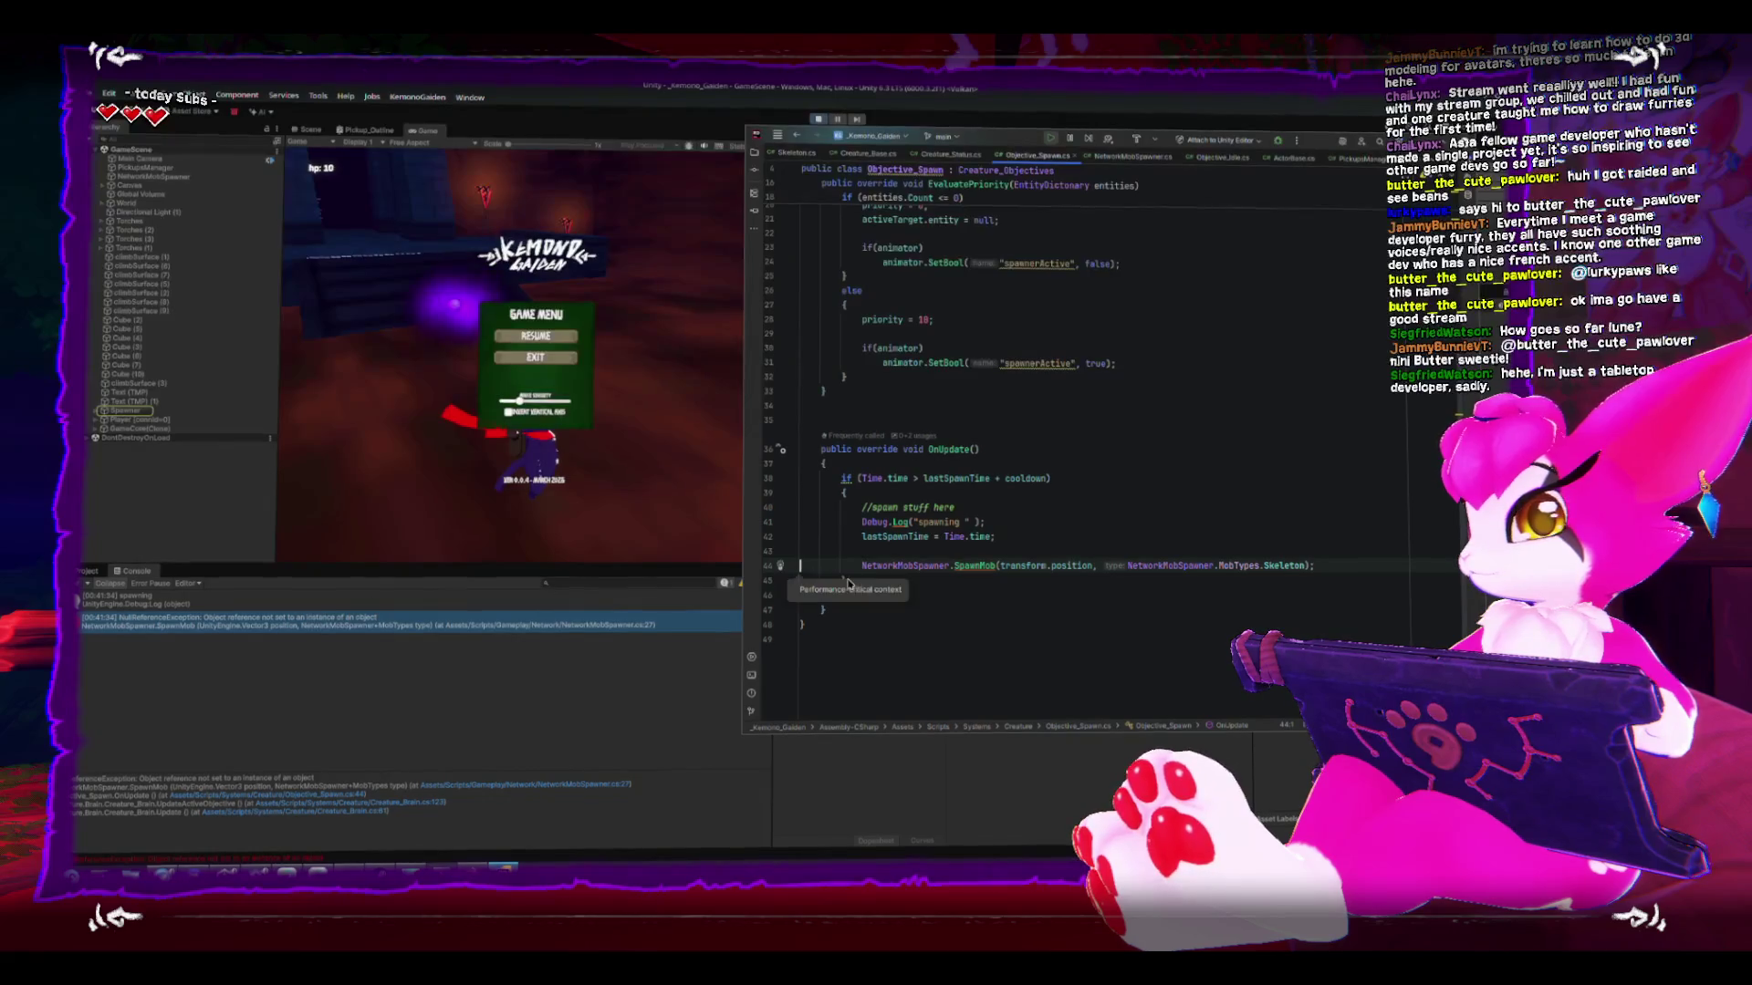
- Follow the stack trace from Objective_Spawn.cs to the instance check on NetworkMobSpawner.cs line 27
{"action": "mouse_move", "coordinate": [911, 563]}
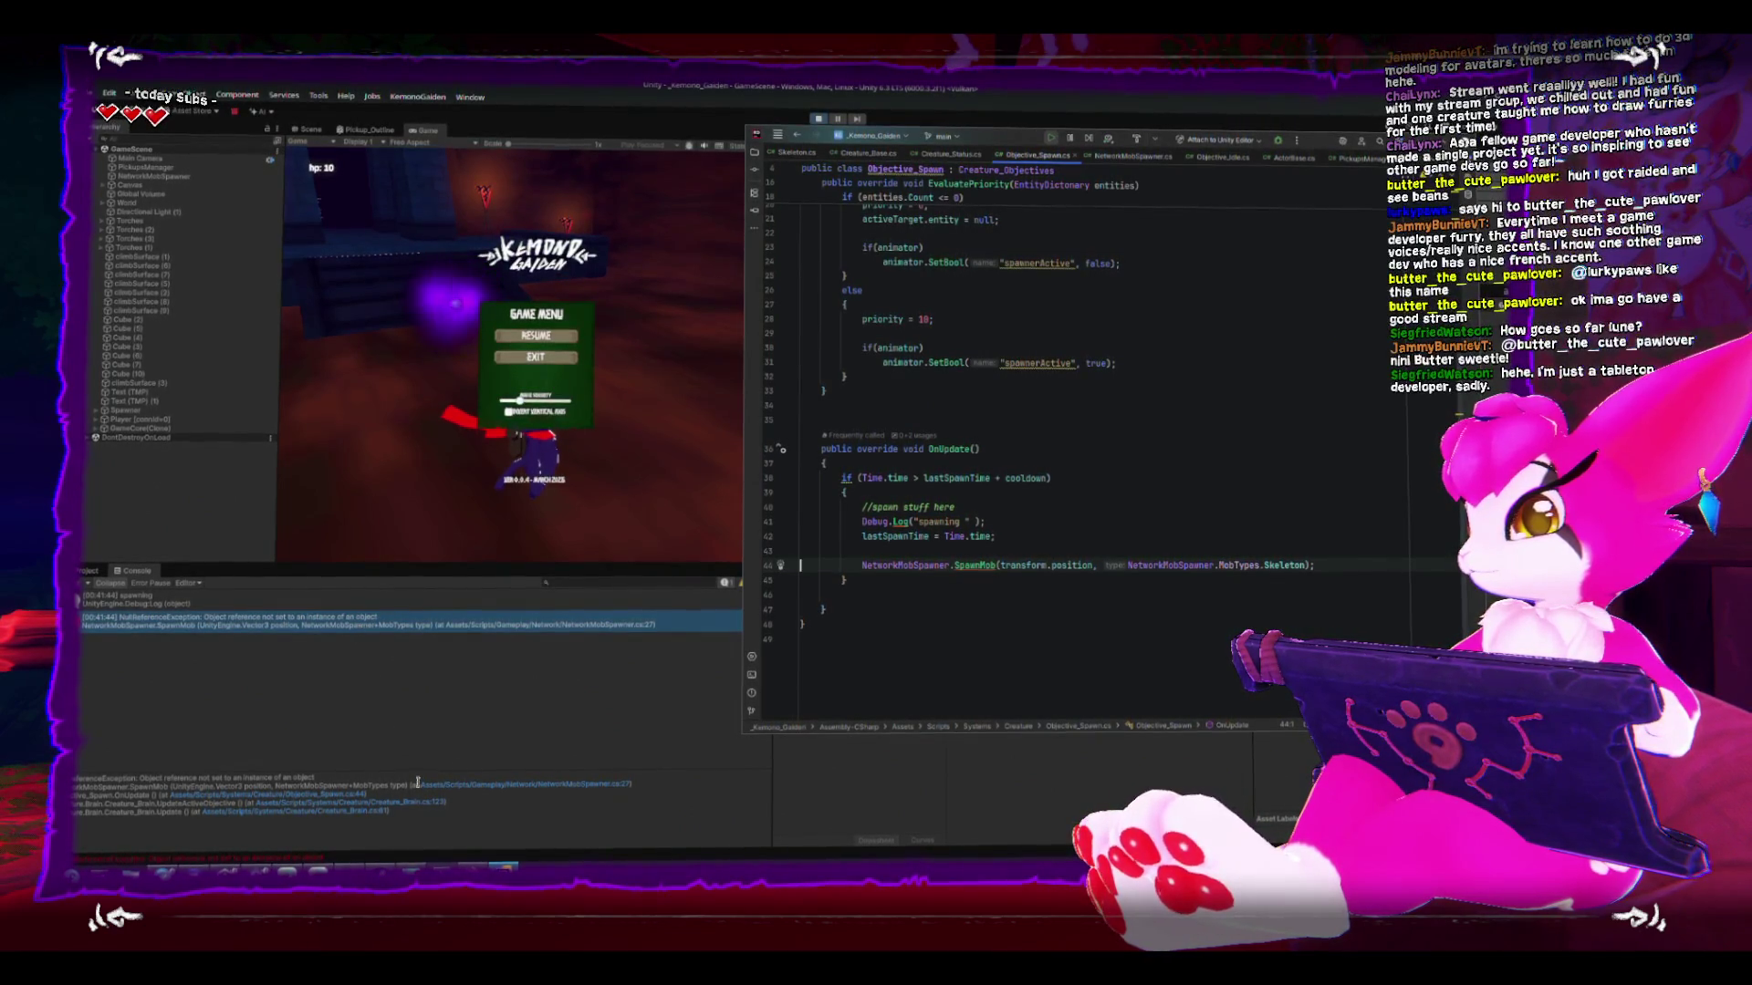
{"action": "left_click", "coordinate": [328, 792]}
{"action": "left_click", "coordinate": [328, 791]}
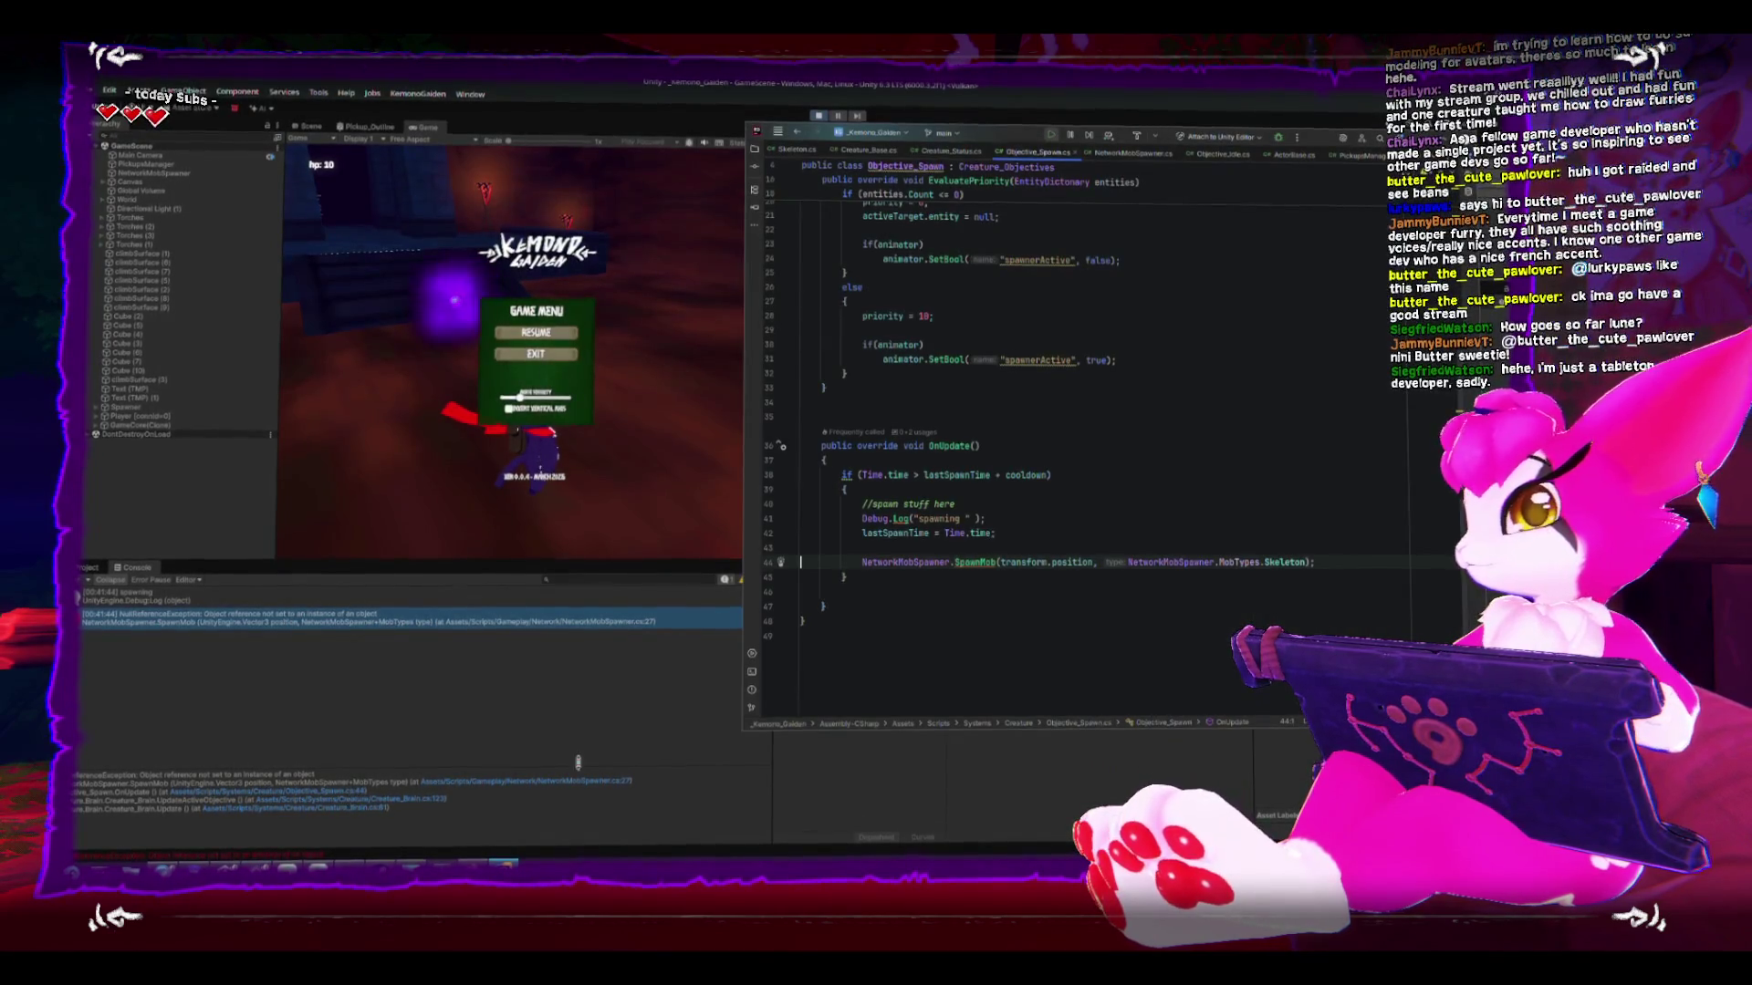
{"action": "left_click", "coordinate": [471, 789]}
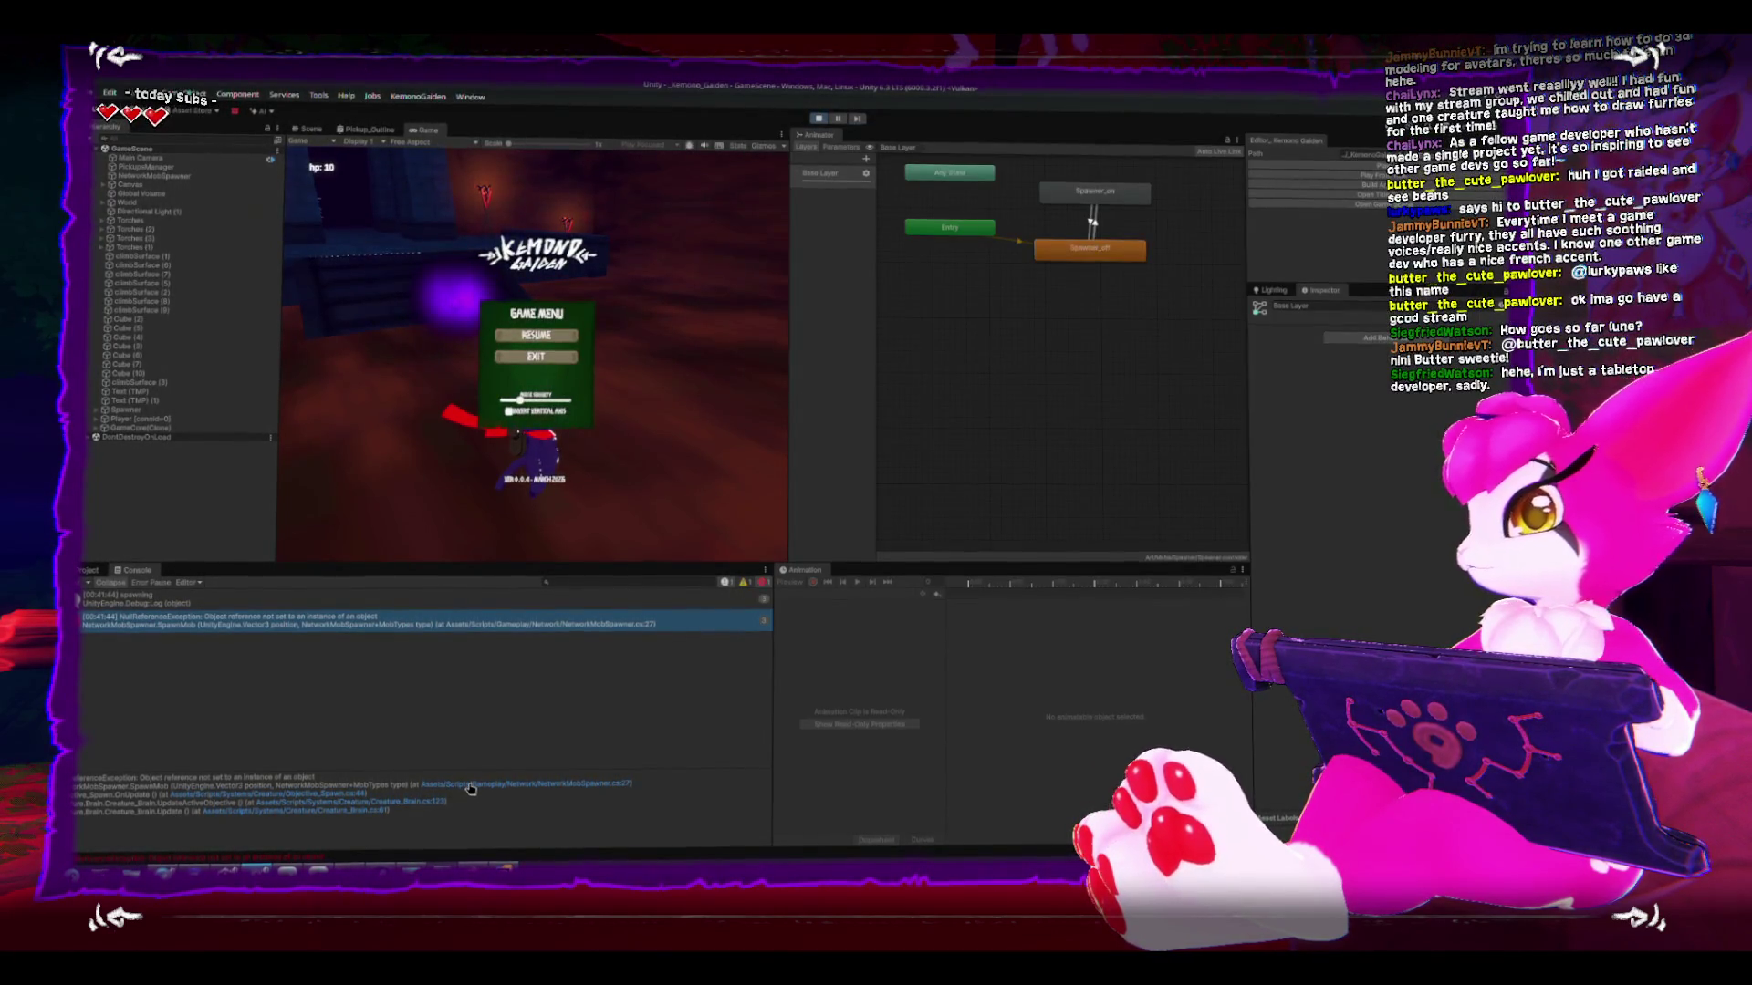
{"action": "left_click", "coordinate": [532, 783]}
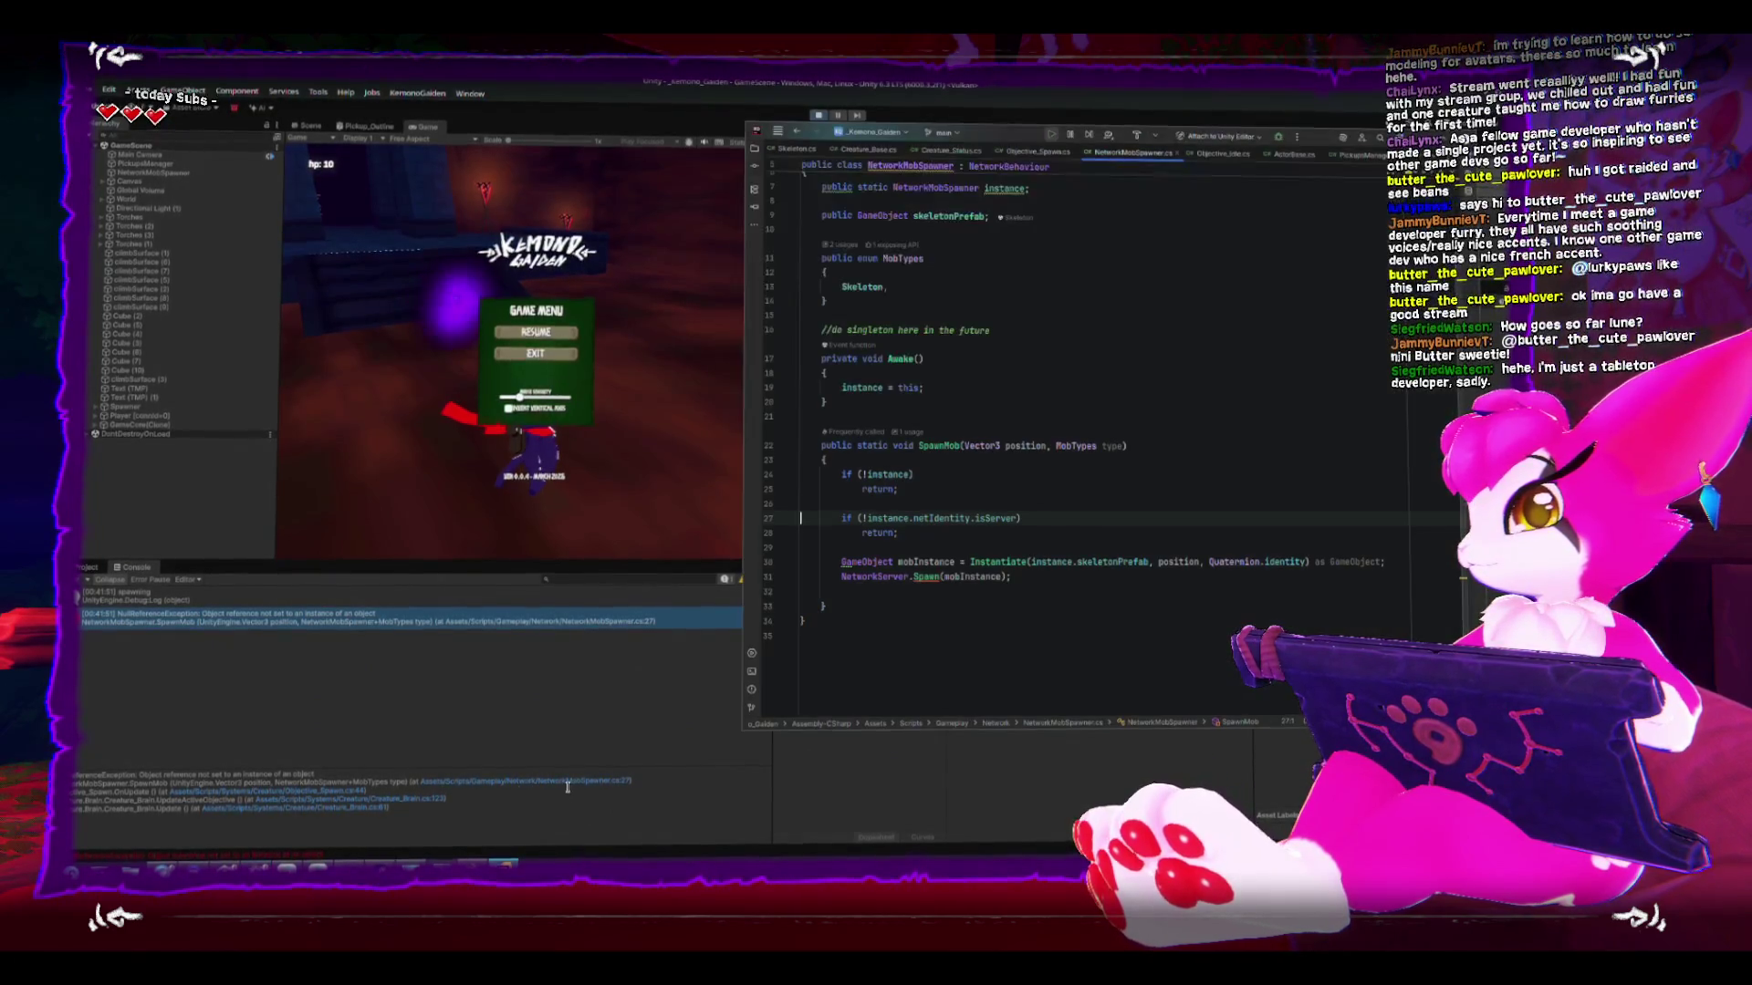
{"action": "left_click", "coordinate": [869, 518]}
- Leave the line 27 check unchanged, stop play mode in Unity, and select NetworkMobSpawner
{"action": "key", "text": "BackSpace"}
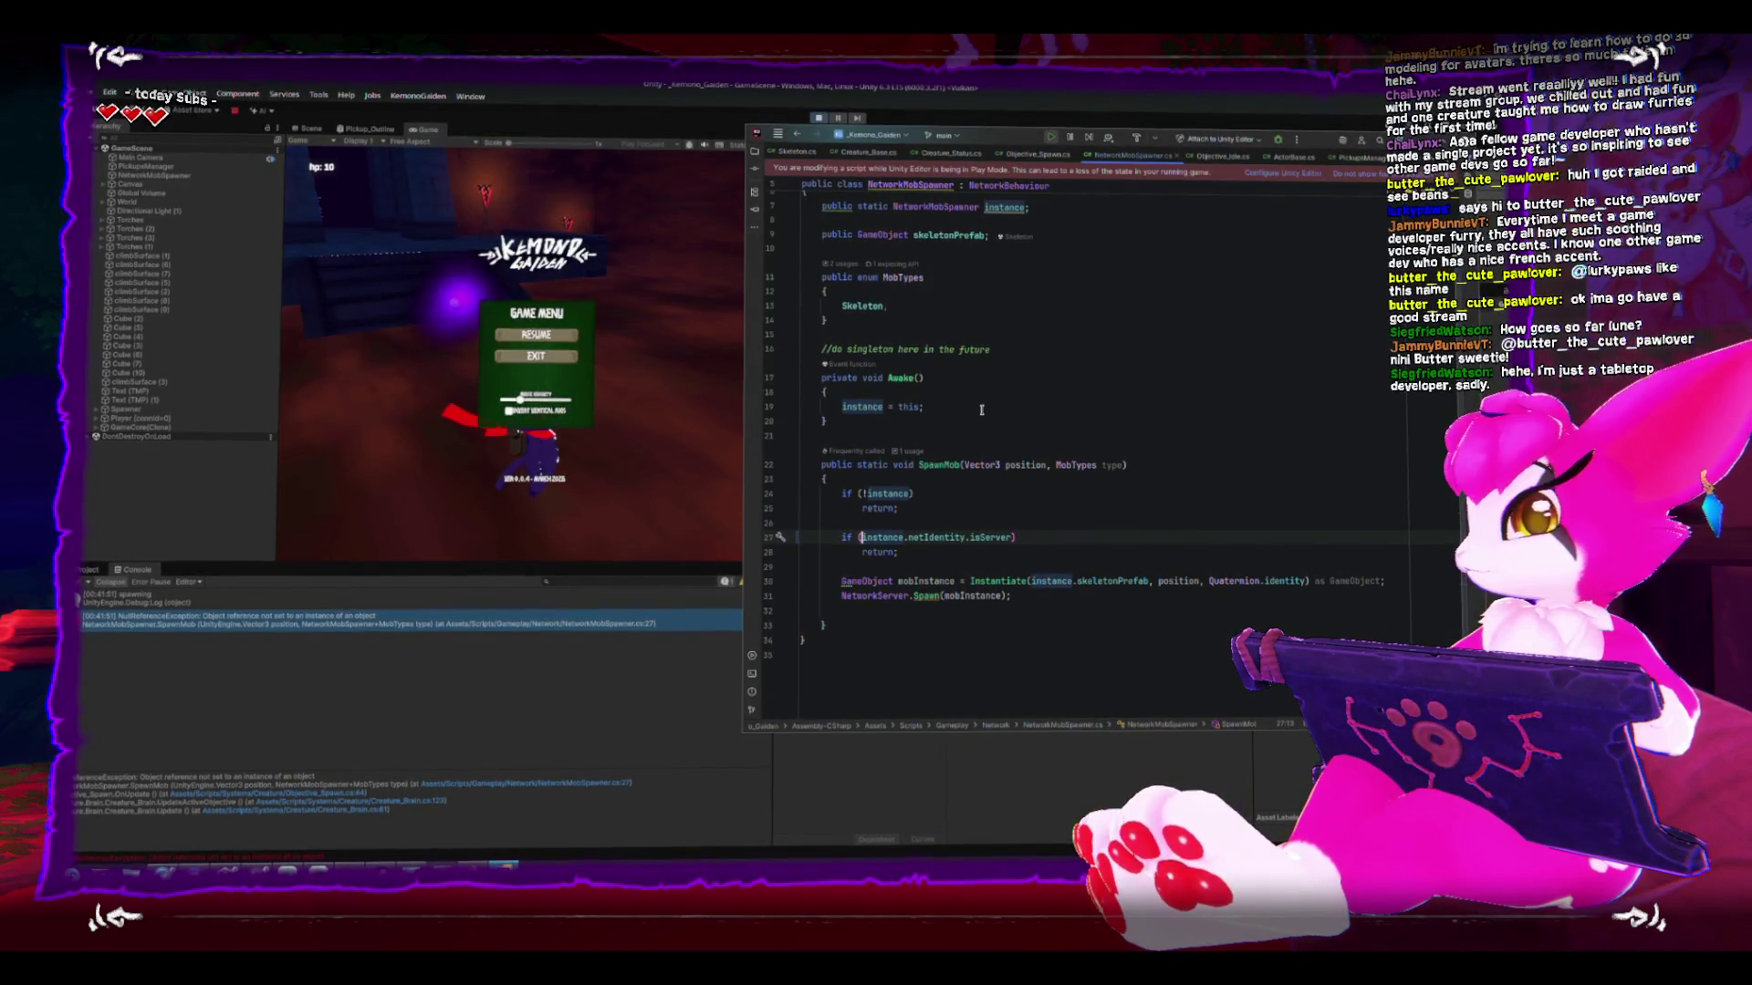
{"action": "type", "text": "!"}
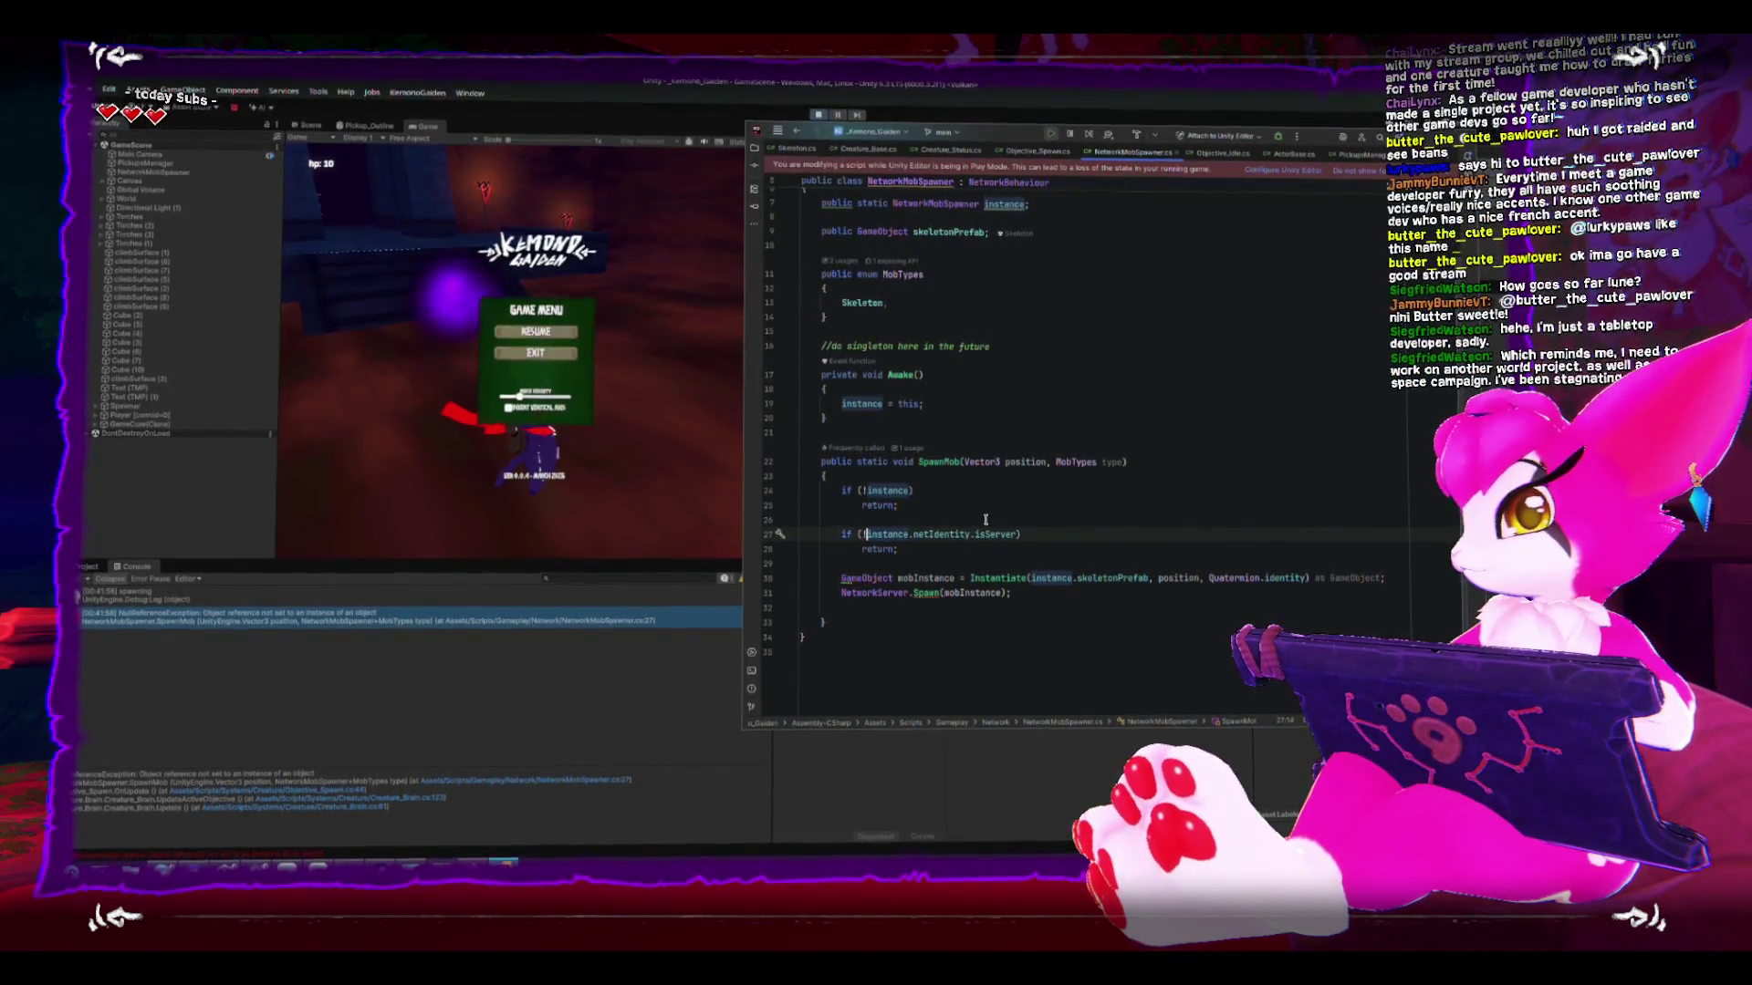
{"action": "scroll", "coordinate": [983, 514], "scroll_direction": "up", "scroll_amount": 1}
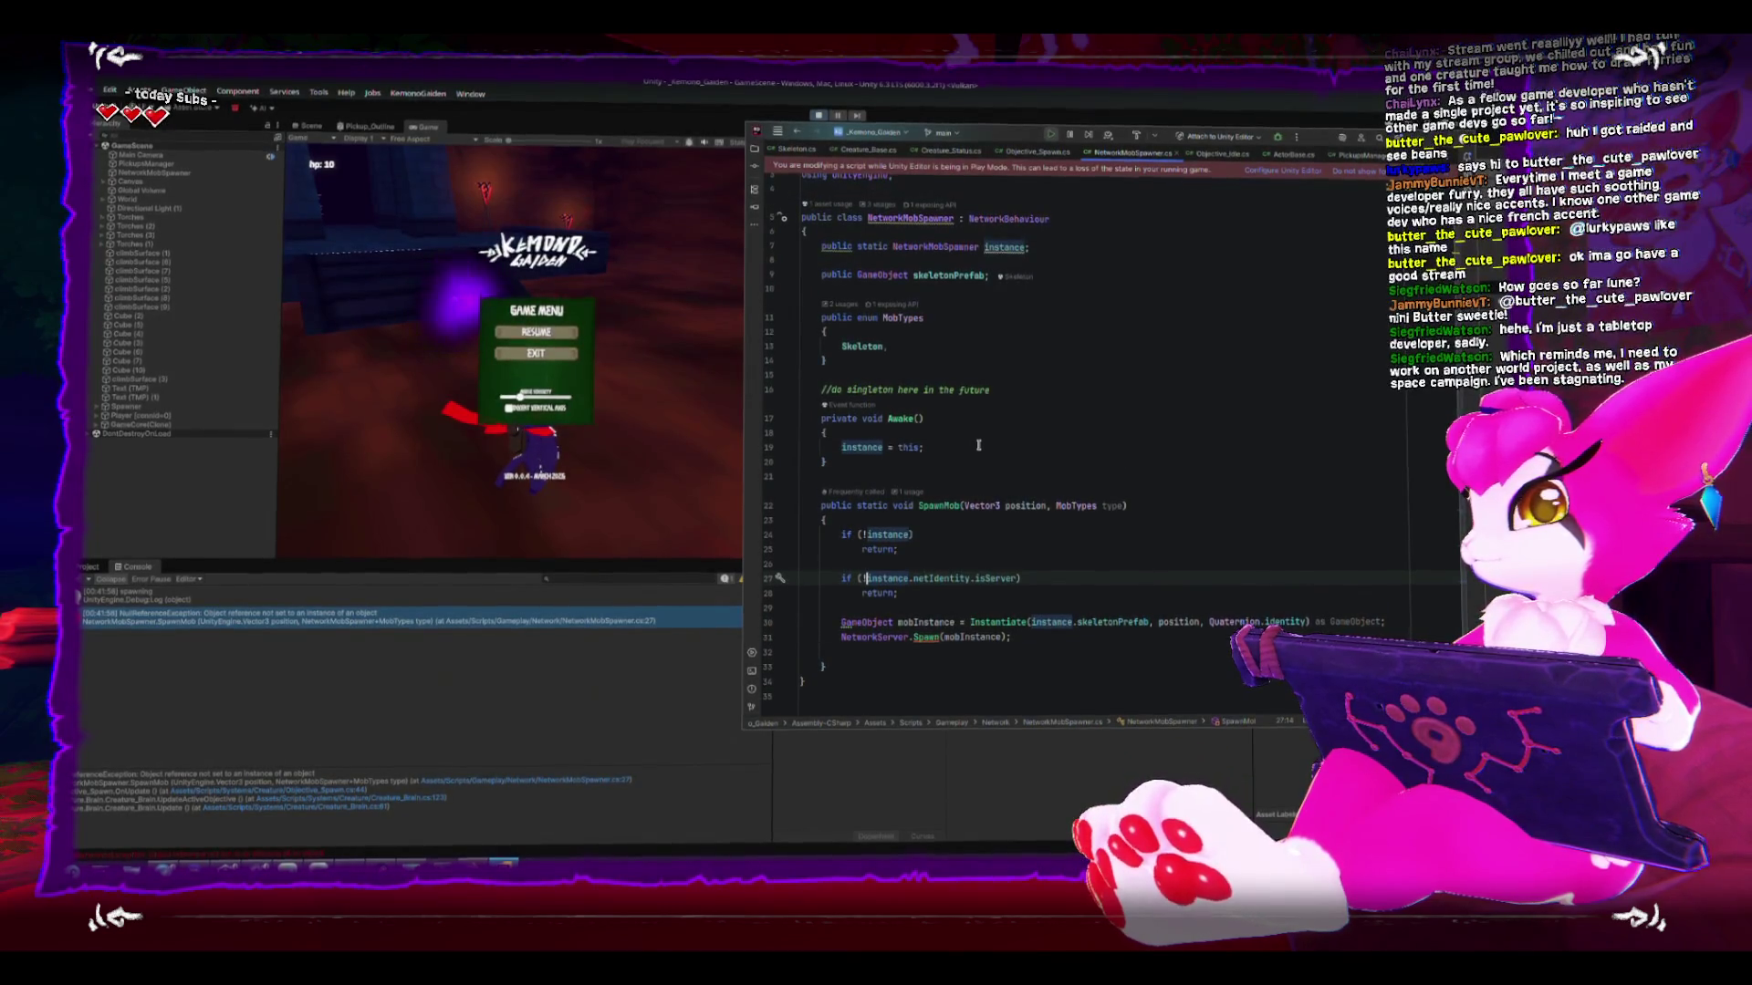
{"action": "left_click", "coordinate": [577, 80]}
{"action": "left_click", "coordinate": [819, 117]}
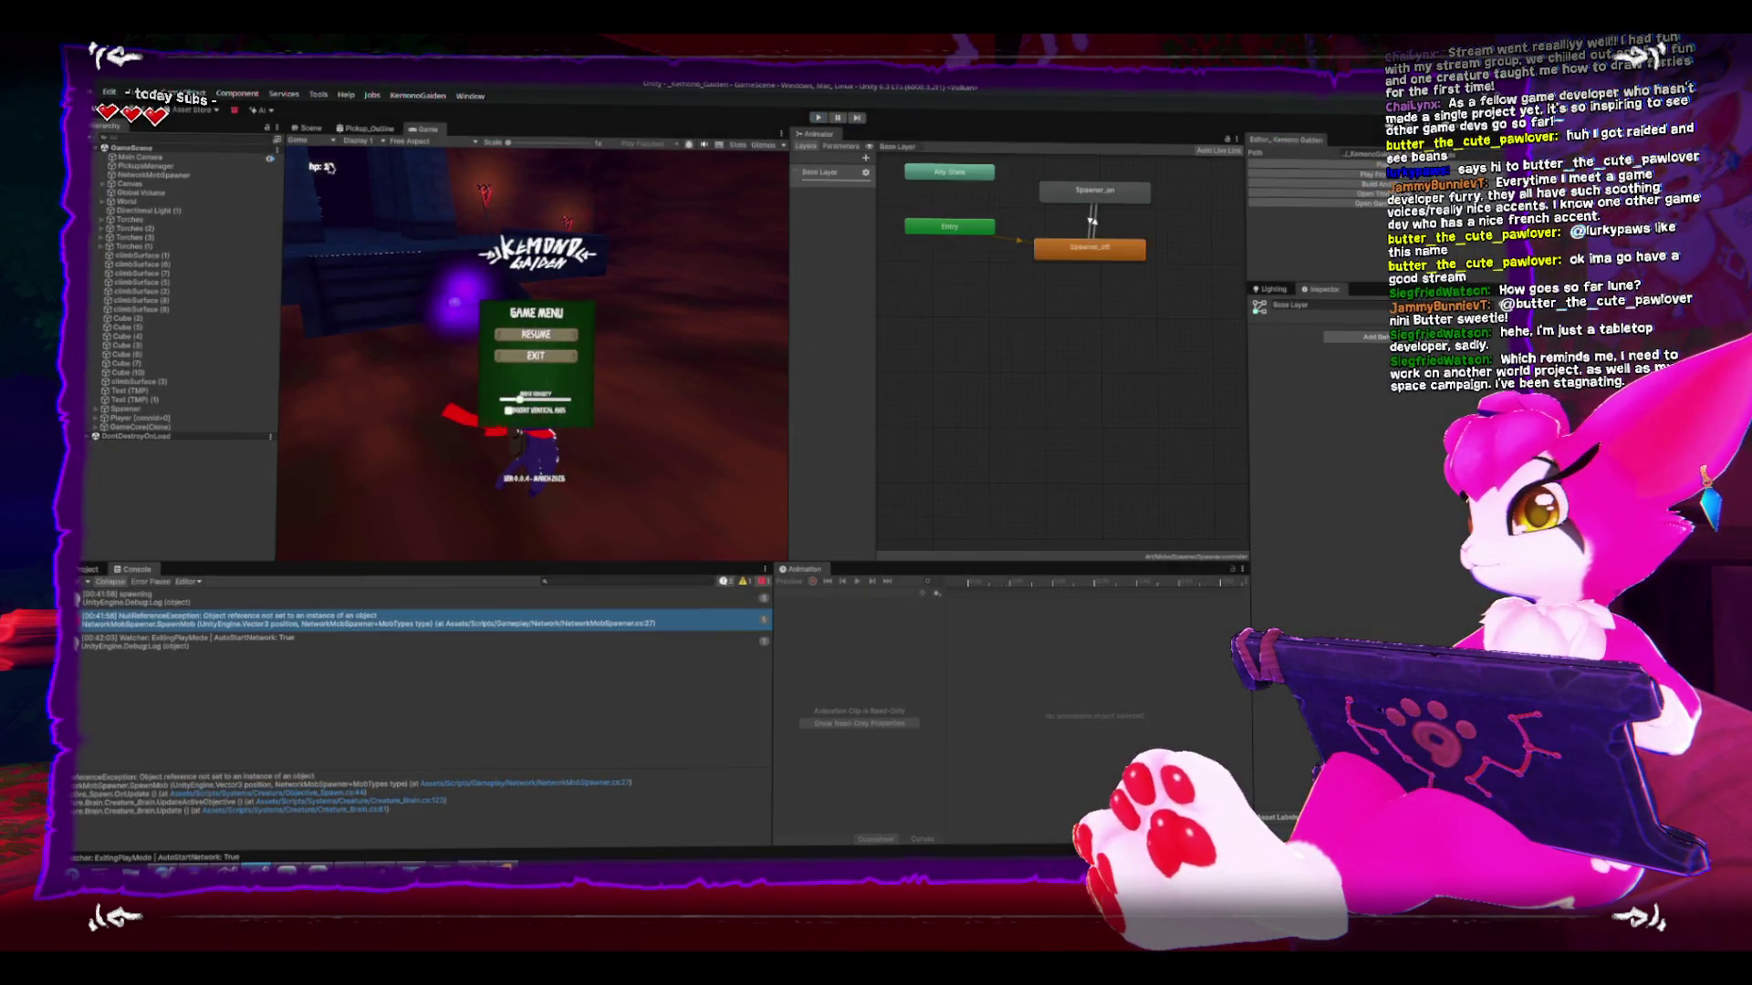
{"action": "left_click", "coordinate": [189, 173]}
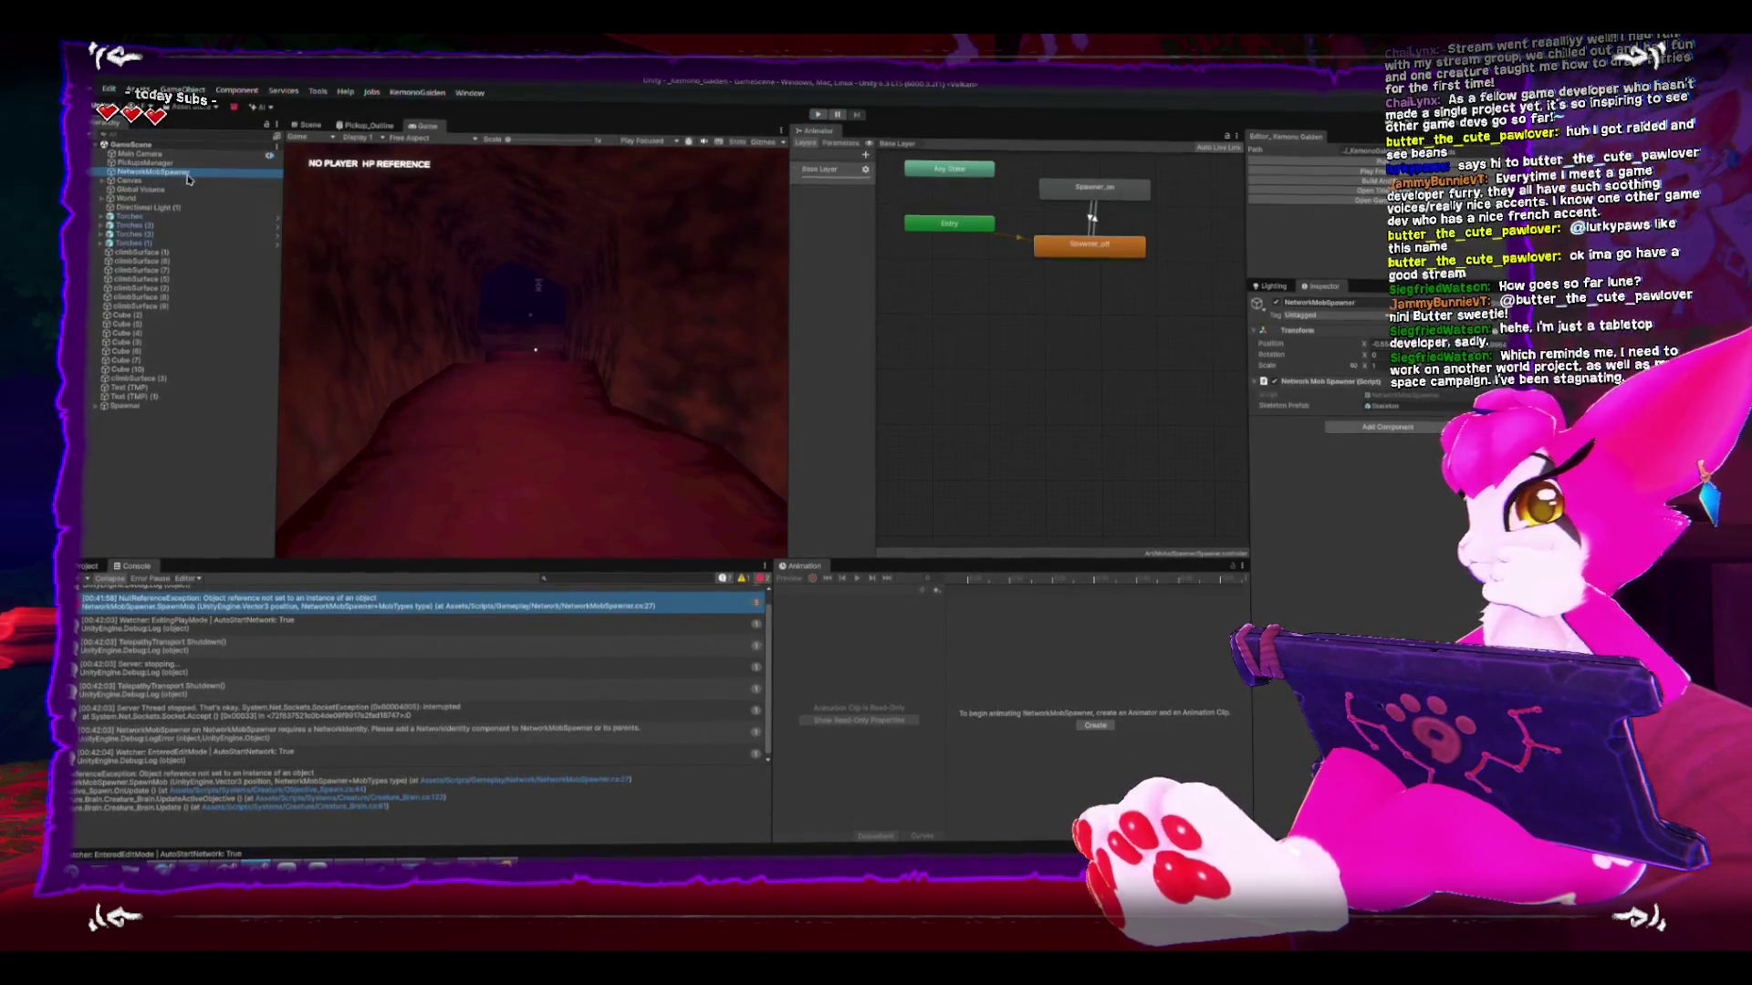
- Add a Network Identity component to NetworkMobSpawner, move it above the script, and enter play mode
{"action": "left_click", "coordinate": [1404, 427]}
{"action": "type", "text": "network"}
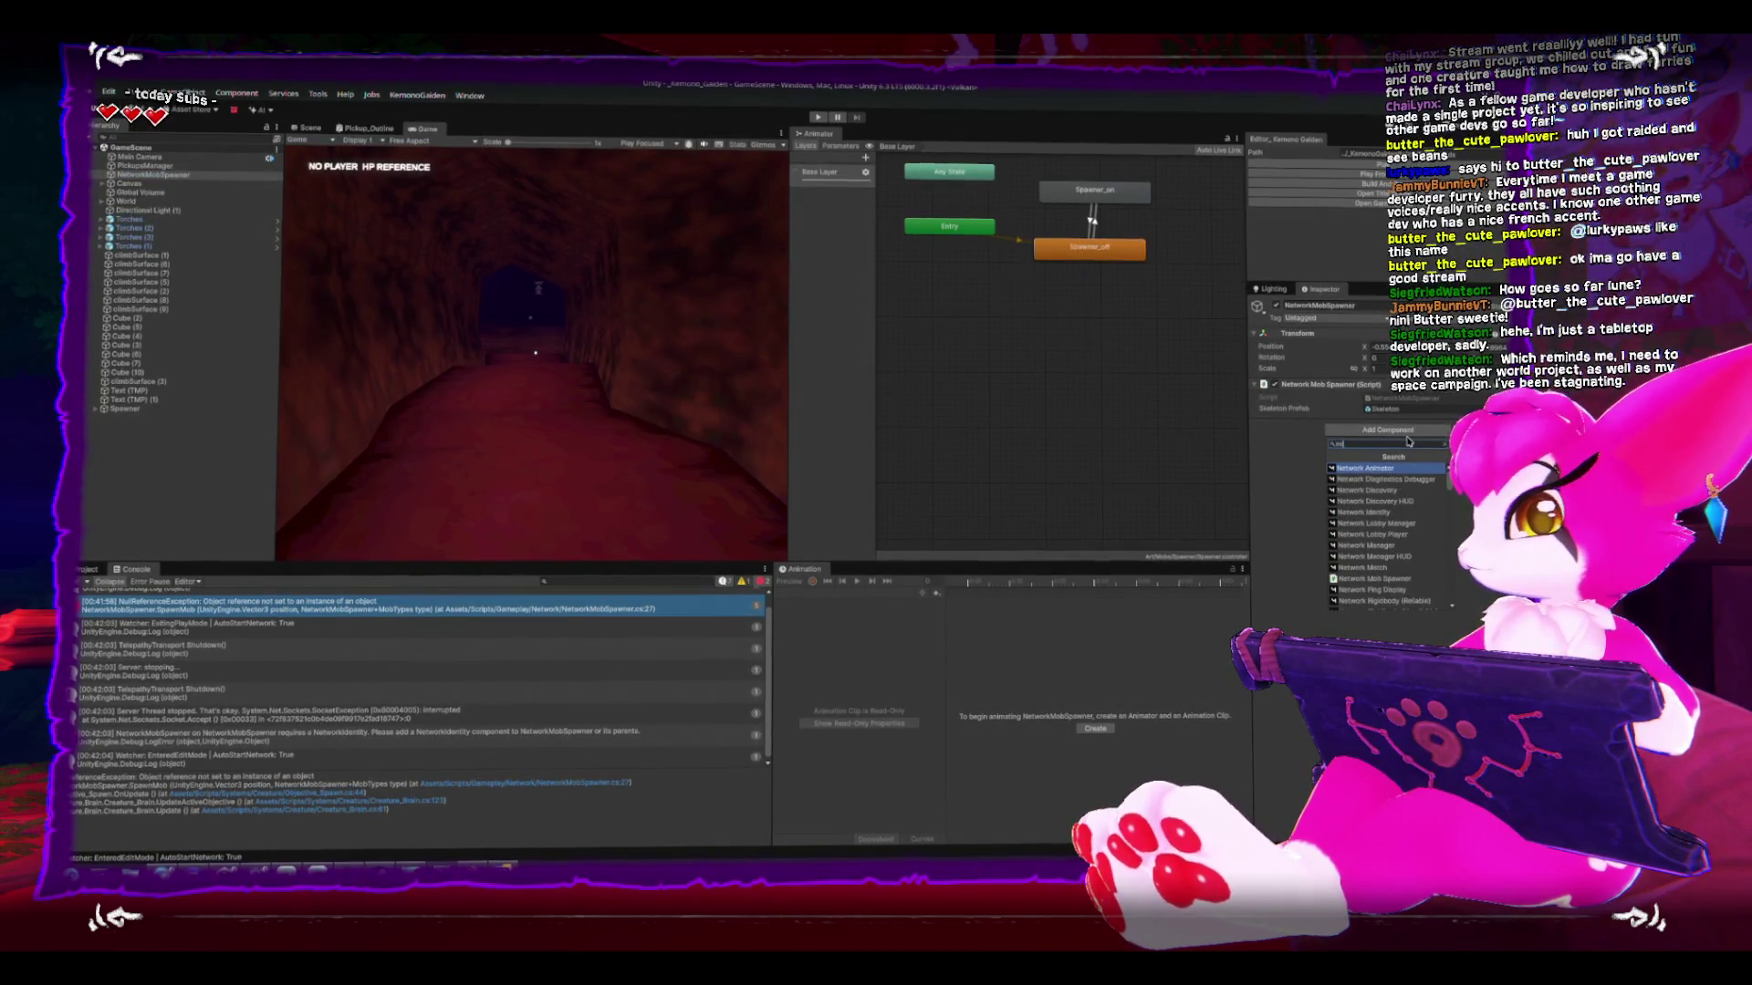
{"action": "key", "text": "Down"}
{"action": "key", "text": "Down"}
{"action": "key", "text": "Down"}
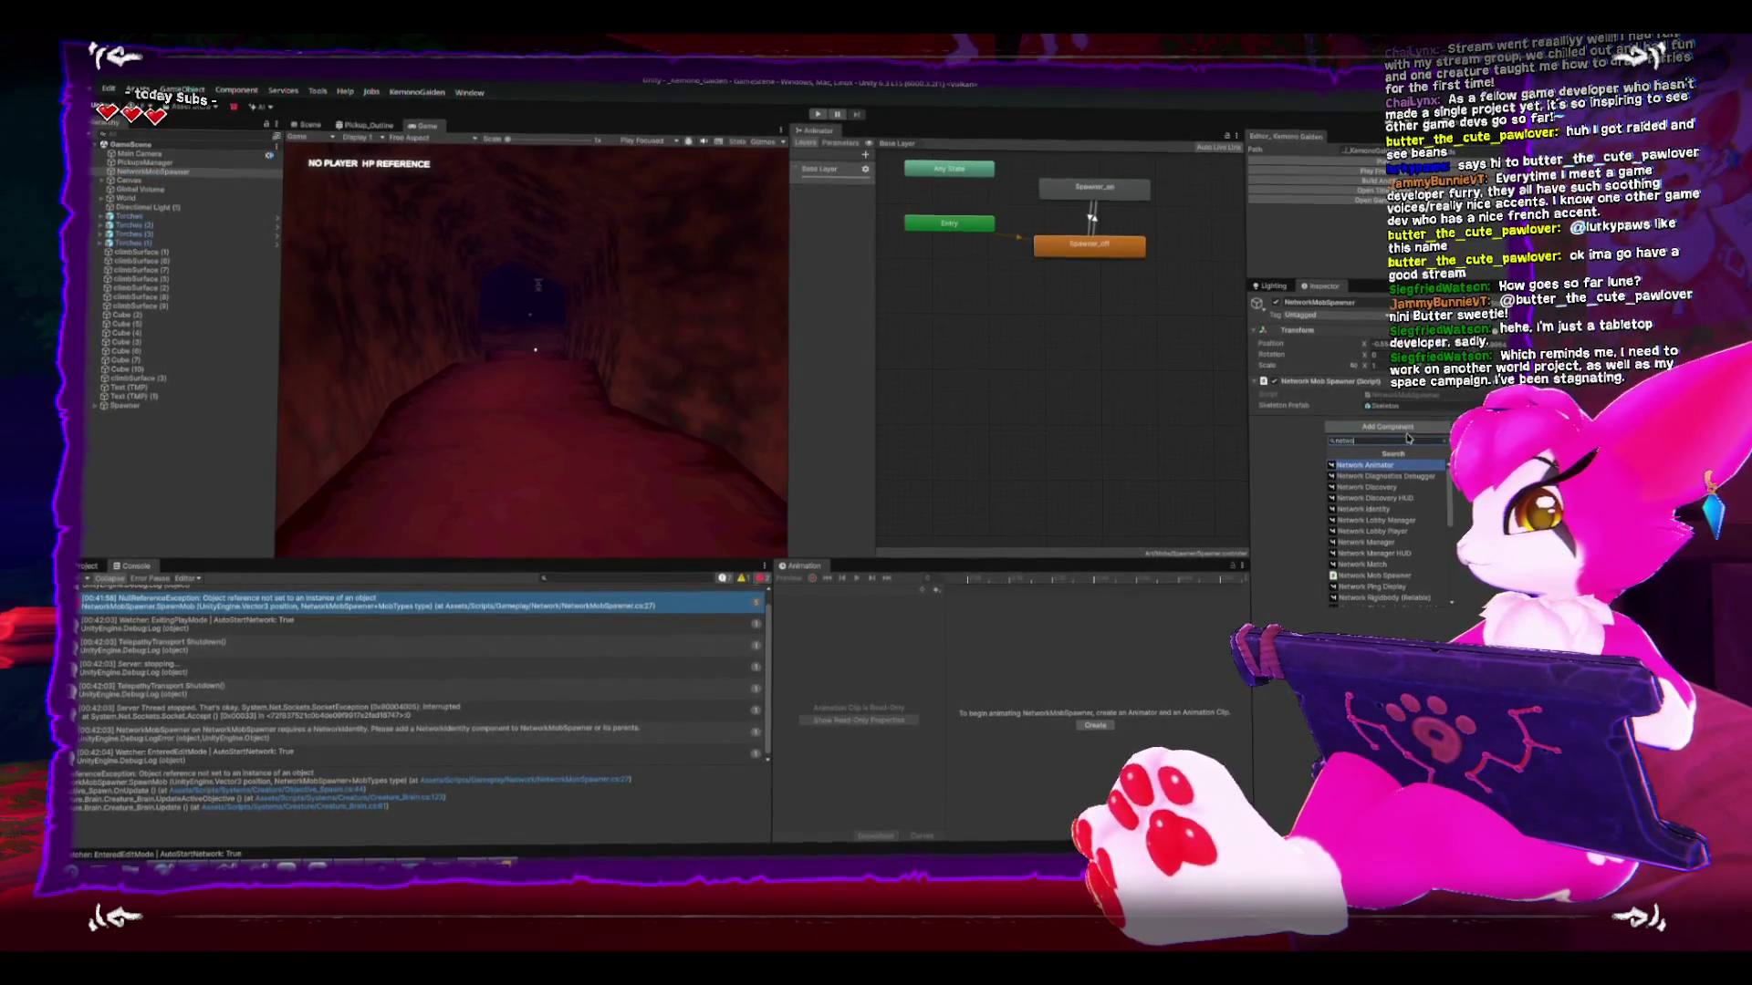
{"action": "key", "text": "Return"}
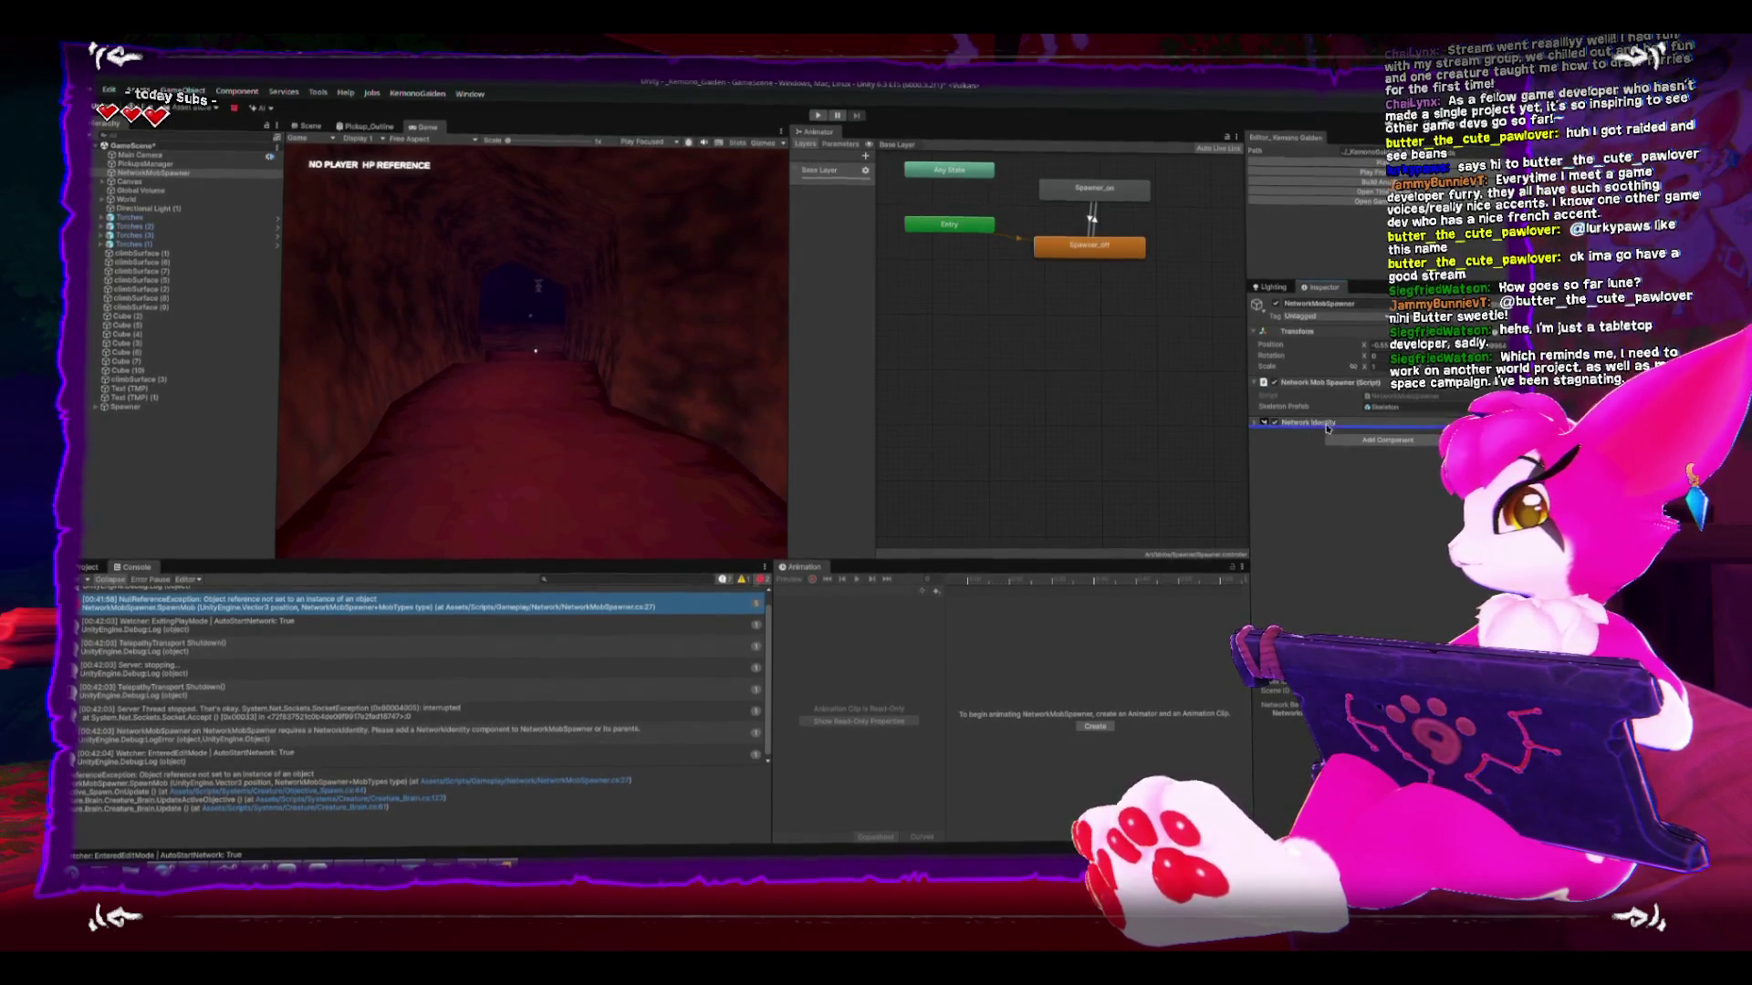
{"action": "left_click_drag", "start_coordinate": [1384, 407], "coordinate": [1320, 388]}
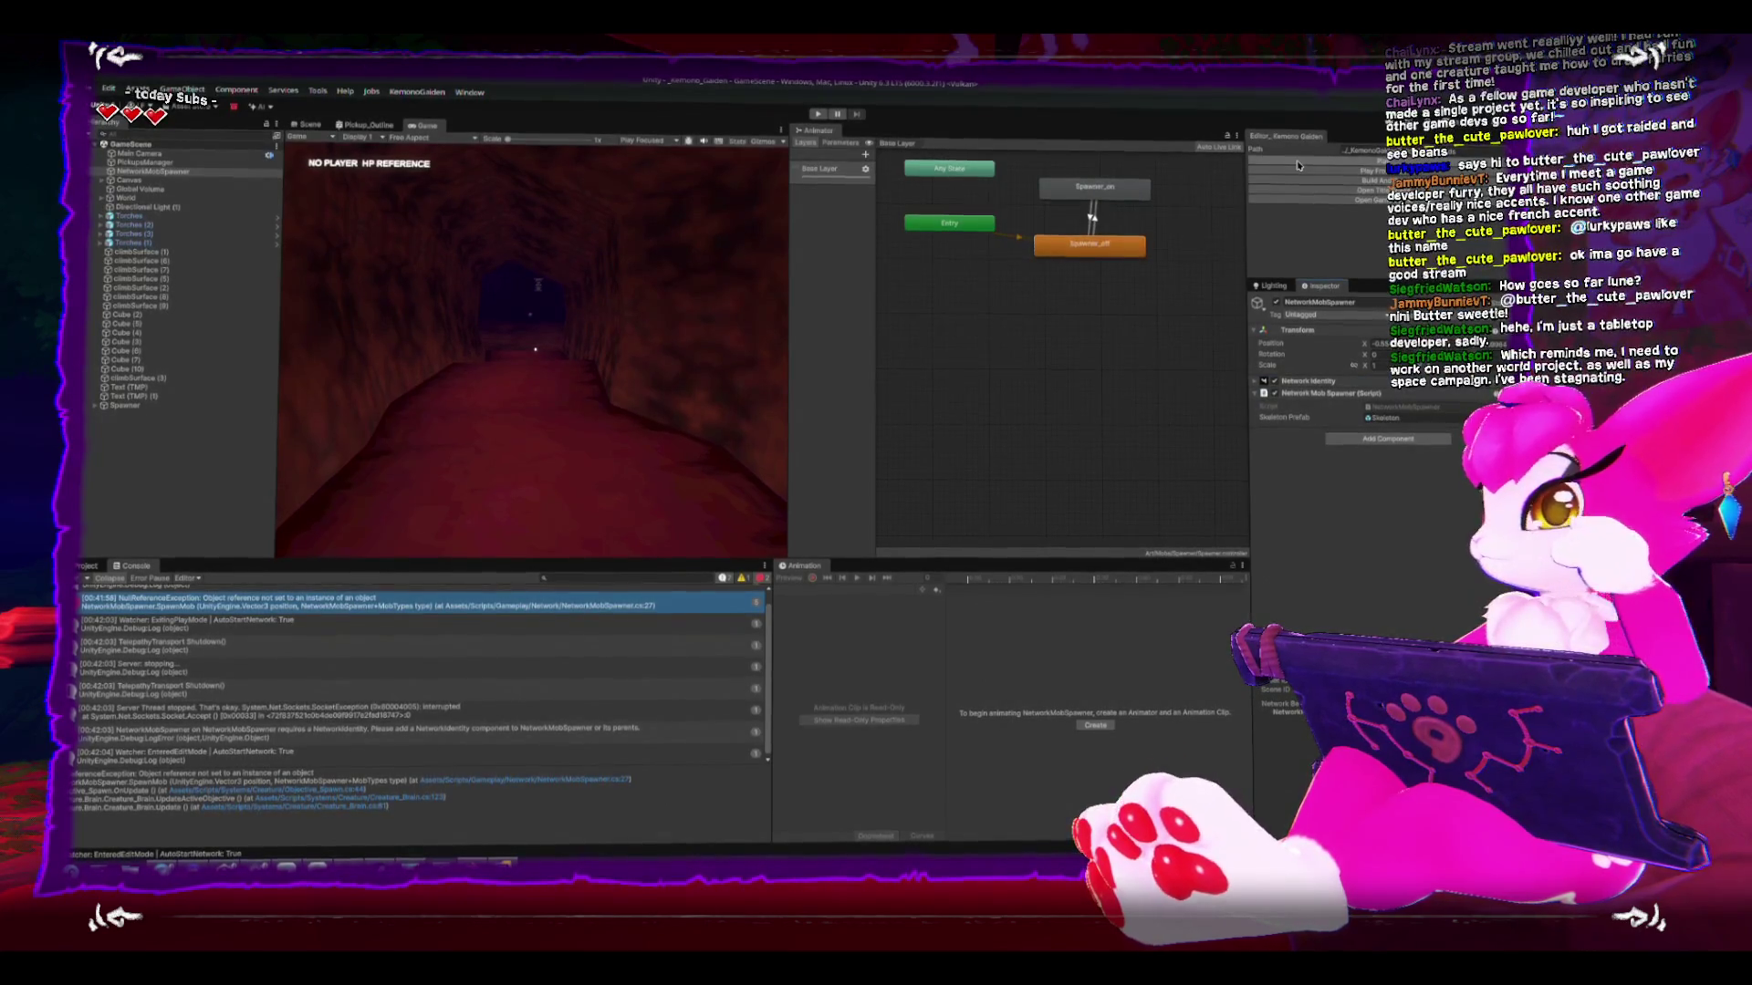
{"action": "key", "text": "ctrl+p"}
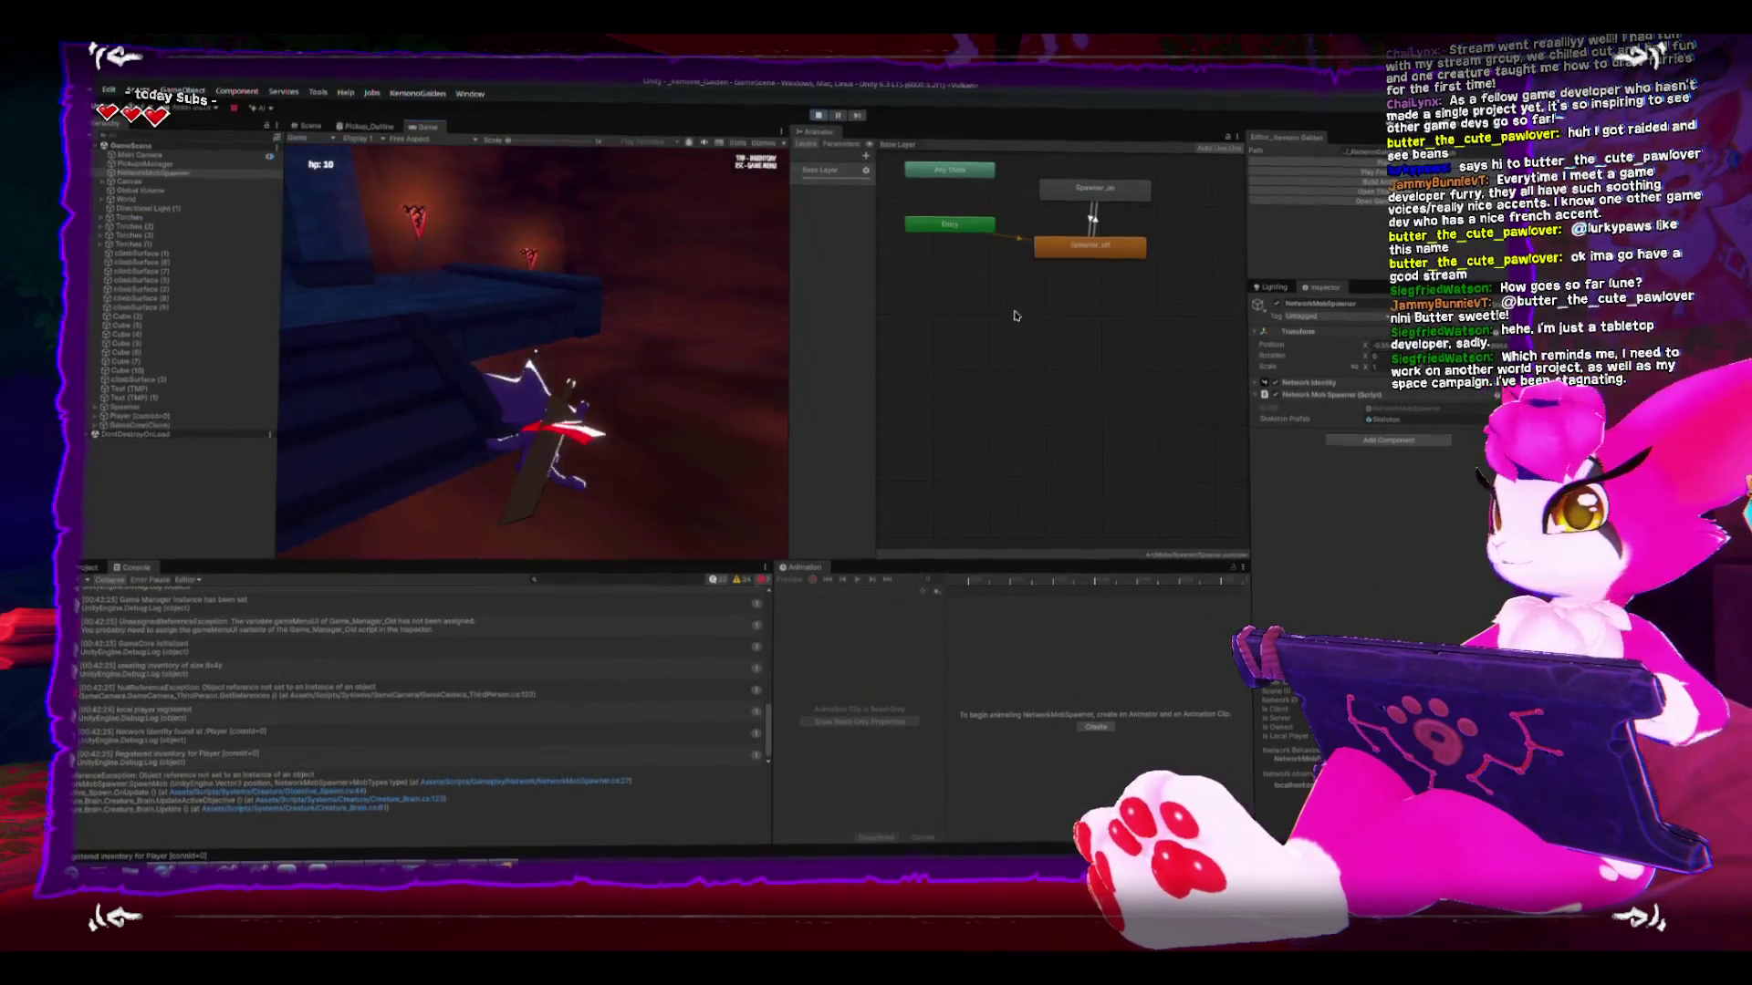
- Clear the console and walk the player toward the purple spawner to trigger a mob spawn
{"action": "key", "text": "s"}
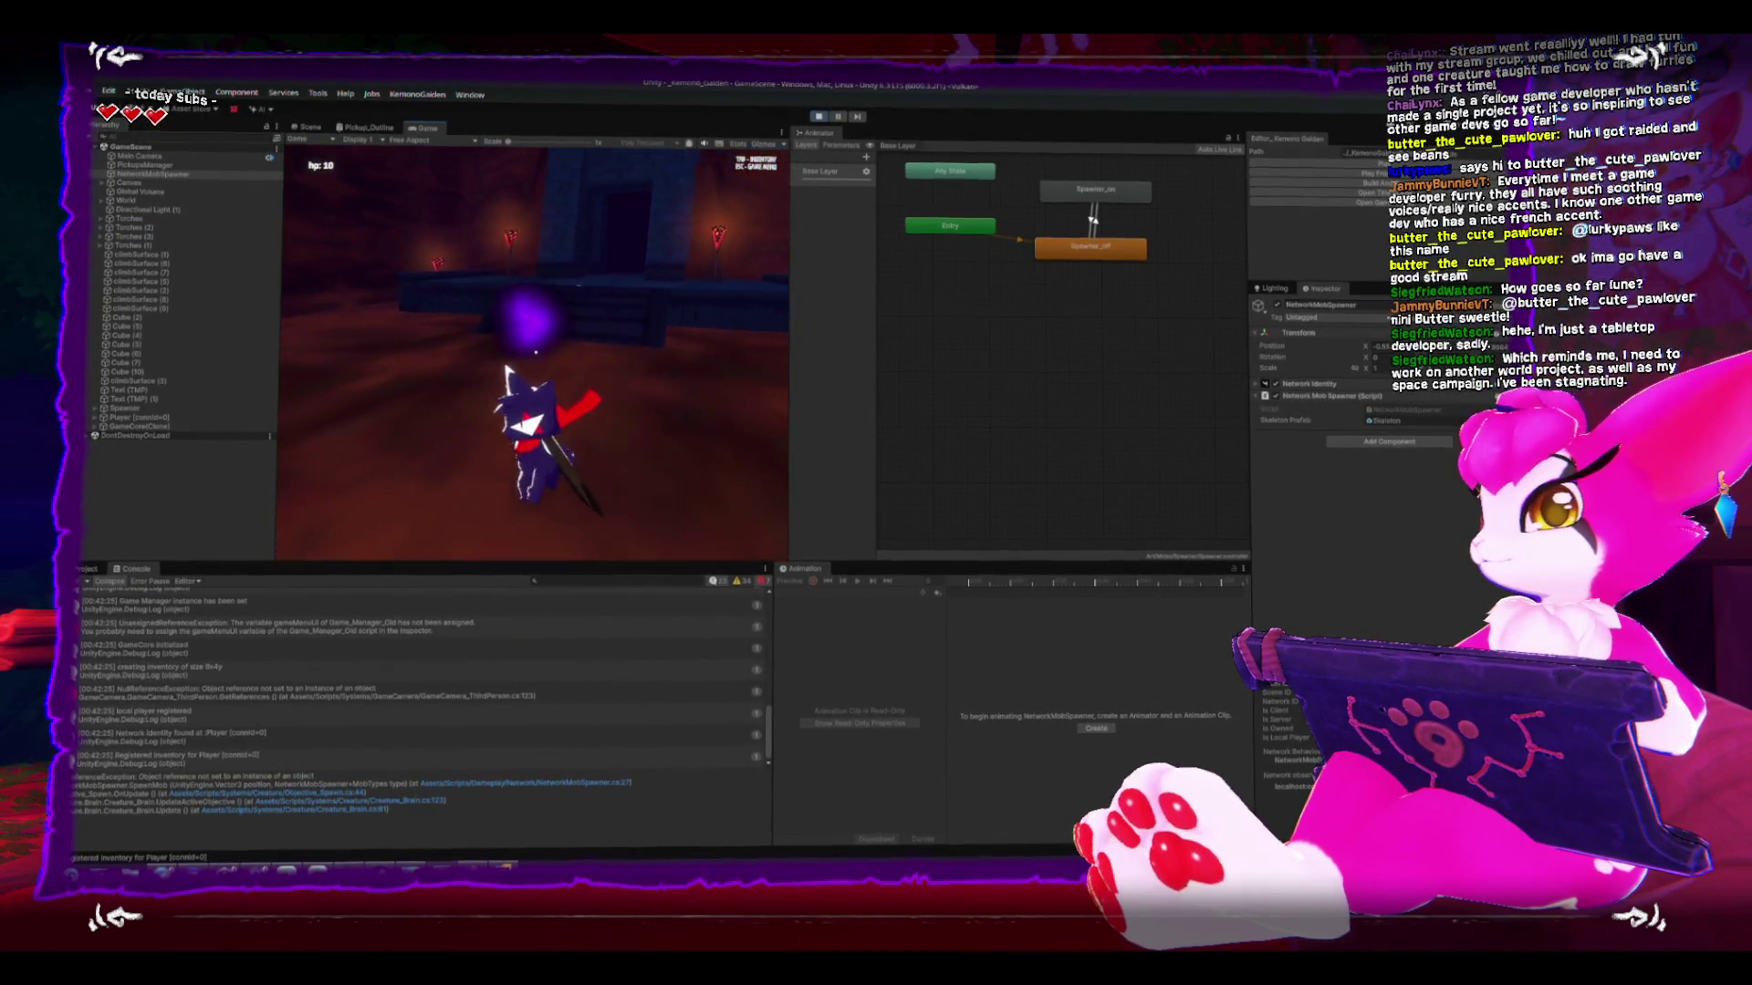
{"action": "key", "text": "s"}
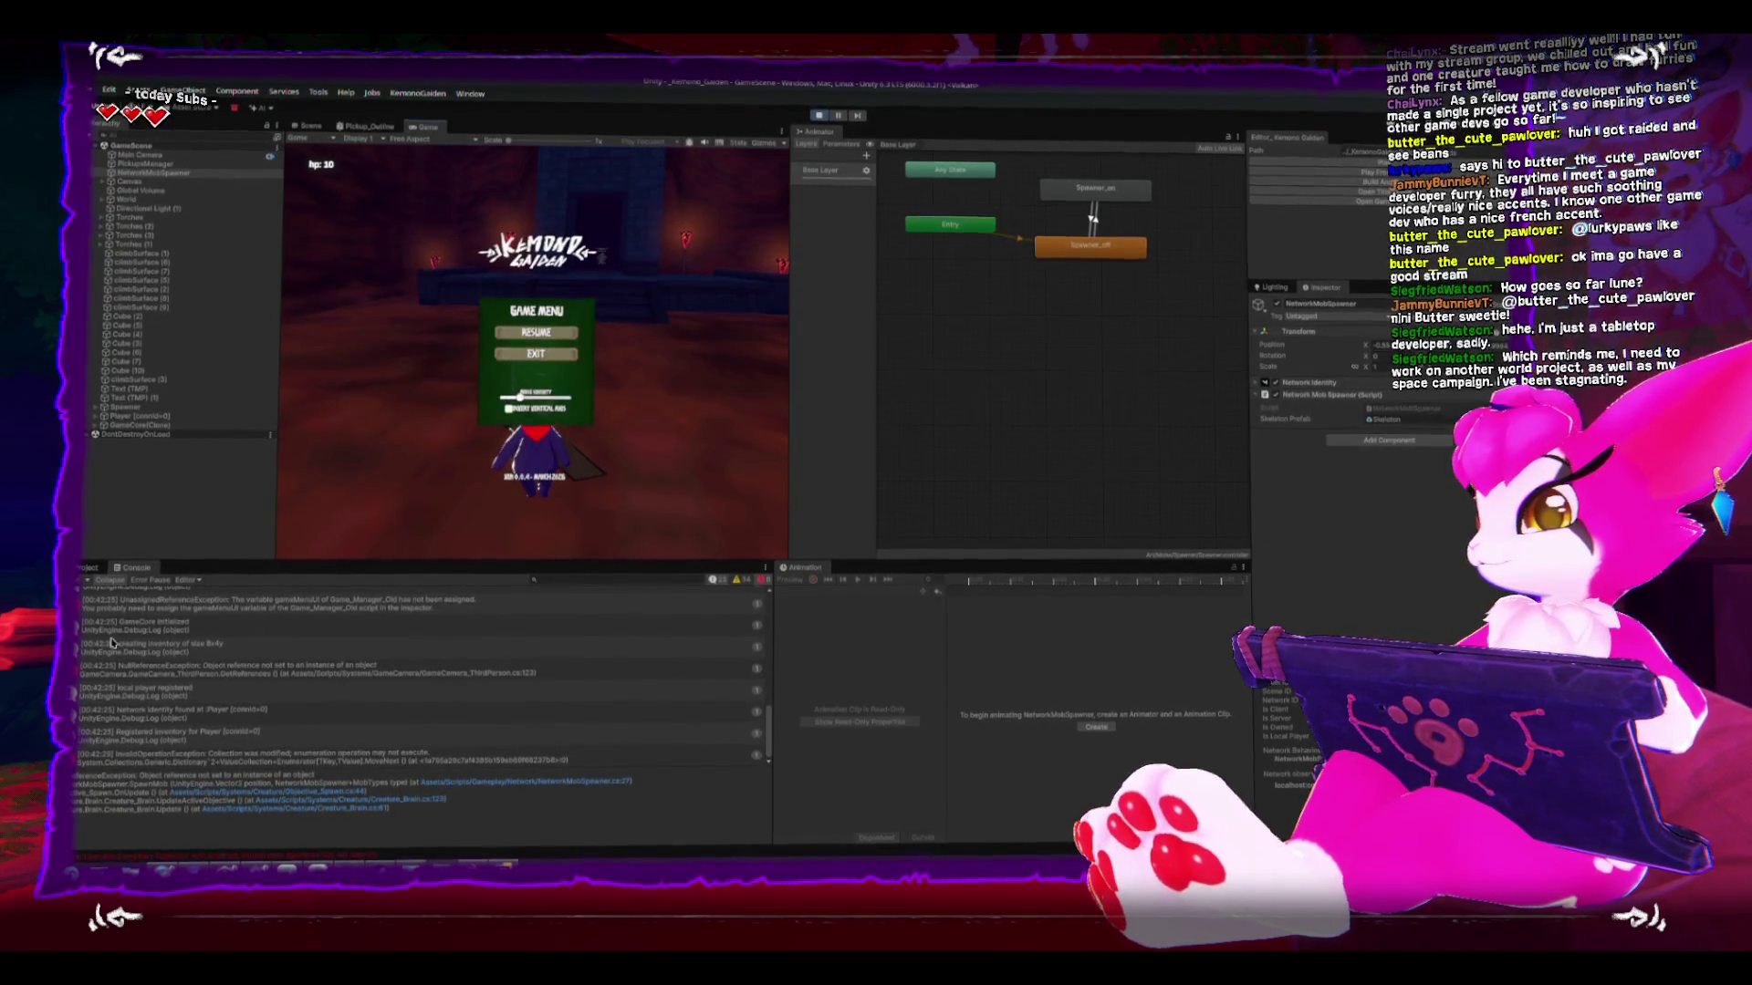
{"action": "left_click", "coordinate": [91, 580]}
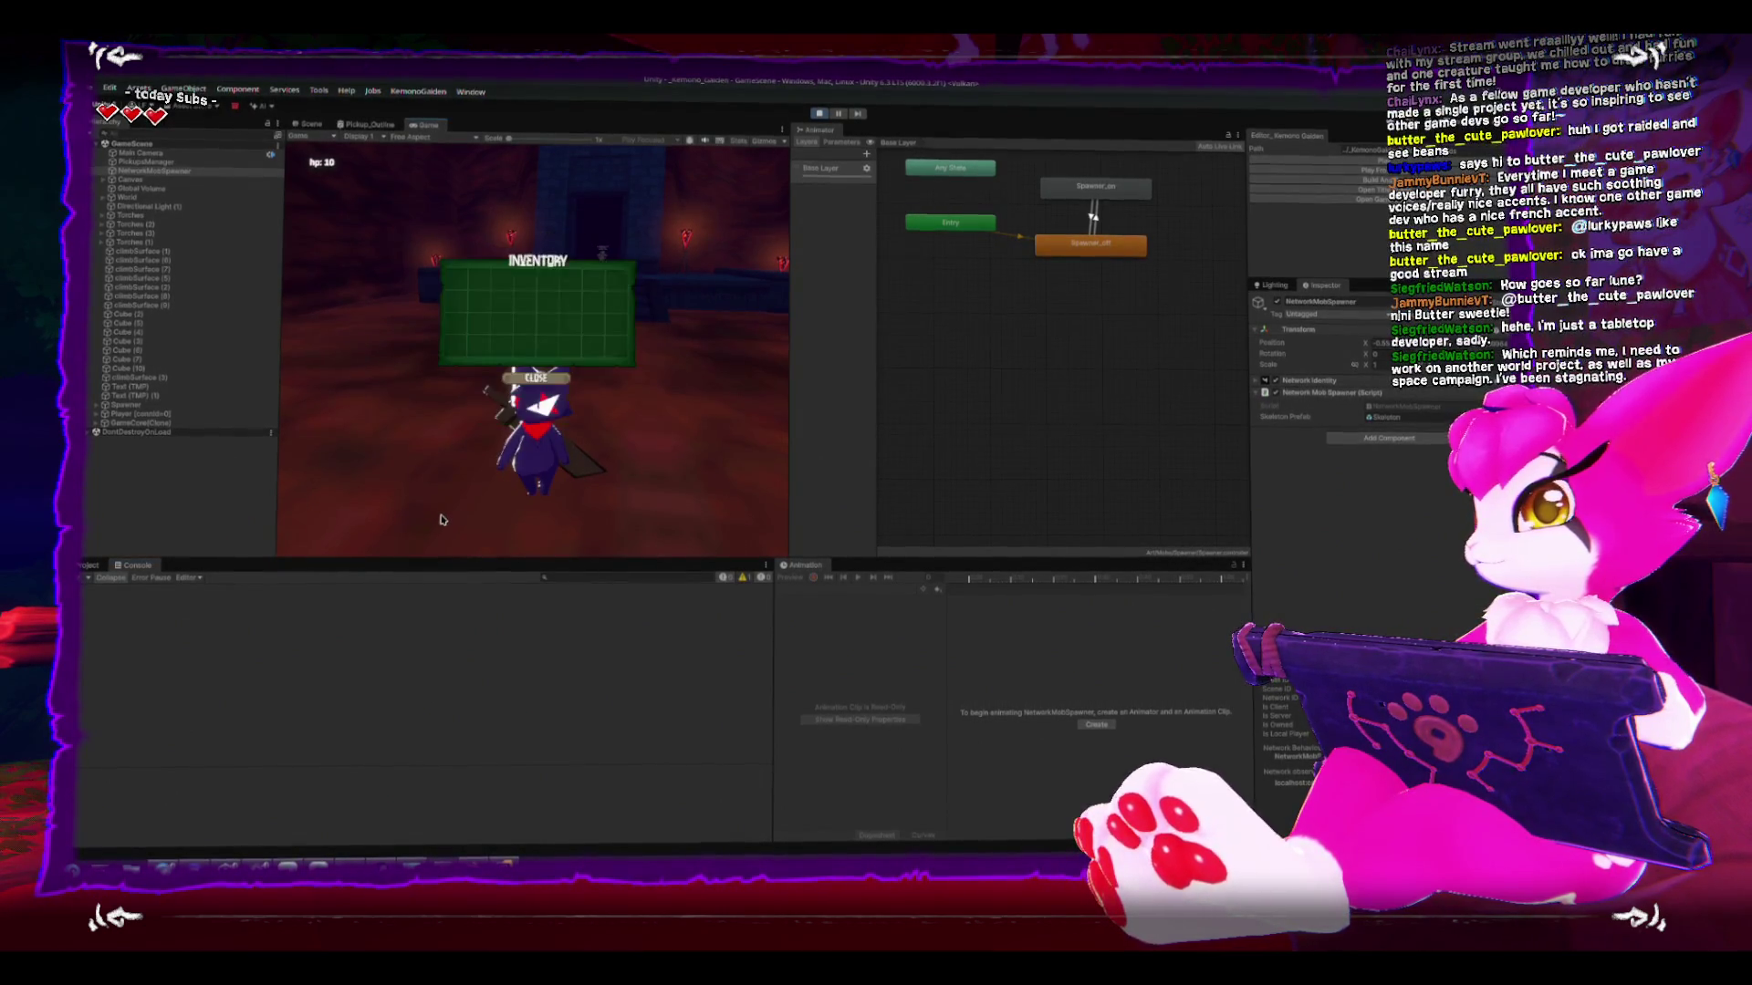
{"action": "key", "text": "w"}
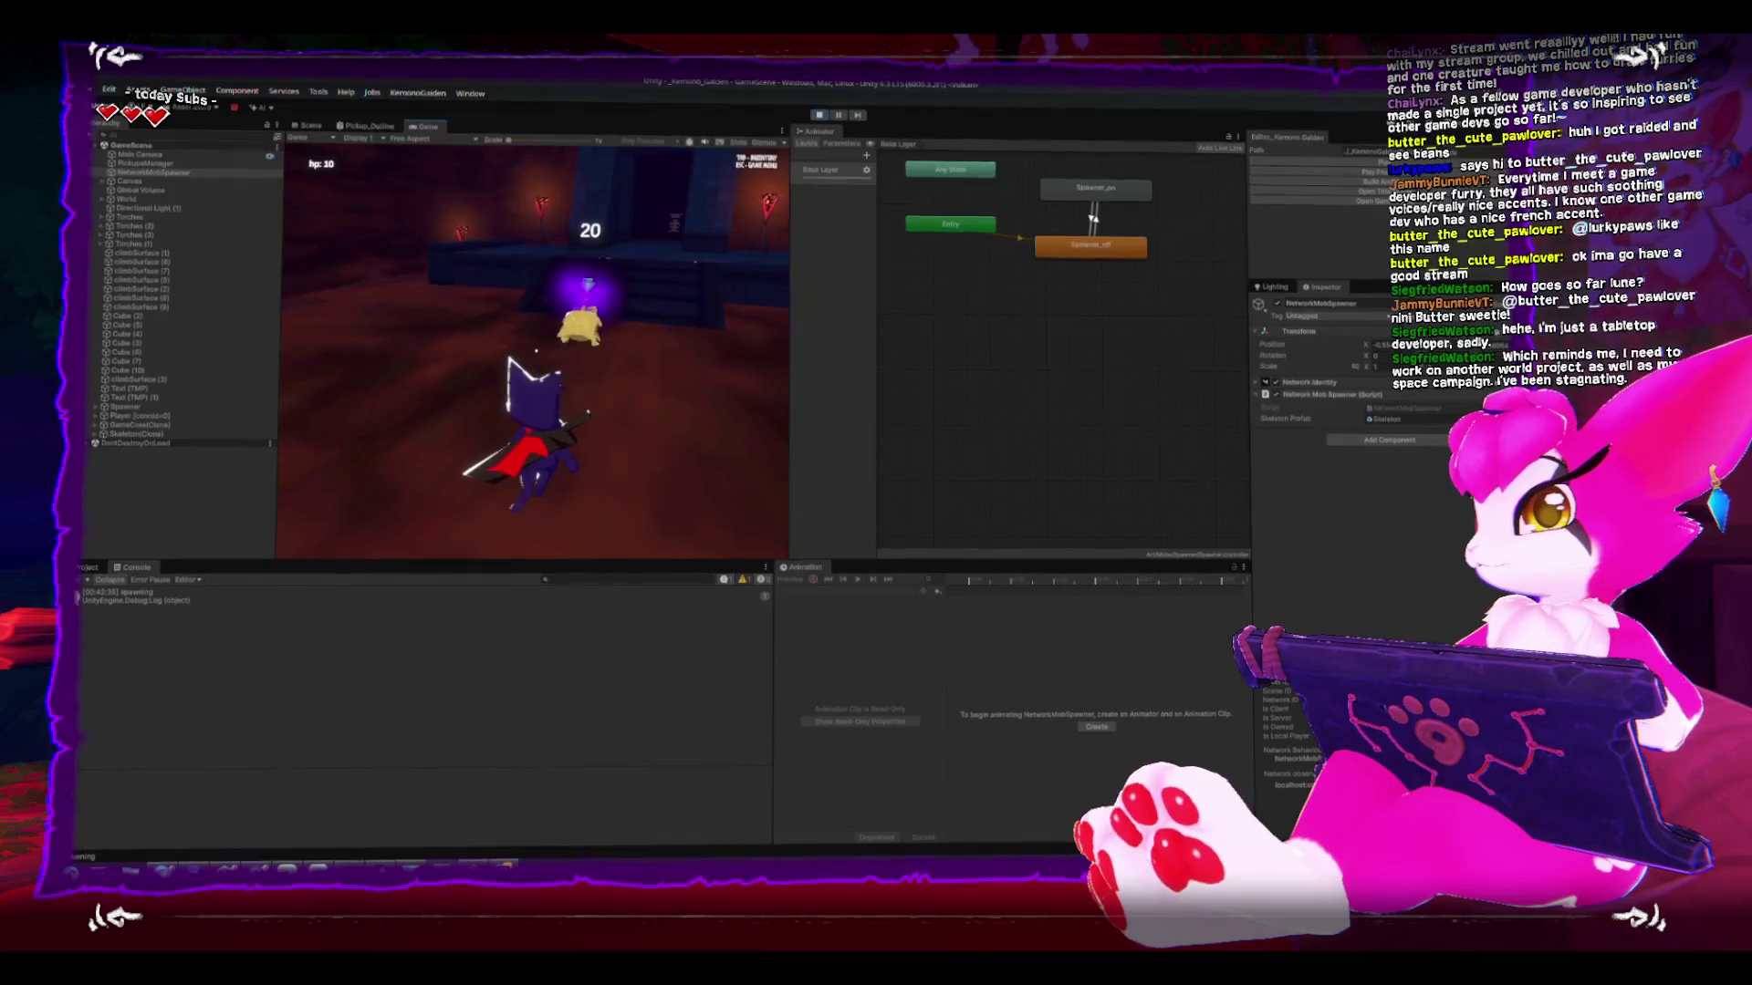
- Fight the first spawned skeletons with sword attacks and collect their item drops
{"action": "key", "text": "s"}
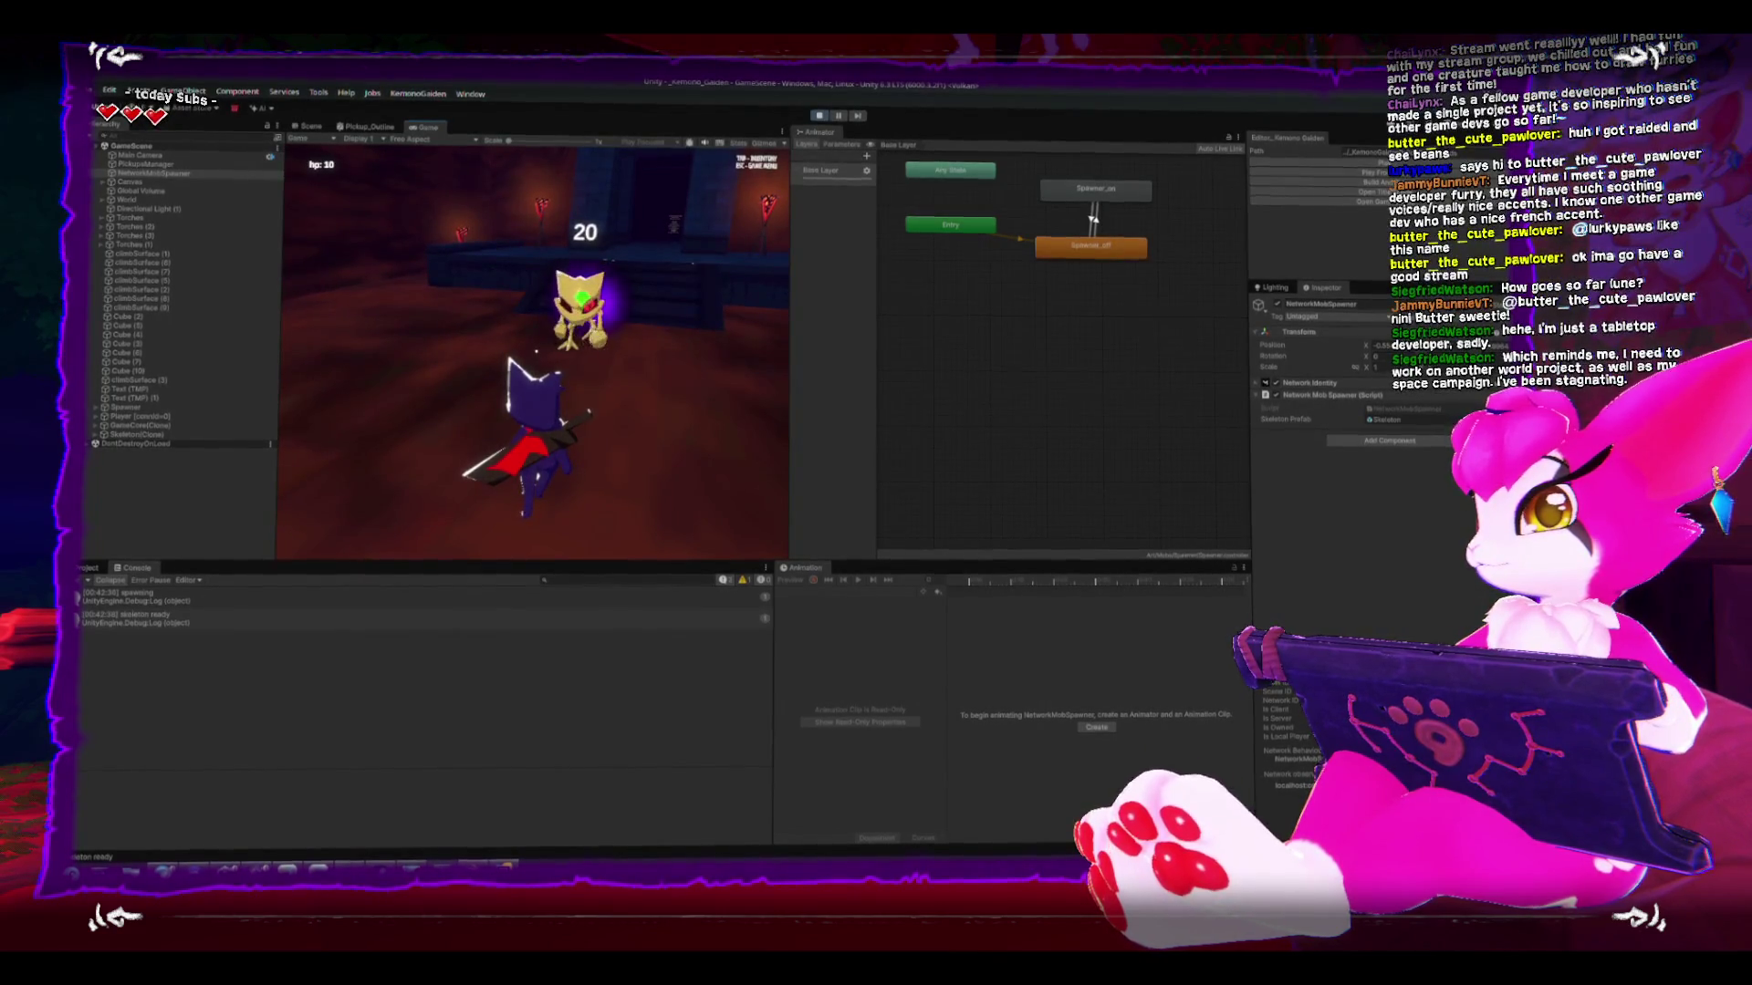
{"action": "key", "text": "w"}
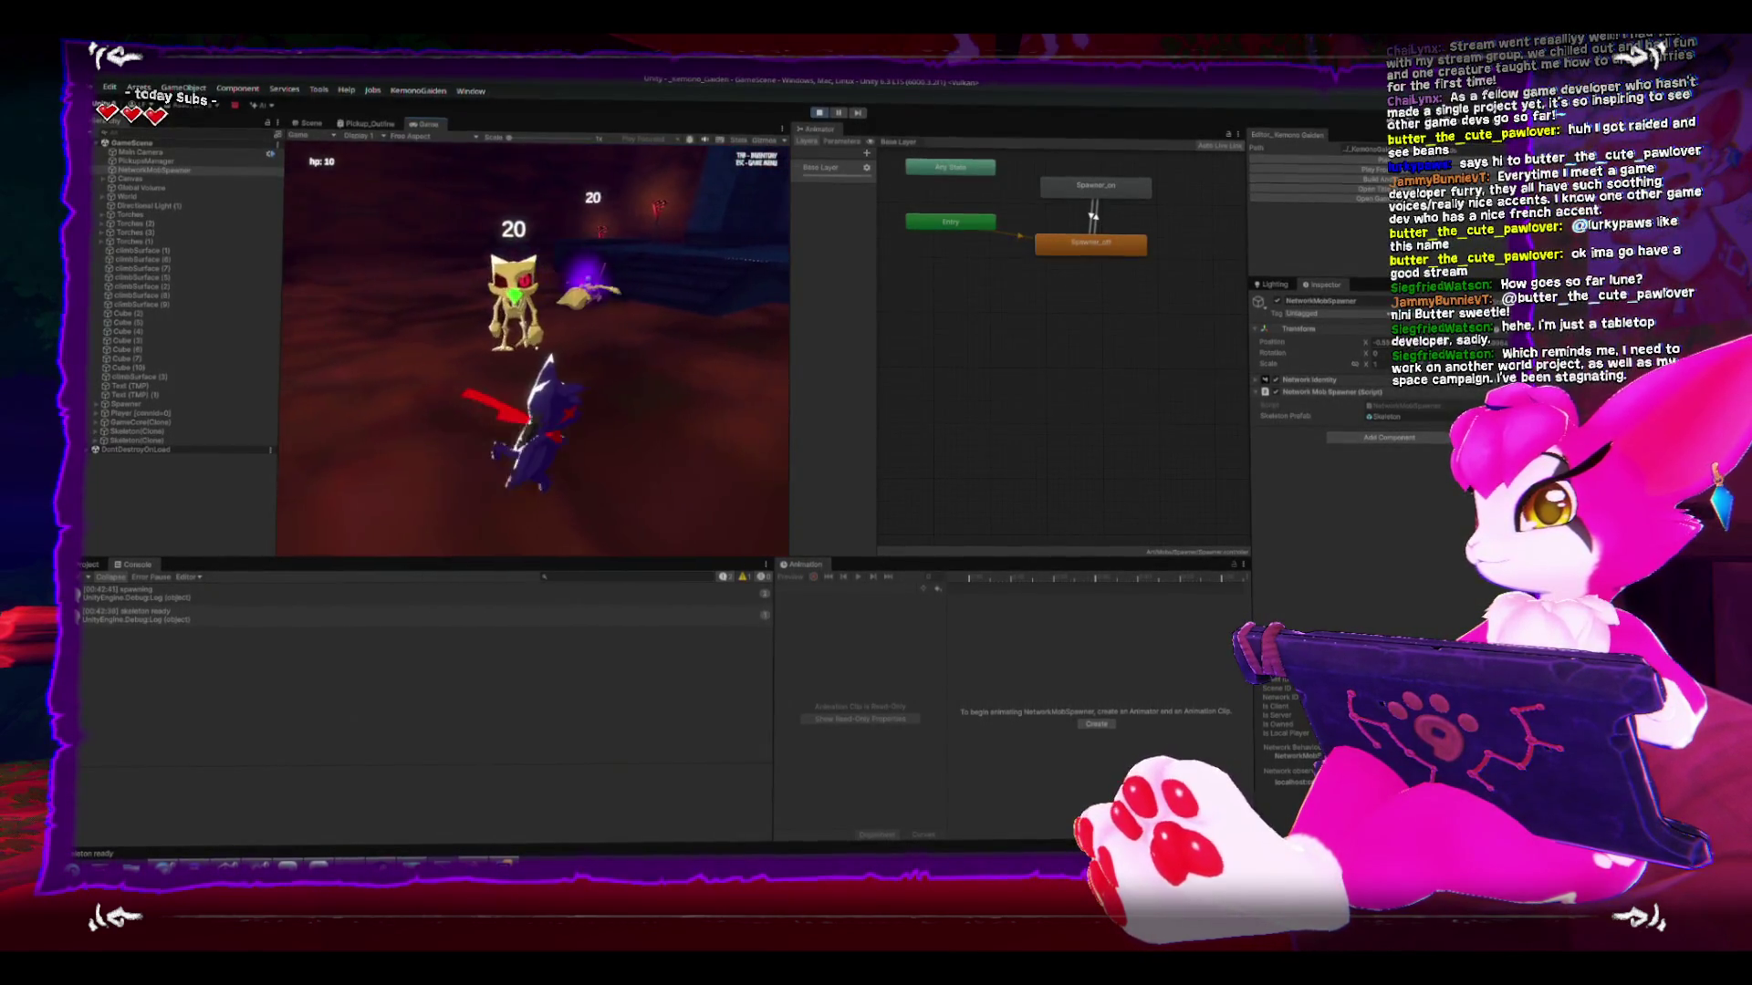
{"action": "key", "text": "space"}
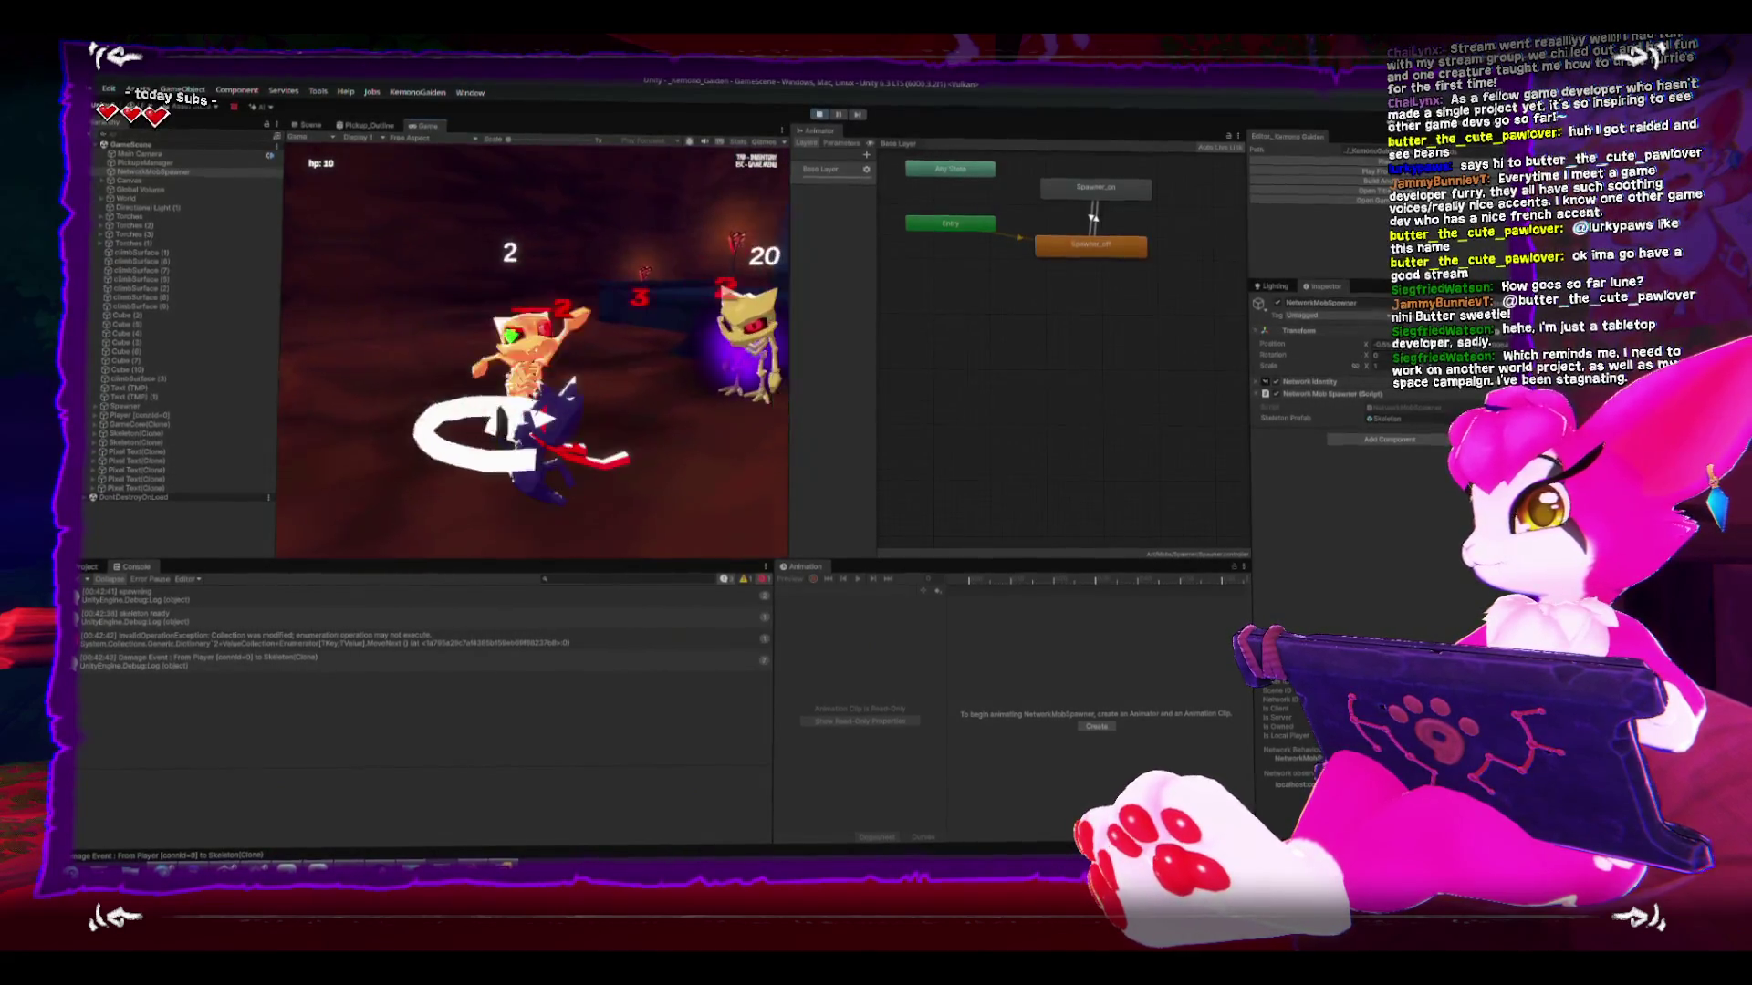
{"action": "key", "text": "space"}
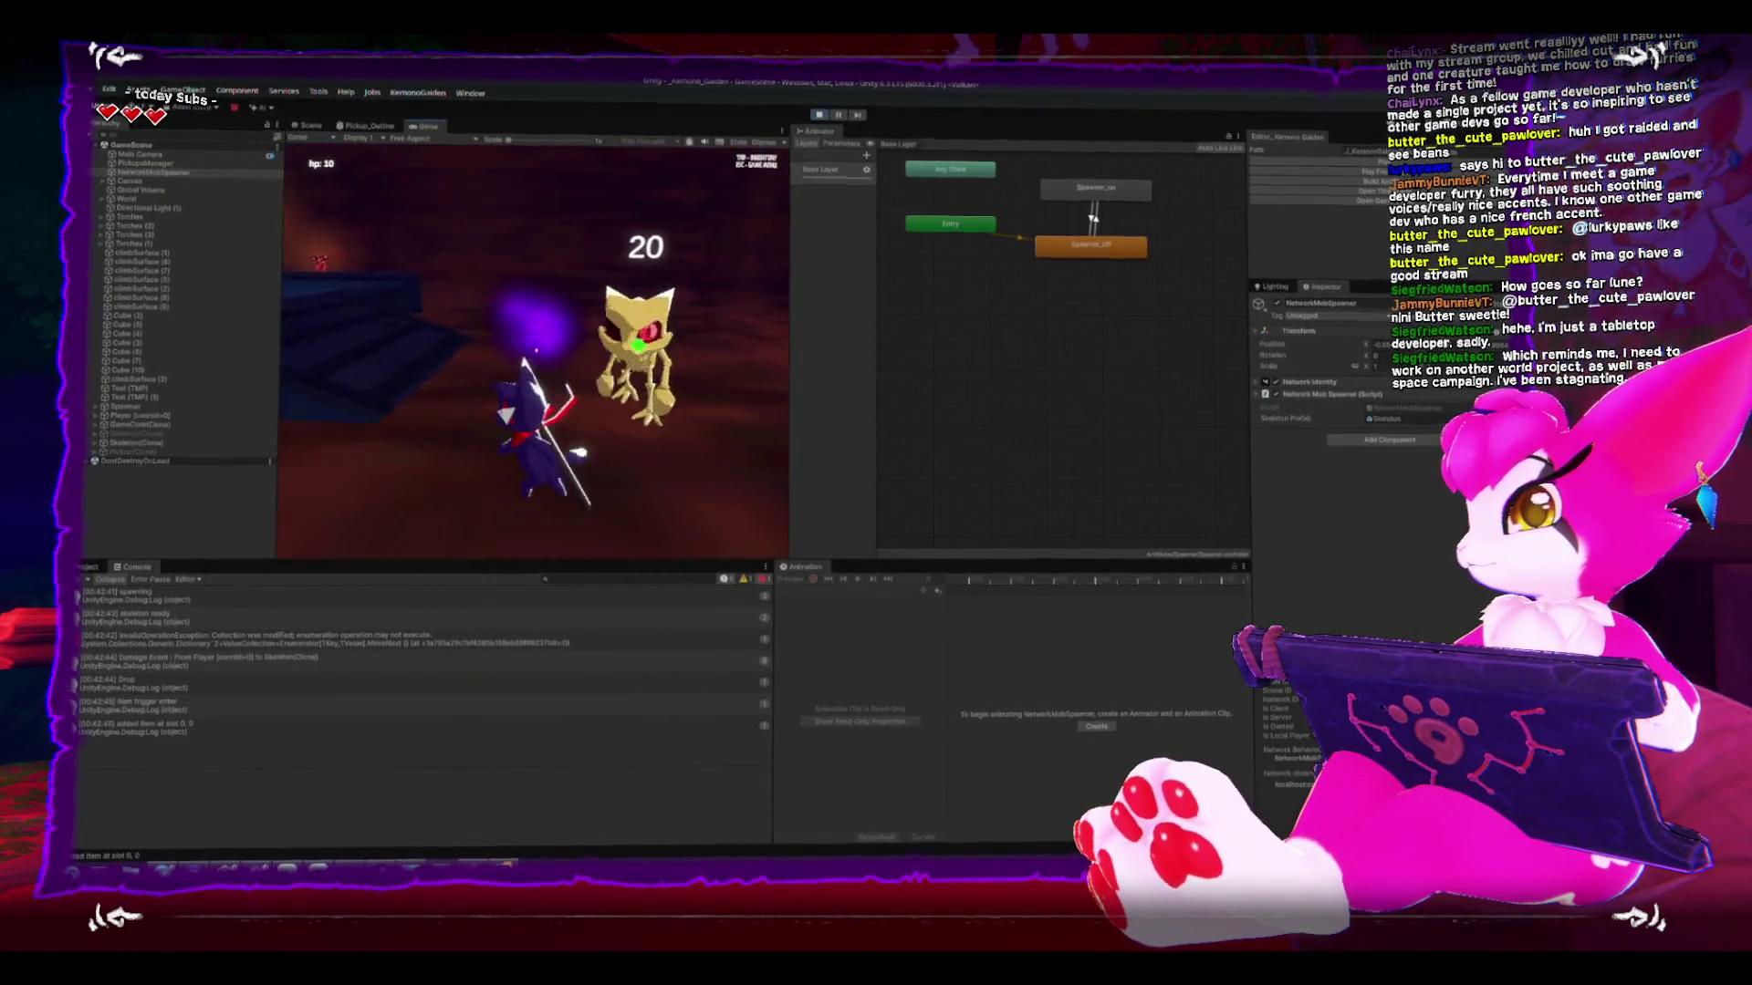
{"action": "key", "text": "space"}
{"action": "key", "text": "w"}
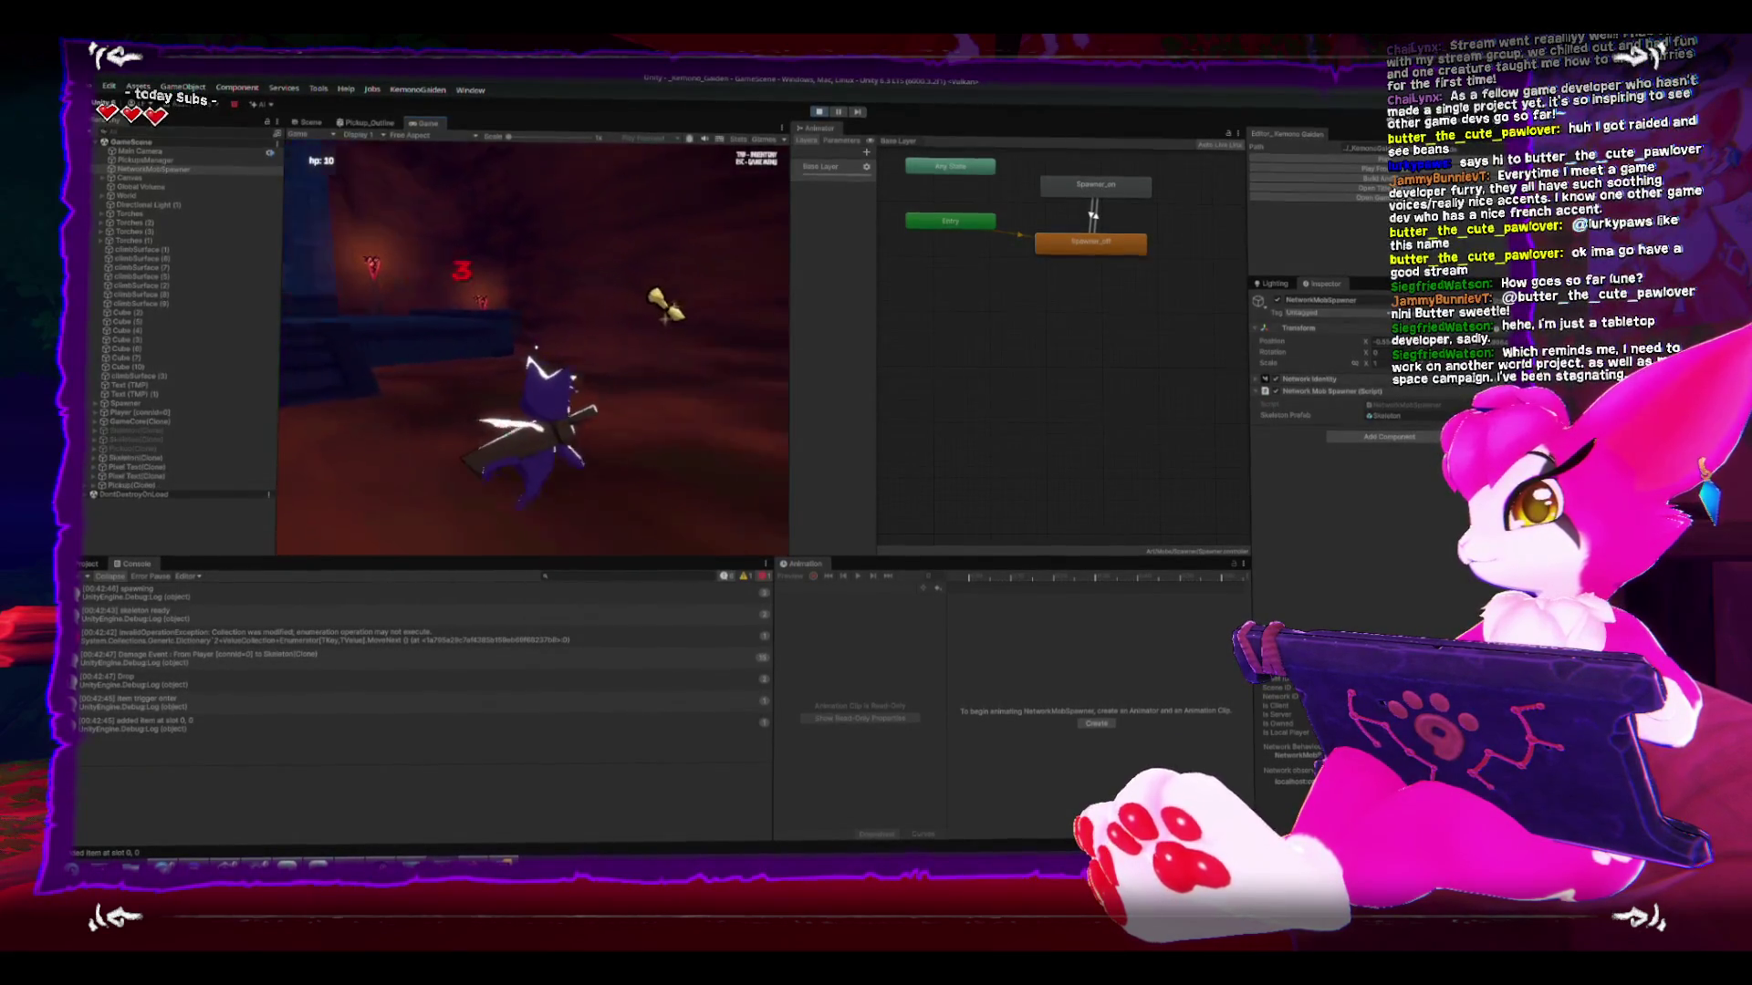
{"action": "key", "text": "space"}
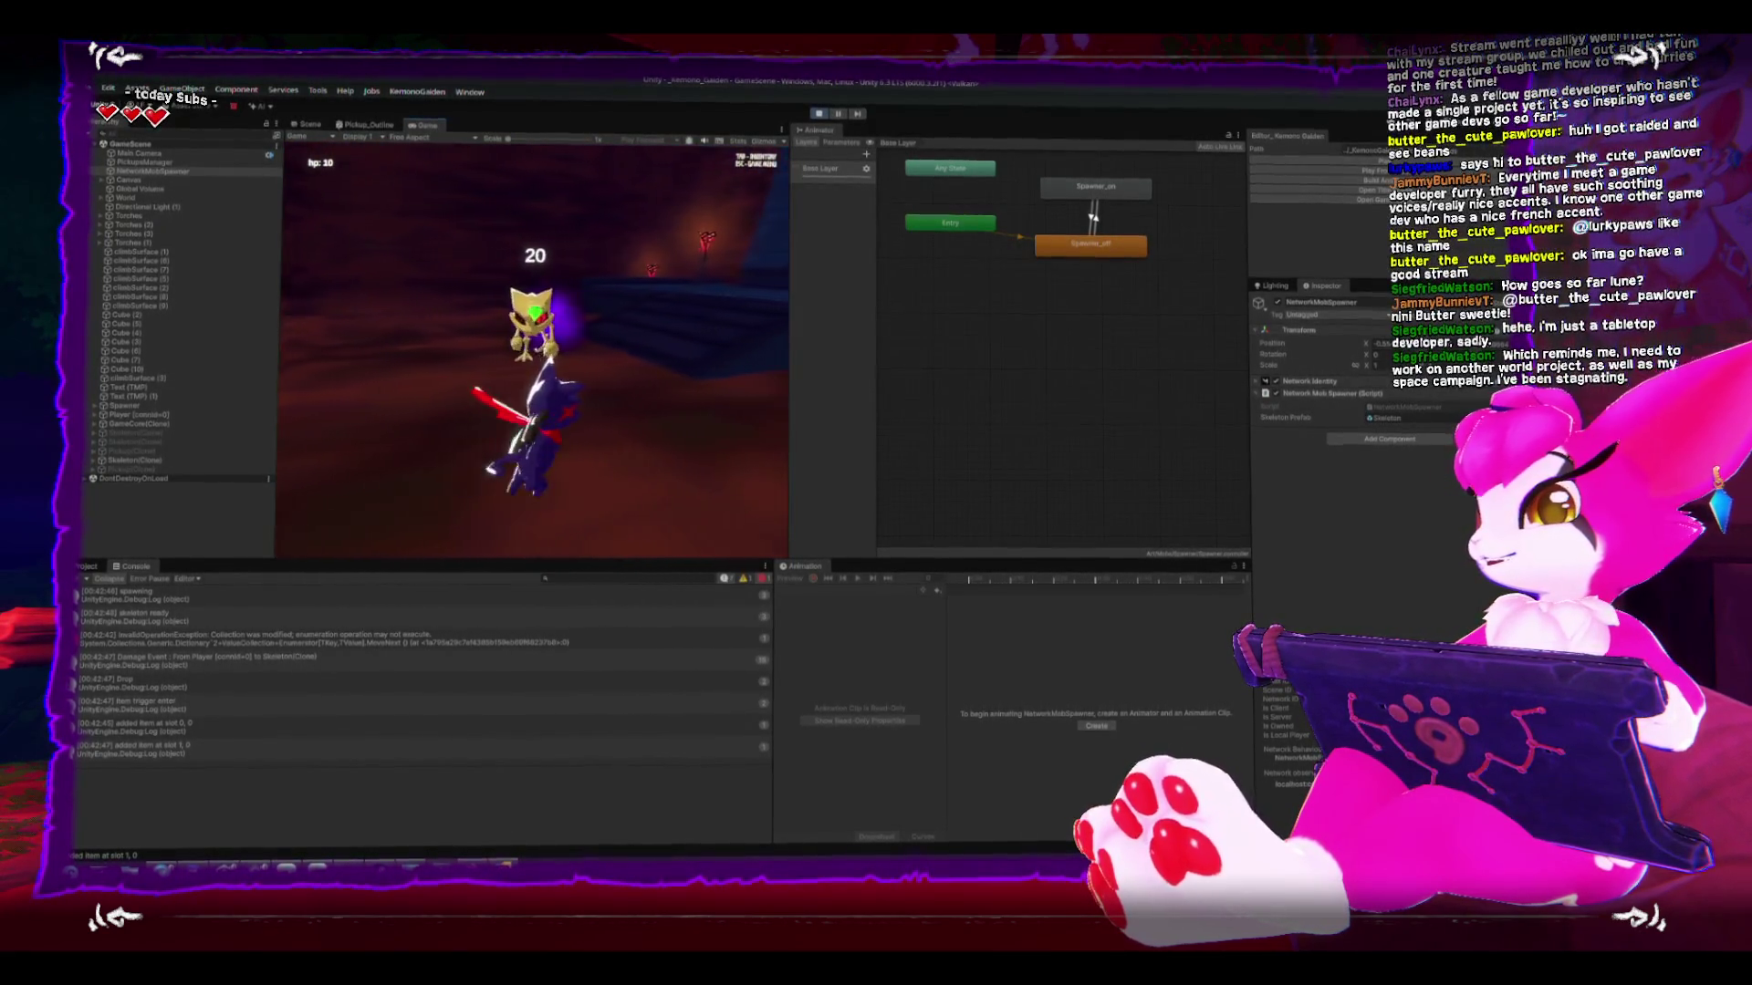
{"action": "key", "text": "space"}
{"action": "key", "text": "space"}
{"action": "key", "text": "space"}
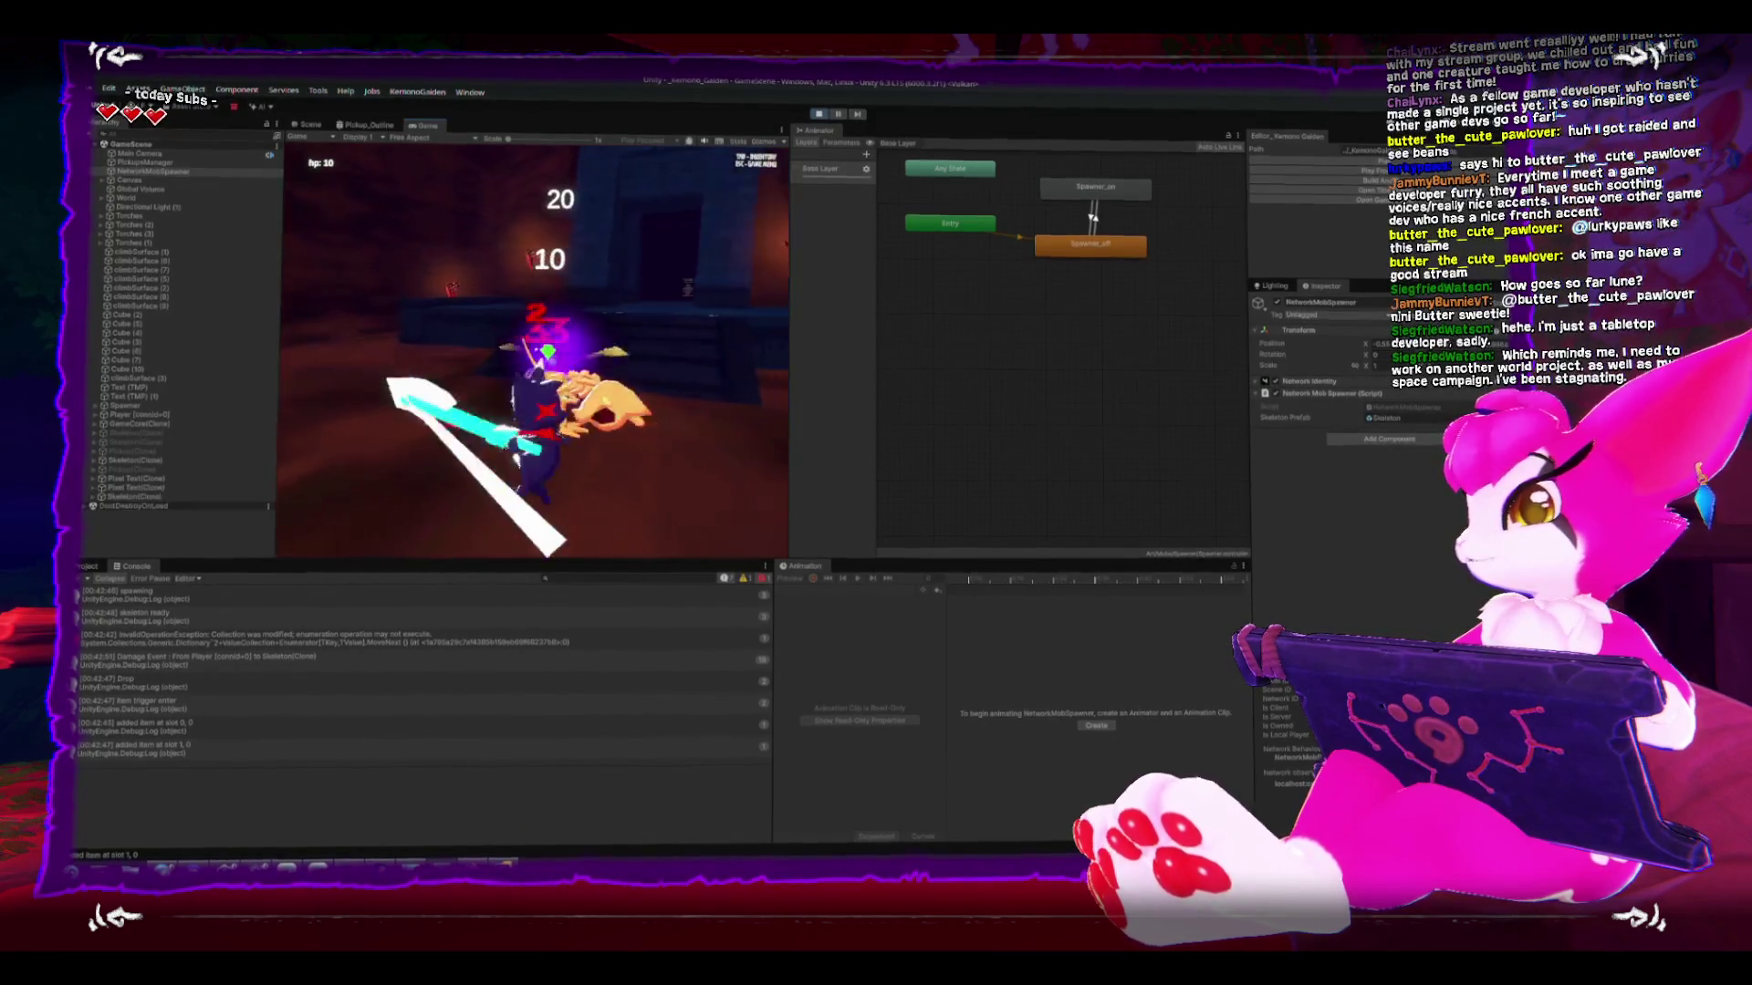
{"action": "key", "text": "space"}
{"action": "key", "text": "space"}
{"action": "key", "text": "w"}
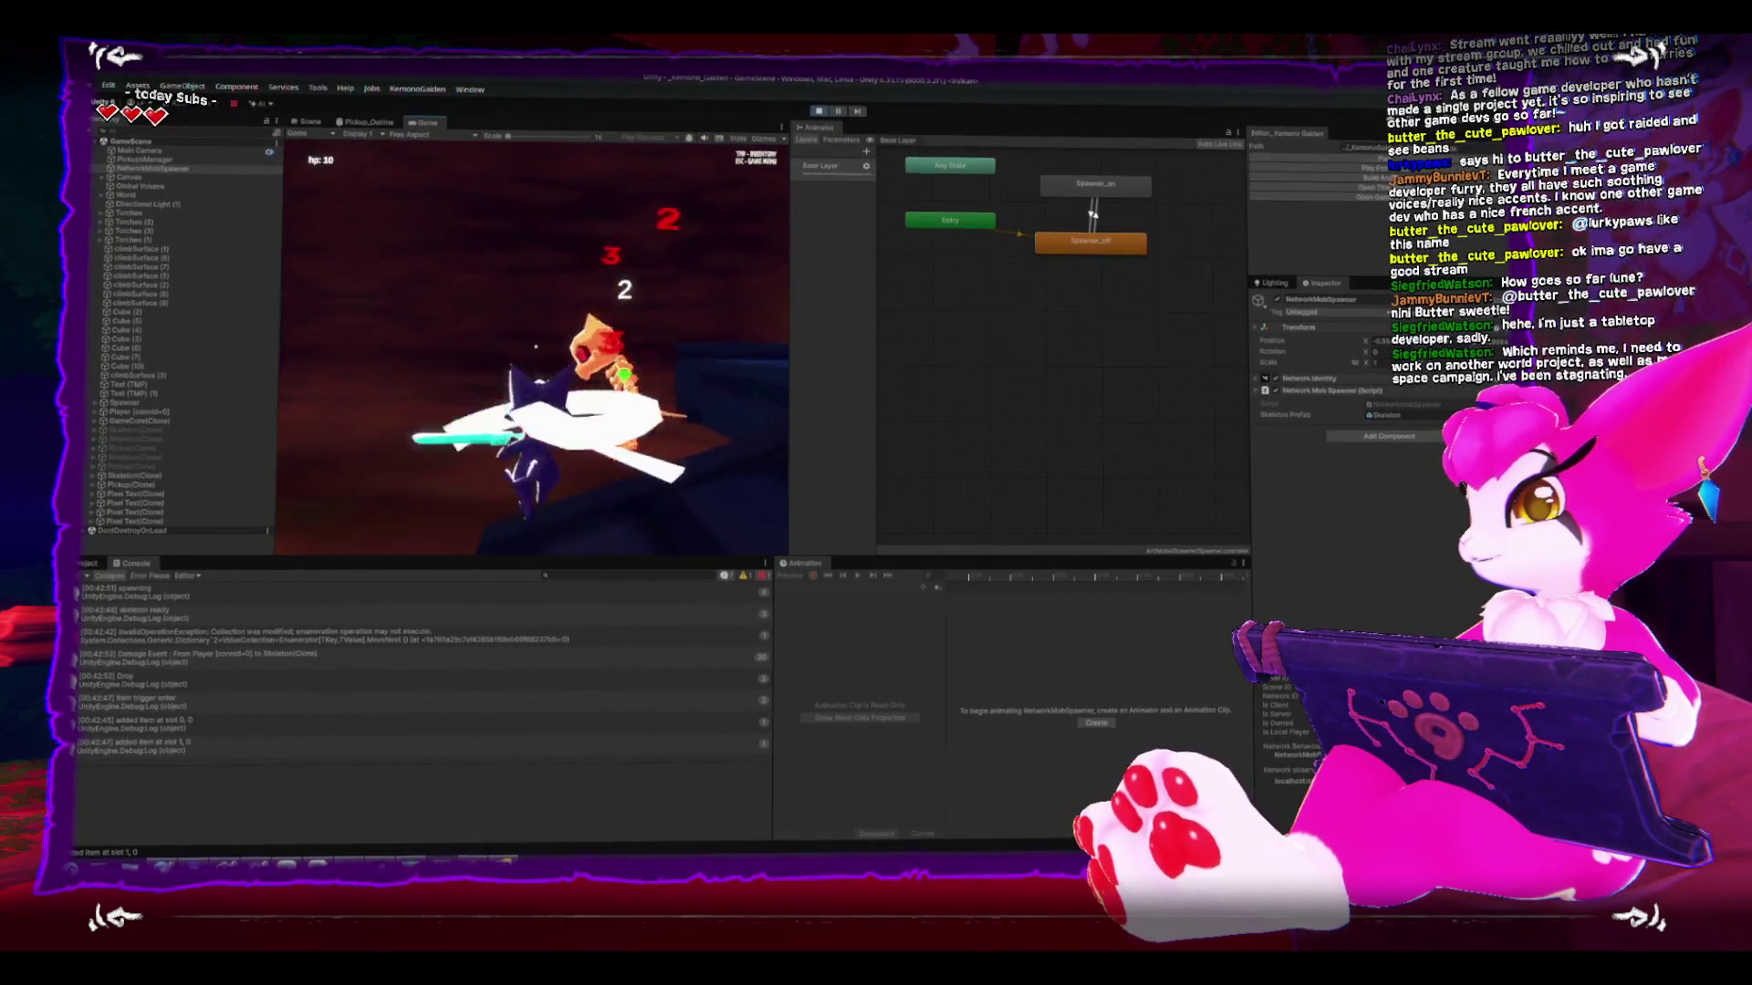
- Reposition the character and kill the newly spawned skeletons one by one
{"action": "key", "text": "w"}
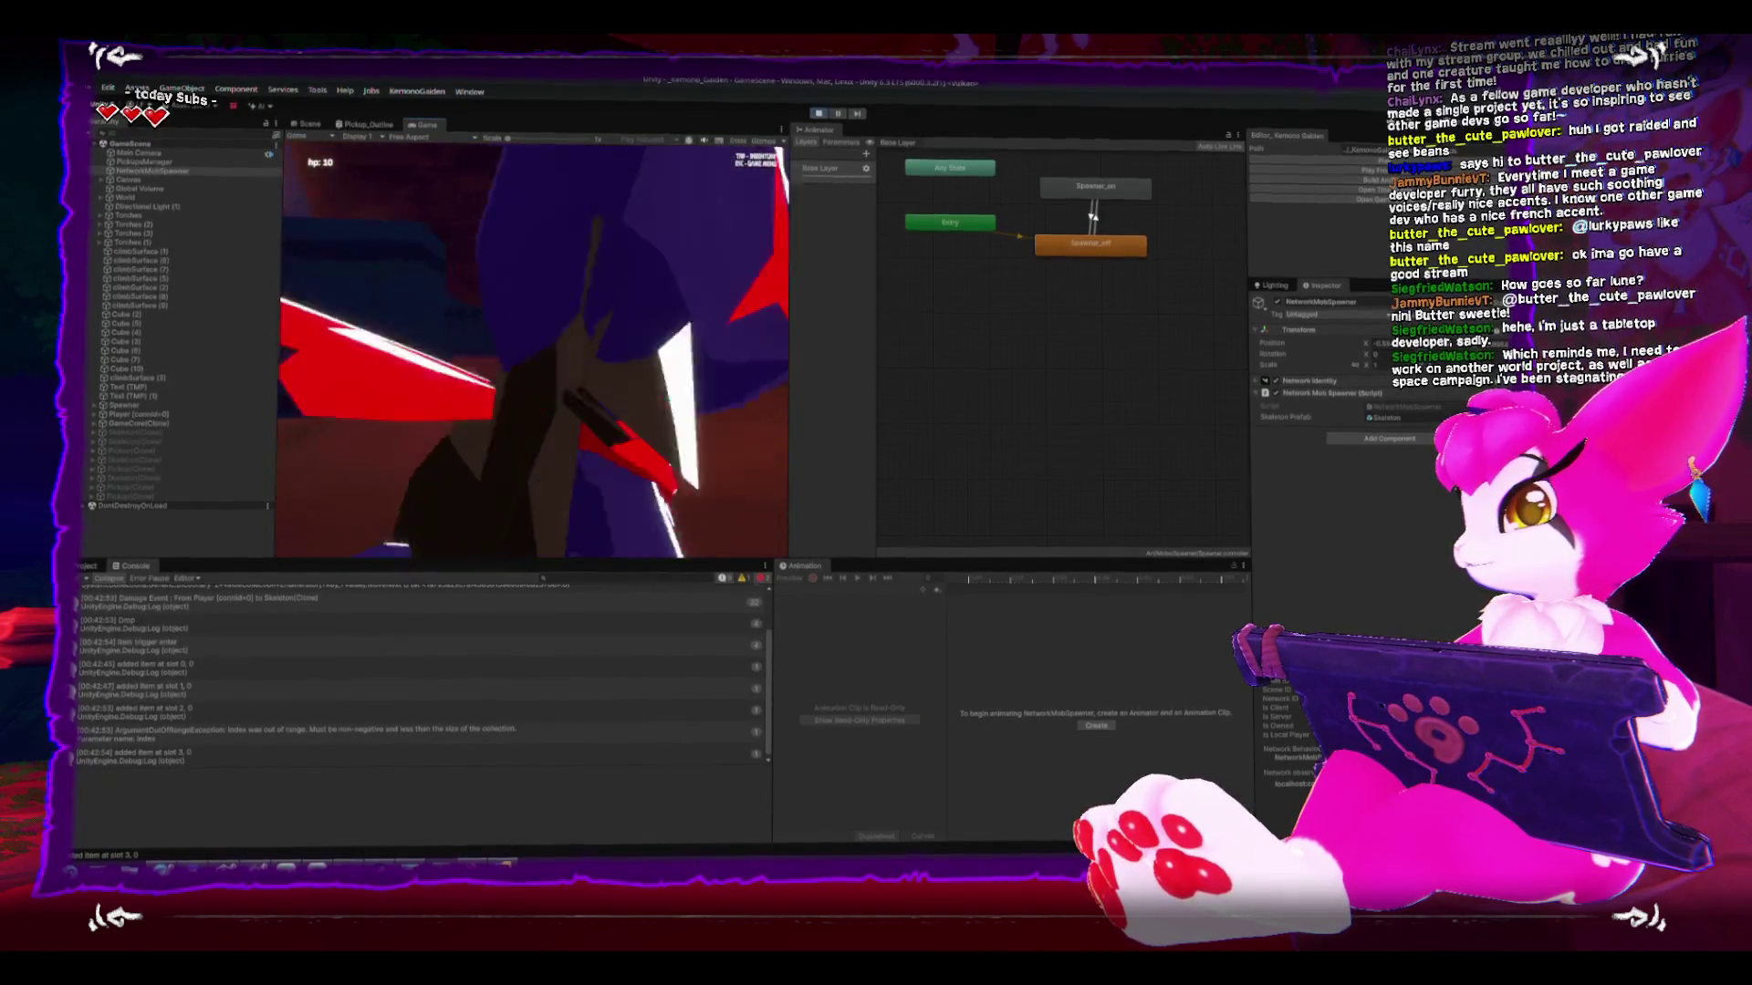
{"action": "key", "text": "w"}
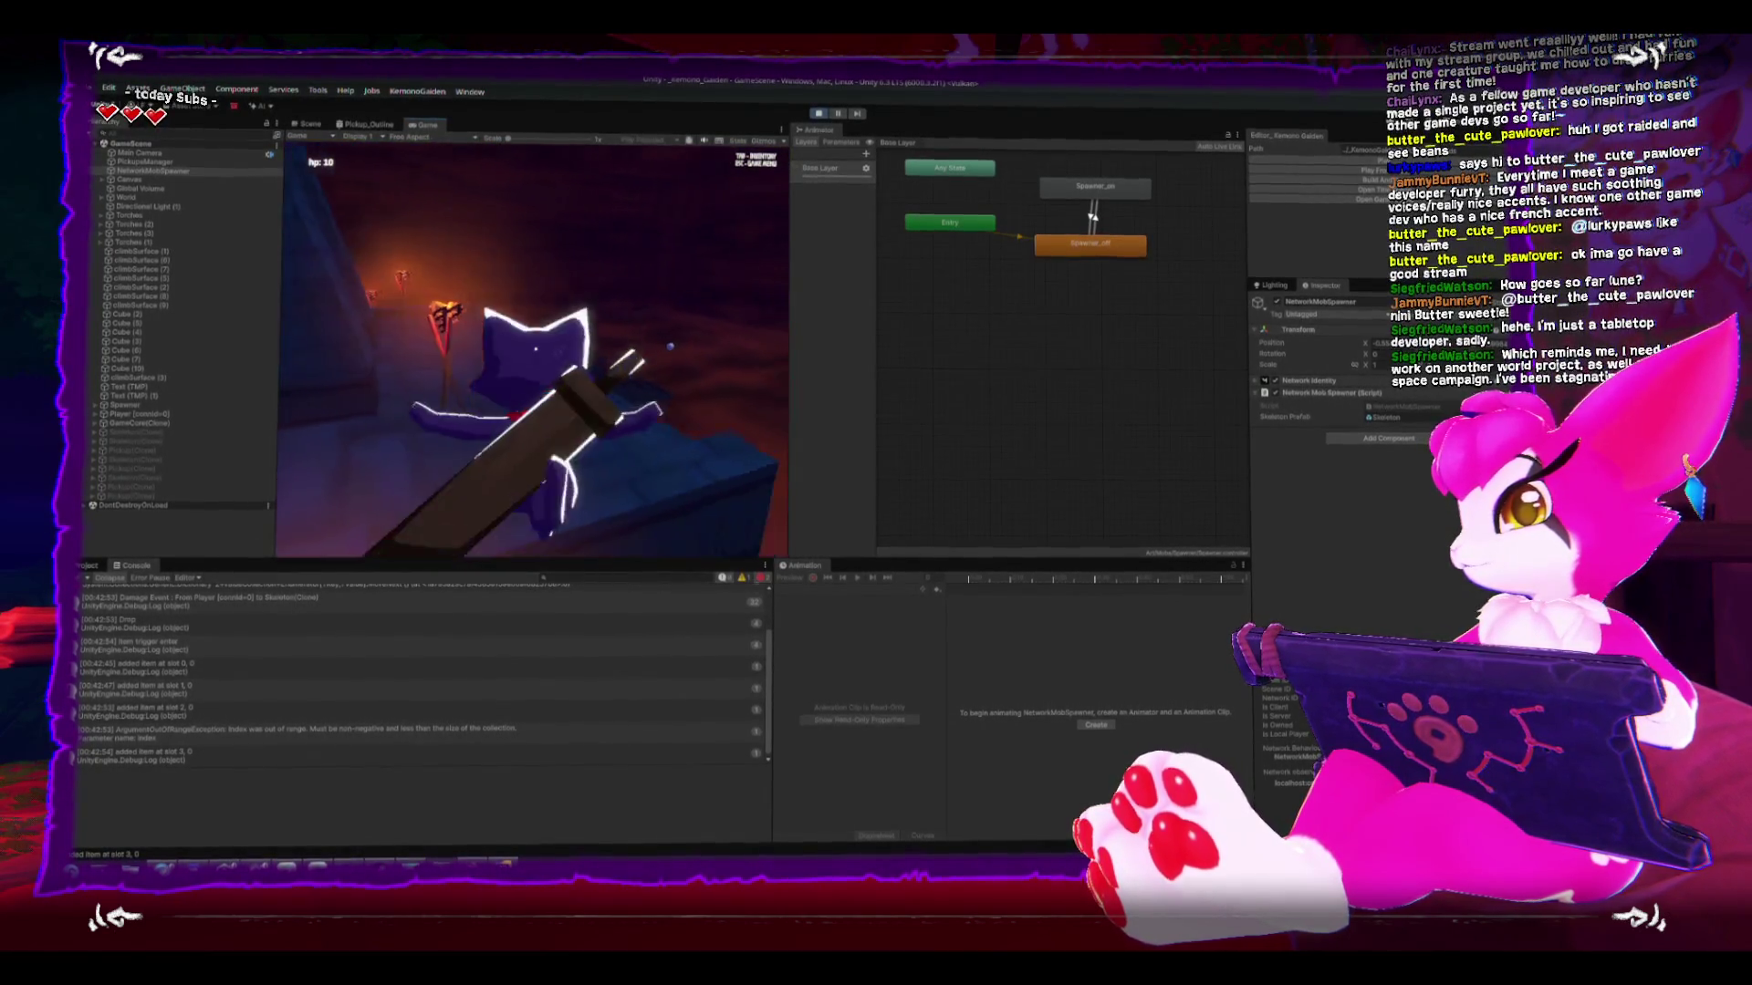
{"action": "key", "text": "w"}
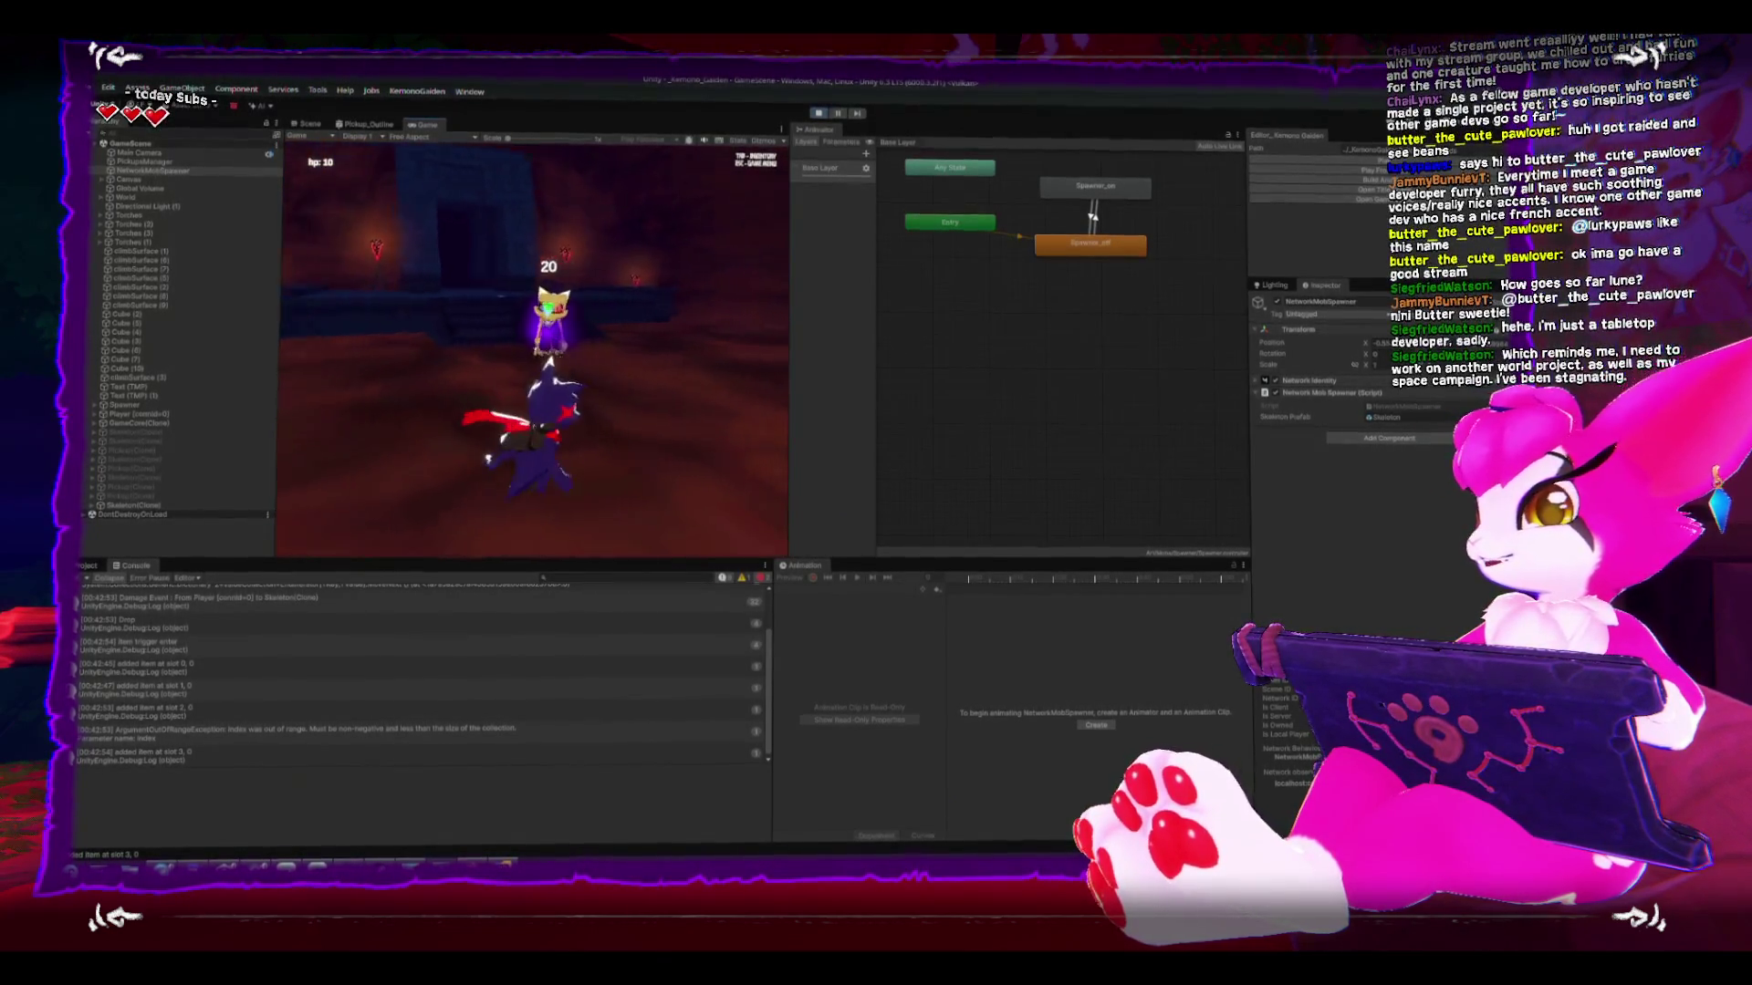
{"action": "key", "text": "w"}
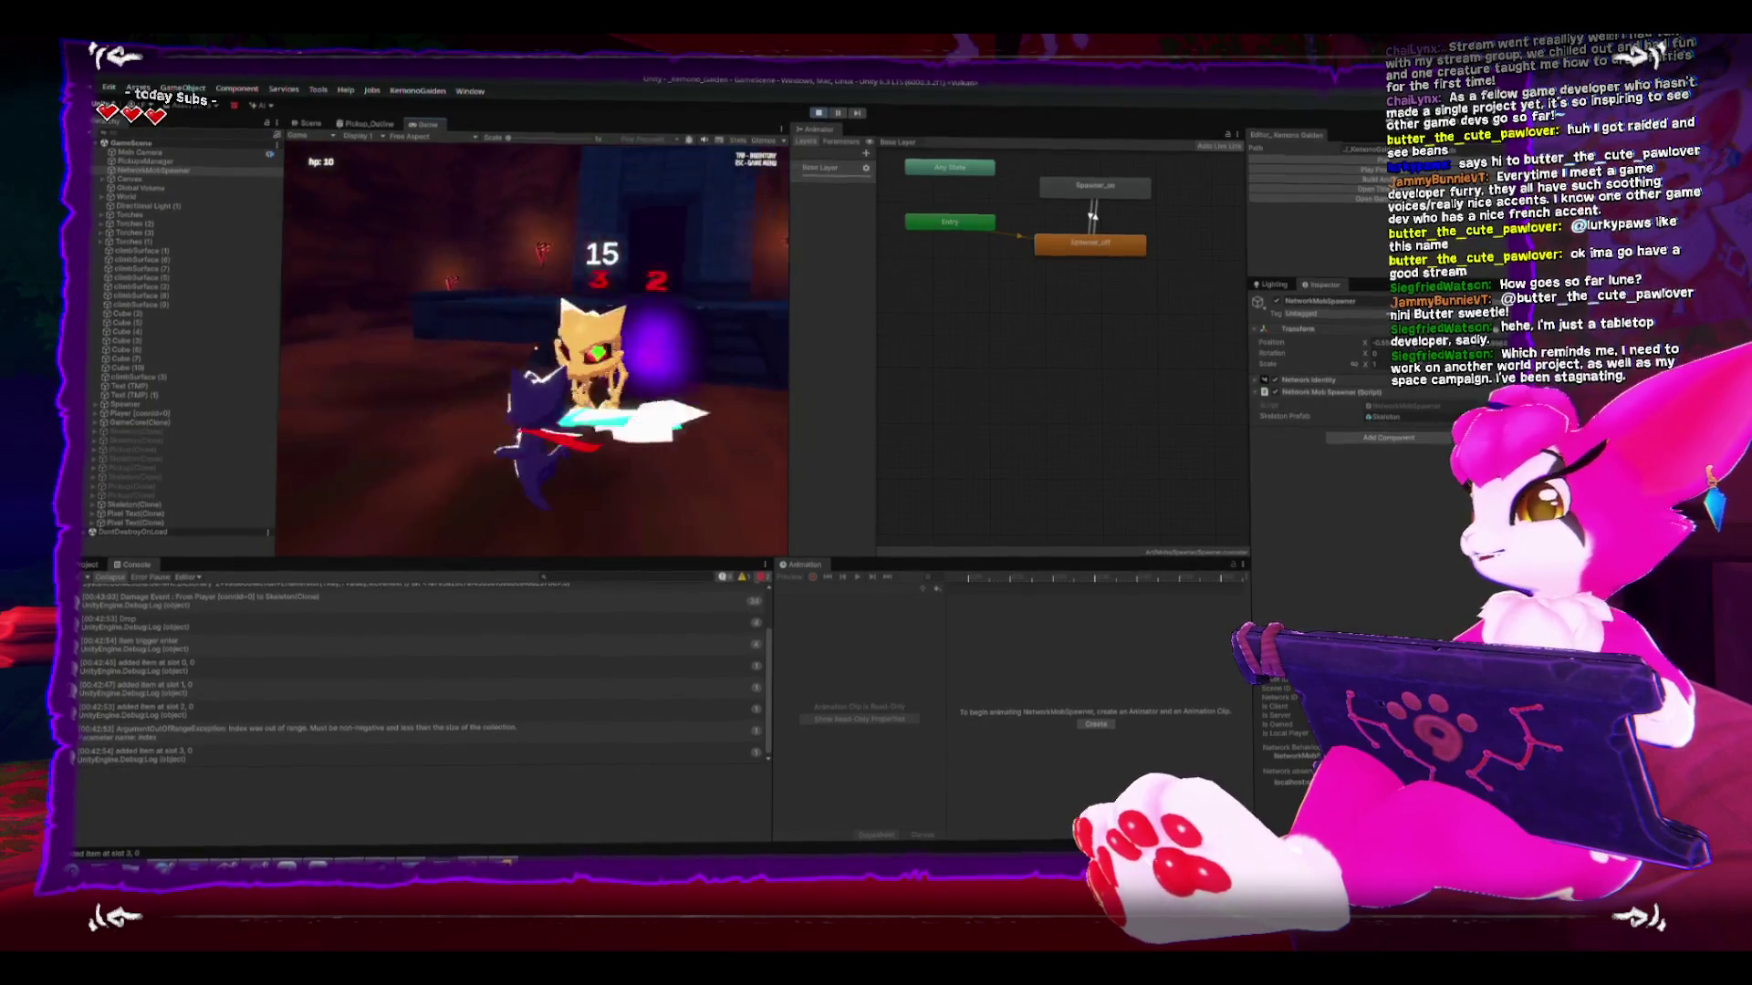
{"action": "key", "text": "w"}
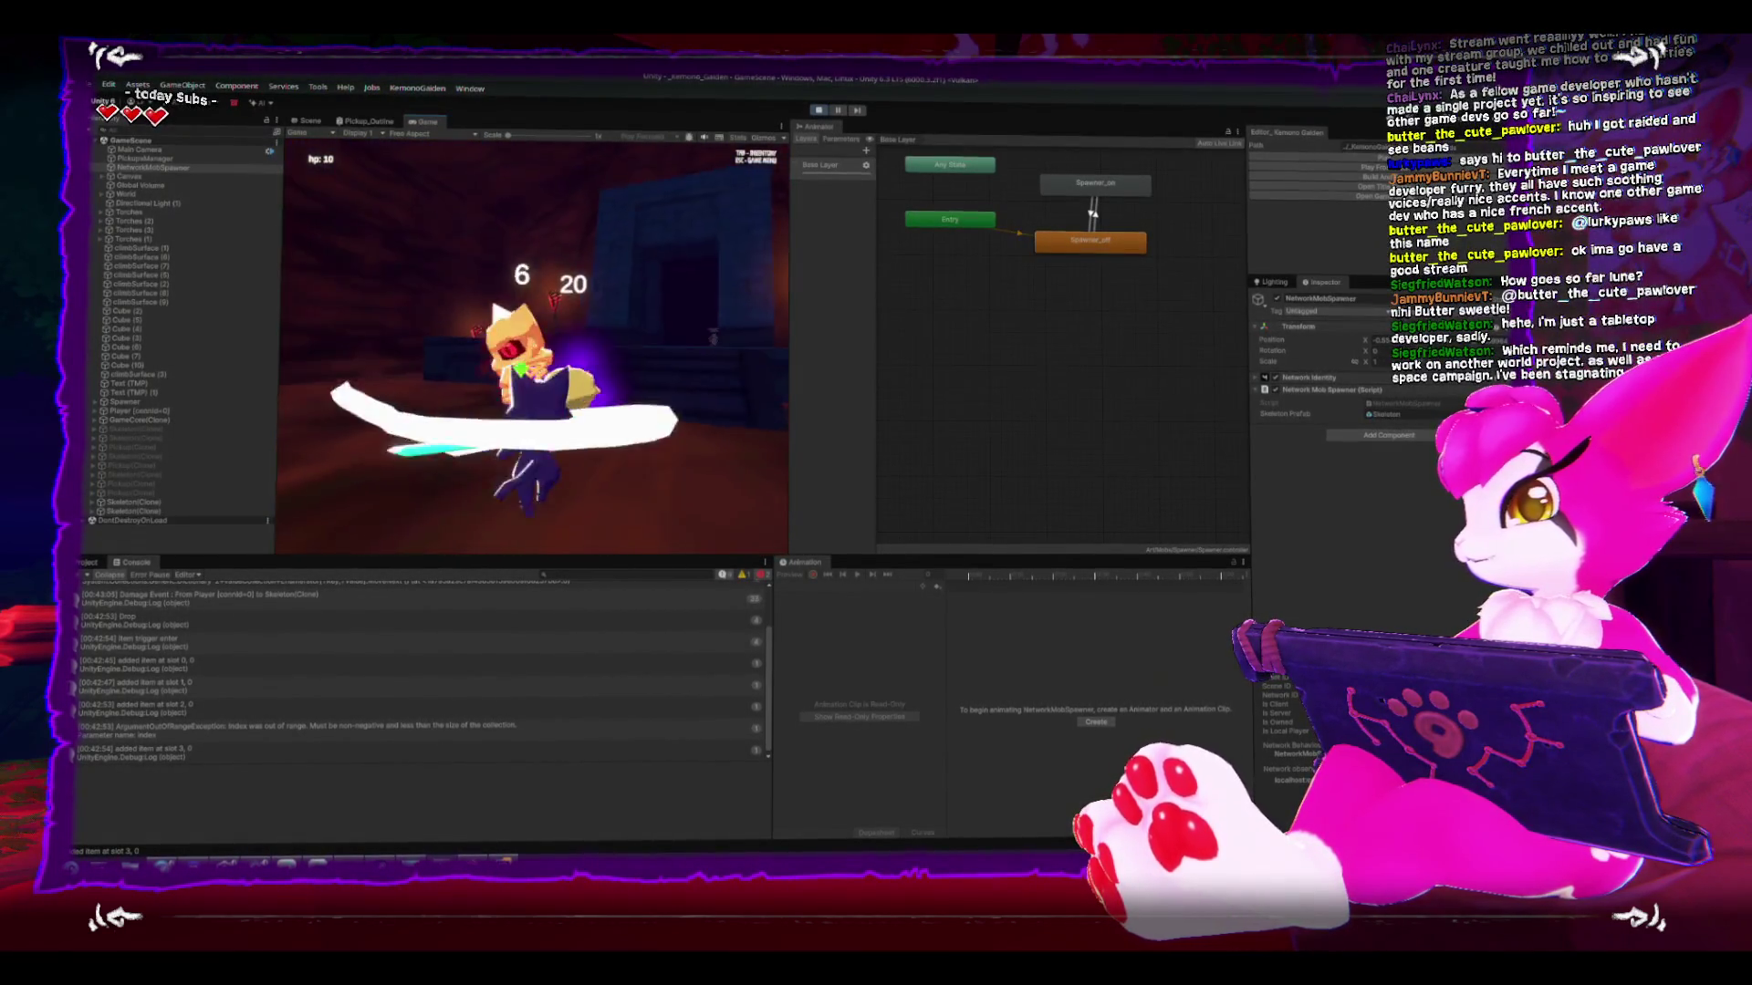
{"action": "key", "text": "w"}
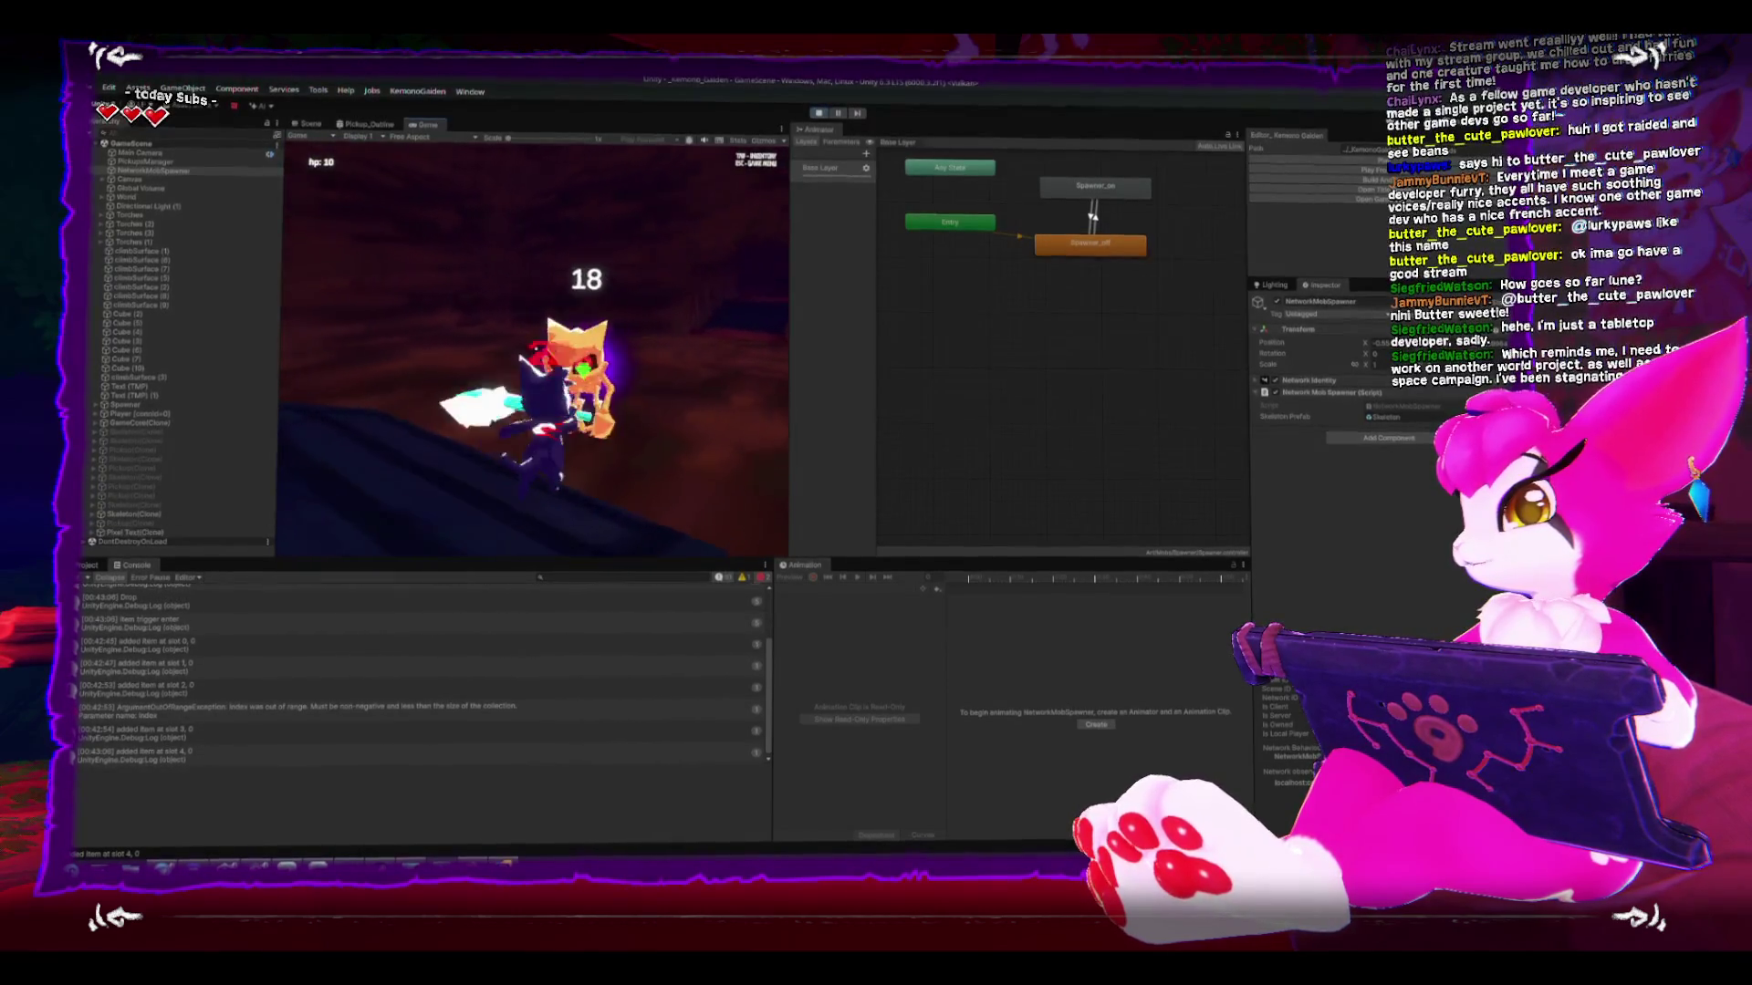
{"action": "key", "text": "w"}
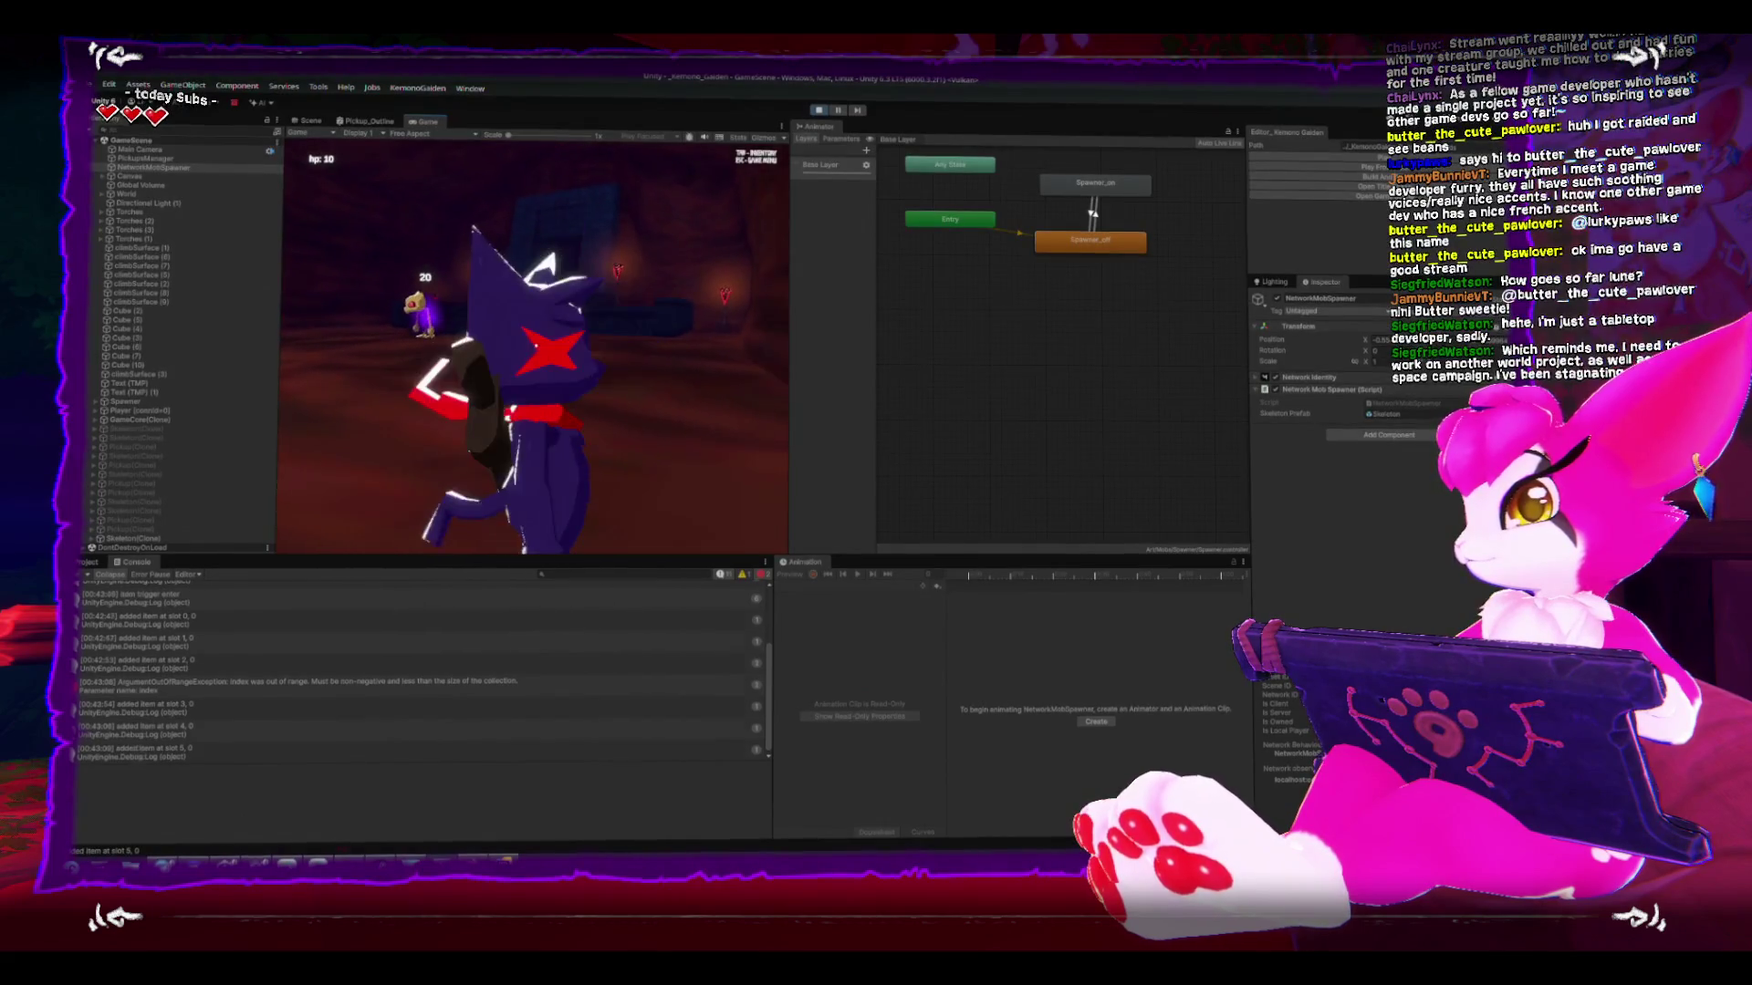
{"action": "key", "text": "w"}
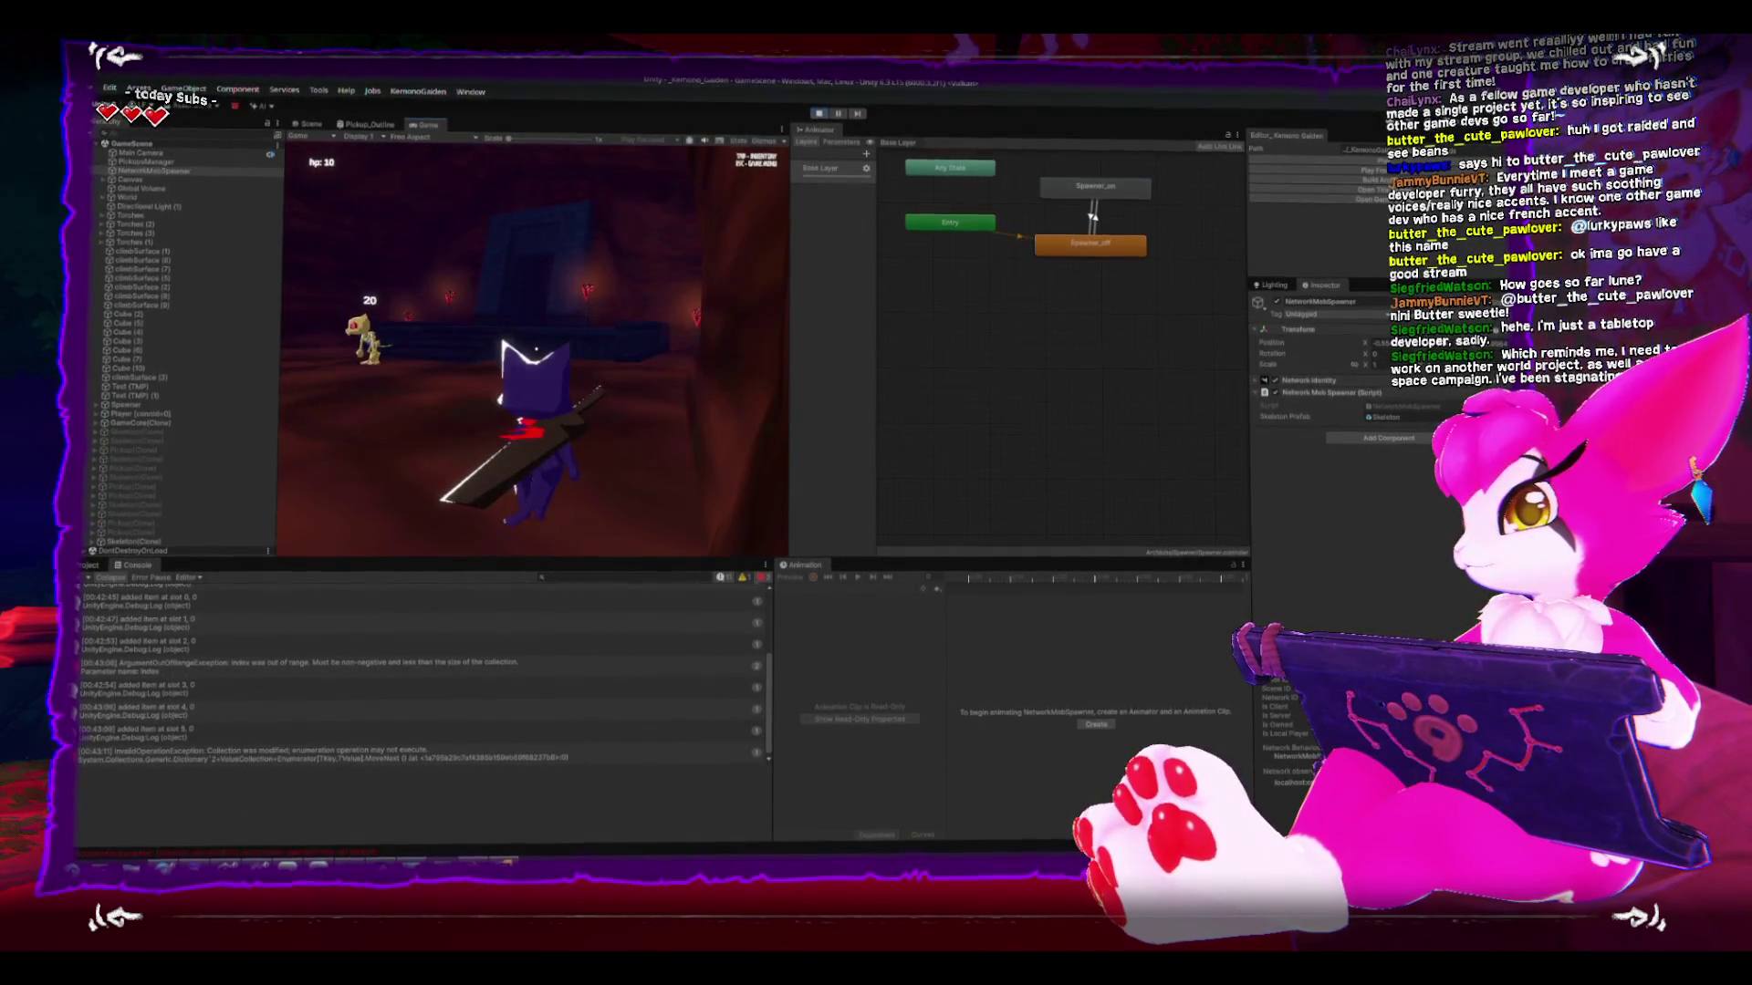
- Attack the stacked skeletons at the spawner, open the game menu with Escape, and stop play mode
{"action": "key", "text": "s"}
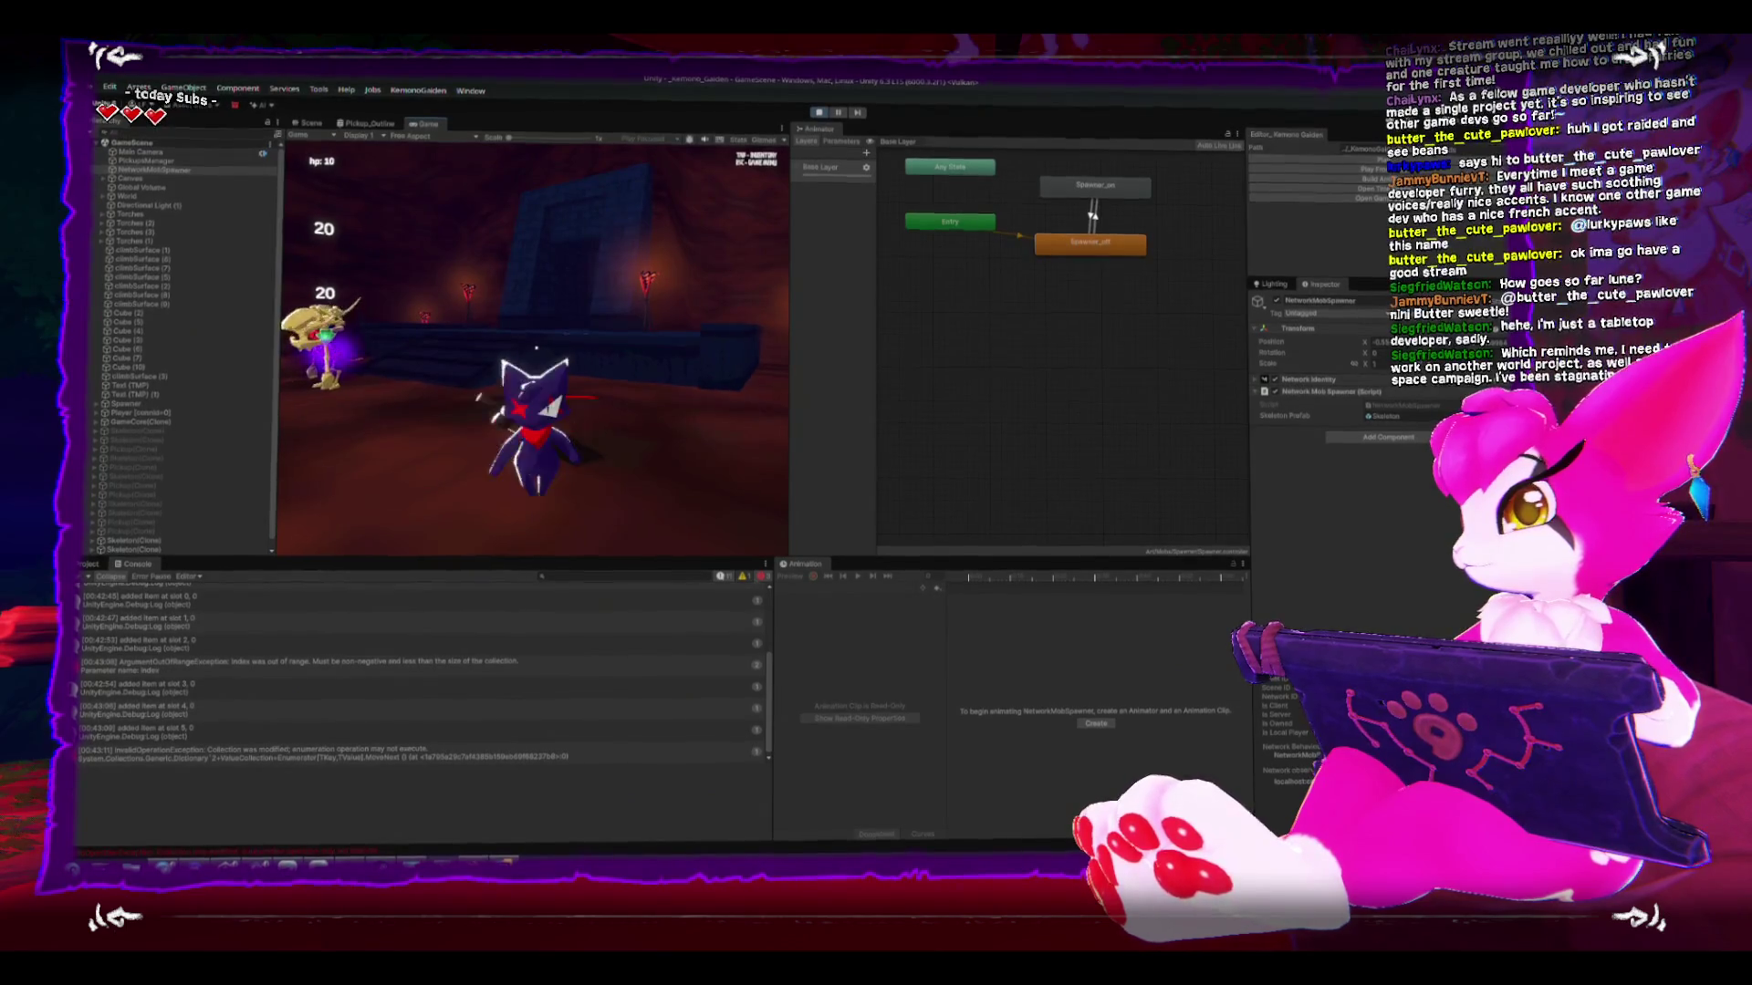
{"action": "key", "text": "w"}
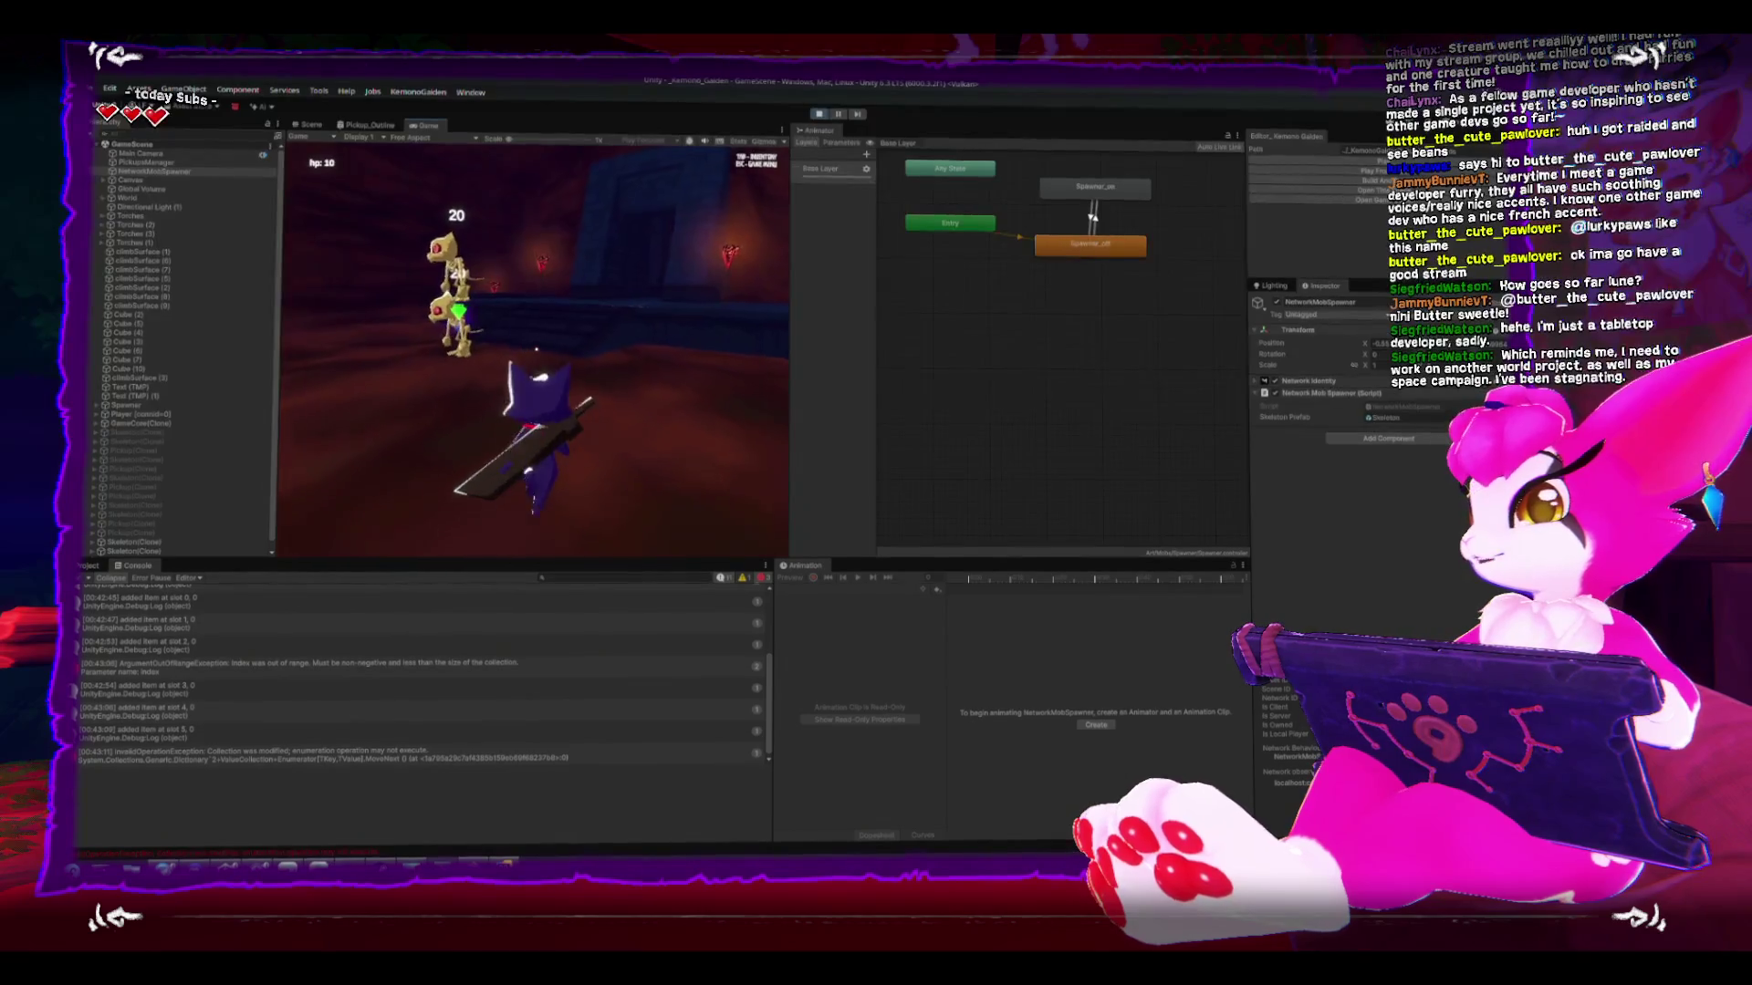
{"action": "key", "text": "s"}
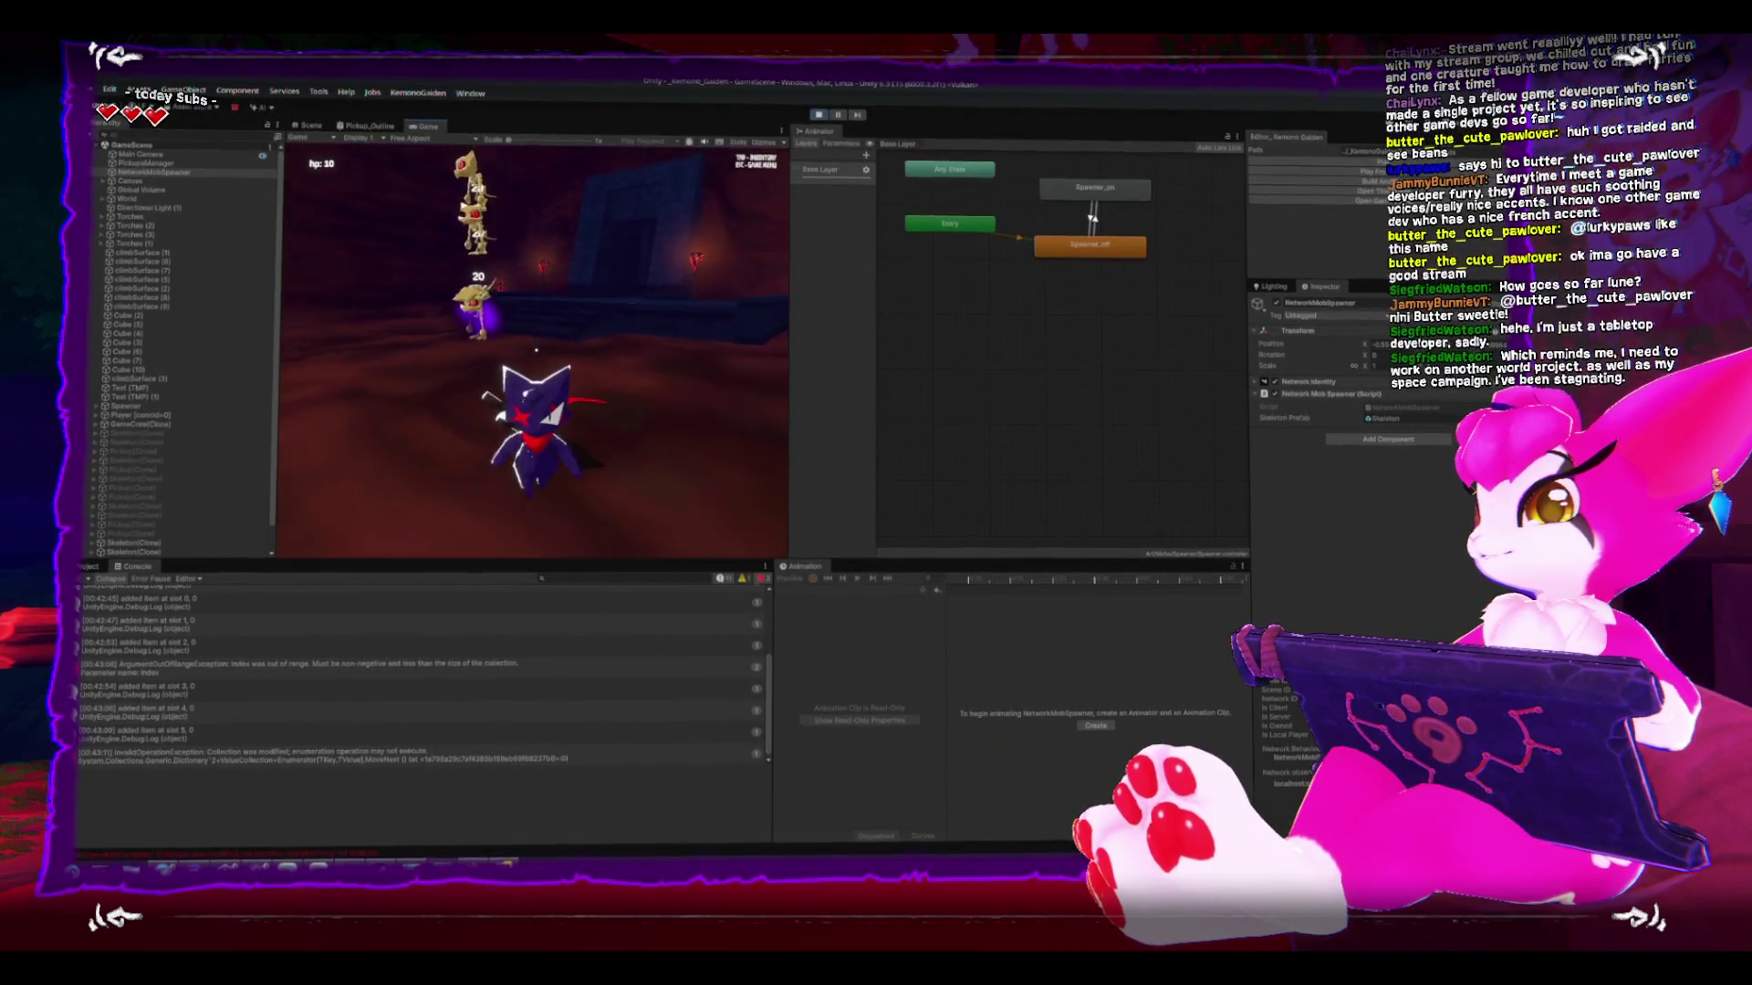
{"action": "key", "text": "w"}
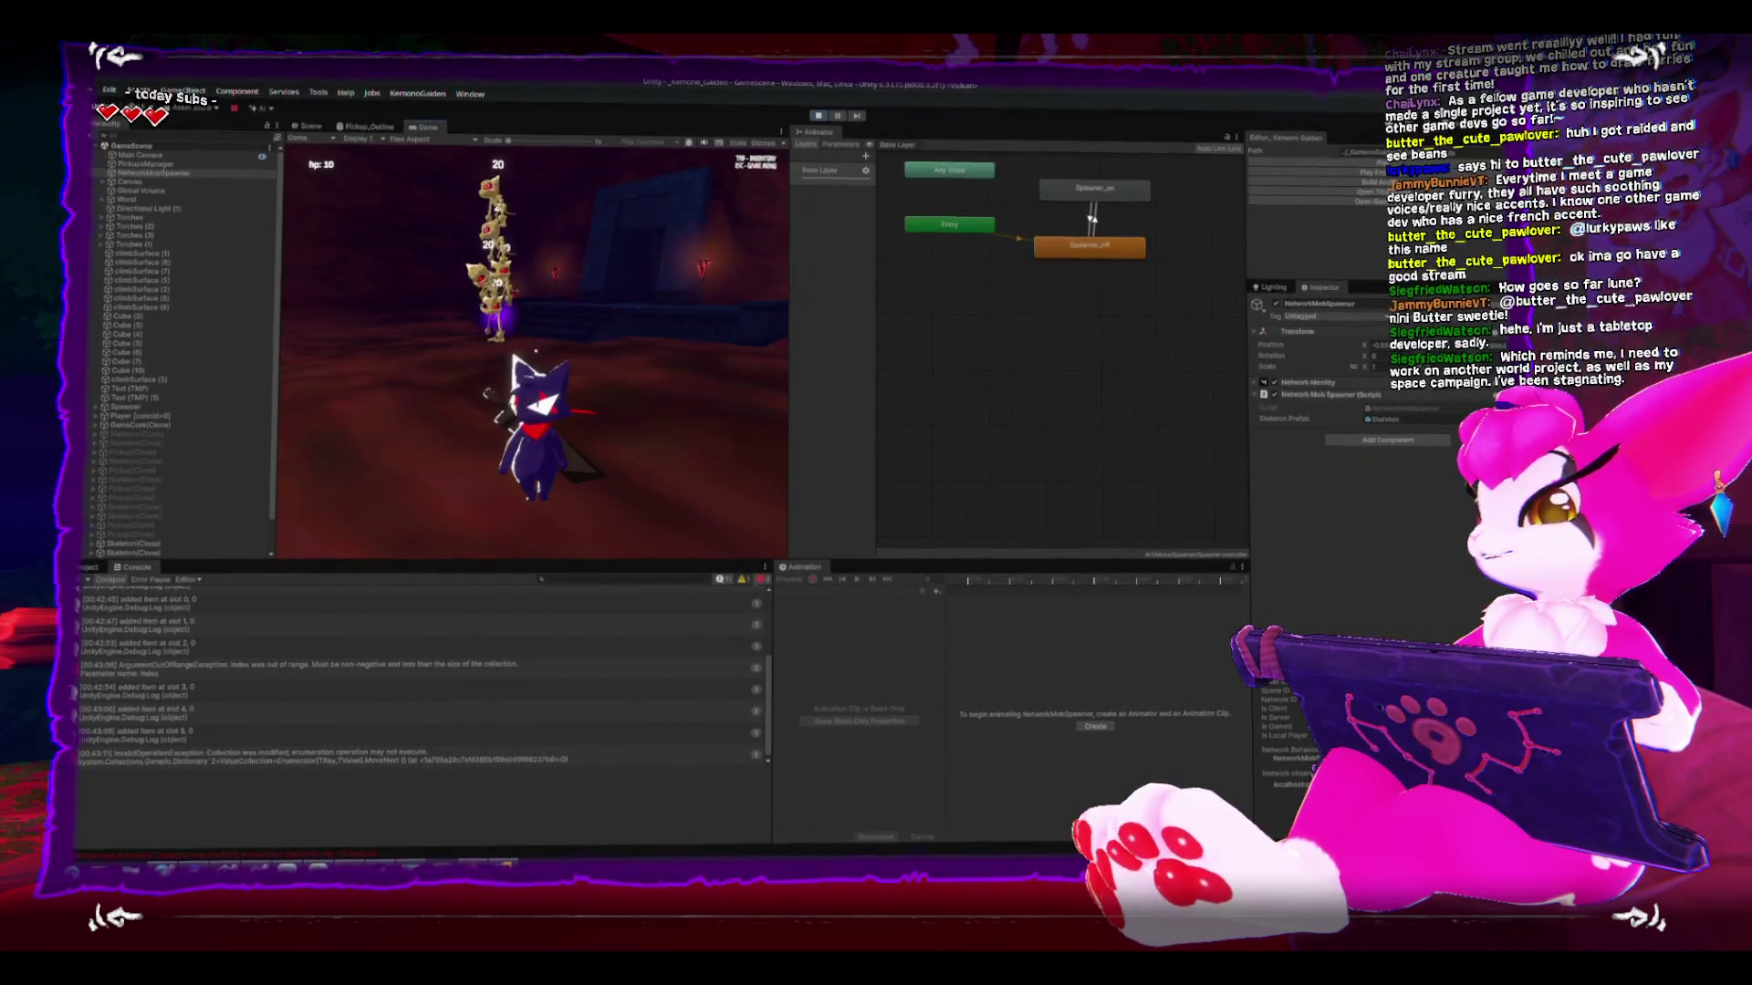
{"action": "key", "text": "s"}
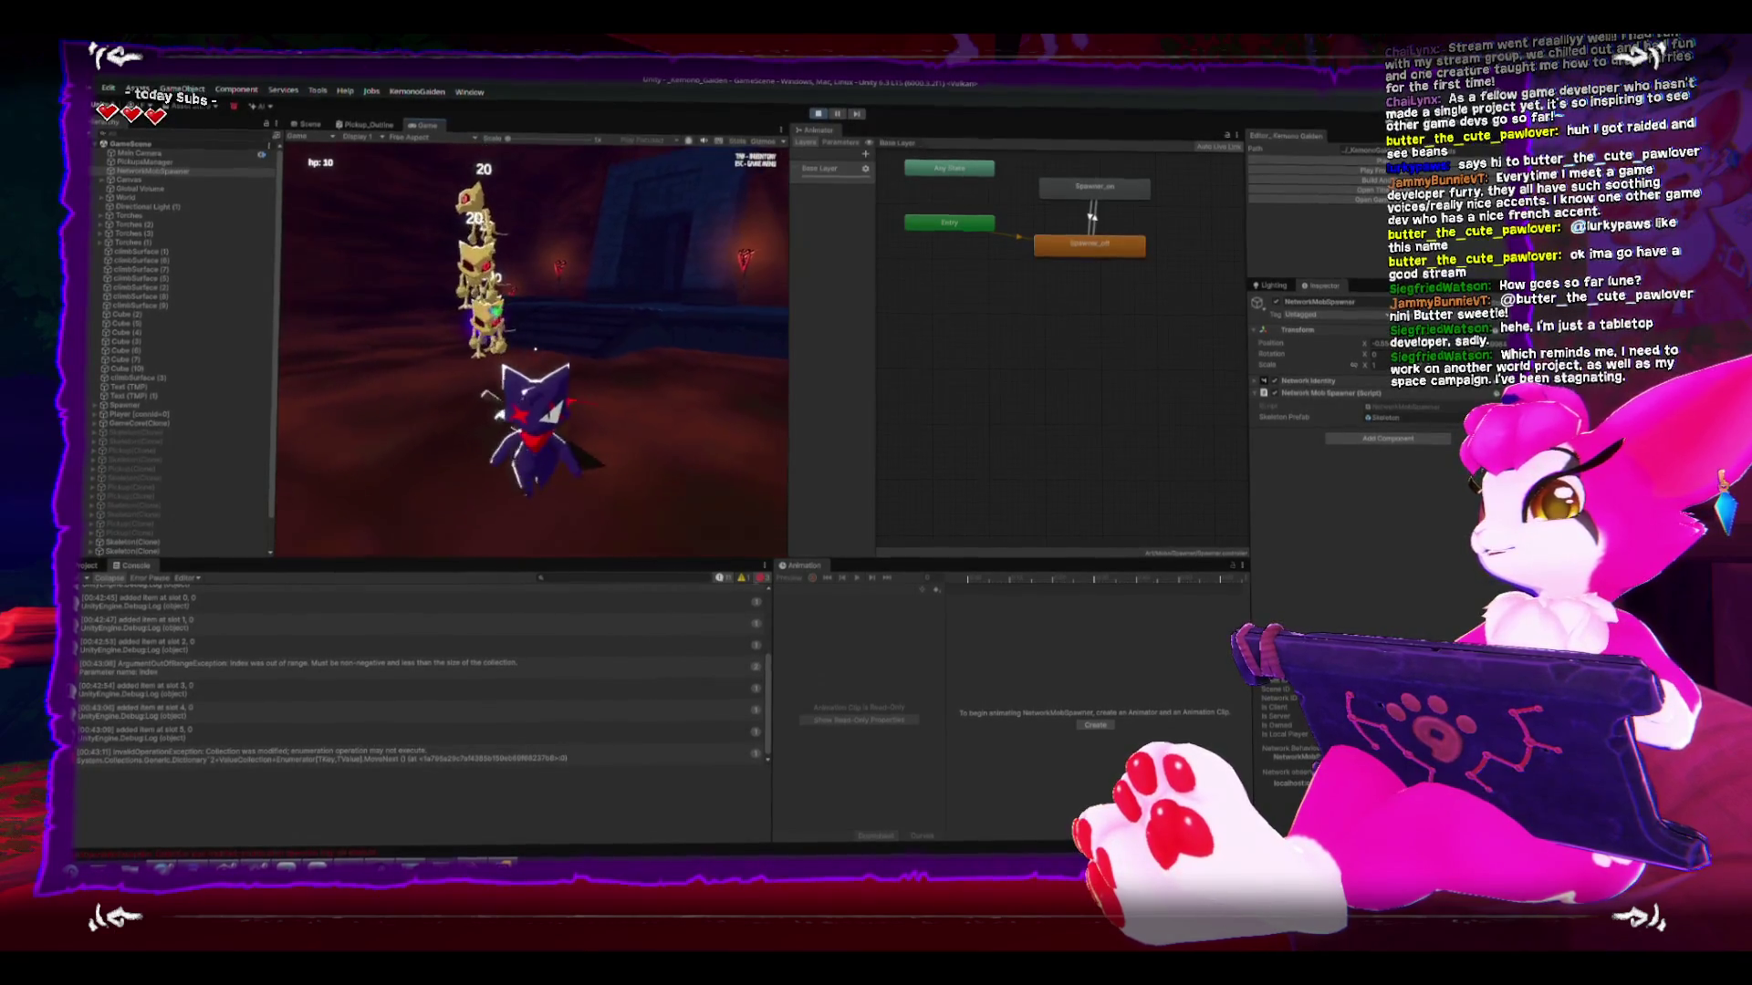
{"action": "key", "text": "w"}
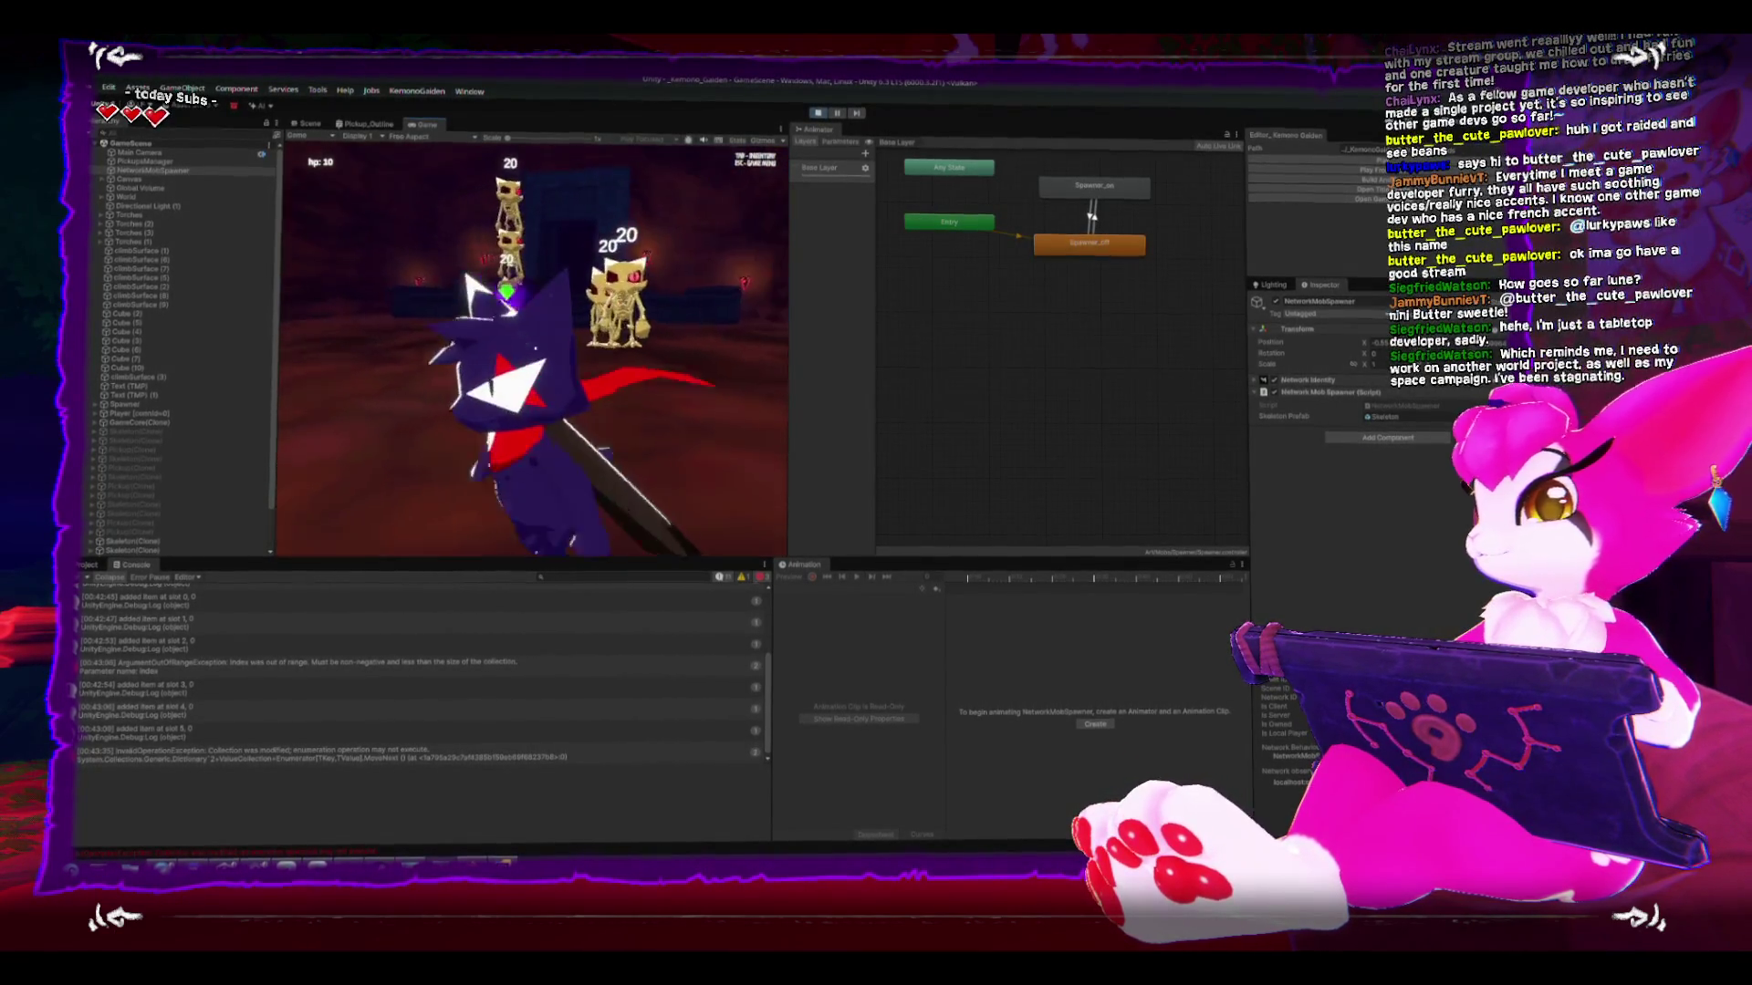
{"action": "key", "text": "Escape"}
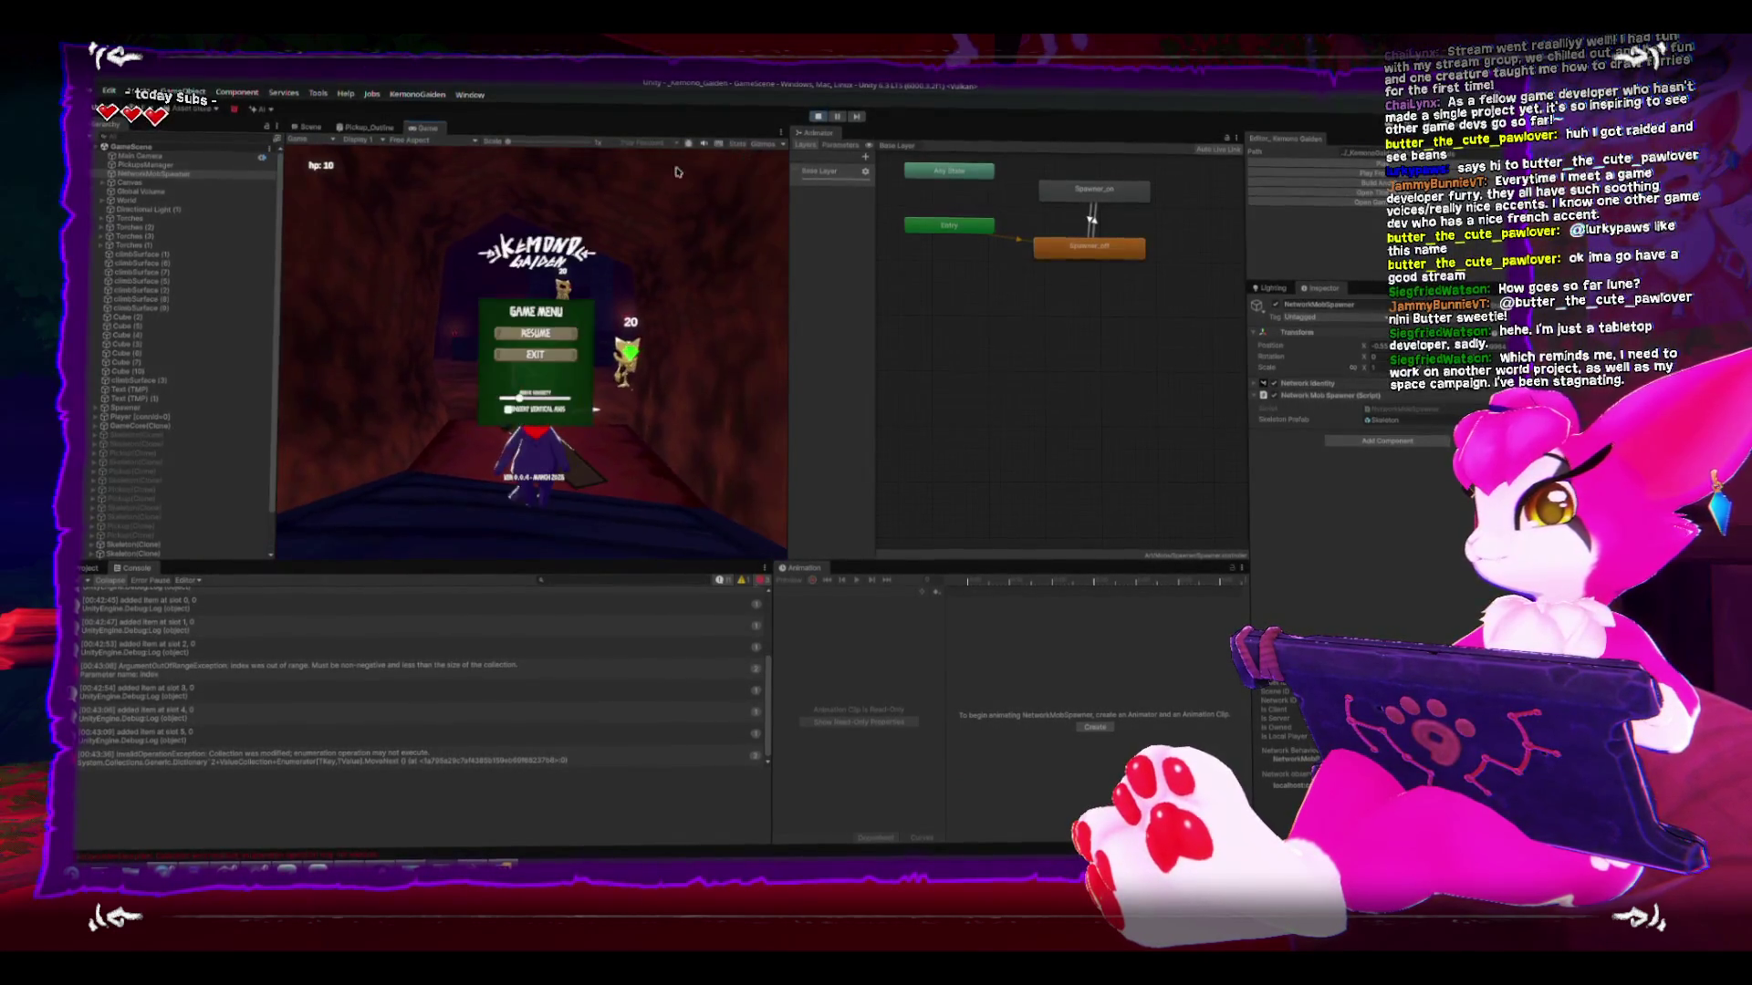
{"action": "left_click", "coordinate": [820, 117]}
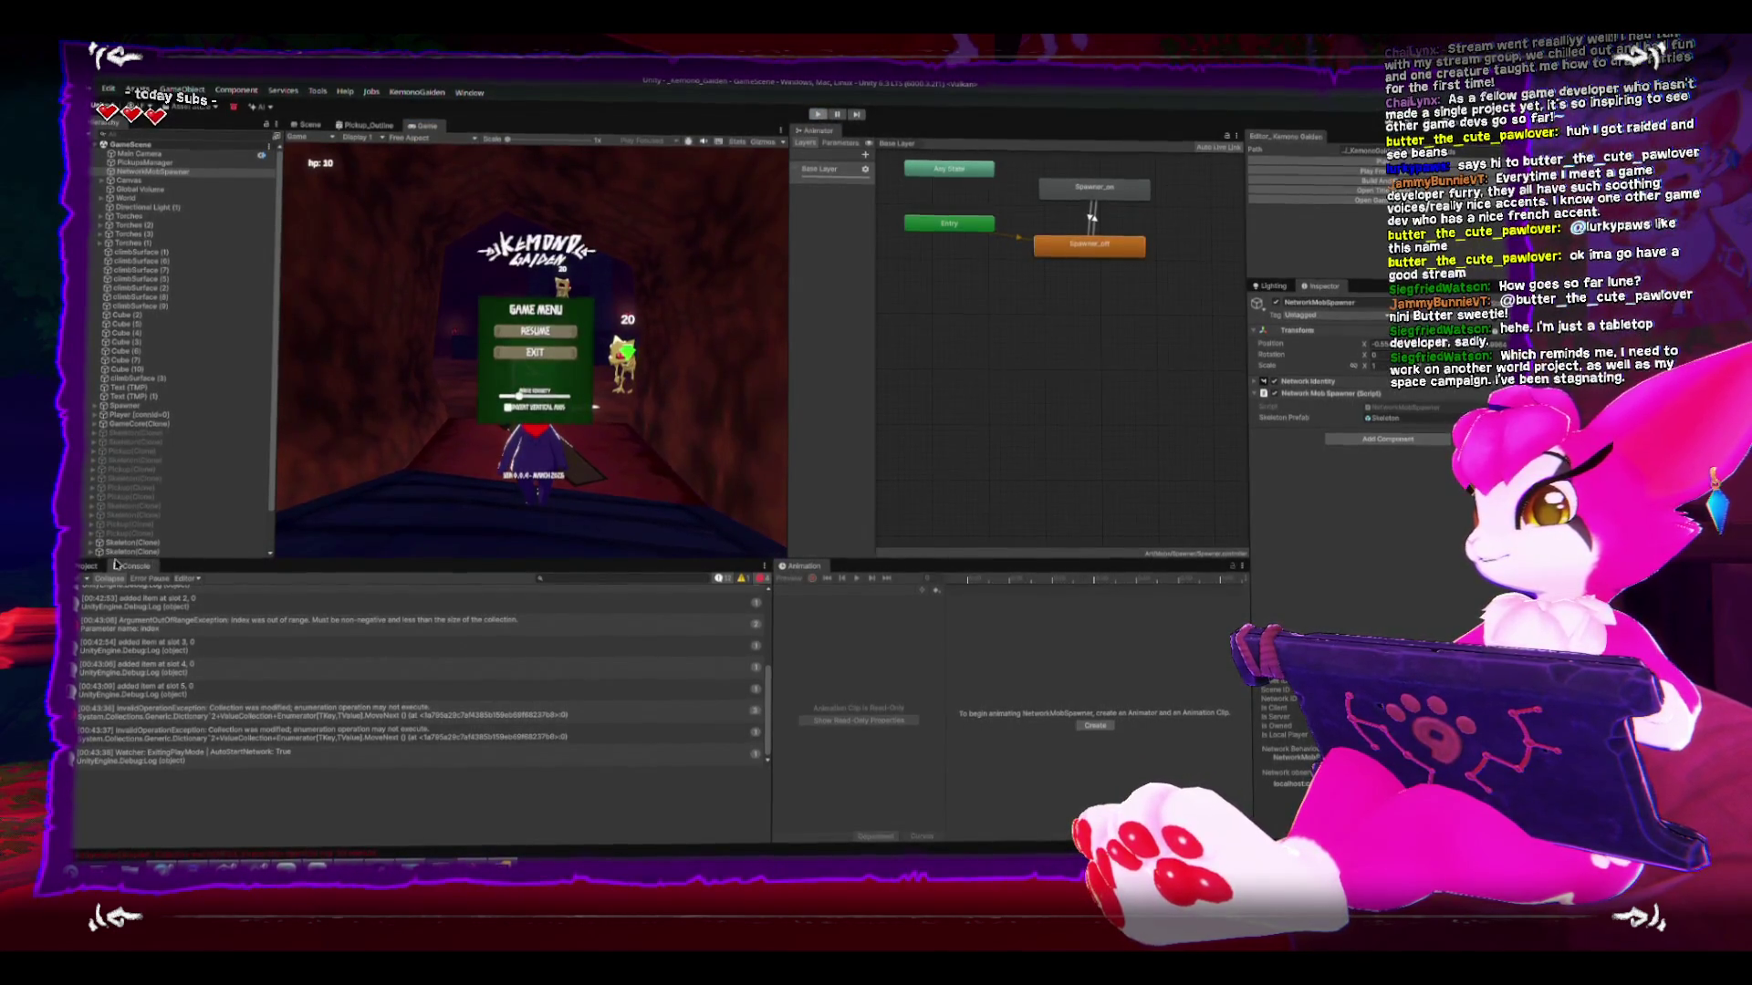
- Clear the console and start a new build from the Kemono Gaiden panel's Build button
{"action": "left_click", "coordinate": [103, 579]}
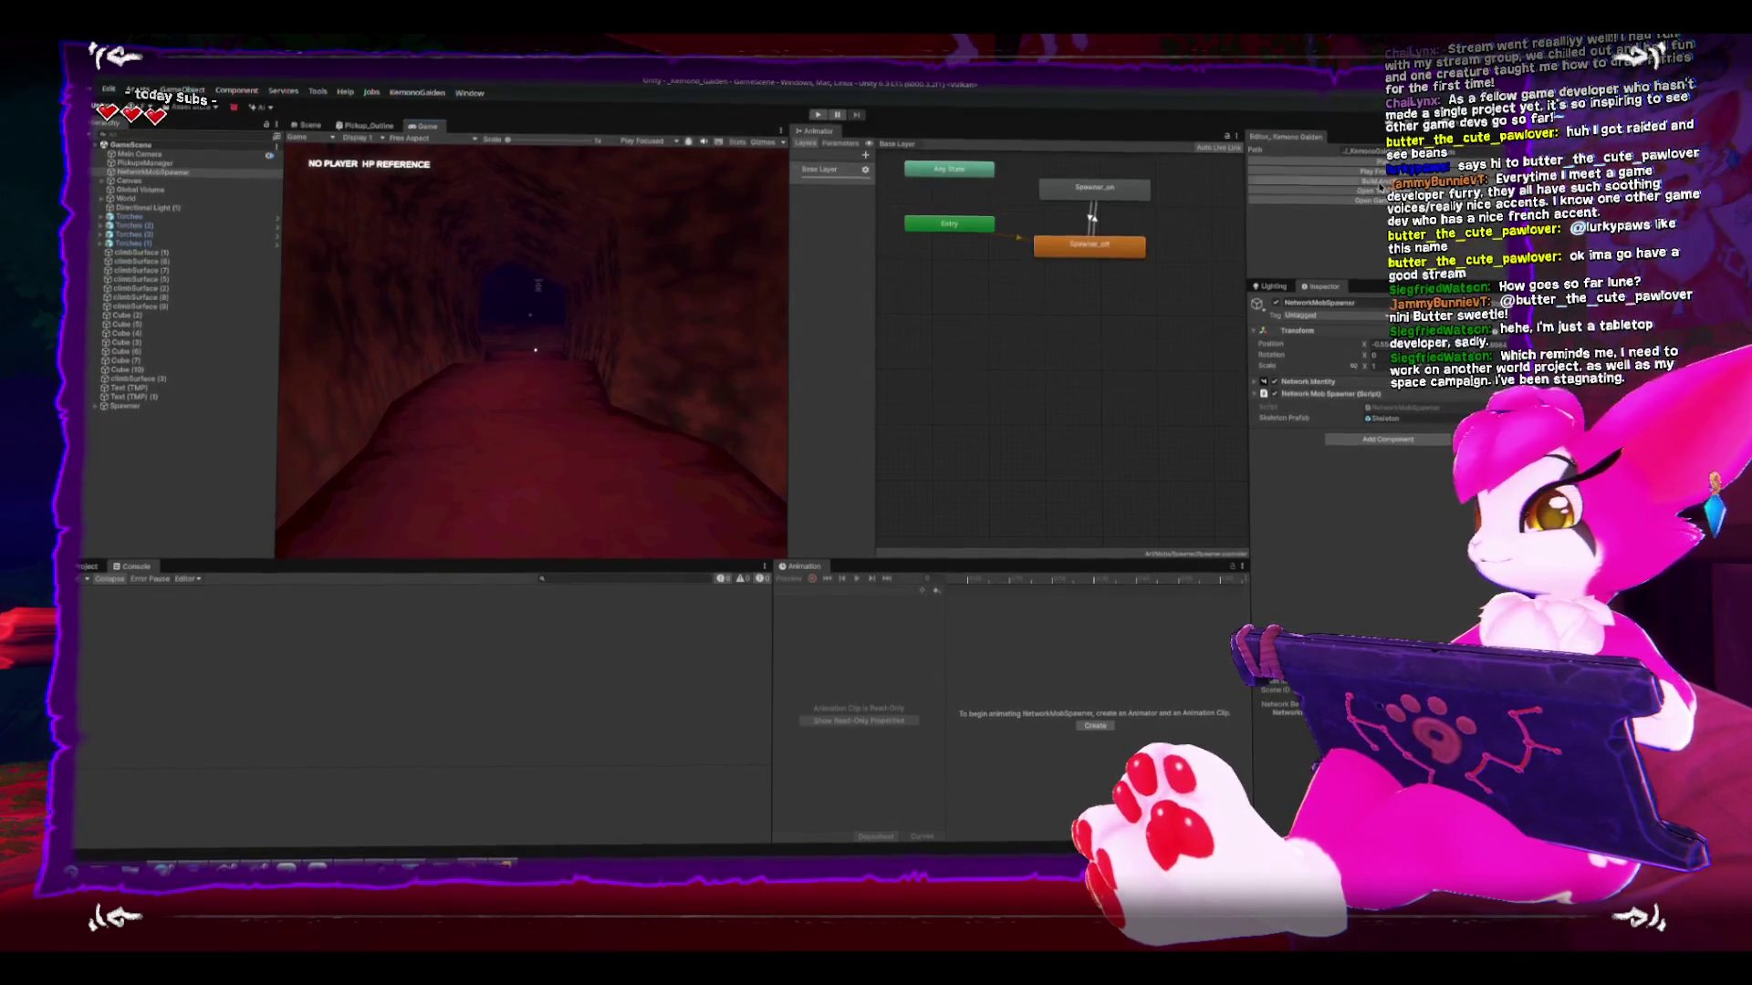
{"action": "left_click", "coordinate": [1369, 183]}
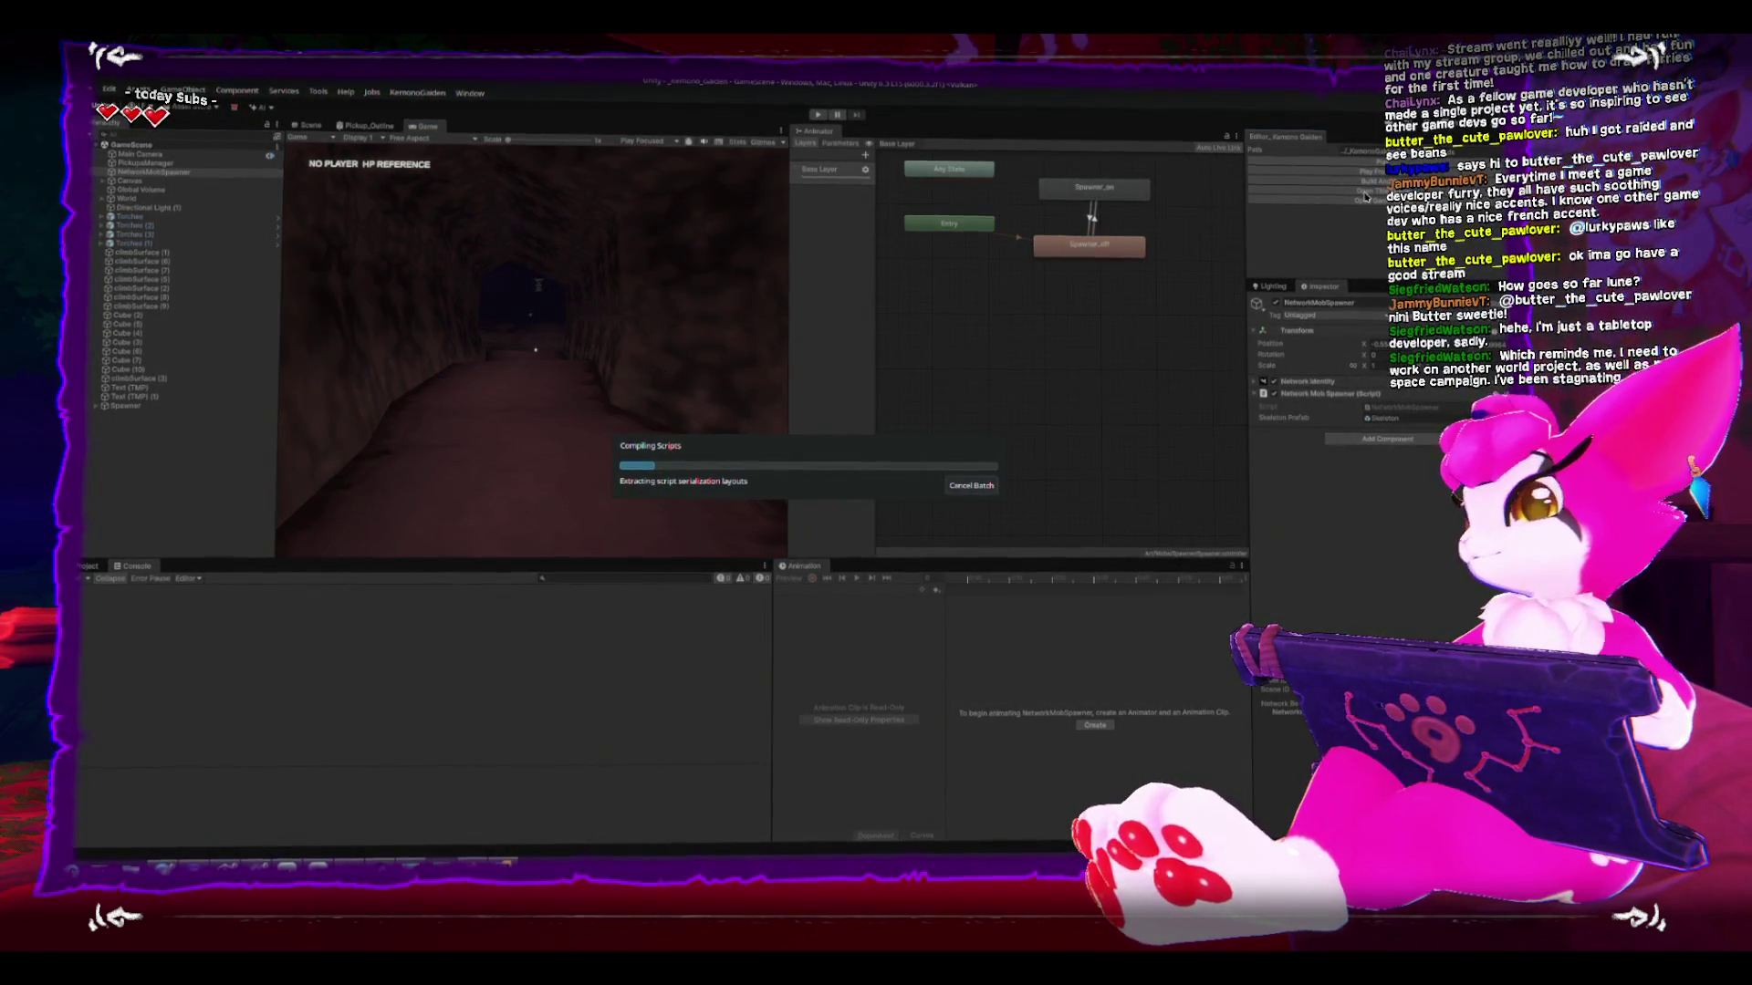
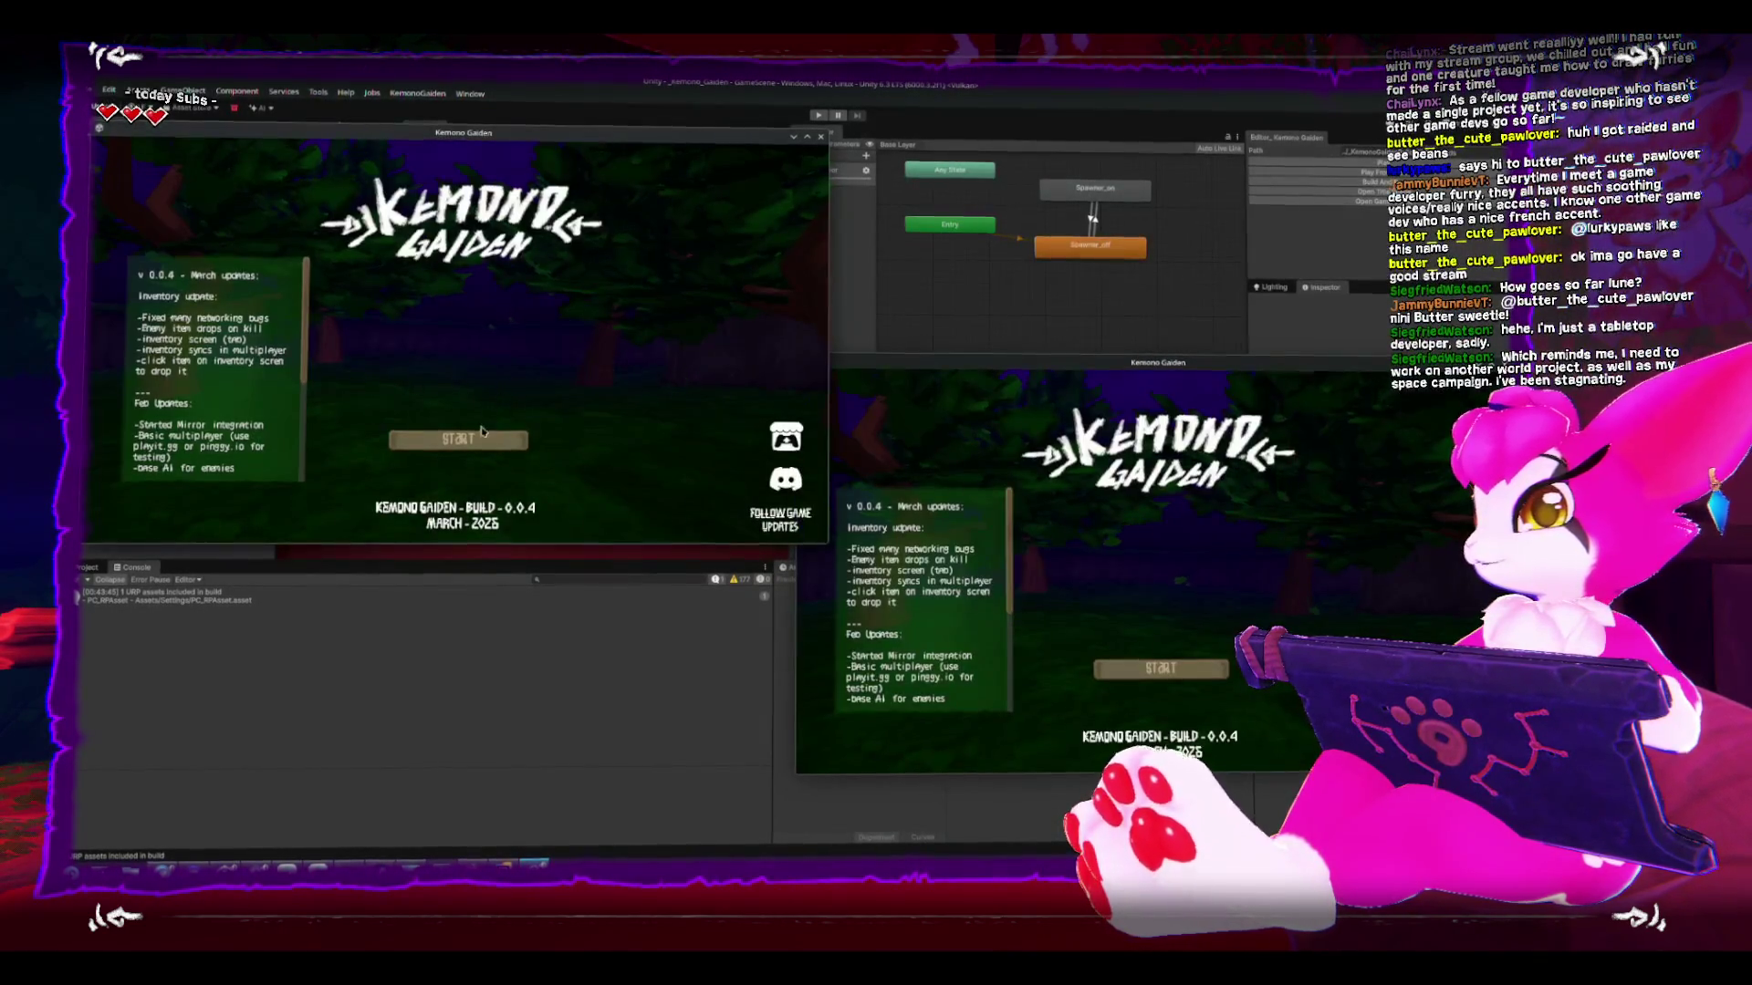
- Host a game session in the left build and join it from the right build
{"action": "left_click", "coordinate": [458, 440]}
{"action": "left_click", "coordinate": [461, 344]}
{"action": "key", "text": "w"}
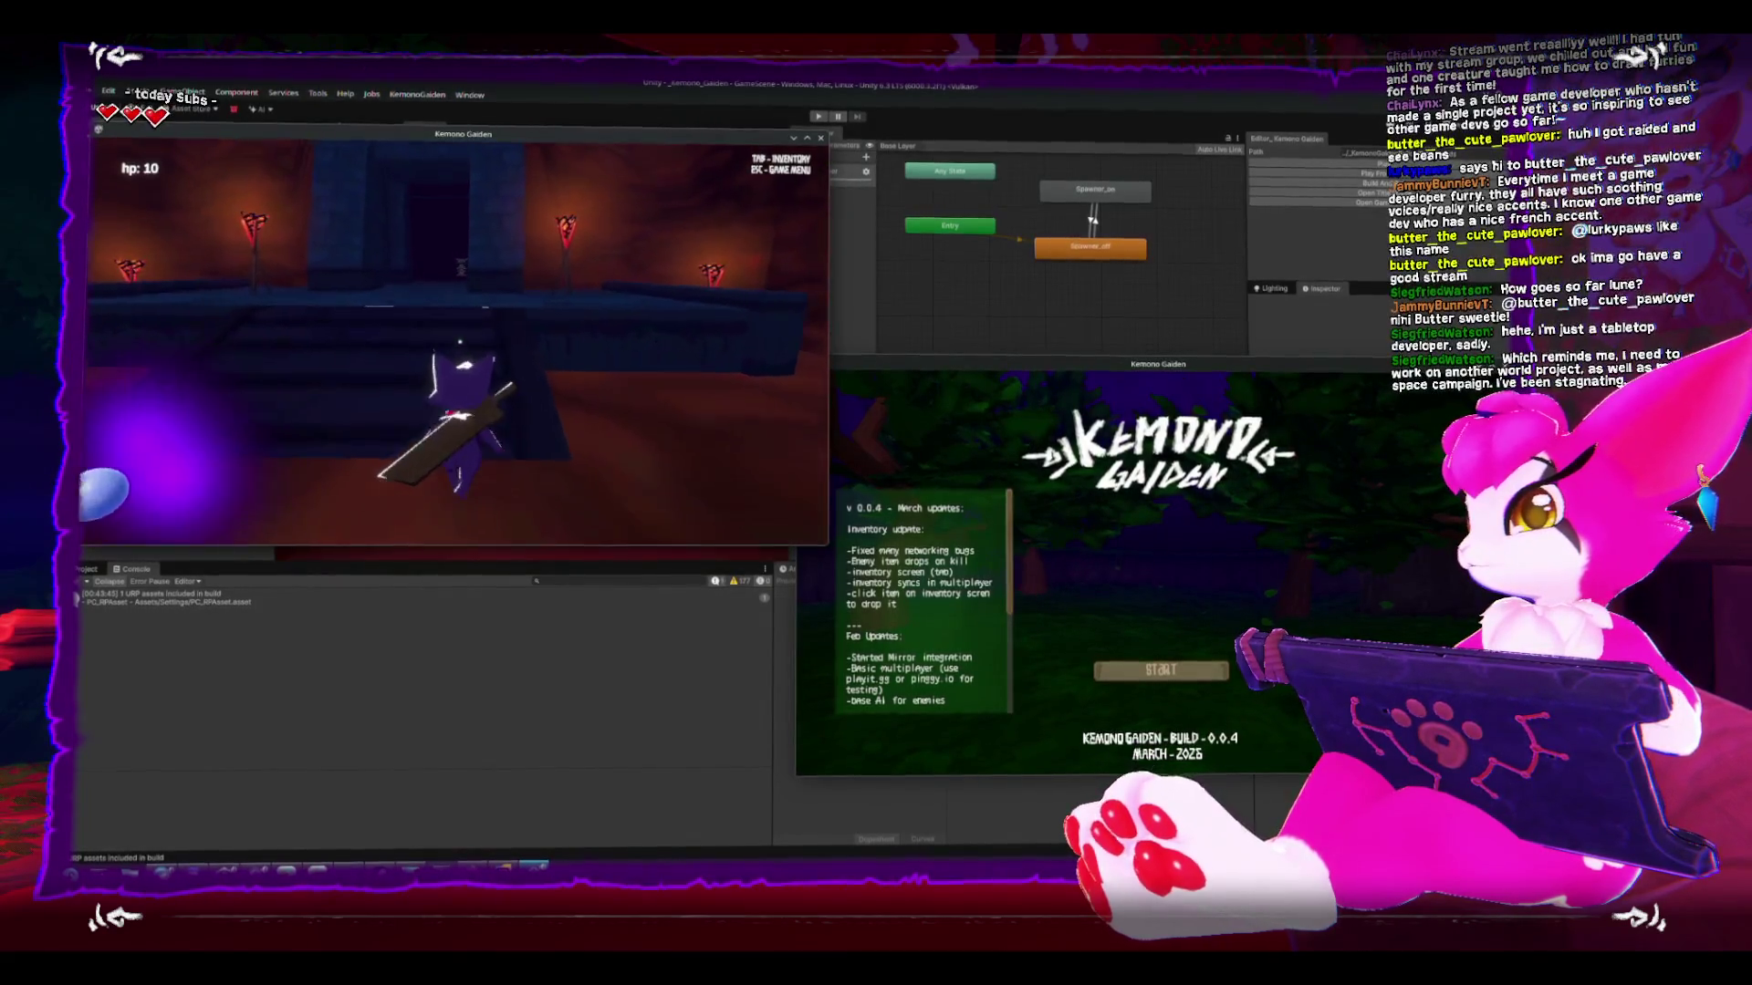
{"action": "key", "text": "w"}
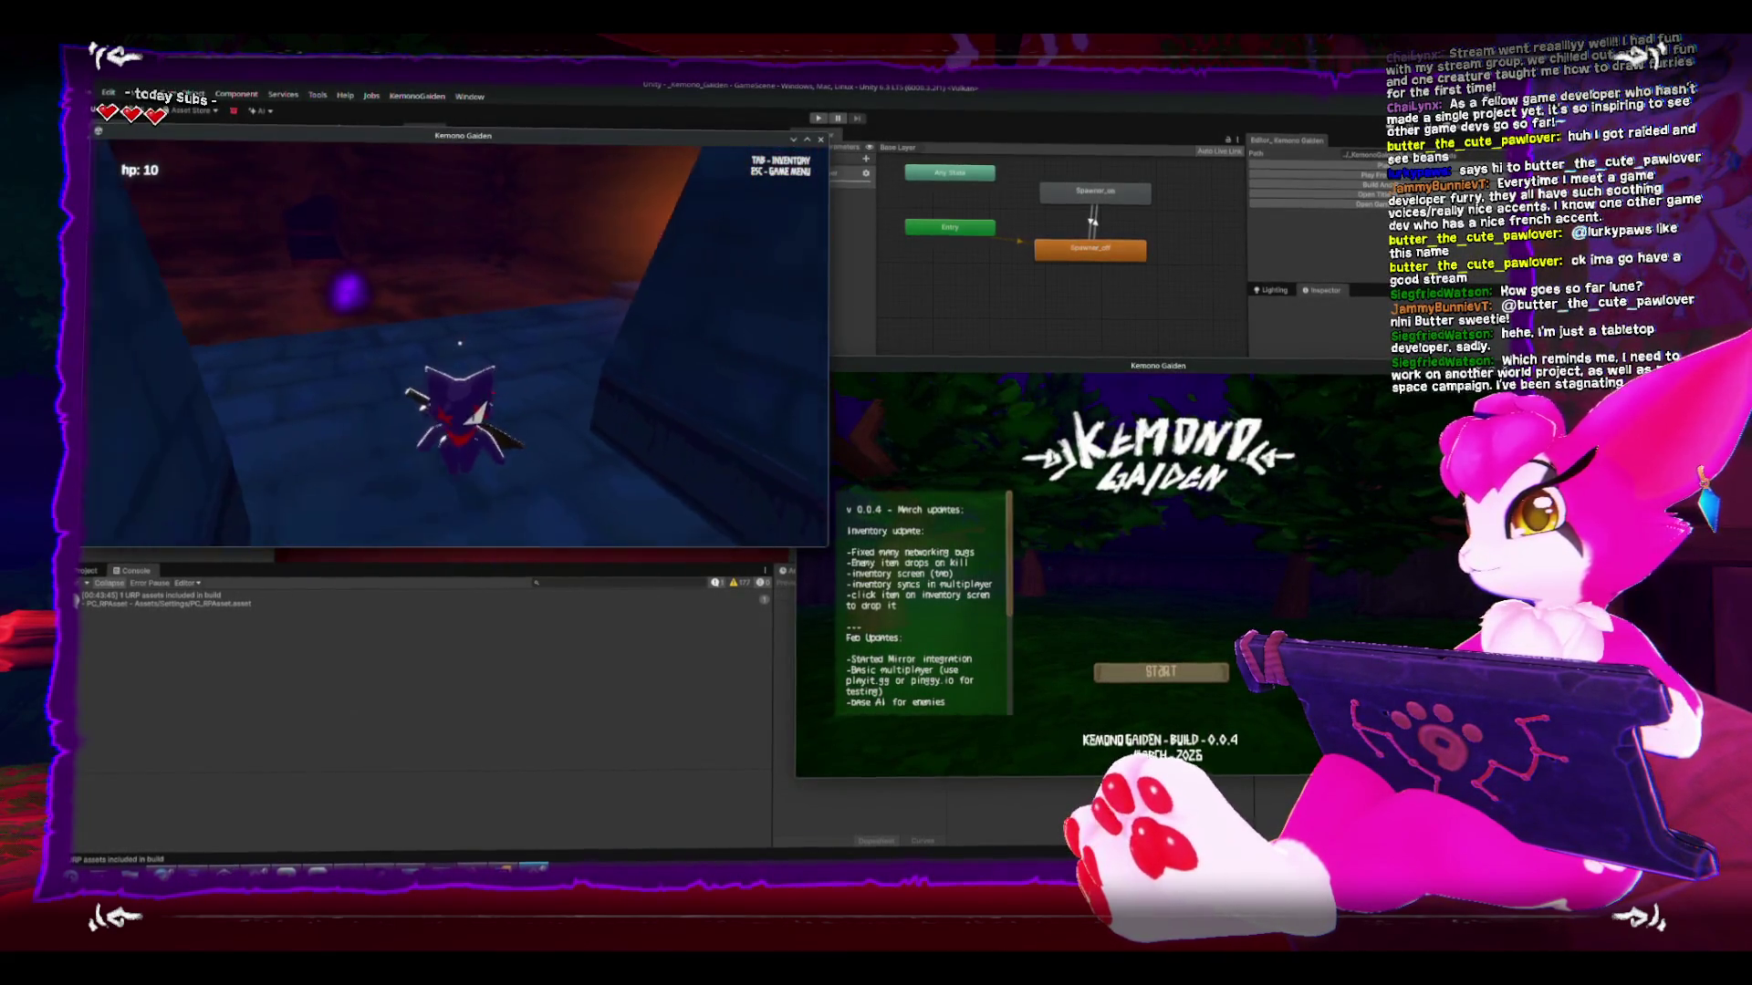
{"action": "key", "text": "Escape"}
{"action": "key", "text": "Escape"}
{"action": "left_click", "coordinate": [1193, 665]}
{"action": "left_click", "coordinate": [1186, 658]}
- Walk the right player down the corridor and repeatedly slash the skeletons for damage
{"action": "key", "text": "w"}
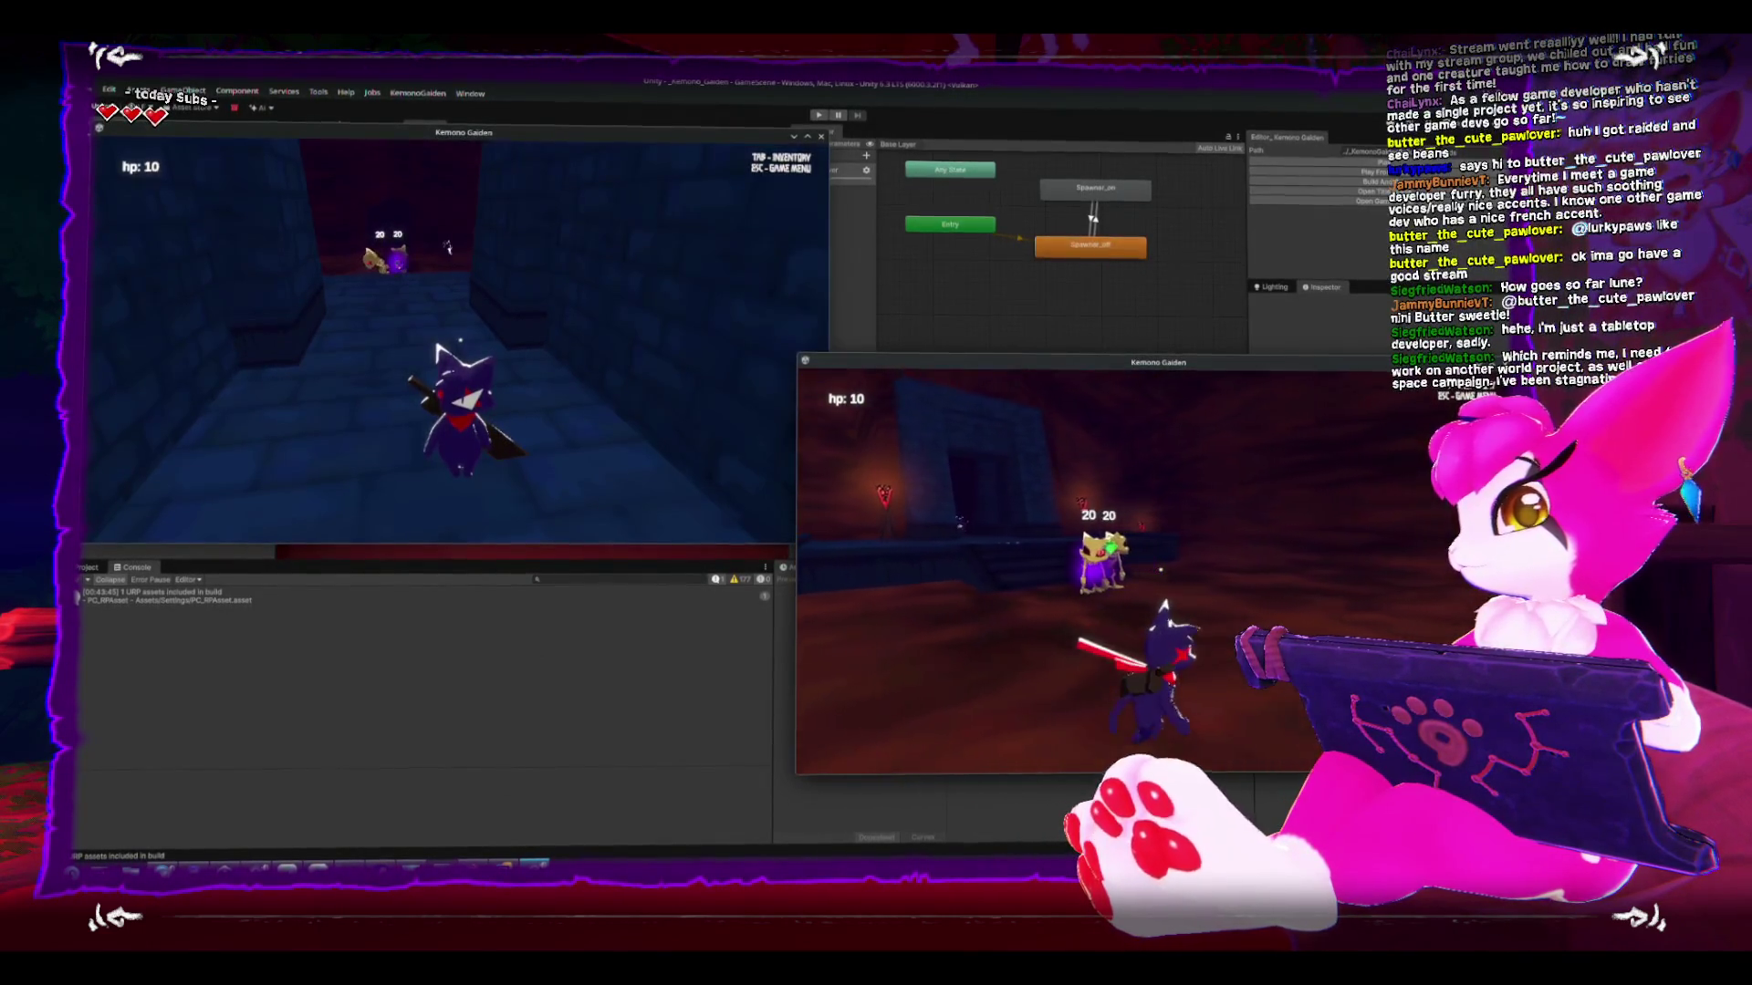
{"action": "key", "text": "s"}
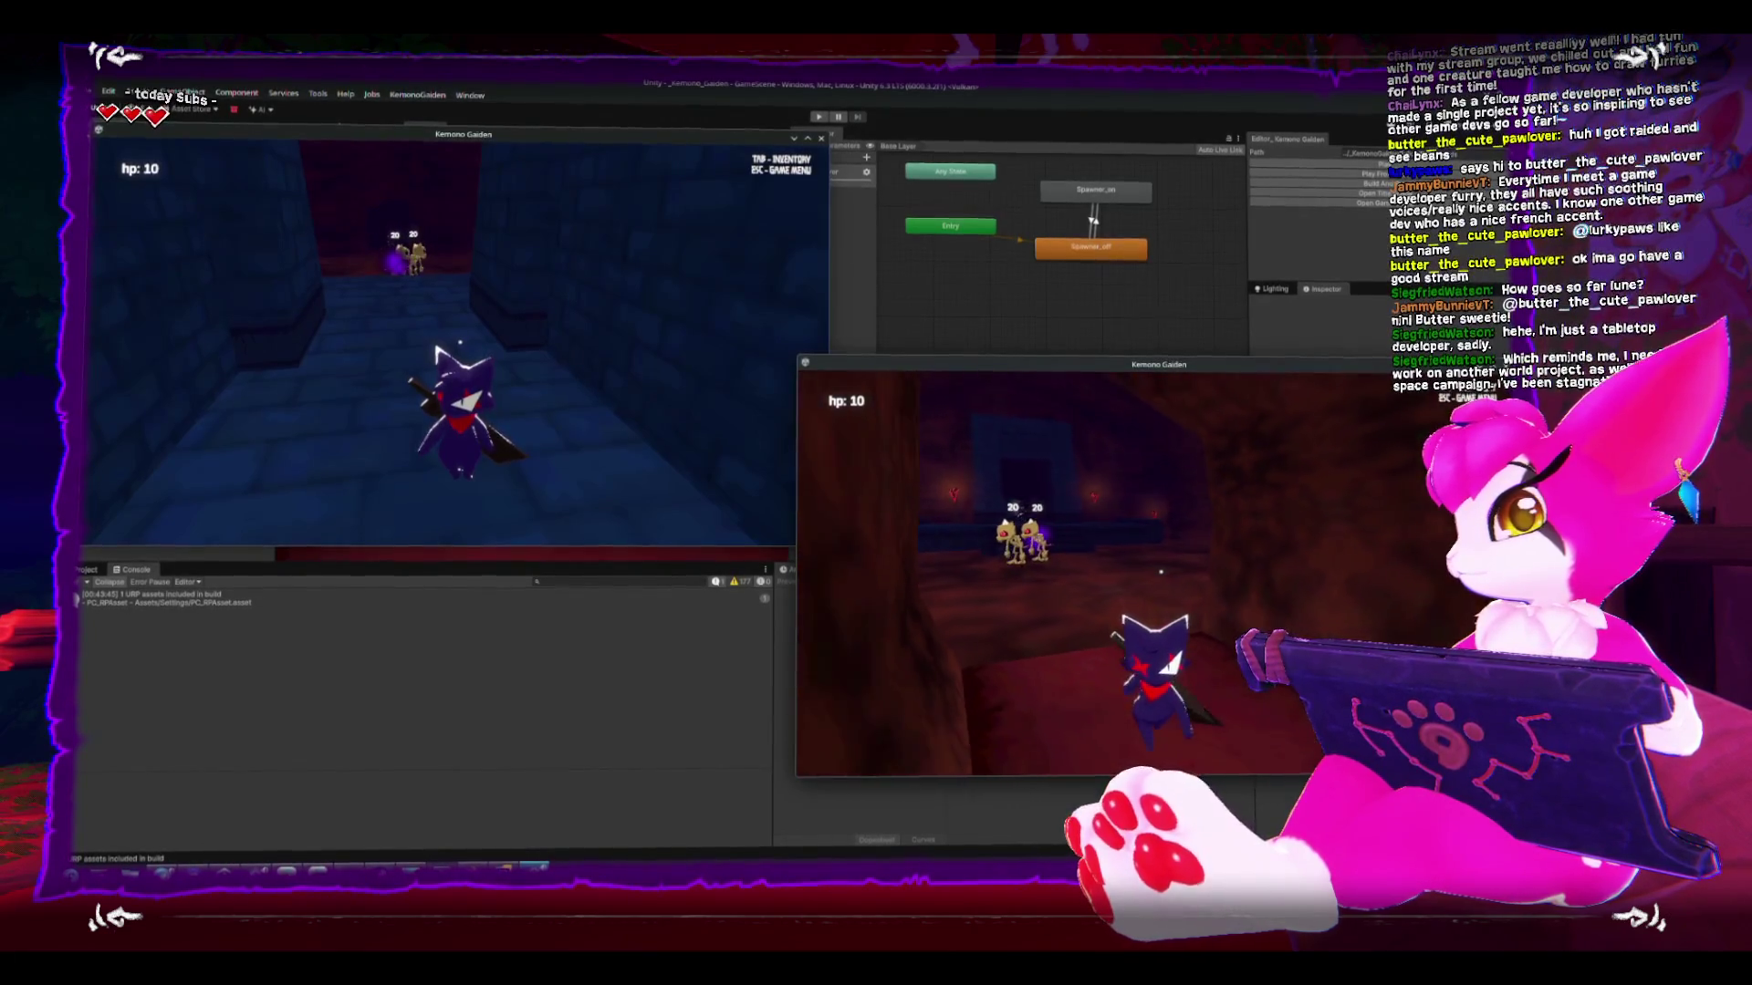
{"action": "key", "text": "w"}
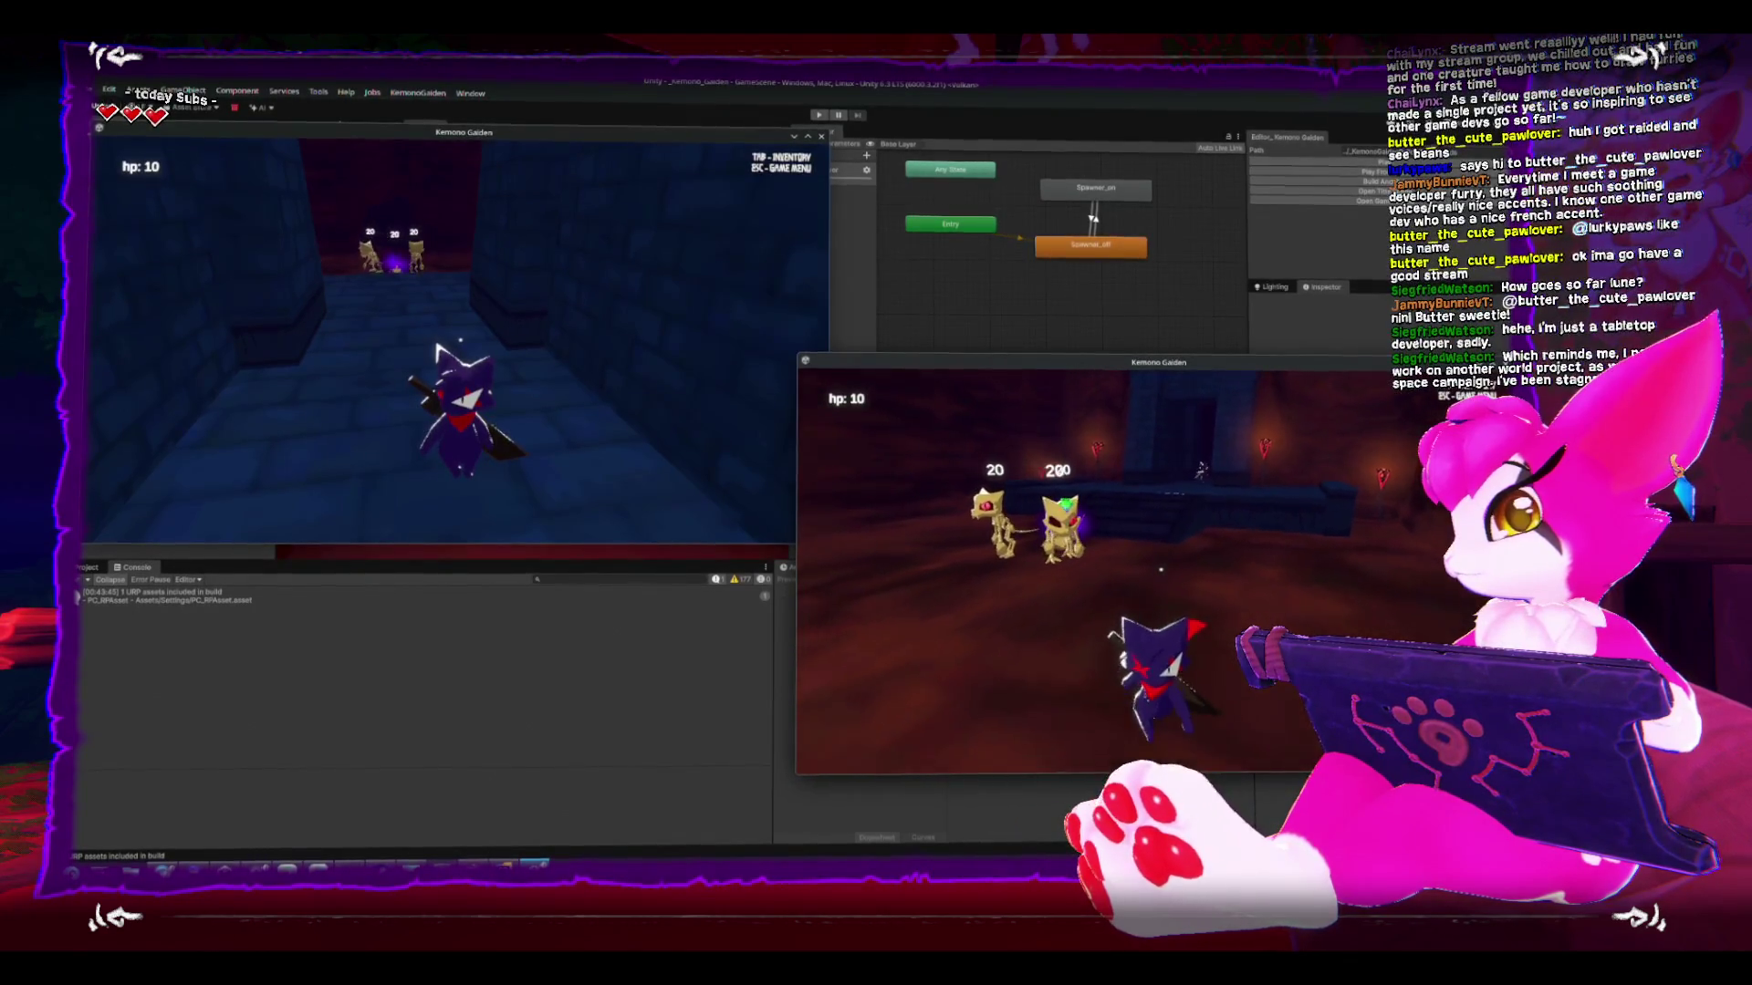
{"action": "key", "text": "w"}
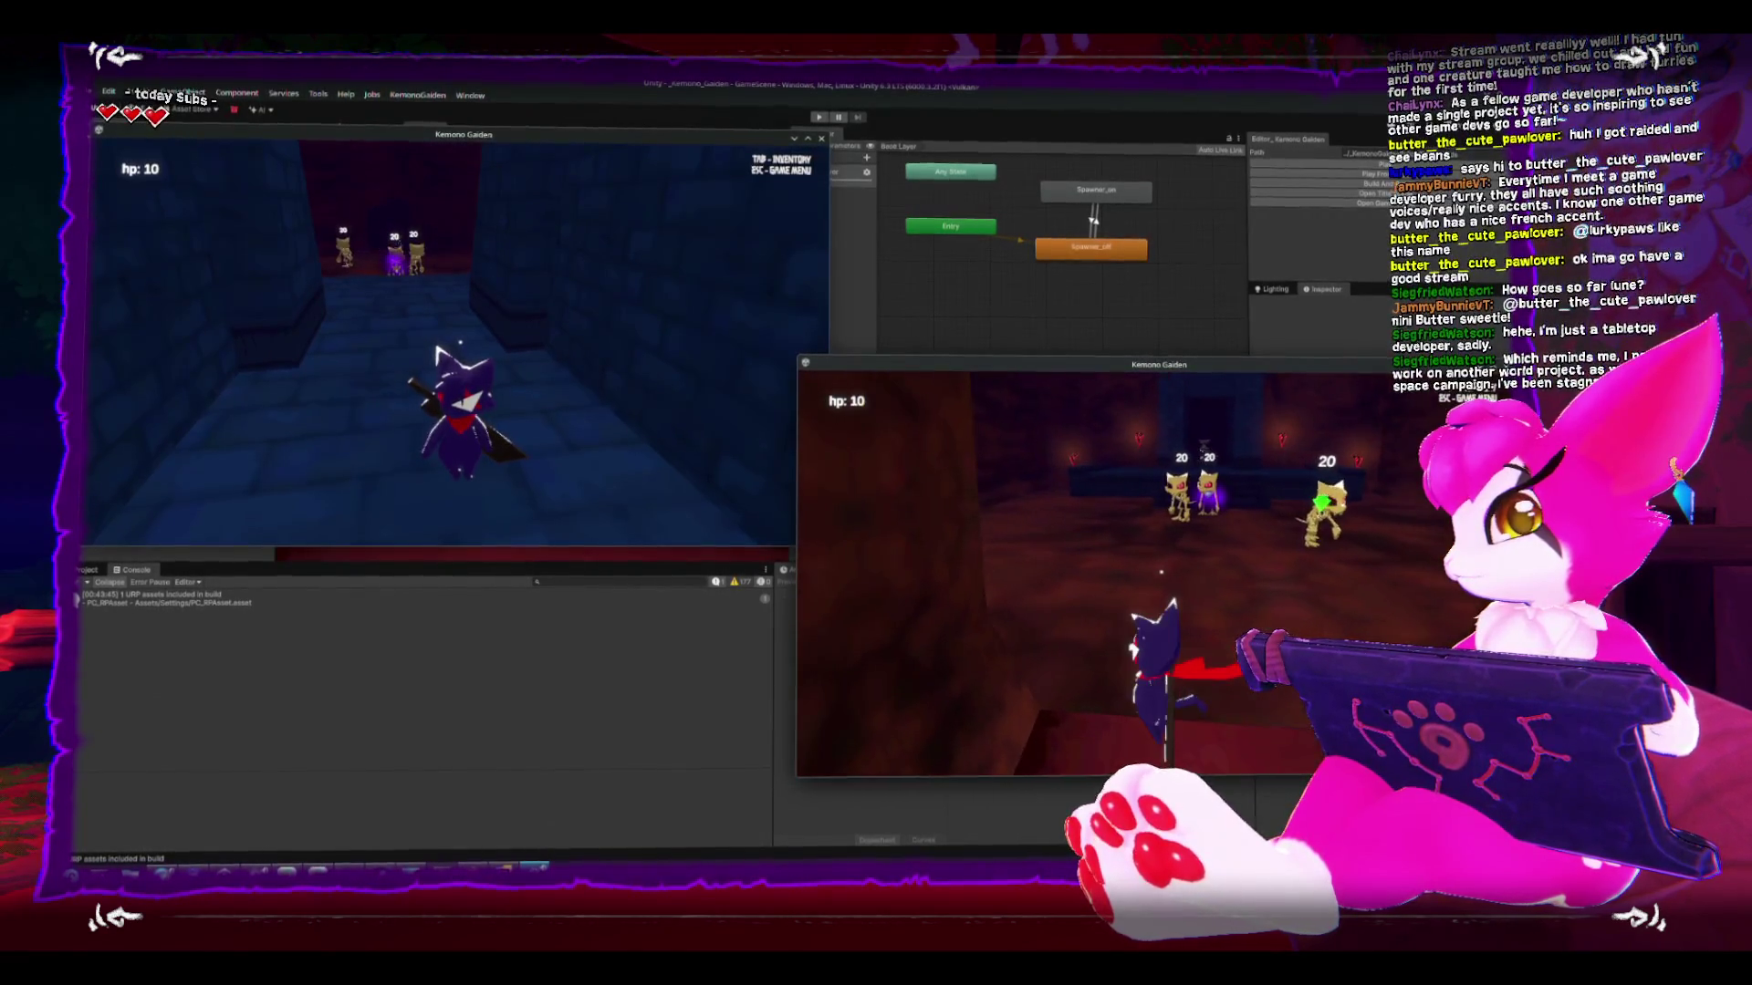
{"action": "key", "text": "a"}
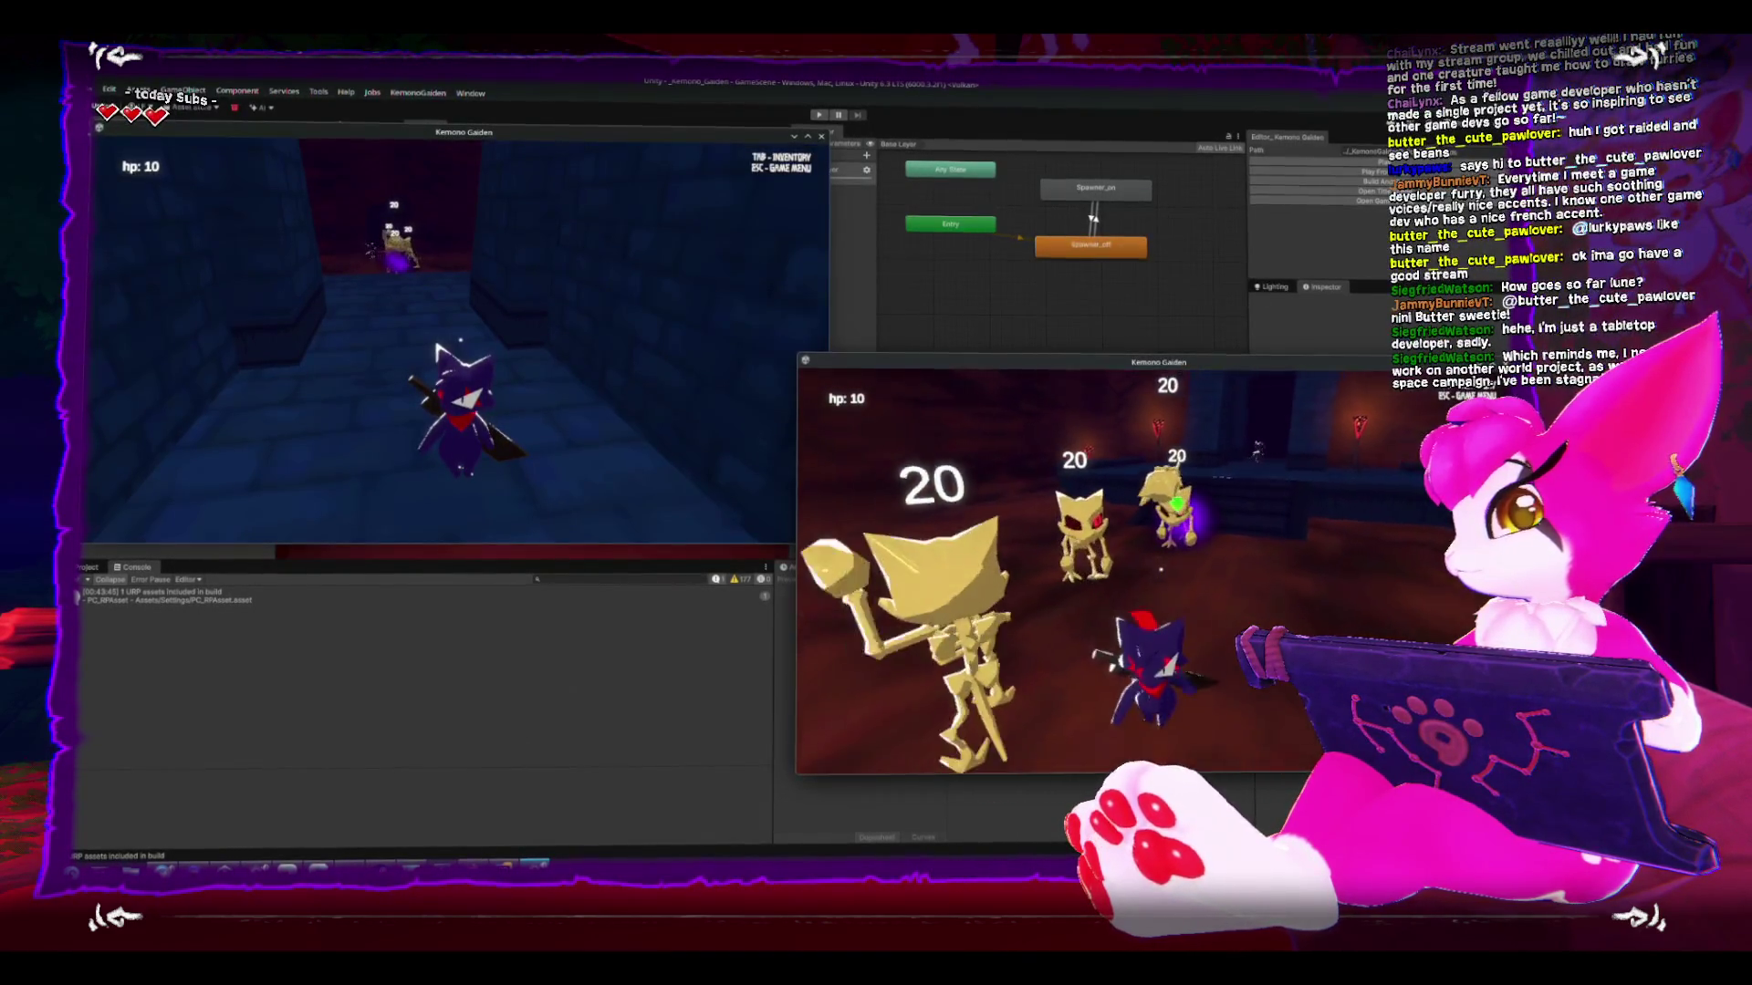
{"action": "key", "text": "a"}
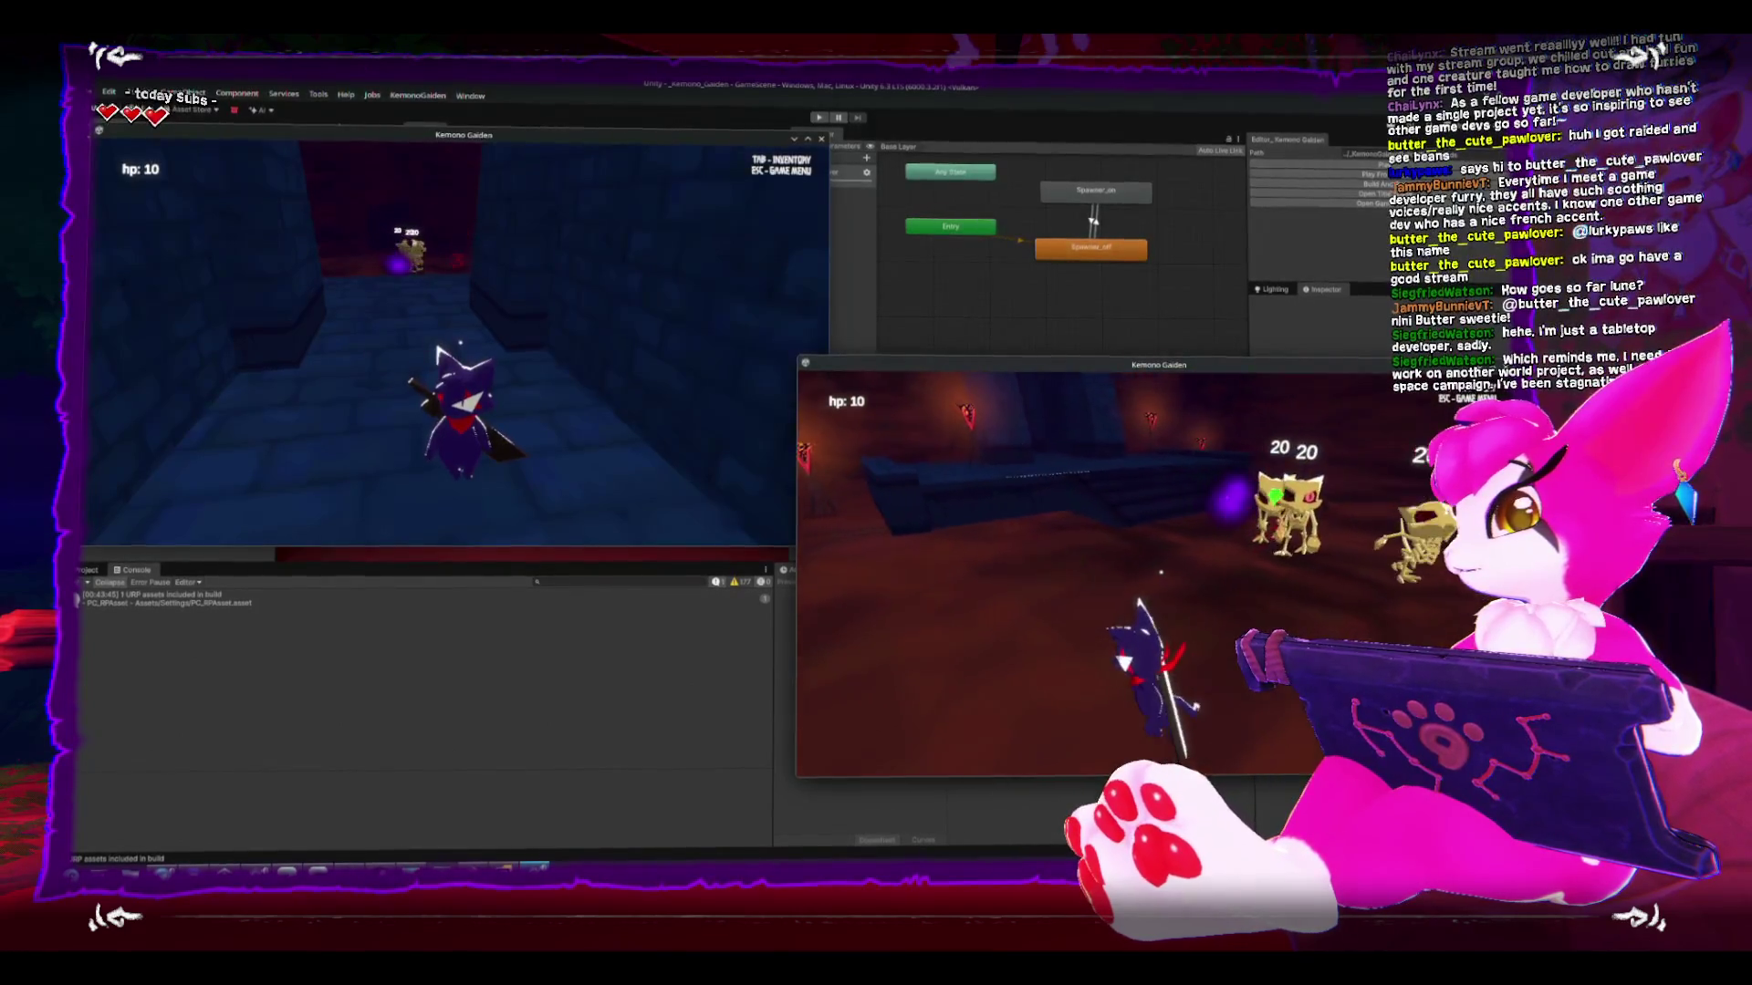
{"action": "key", "text": "a"}
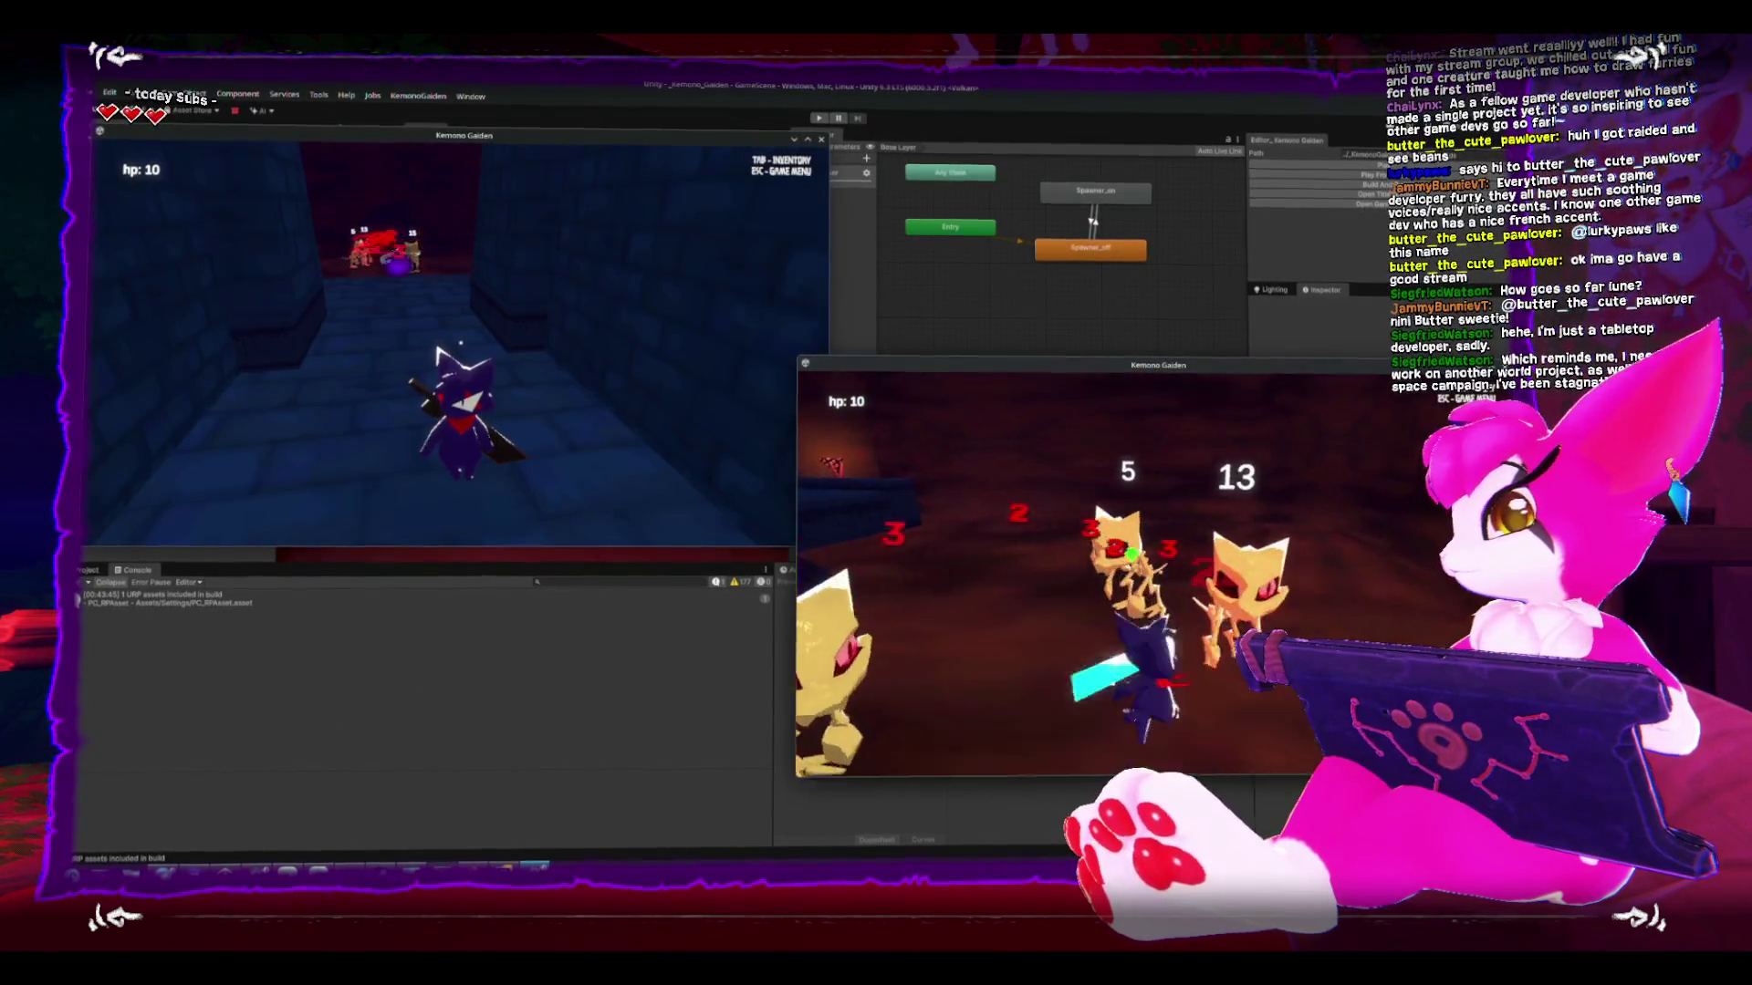
{"action": "key", "text": "a"}
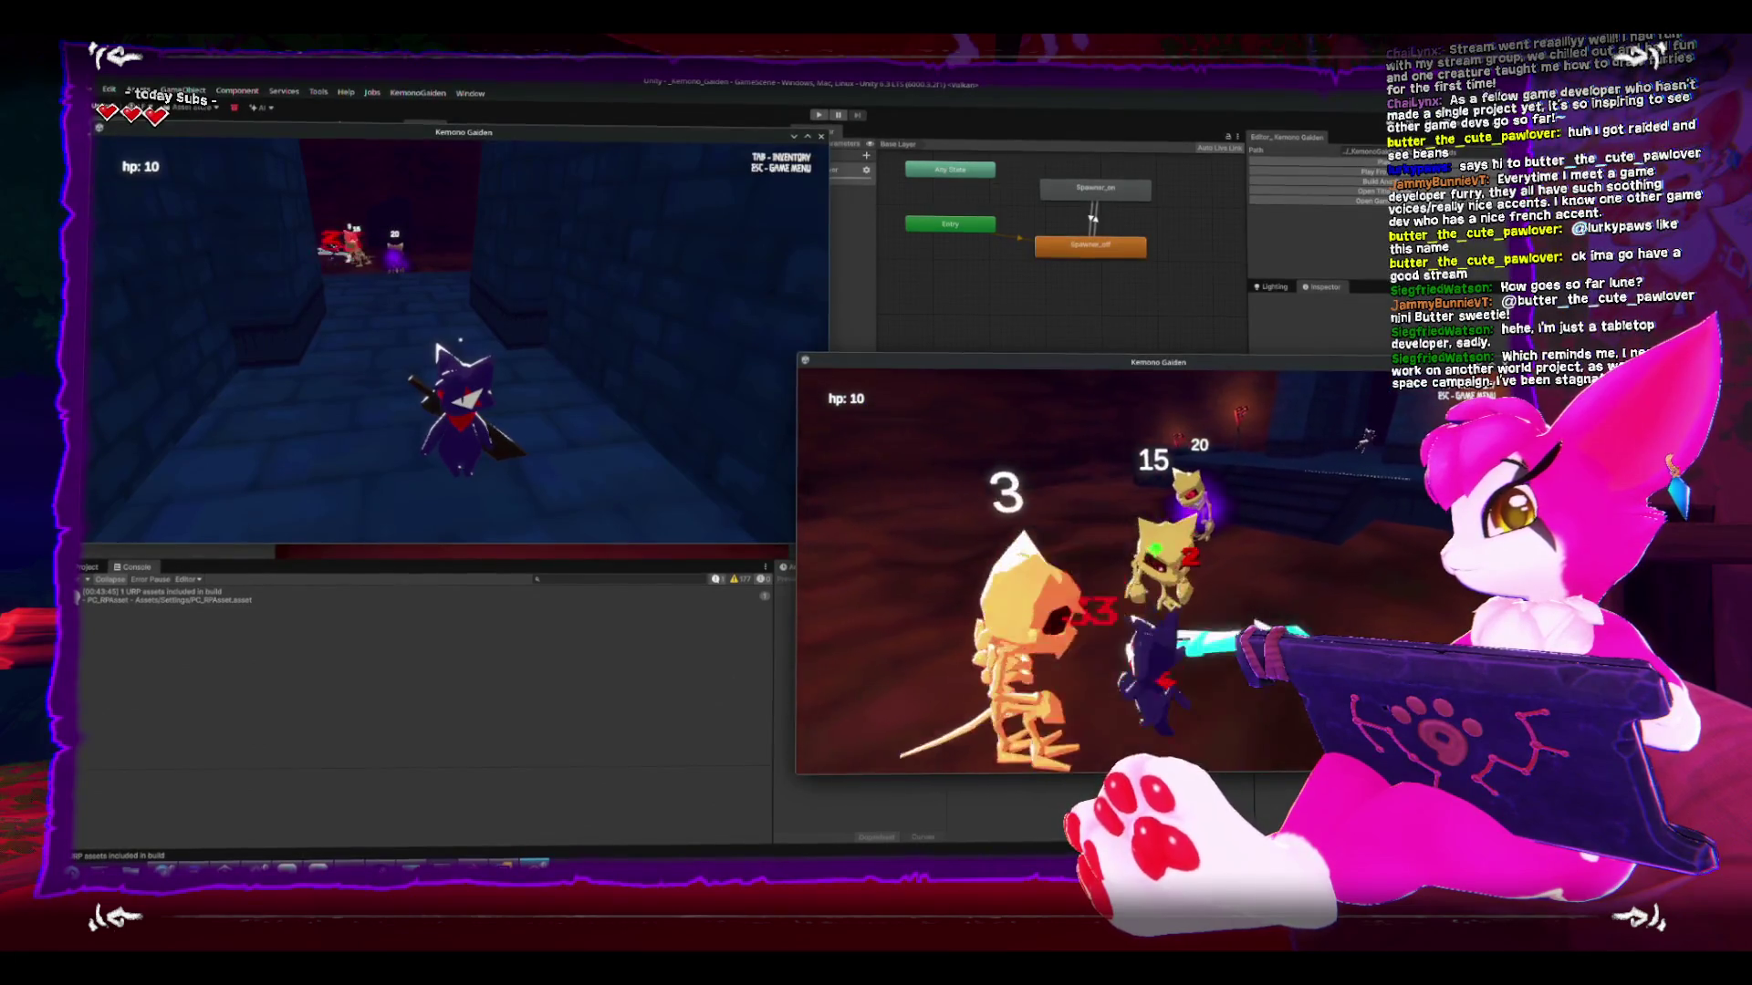
{"action": "key", "text": "a"}
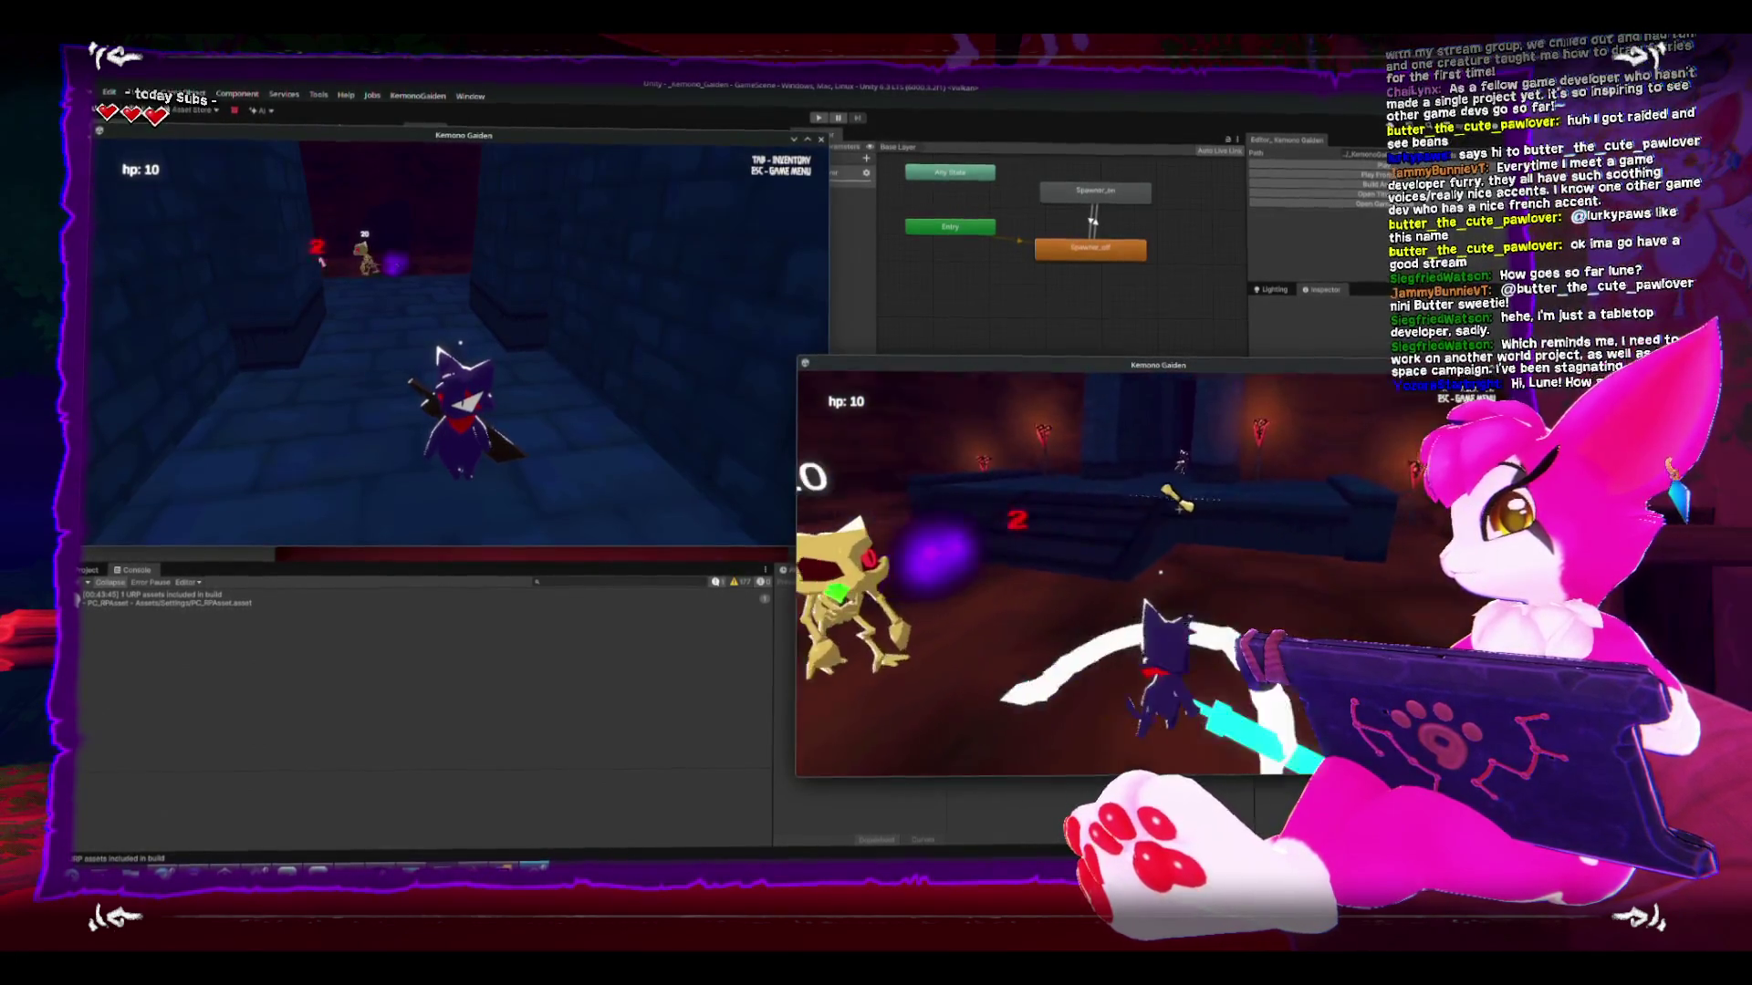
{"action": "key", "text": "a"}
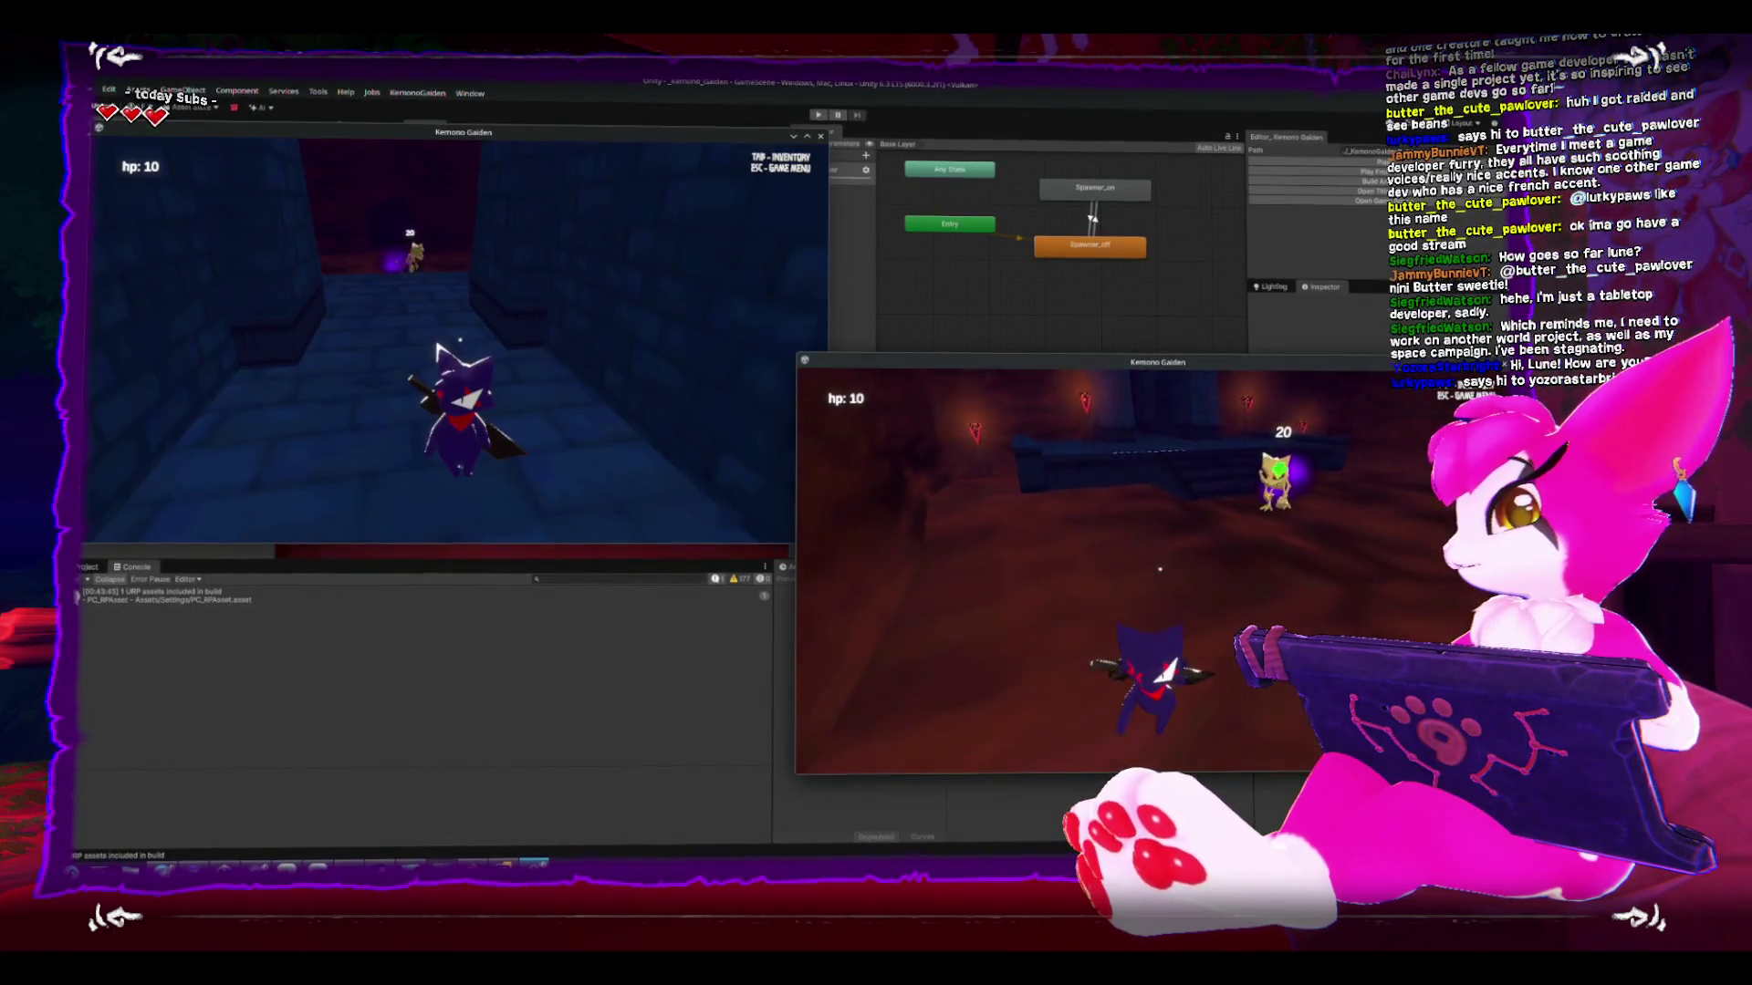
{"action": "key", "text": "s"}
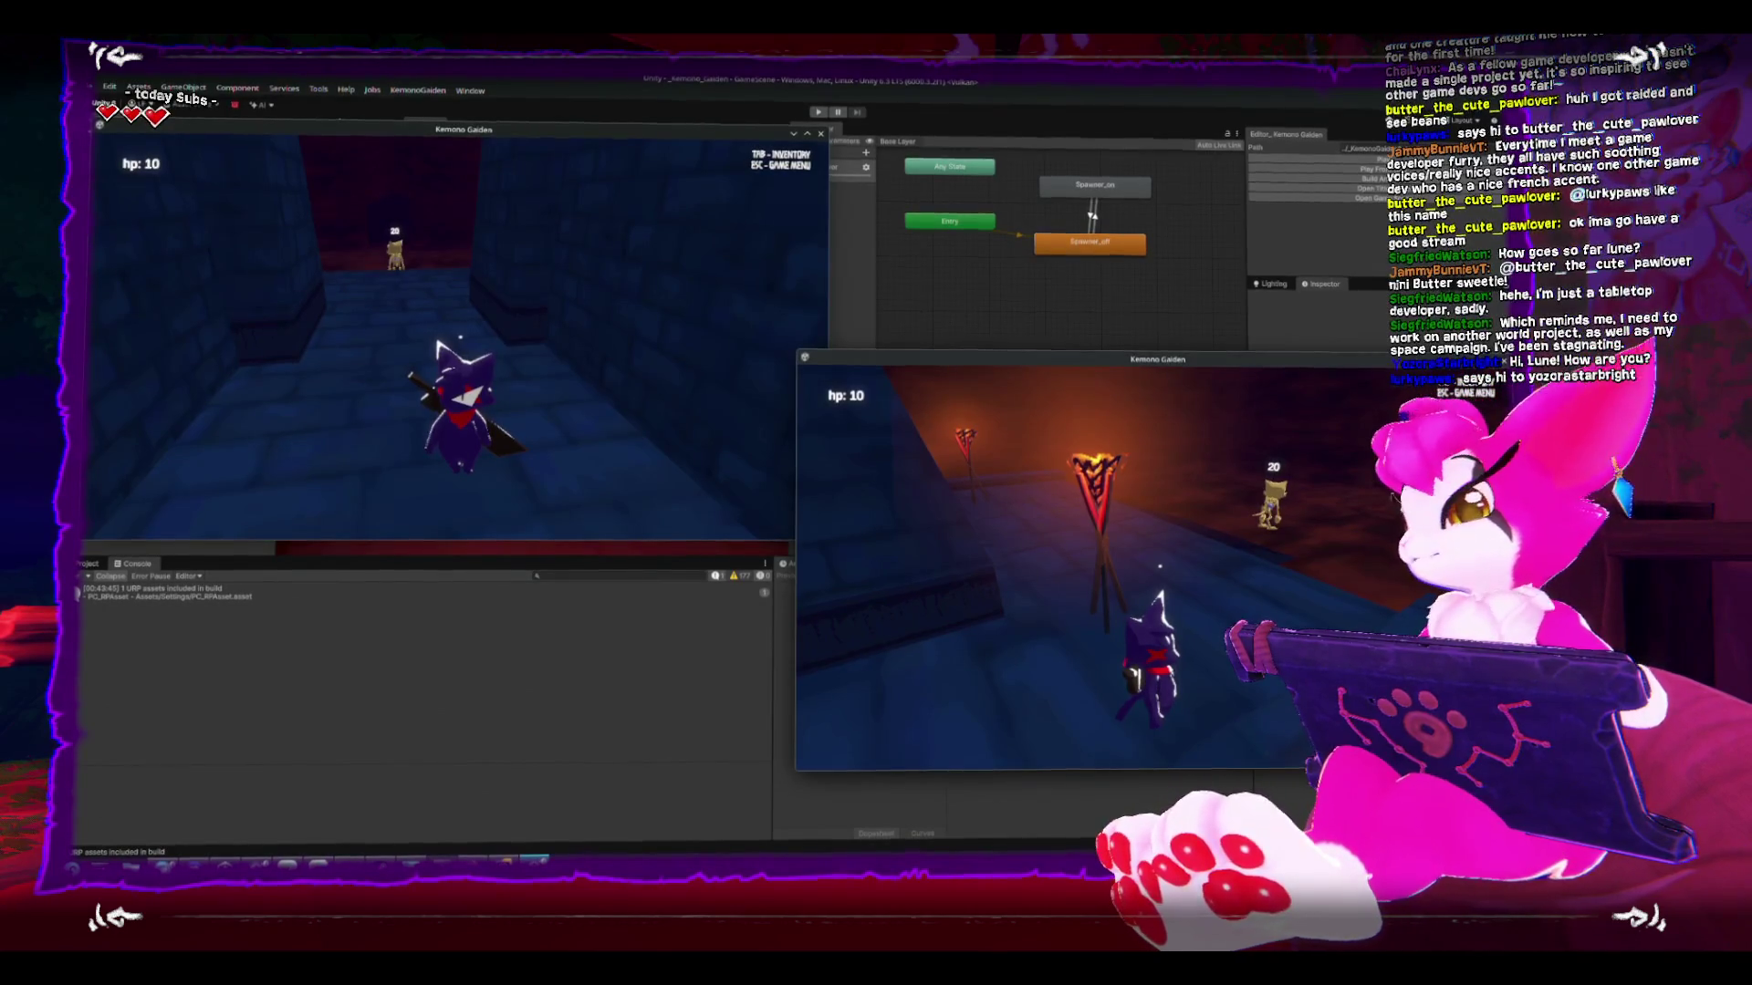
- Bring up the right game's Game Menu with Resume and Exit using Escape
{"action": "key", "text": "Escape"}
{"action": "key", "text": "Escape"}
{"action": "key", "text": "Escape"}
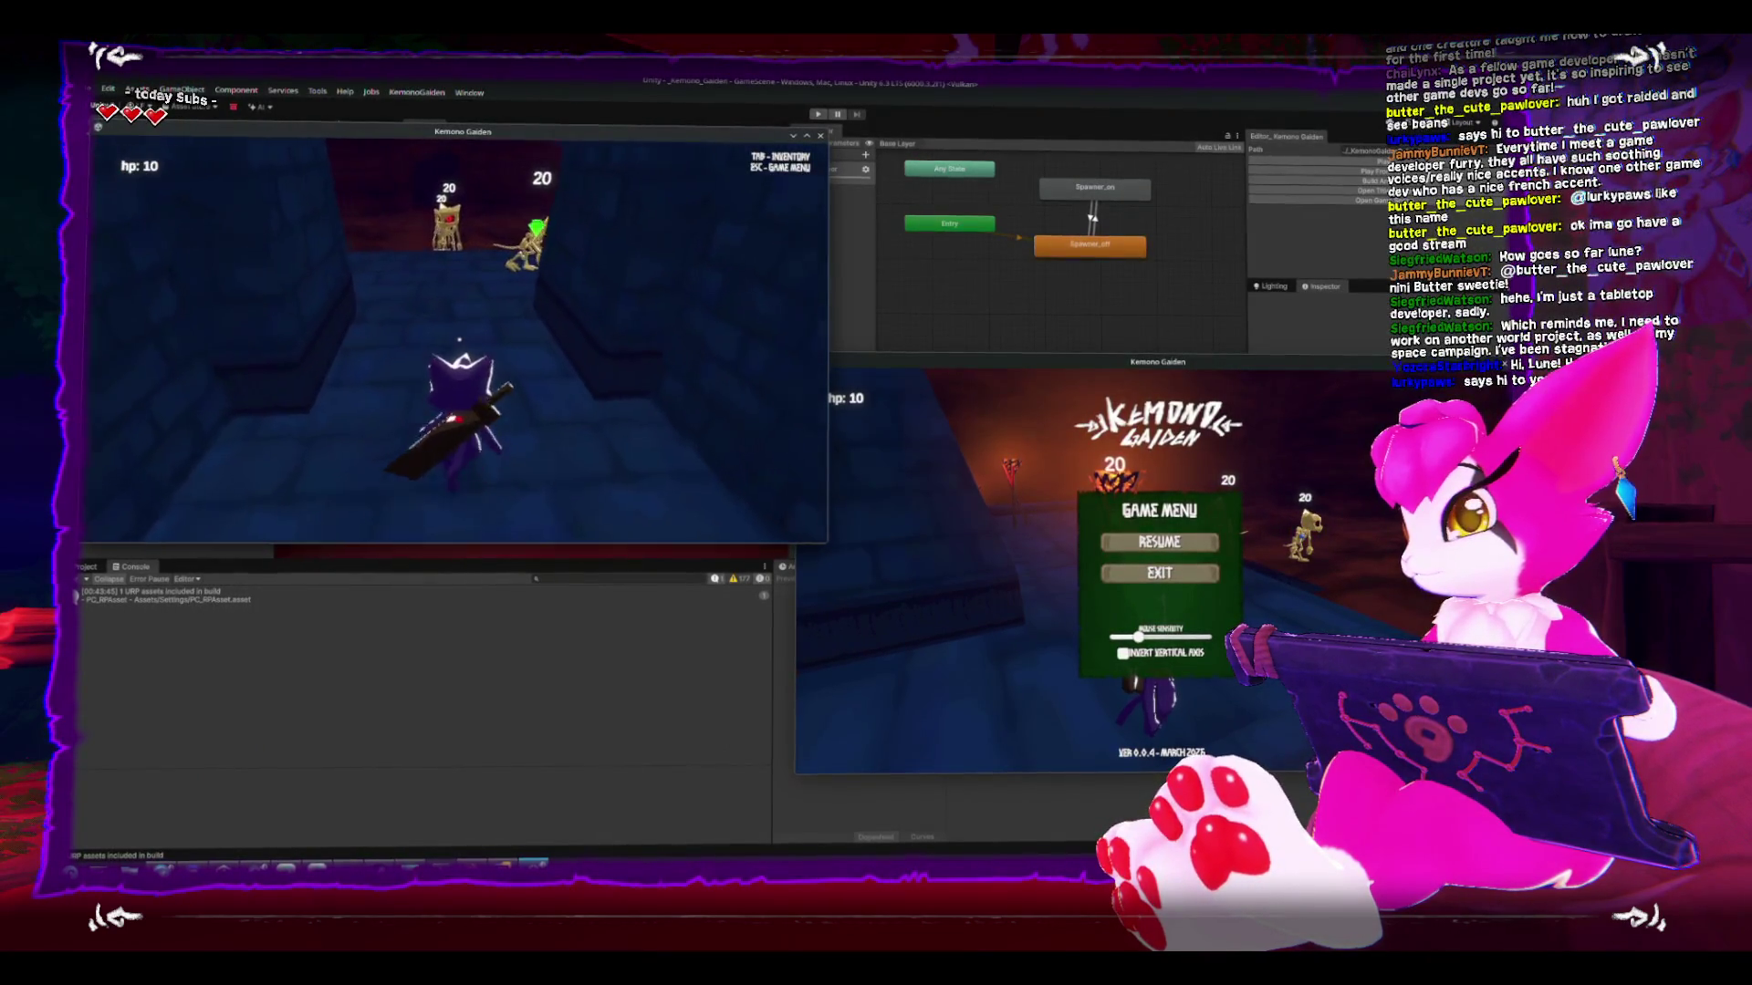
- Focus the right game window and close its Game Menu to resume play
{"action": "left_click", "coordinate": [1023, 506]}
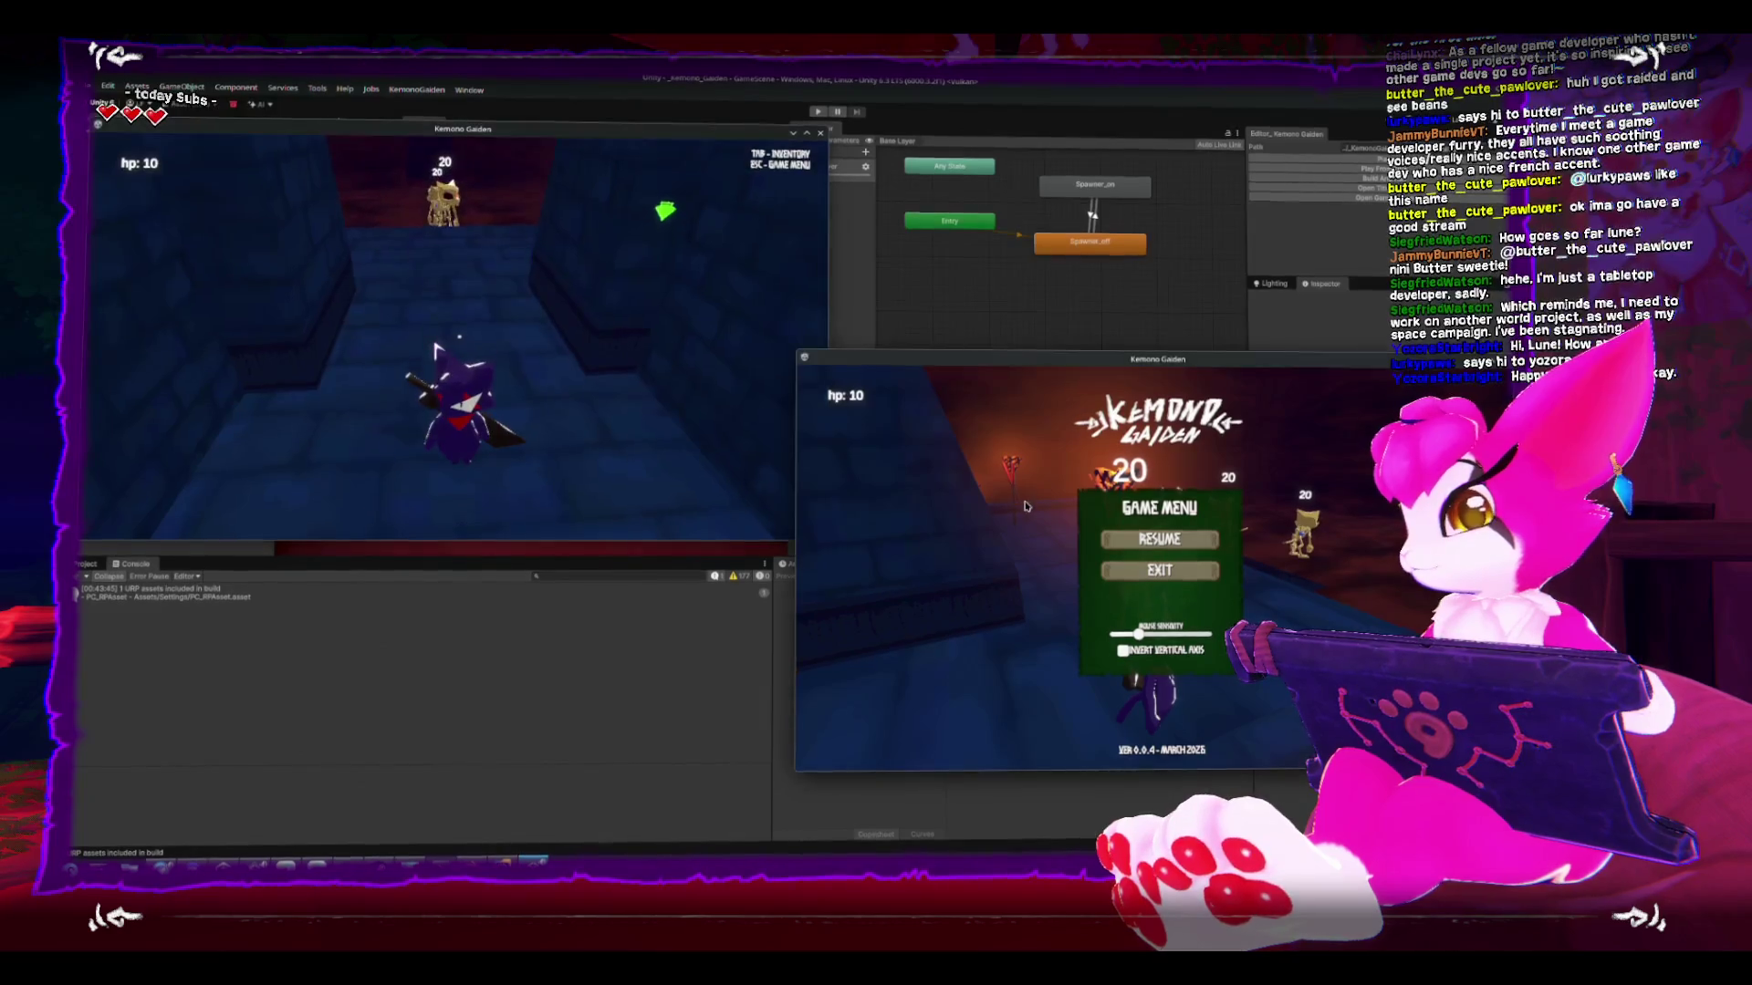
{"action": "key", "text": "Escape"}
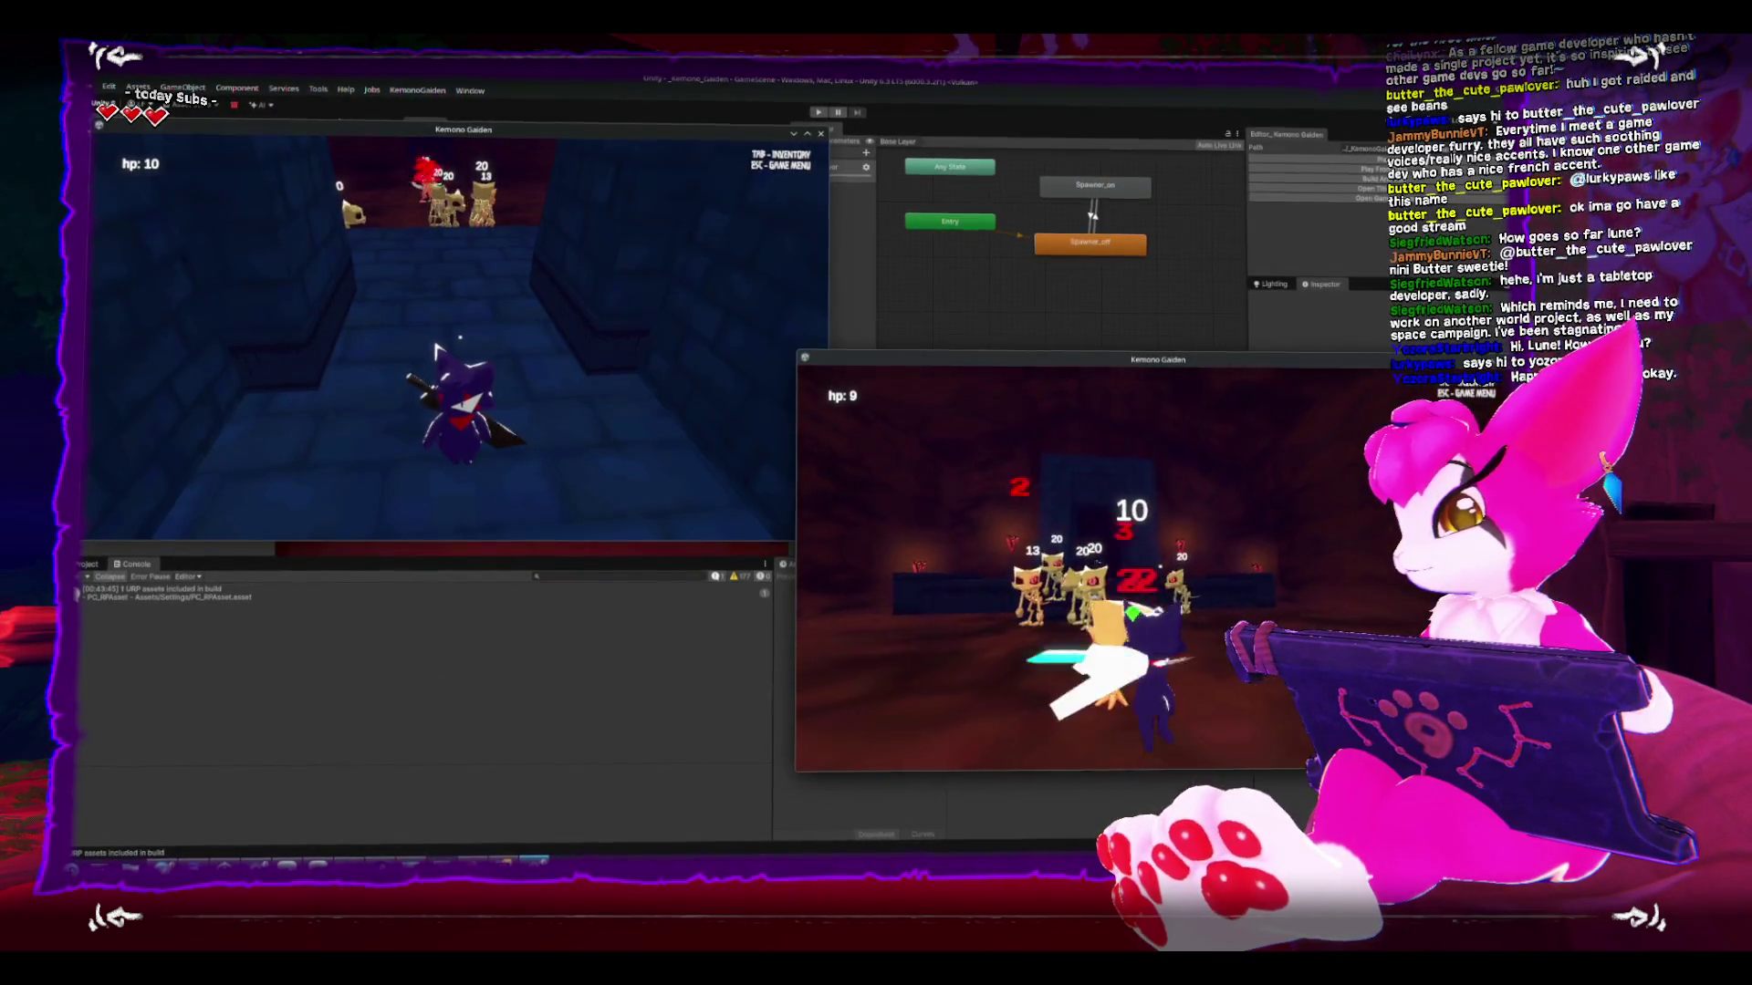
- Open and close the inventory in the right game with Tab
{"action": "key", "text": "Tab"}
{"action": "key", "text": "Tab"}
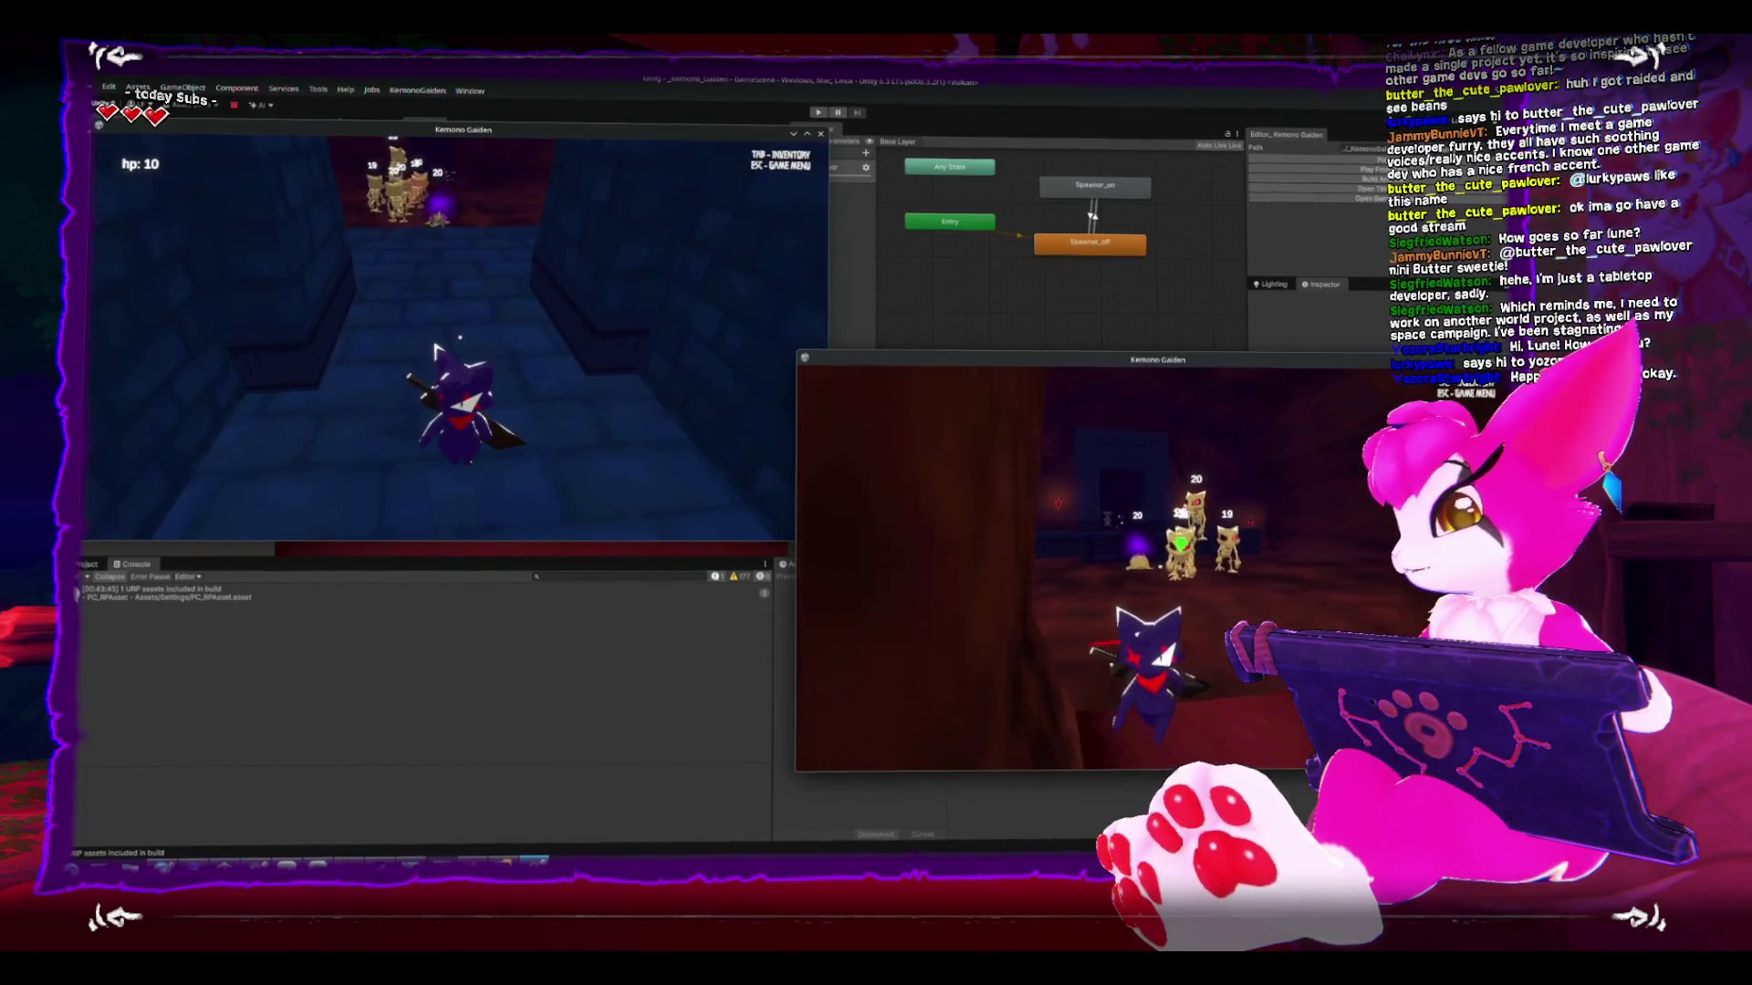
{"action": "key", "text": "Tab"}
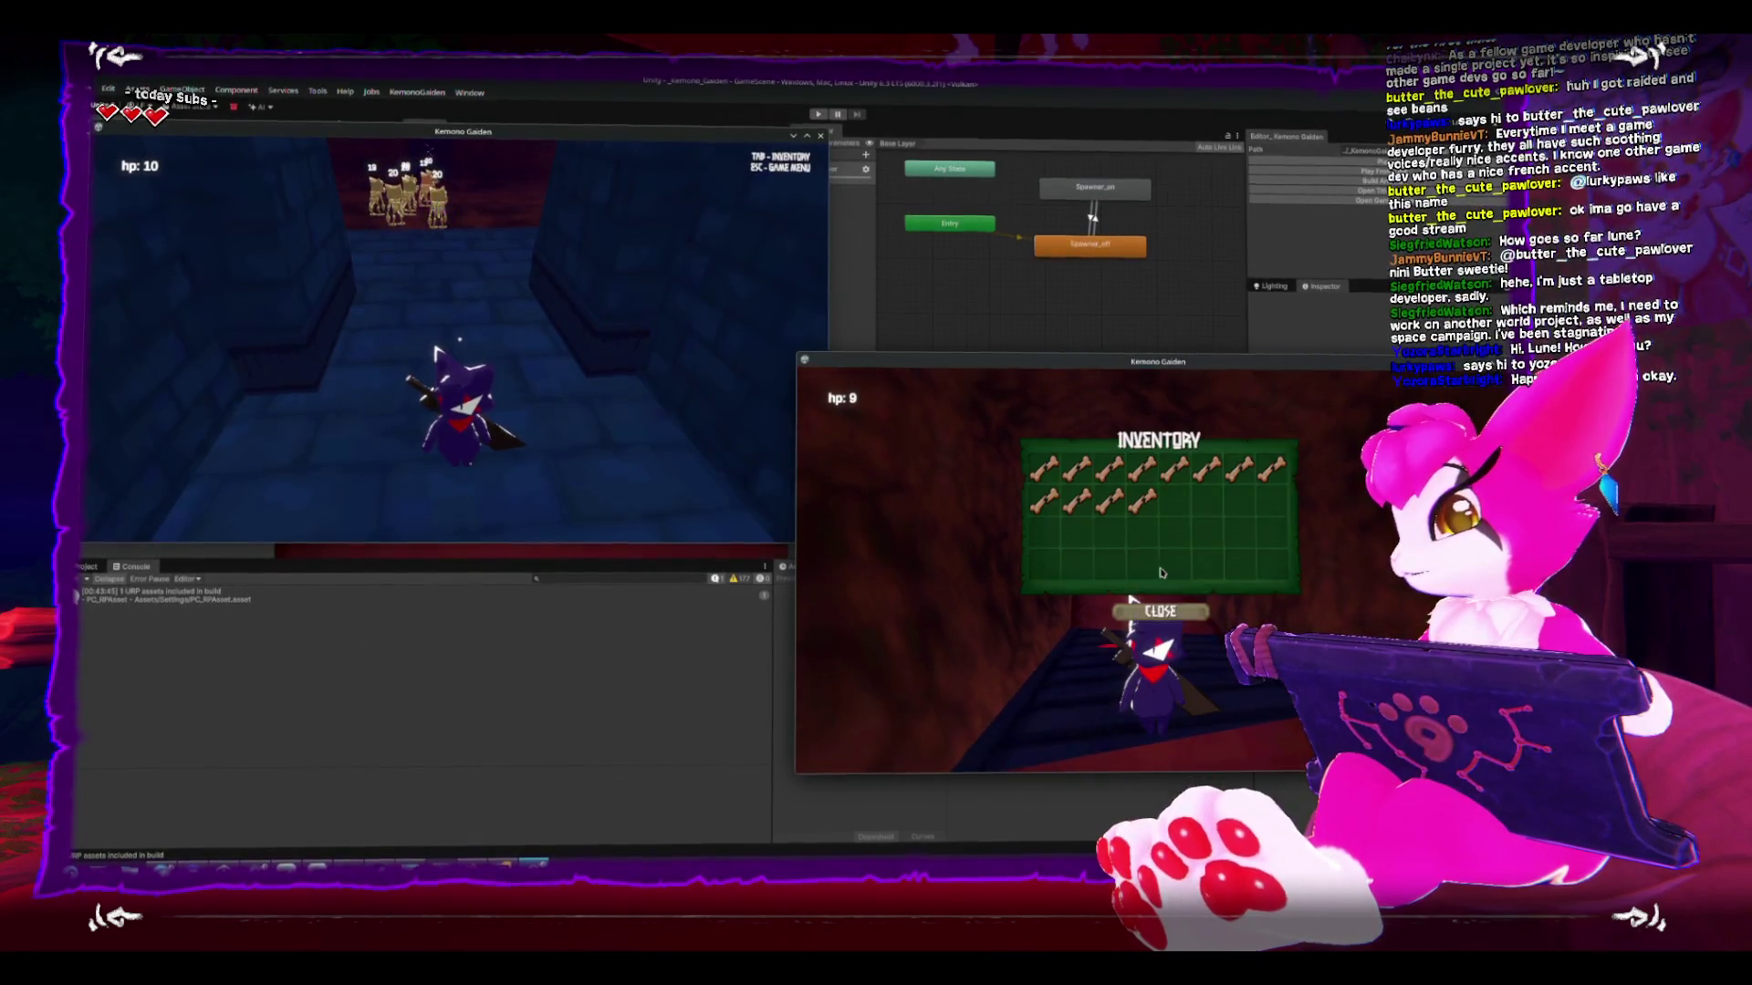
{"action": "key", "text": "Tab"}
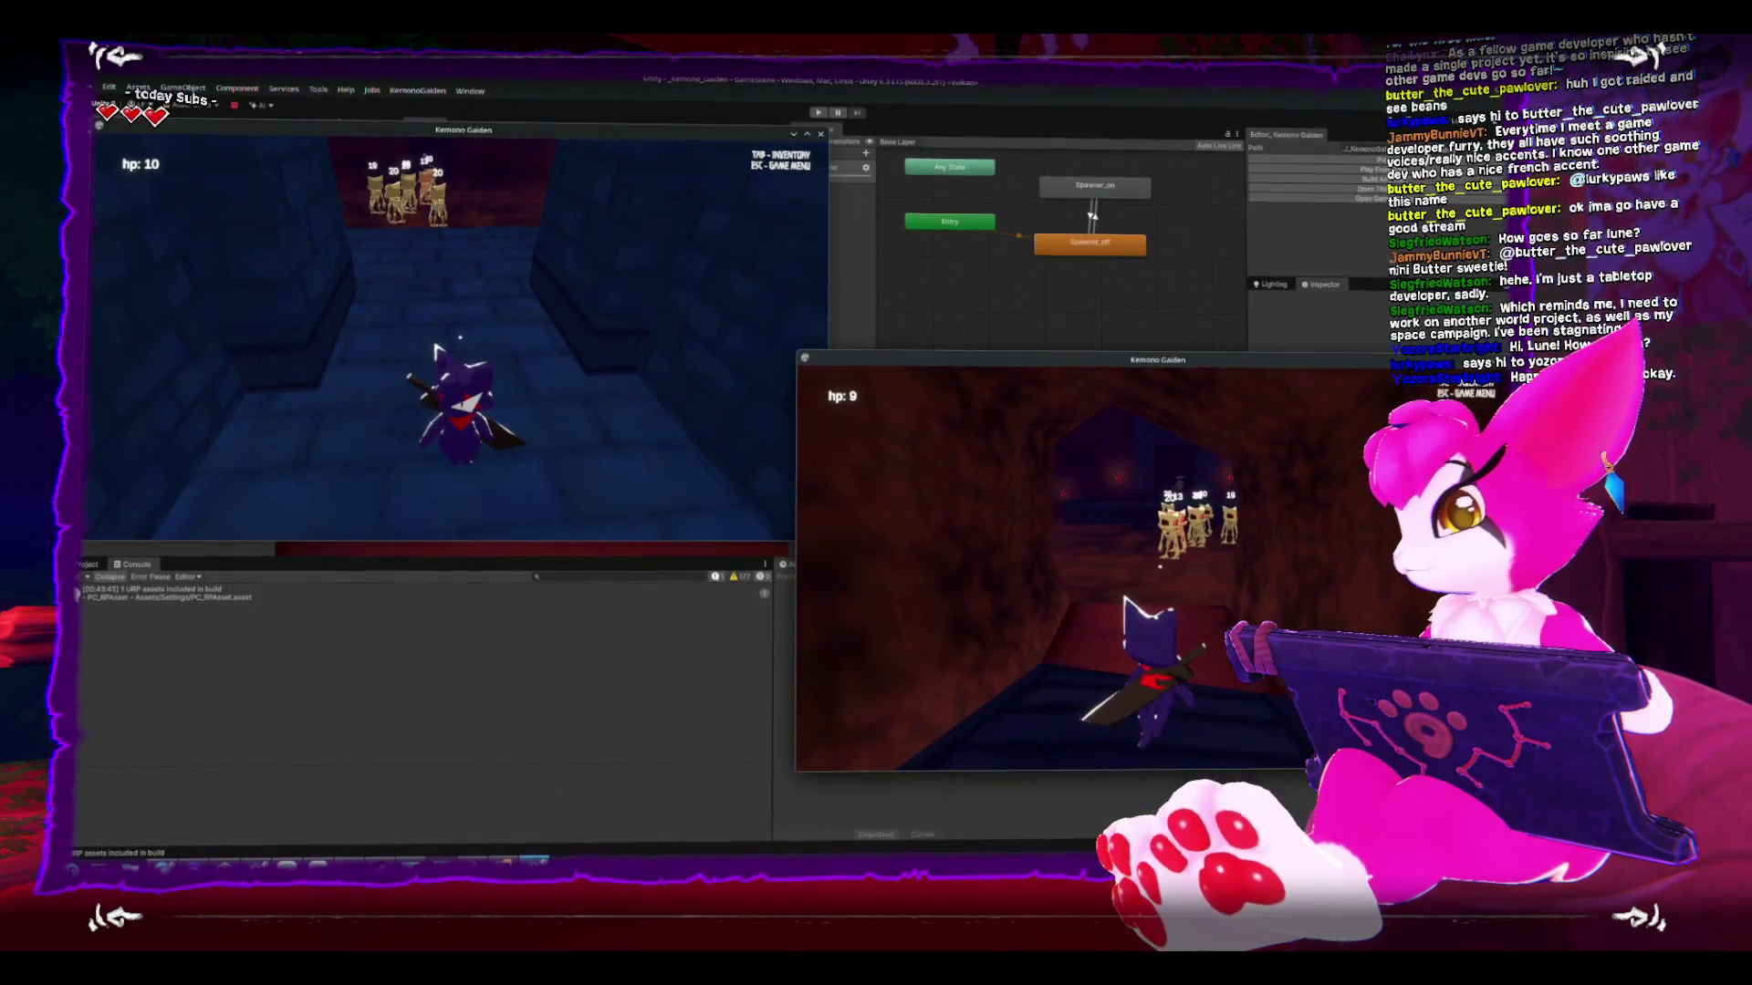
- Take the left game's player into the room to fight the skeletons, then open its inventory
{"action": "left_click", "coordinate": [436, 350]}
{"action": "key", "text": "w"}
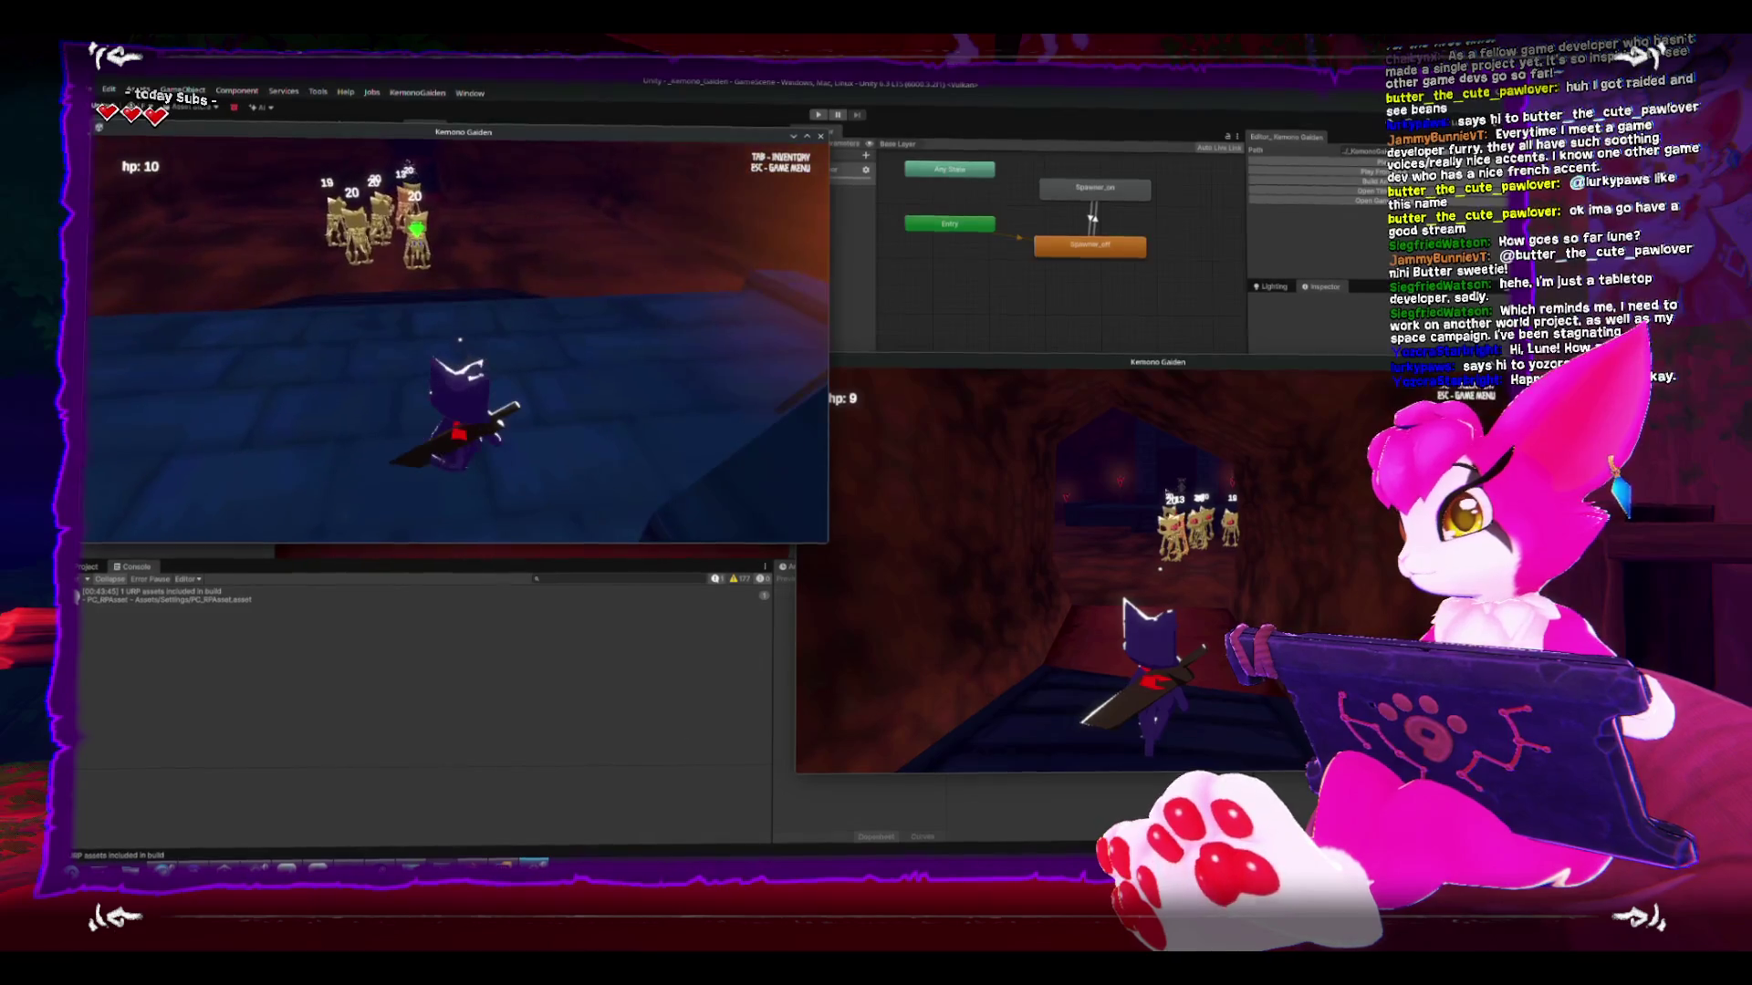
{"action": "key", "text": "w"}
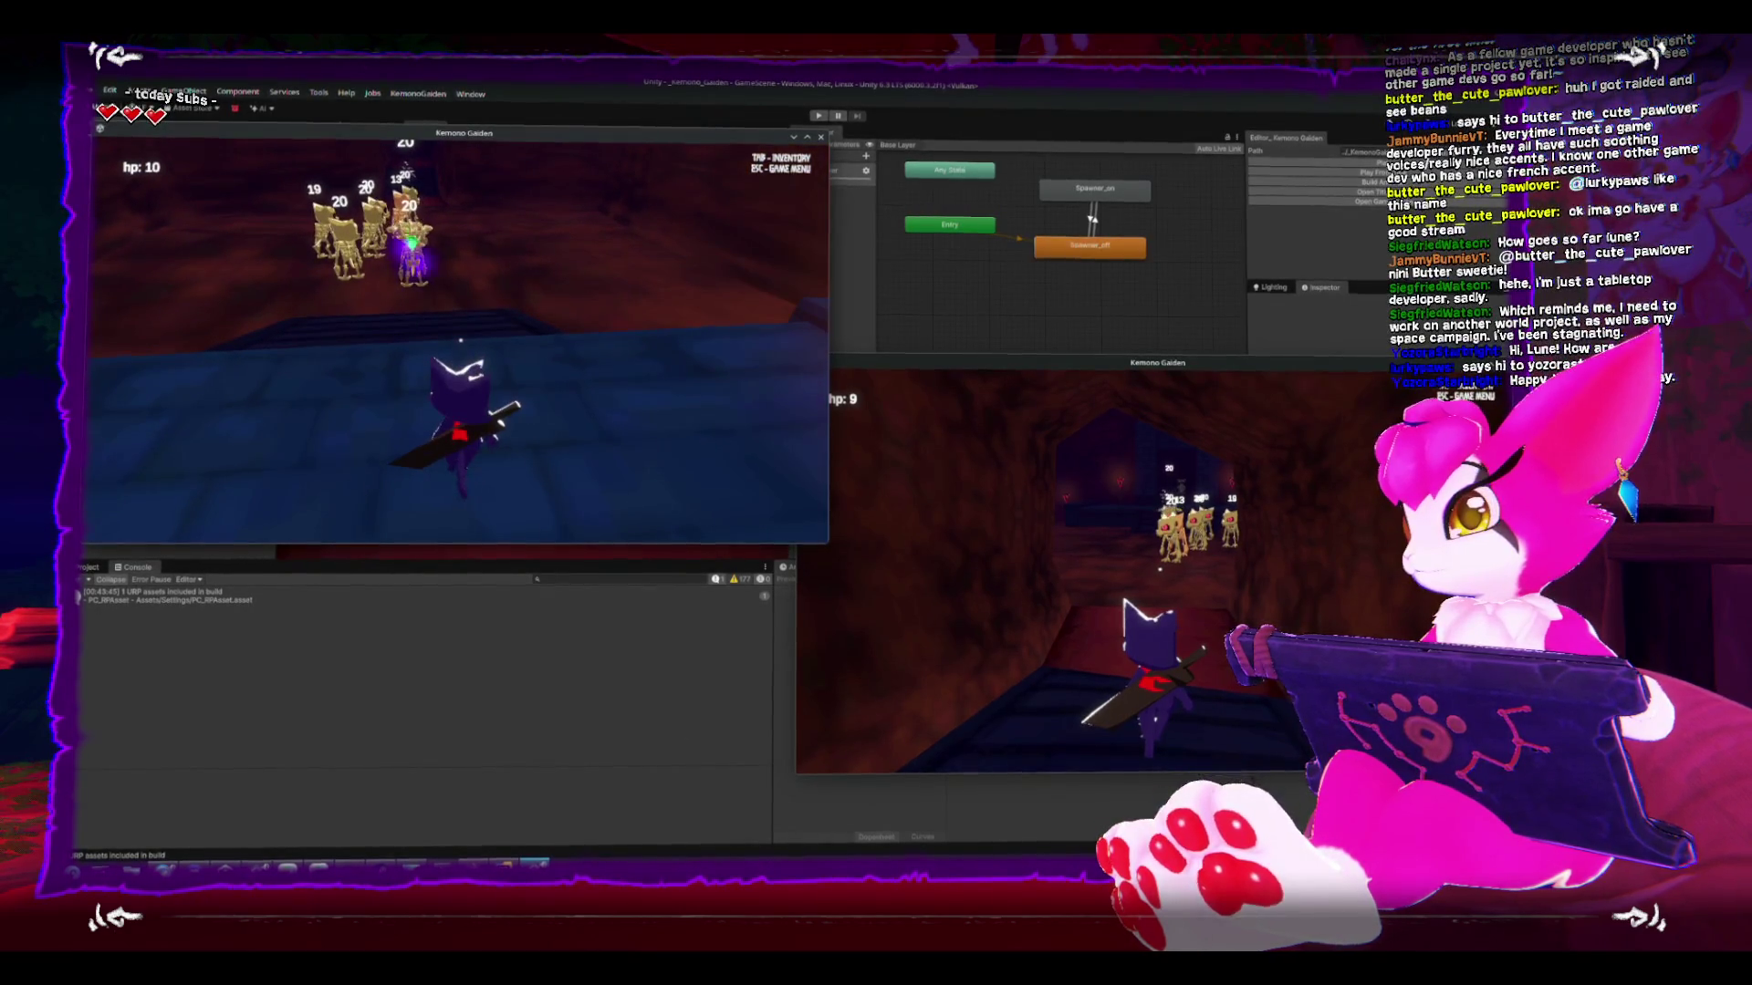
{"action": "key", "text": "s"}
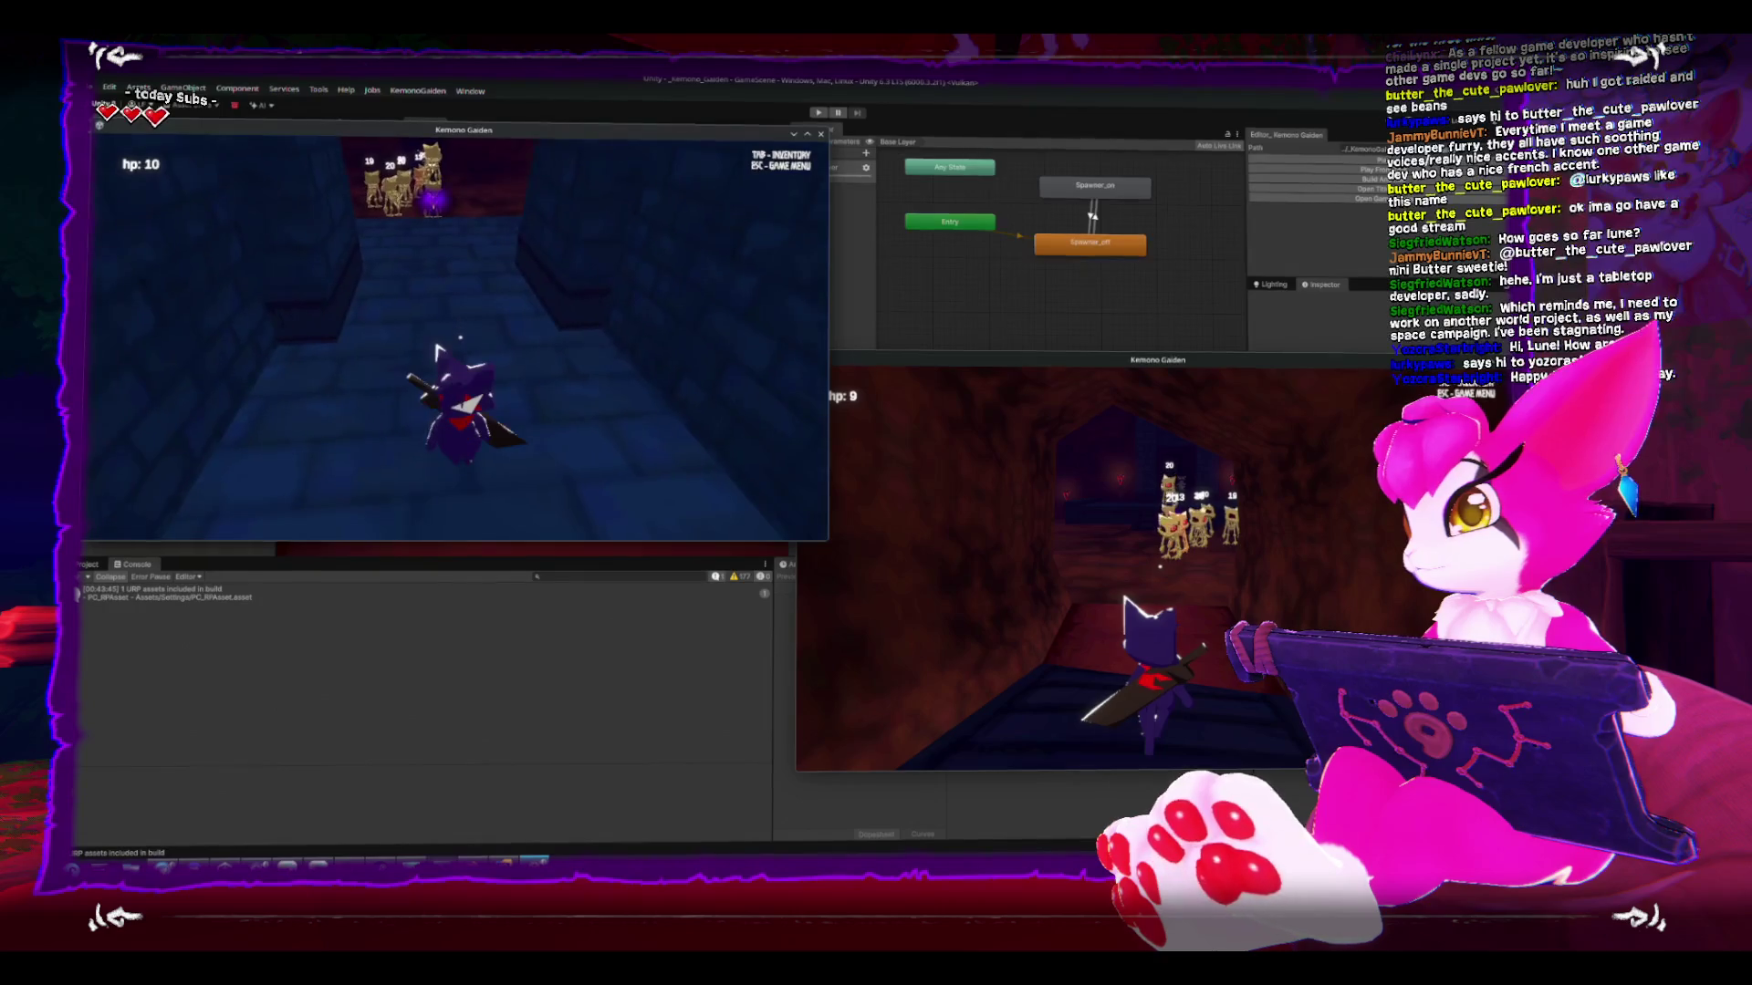
{"action": "key", "text": "w"}
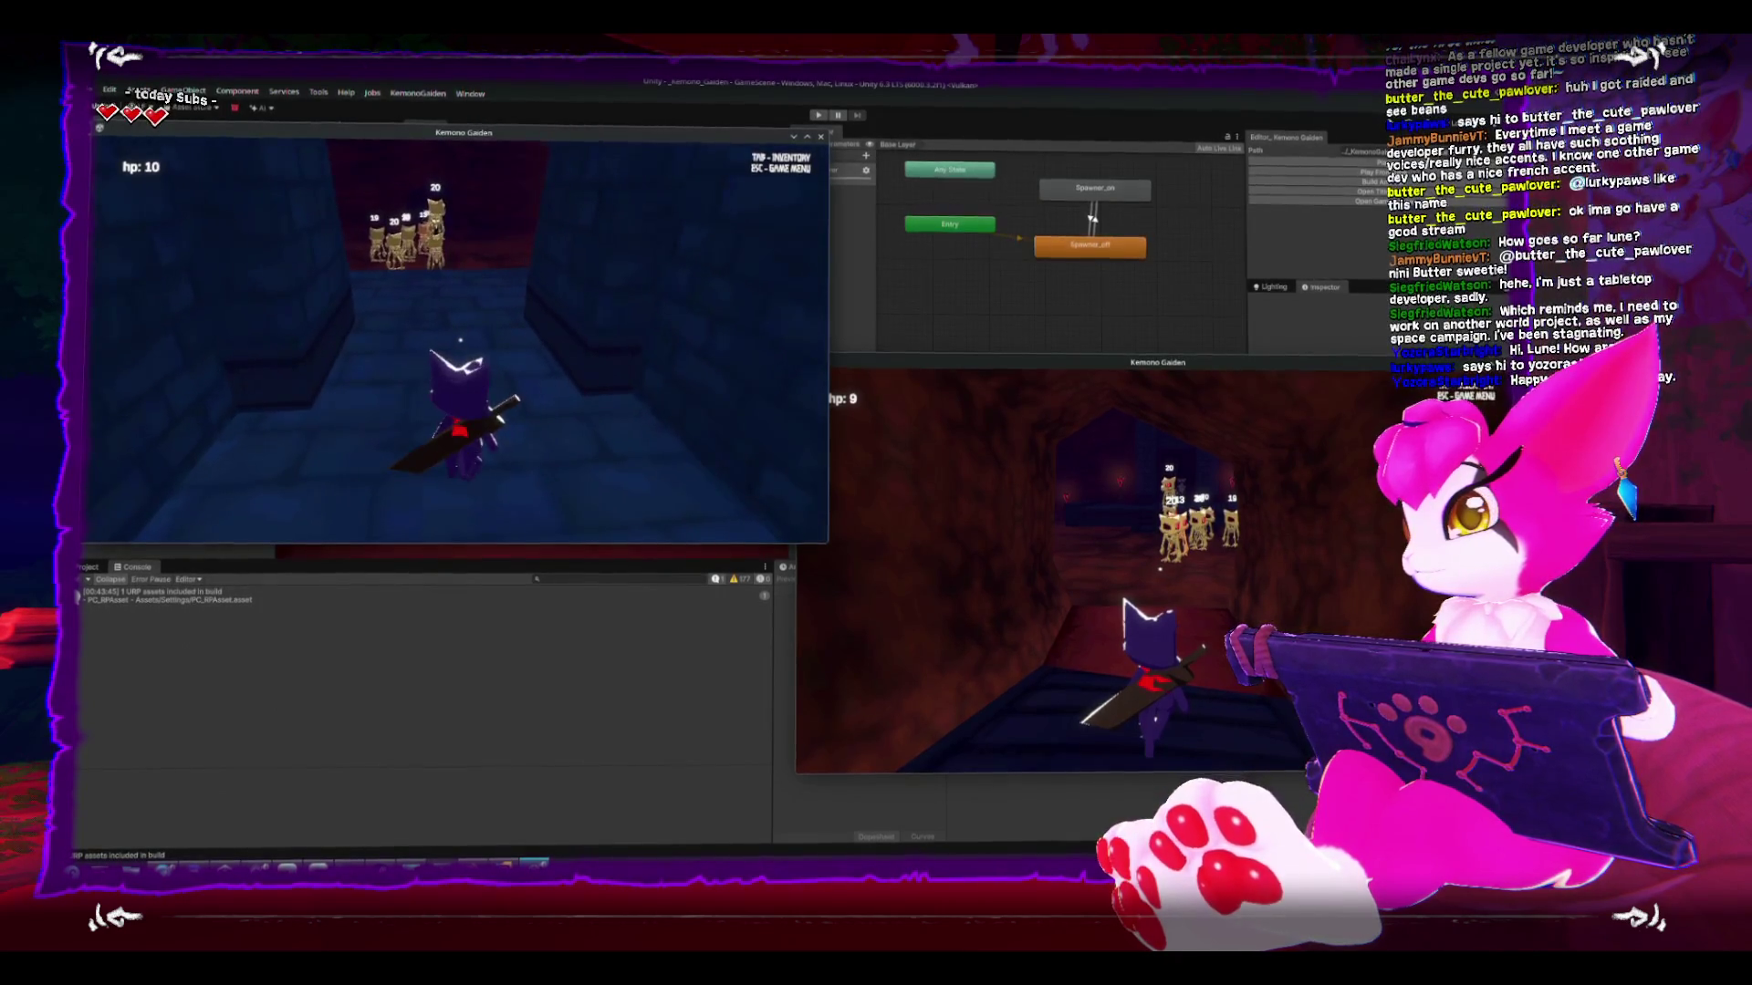
{"action": "key", "text": "w"}
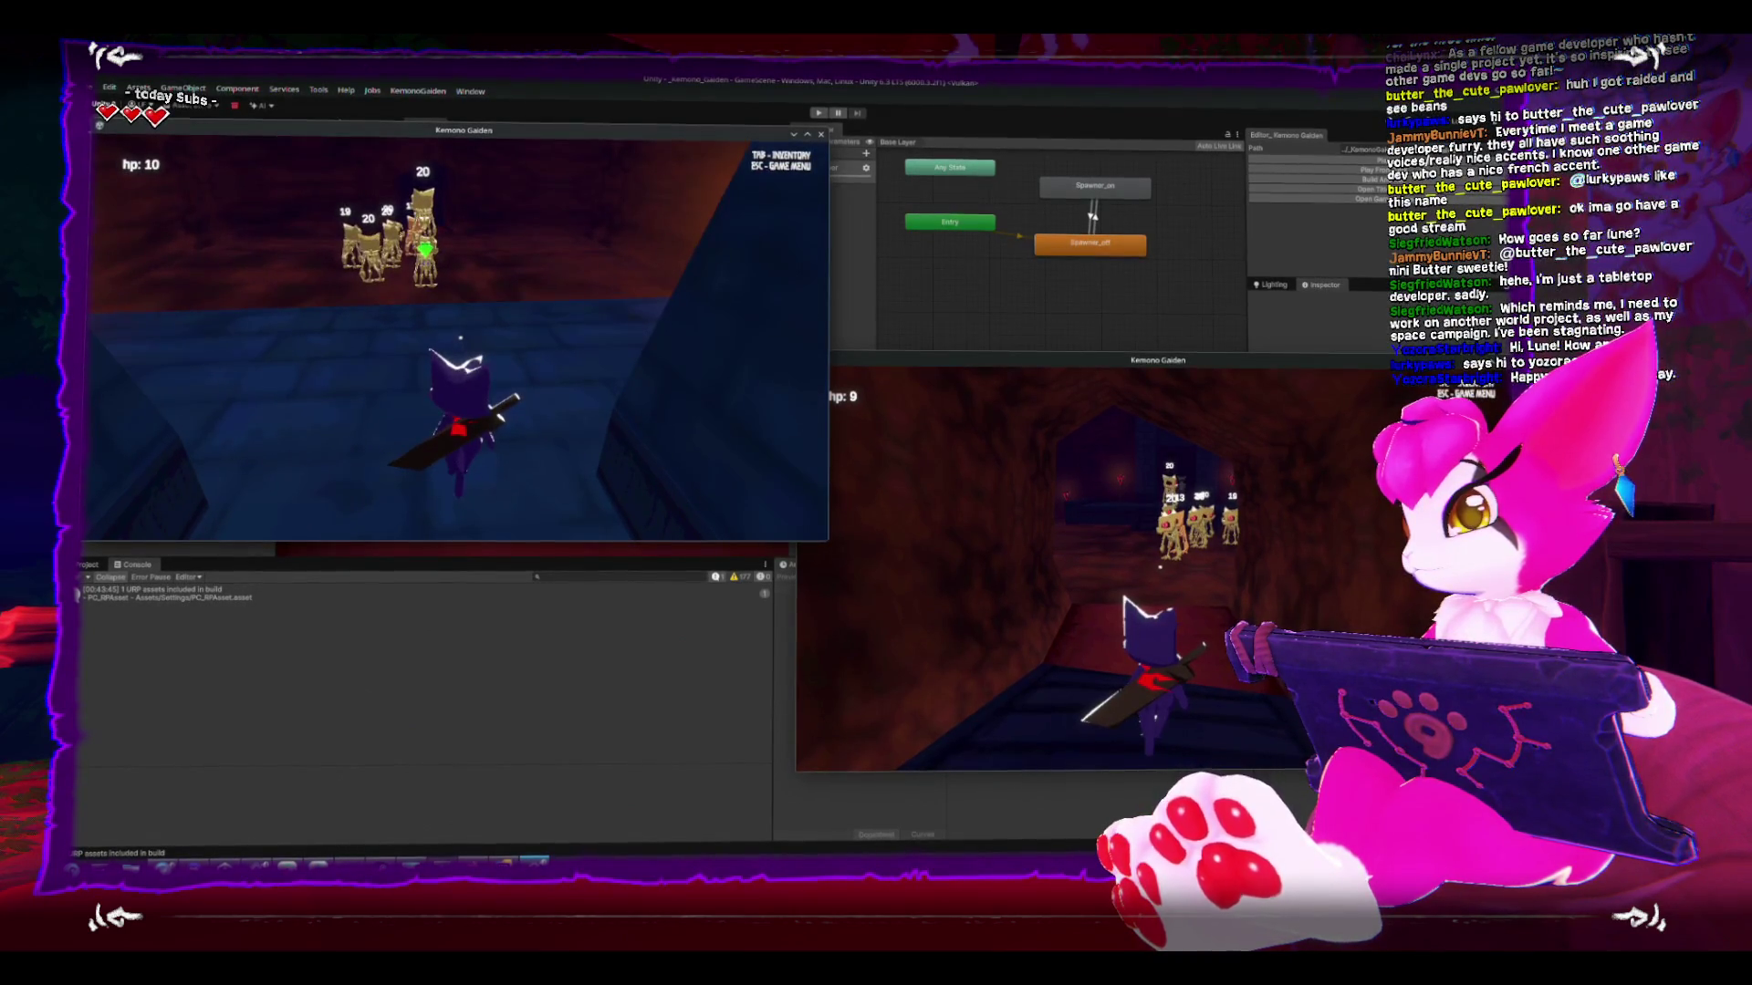
{"action": "key", "text": "w"}
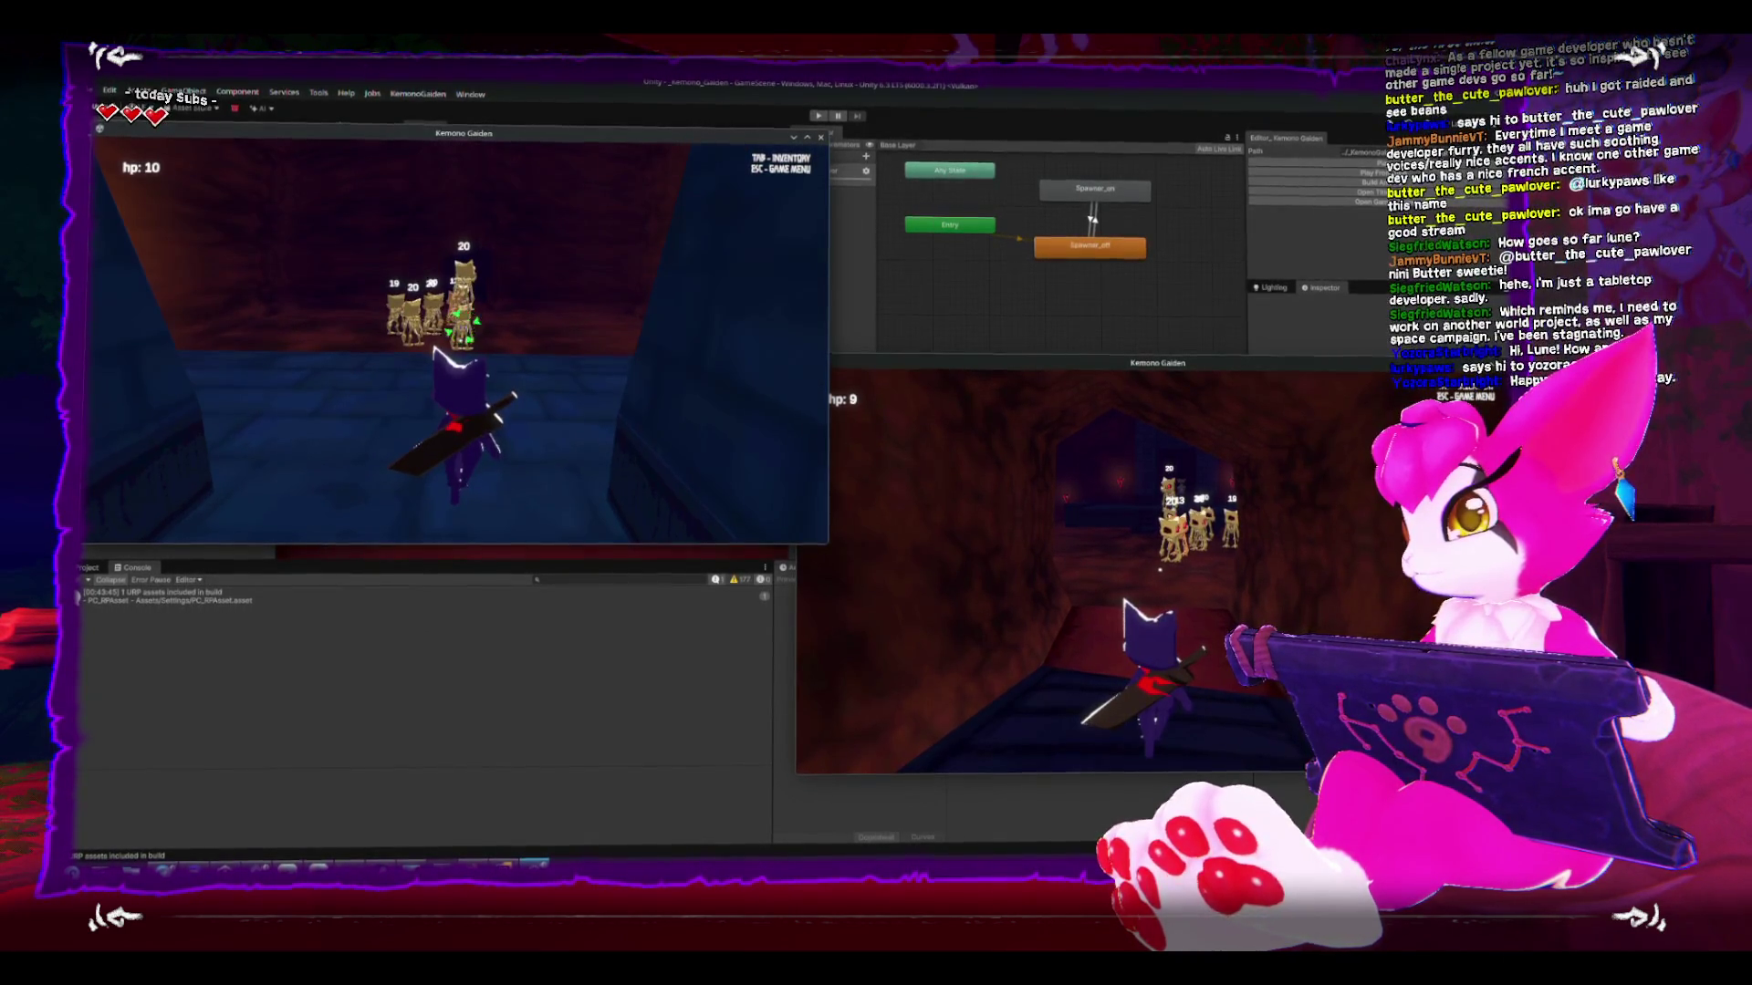
{"action": "key", "text": "w"}
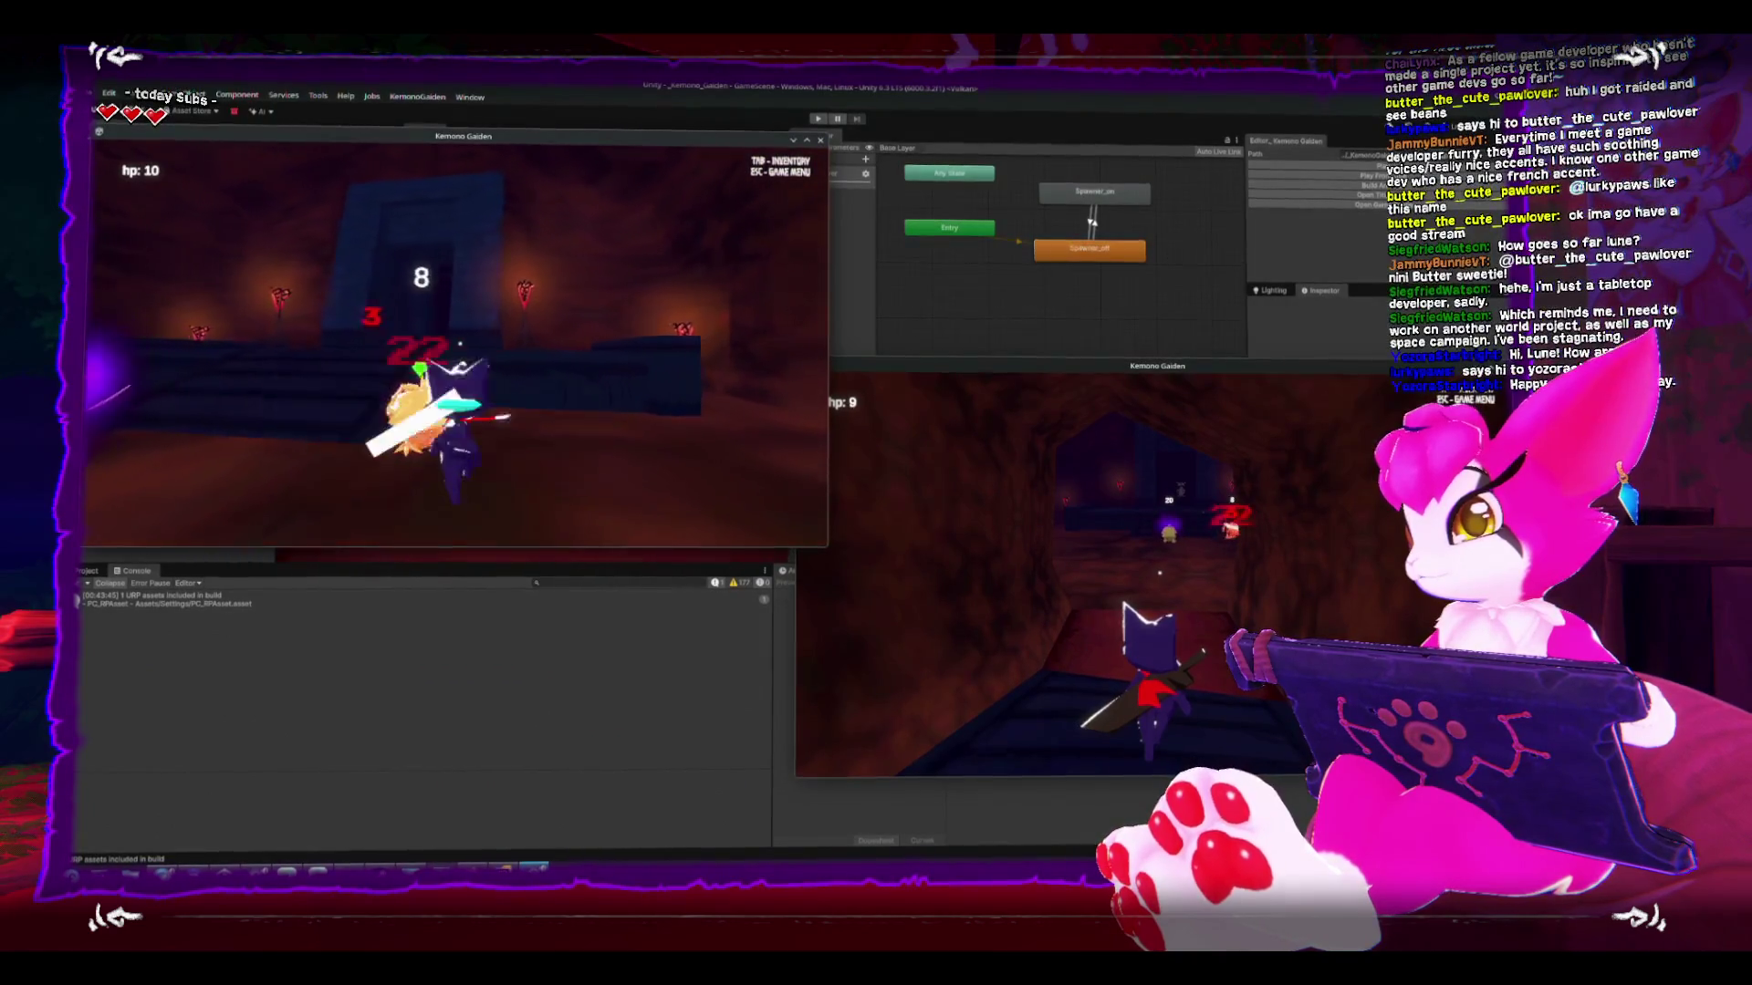
{"action": "key", "text": "Tab"}
{"action": "key", "text": "Tab"}
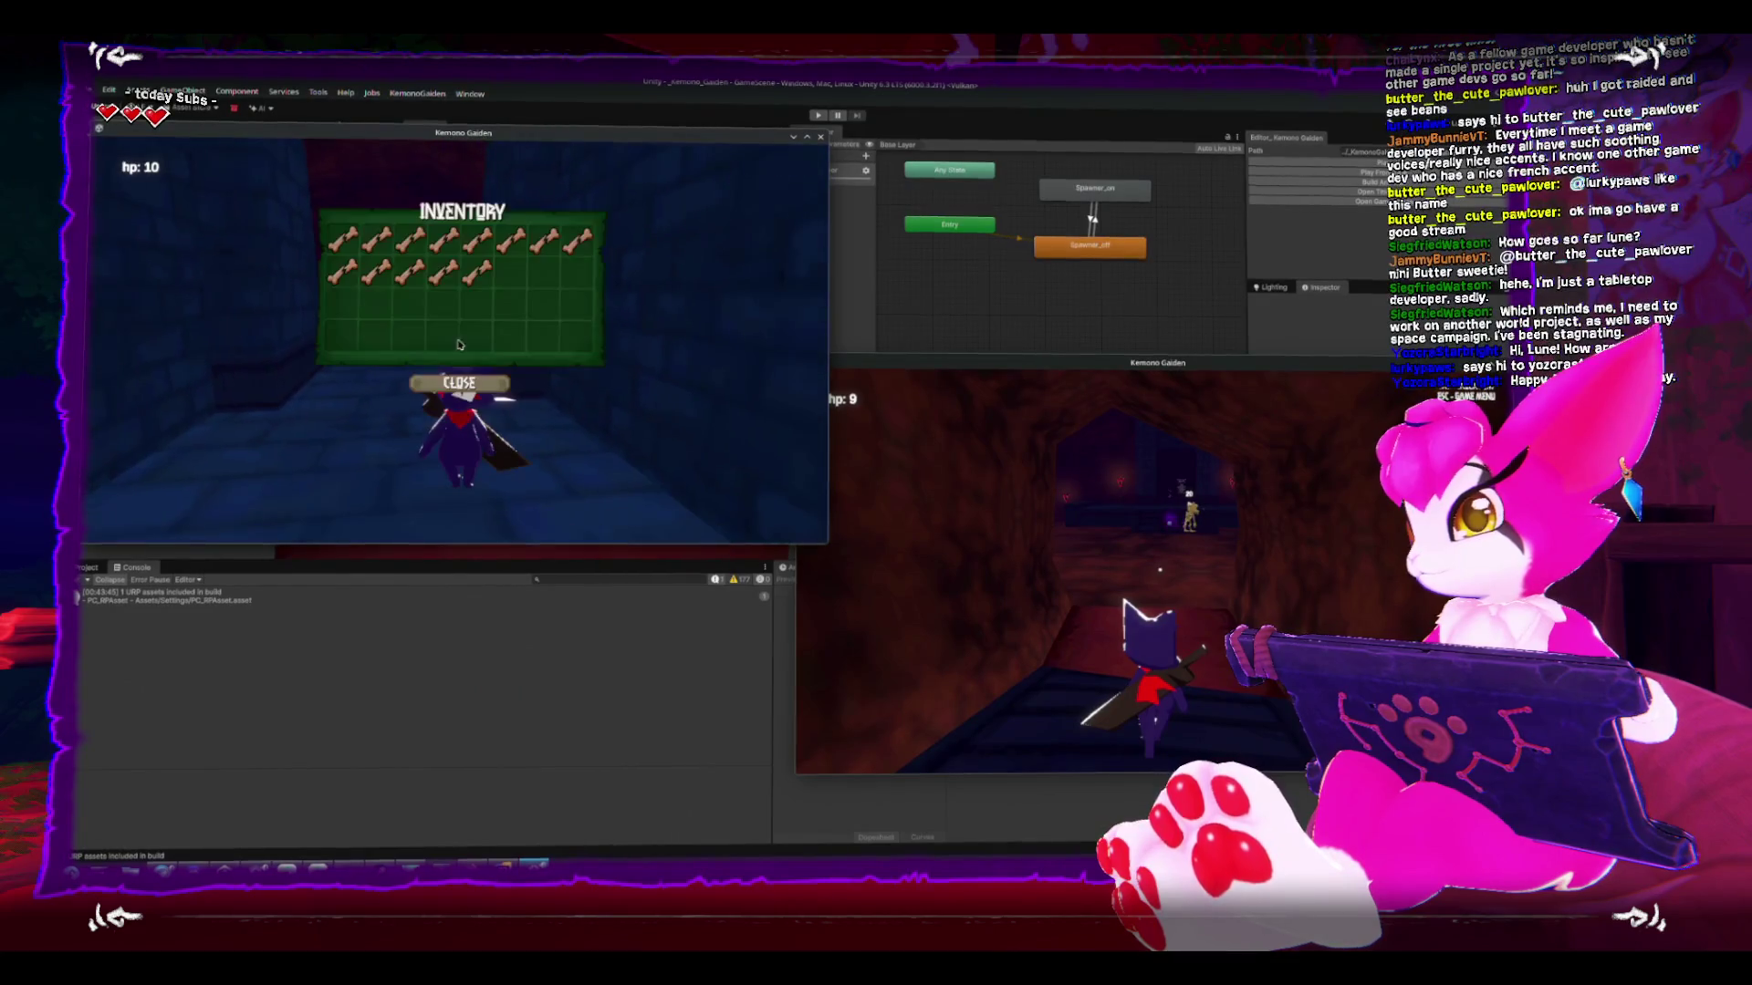
{"action": "left_click", "coordinate": [1161, 561]}
{"action": "key", "text": "Tab"}
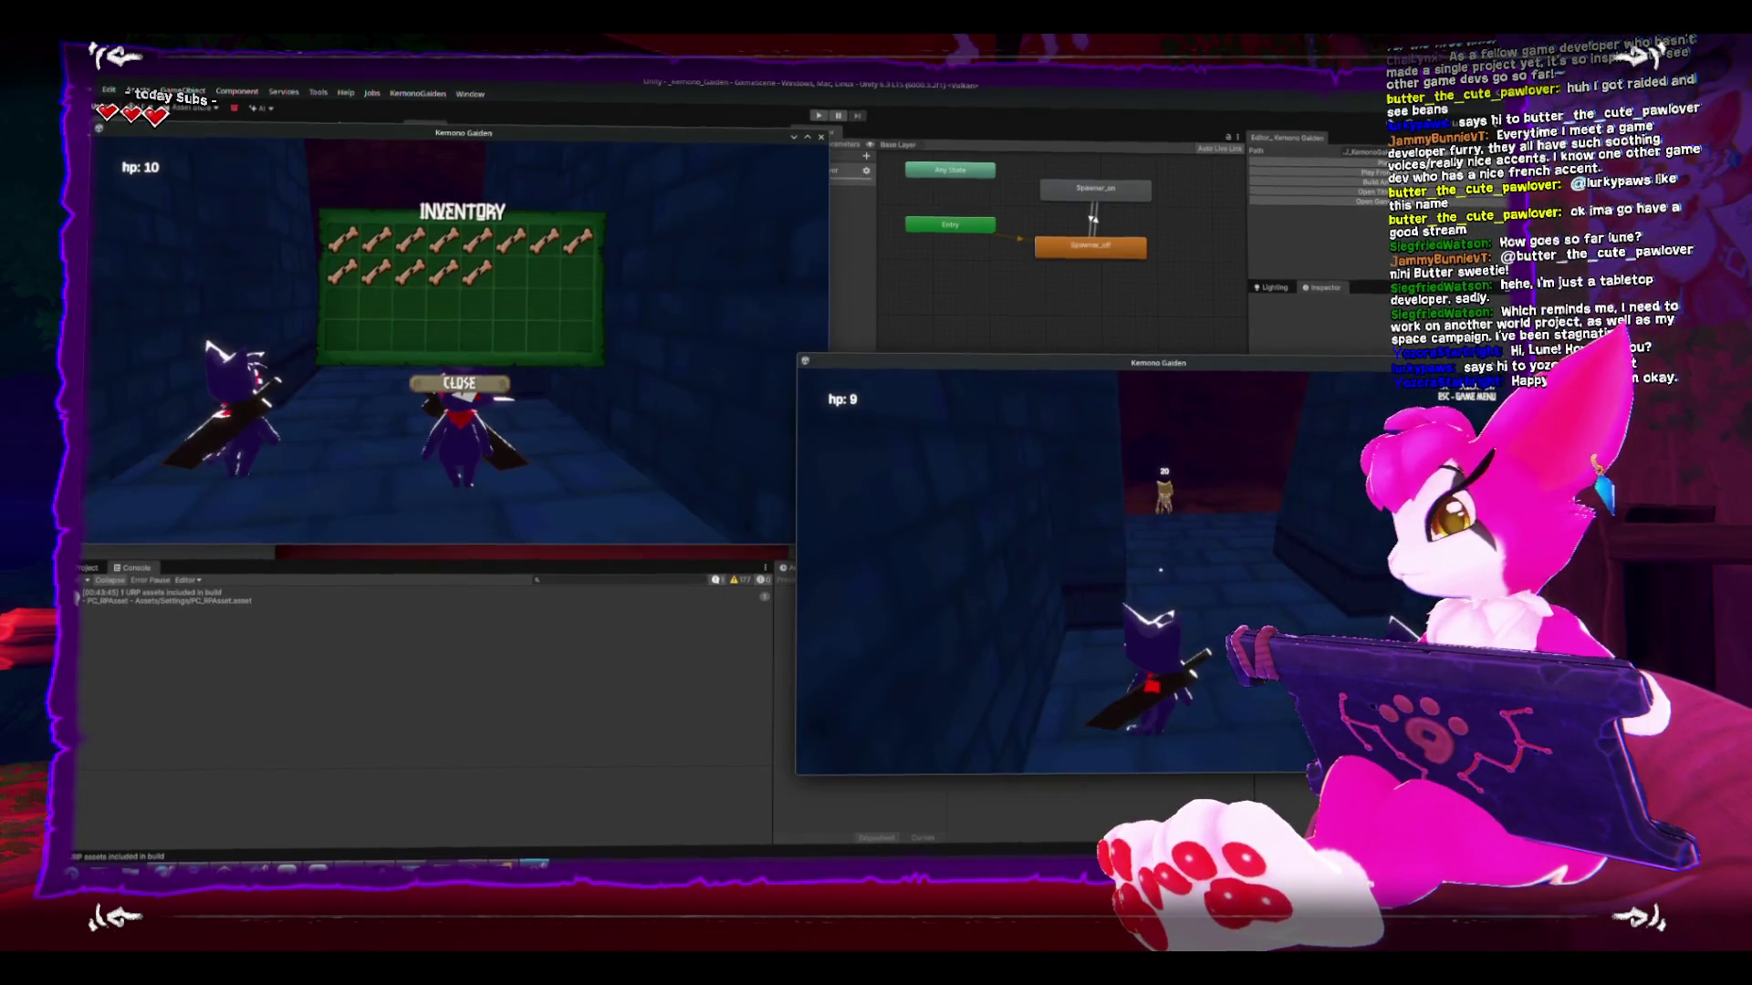
{"action": "key", "text": "i"}
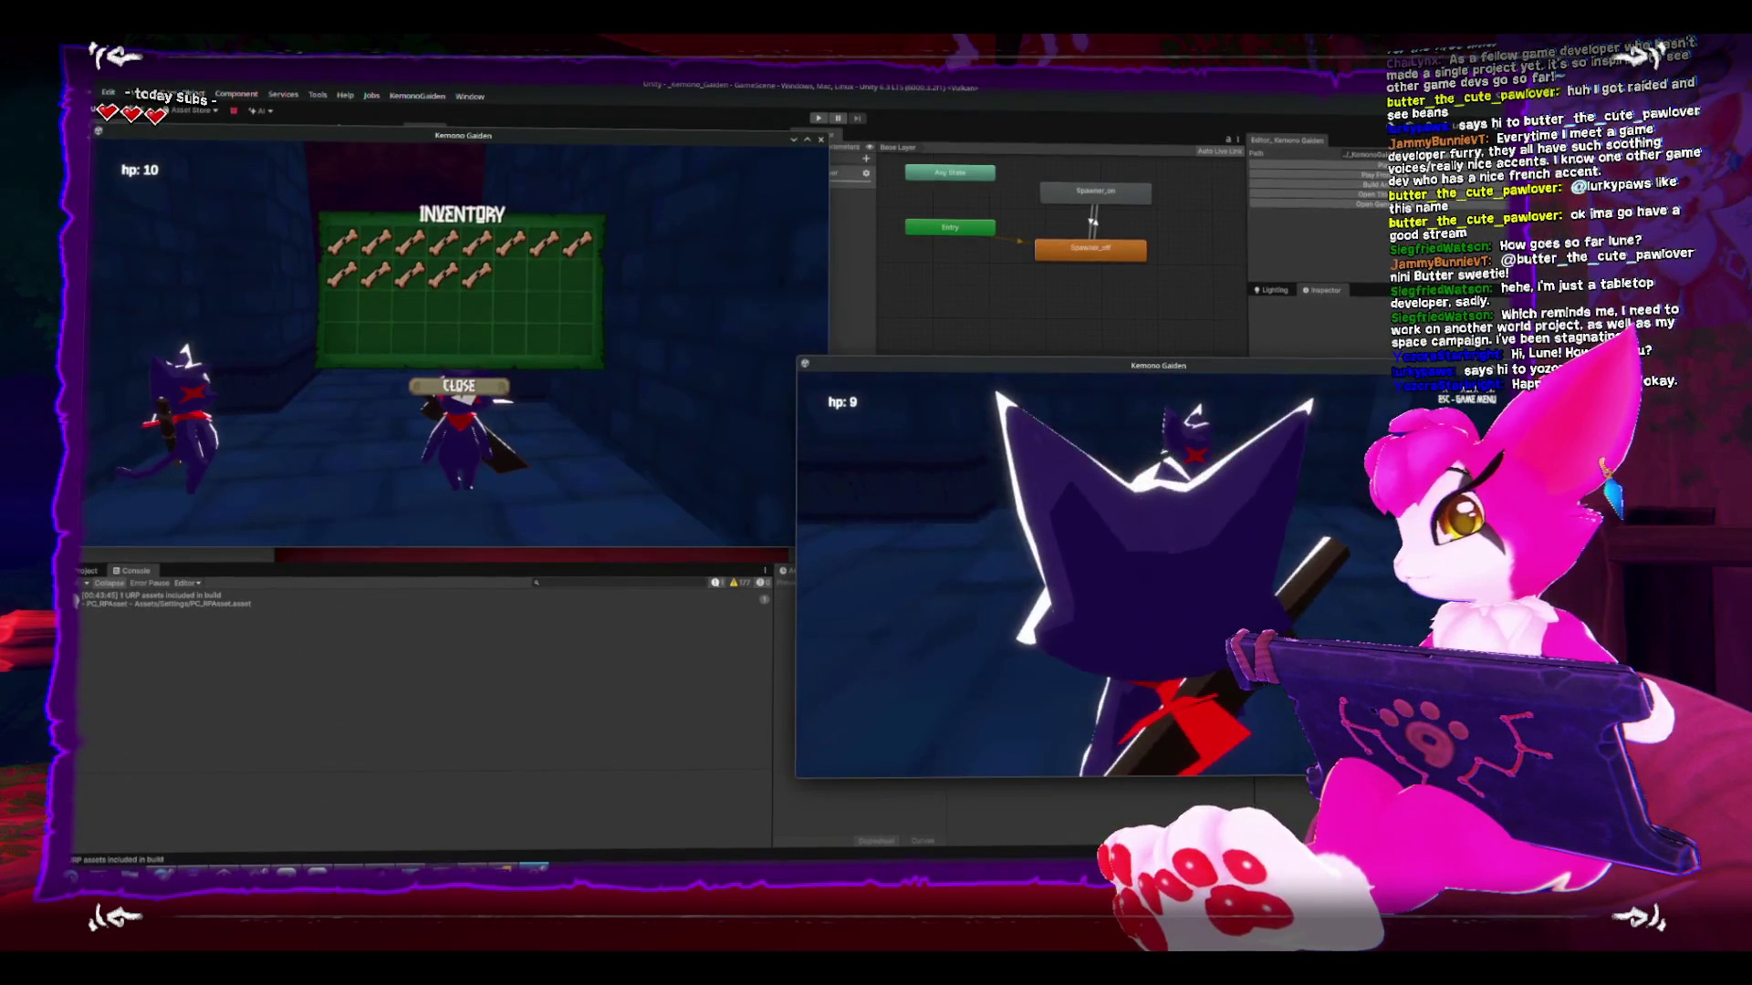
- Drop two bones from the right game's inventory, then resume play
{"action": "key", "text": "i"}
{"action": "left_click", "coordinate": [1056, 490]}
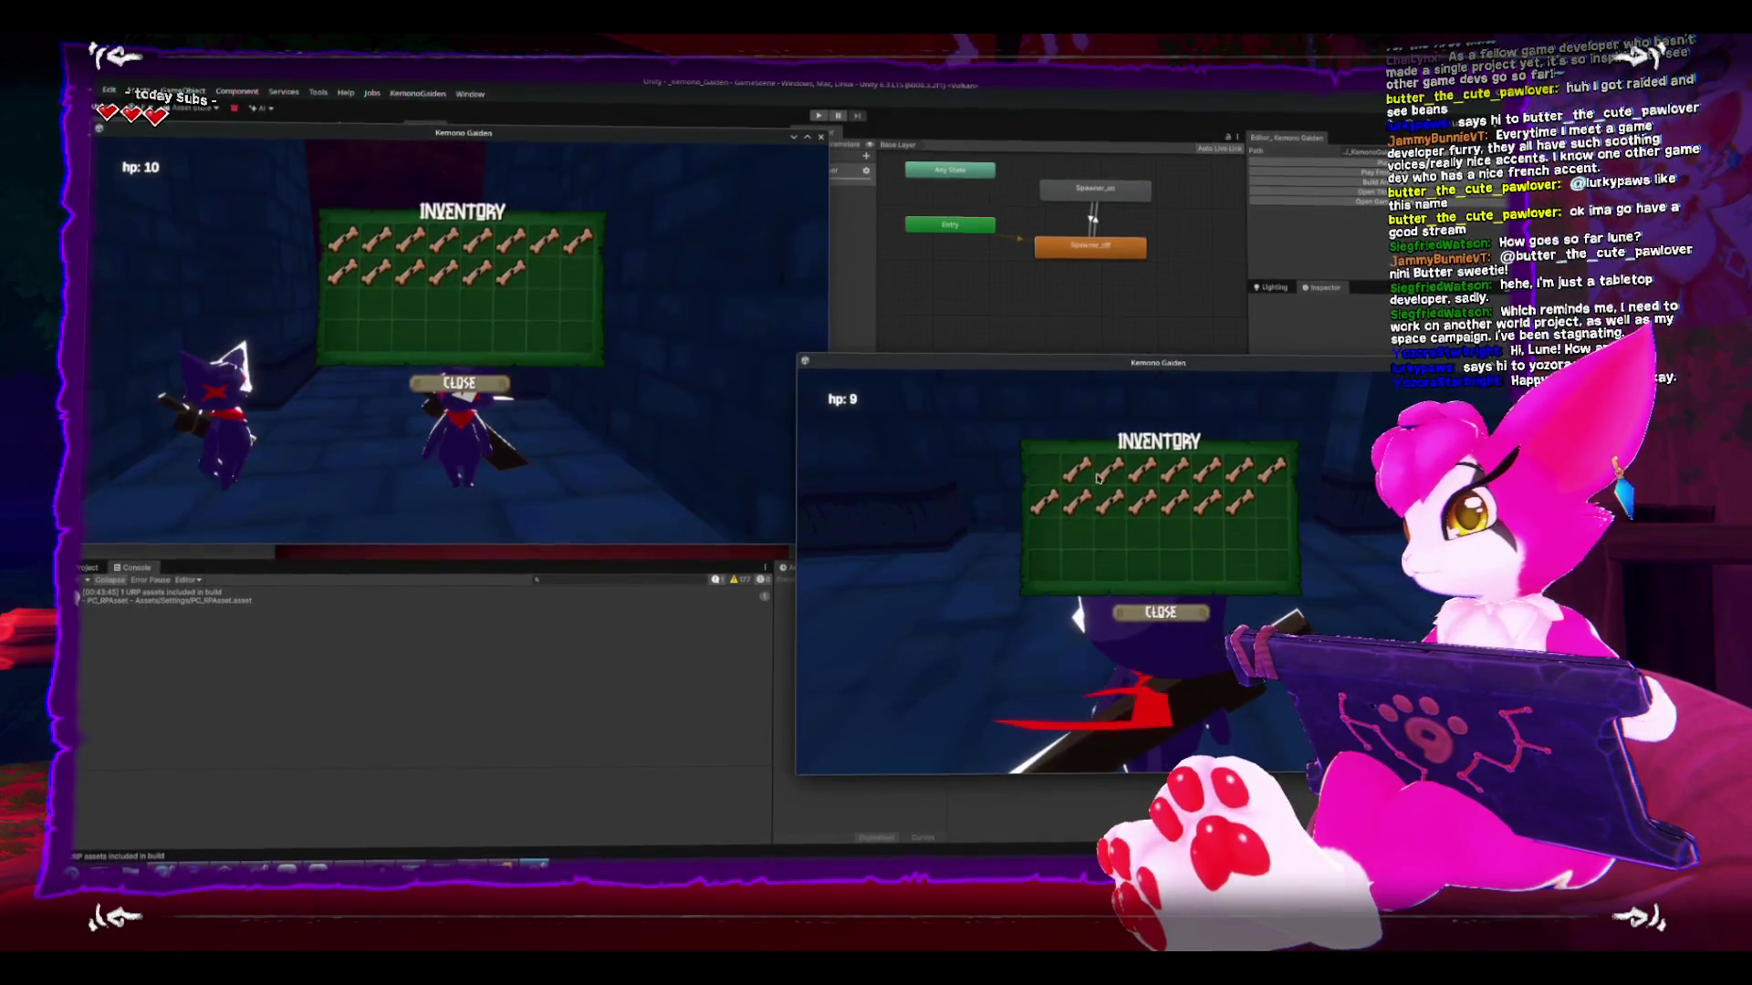
{"action": "left_click", "coordinate": [1086, 508]}
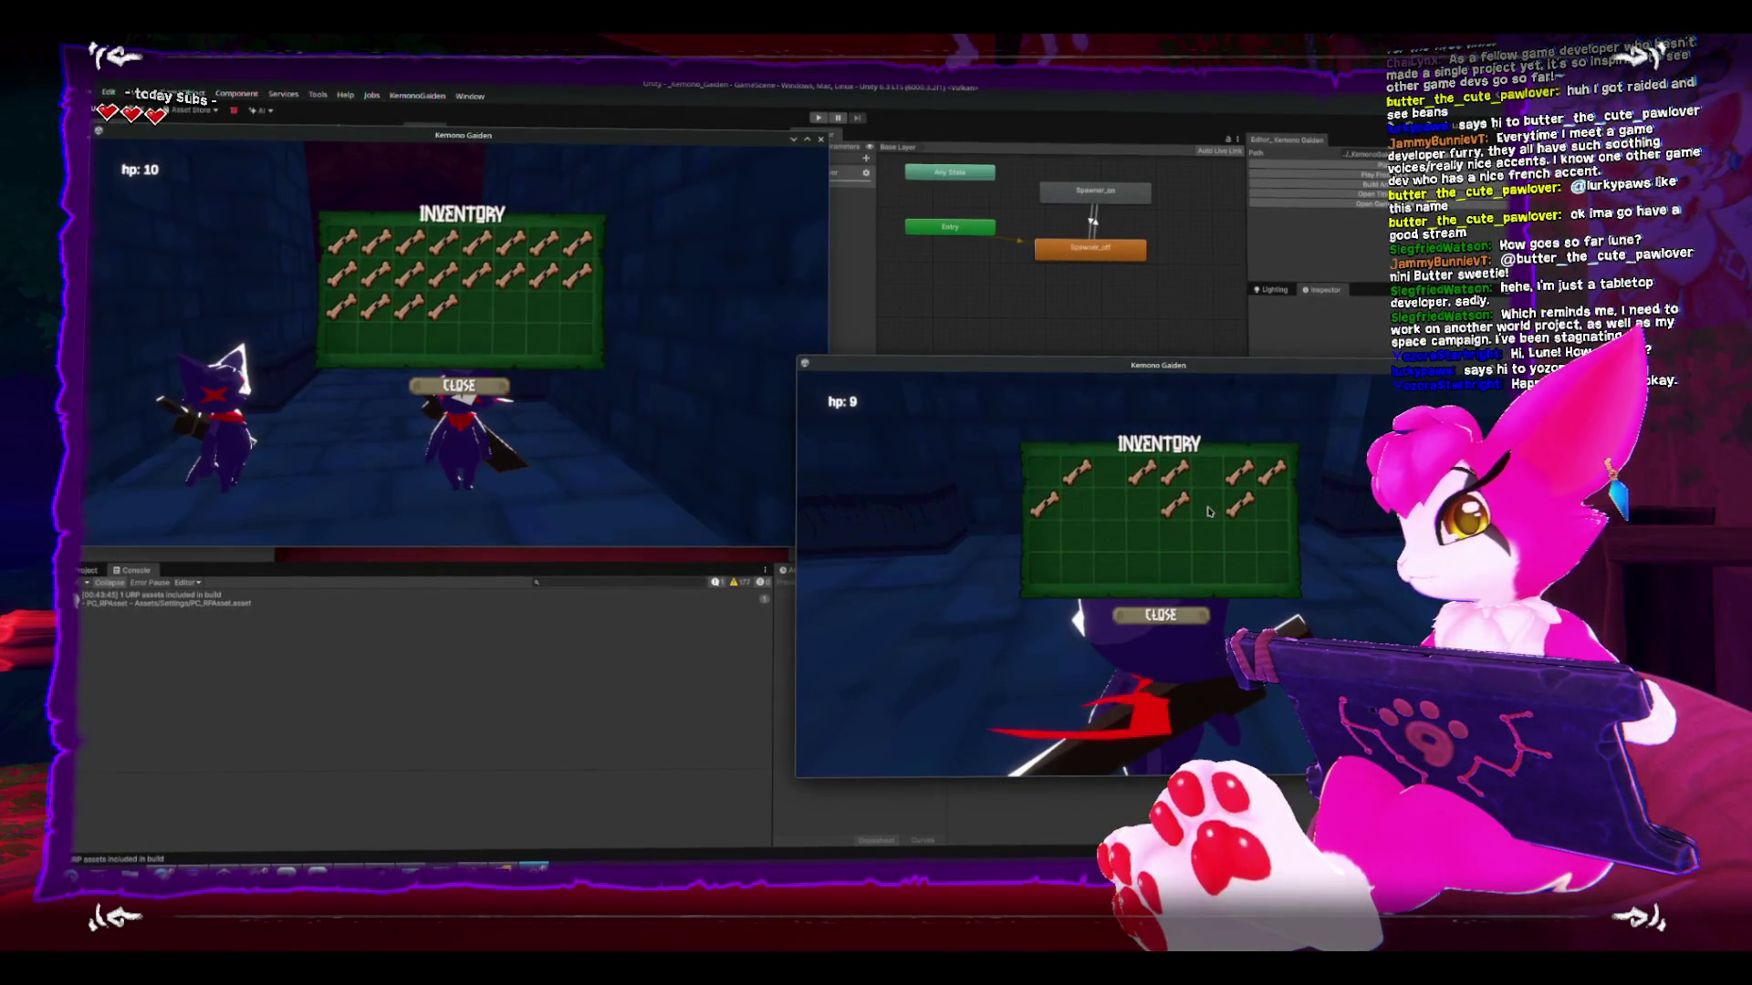
{"action": "key", "text": "Escape"}
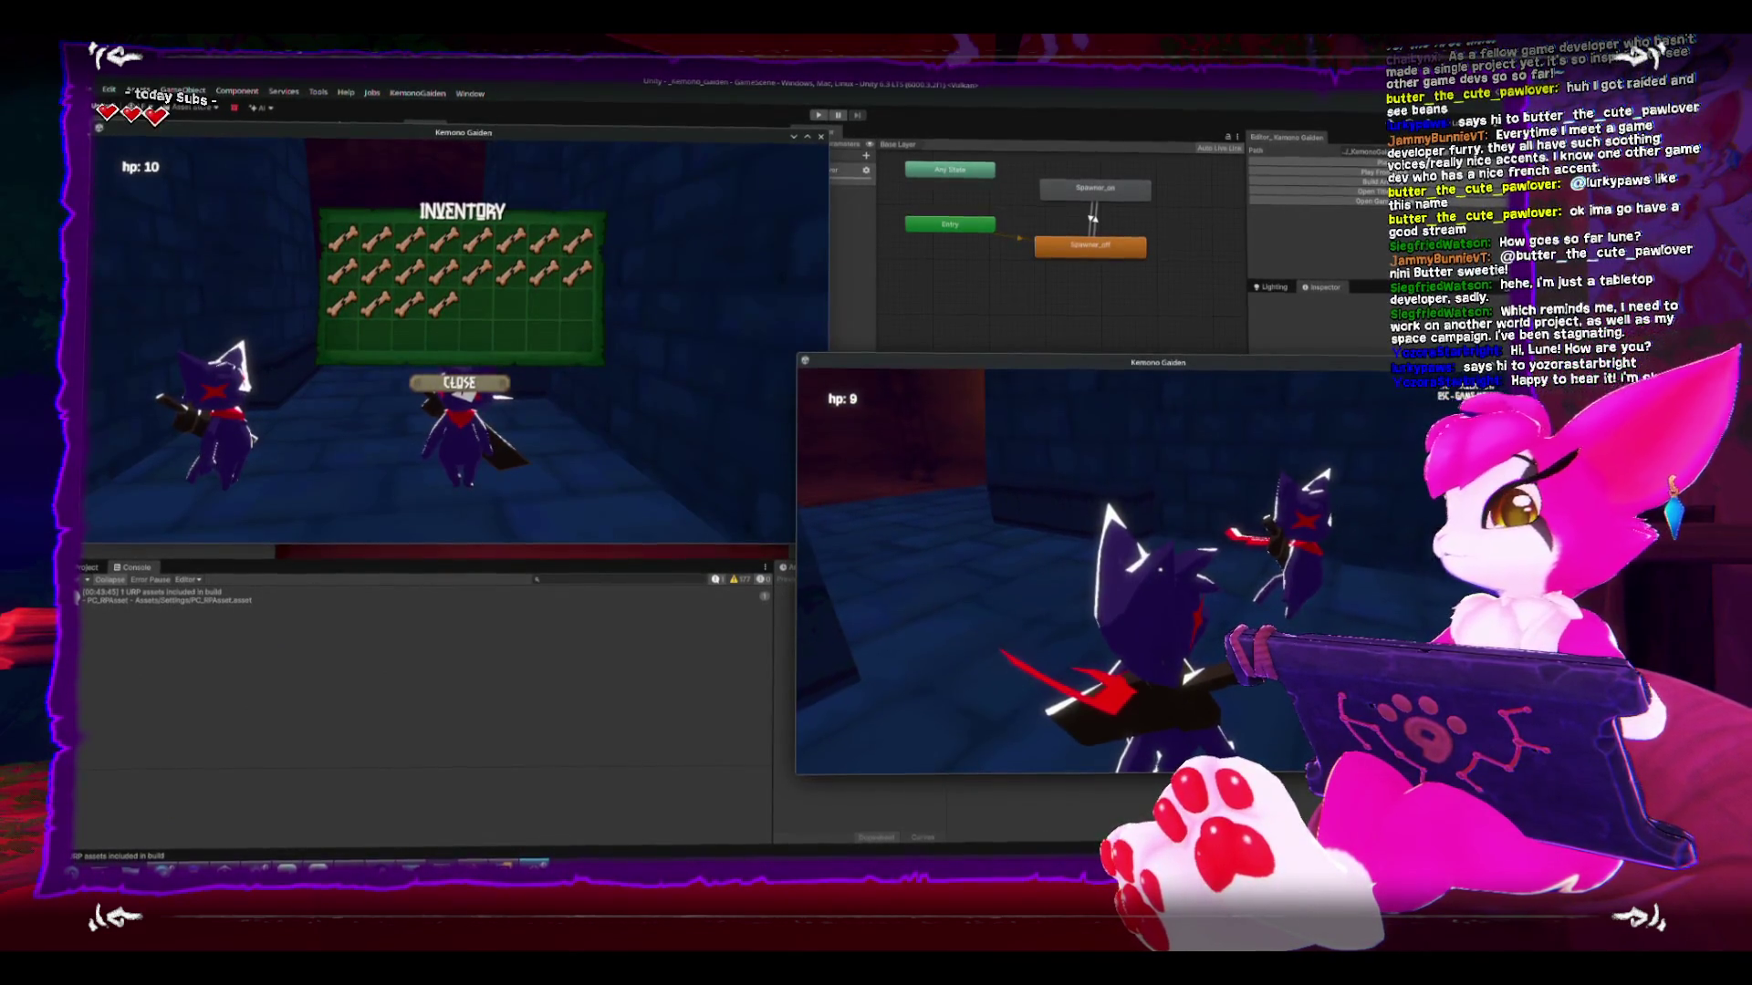
- Walk the player through the reddish room toward the yellow skeletons and lock on to one
{"action": "key", "text": "w"}
{"action": "key", "text": "w"}
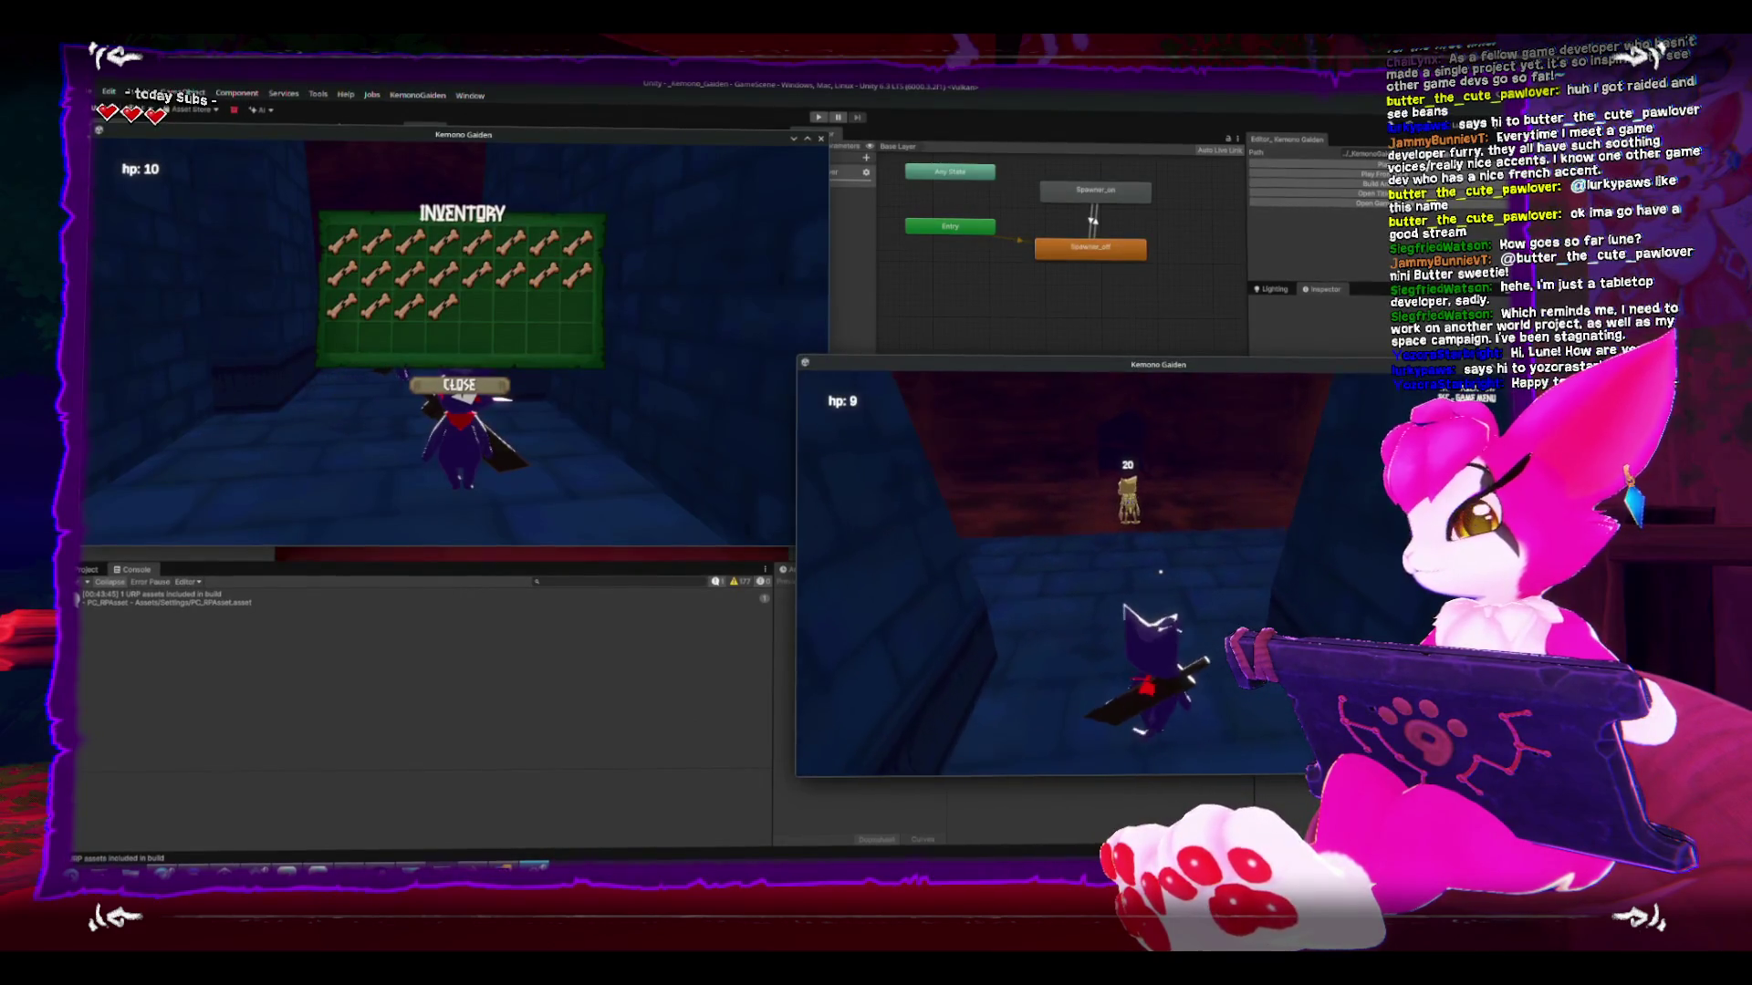
{"action": "key", "text": "w"}
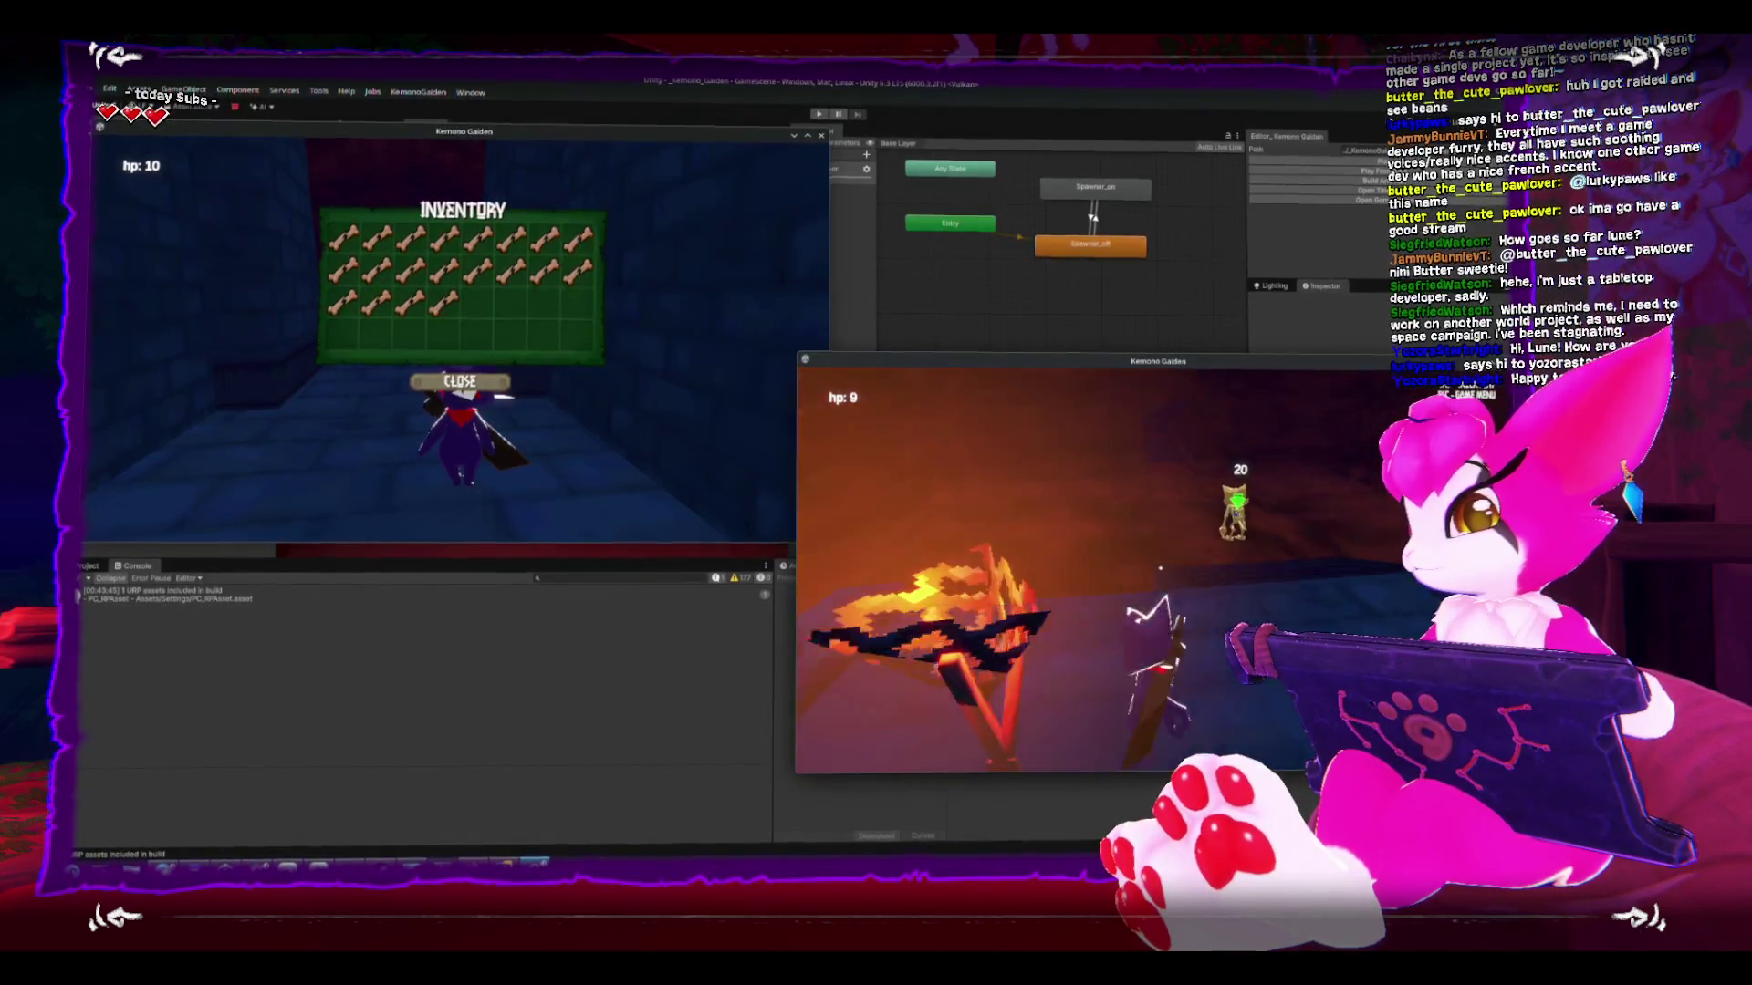
{"action": "key", "text": "w"}
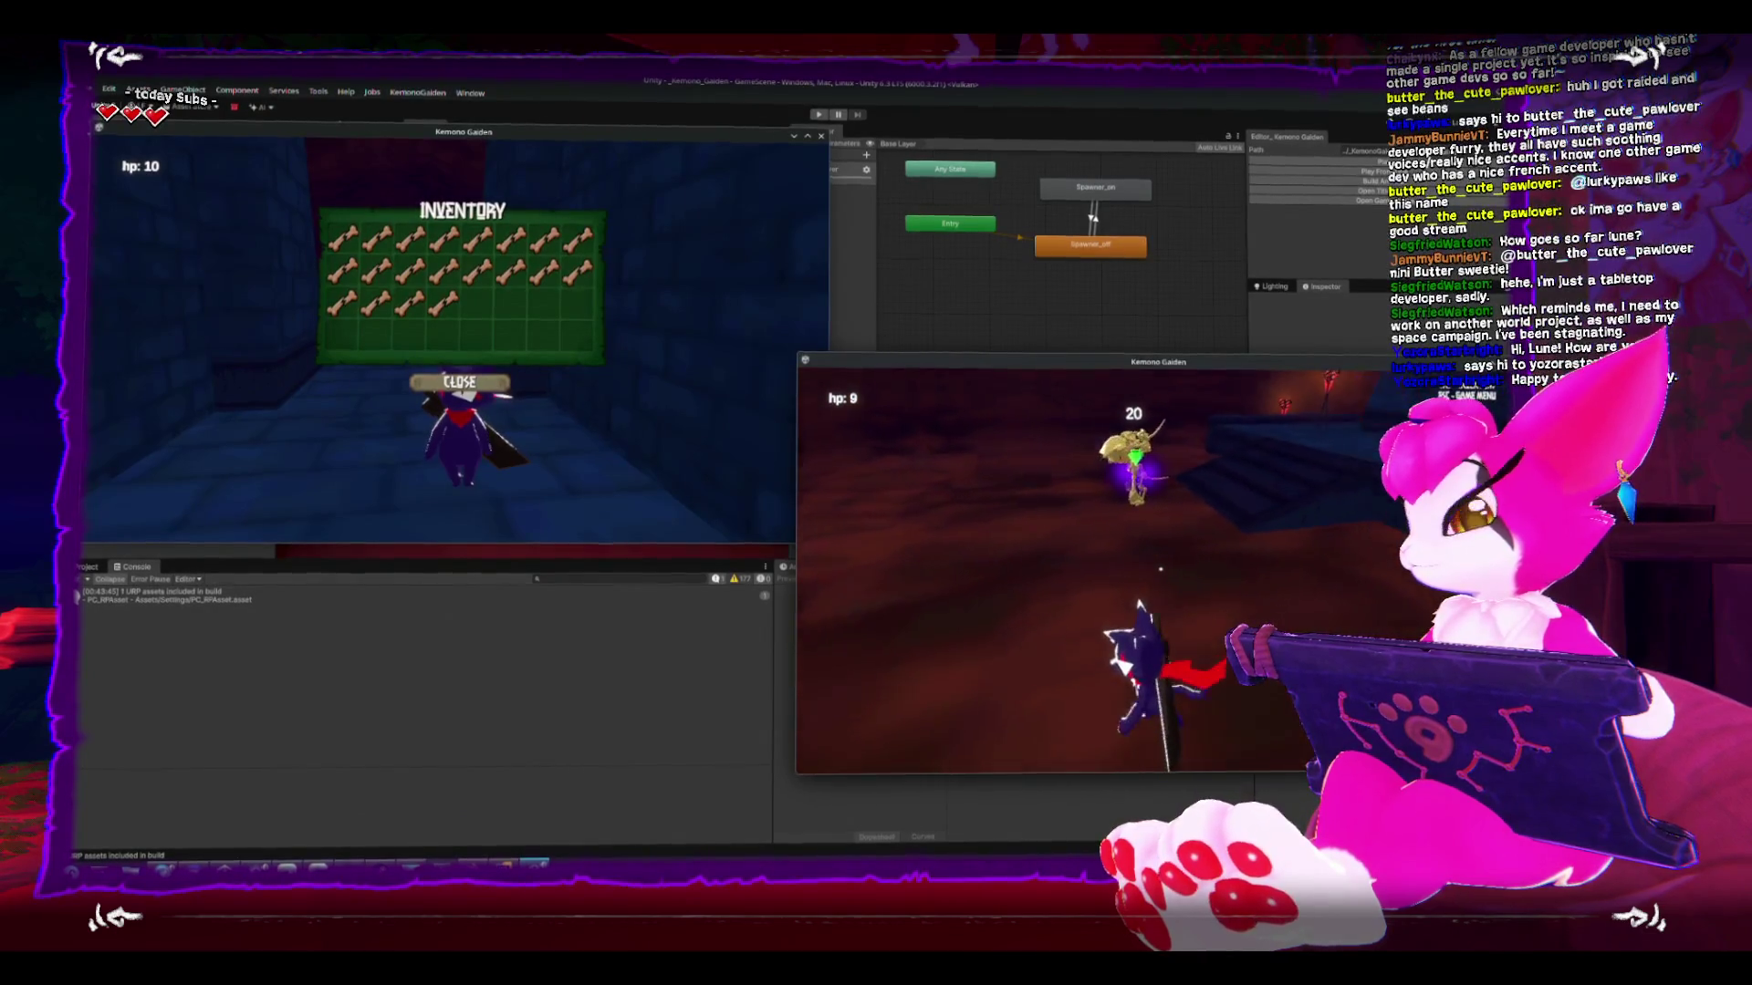
{"action": "key", "text": "w"}
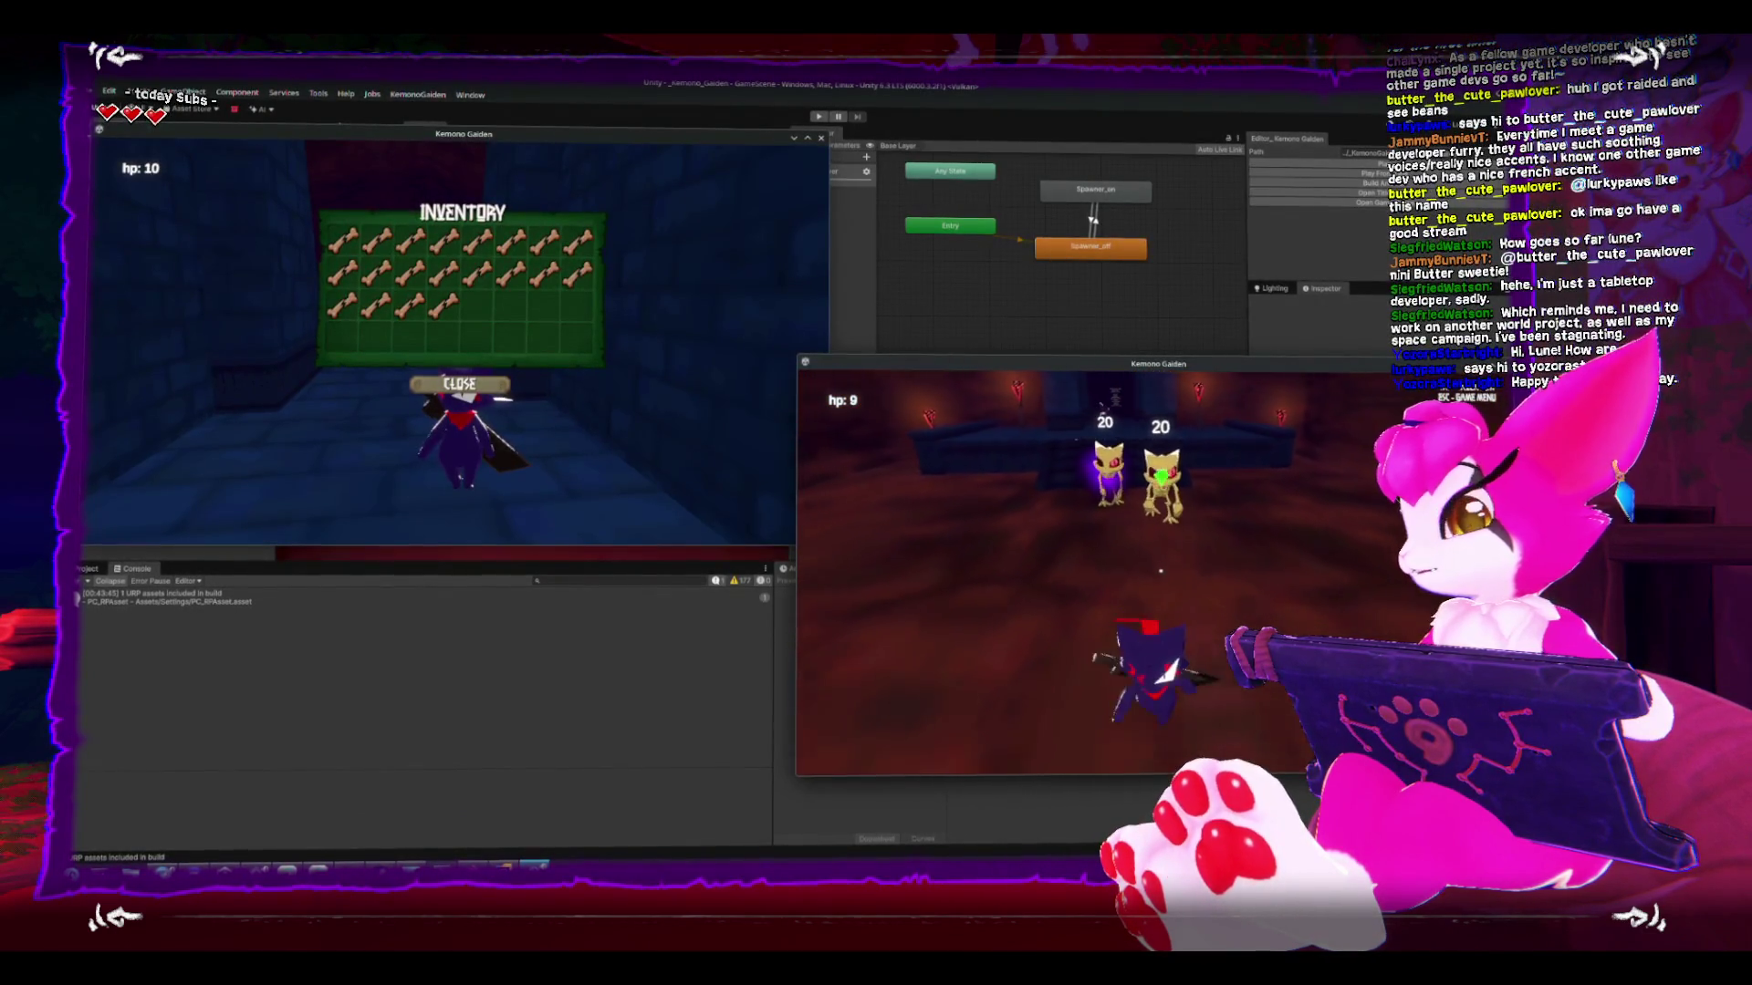
{"action": "key", "text": "w"}
{"action": "key", "text": "w"}
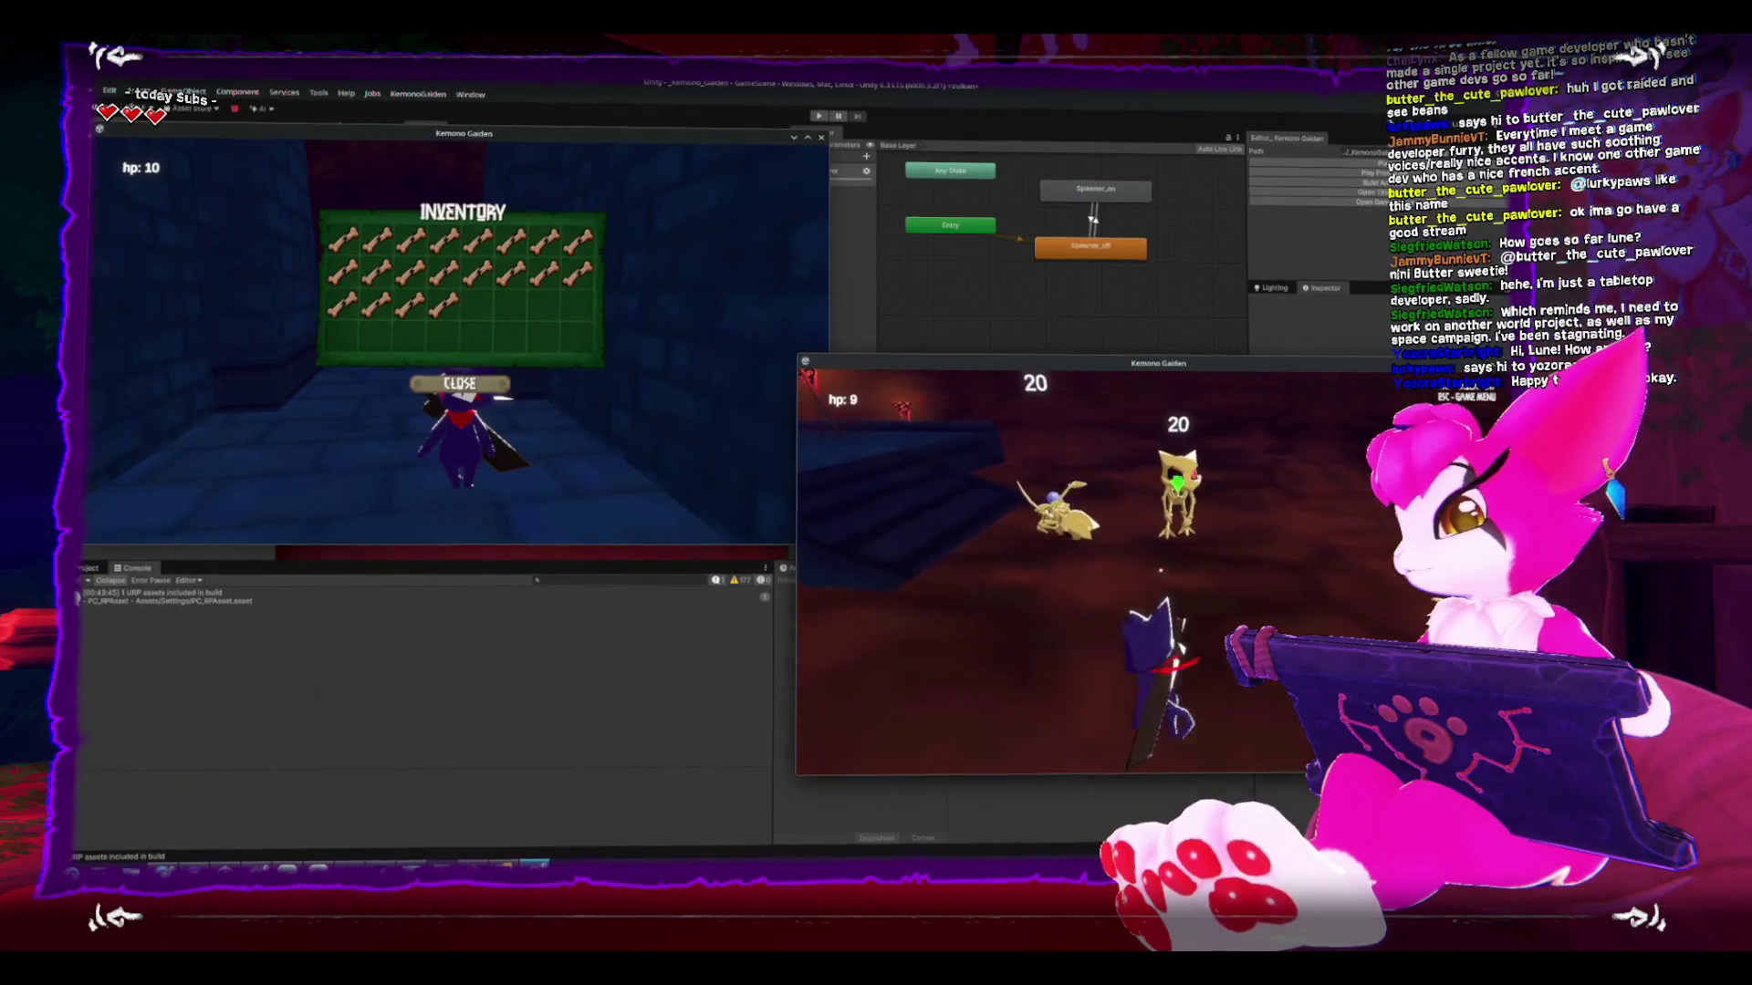
{"action": "key", "text": "w"}
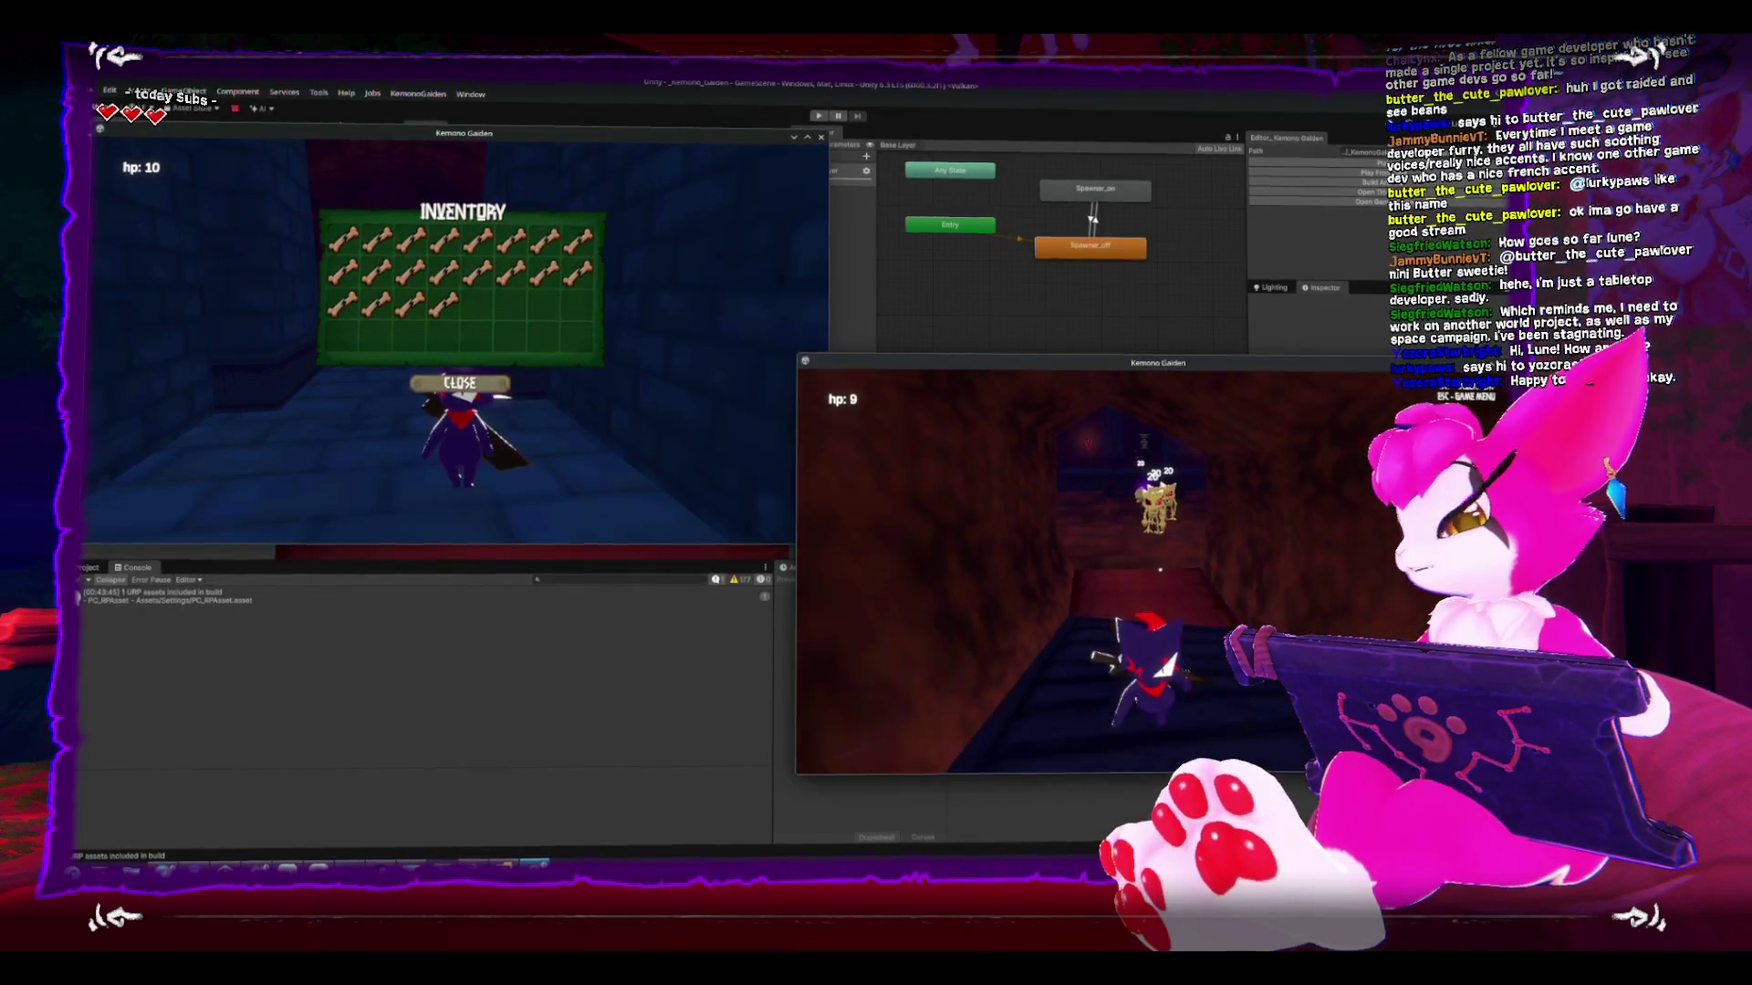
{"action": "key", "text": "w"}
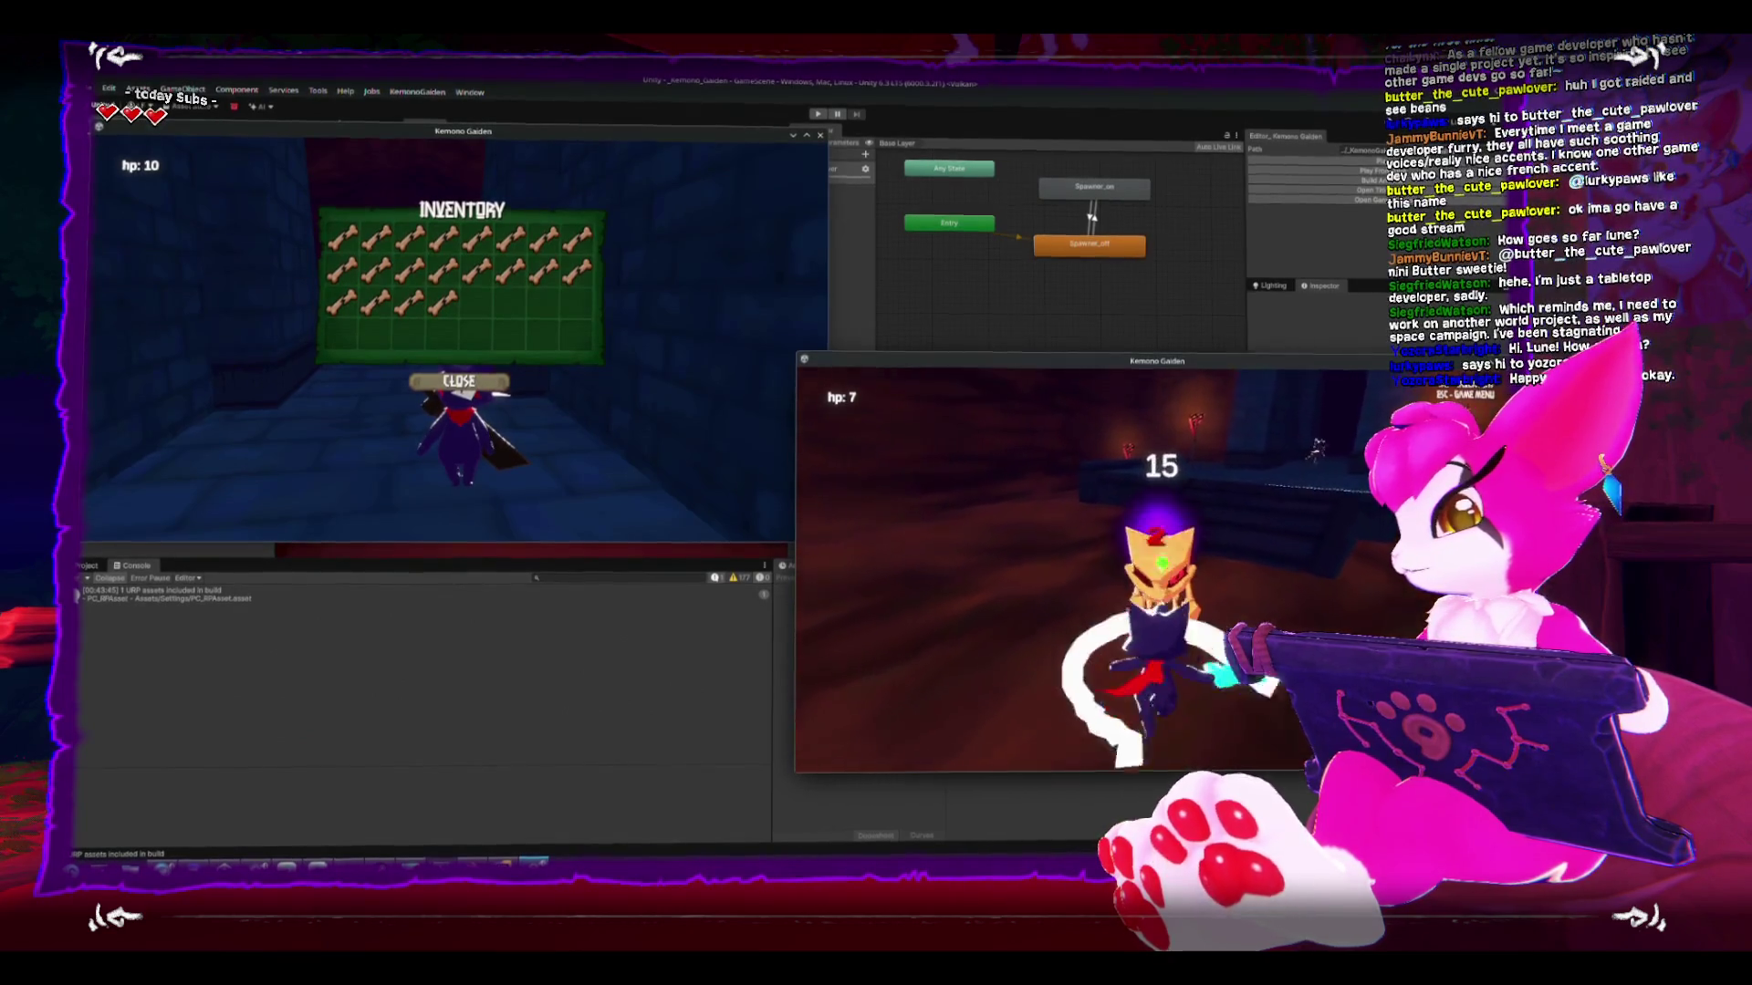
- Switch to the browser showing YouTube results for 'zelda dungeon music extended'
{"action": "key", "text": "alt+Tab"}
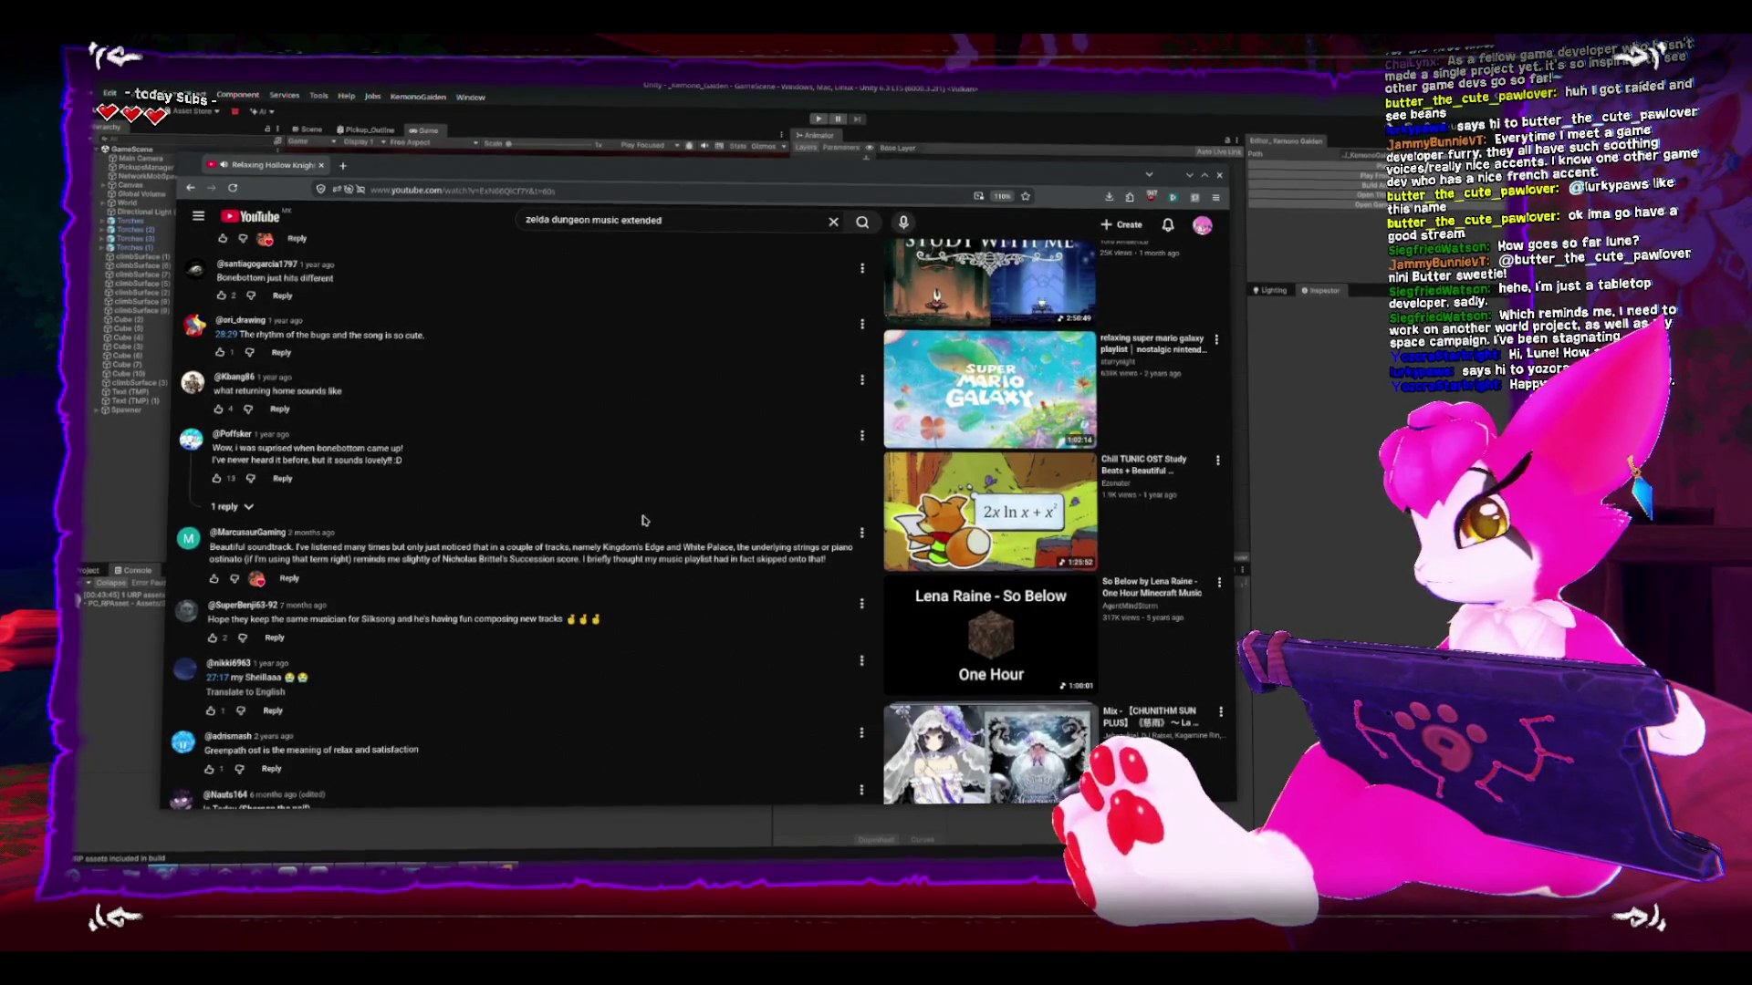
{"action": "scroll", "coordinate": [643, 520], "scroll_direction": "down", "scroll_amount": 2}
{"action": "scroll", "coordinate": [642, 517], "scroll_direction": "down", "scroll_amount": 2}
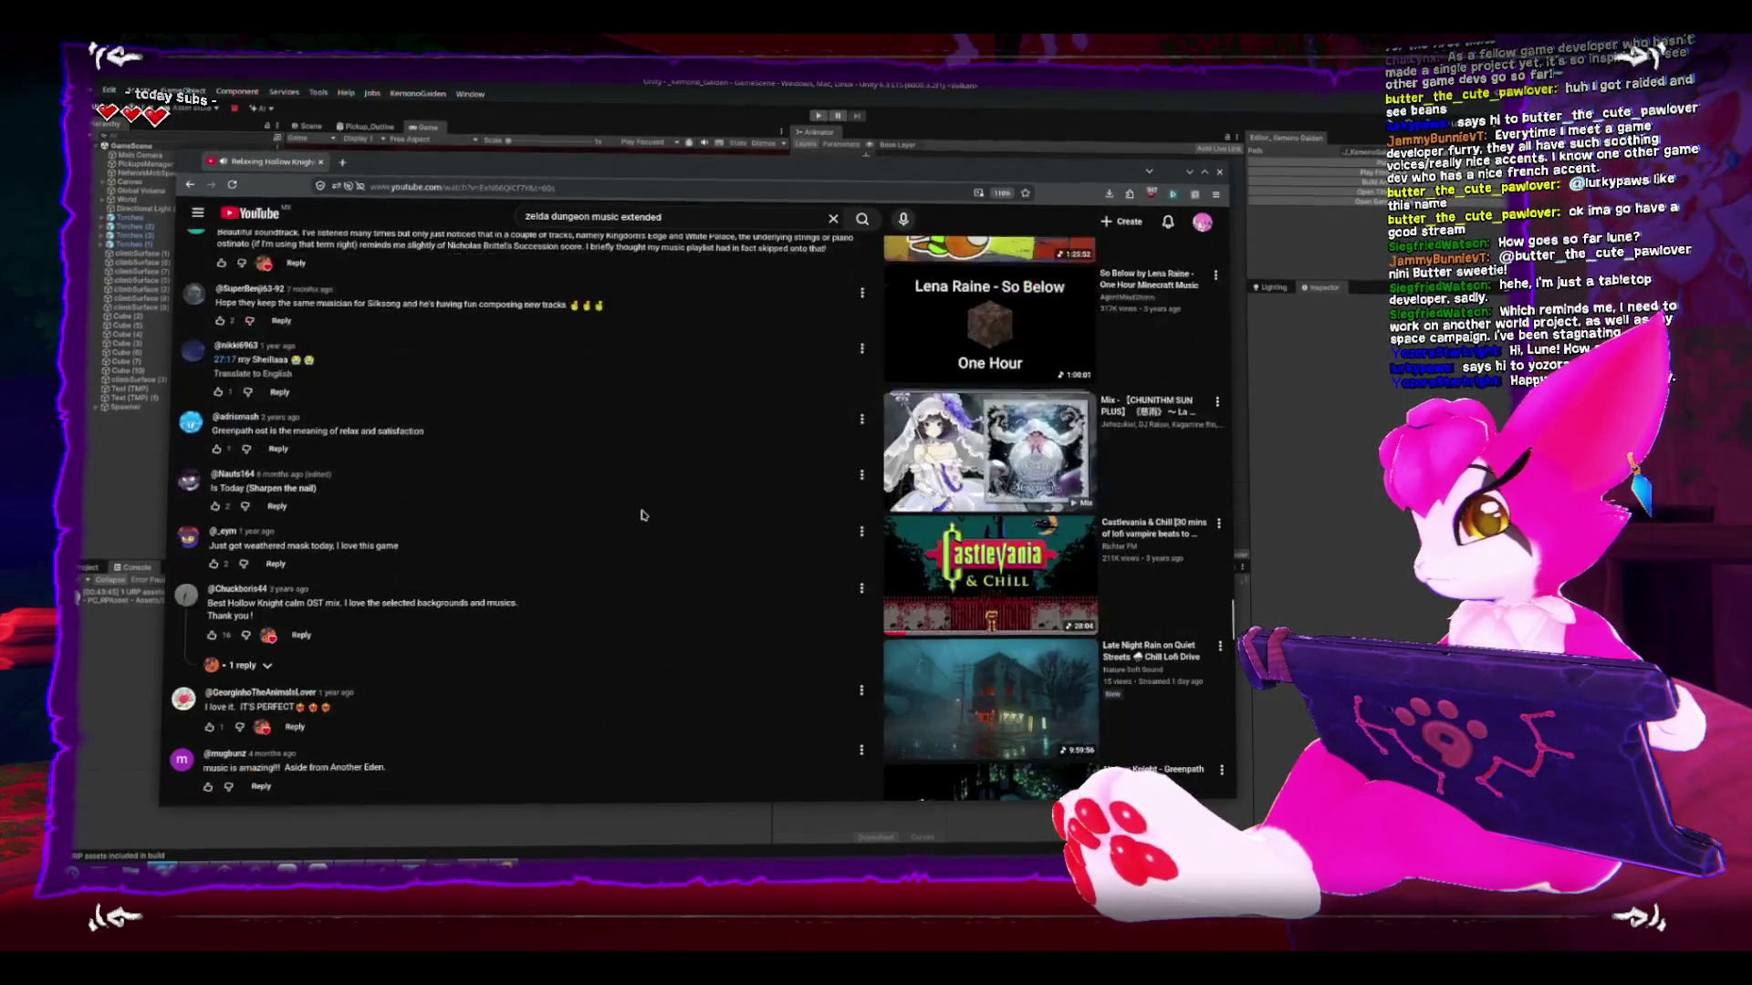
{"action": "scroll", "coordinate": [642, 517], "scroll_direction": "down", "scroll_amount": 4}
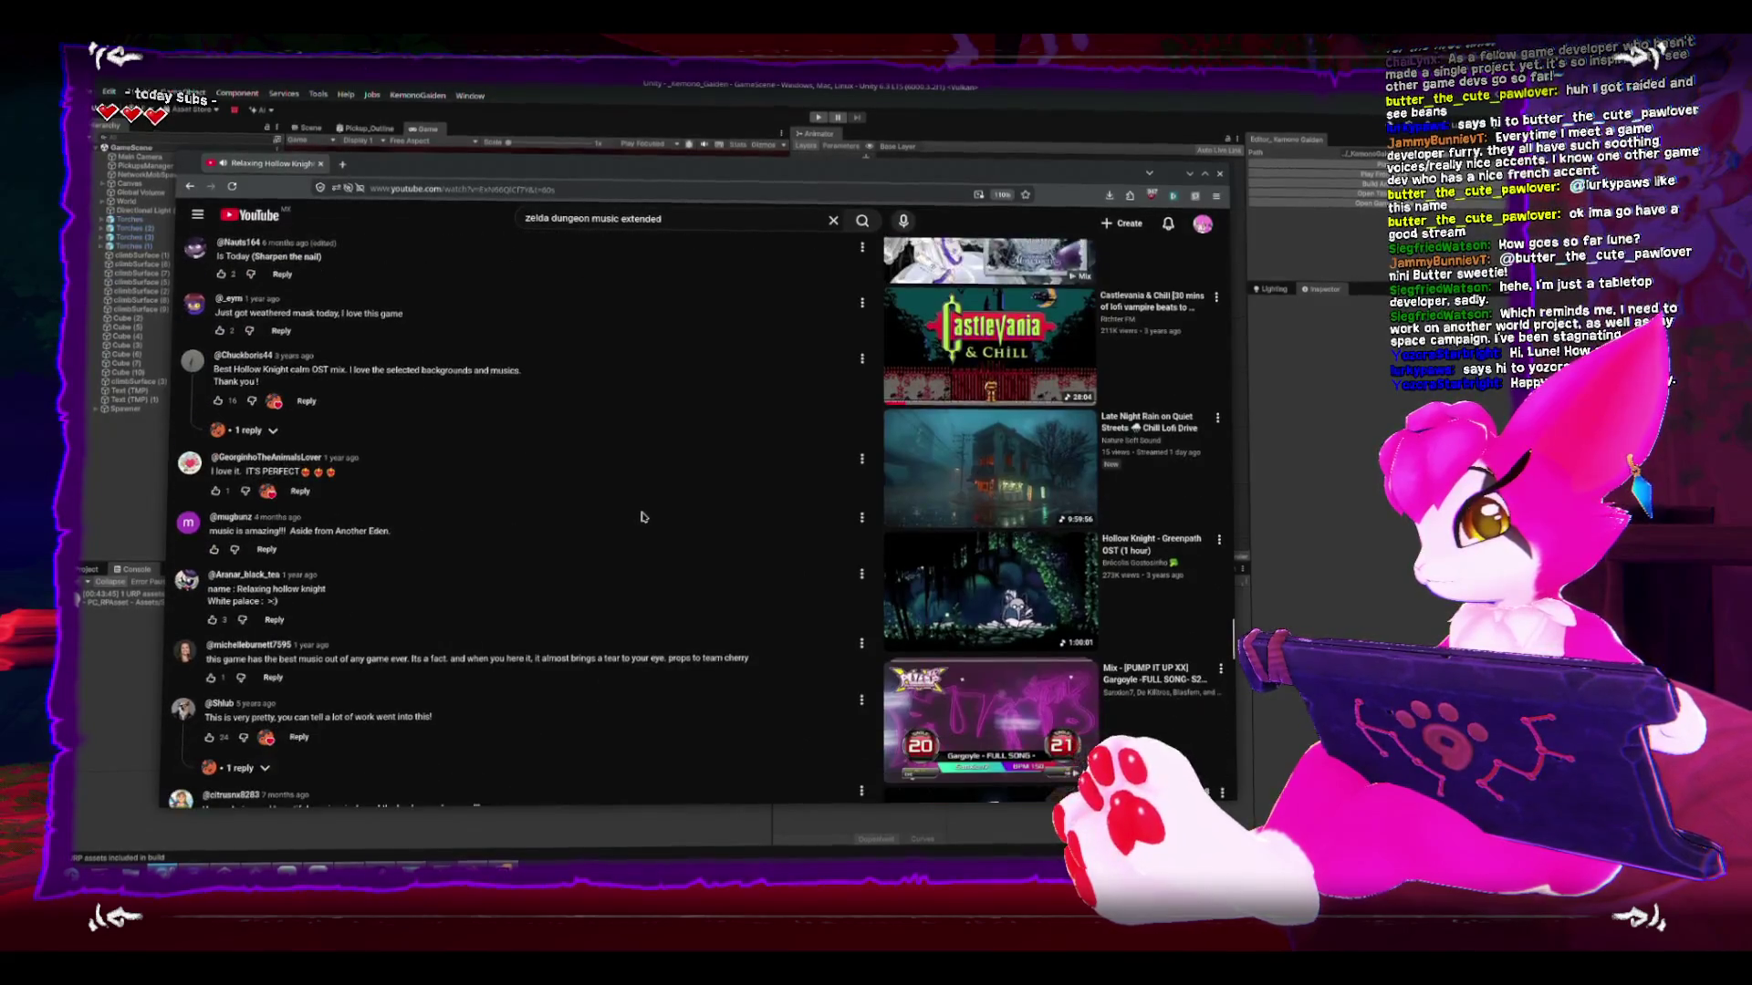
{"action": "scroll", "coordinate": [644, 518], "scroll_direction": "down", "scroll_amount": 1}
{"action": "scroll", "coordinate": [643, 518], "scroll_direction": "down", "scroll_amount": 5}
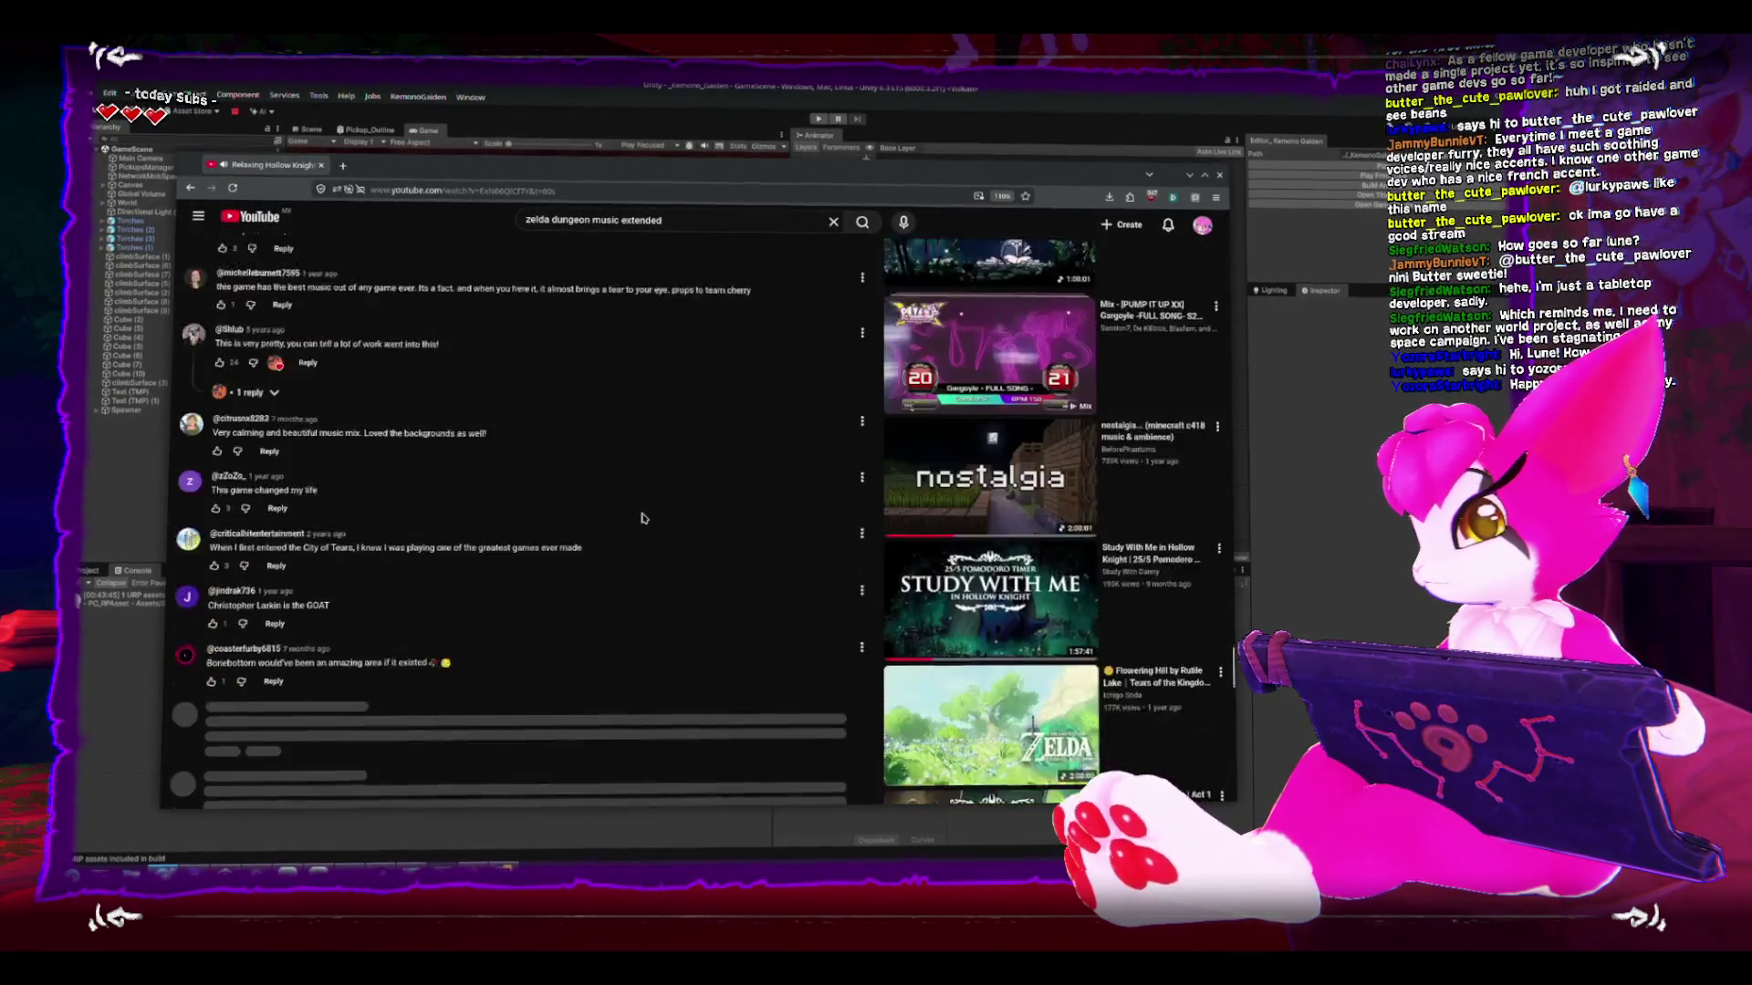
{"action": "scroll", "coordinate": [643, 516], "scroll_direction": "down", "scroll_amount": 3}
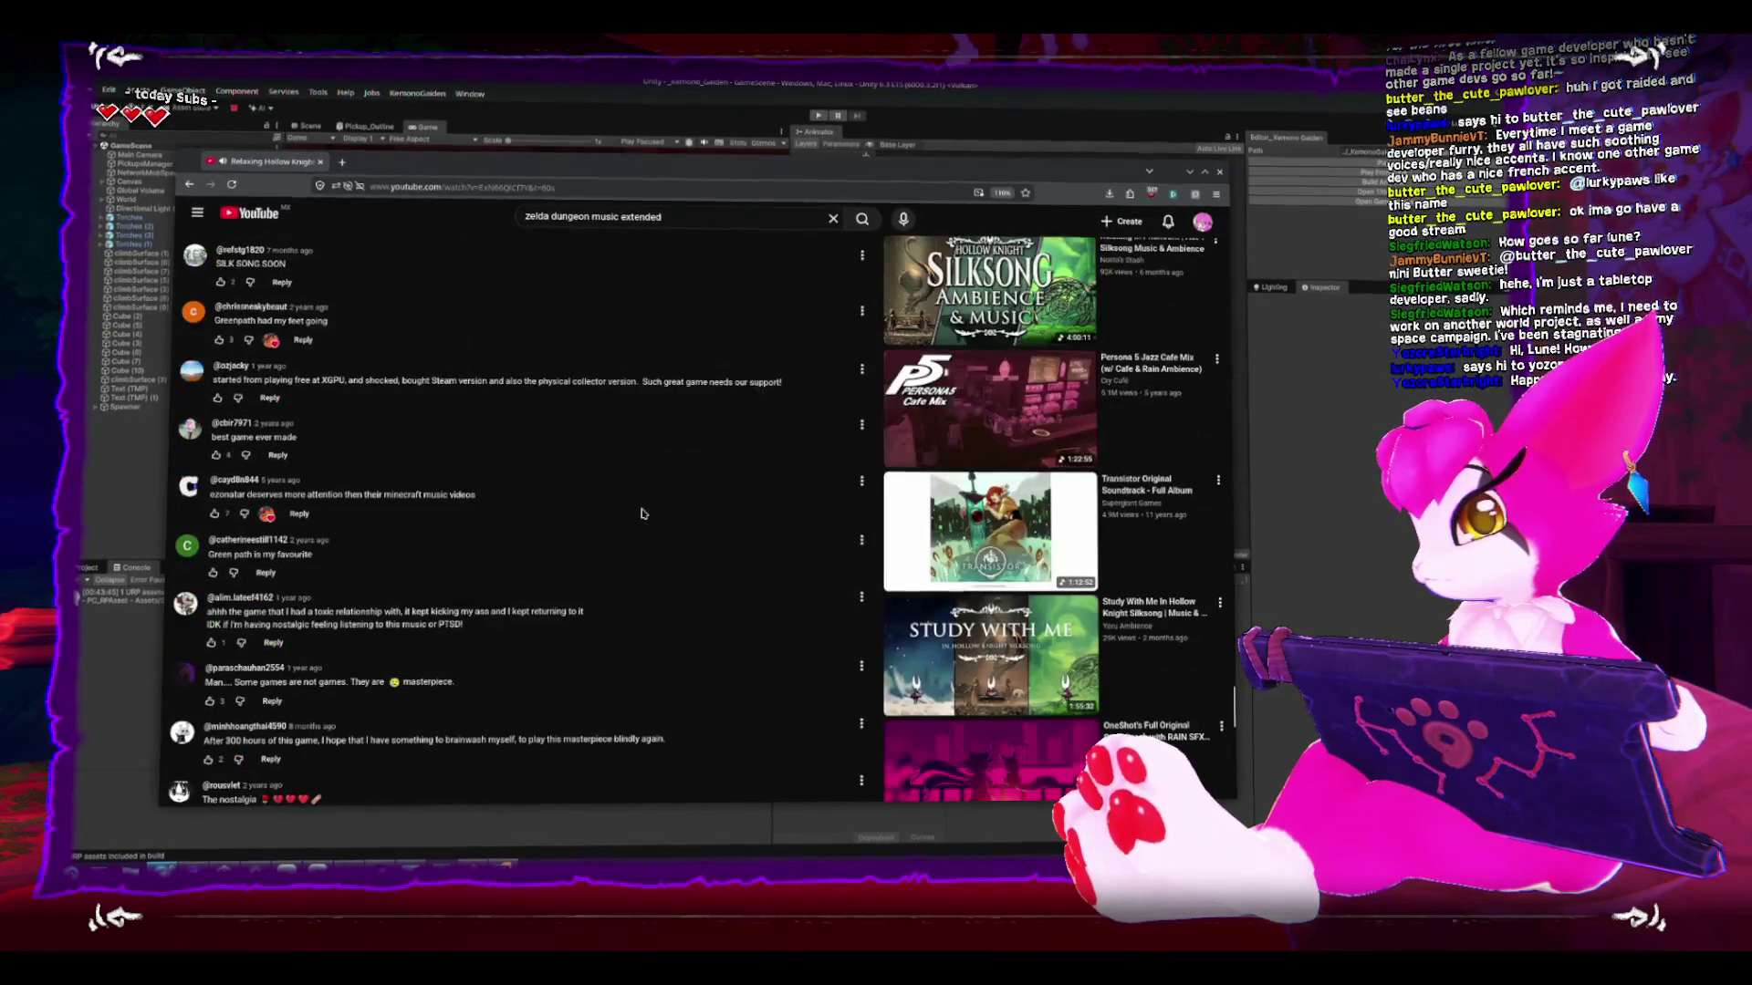
{"action": "scroll", "coordinate": [642, 514], "scroll_direction": "down", "scroll_amount": 3}
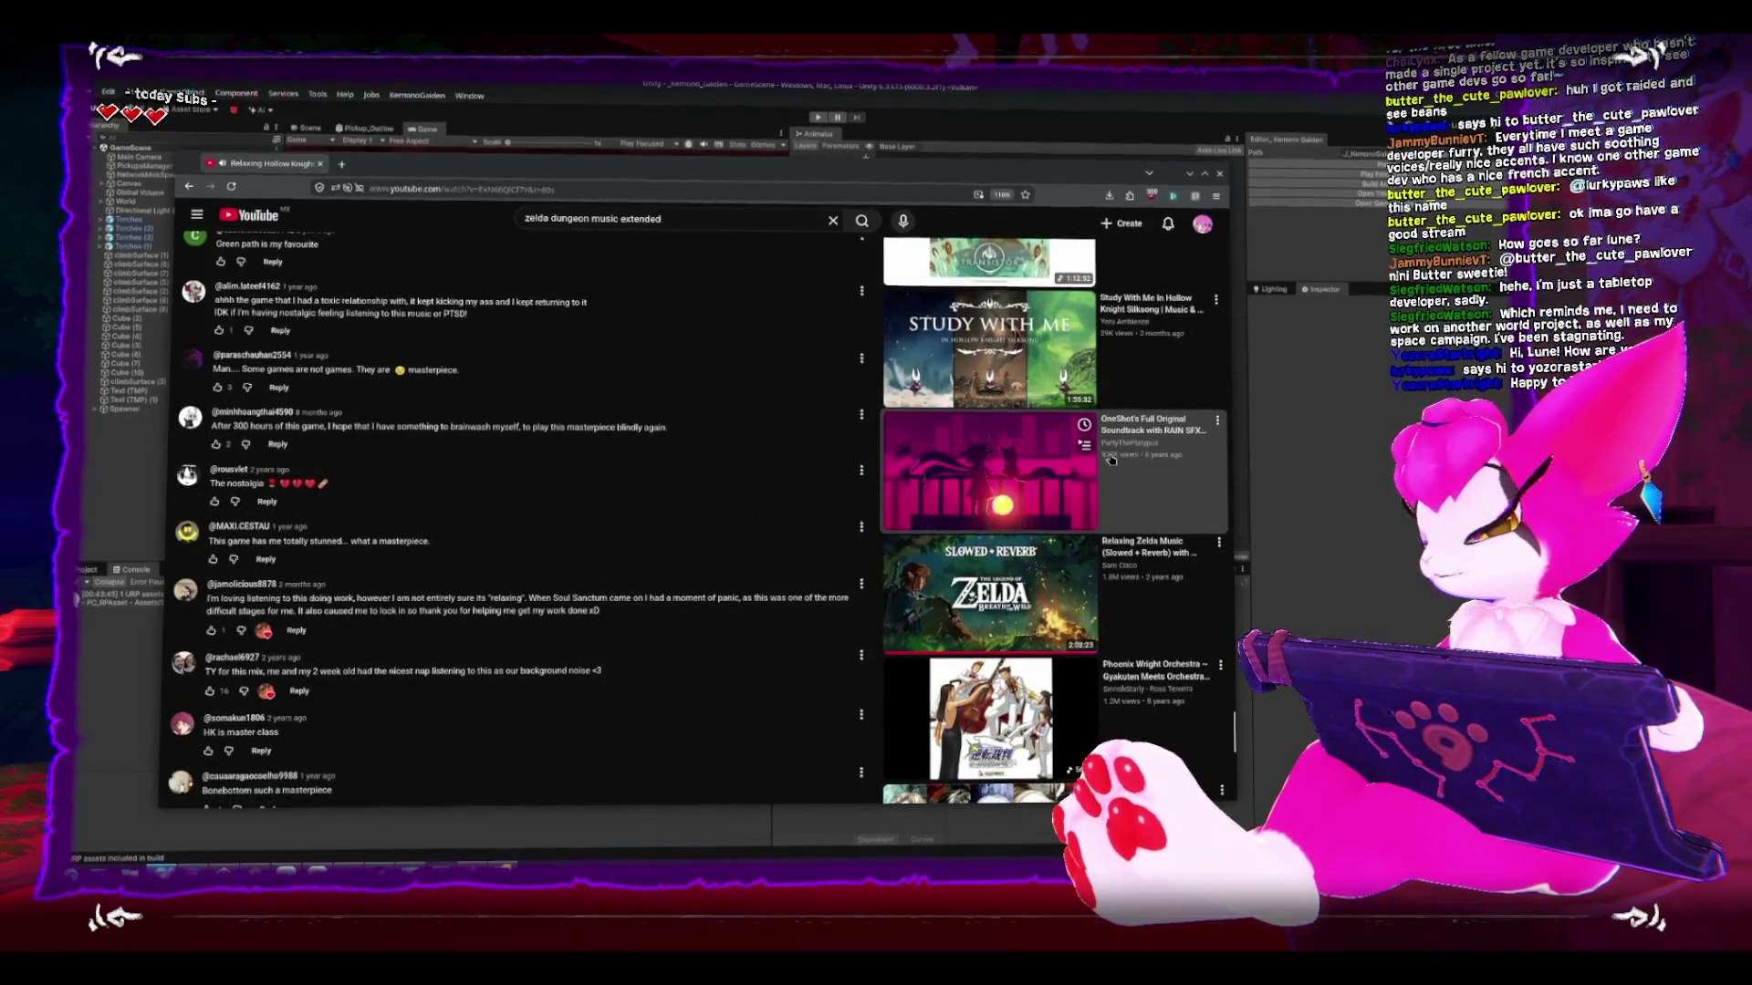
{"action": "left_click", "coordinate": [1023, 458]}
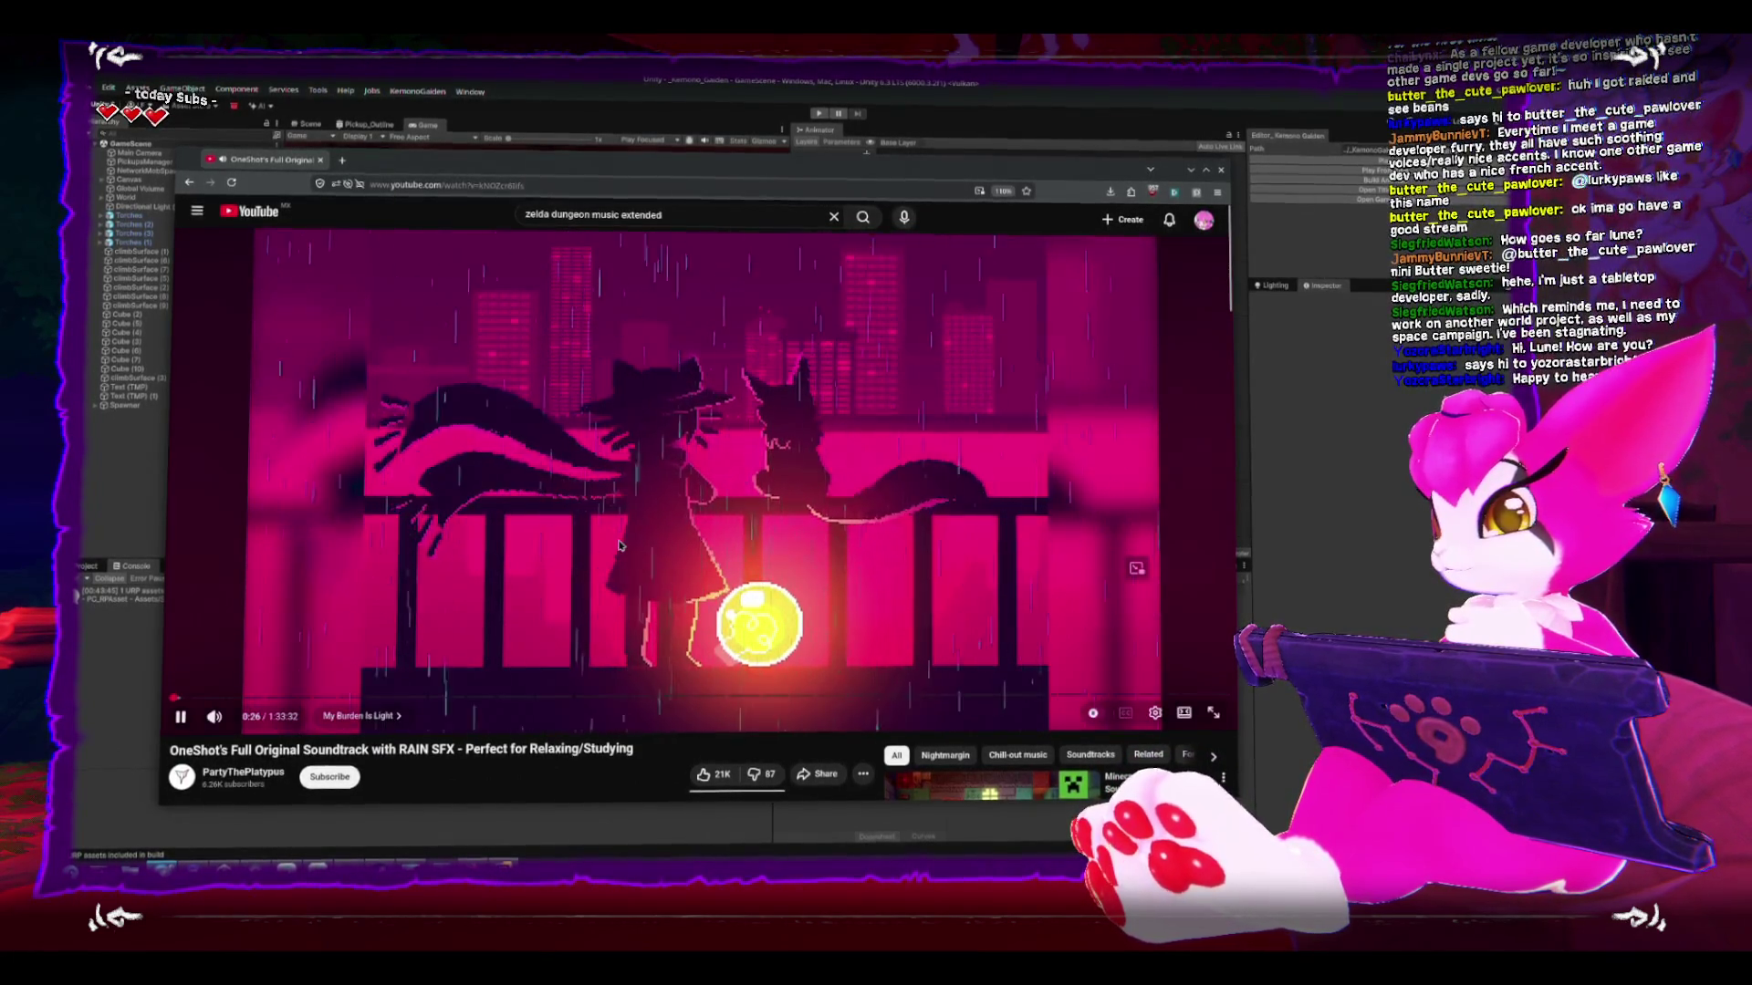
- Let the OneShot soundtrack with rain SFX play, then minimise the browser back to Unity
{"action": "mouse_move", "coordinate": [696, 552]}
{"action": "scroll", "coordinate": [702, 548], "scroll_direction": "down", "scroll_amount": 4}
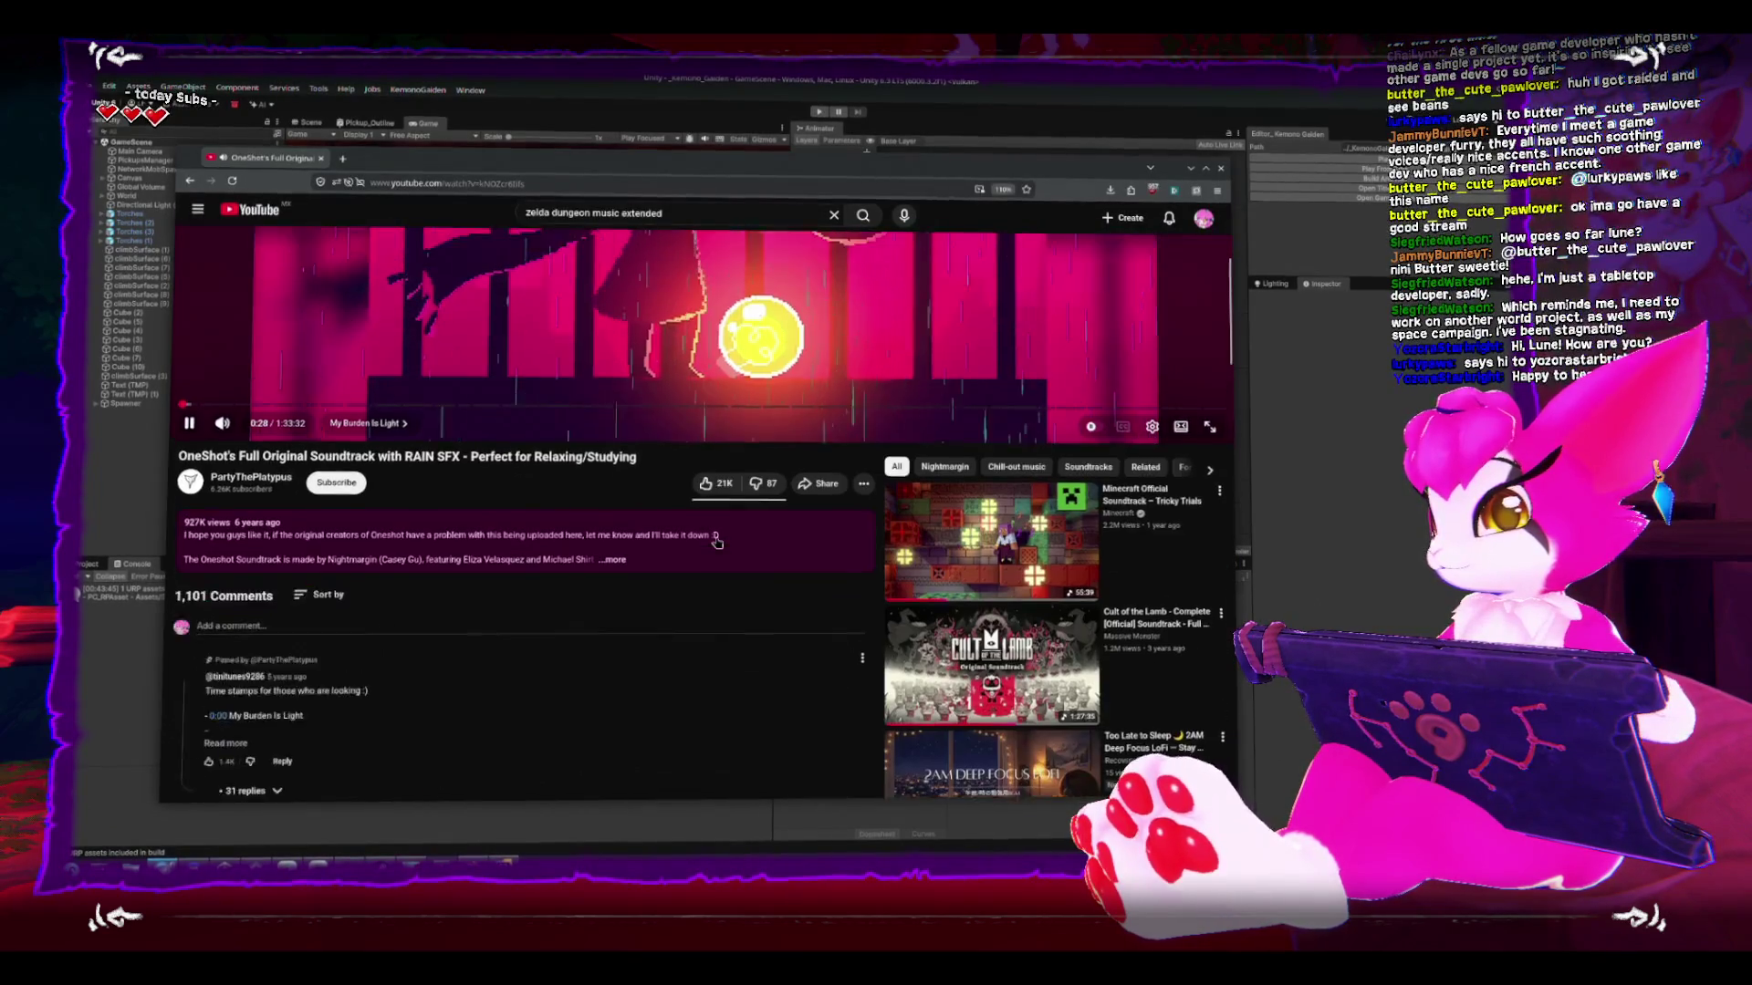
{"action": "scroll", "coordinate": [717, 538], "scroll_direction": "up", "scroll_amount": 4}
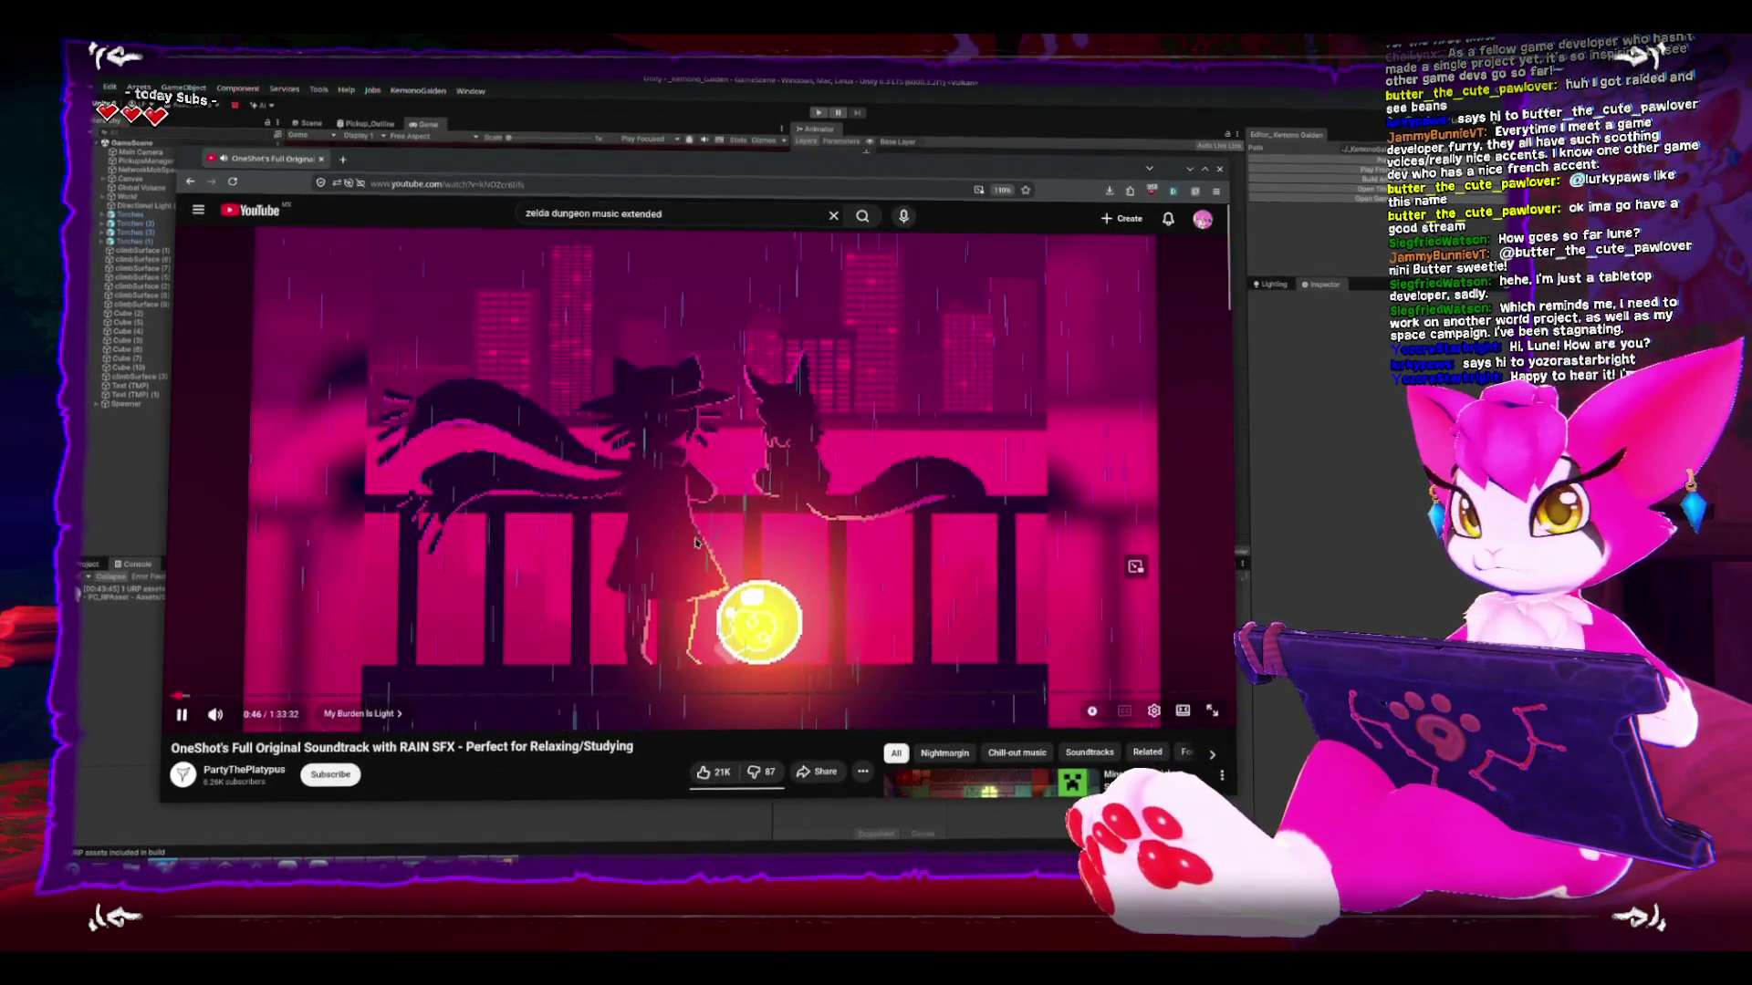
{"action": "left_click", "coordinate": [110, 469]}
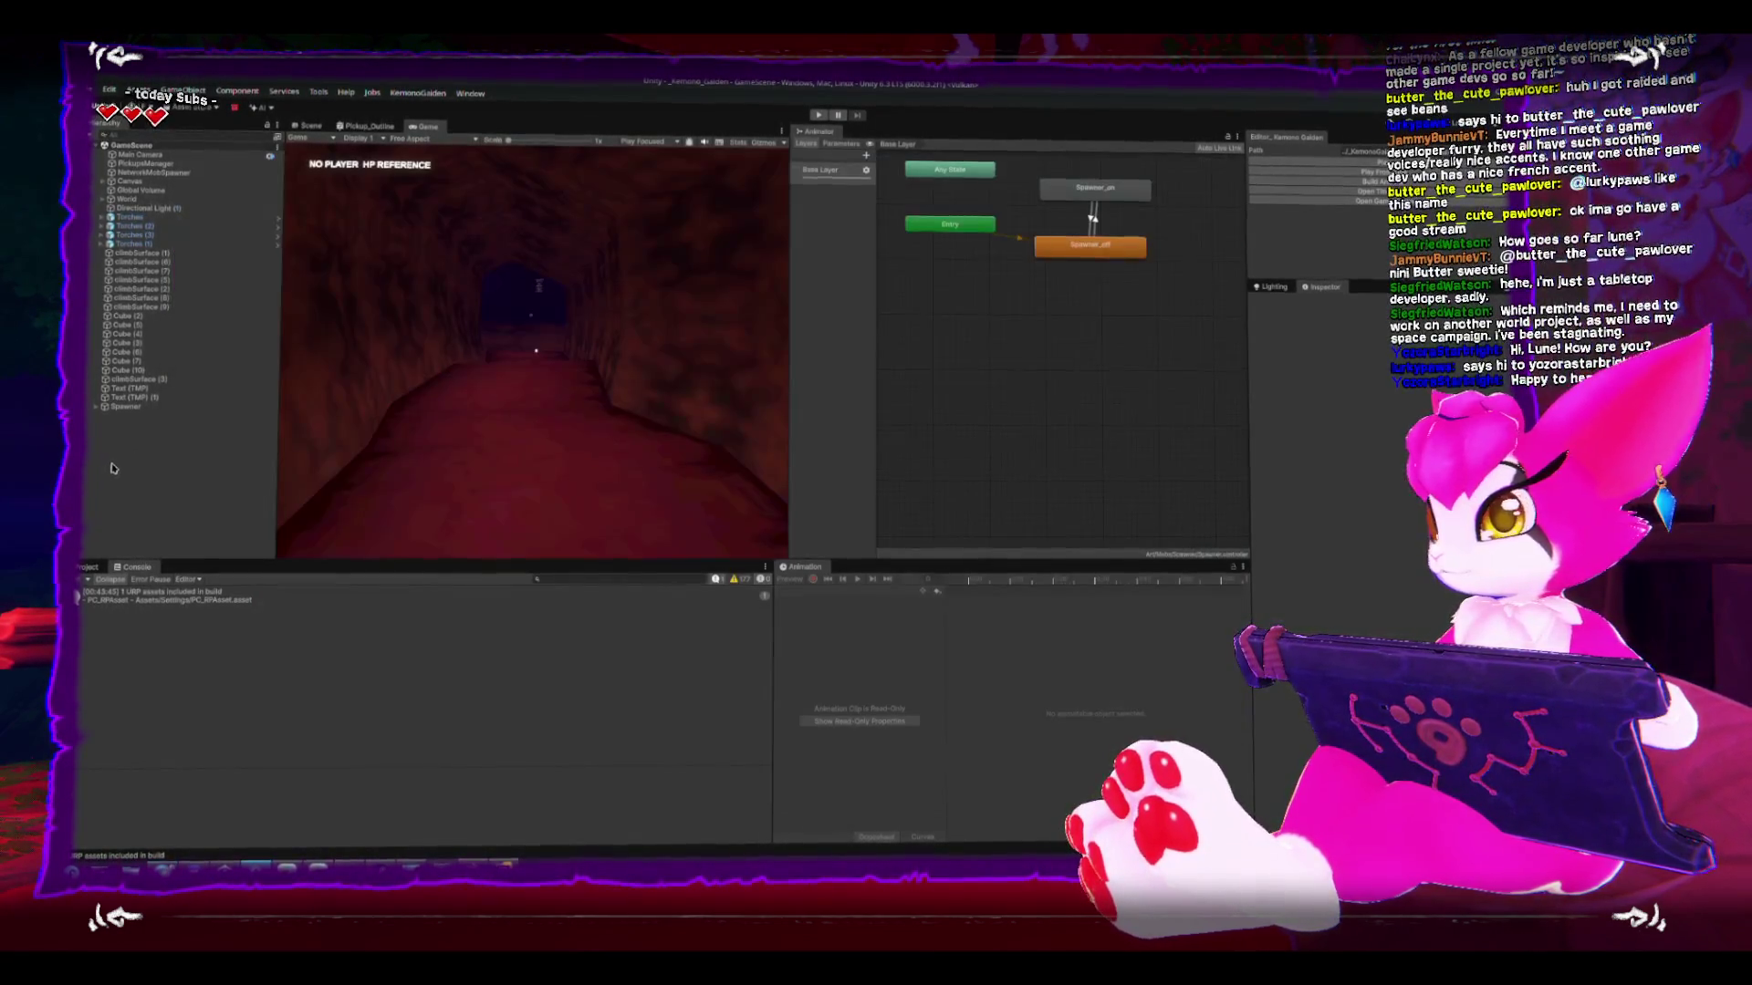
- Select the Spawner, frame it in the Scene view, and scroll the Inspector to its components
{"action": "left_click", "coordinate": [109, 407]}
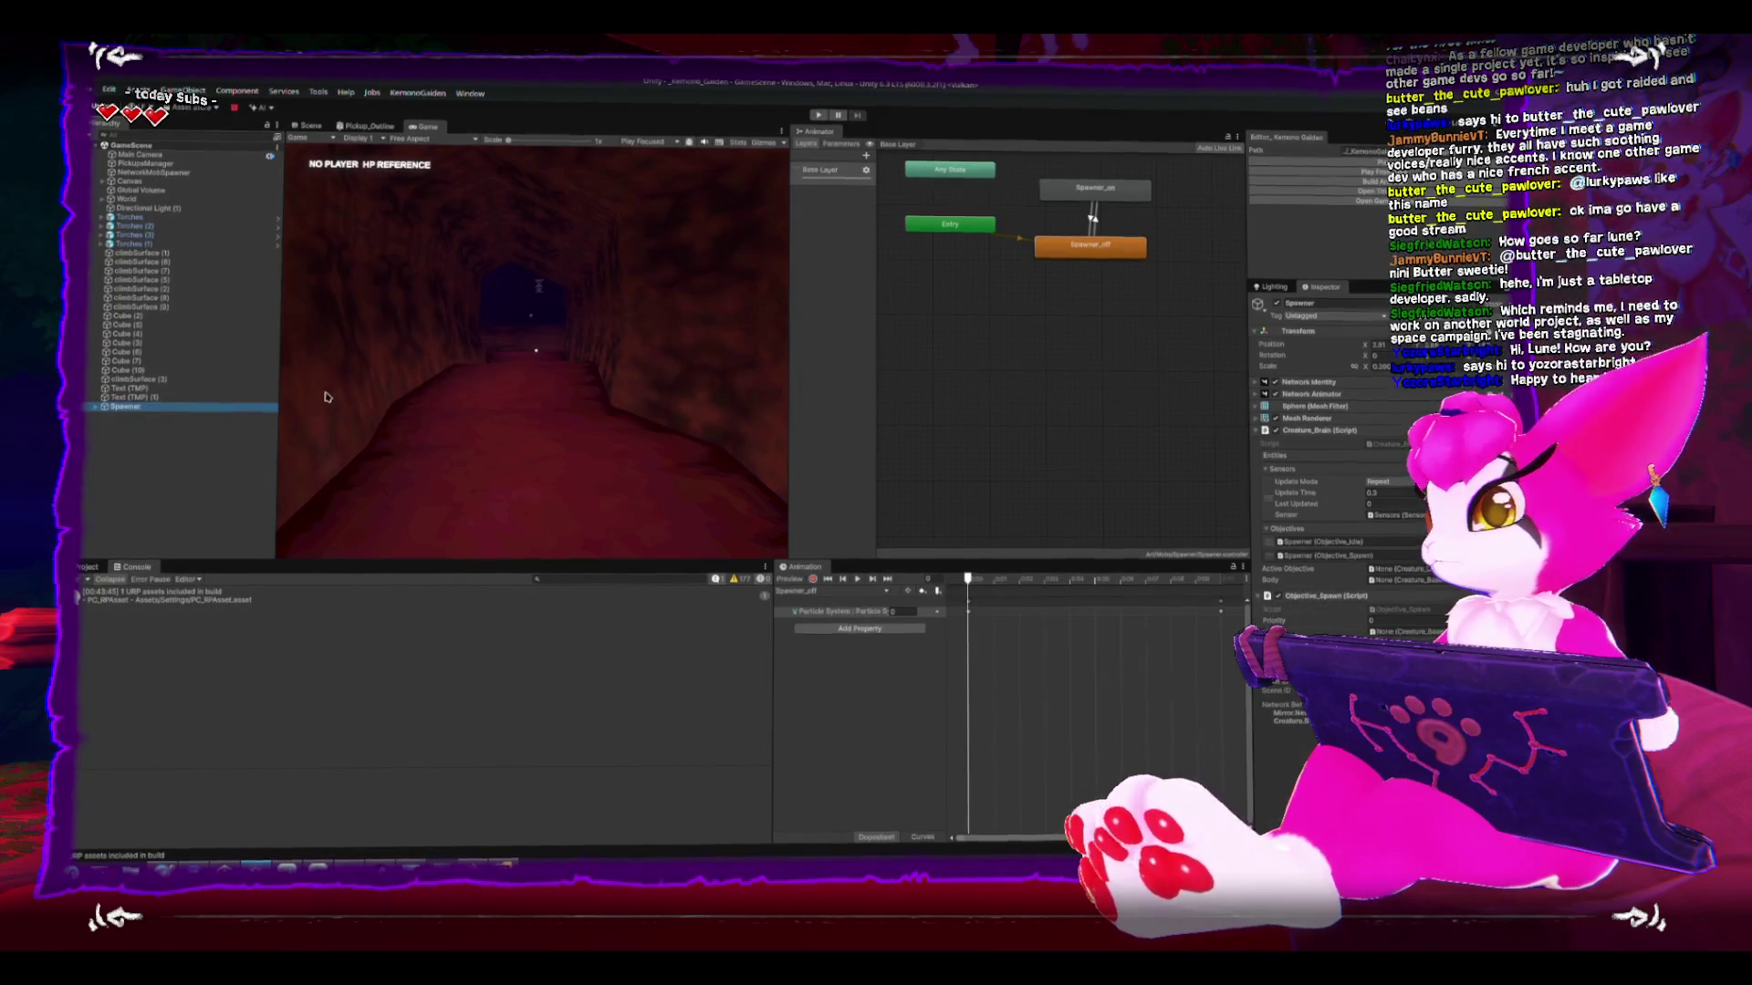
{"action": "left_click", "coordinate": [309, 126]}
{"action": "key", "text": "f"}
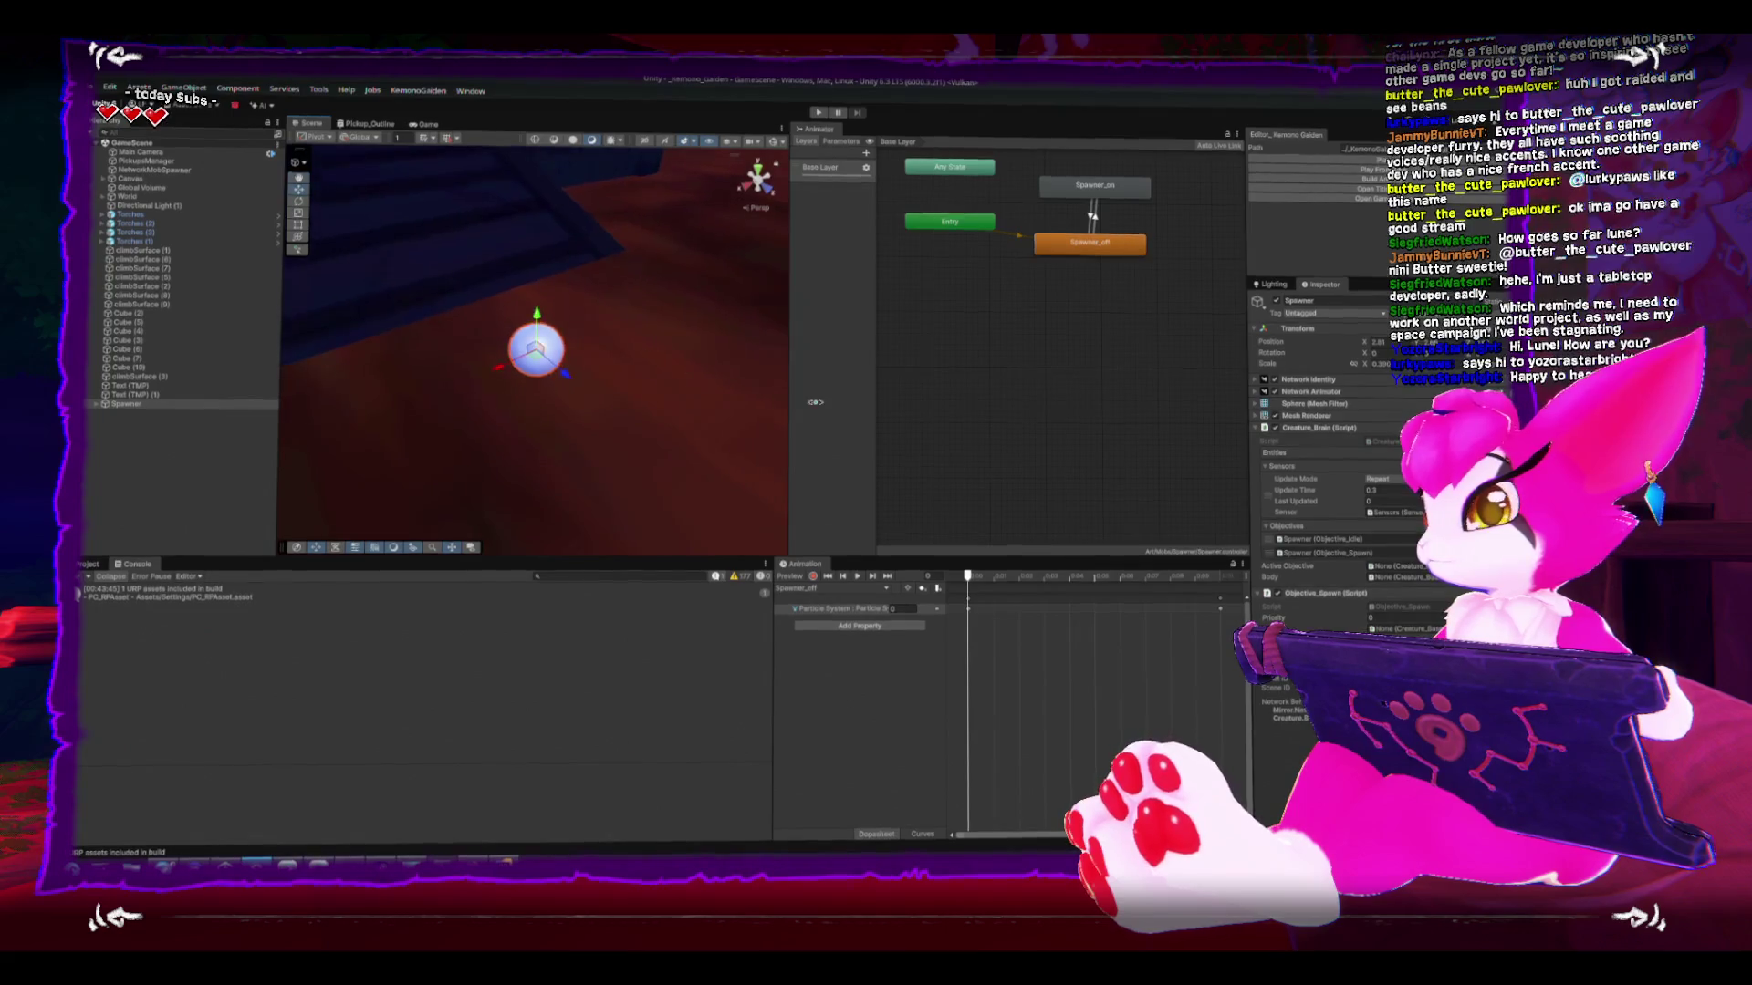
{"action": "scroll", "coordinate": [1372, 486], "scroll_direction": "down", "scroll_amount": 5}
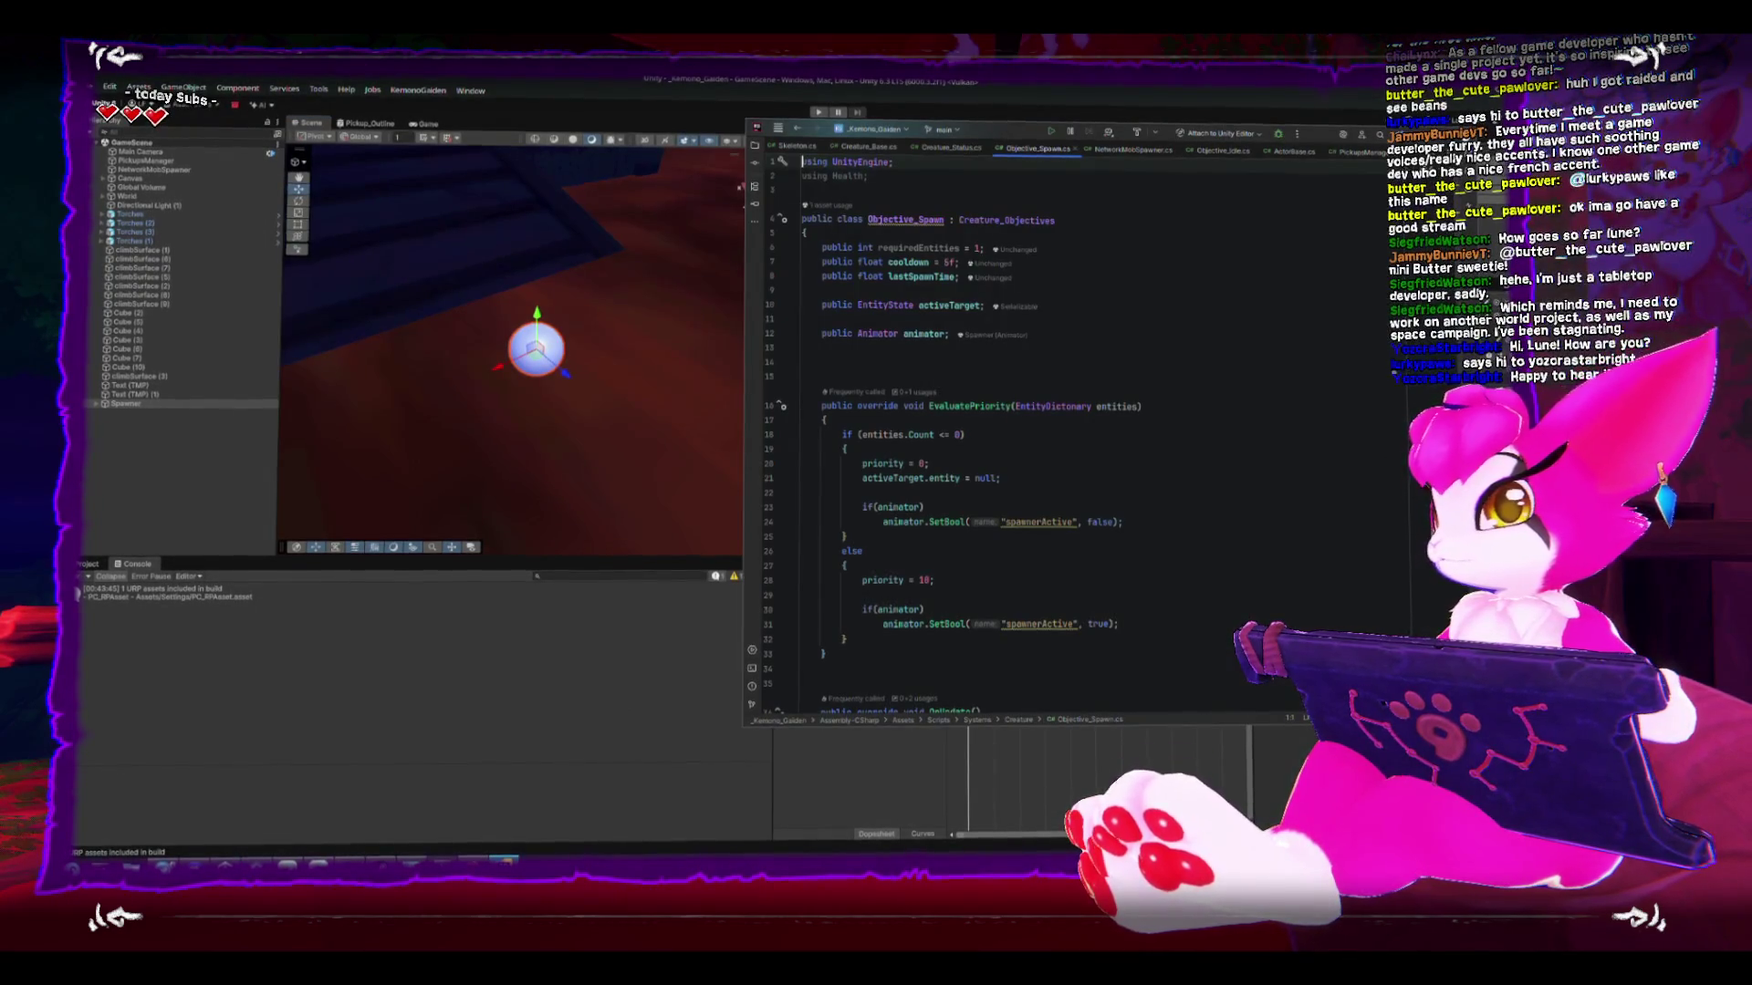
- Read through Objective_Spawn.cs in Rider, then switch back to Unity
{"action": "scroll", "coordinate": [1160, 357], "scroll_direction": "down", "scroll_amount": 1}
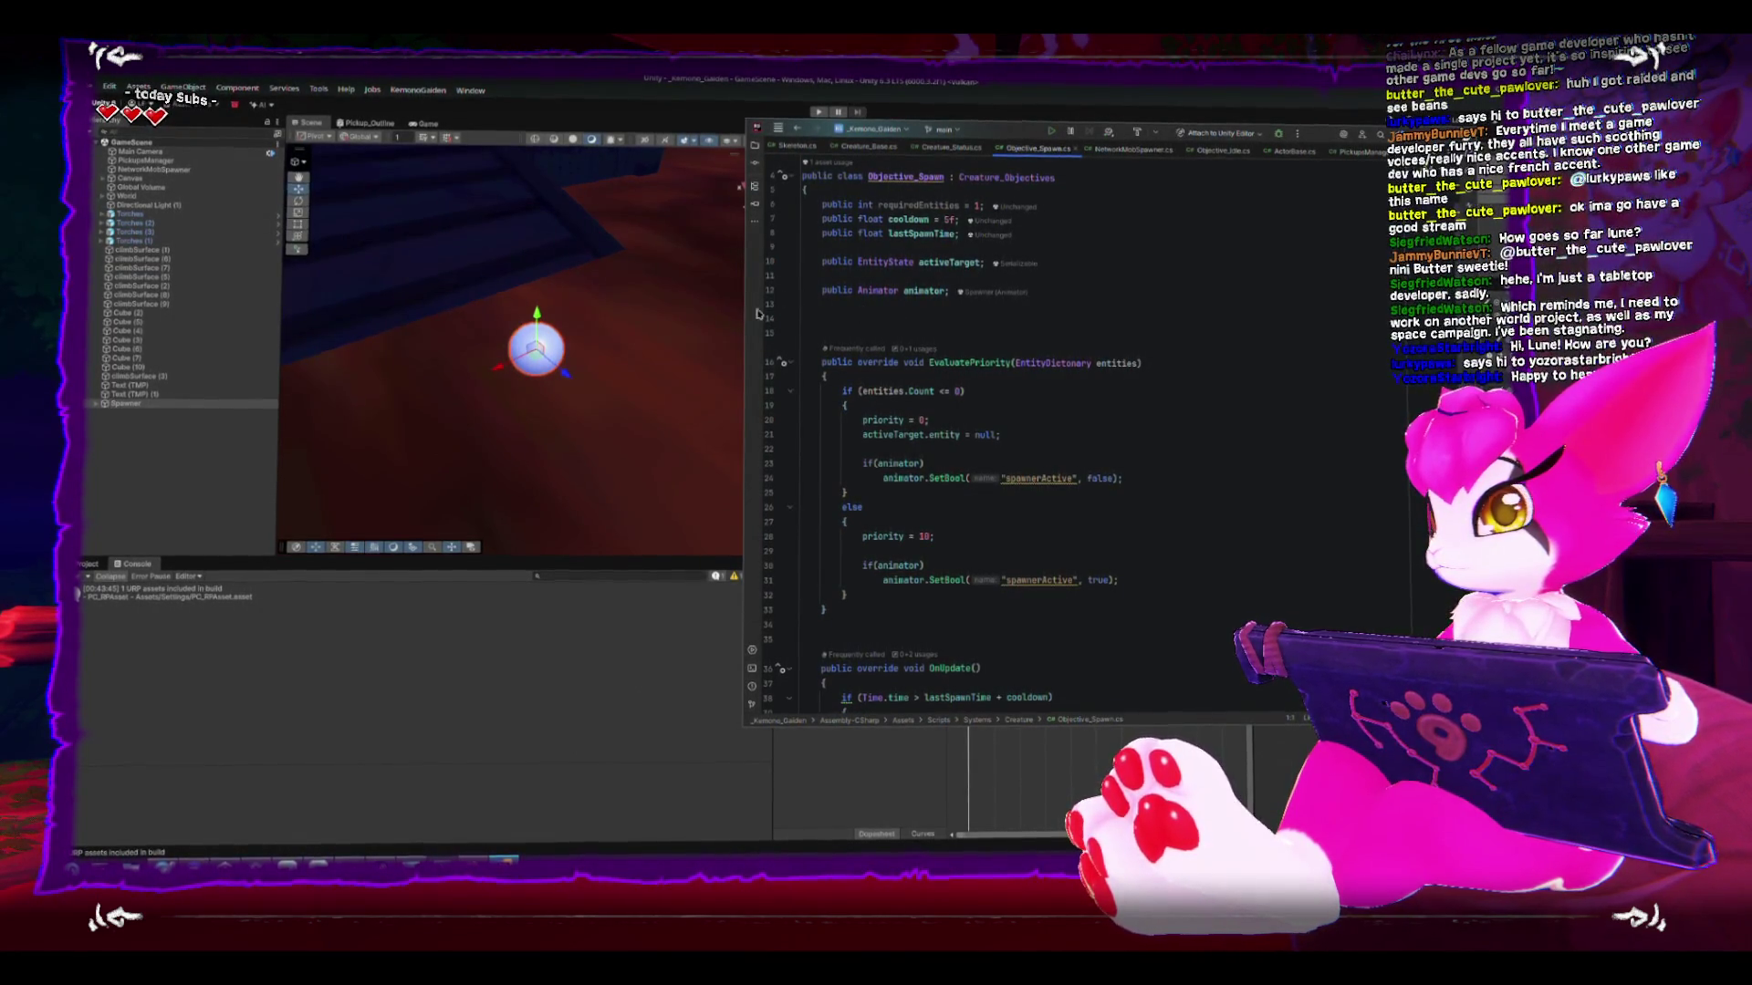
{"action": "key", "text": "alt+Tab"}
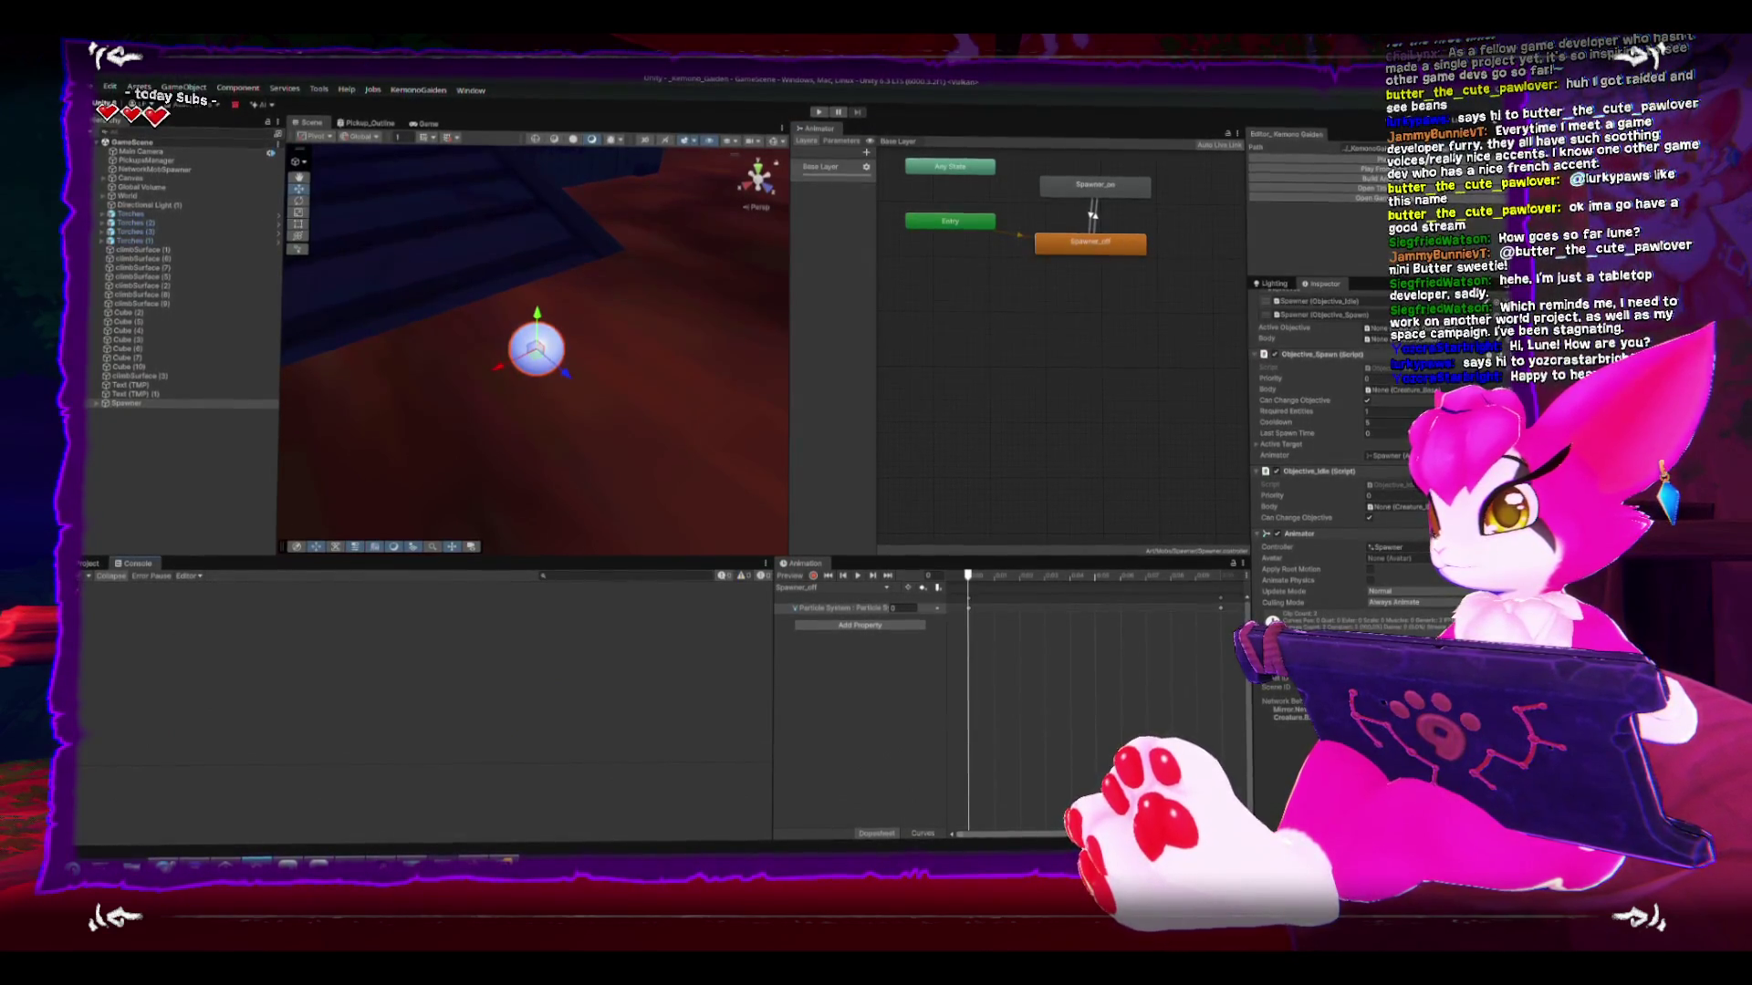
- Drag the Skeleton prefab from Prefabs/Mobs into the scene, then remove it again
{"action": "left_click", "coordinate": [88, 565]}
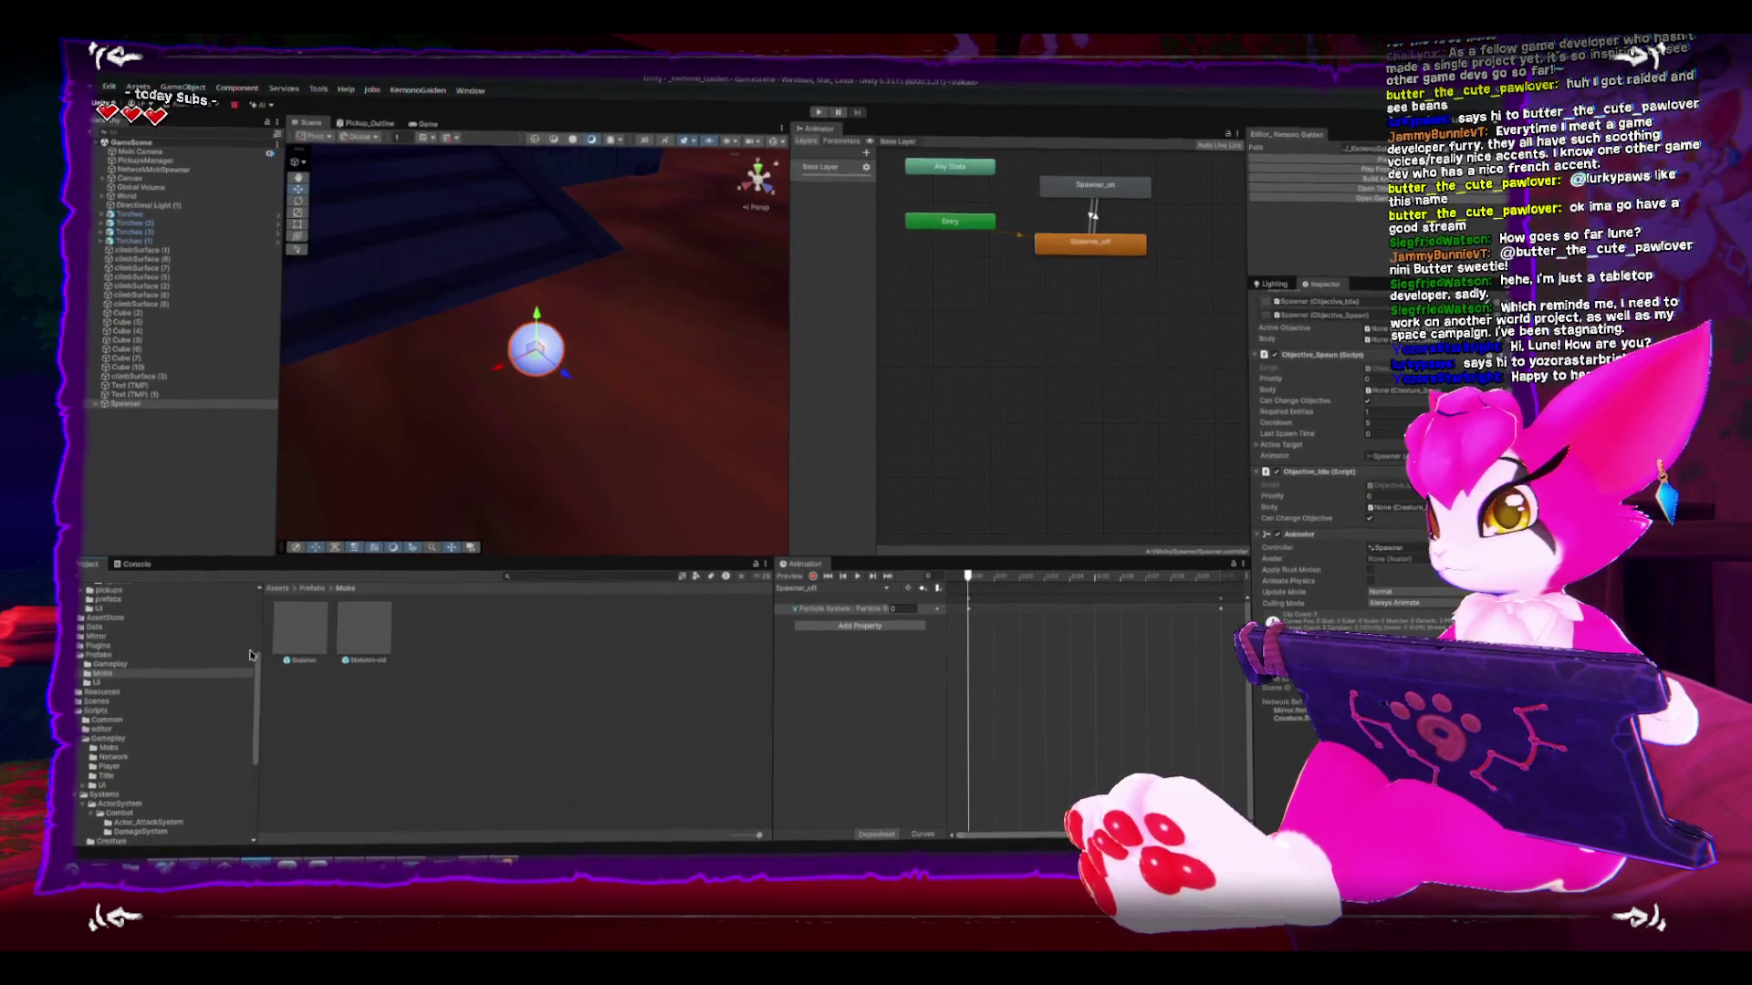
{"action": "left_click", "coordinate": [302, 643]}
{"action": "left_click_drag", "start_coordinate": [302, 645], "coordinate": [255, 558]}
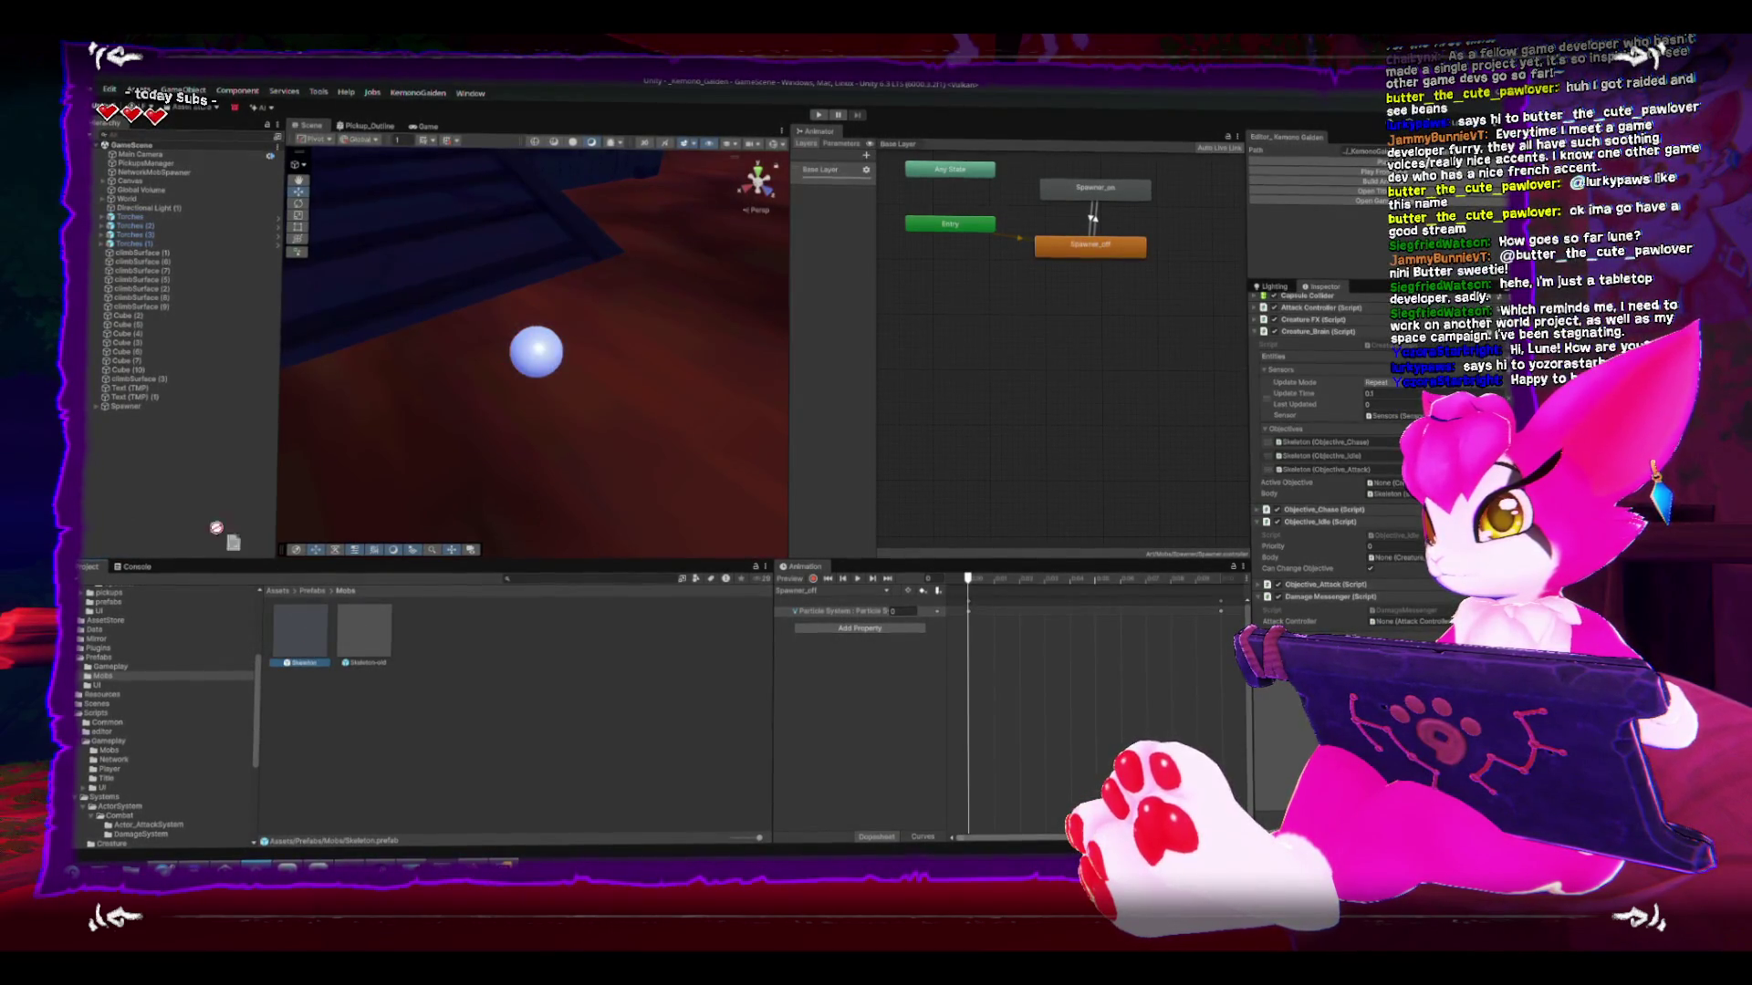
{"action": "mouse_move", "coordinate": [263, 468]}
{"action": "left_mouse_down"}
{"action": "mouse_move", "coordinate": [419, 462]}
{"action": "mouse_move", "coordinate": [411, 402]}
{"action": "mouse_move", "coordinate": [448, 348]}
{"action": "left_mouse_up"}
{"action": "scroll", "coordinate": [449, 349], "scroll_direction": "down", "scroll_amount": 3}
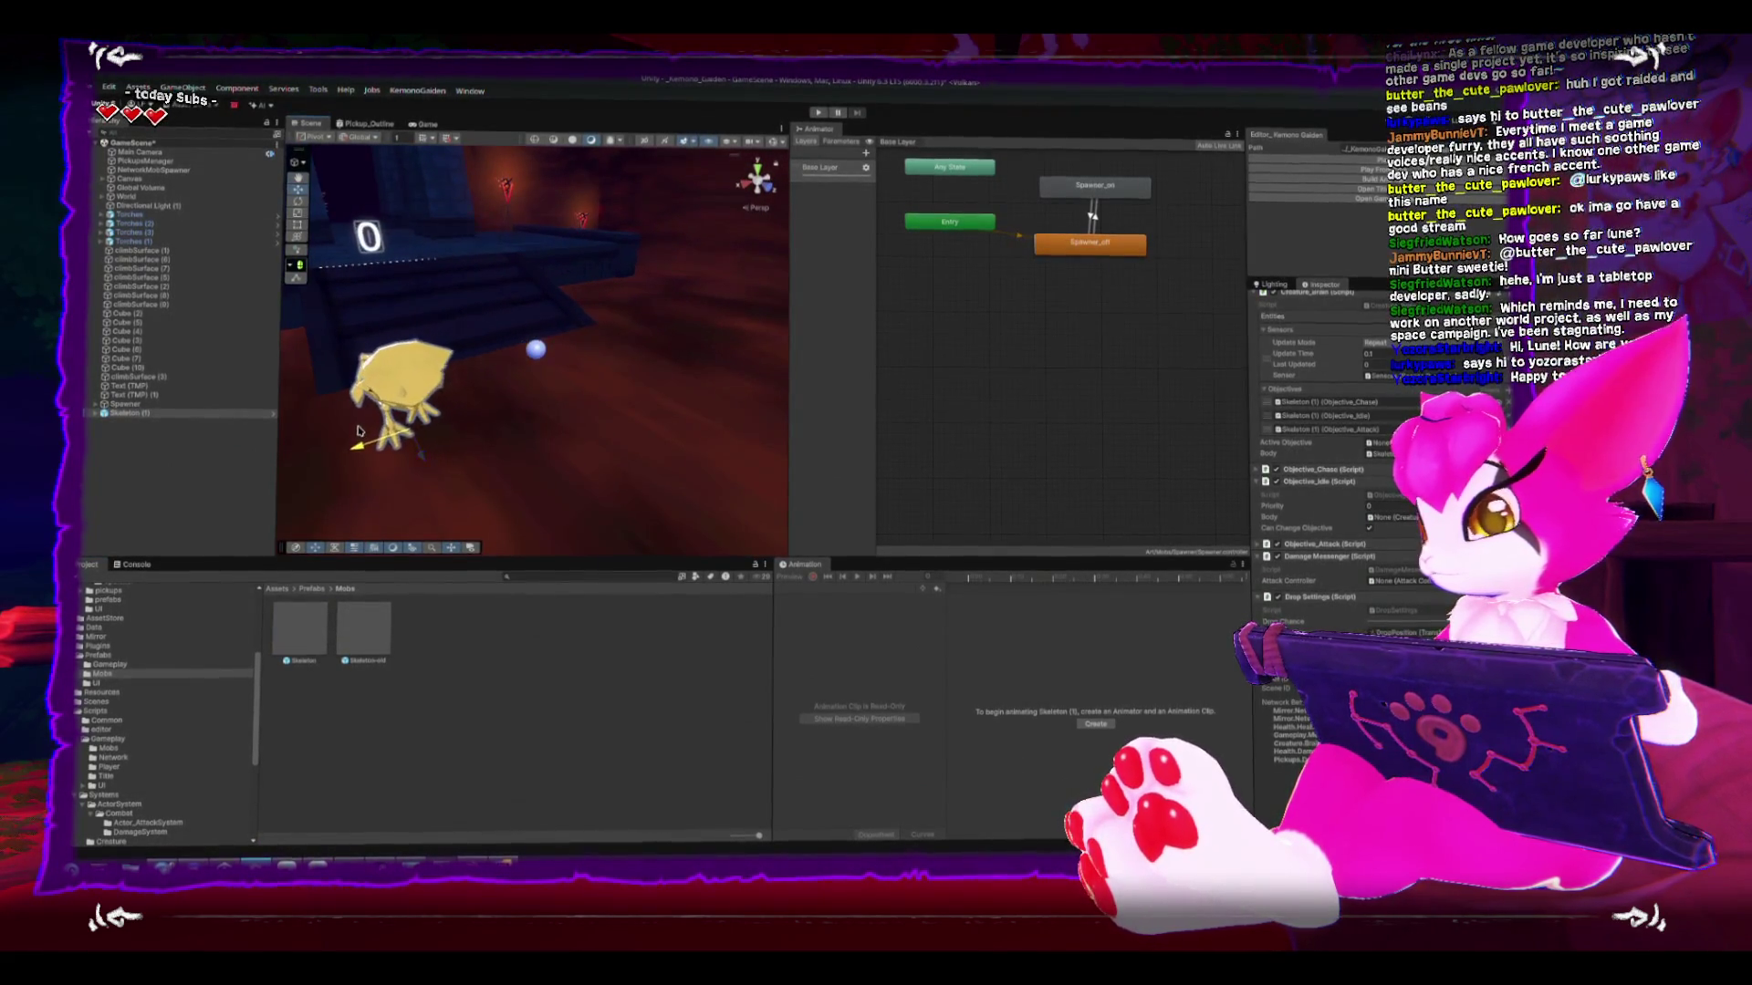
{"action": "key", "text": "Delete"}
- Make the Spawner a prefab in Prefabs/Mobs and open Objective_Chase.cs from Scripts/Systems/Creature
{"action": "left_click", "coordinate": [152, 407]}
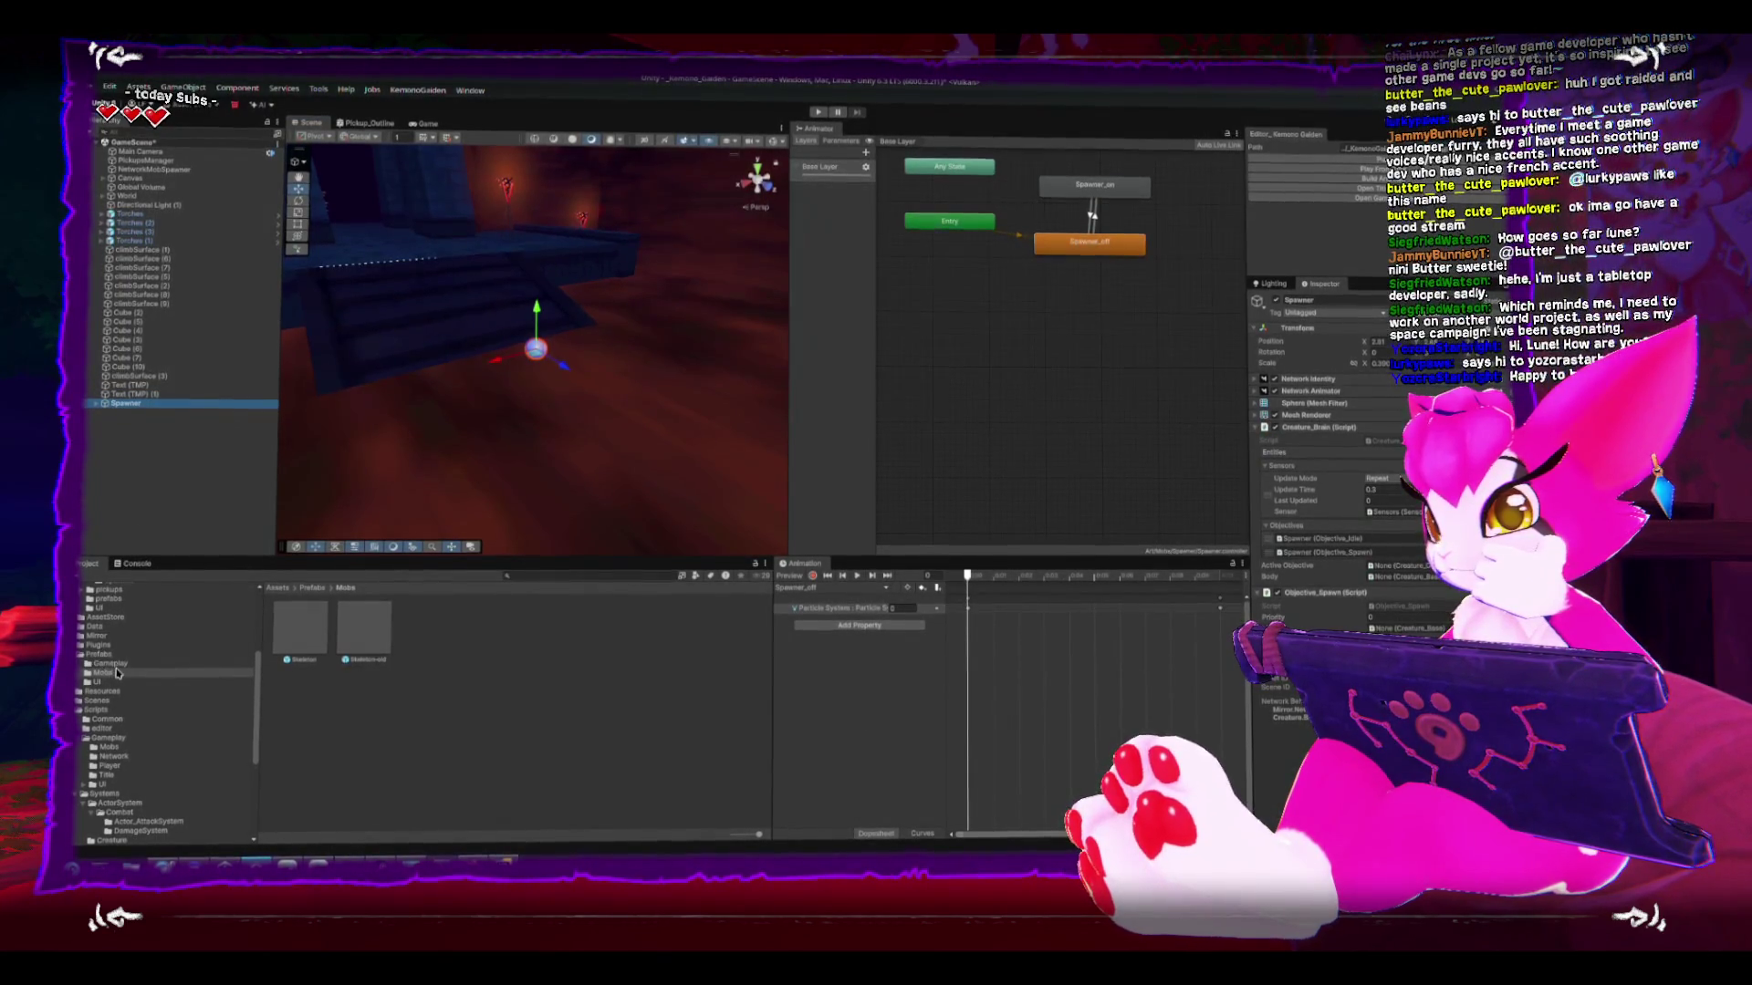
{"action": "left_click_drag", "start_coordinate": [203, 466], "coordinate": [614, 719]}
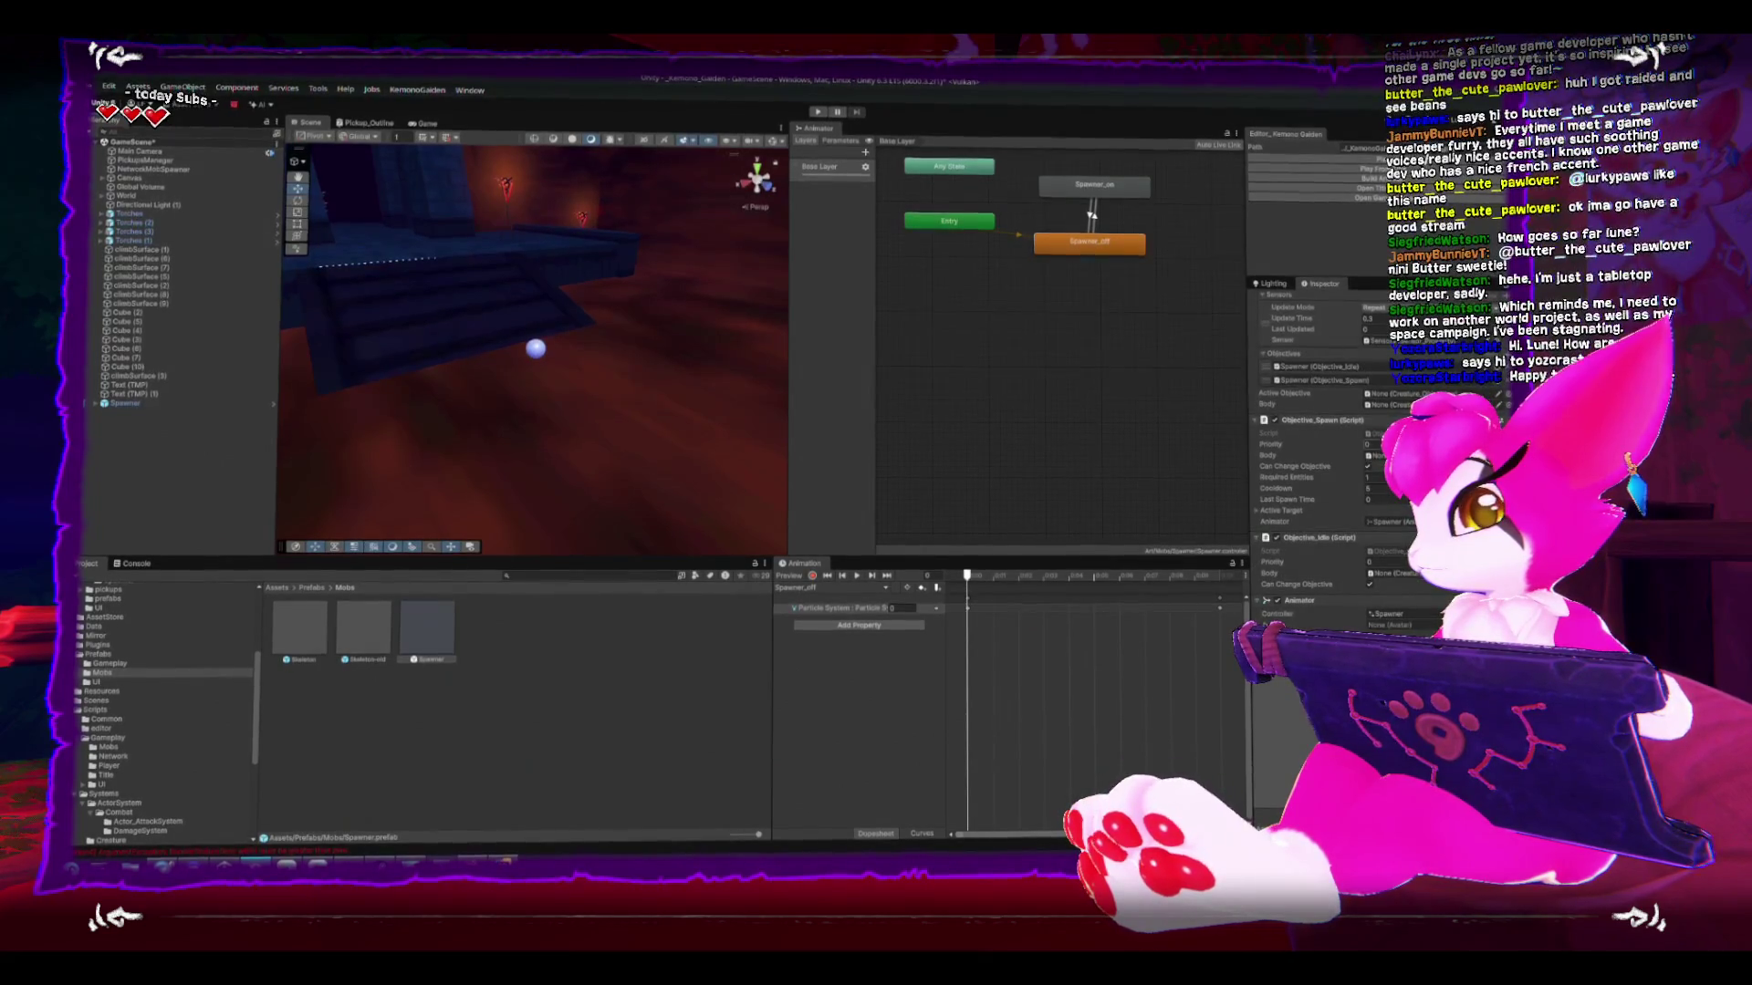
{"action": "left_click", "coordinate": [110, 841]}
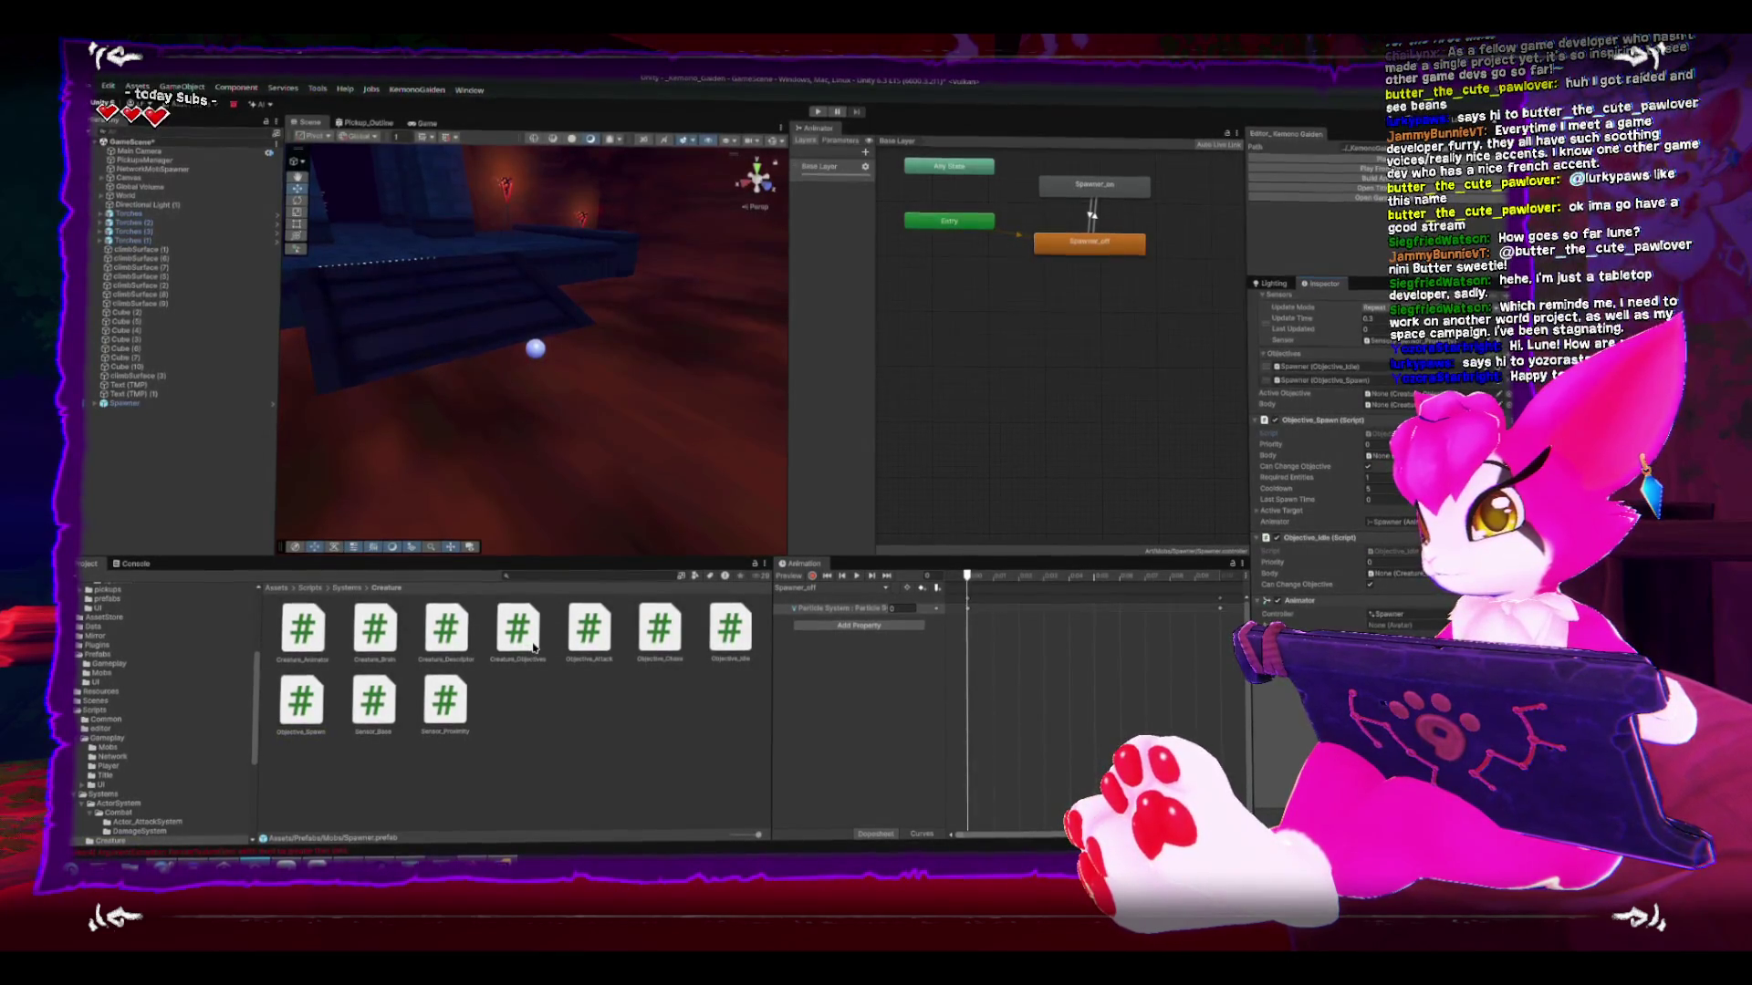
{"action": "left_click", "coordinate": [664, 645]}
{"action": "double_click", "coordinate": [663, 645]}
- Scroll the Objective_Chase code, then bring Unity with the Spawner's Animator view back in front
{"action": "scroll", "coordinate": [948, 623], "scroll_direction": "down", "scroll_amount": 5}
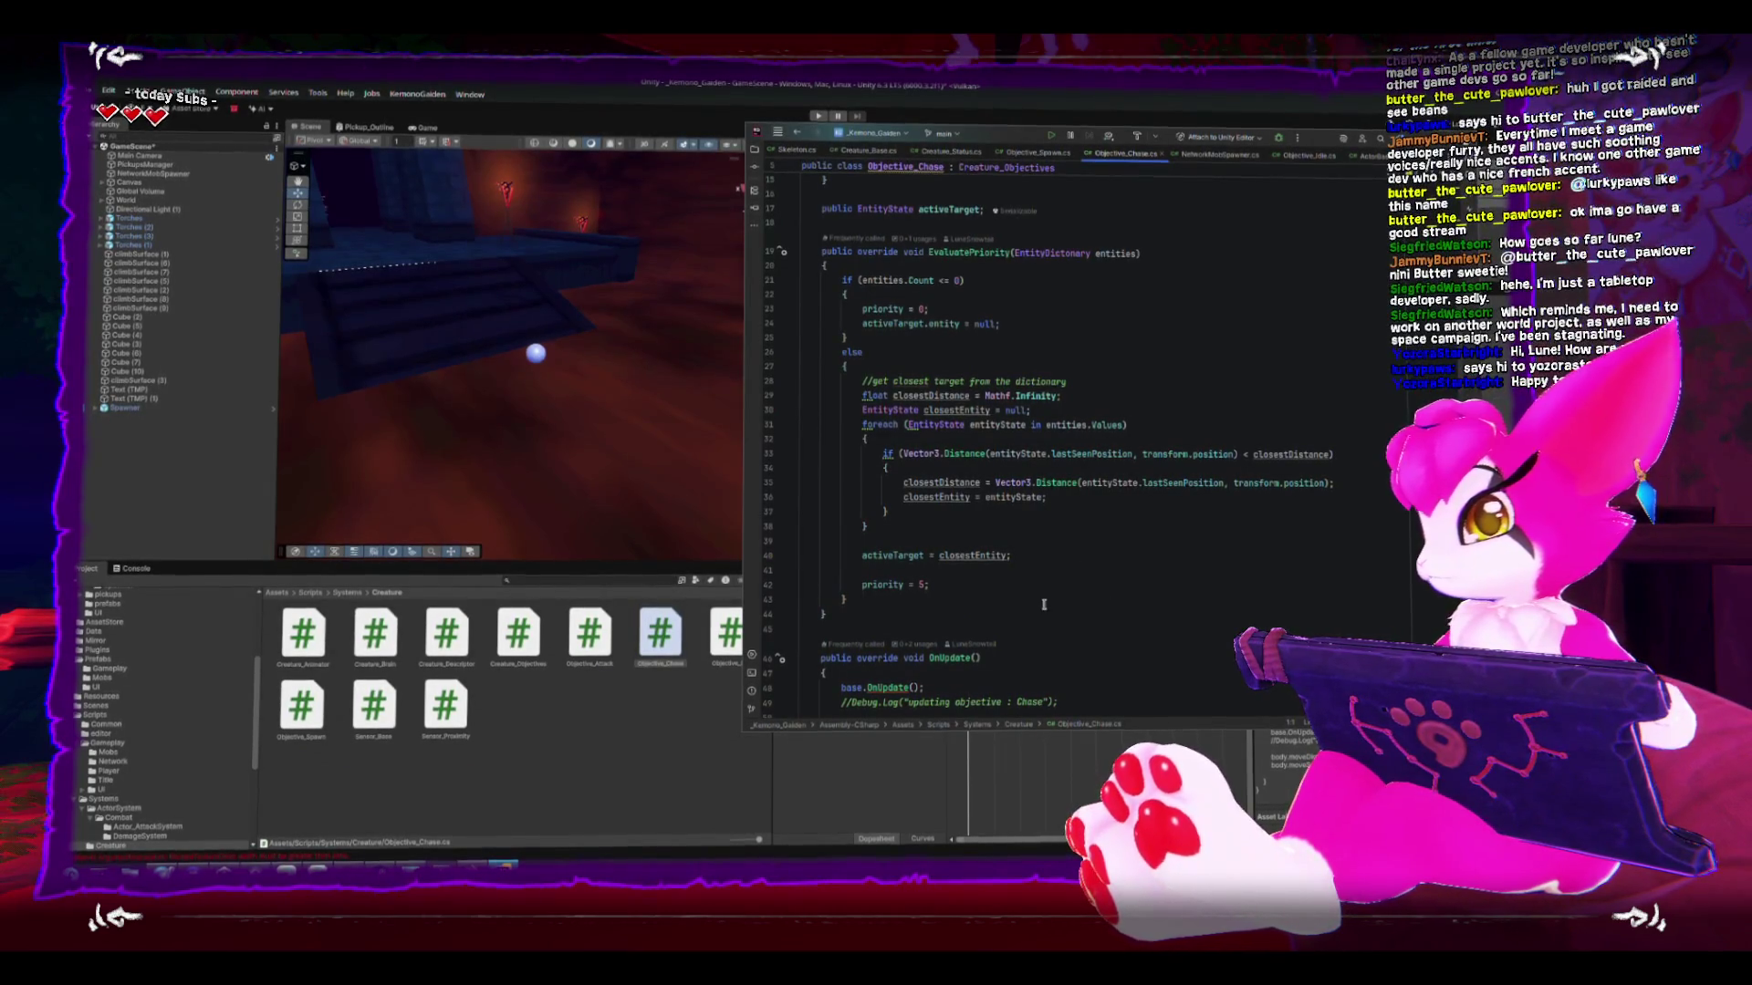
{"action": "scroll", "coordinate": [1043, 605], "scroll_direction": "down", "scroll_amount": 3}
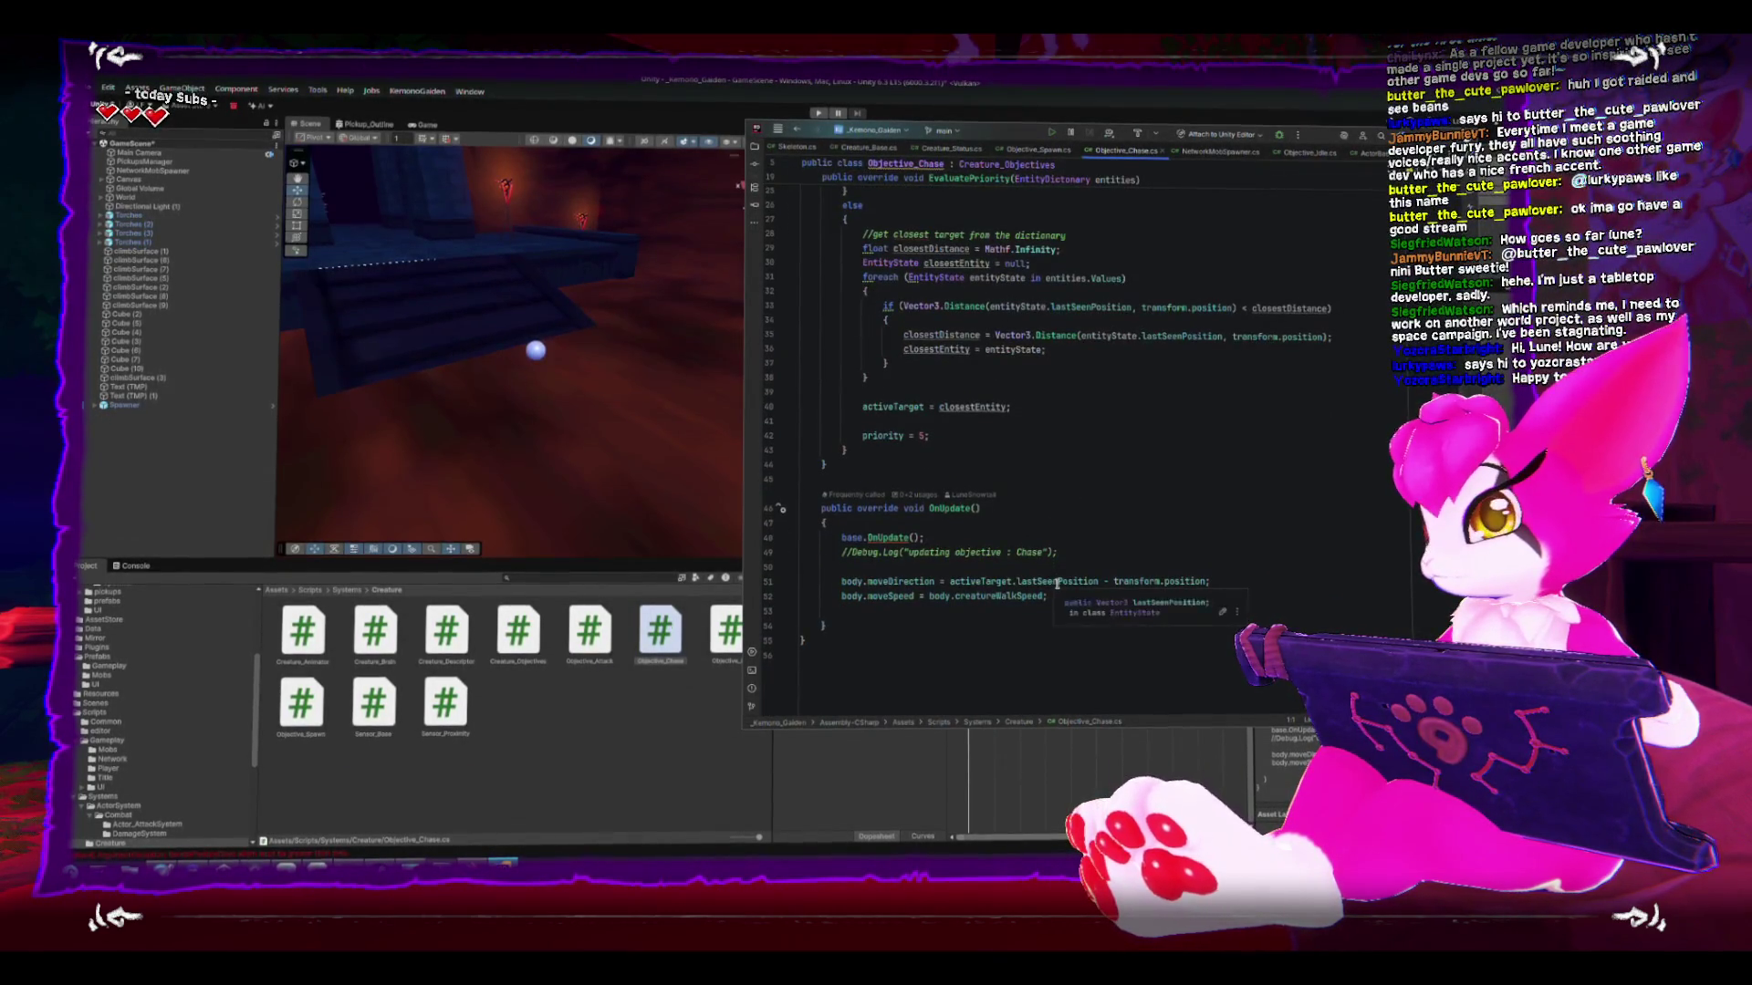
{"action": "scroll", "coordinate": [1056, 584], "scroll_direction": "up", "scroll_amount": 2}
{"action": "scroll", "coordinate": [1056, 584], "scroll_direction": "up", "scroll_amount": 1}
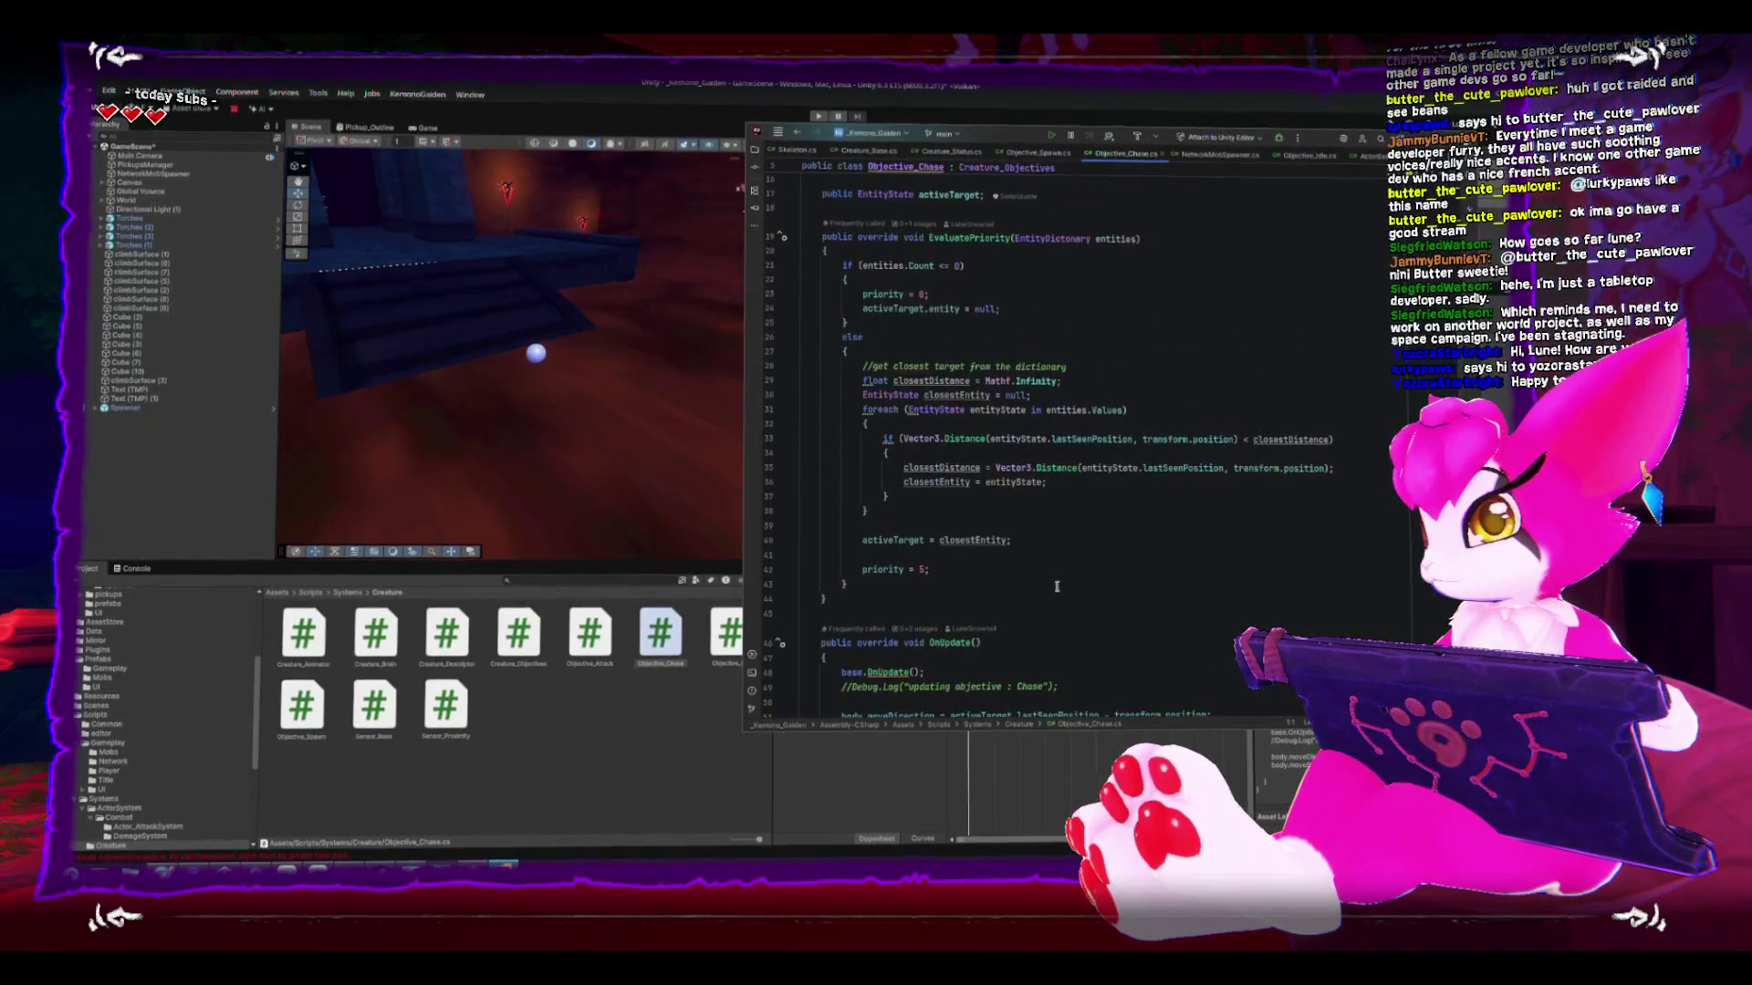
{"action": "scroll", "coordinate": [1057, 587], "scroll_direction": "down", "scroll_amount": 1}
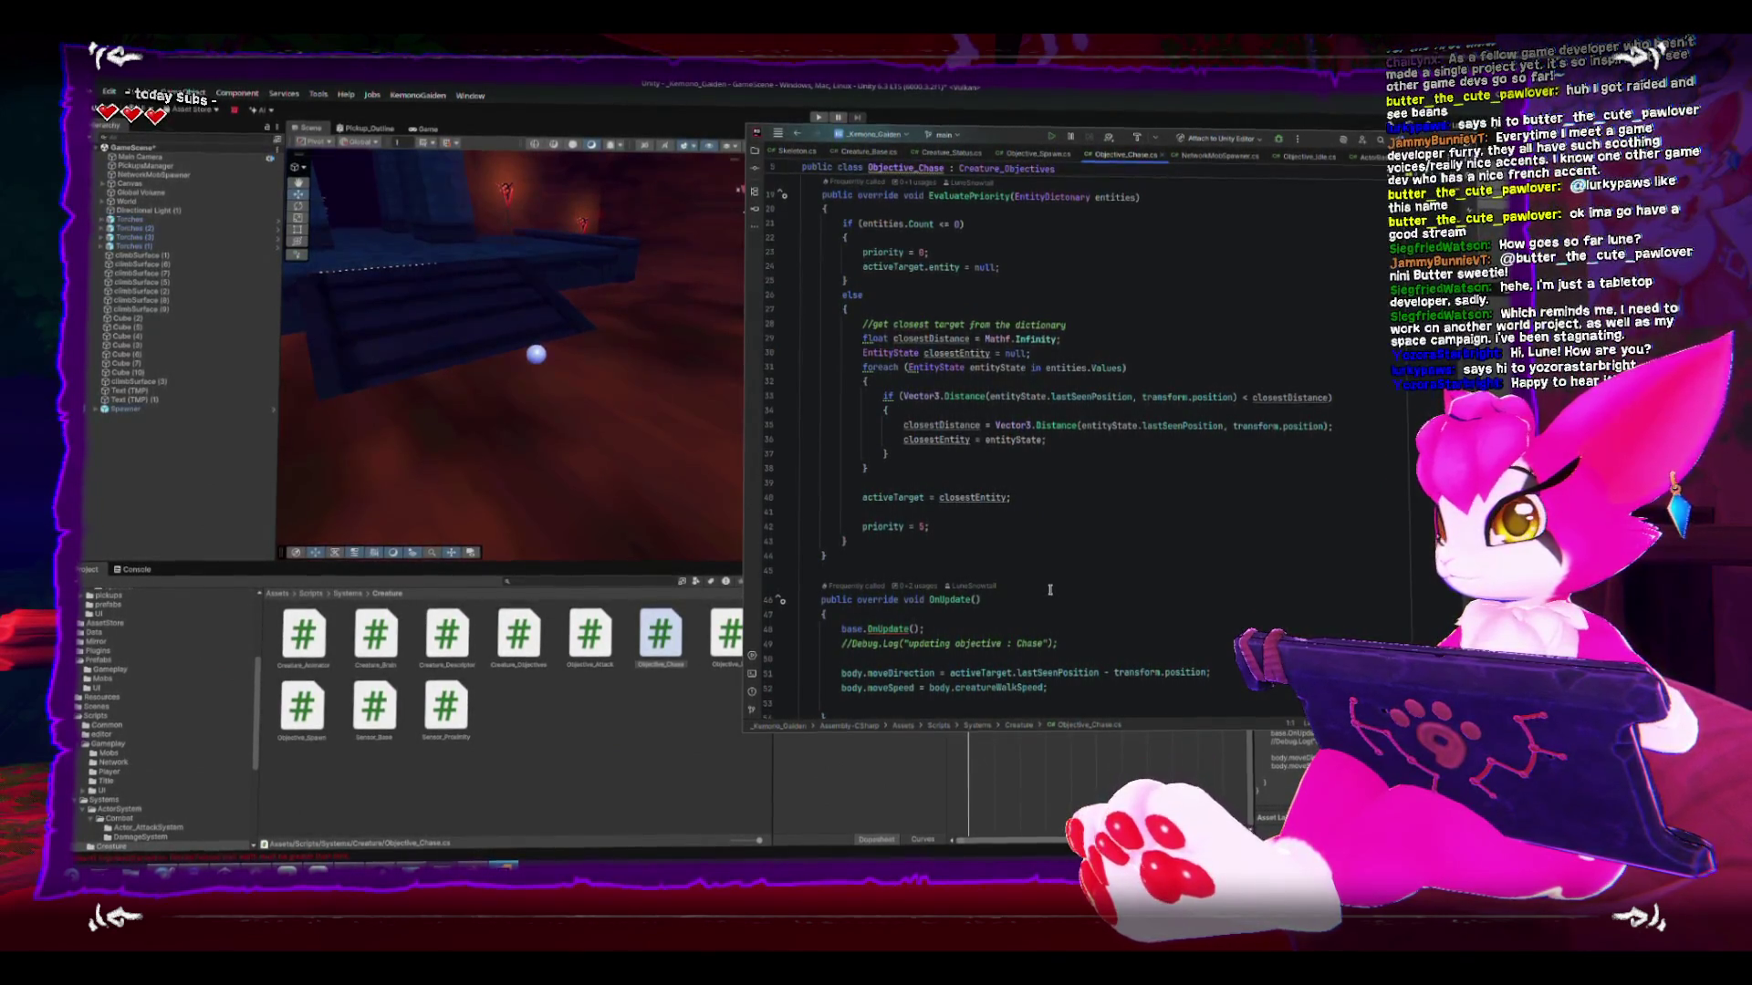
{"action": "left_click", "coordinate": [540, 368]}
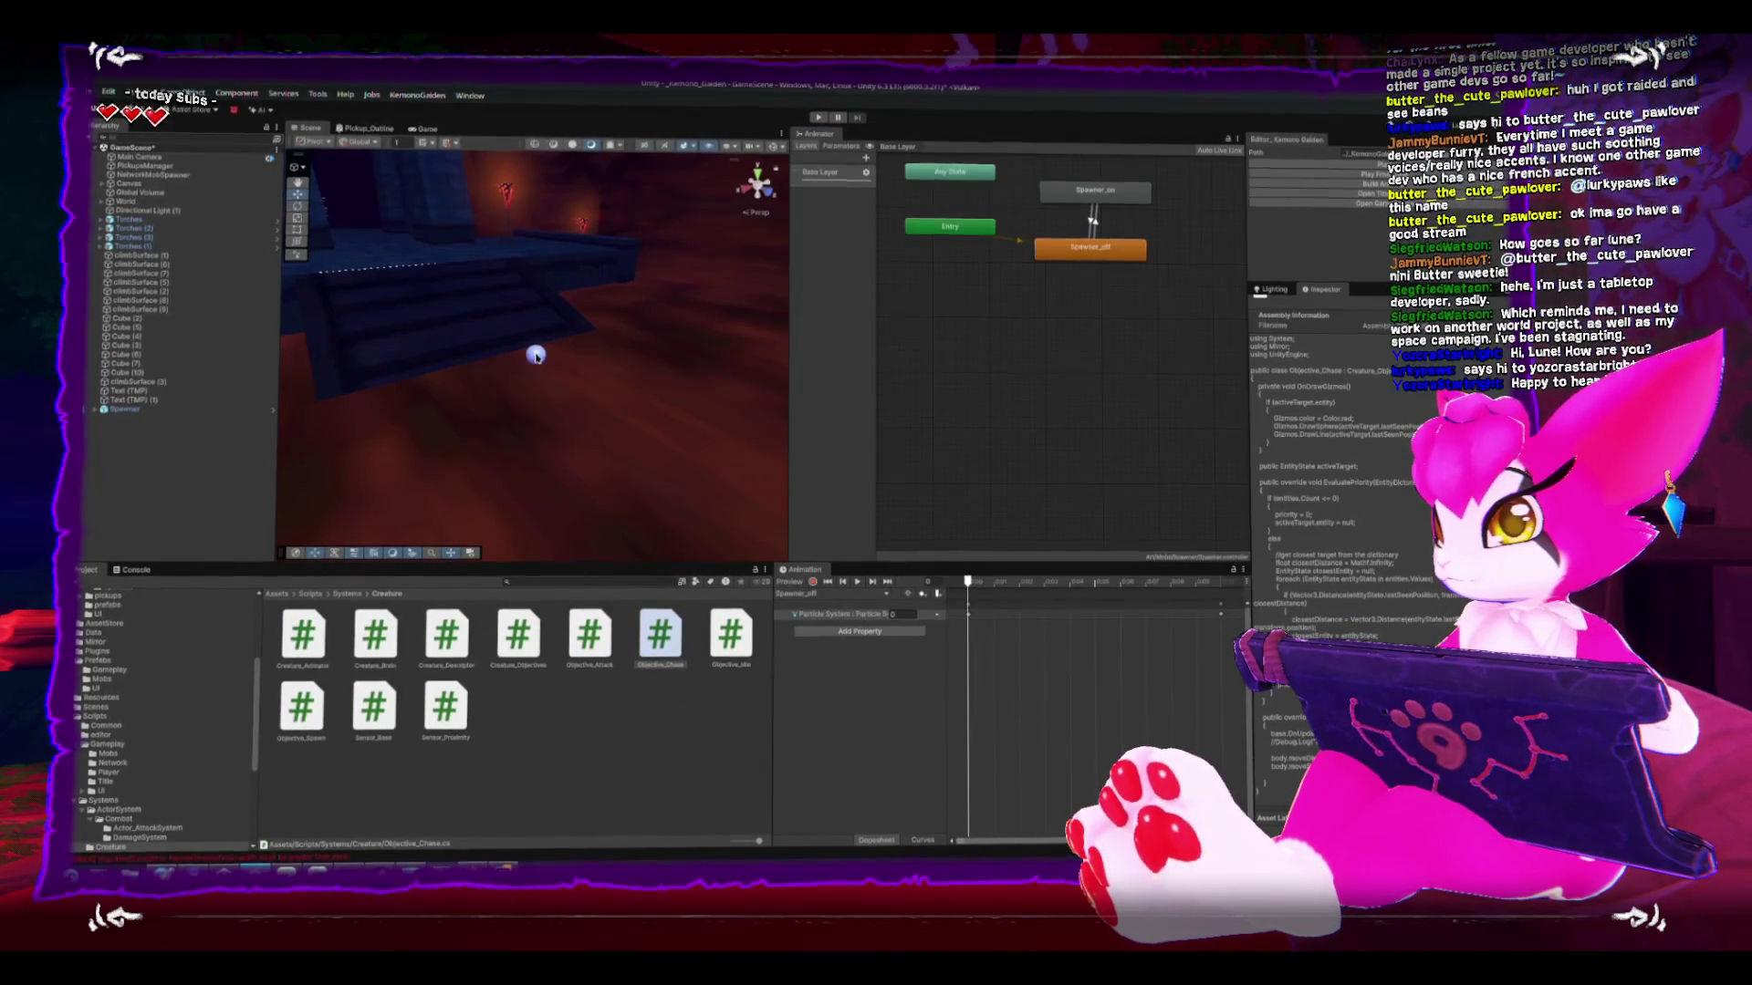
- Select Spawner in the Hierarchy to inspect its components, then switch to Steam's Valheim library page
{"action": "left_click", "coordinate": [119, 409]}
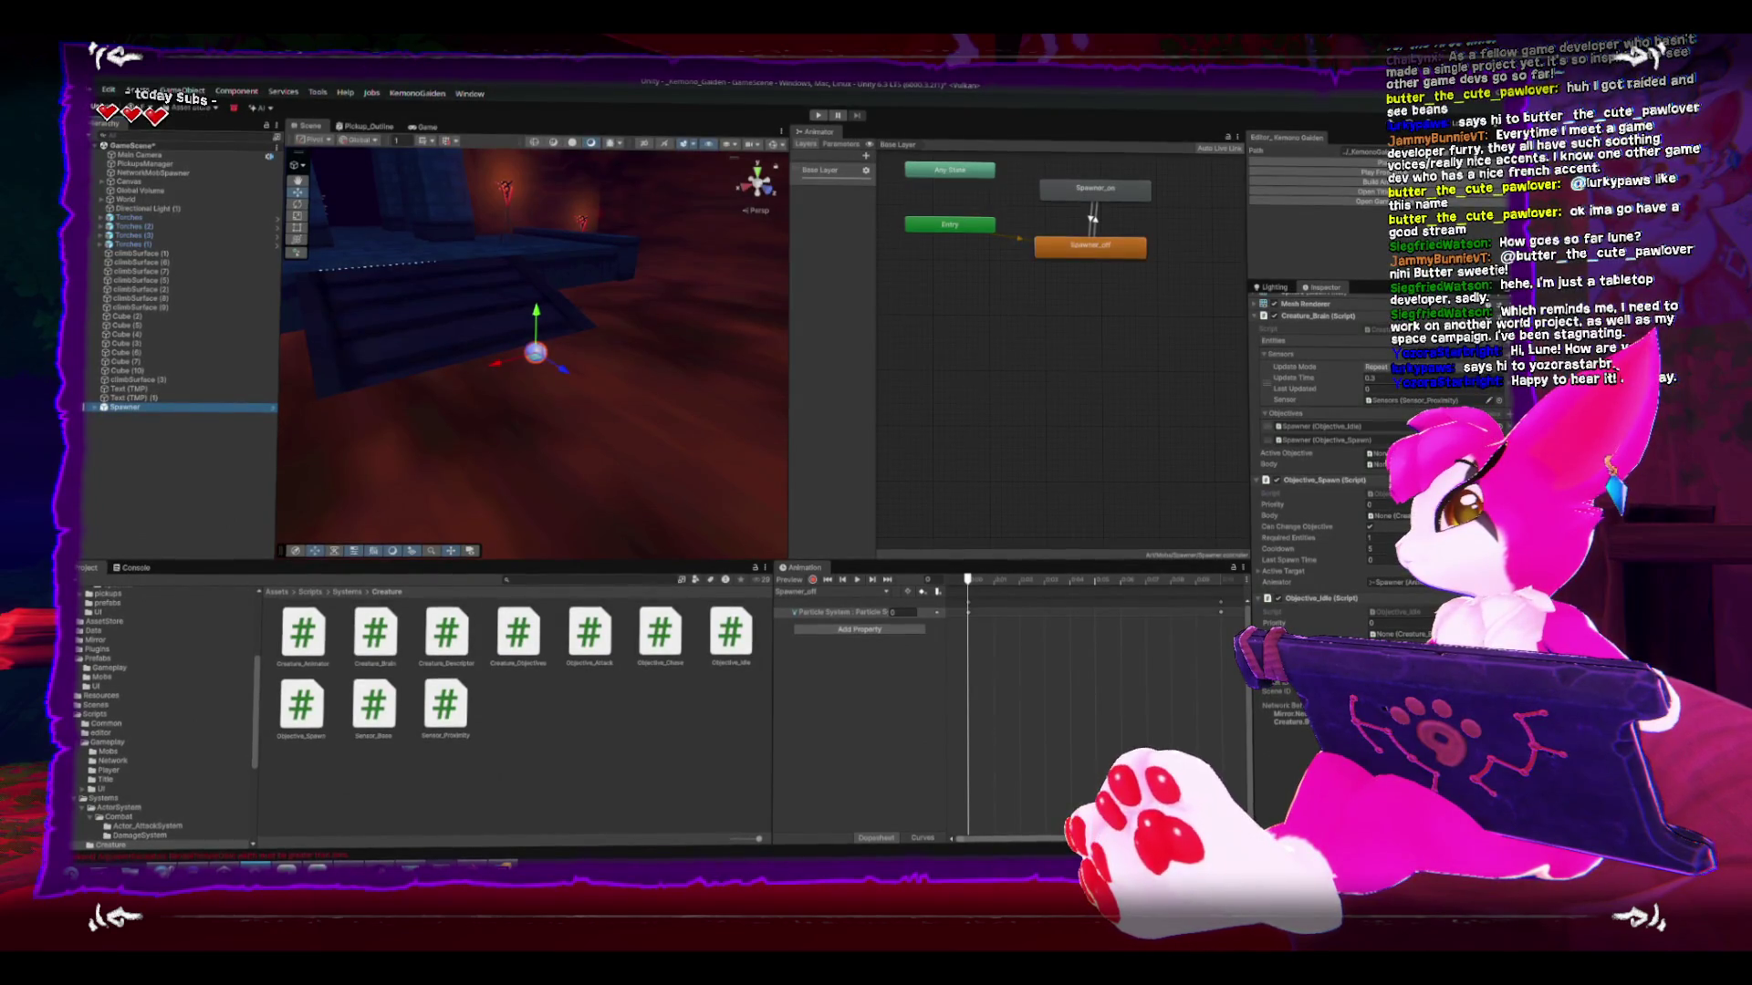
{"action": "key", "text": "alt+Tab"}
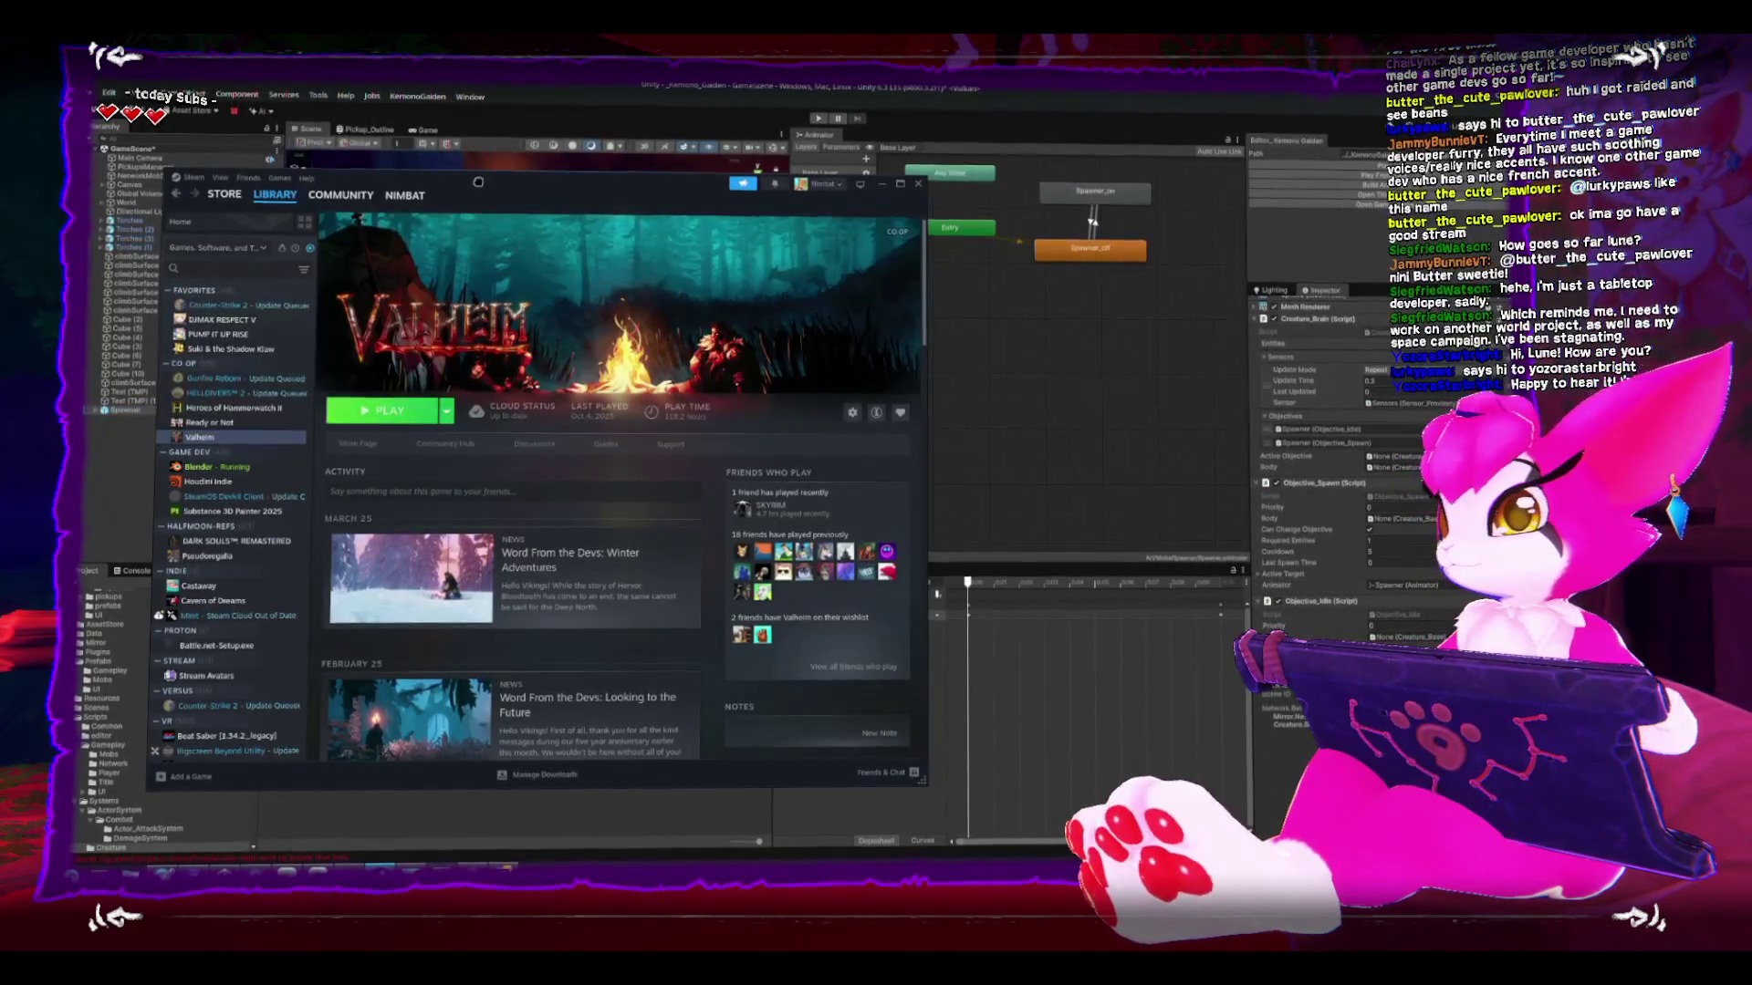
- Install OneShot from the Steam library onto the second Steam library drive
{"action": "key", "text": "alt+Tab"}
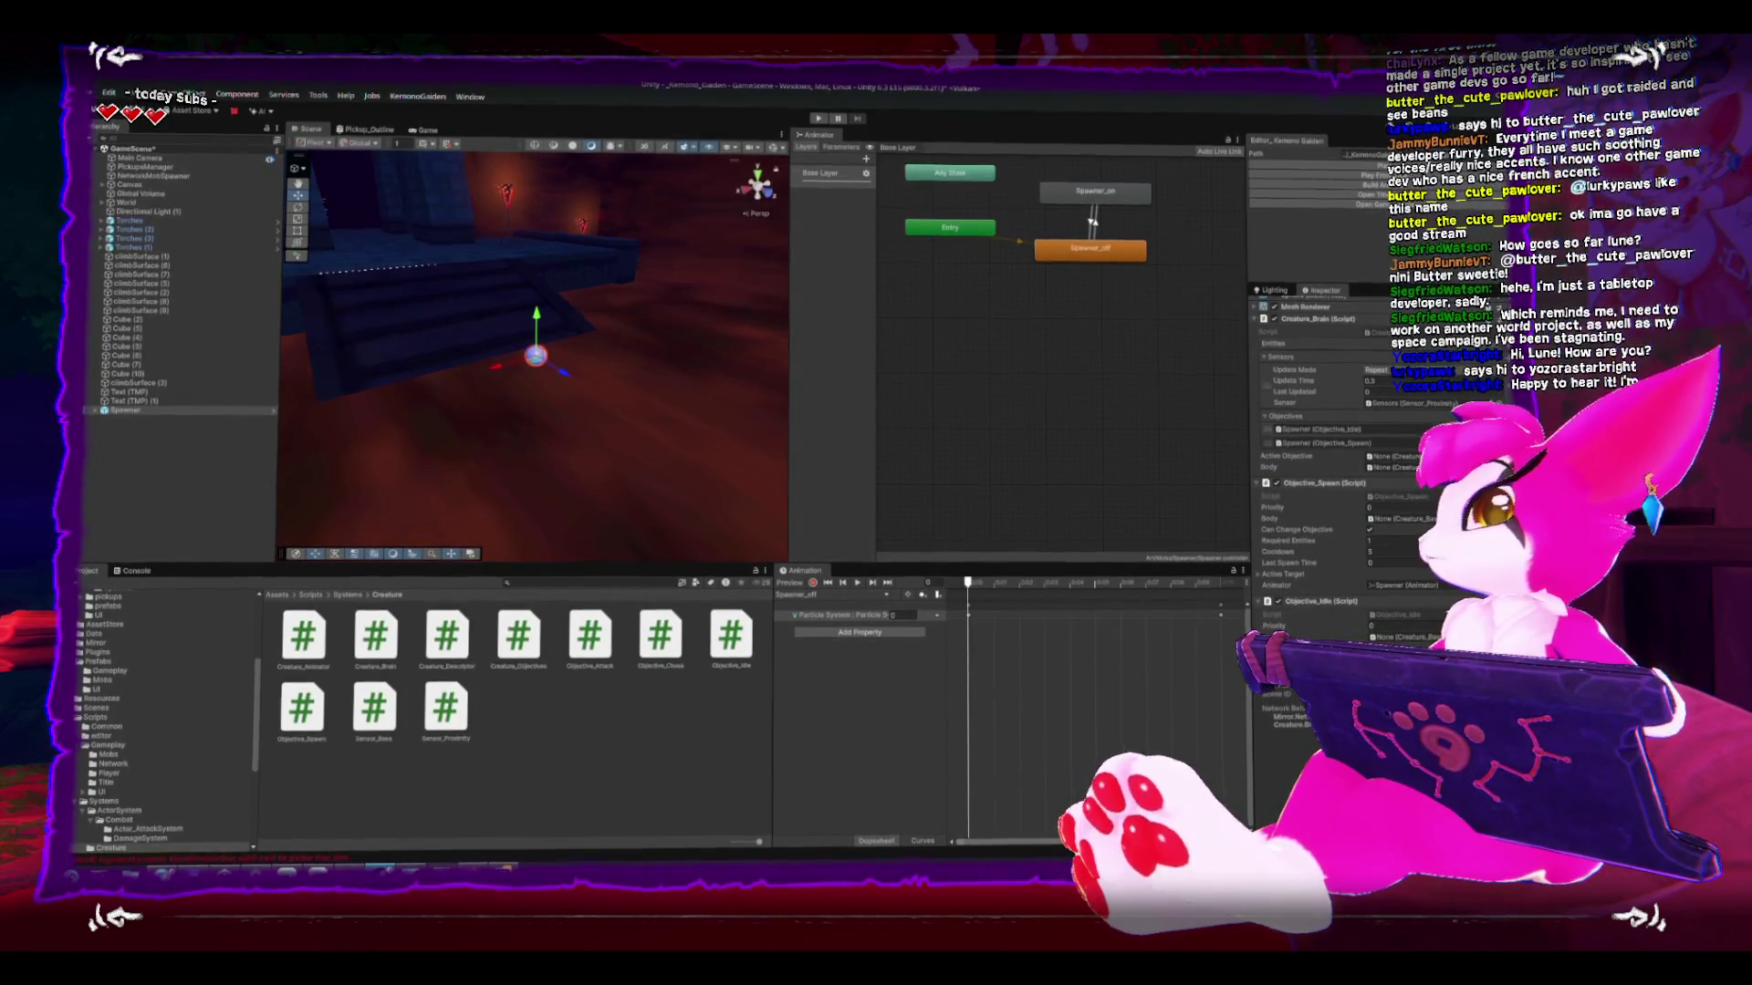
{"action": "key", "text": "alt+Tab"}
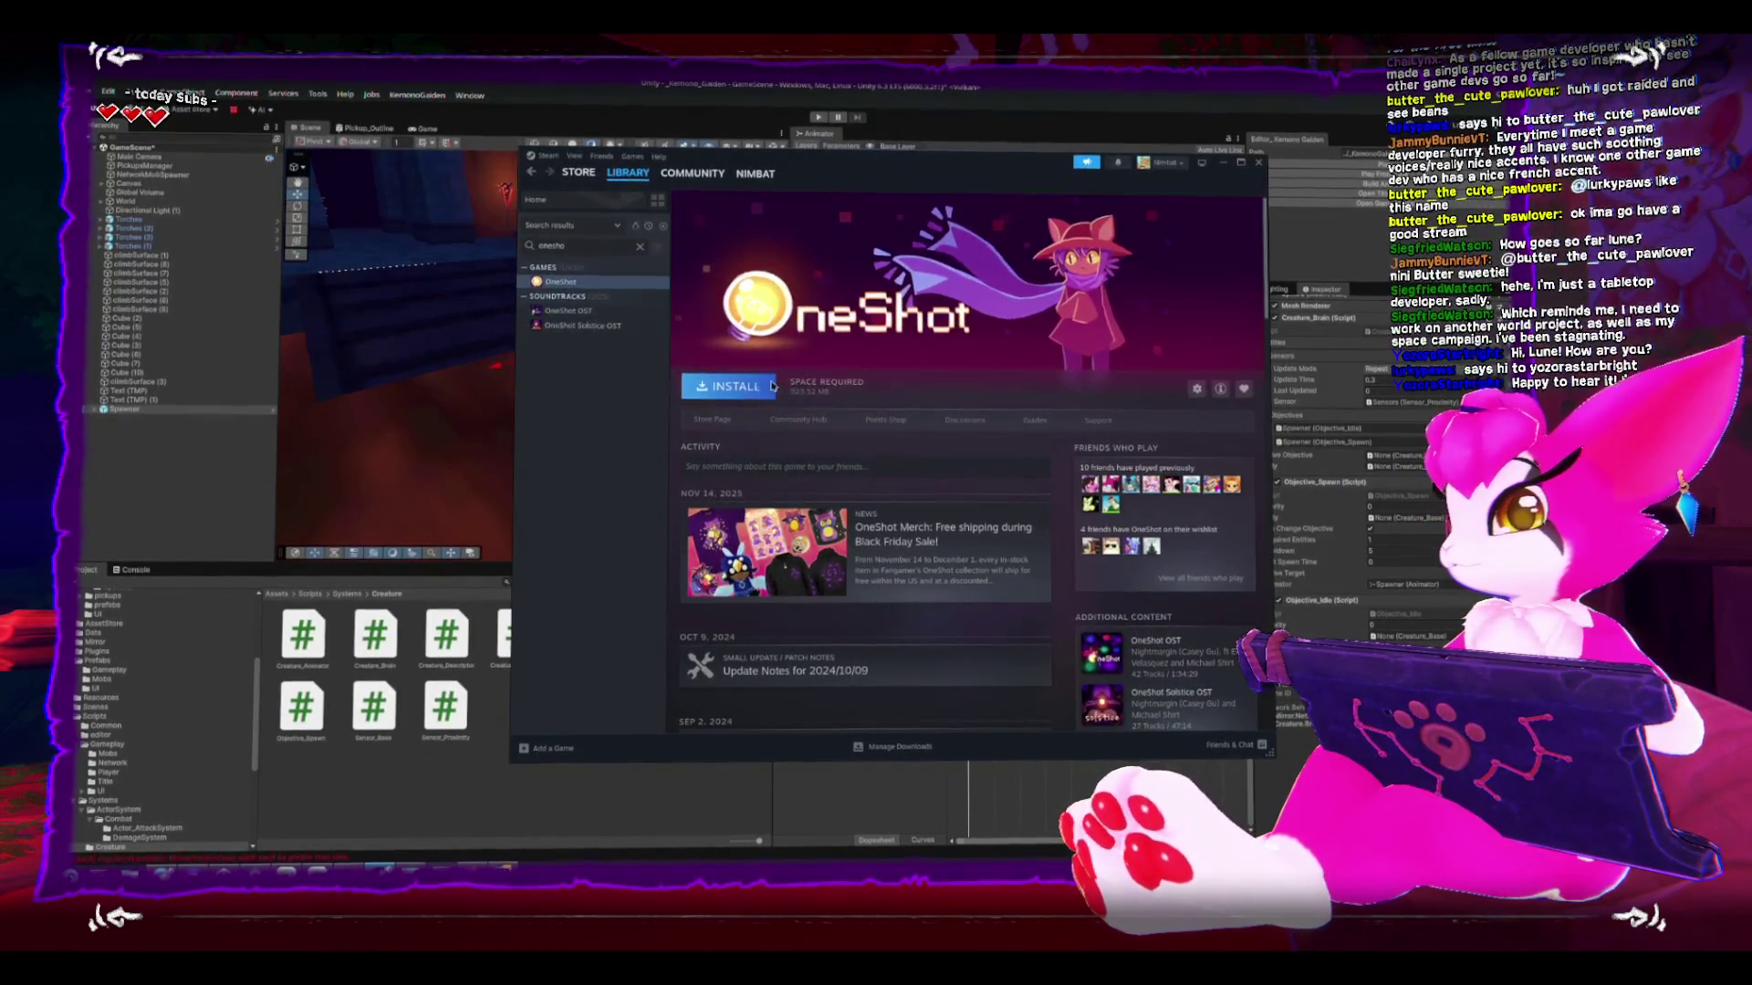
{"action": "left_click", "coordinate": [745, 389]}
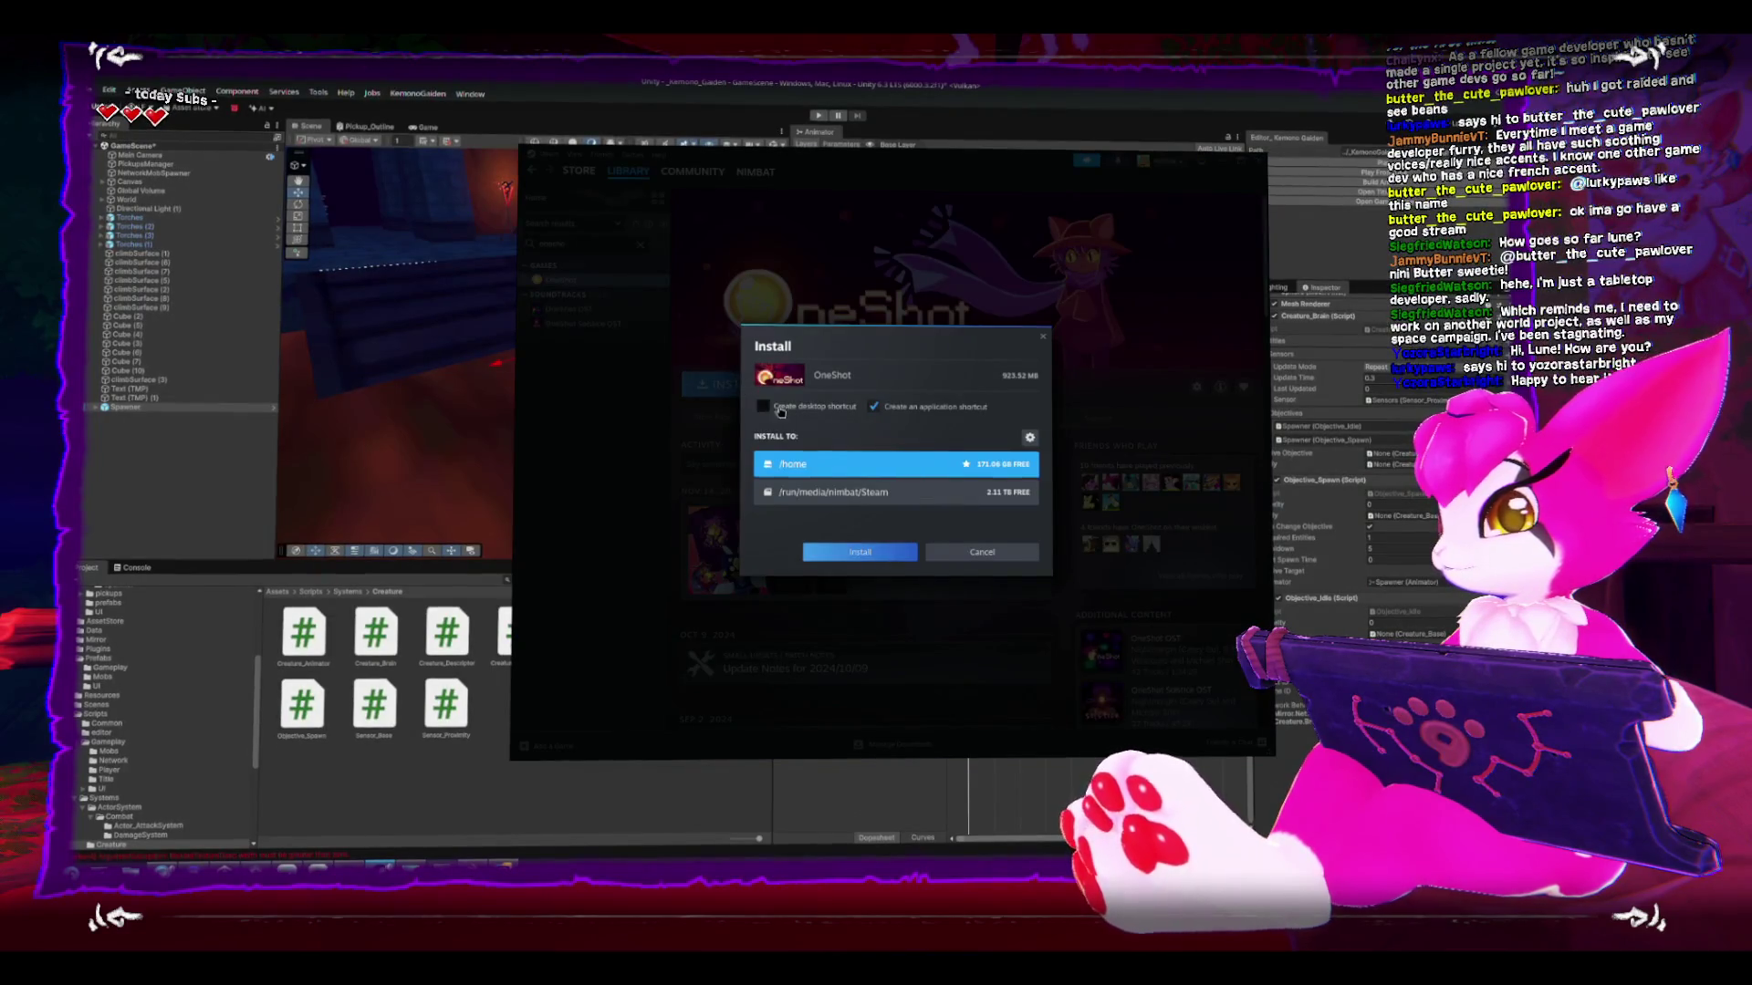
{"action": "left_click", "coordinate": [834, 492]}
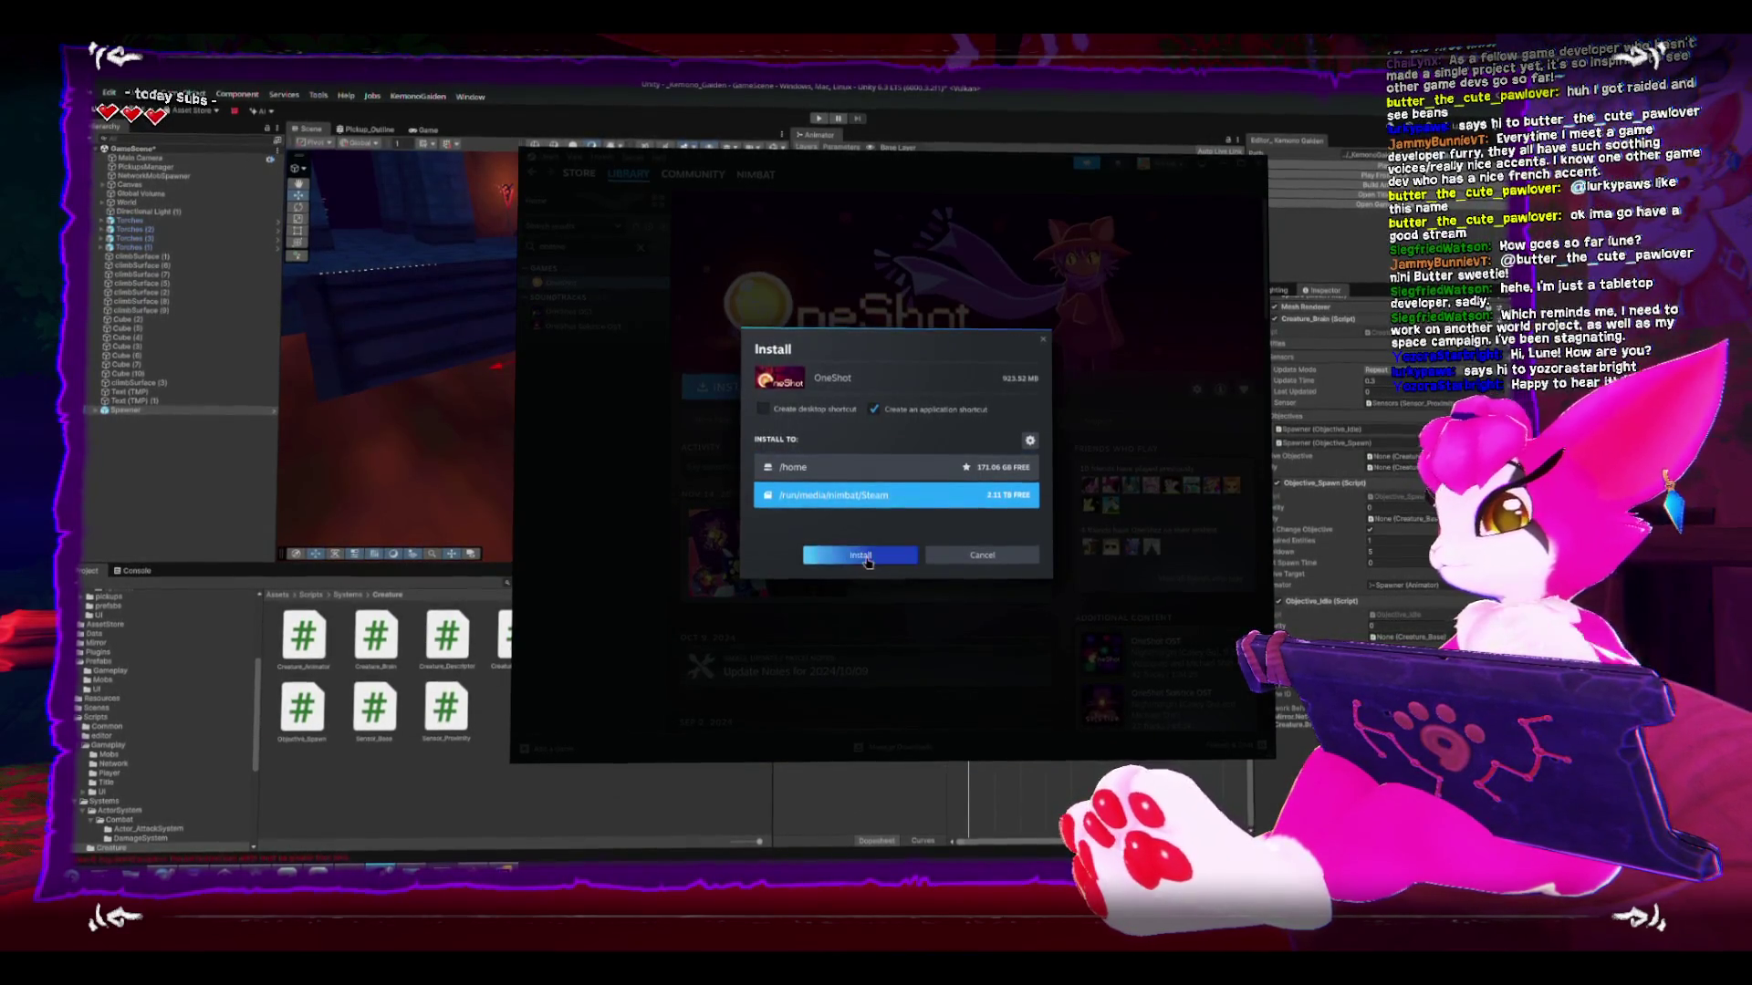
{"action": "left_click", "coordinate": [862, 553]}
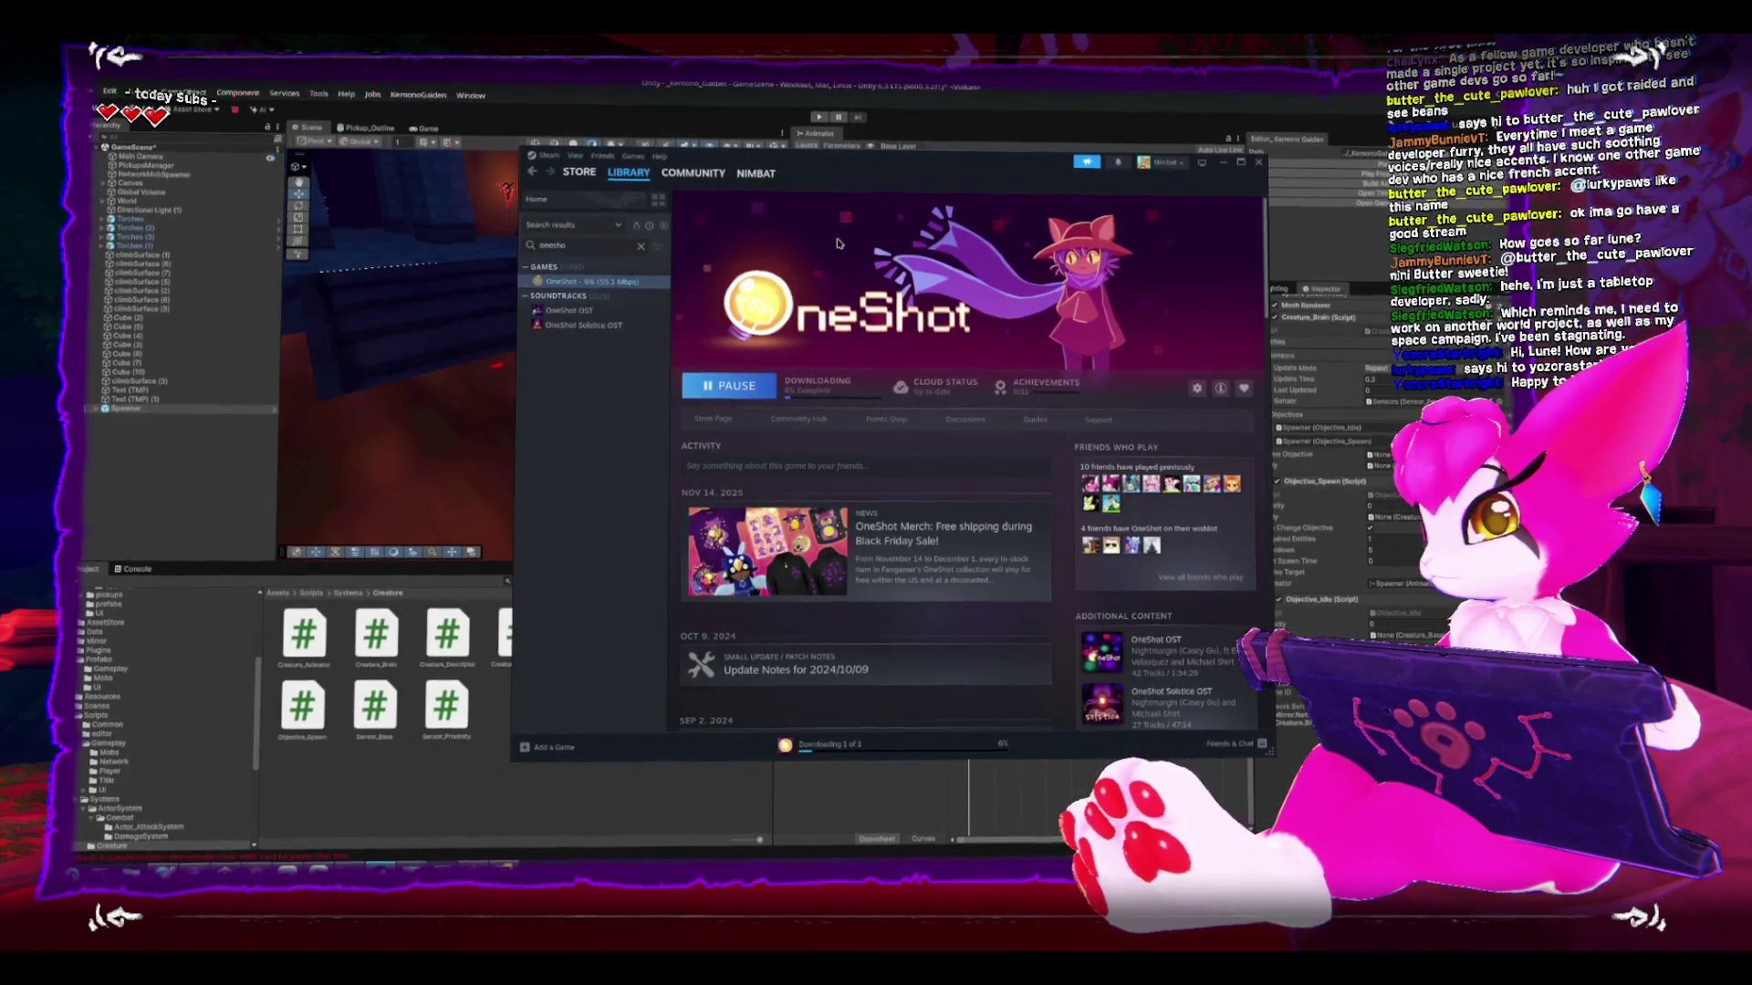
- Look through the OneShot store page screenshots (pink level, green forest), then return to Unity
{"action": "left_click", "coordinate": [713, 418]}
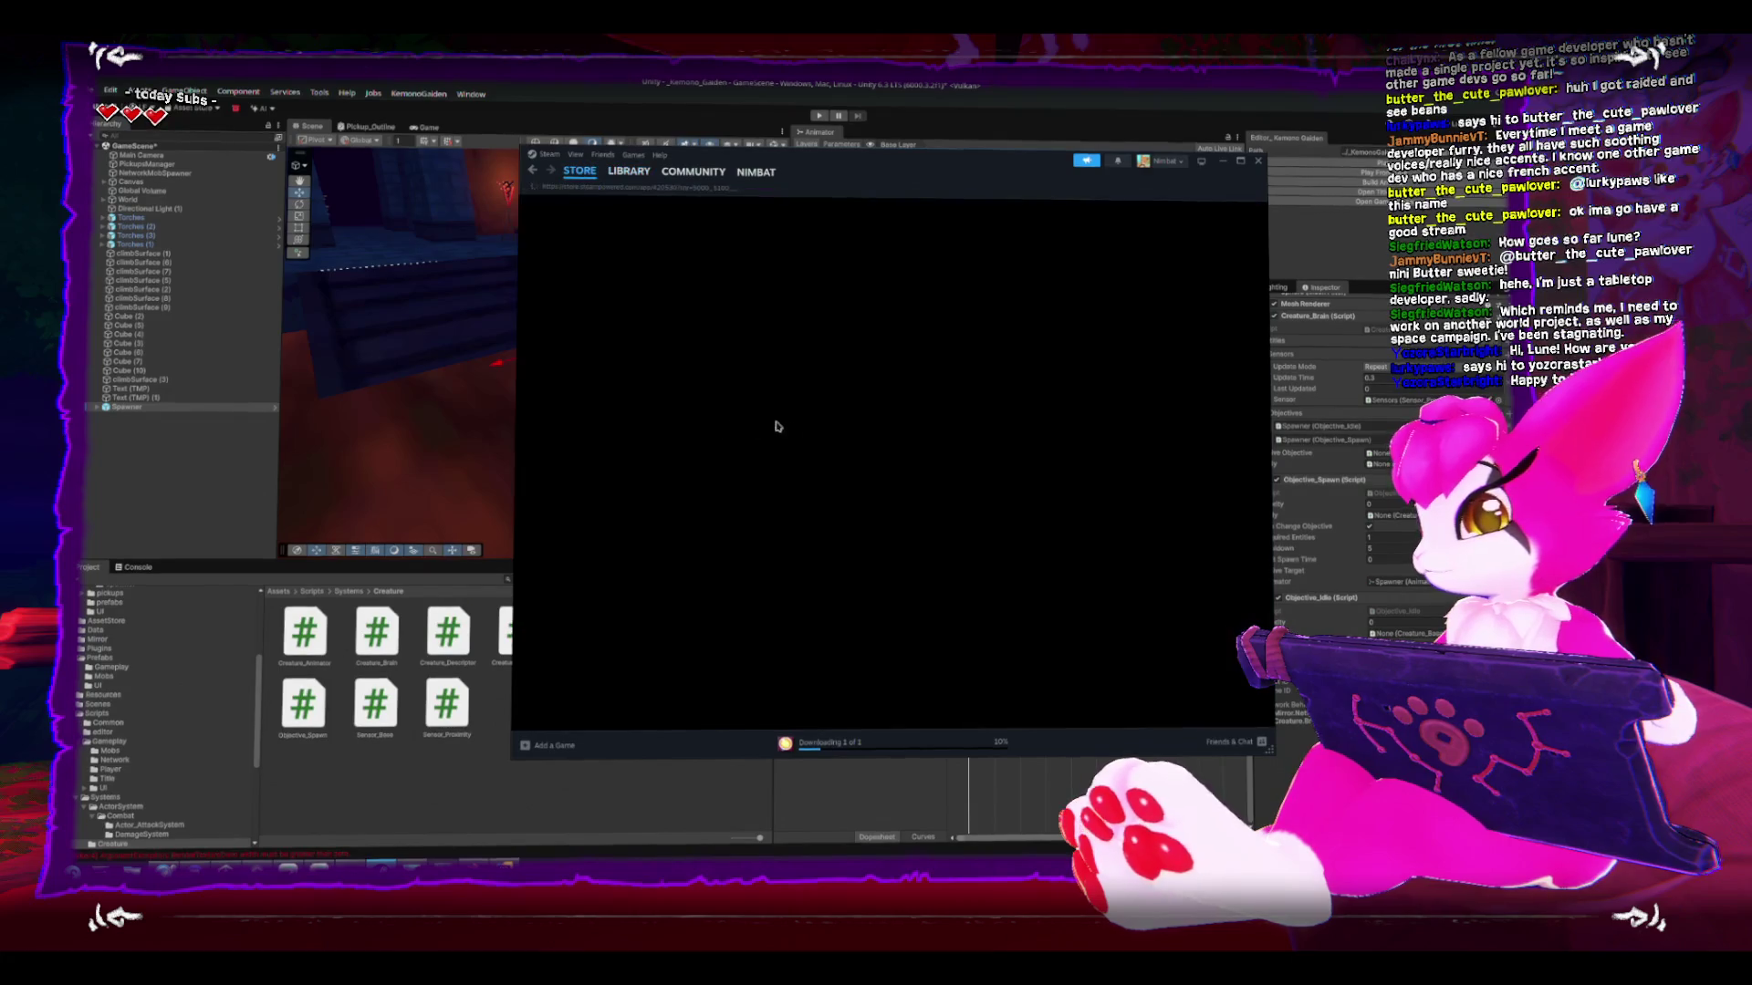
{"action": "left_click", "coordinate": [721, 559]}
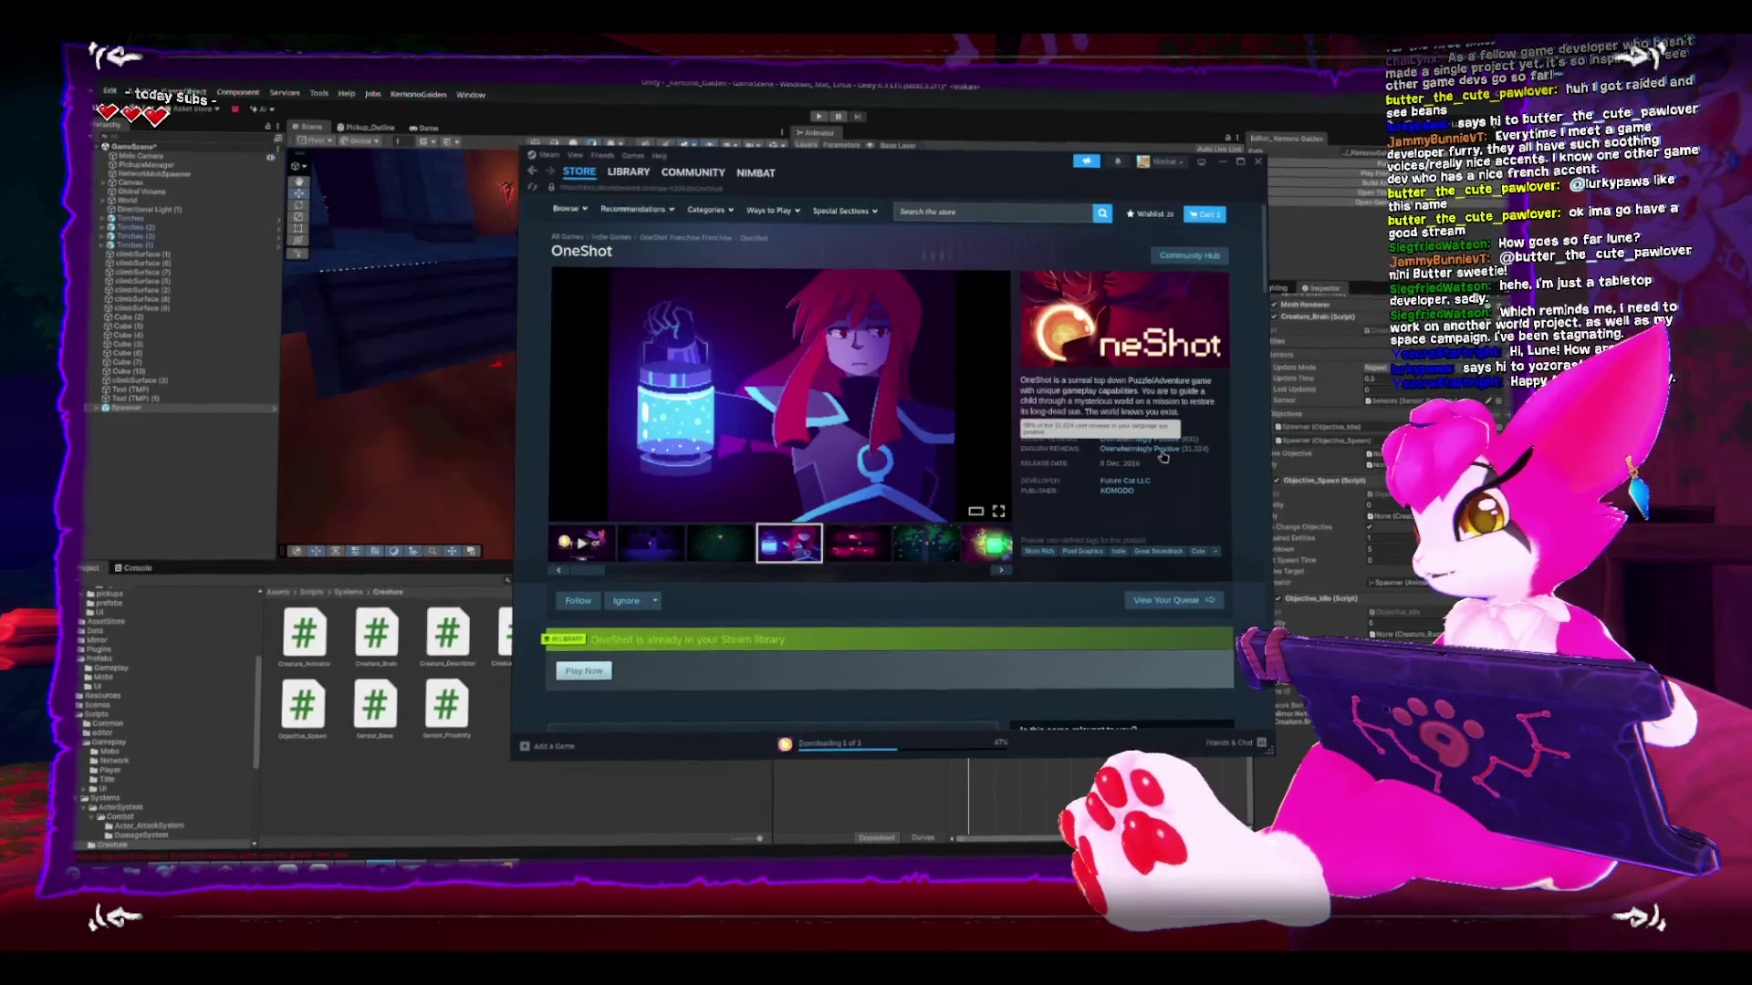
{"action": "left_click", "coordinate": [858, 543]}
{"action": "left_click", "coordinate": [926, 542]}
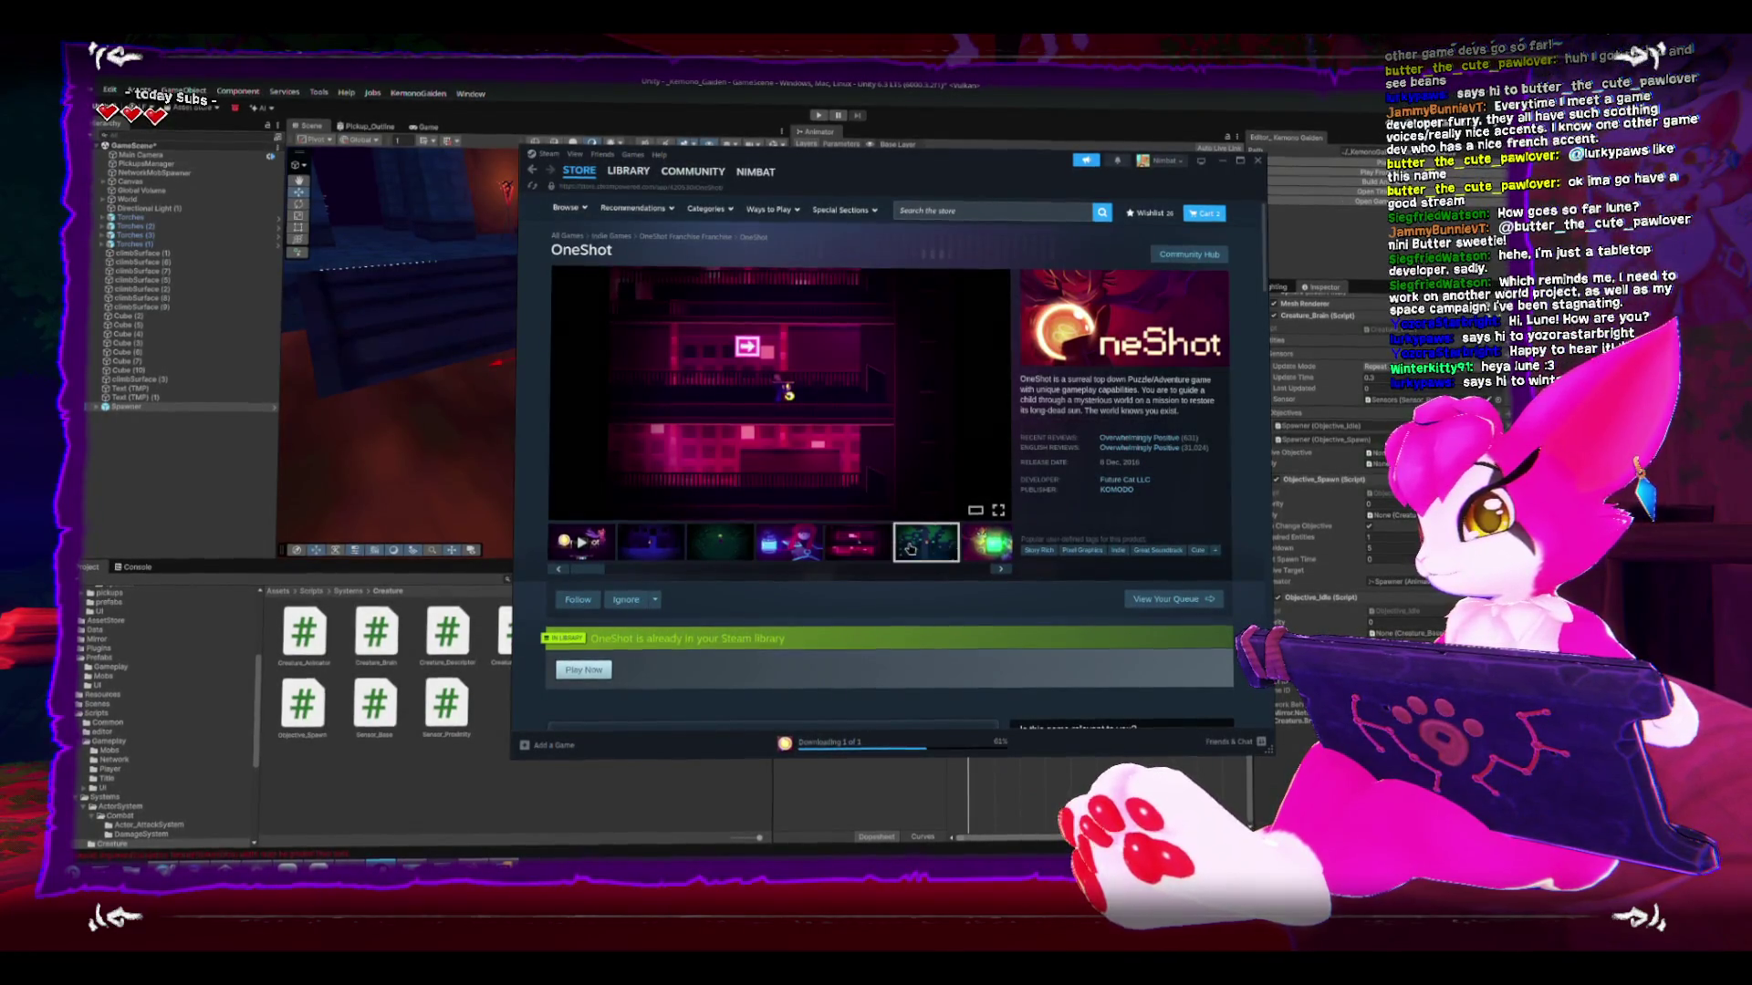
{"action": "left_click", "coordinate": [1107, 112]}
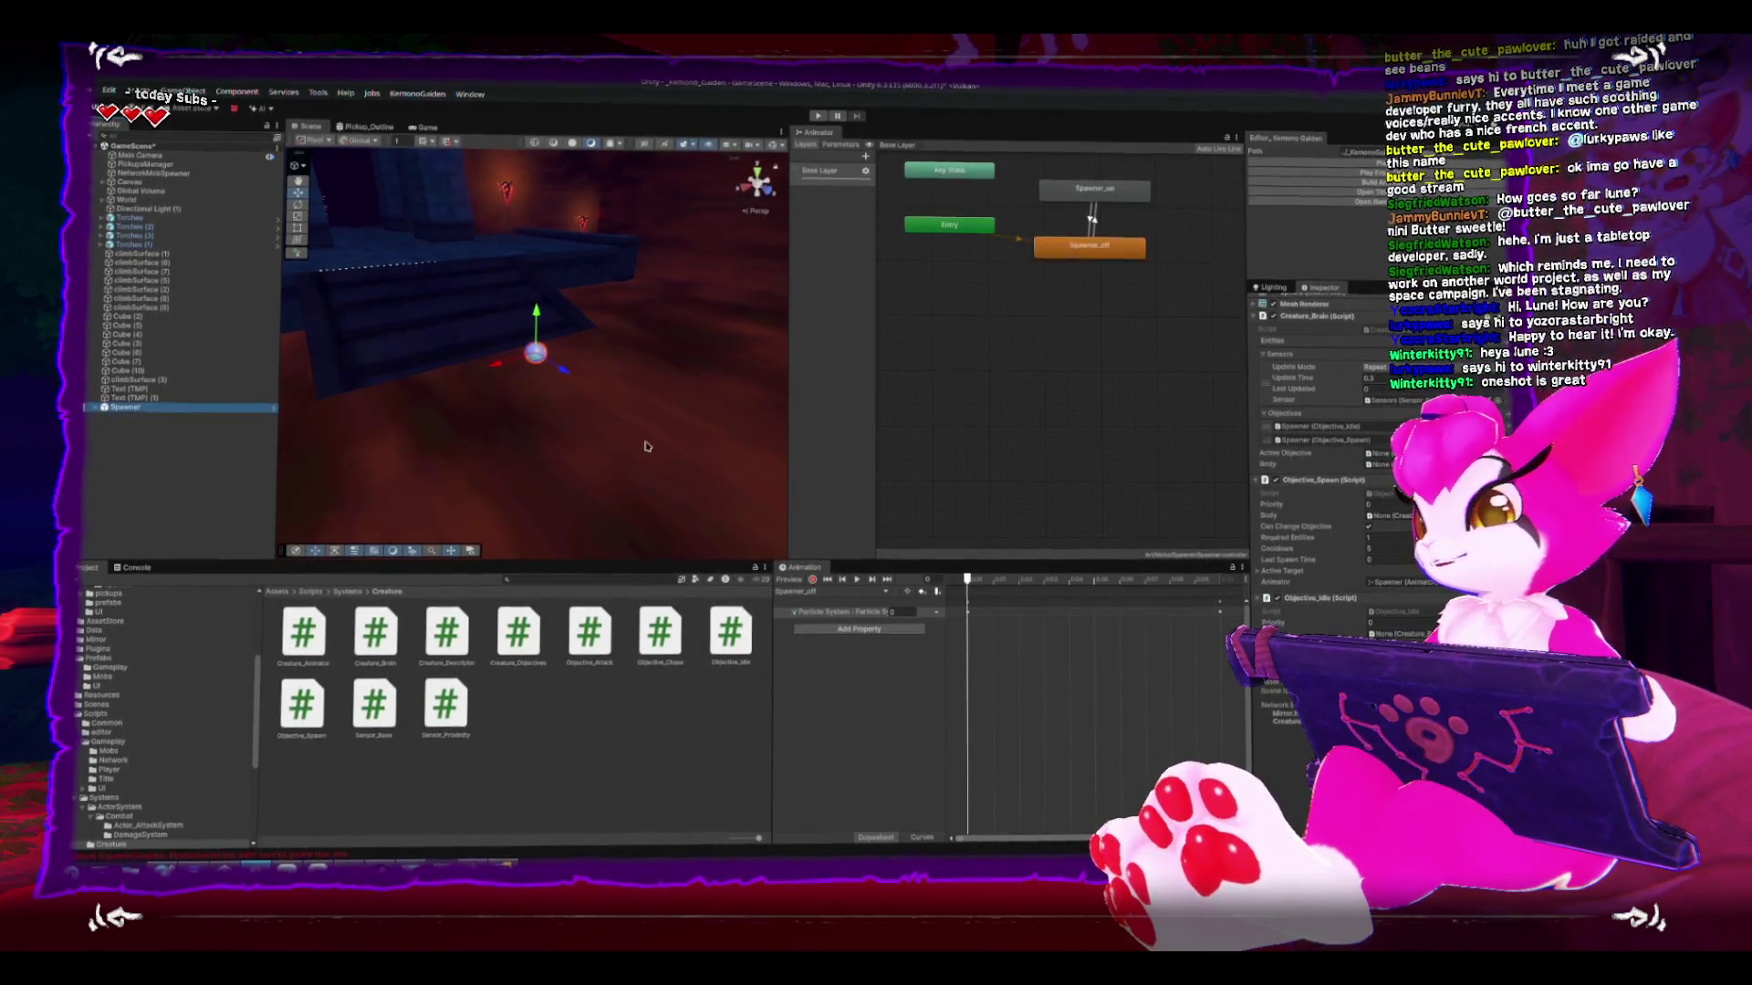
- Orbit the Scene view, then bring Steam's OneShot store page back to the front
{"action": "mouse_move", "coordinate": [638, 237]}
{"action": "left_mouse_down"}
{"action": "mouse_move", "coordinate": [587, 233]}
{"action": "mouse_move", "coordinate": [554, 321]}
{"action": "mouse_move", "coordinate": [475, 343]}
{"action": "left_mouse_up"}
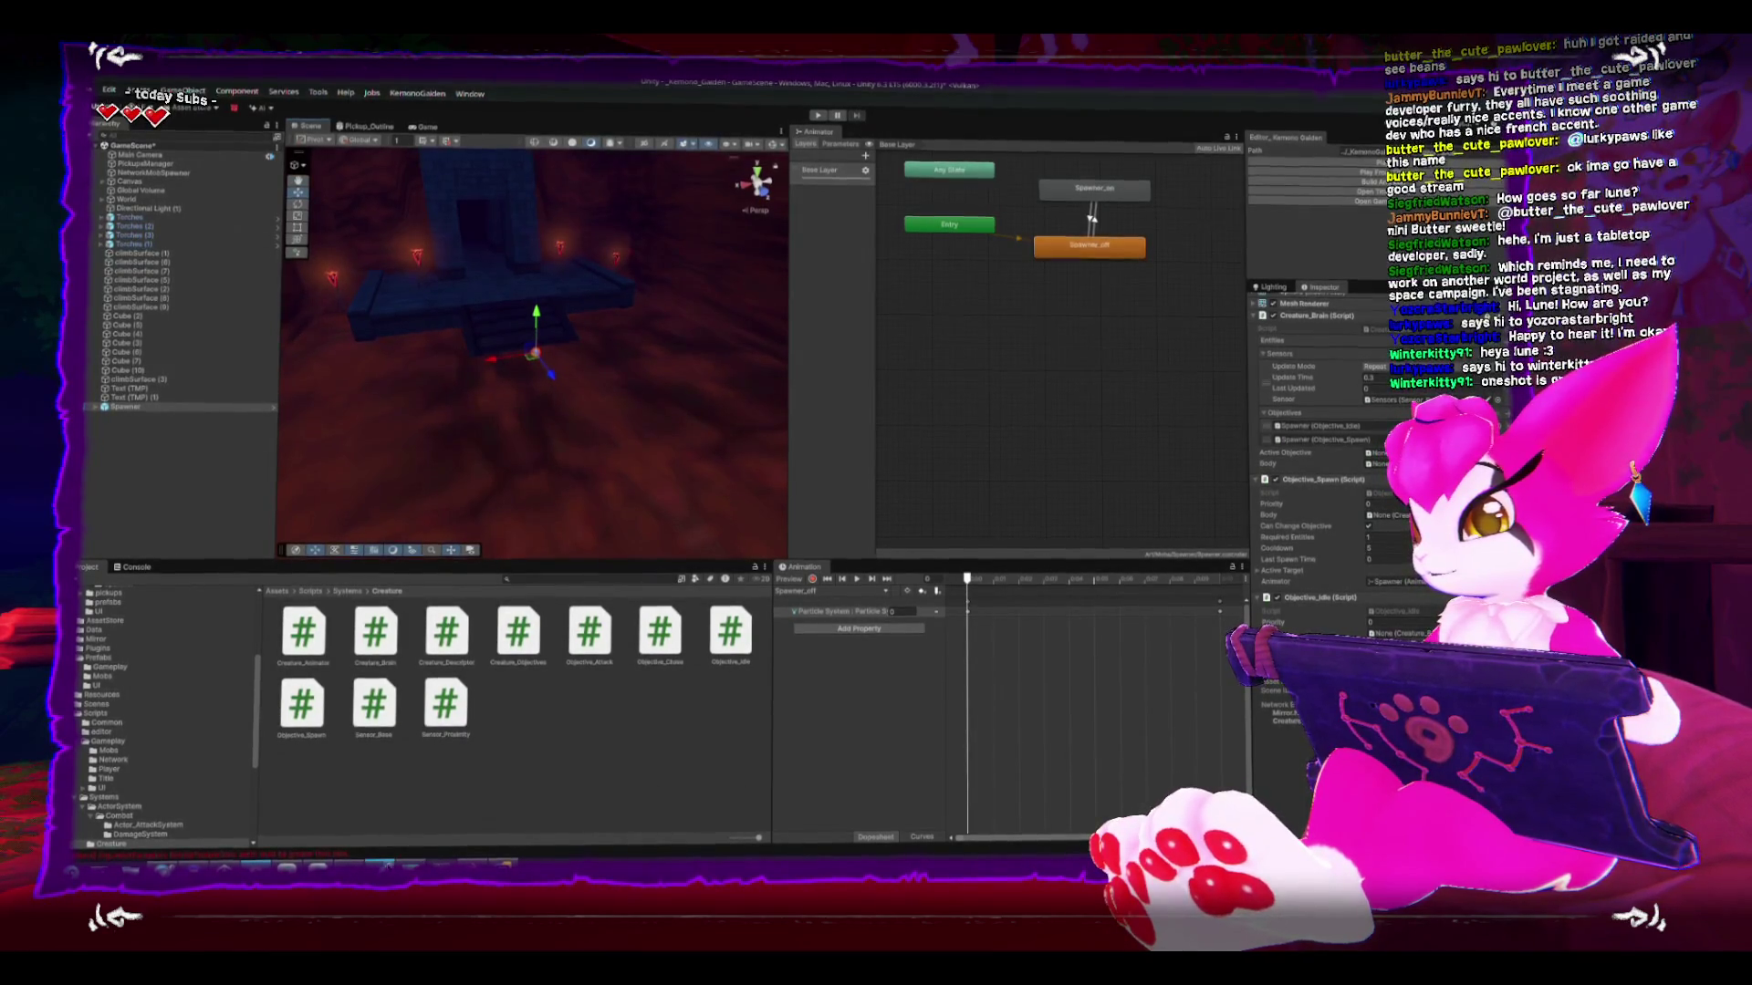
{"action": "key", "text": "alt+Tab"}
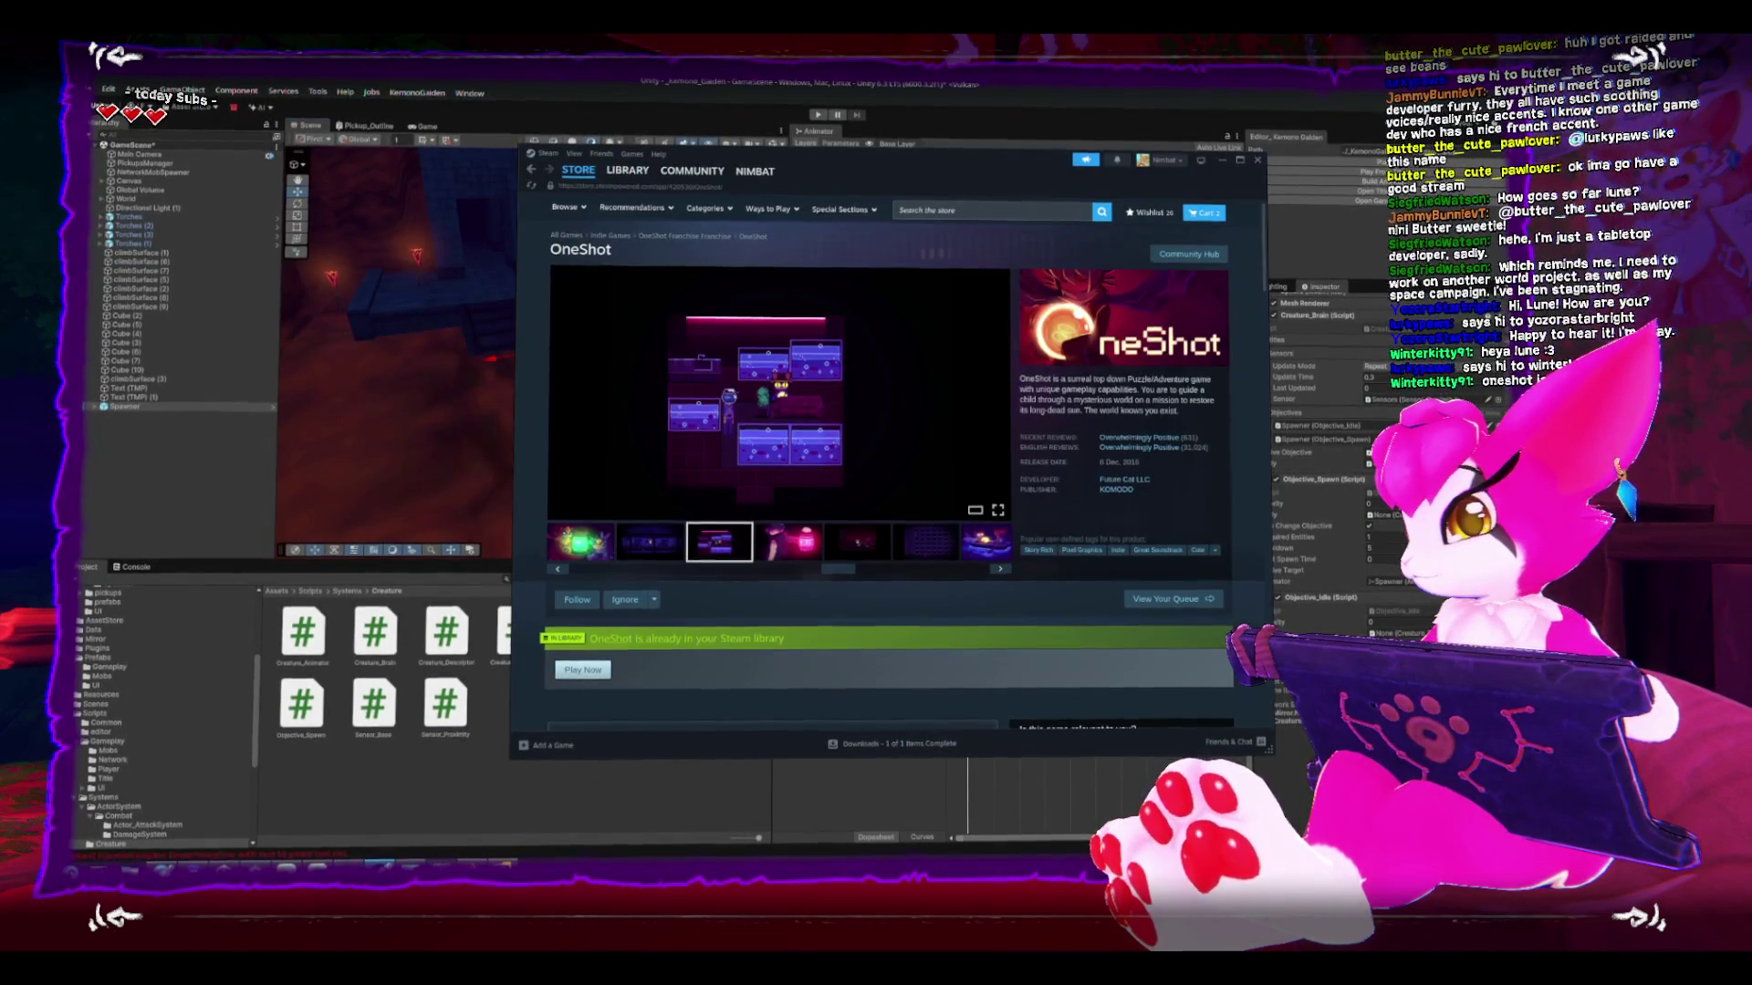
- Browse OneShot screenshots: pink lamp, building, lamp scene, pink room and boat
{"action": "left_click", "coordinate": [790, 545]}
{"action": "left_click", "coordinate": [857, 544]}
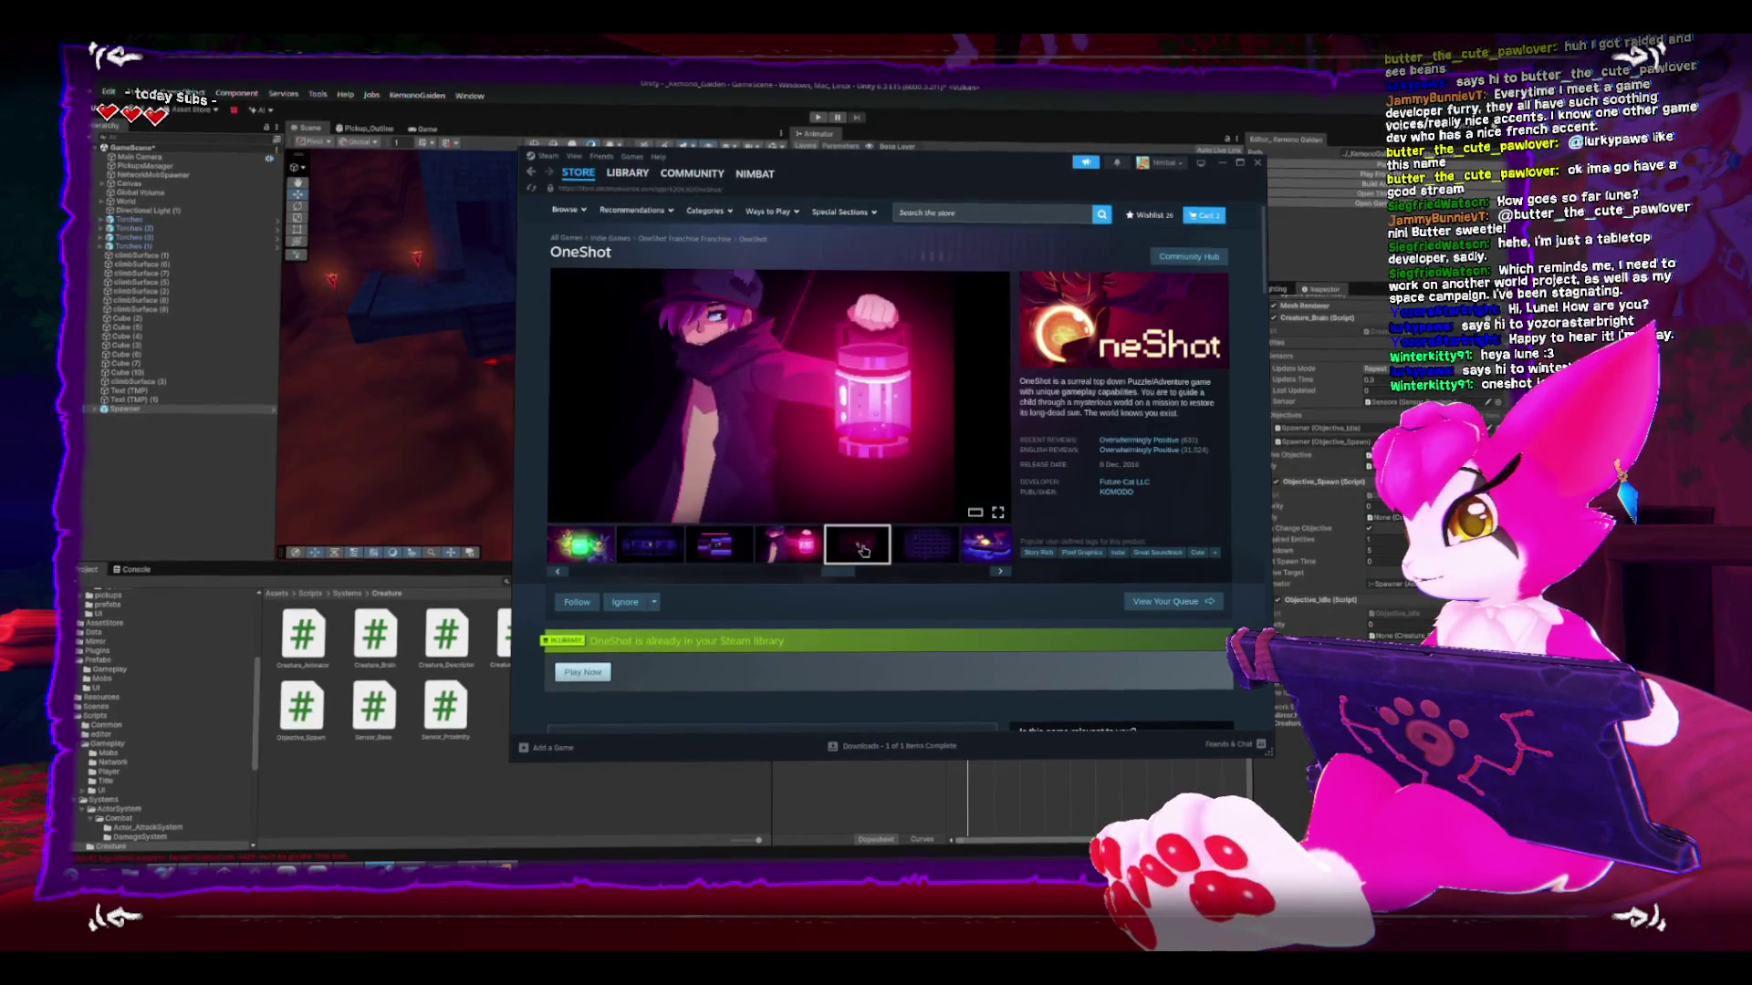
{"action": "left_click", "coordinate": [910, 547]}
{"action": "left_click", "coordinate": [908, 570]}
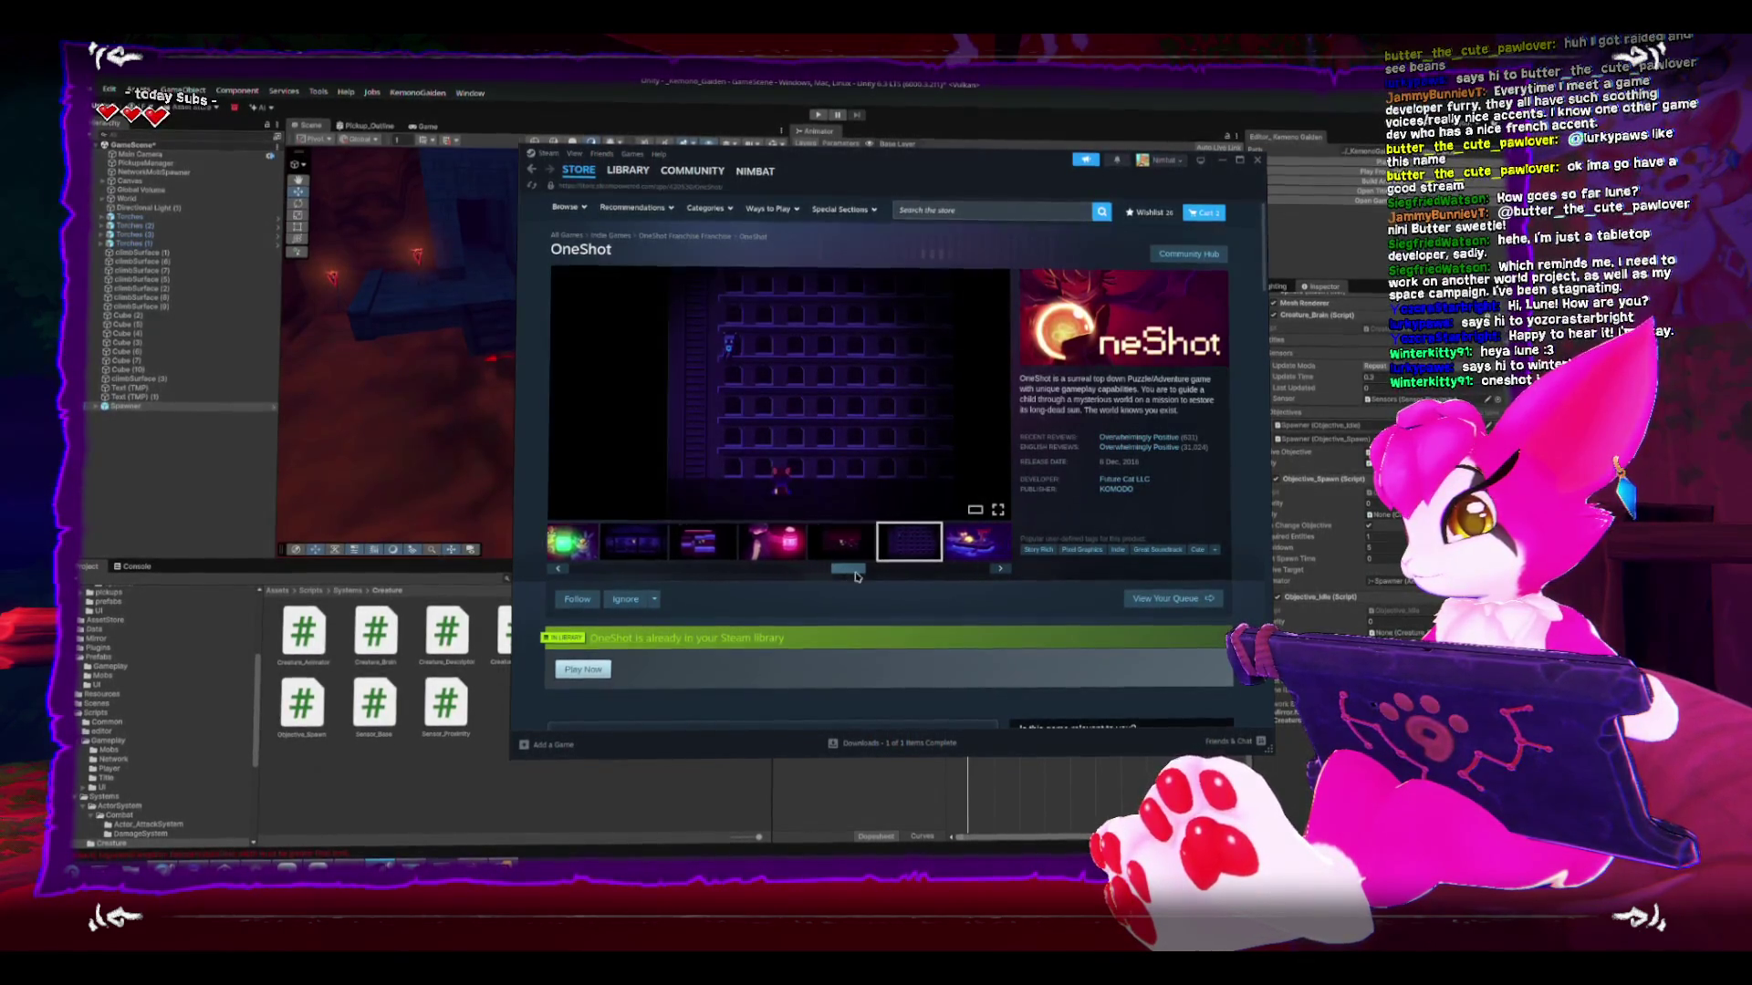
{"action": "left_click", "coordinate": [880, 543]}
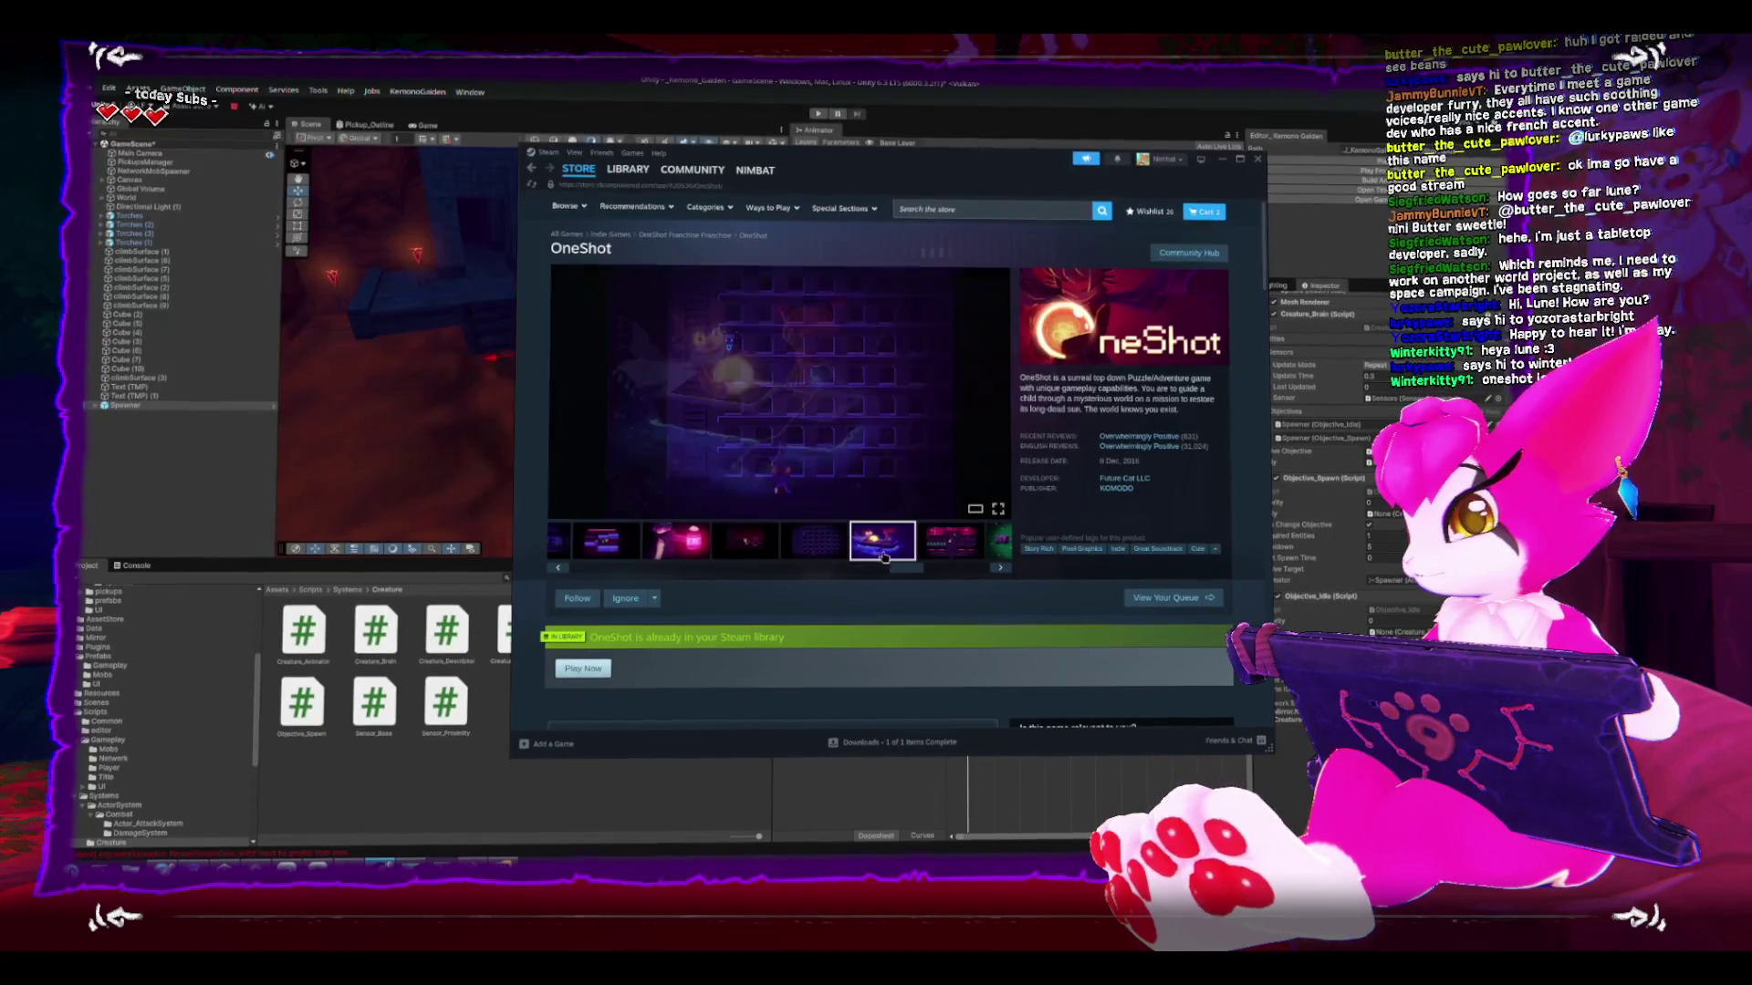
{"action": "left_click", "coordinate": [940, 547]}
{"action": "left_click", "coordinate": [883, 544]}
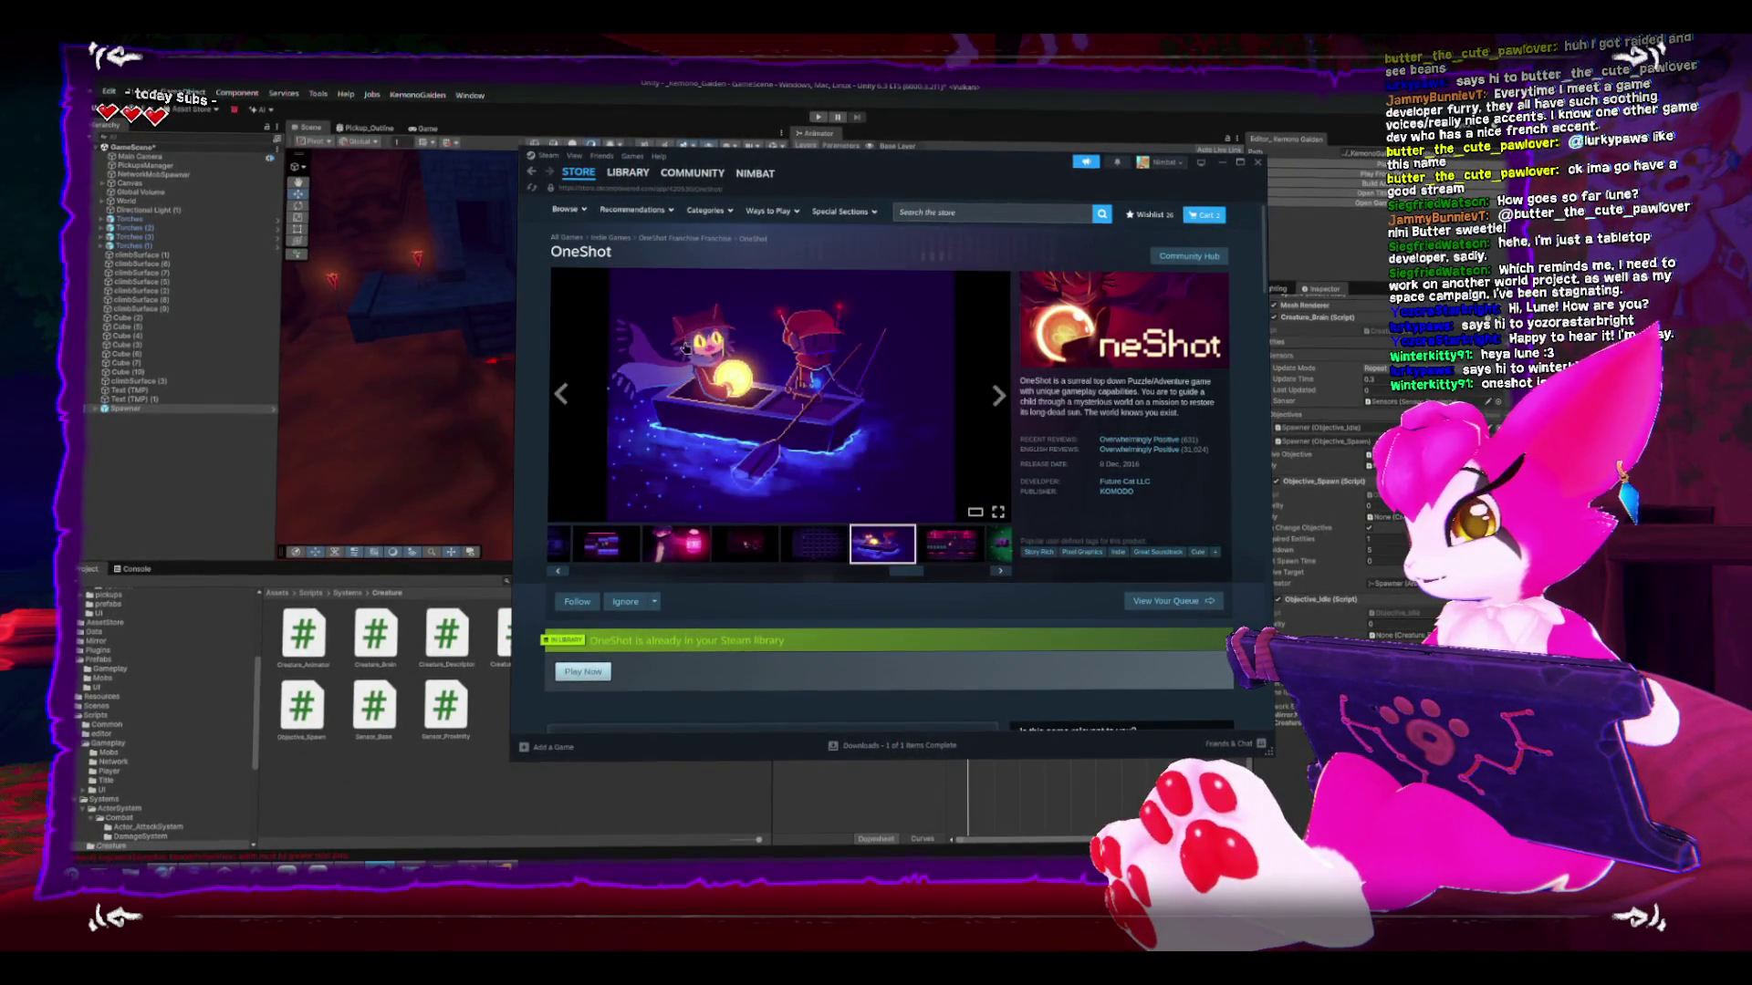
- Scroll the thumbnail strip through the wheat field and green scene shots, then return to Unity
{"action": "left_click_drag", "start_coordinate": [908, 569], "coordinate": [962, 568]}
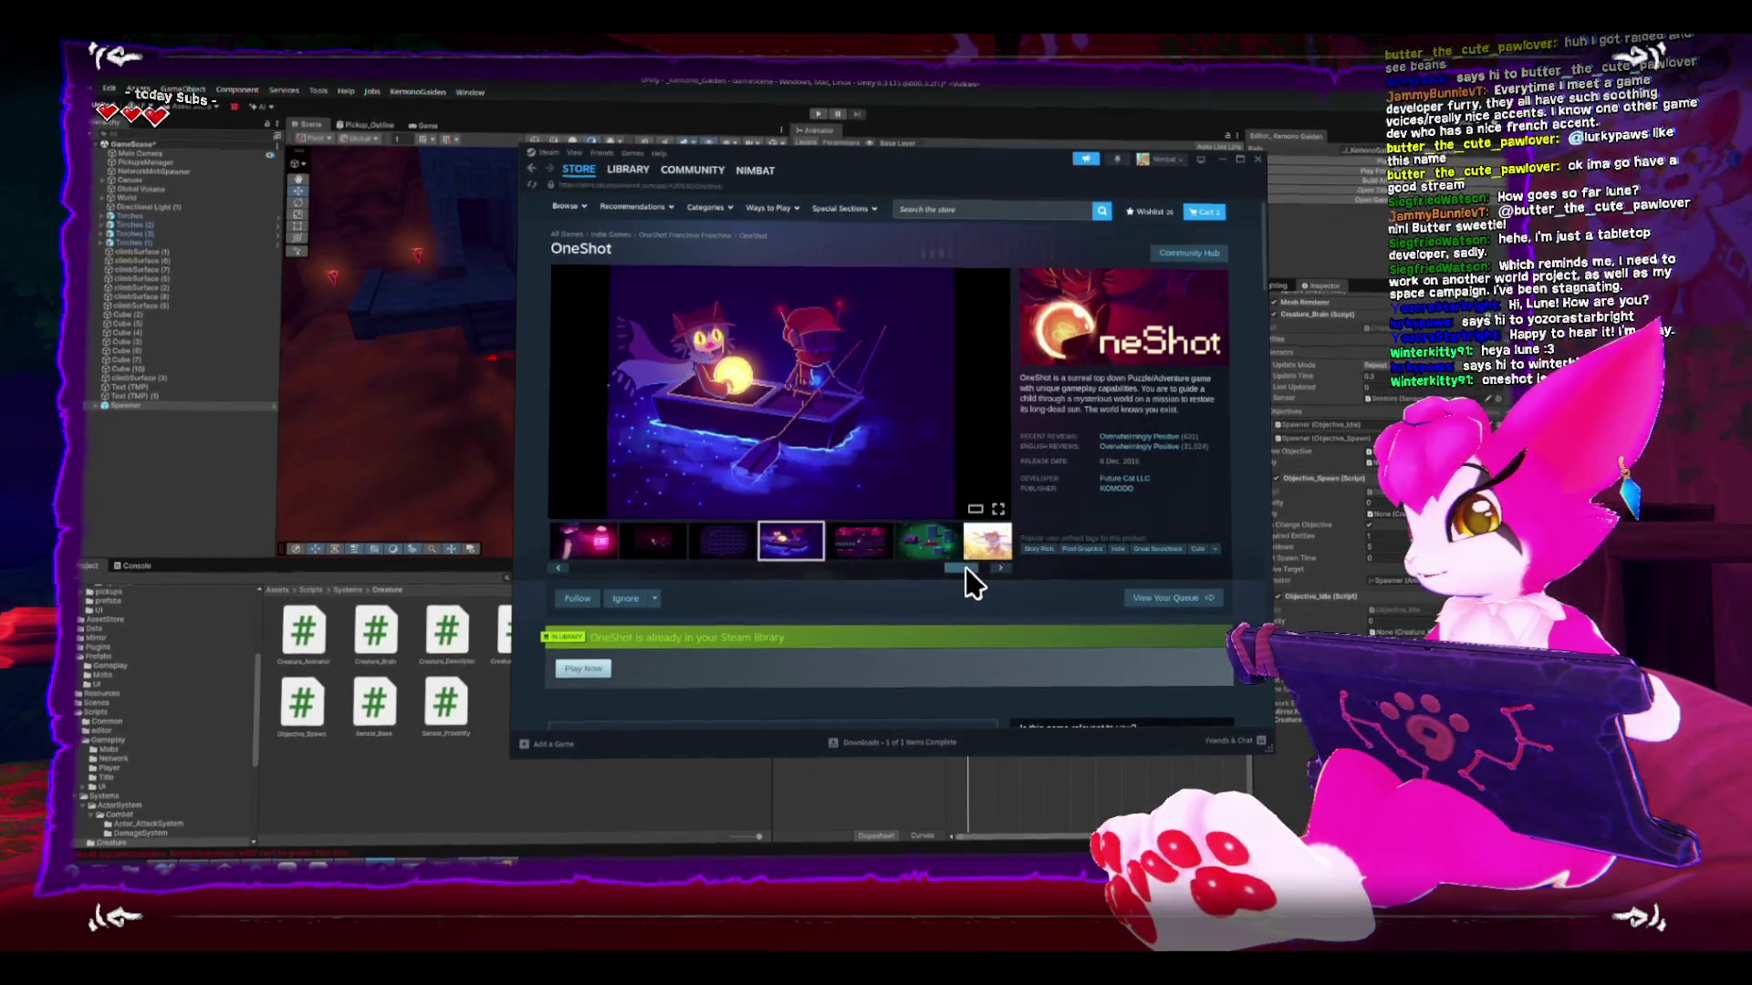
{"action": "left_click", "coordinate": [989, 542]}
{"action": "left_click", "coordinate": [896, 550]}
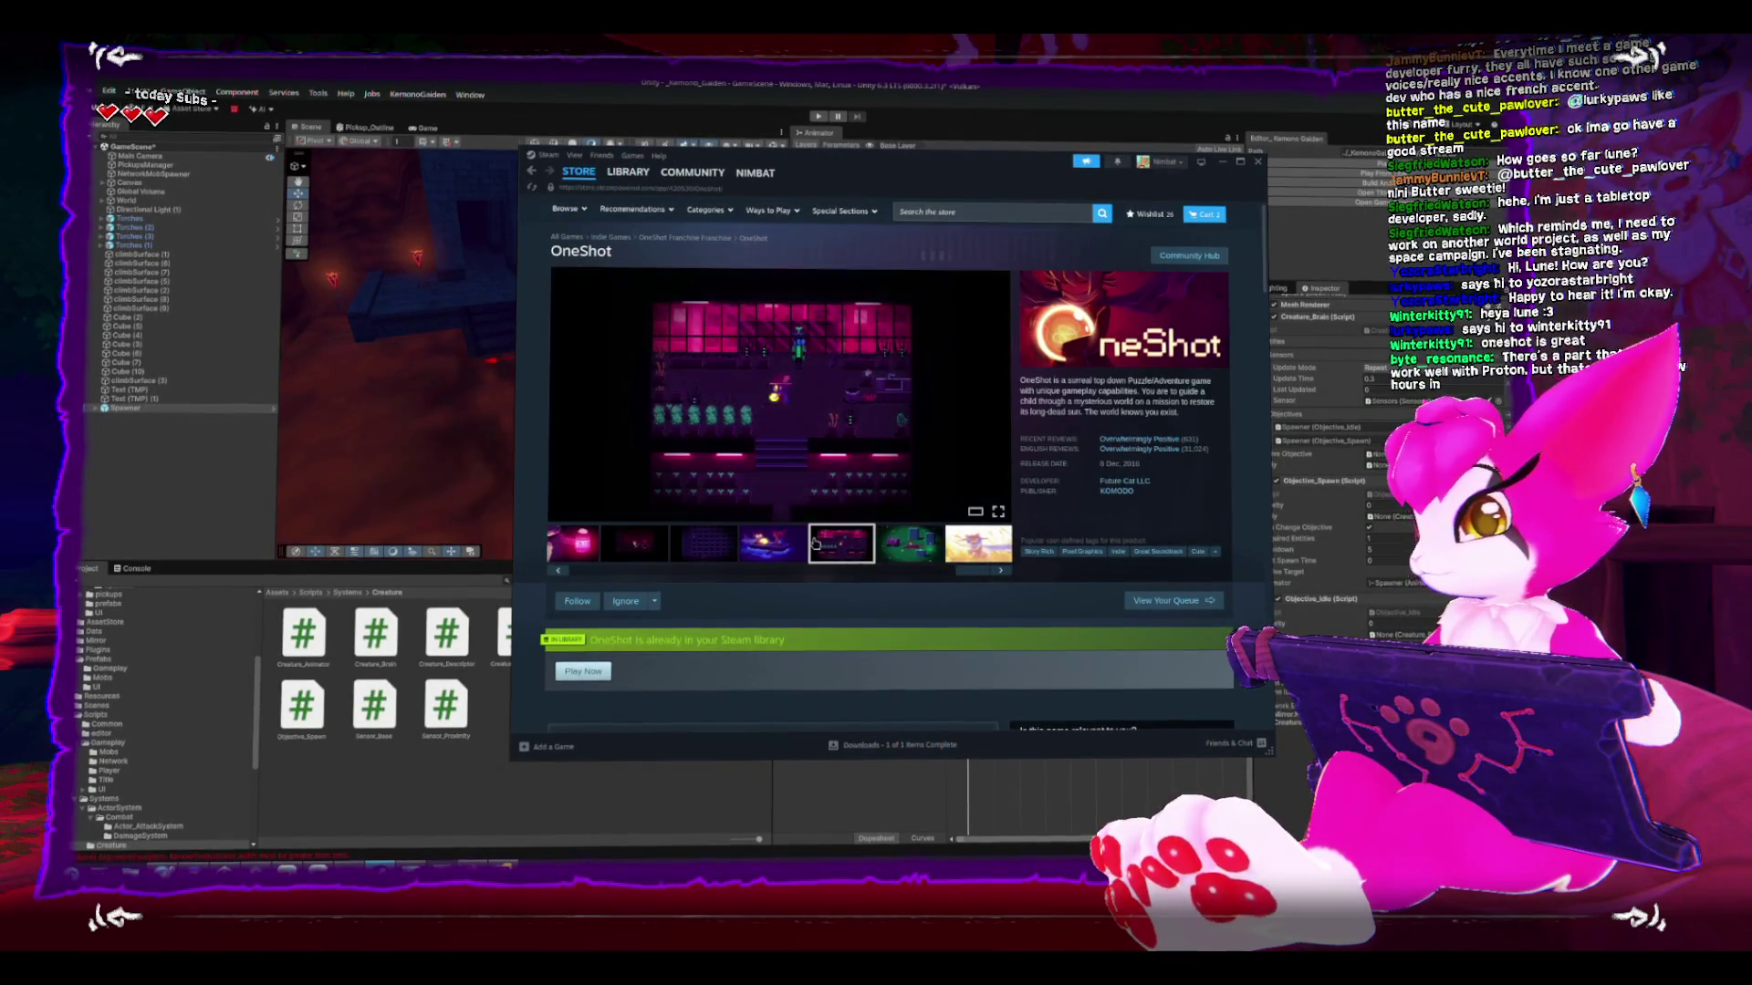
{"action": "left_click", "coordinate": [779, 541]}
{"action": "left_click_drag", "start_coordinate": [975, 573], "coordinate": [869, 571]}
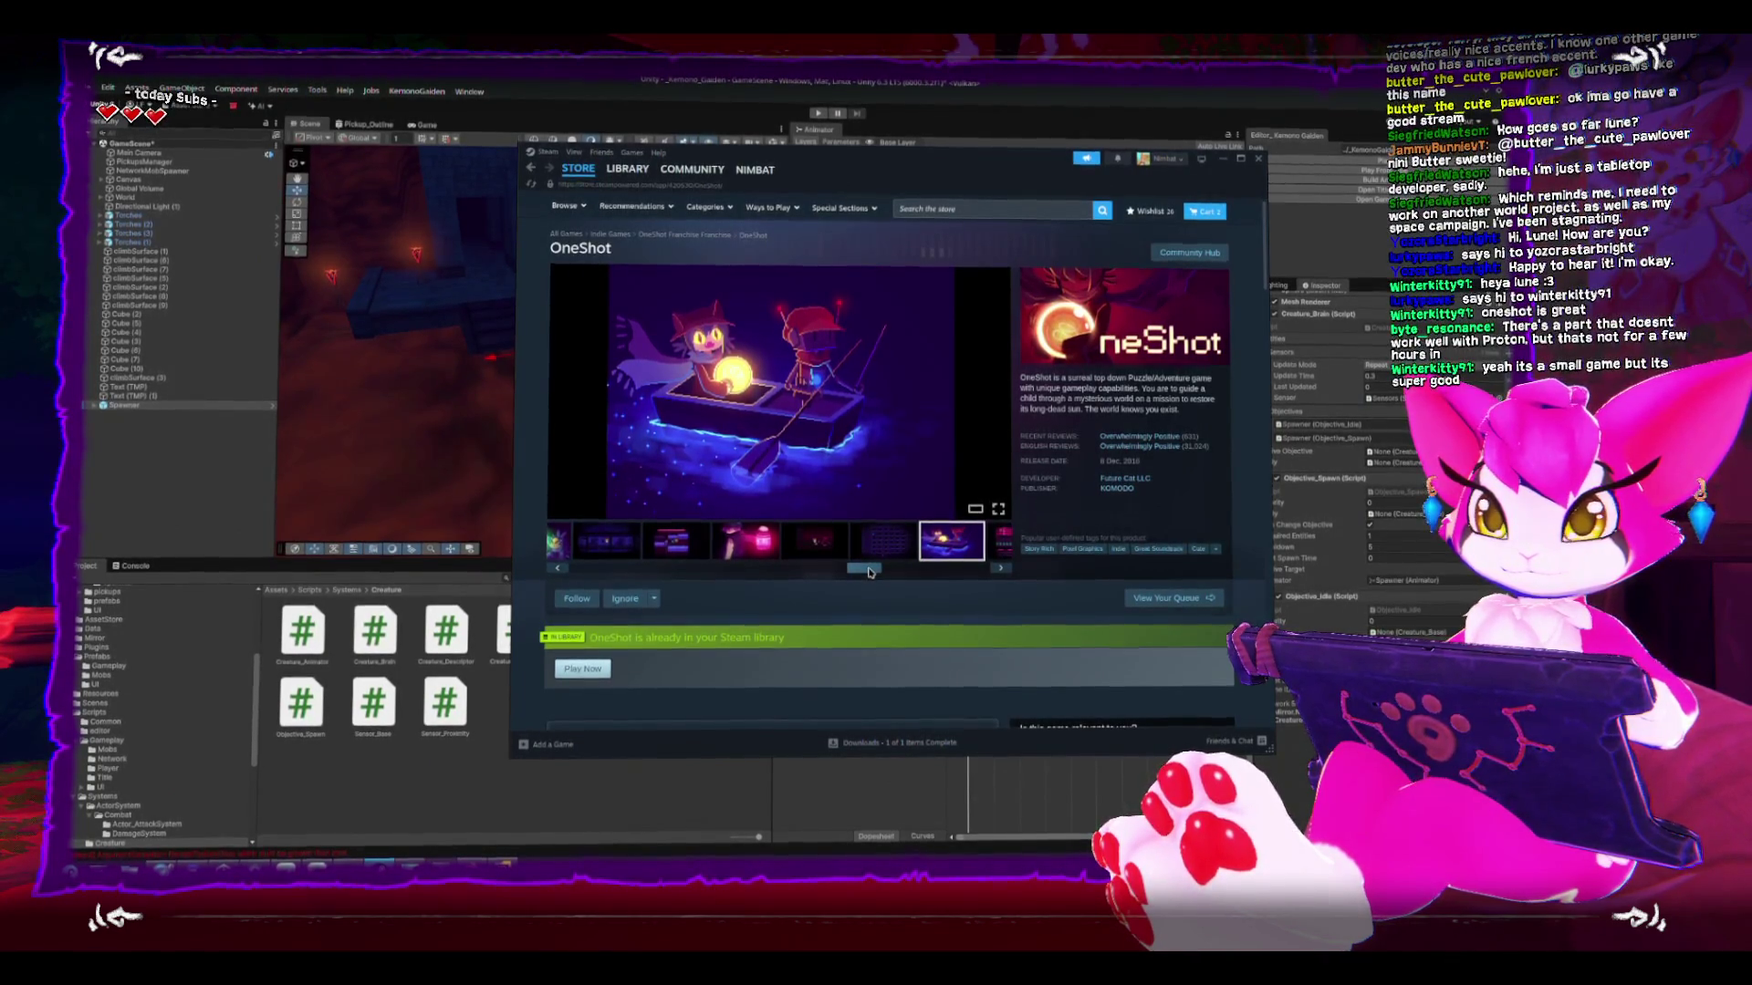
{"action": "left_click_drag", "start_coordinate": [866, 576], "coordinate": [602, 551]}
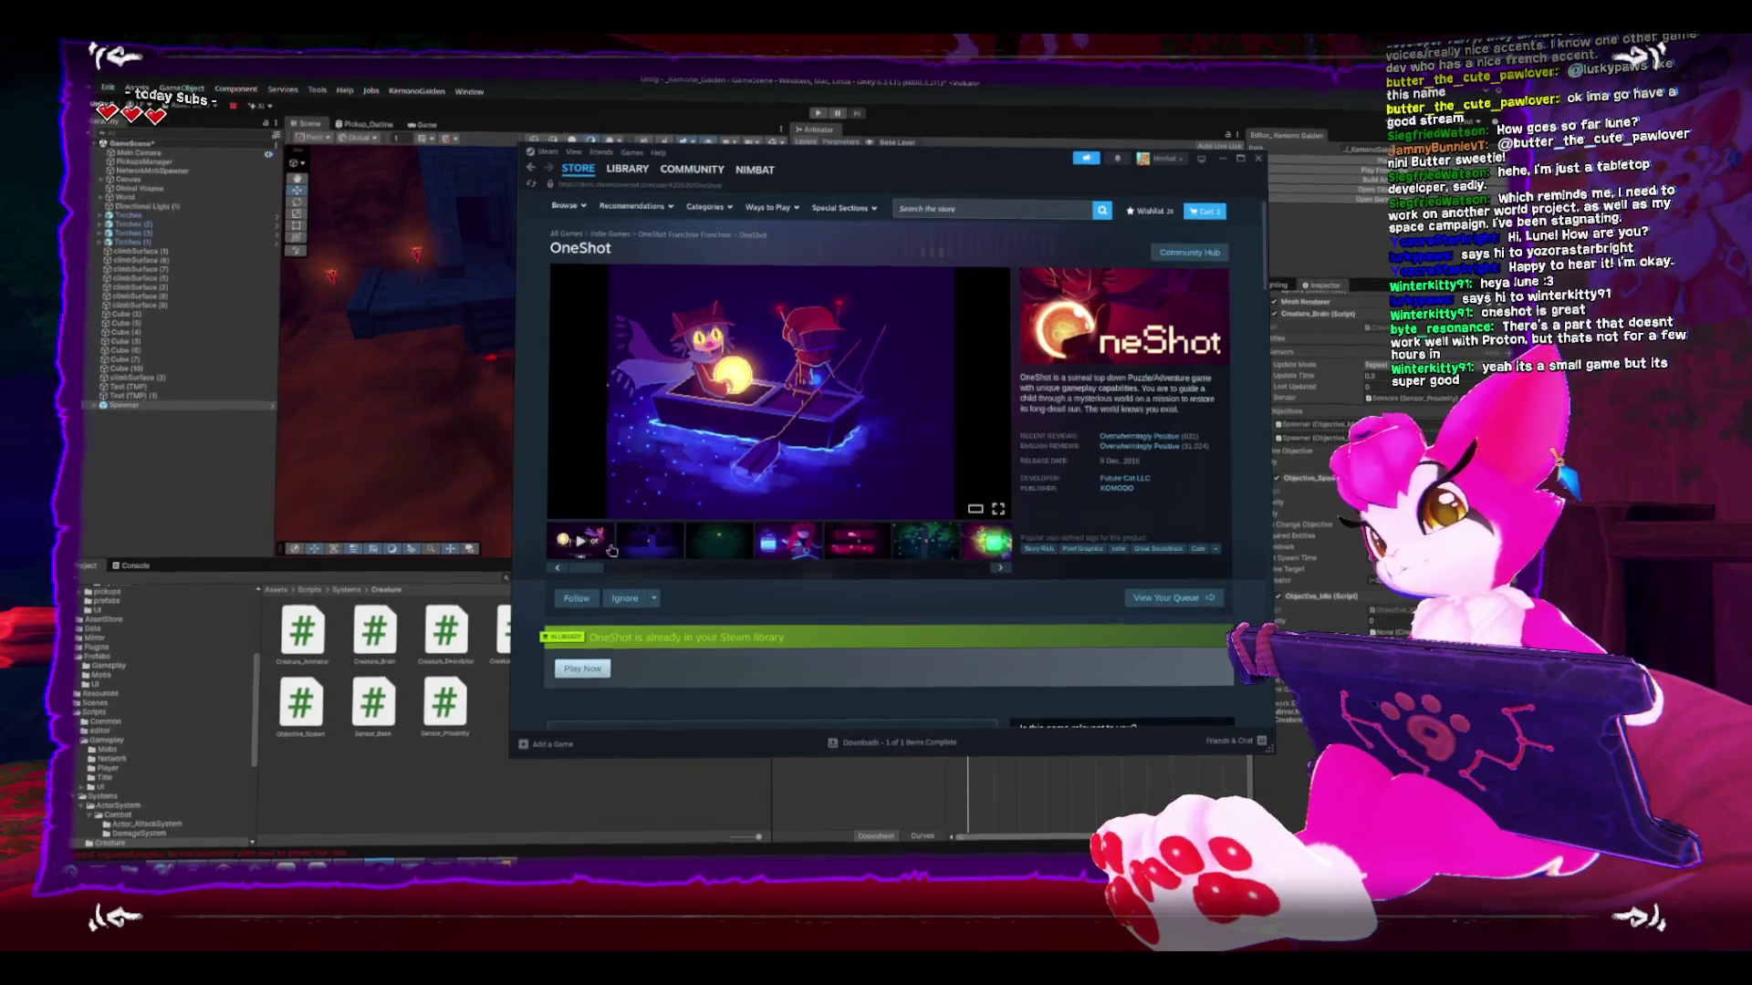
{"action": "left_click", "coordinate": [208, 532]}
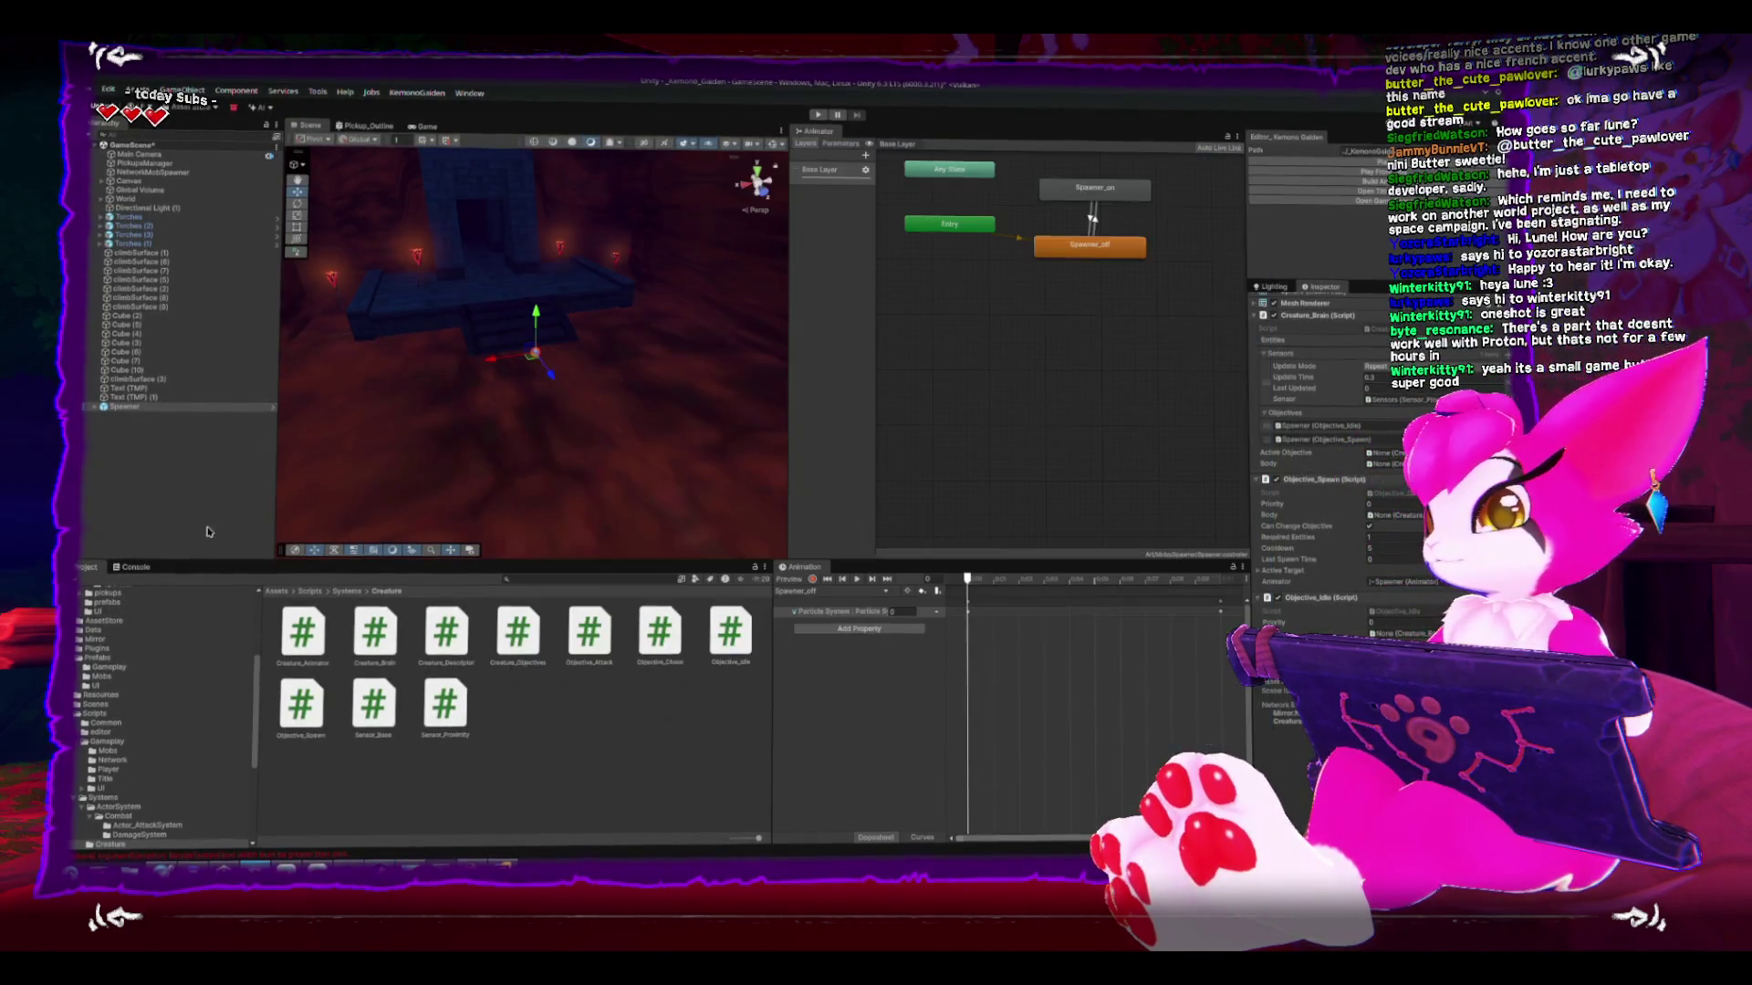
- Move the Scene camera closer, looking down onto the stairs beside the Spawner
{"action": "mouse_move", "coordinate": [583, 399]}
{"action": "left_mouse_down"}
{"action": "mouse_move", "coordinate": [489, 391]}
{"action": "mouse_move", "coordinate": [626, 394]}
{"action": "mouse_move", "coordinate": [547, 295]}
{"action": "left_mouse_up"}
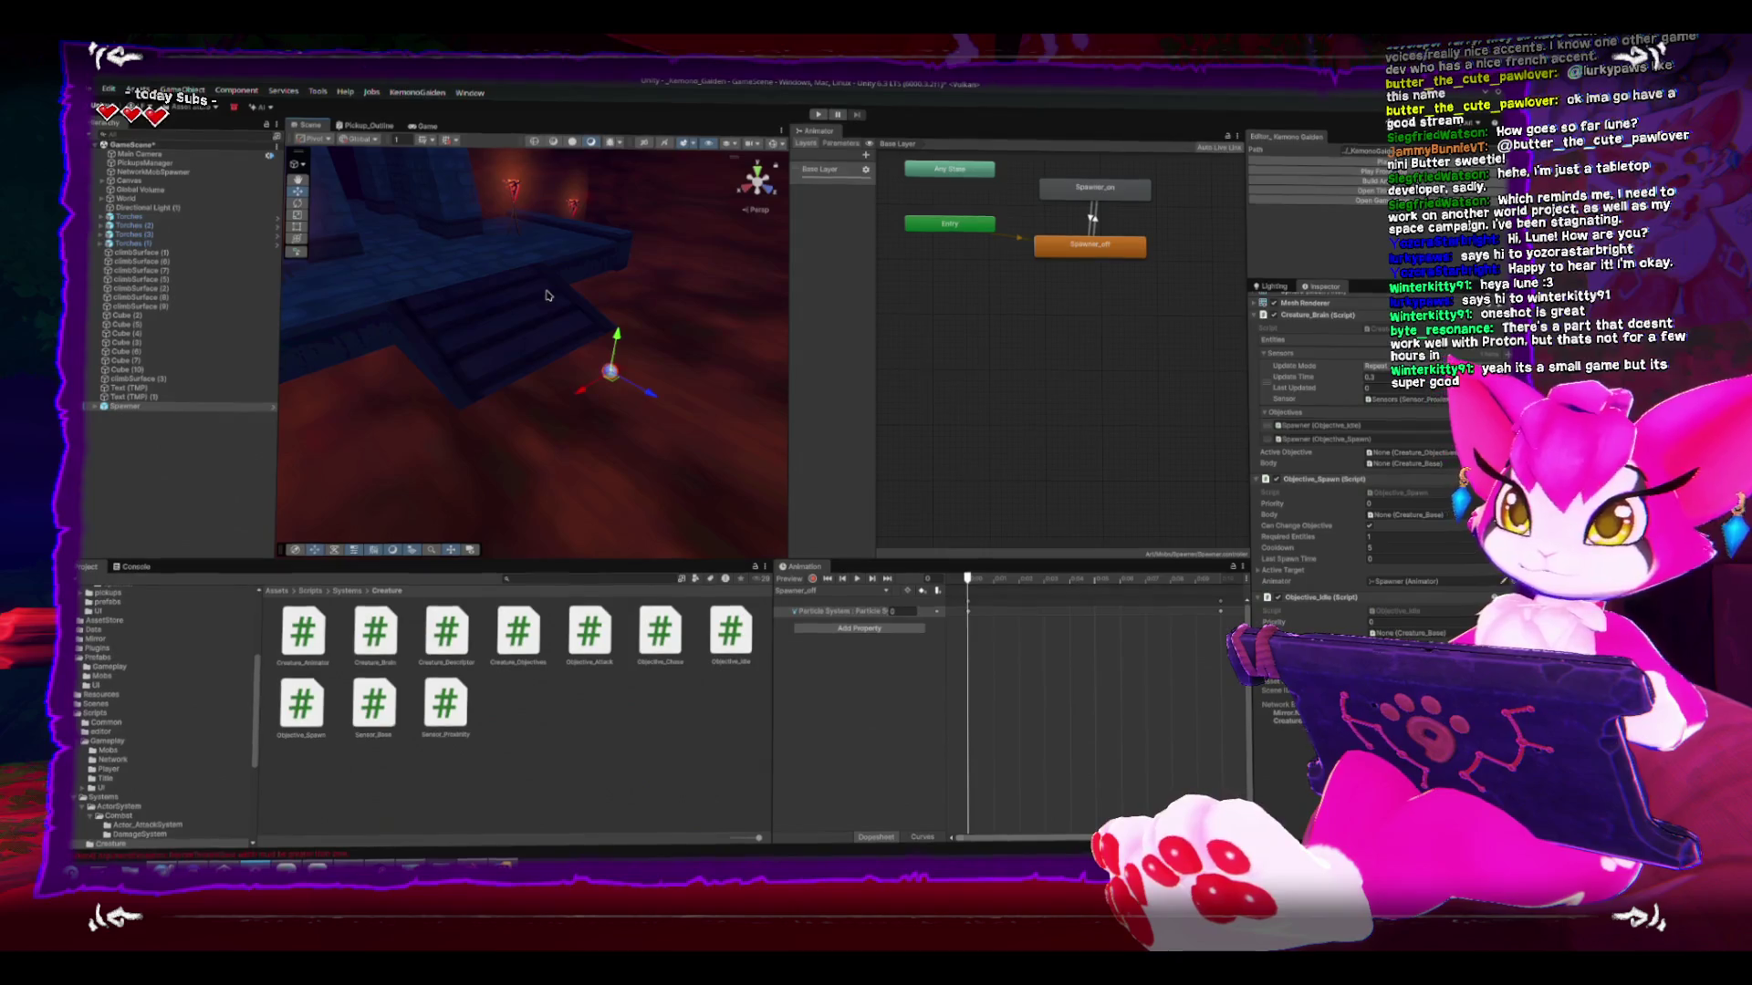
{"action": "left_click_drag", "start_coordinate": [547, 295], "coordinate": [563, 296]}
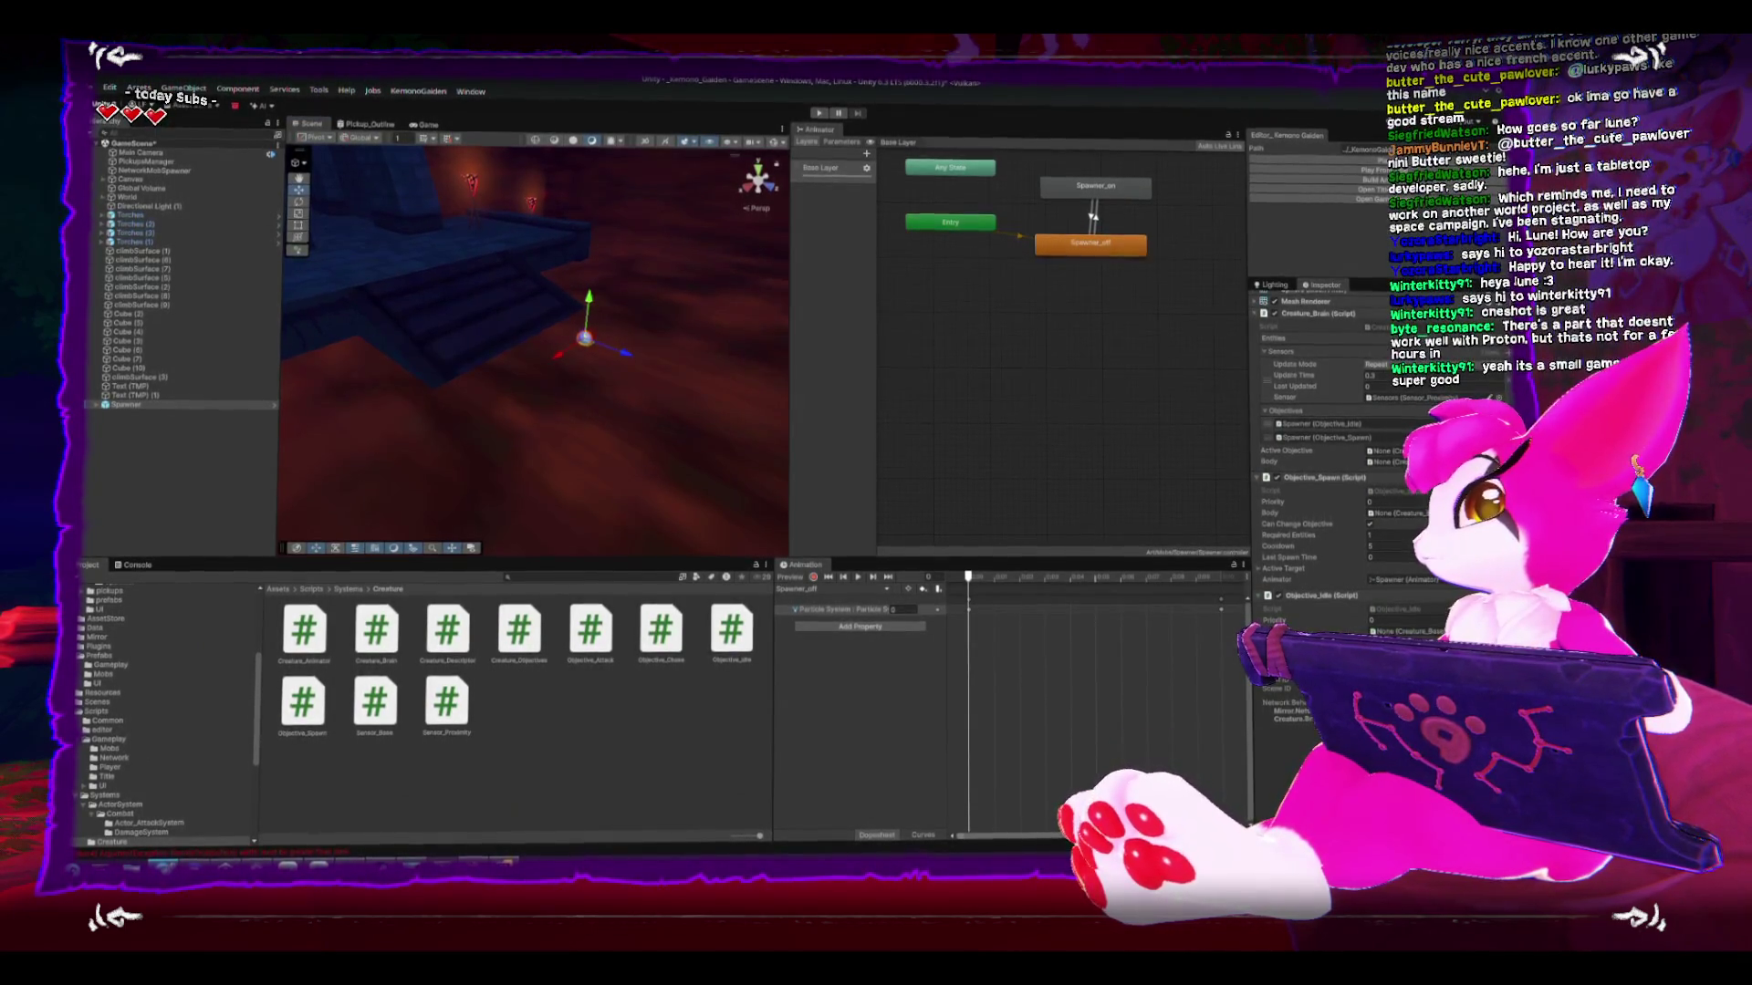
- Search ProtonDB for 'one shot', then correct the query to 'oneshot'
{"action": "key", "text": "alt+Tab"}
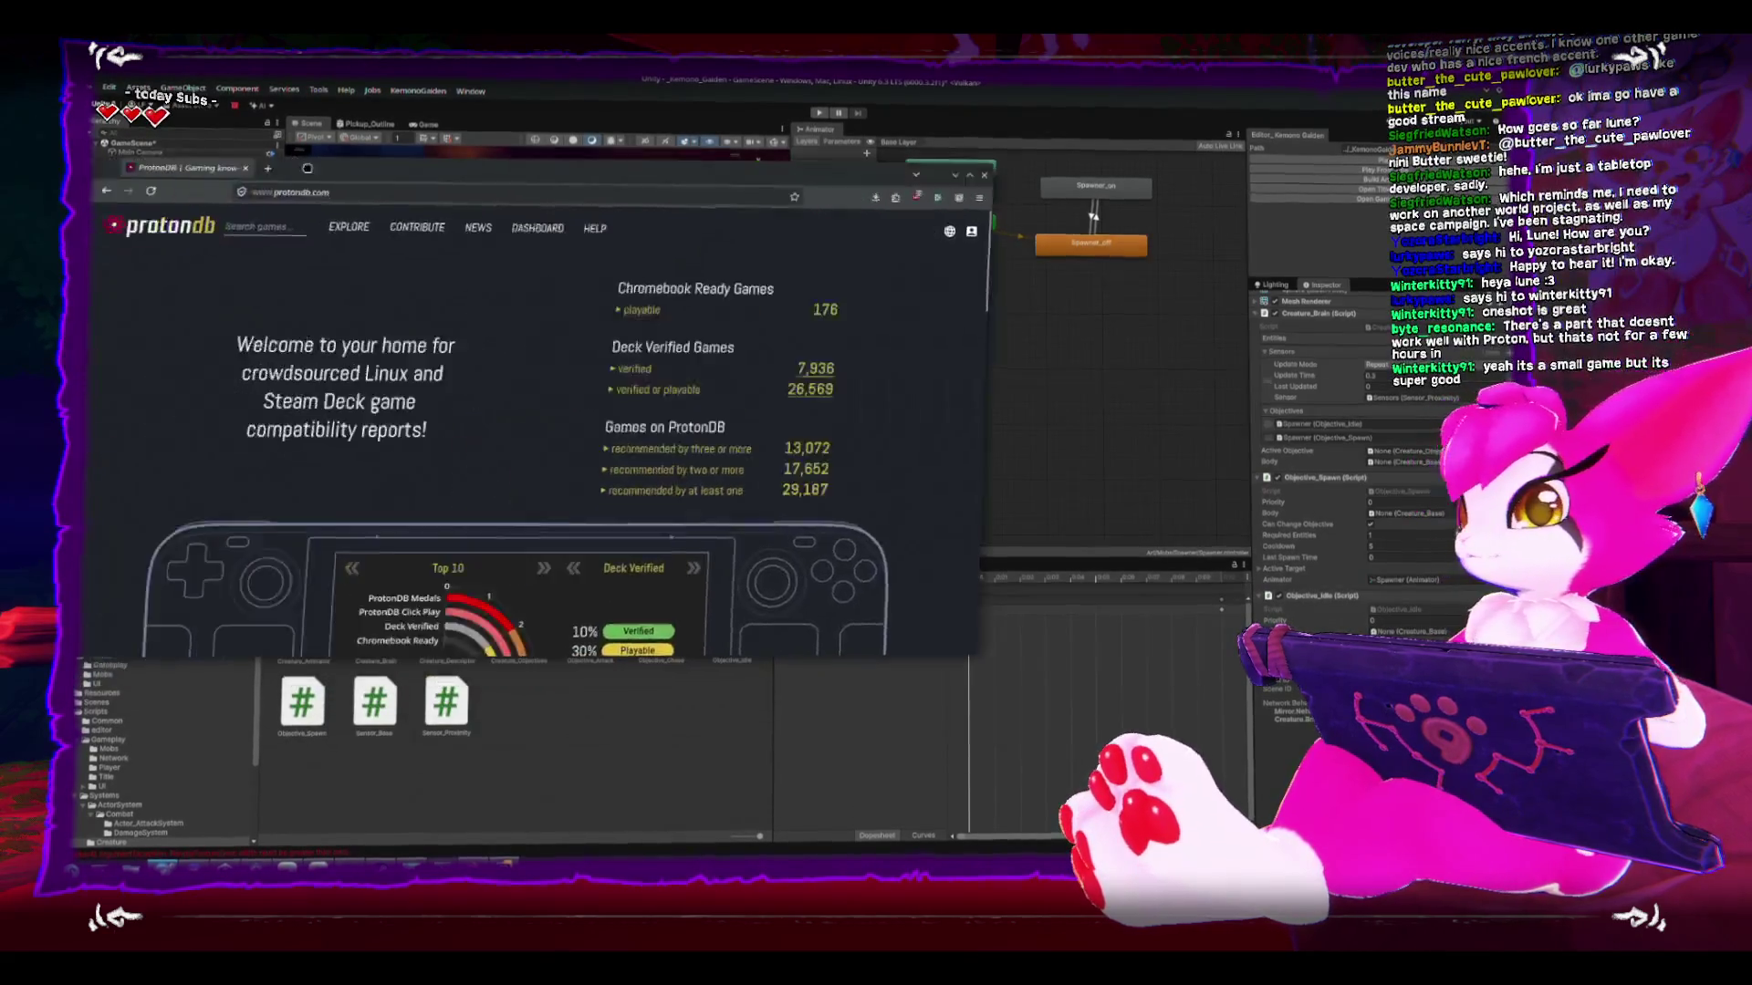
{"action": "type", "text": "one shot"}
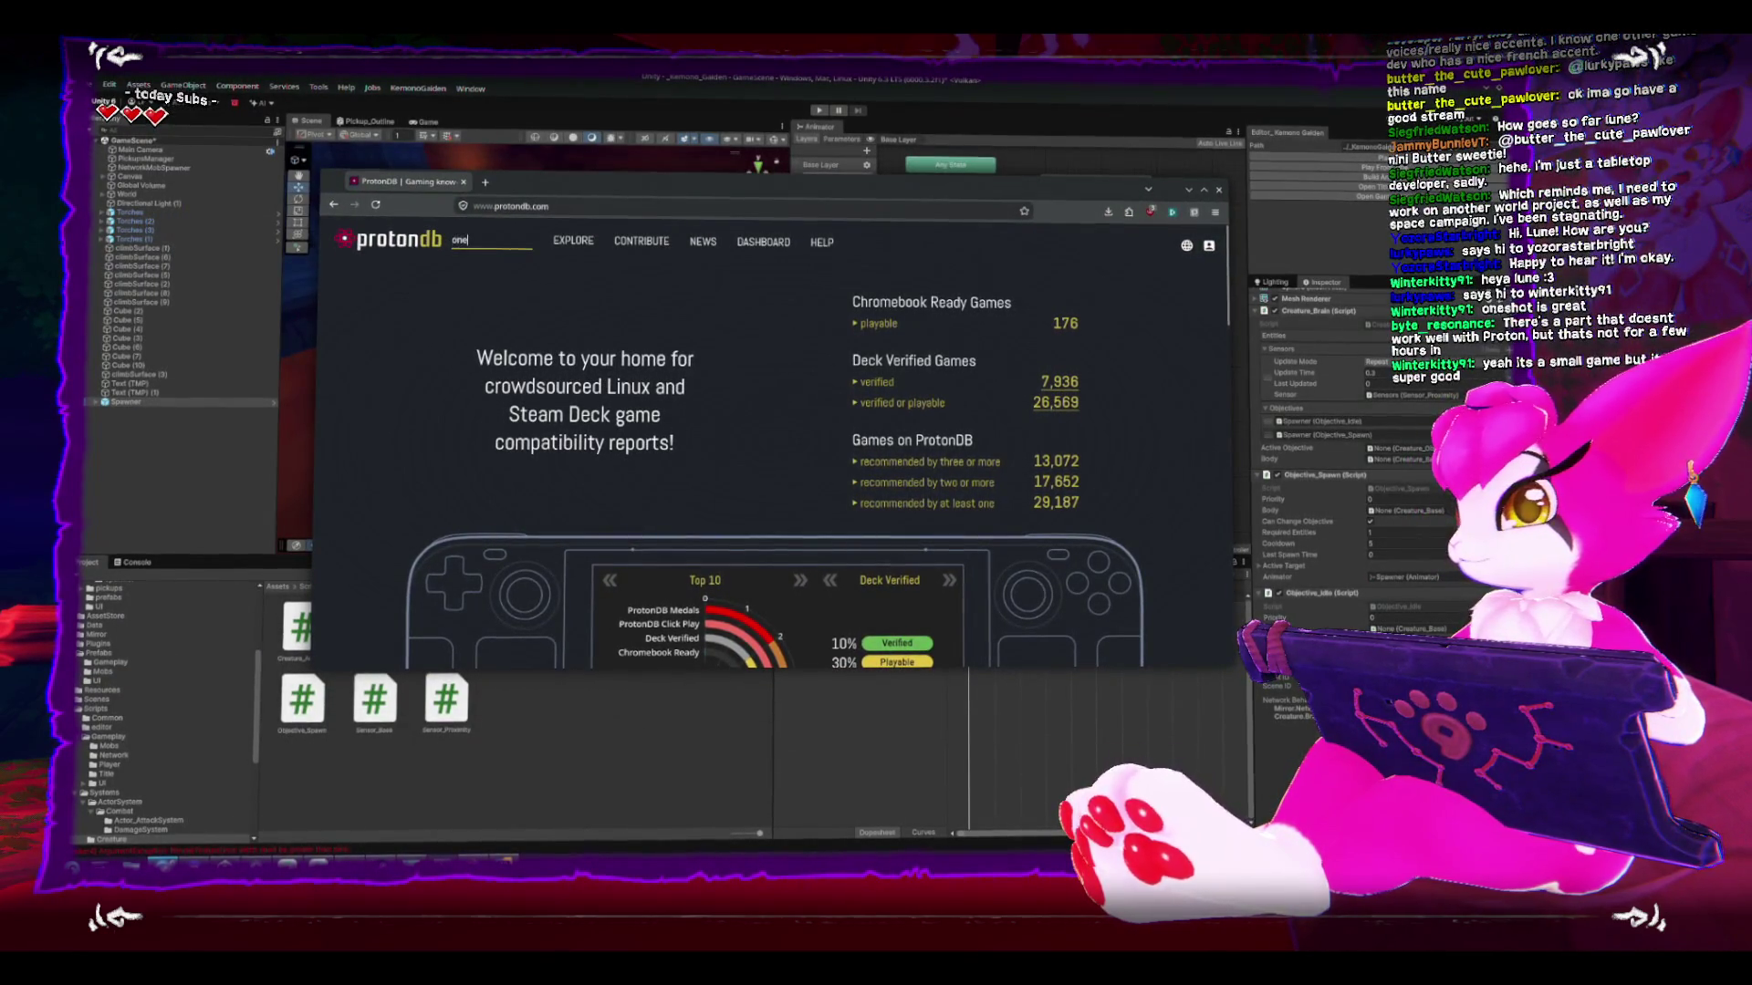
{"action": "key", "text": "Return"}
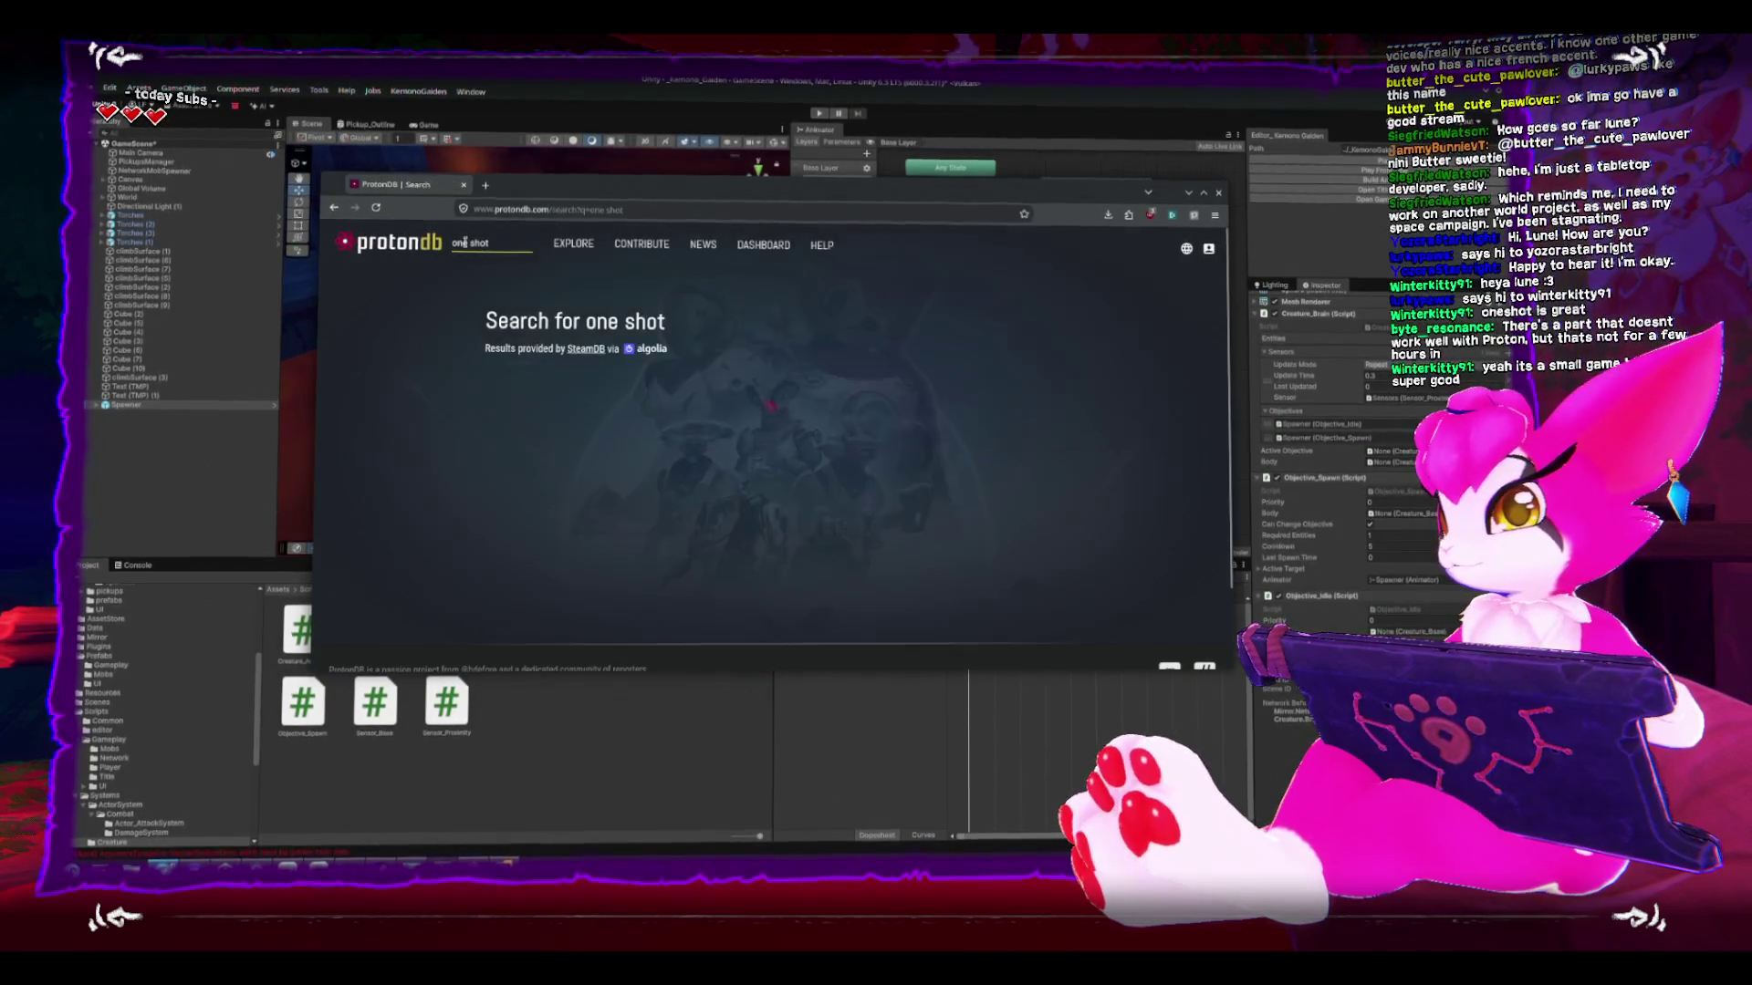
{"action": "scroll", "coordinate": [419, 402], "scroll_direction": "down", "scroll_amount": 5}
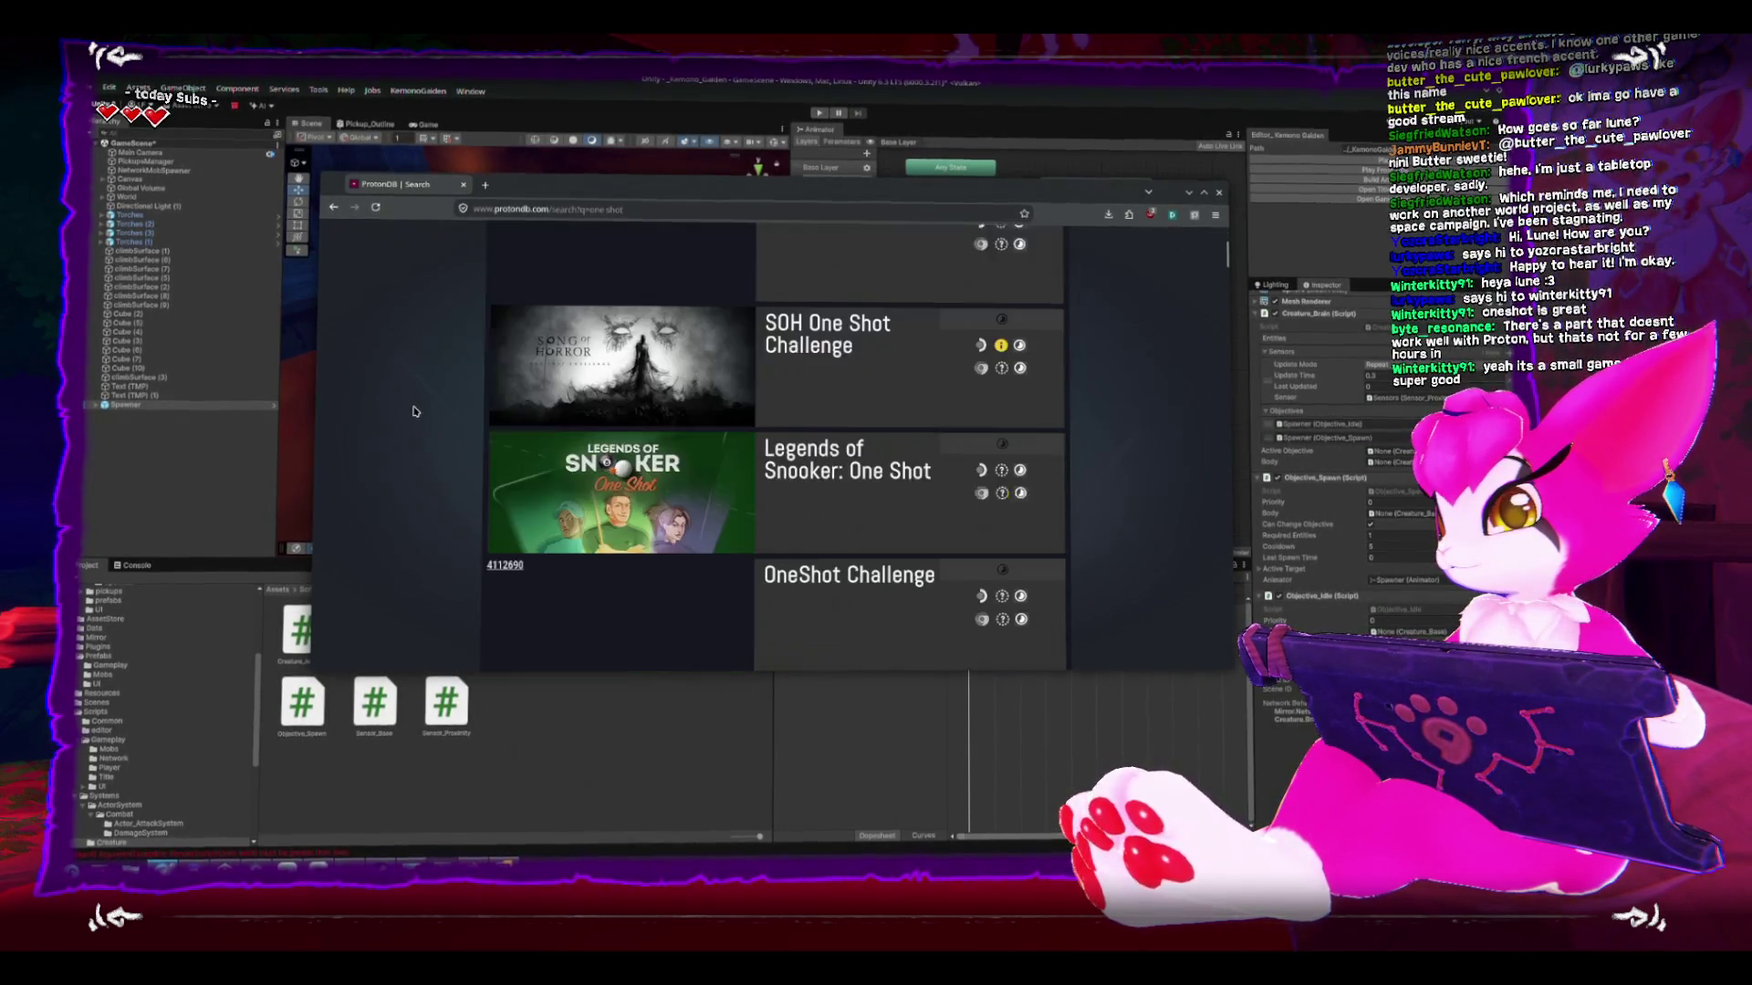
{"action": "scroll", "coordinate": [420, 401], "scroll_direction": "up", "scroll_amount": 5}
{"action": "left_click", "coordinate": [472, 240]}
{"action": "key", "text": "BackSpace"}
{"action": "key", "text": "Return"}
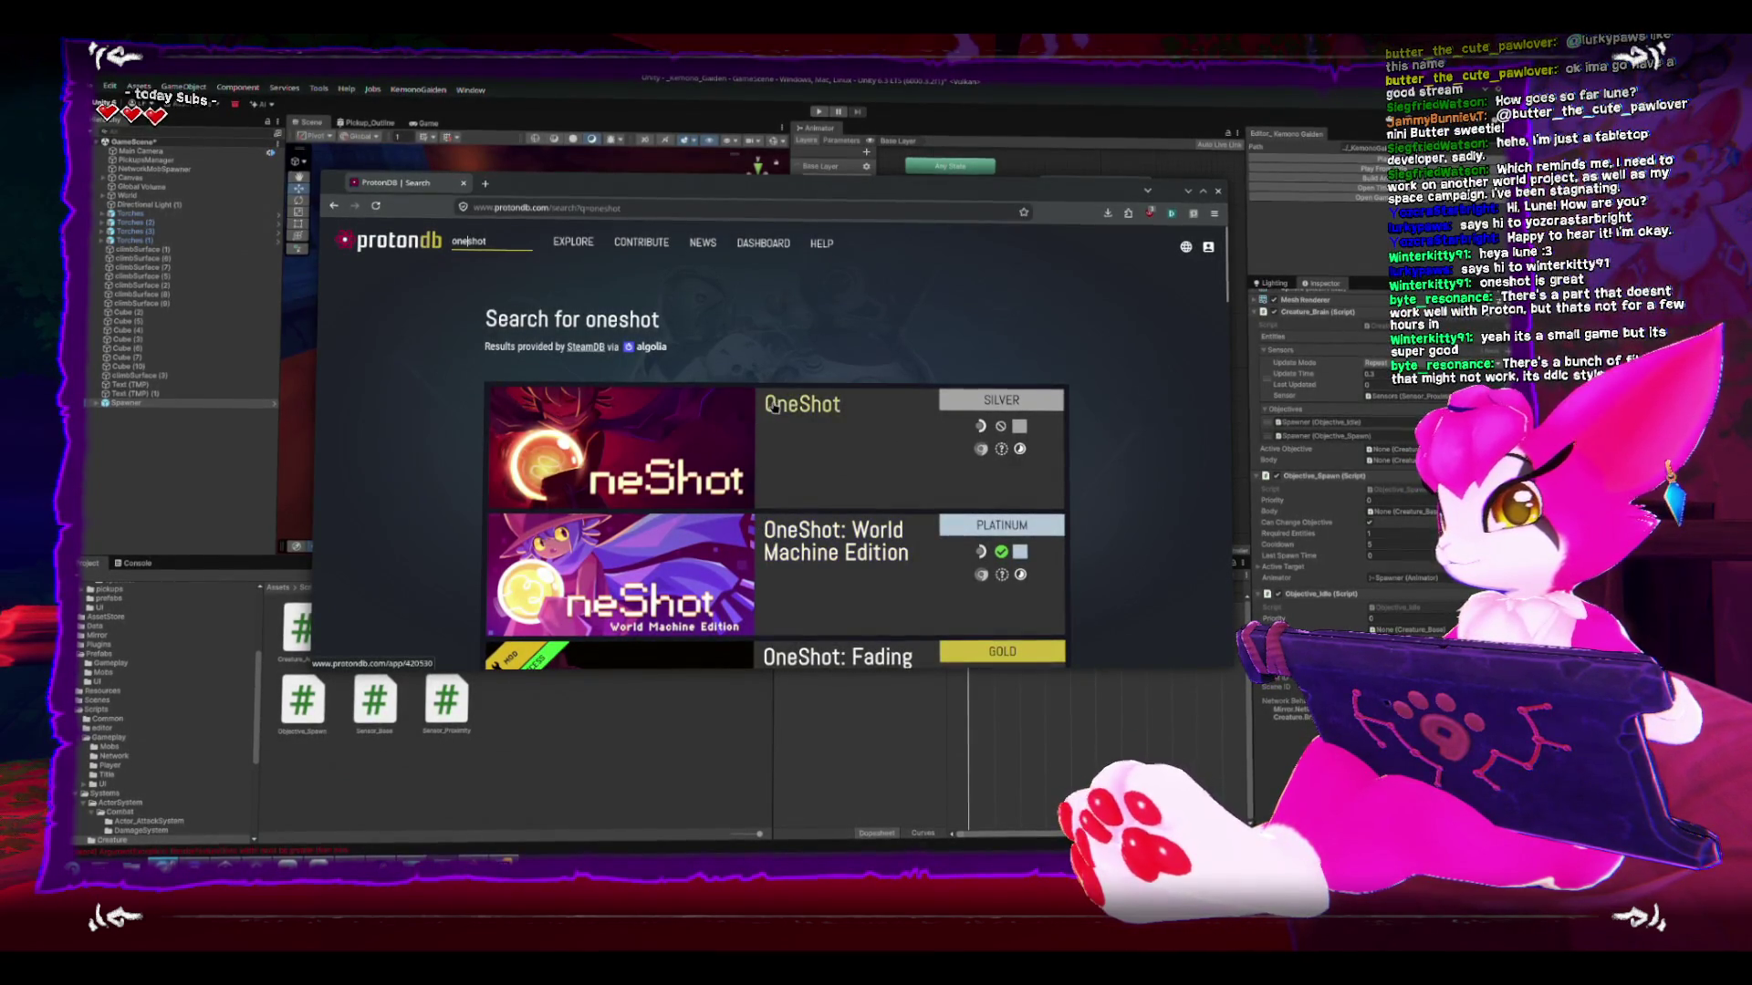
{"action": "scroll", "coordinate": [800, 405], "scroll_direction": "down", "scroll_amount": 1}
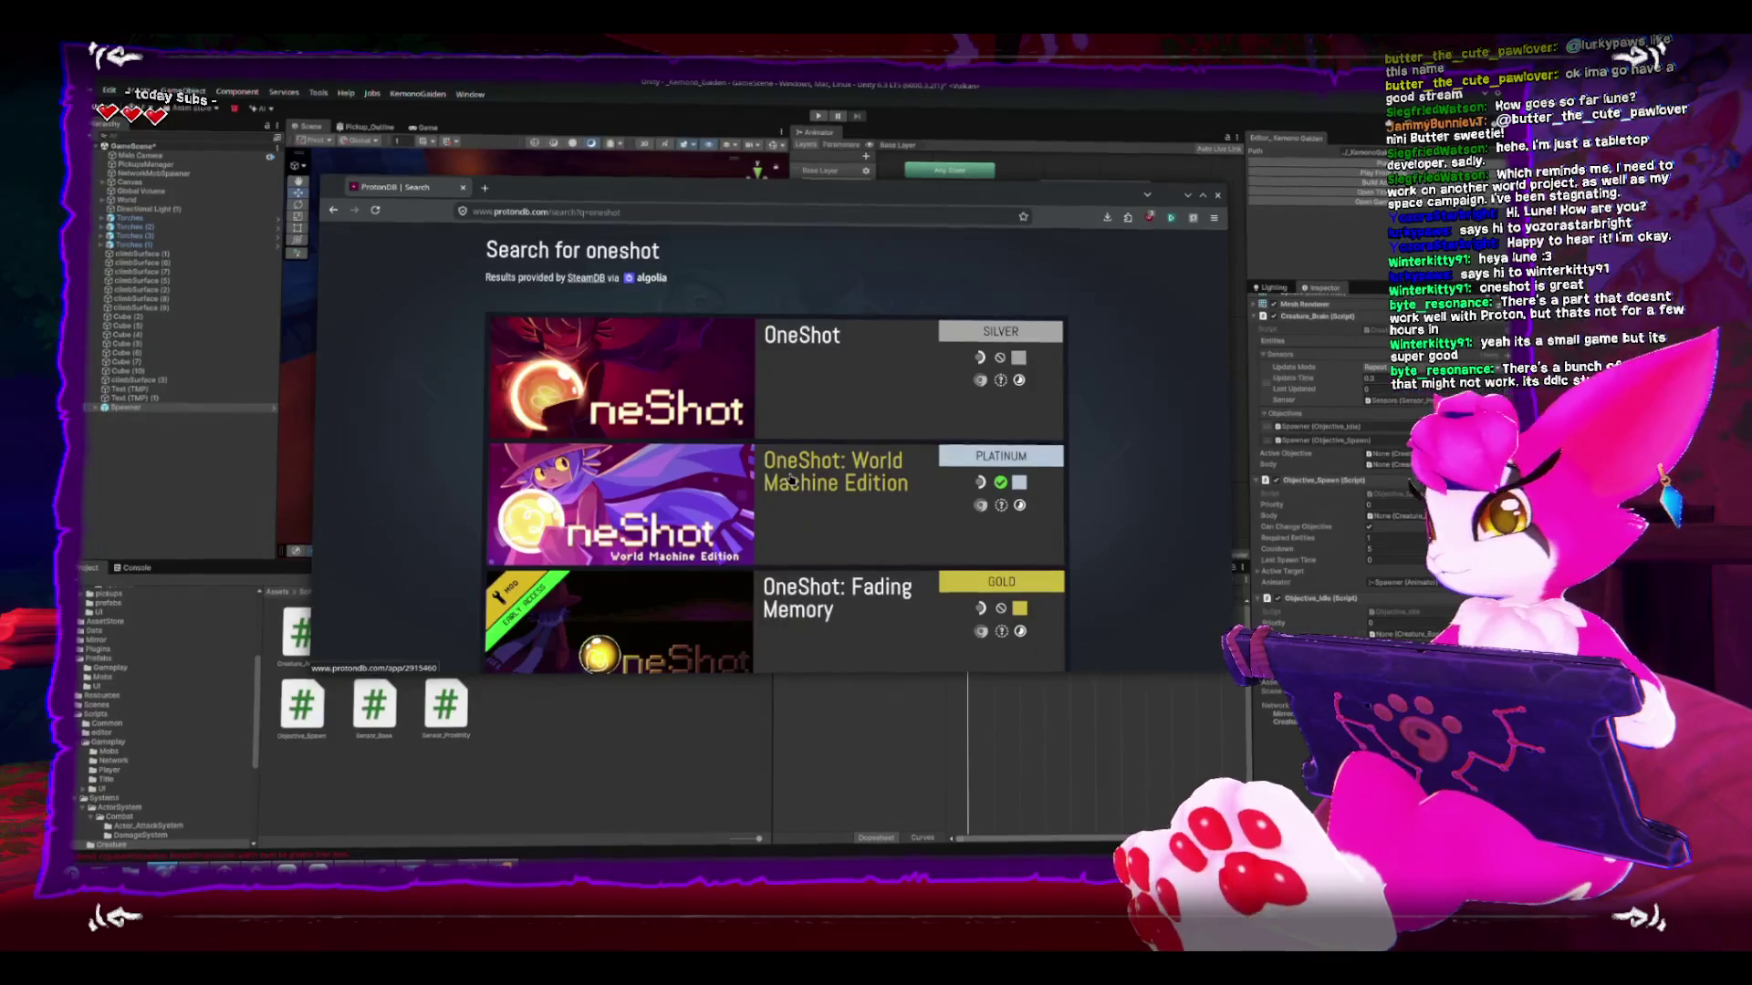
- Check the OneShot: World Machine Edition compatibility page and its rating summary
{"action": "left_click", "coordinate": [792, 481]}
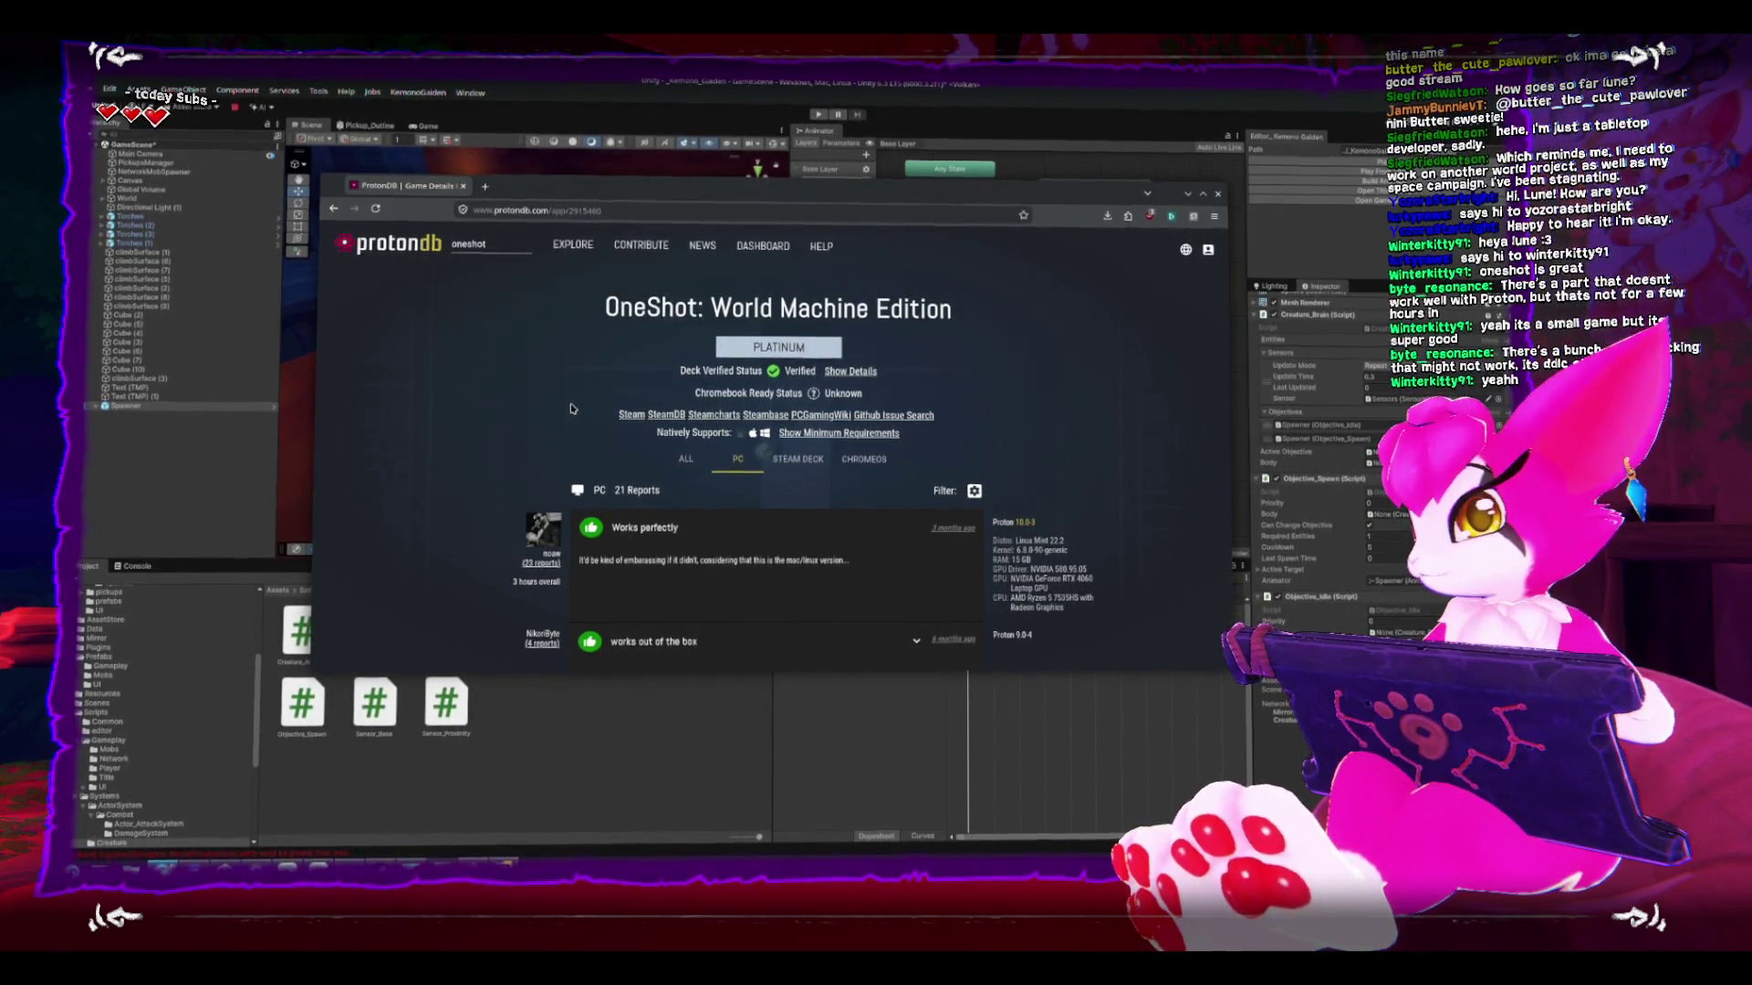
{"action": "mouse_move", "coordinate": [713, 306]}
{"action": "left_mouse_down"}
{"action": "mouse_move", "coordinate": [1010, 302]}
{"action": "mouse_move", "coordinate": [941, 309]}
{"action": "left_mouse_up"}
{"action": "scroll", "coordinate": [447, 393], "scroll_direction": "down", "scroll_amount": 10}
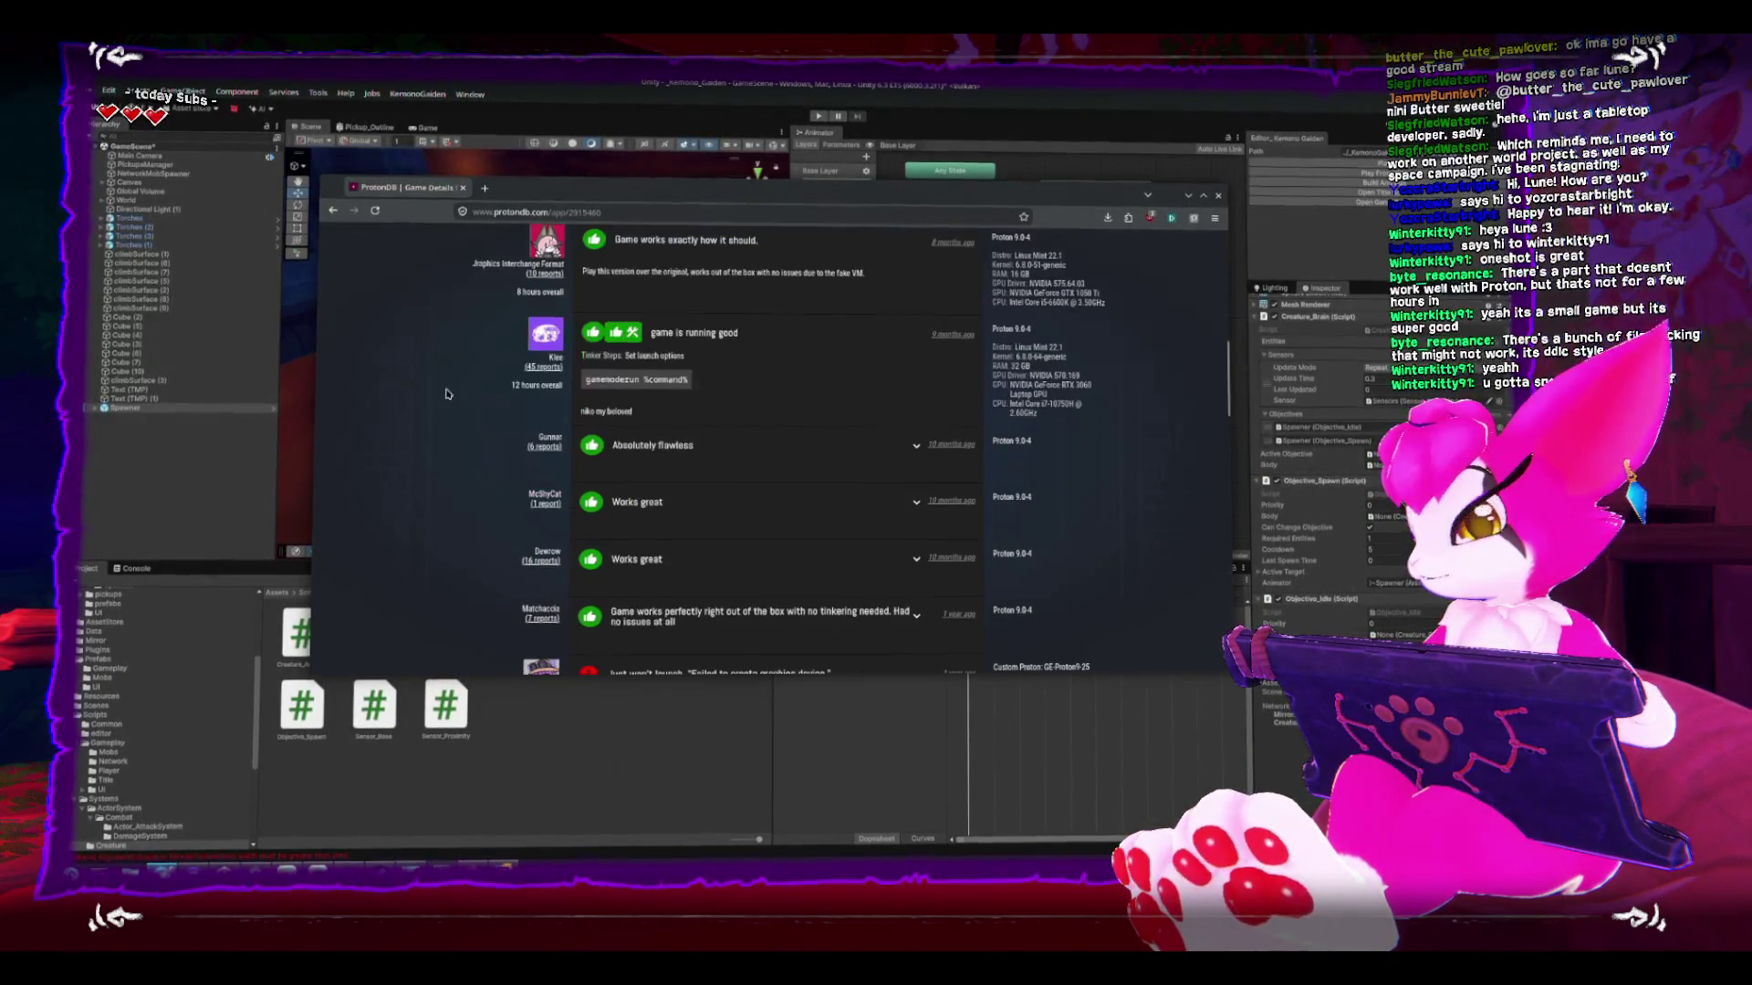
{"action": "scroll", "coordinate": [447, 393], "scroll_direction": "up", "scroll_amount": 3}
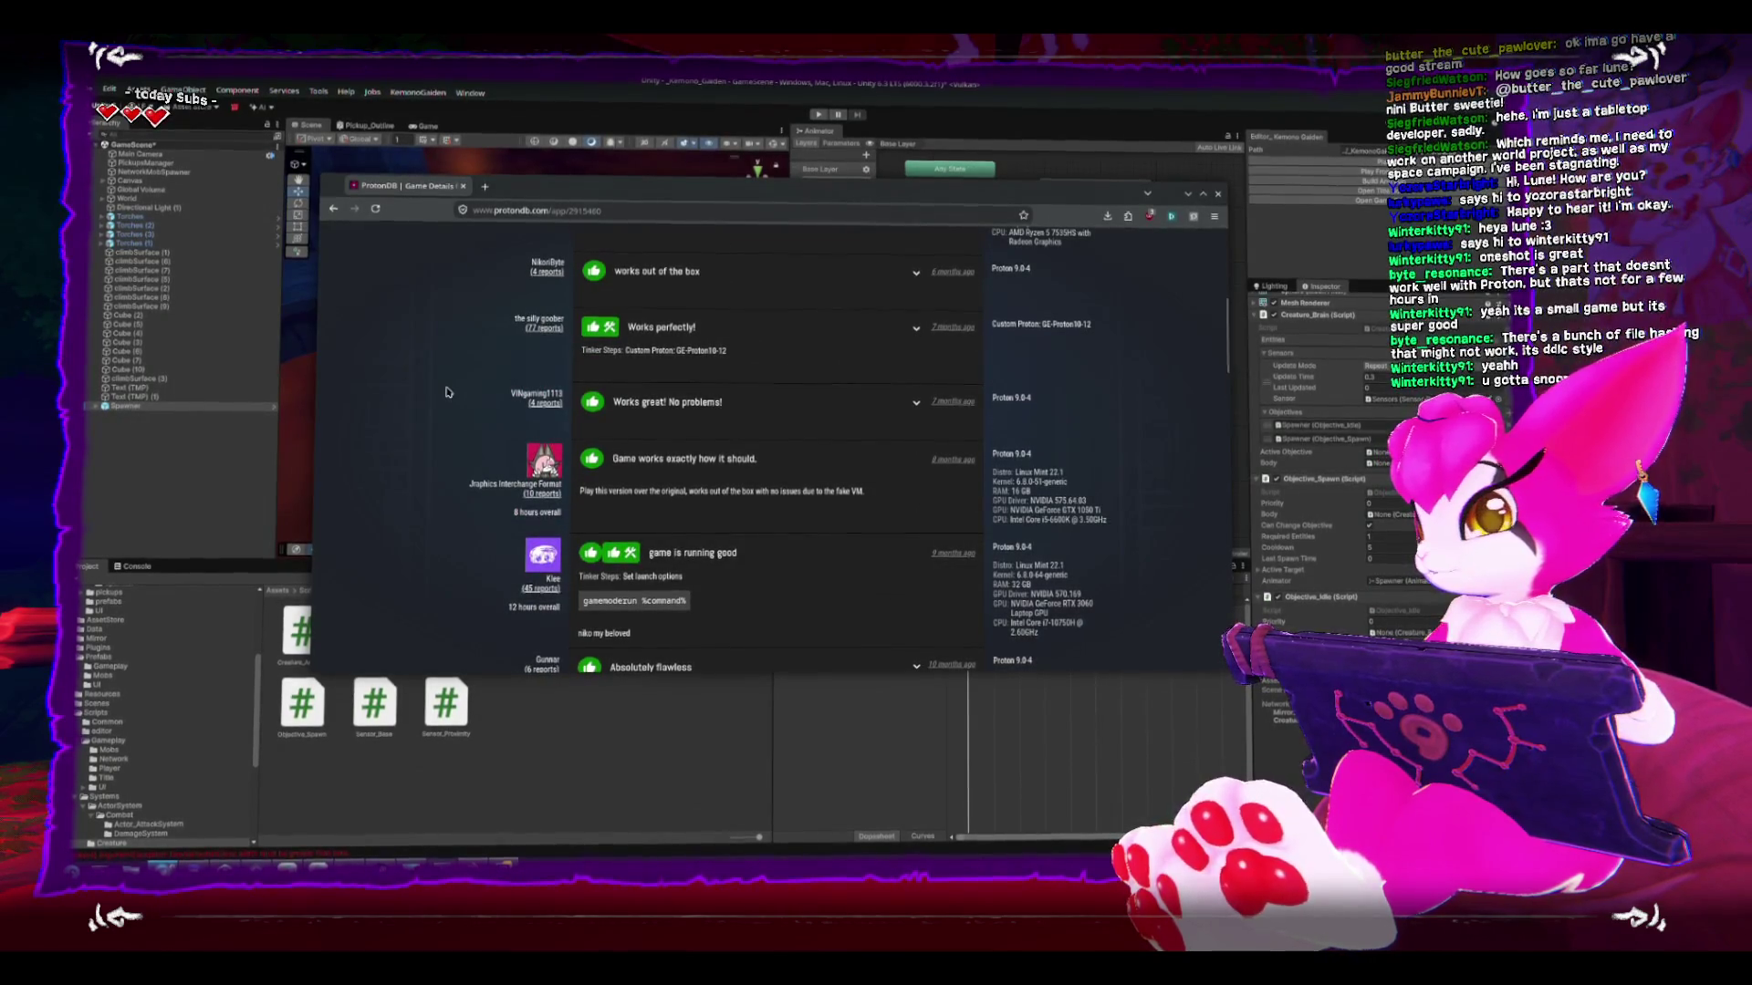
{"action": "scroll", "coordinate": [447, 391], "scroll_direction": "up", "scroll_amount": 7}
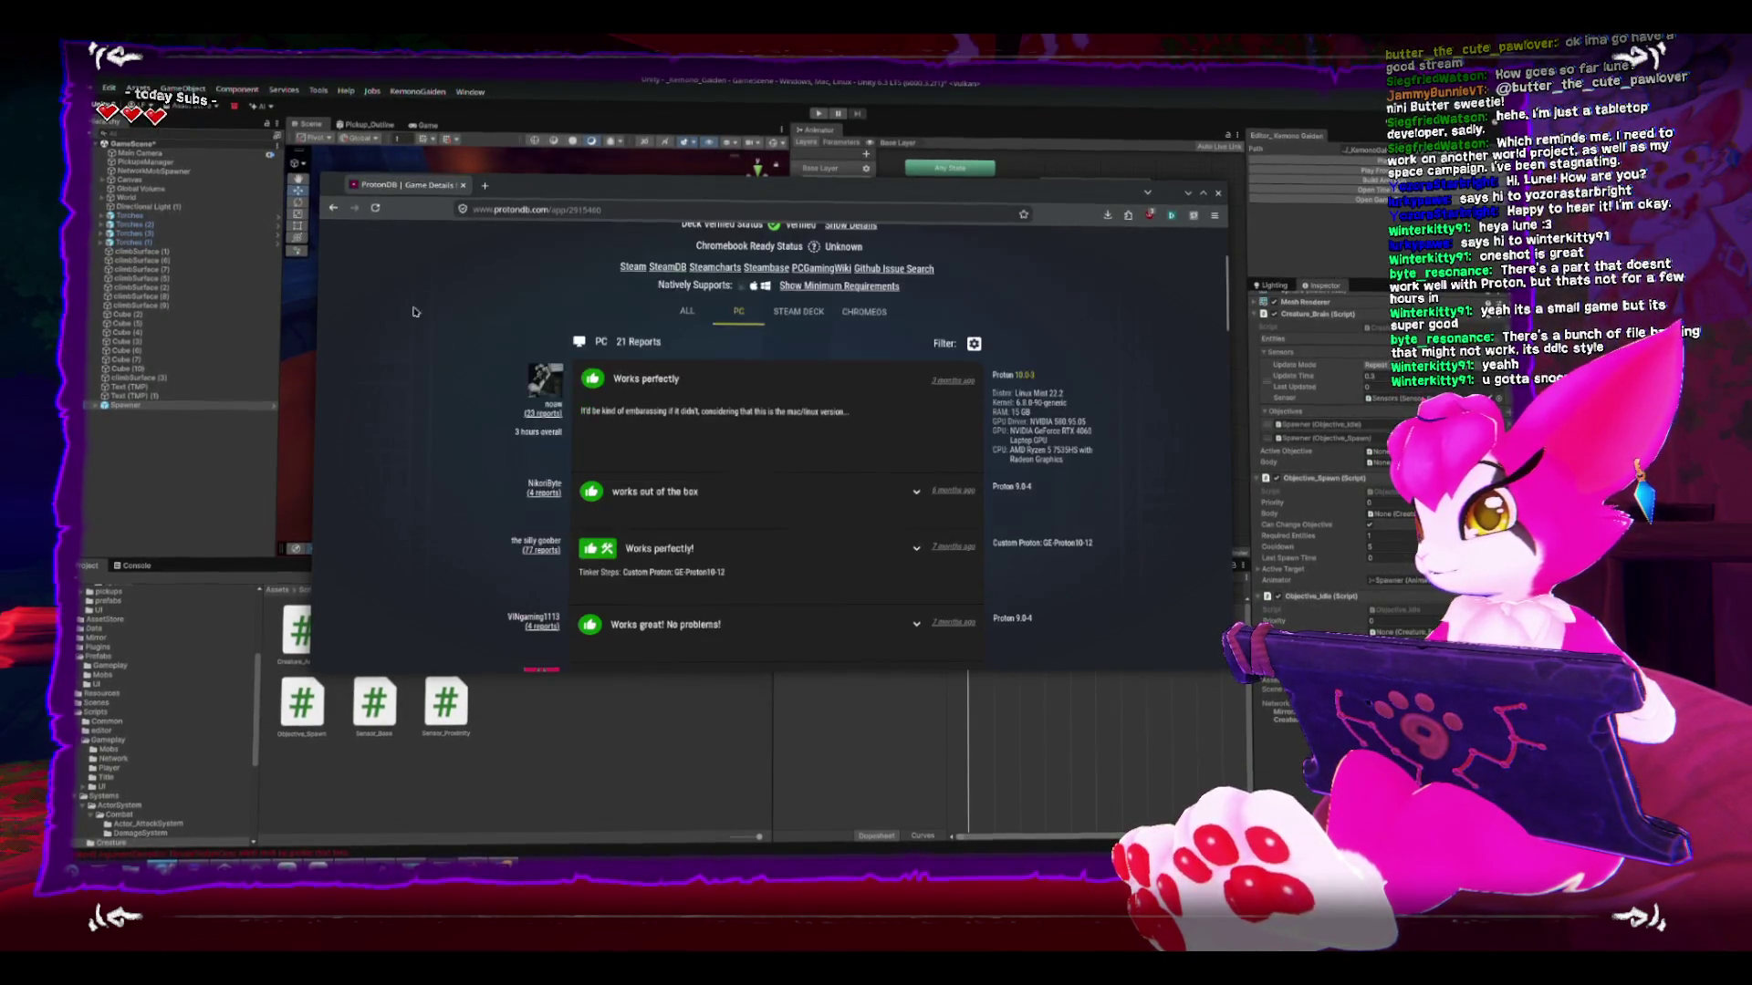
- Read the original OneShot's Linux reports, then hide the browser and bring Steam forward
{"action": "key", "text": "alt+Left"}
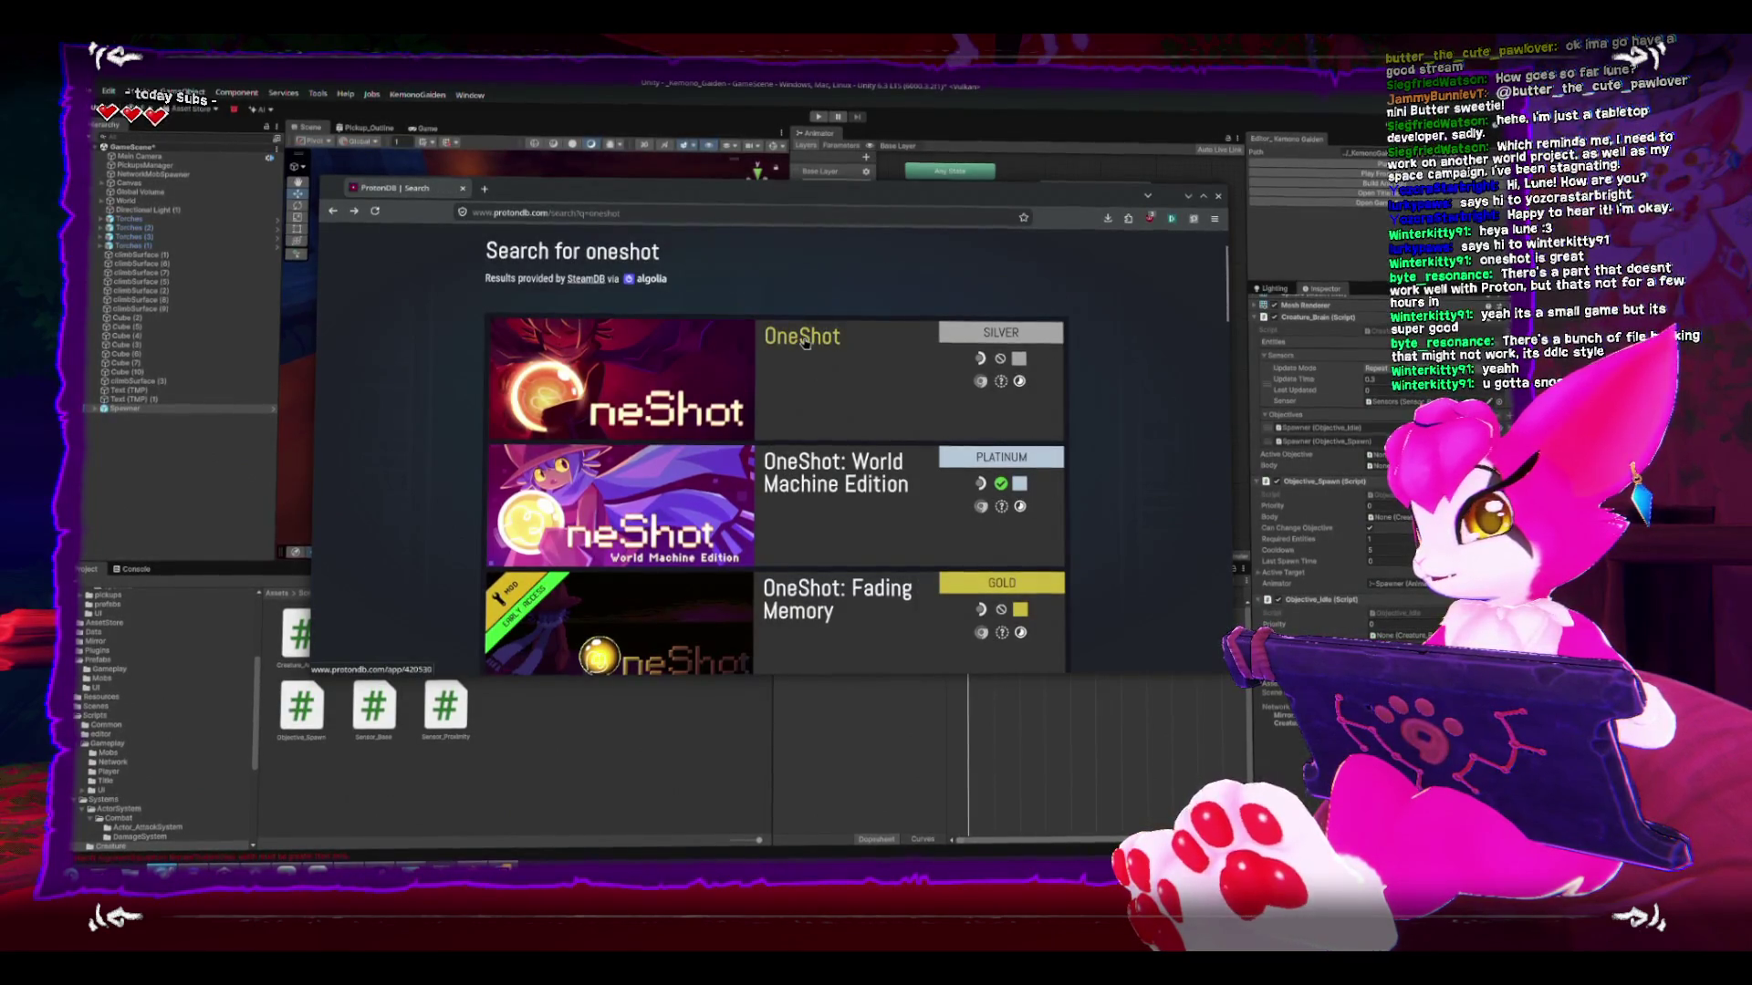
{"action": "left_click", "coordinate": [1021, 339]}
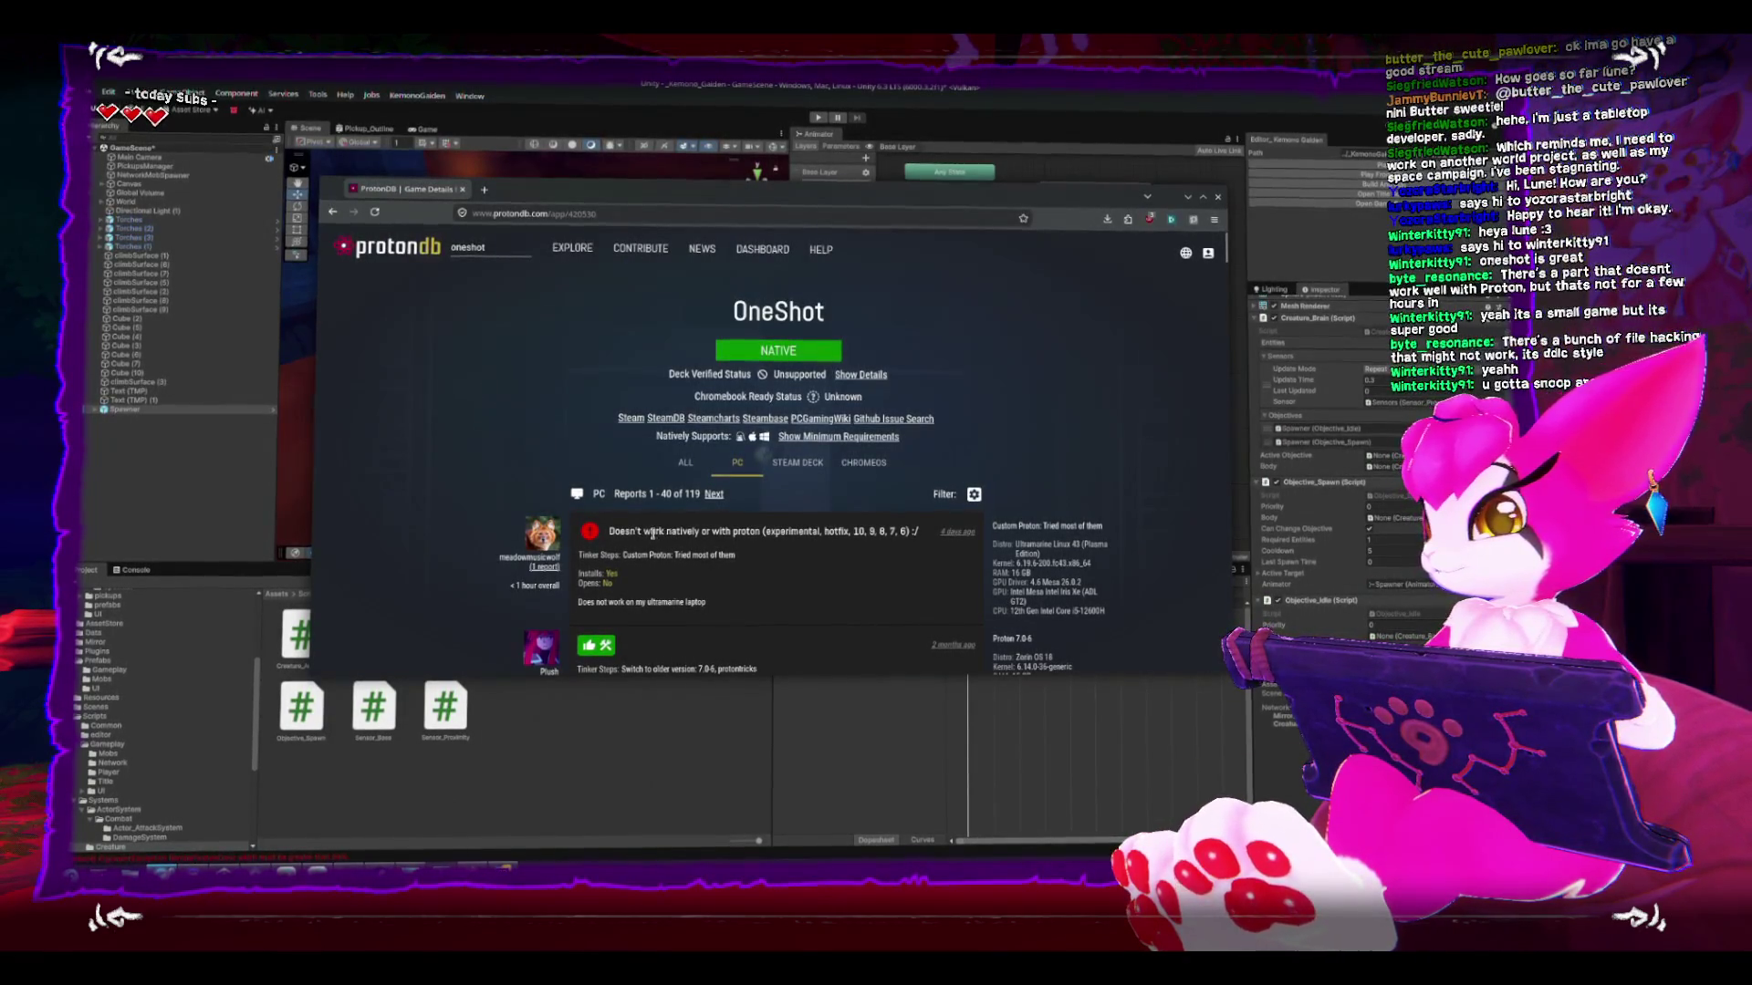
{"action": "scroll", "coordinate": [488, 473], "scroll_direction": "down", "scroll_amount": 1}
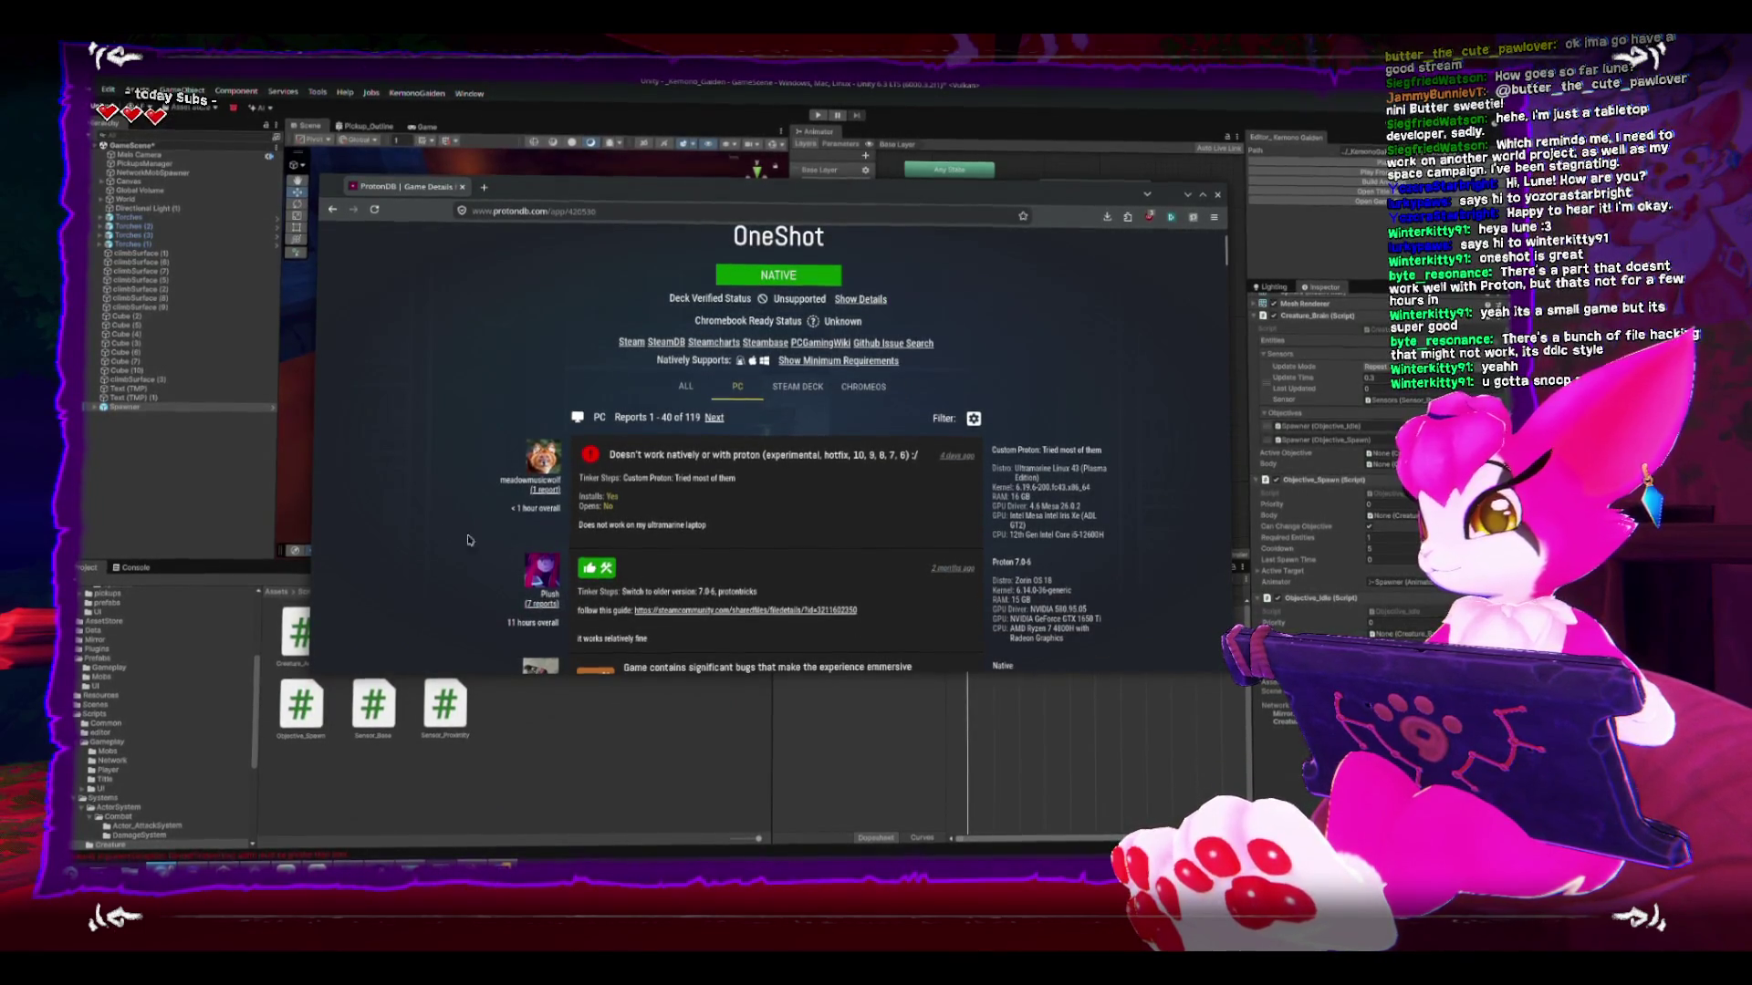
{"action": "scroll", "coordinate": [433, 529], "scroll_direction": "down", "scroll_amount": 1}
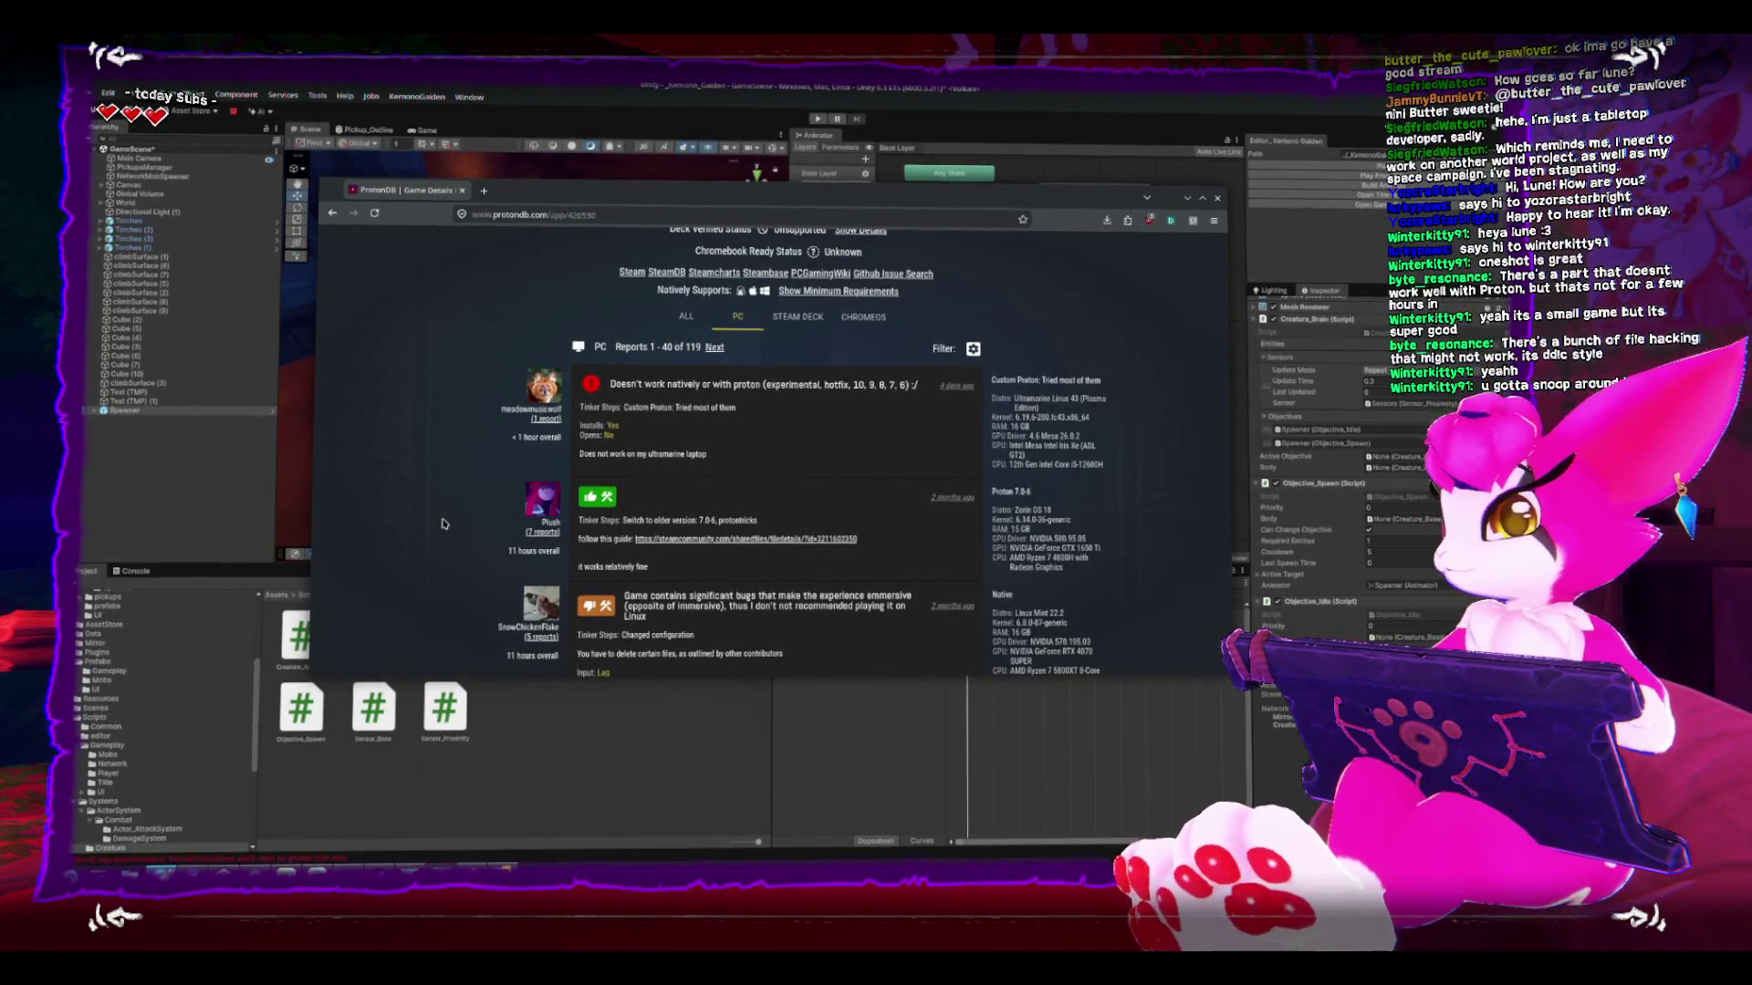
{"action": "scroll", "coordinate": [511, 426], "scroll_direction": "down", "scroll_amount": 3}
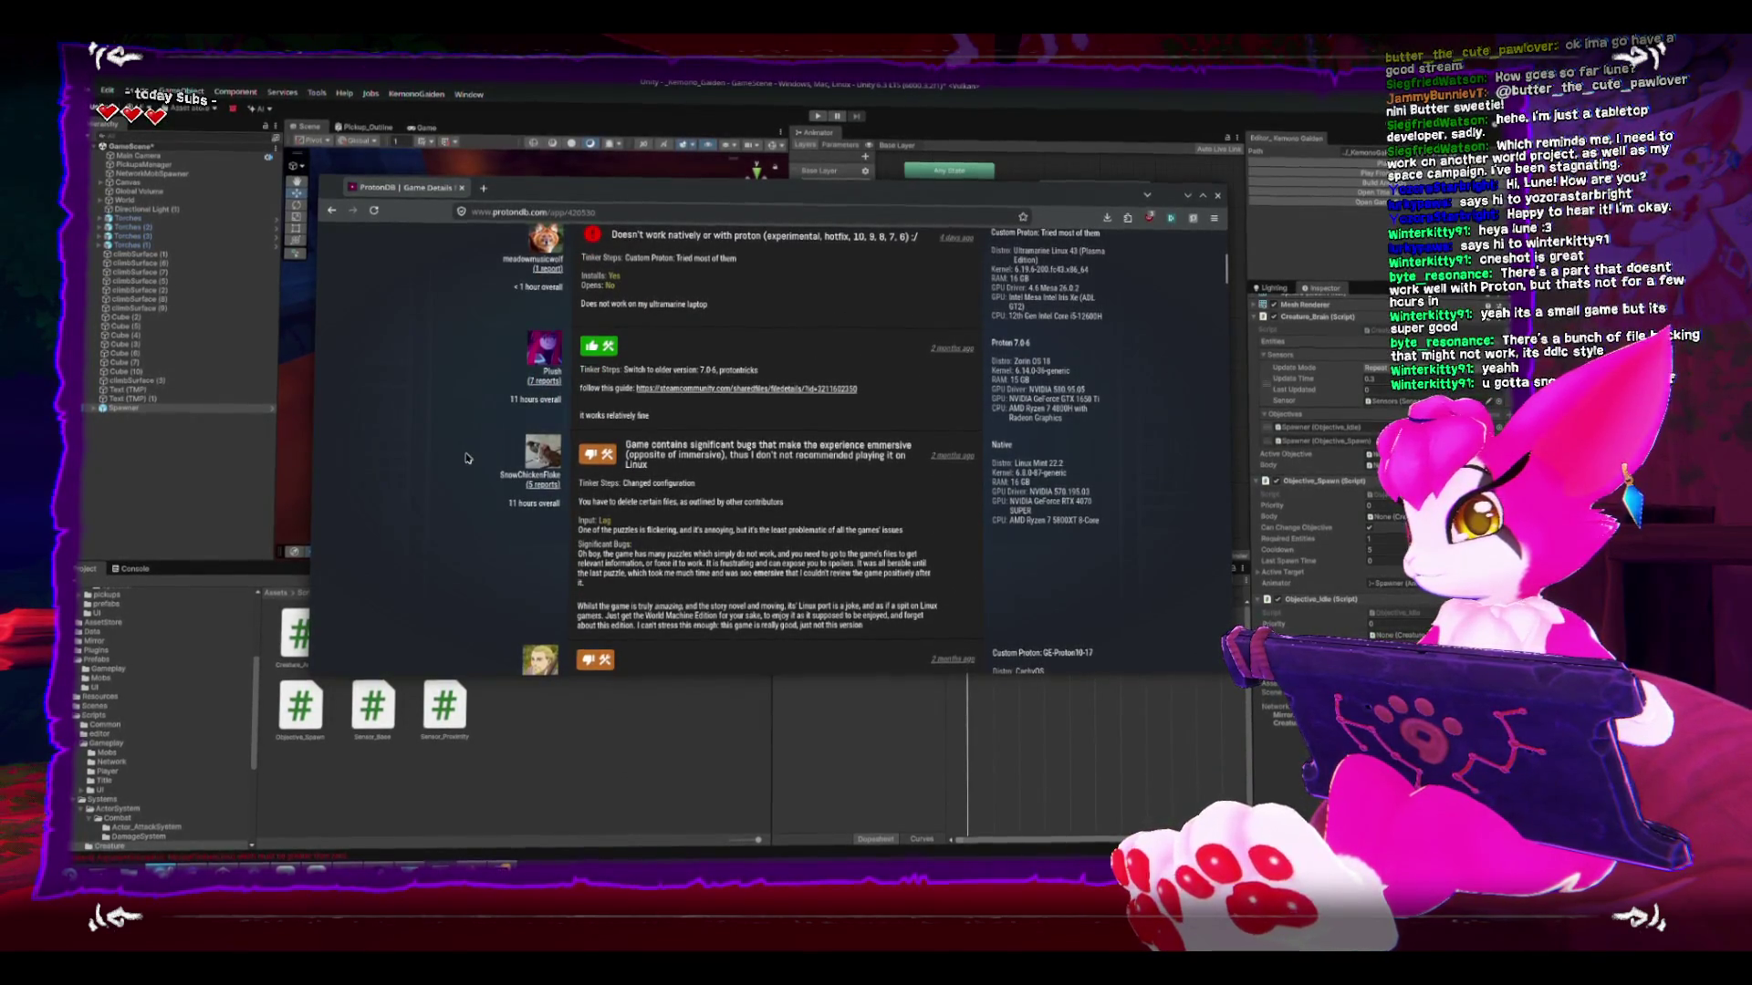
{"action": "scroll", "coordinate": [464, 458], "scroll_direction": "down", "scroll_amount": 3}
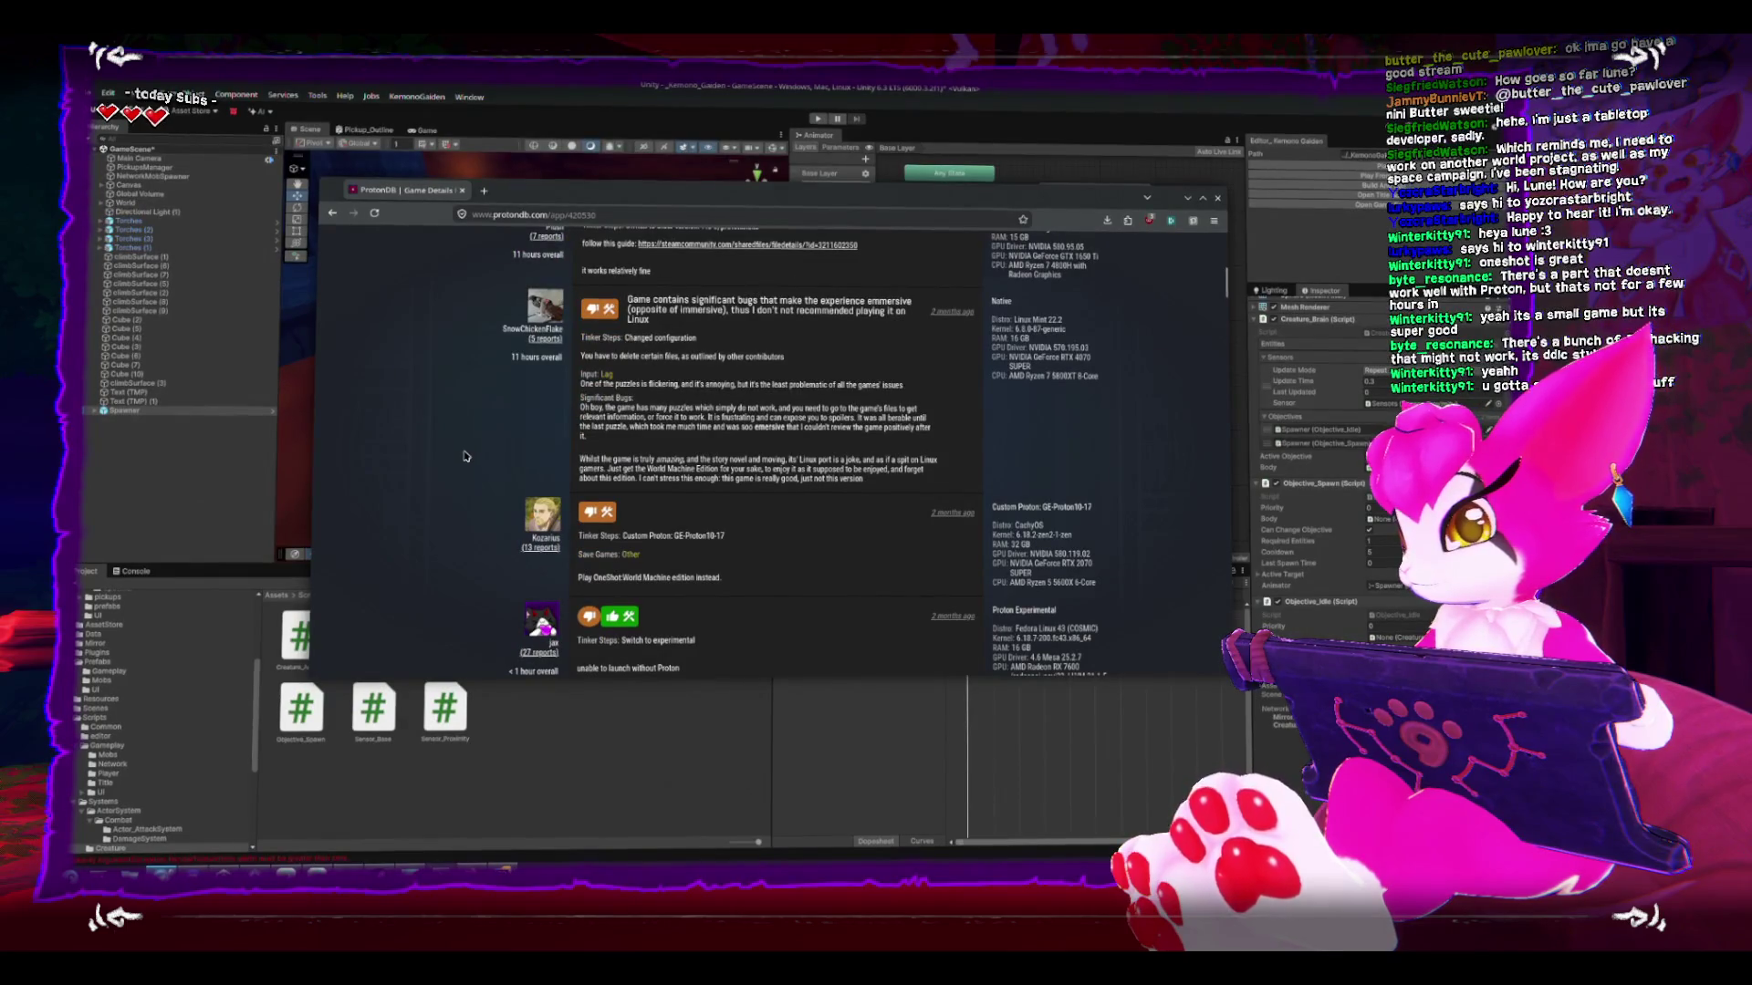
{"action": "scroll", "coordinate": [611, 508], "scroll_direction": "down", "scroll_amount": 2}
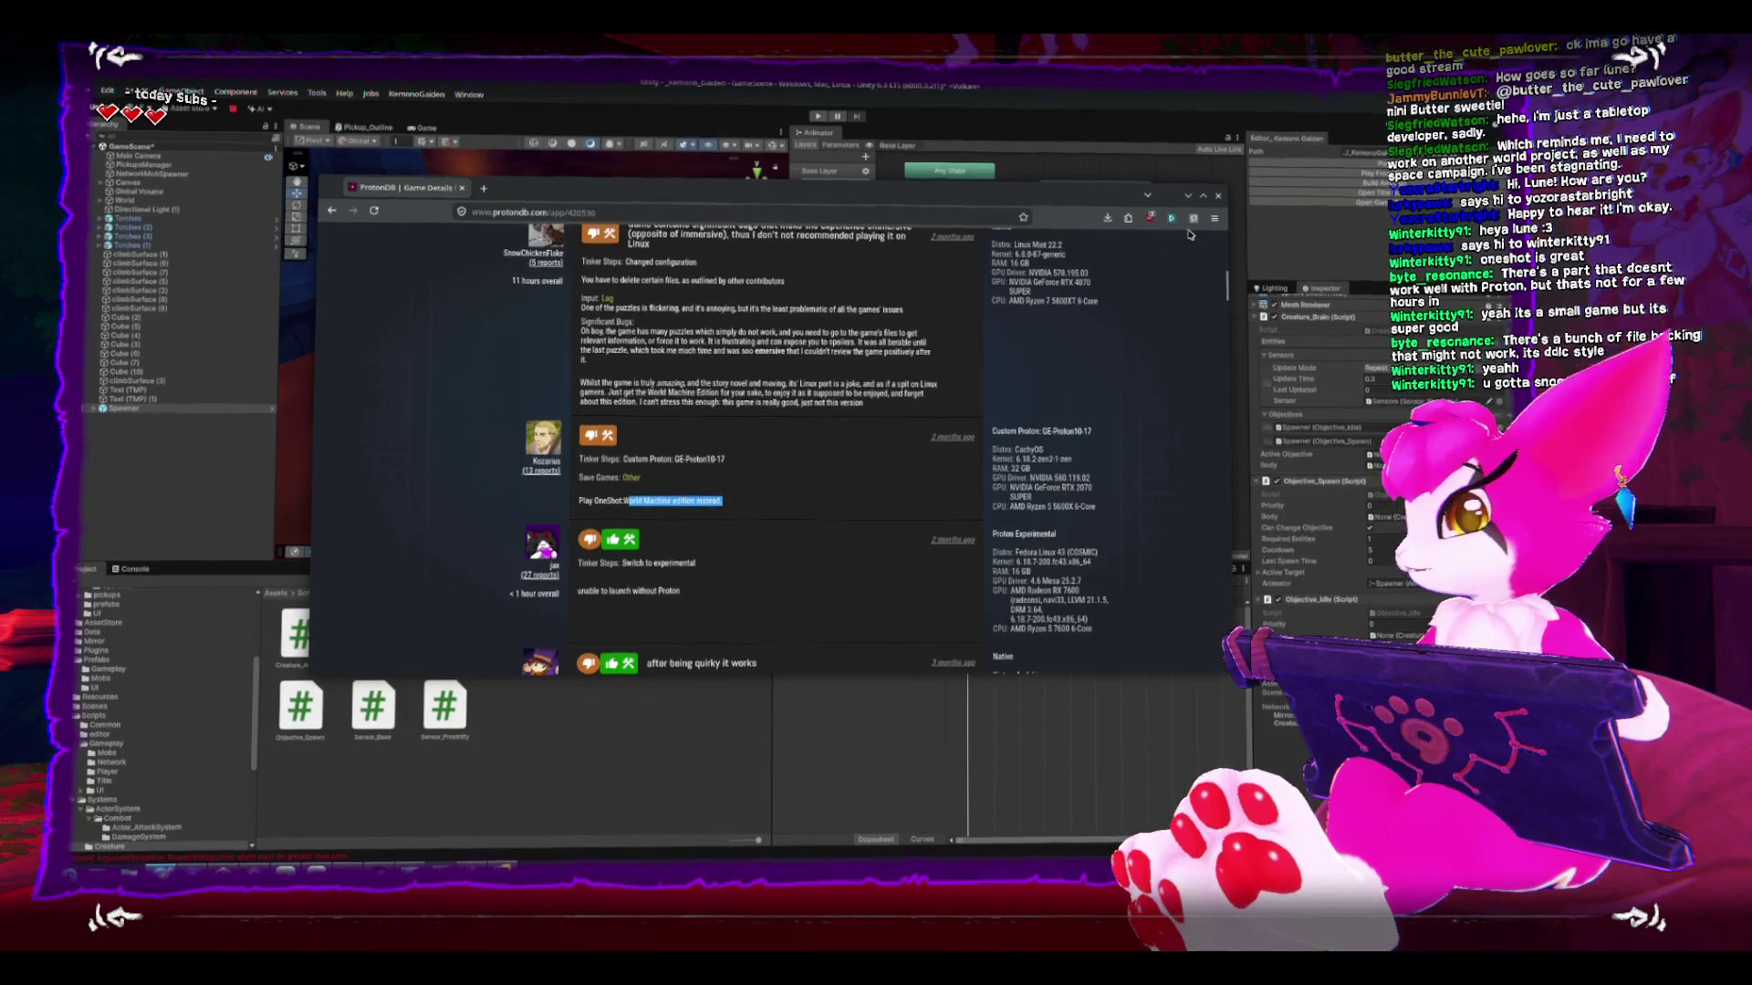
{"action": "left_click", "coordinate": [1186, 199]}
{"action": "key", "text": "alt+Tab"}
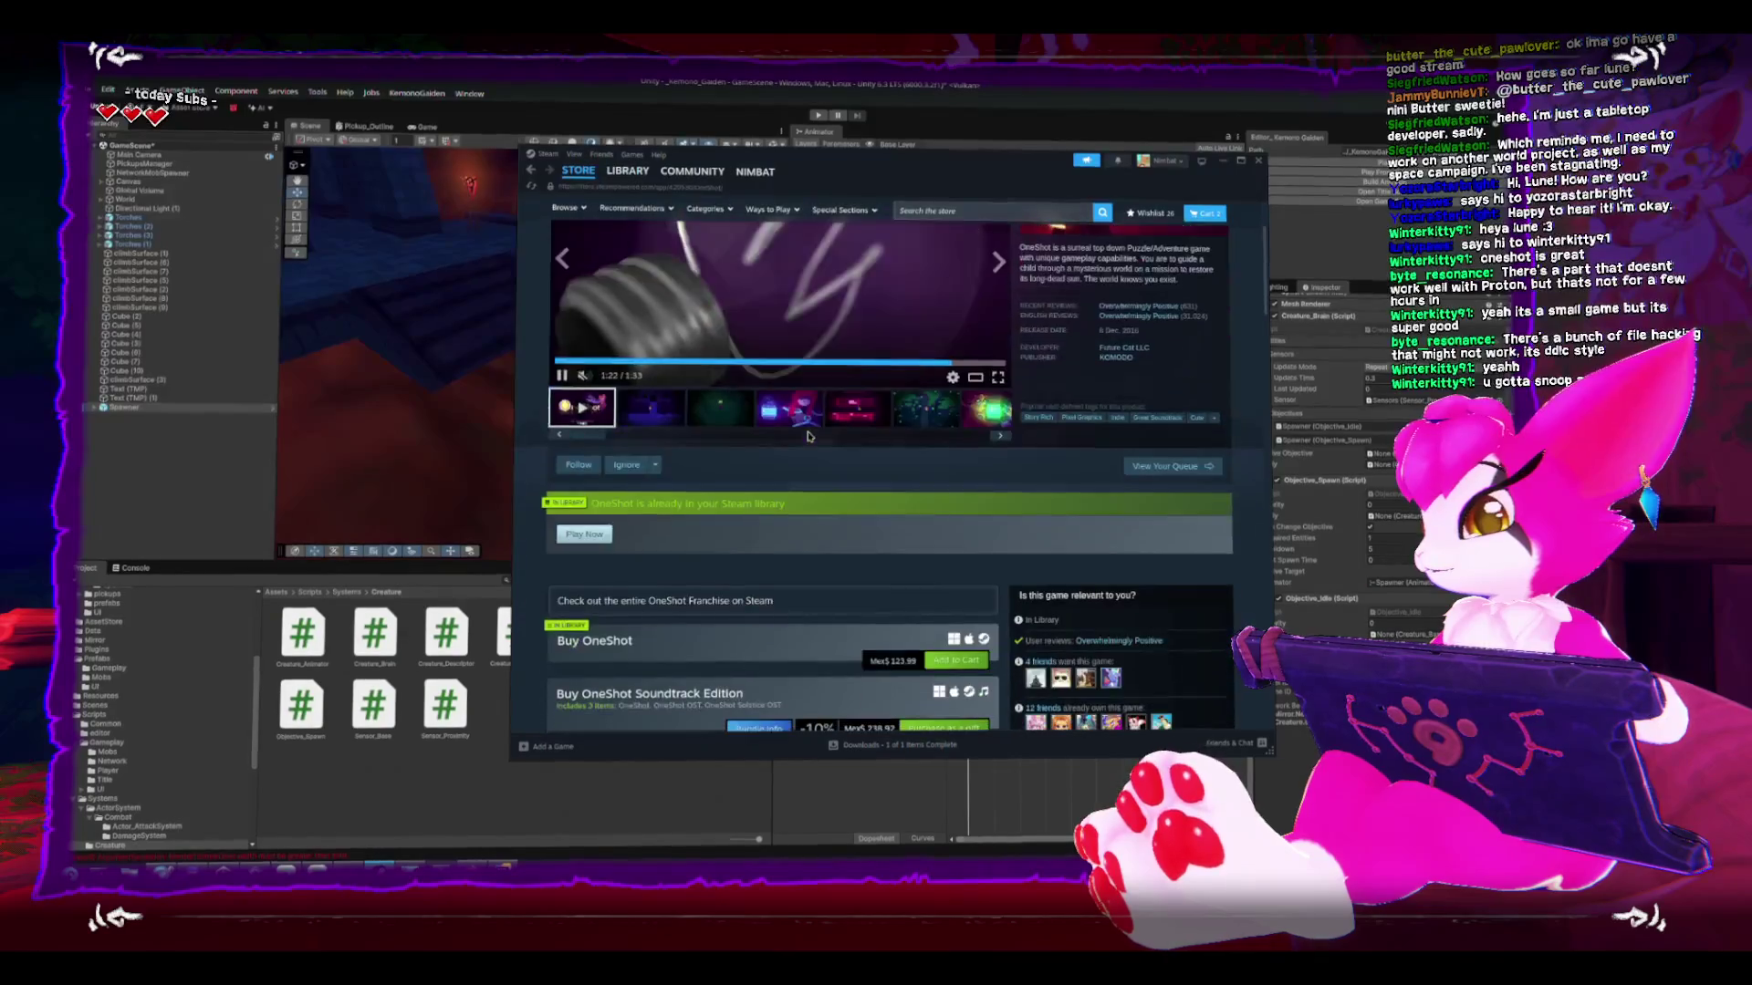
- Open the OneShot: World Machine Edition store page and browse its screenshots
{"action": "scroll", "coordinate": [807, 437], "scroll_direction": "down", "scroll_amount": 5}
{"action": "scroll", "coordinate": [807, 437], "scroll_direction": "down", "scroll_amount": 1}
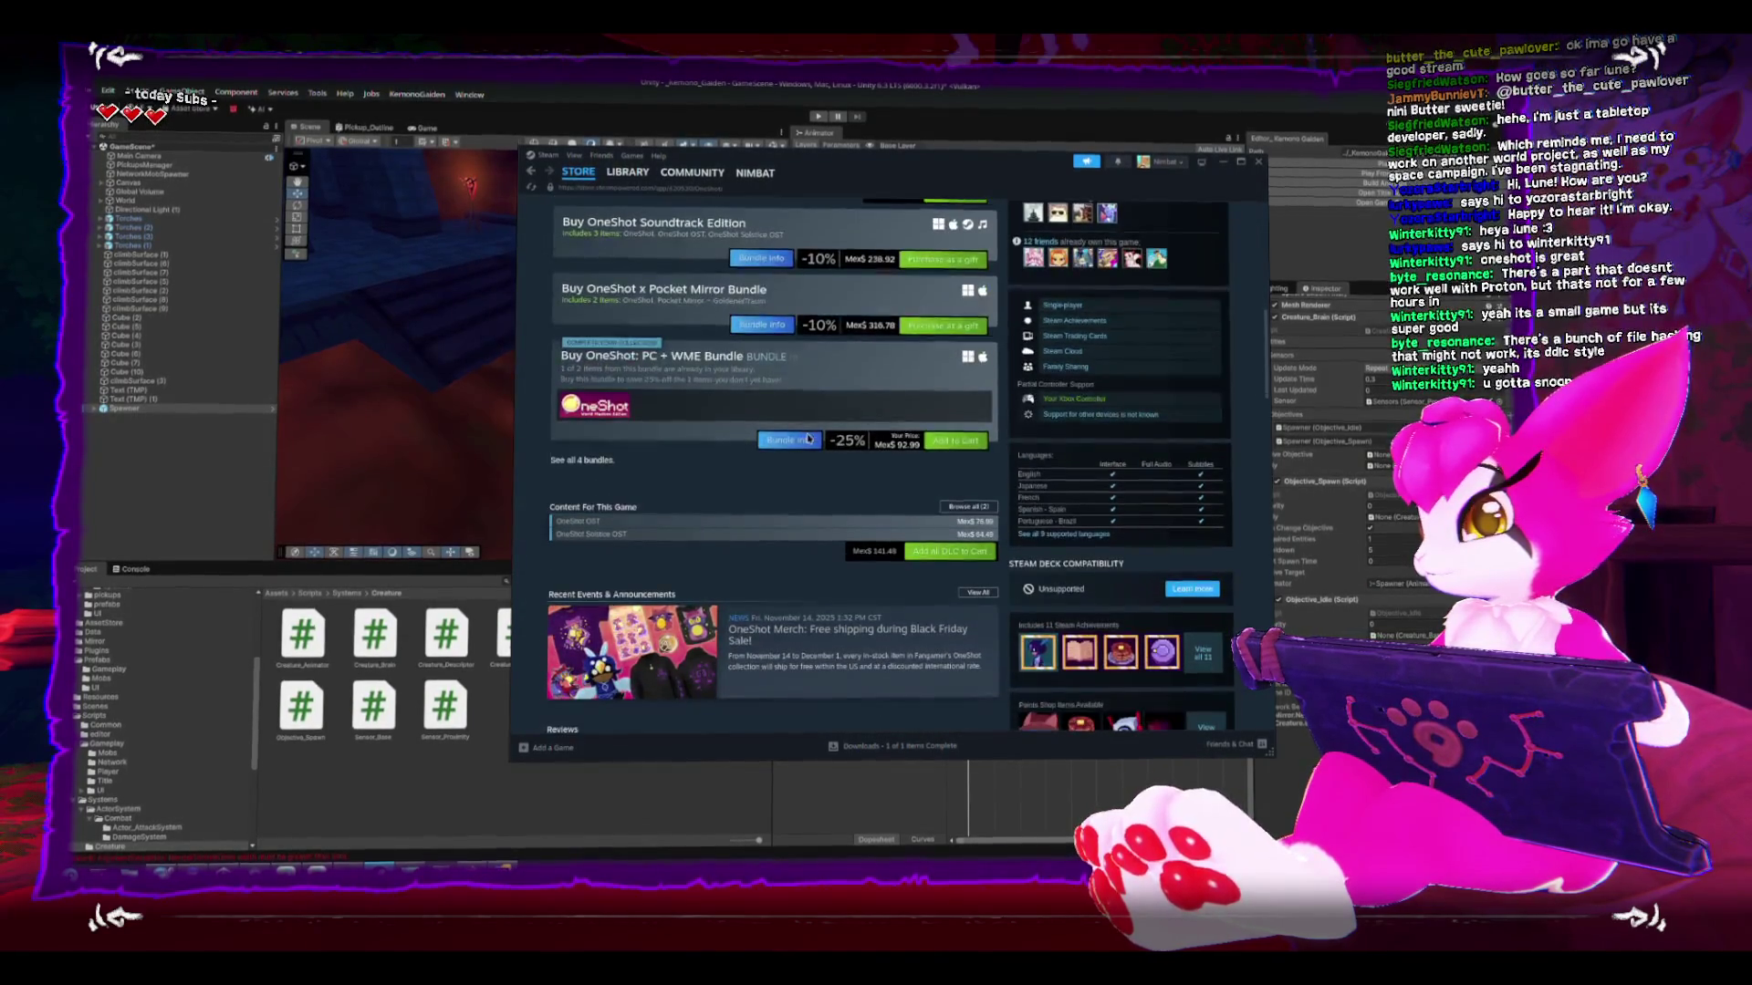
{"action": "left_click", "coordinate": [595, 413]}
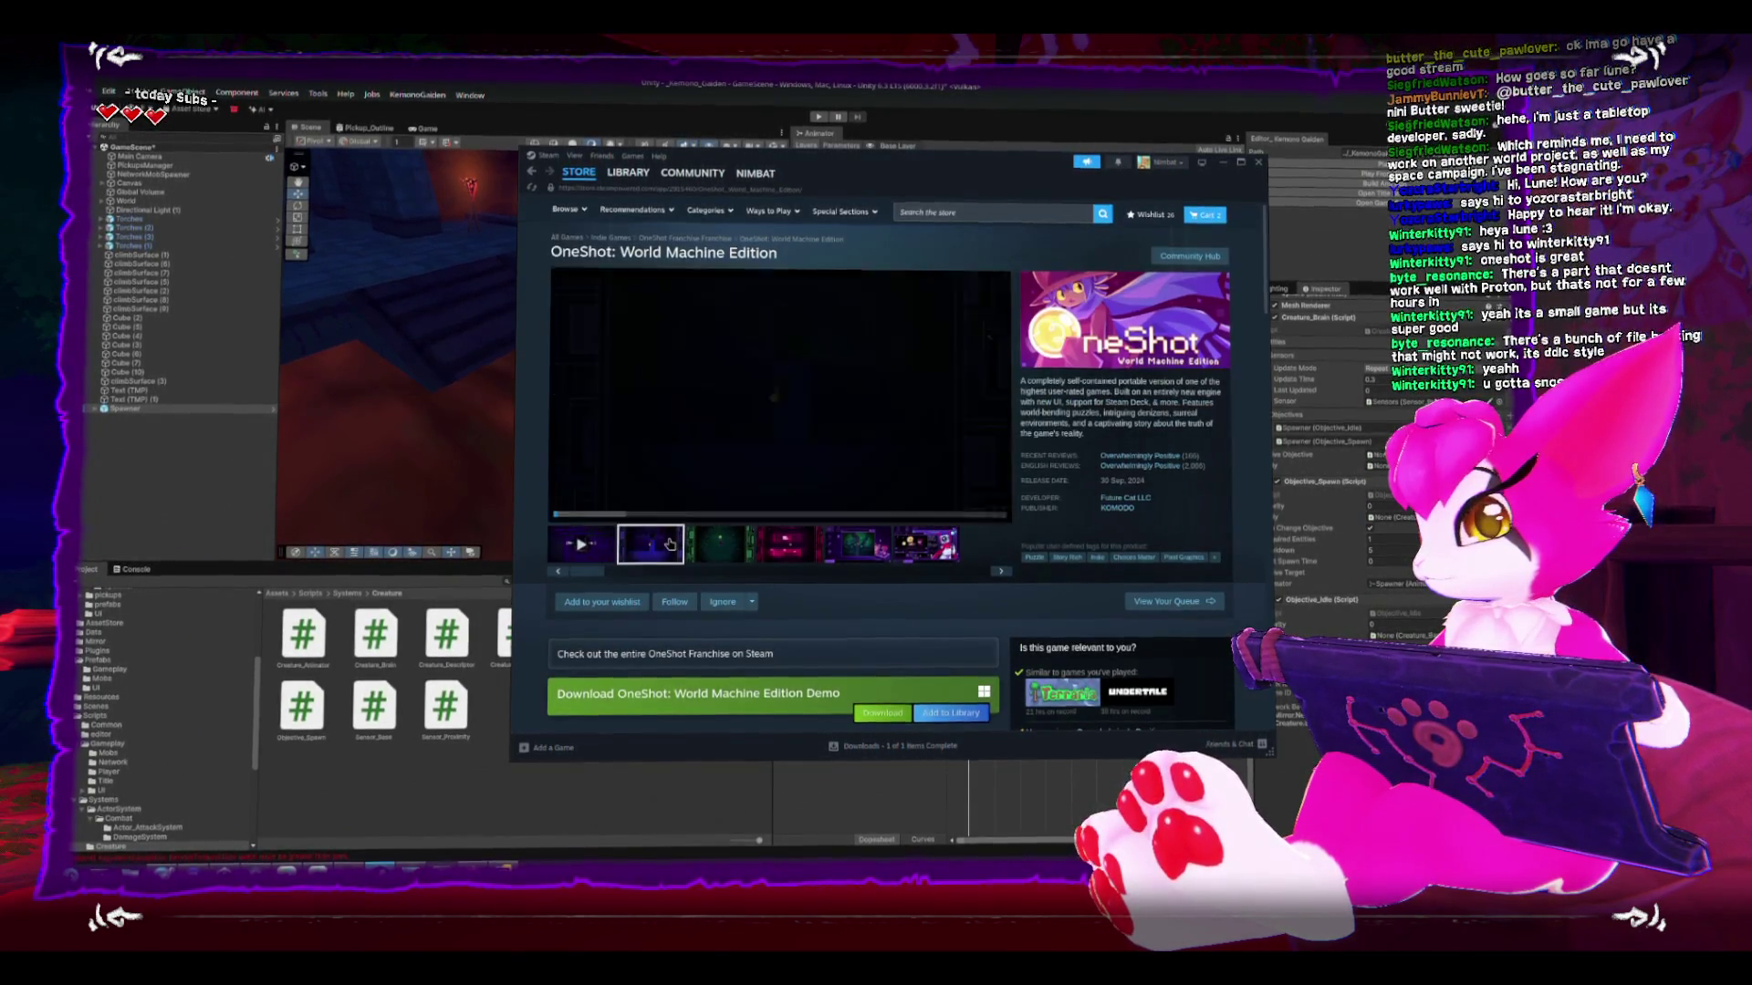
{"action": "left_click", "coordinate": [670, 544]}
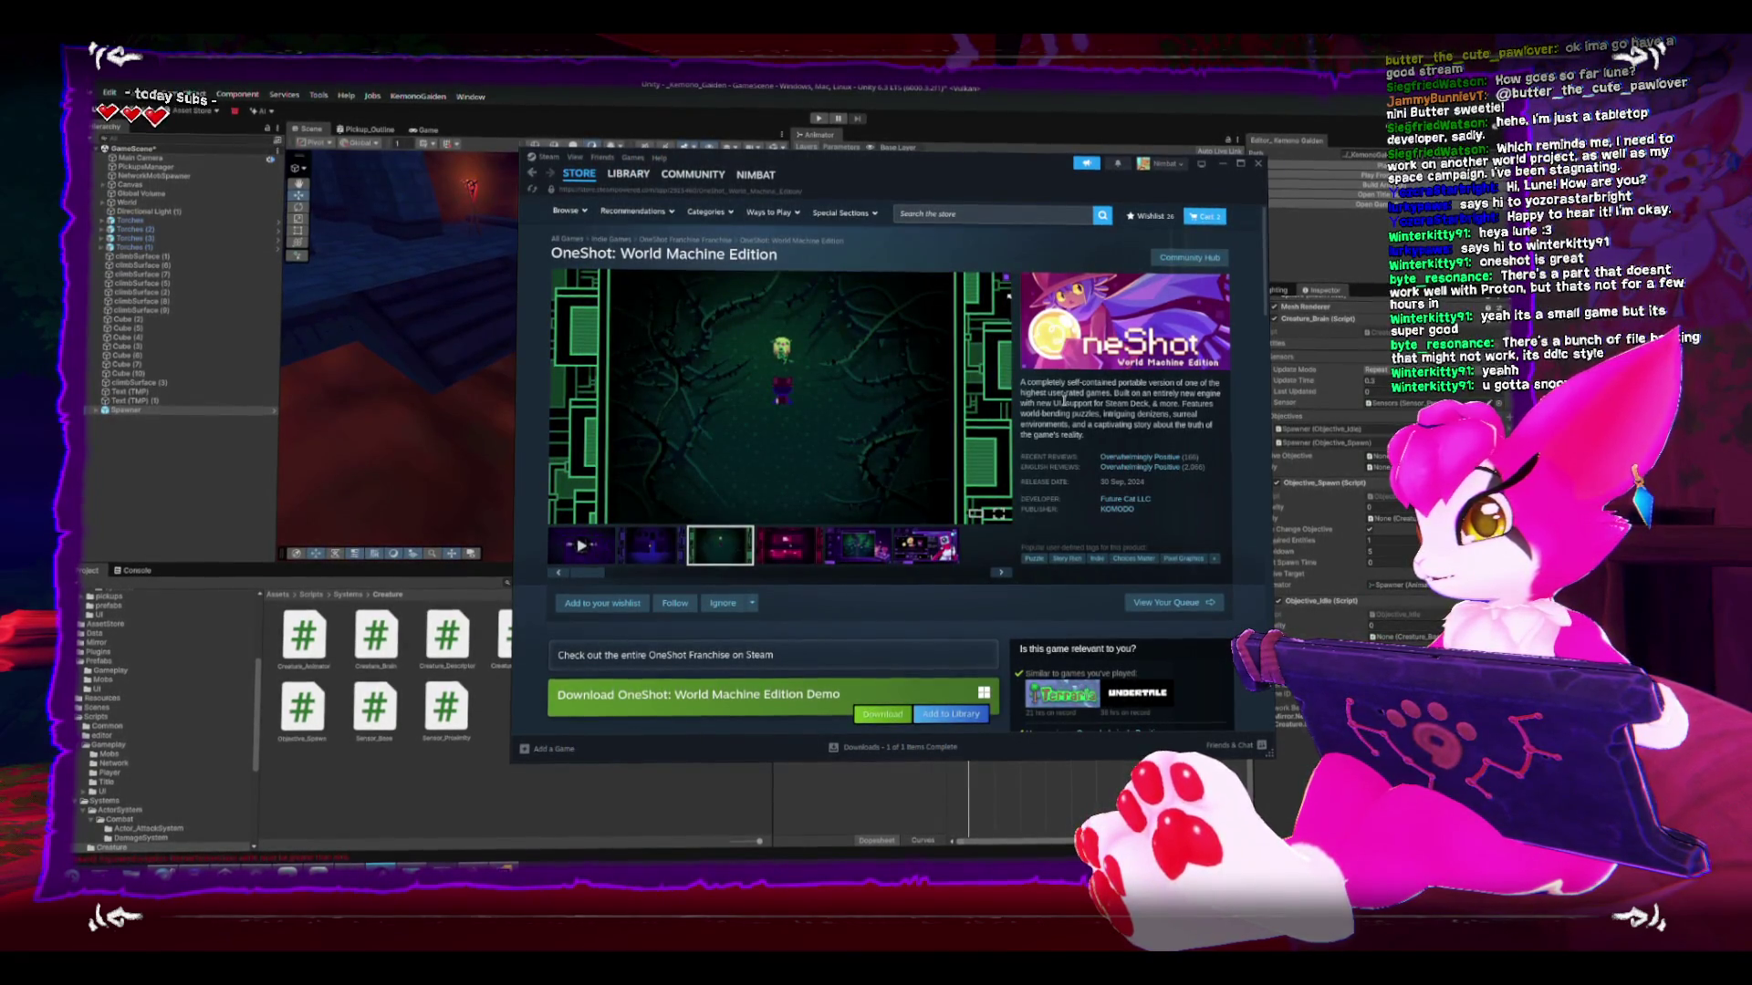
{"action": "left_click", "coordinate": [792, 552]}
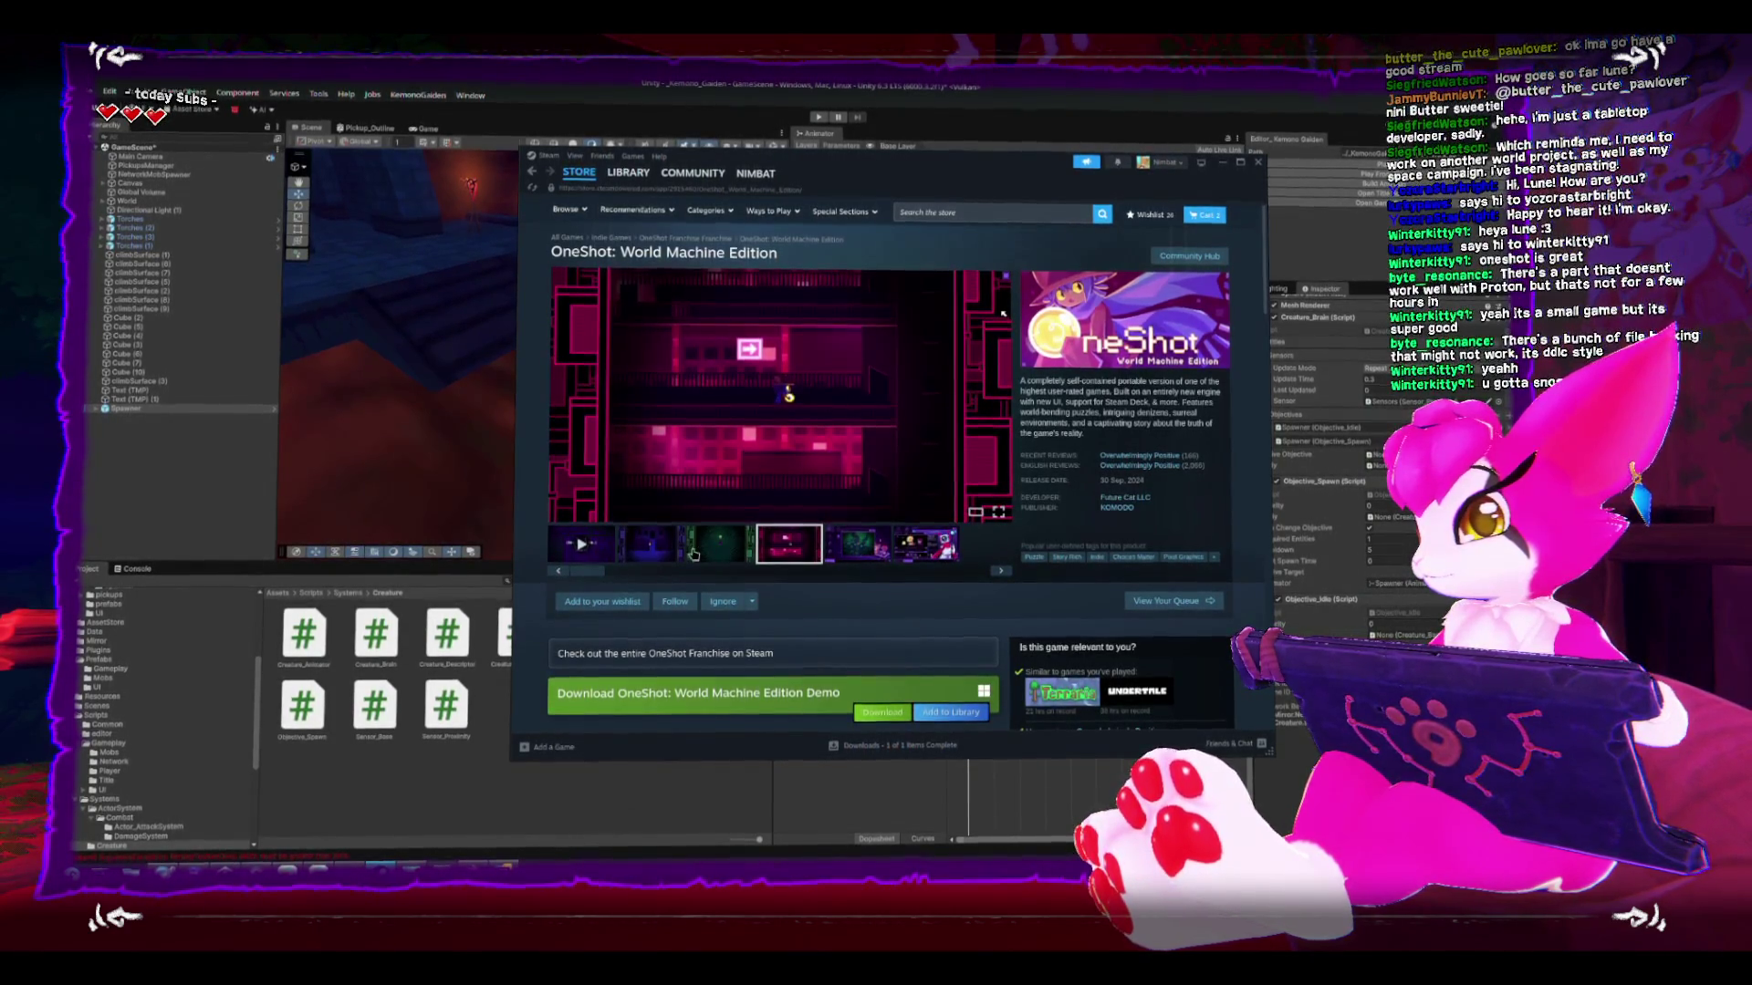
{"action": "left_click", "coordinate": [725, 545]}
{"action": "left_click", "coordinate": [653, 552]}
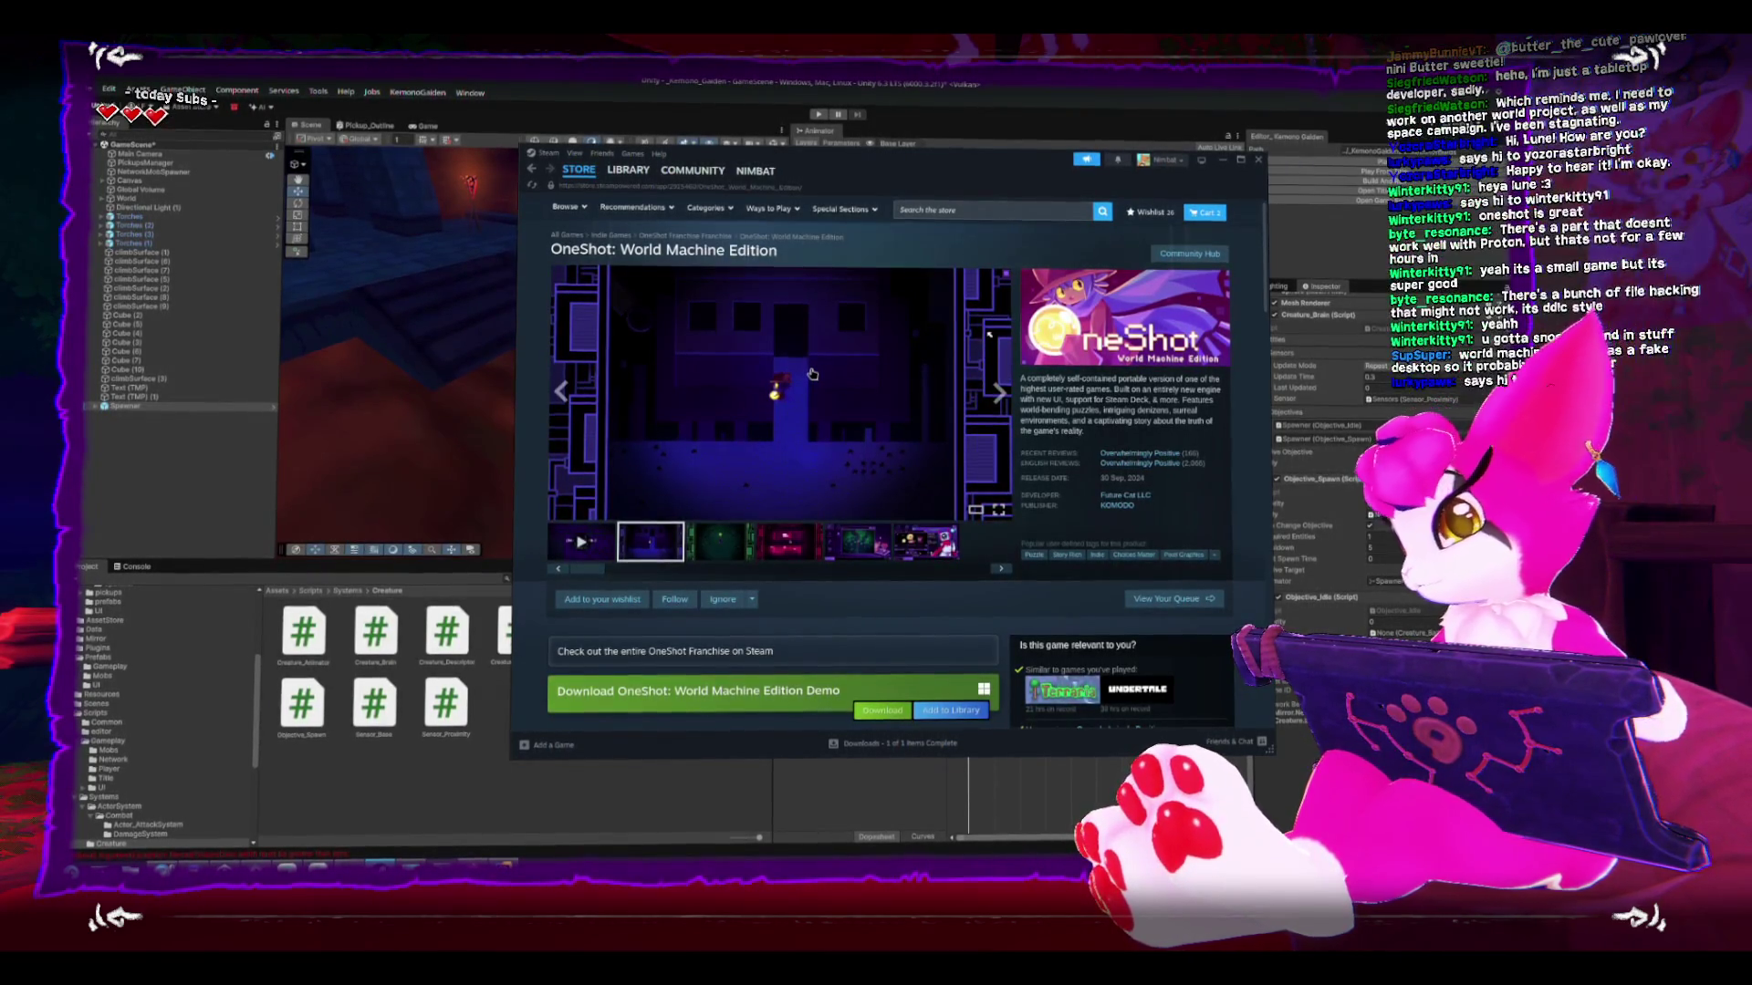
{"action": "scroll", "coordinate": [942, 571], "scroll_direction": "down", "scroll_amount": 3}
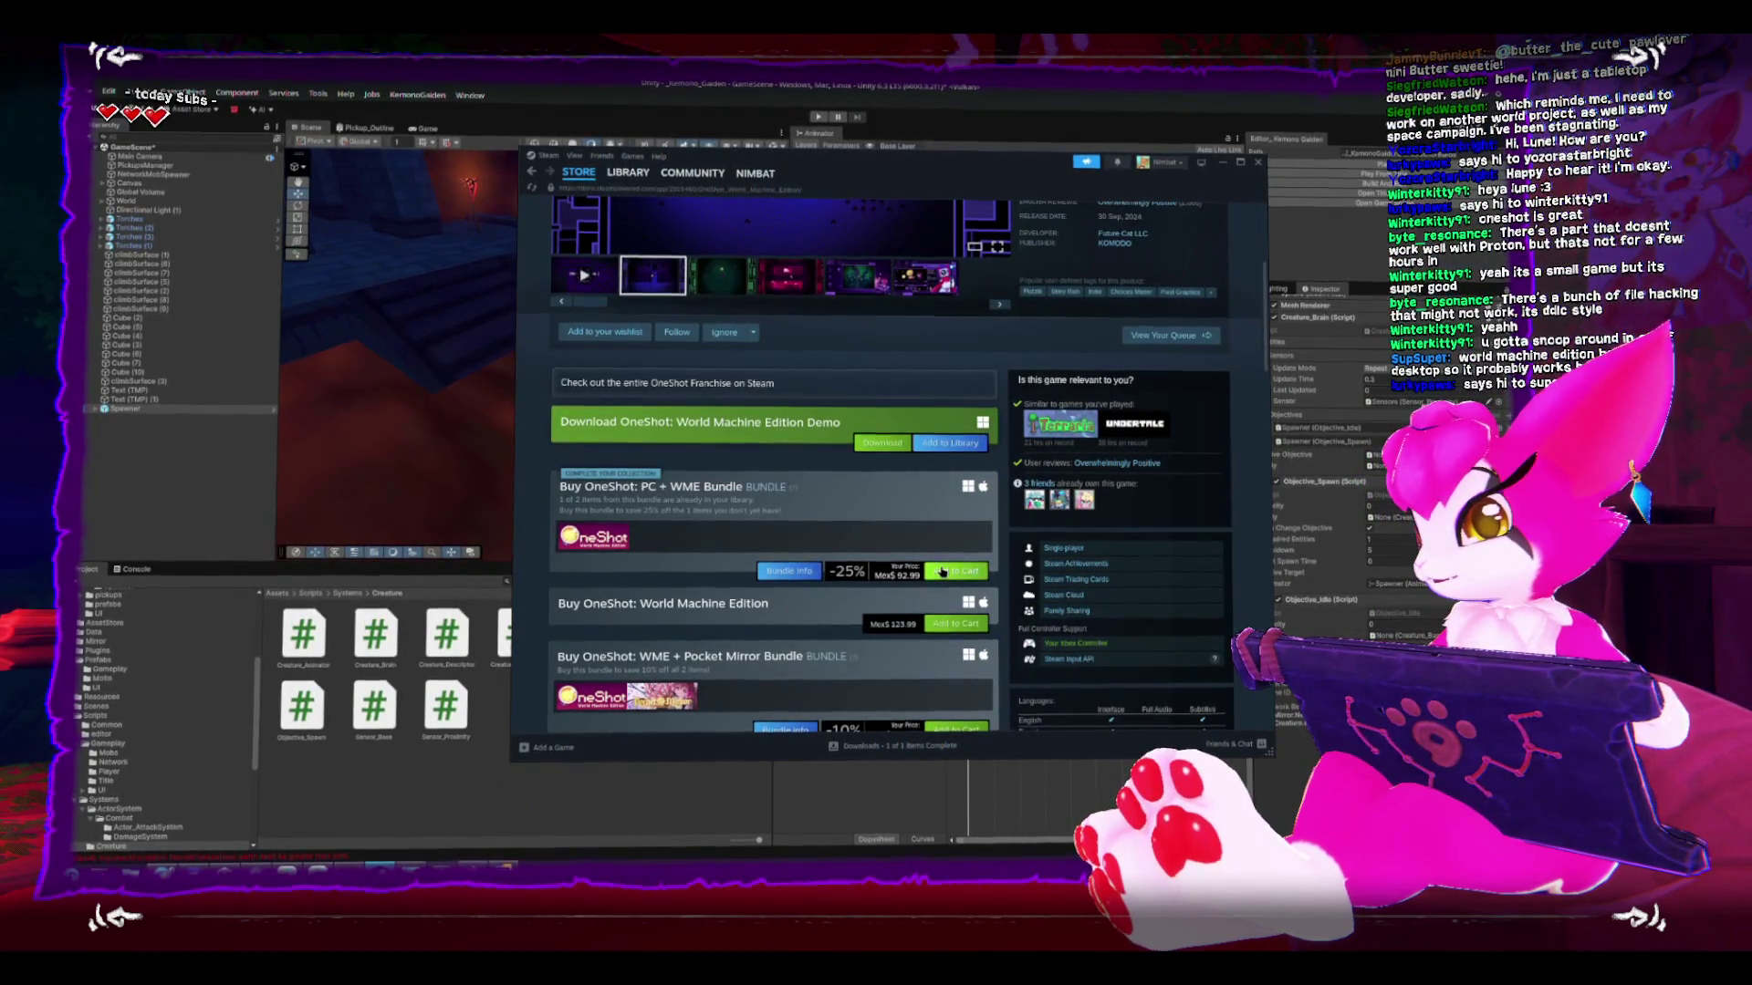
- Add the OneShot: PC + WME Bundle to the cart, dismiss the confirmation, and hide Steam
{"action": "left_click", "coordinate": [942, 571]}
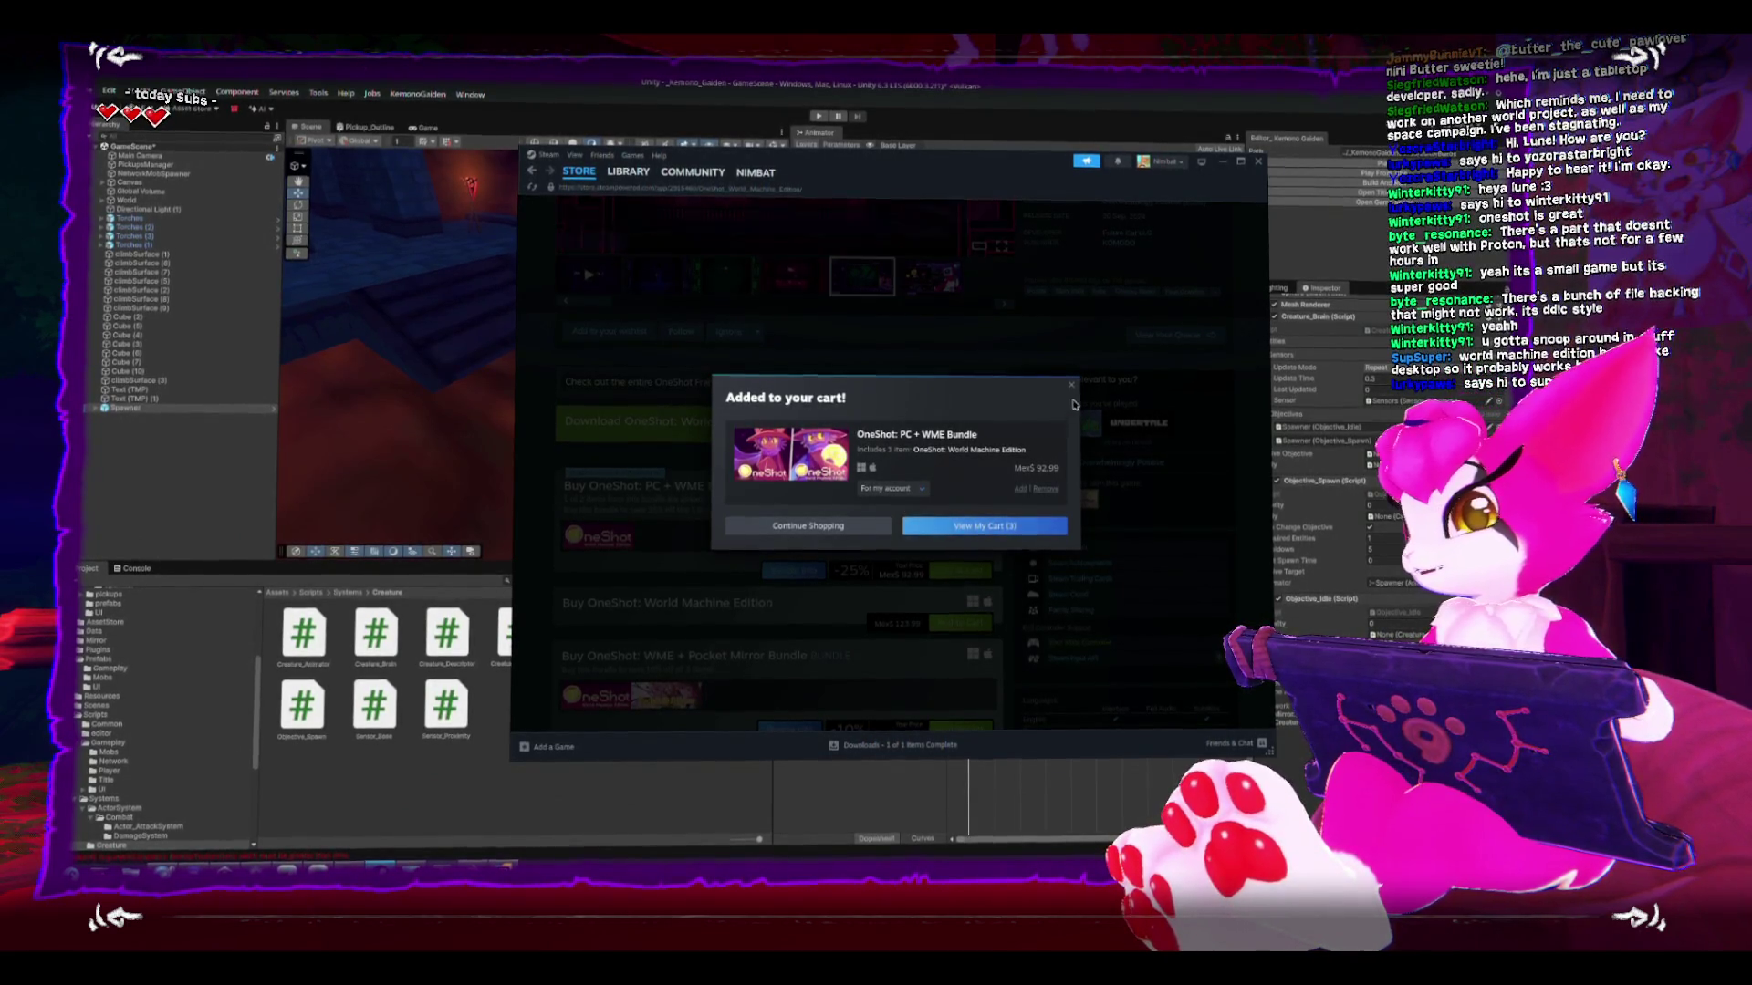
{"action": "left_click", "coordinate": [858, 528]}
{"action": "scroll", "coordinate": [848, 493], "scroll_direction": "up", "scroll_amount": 3}
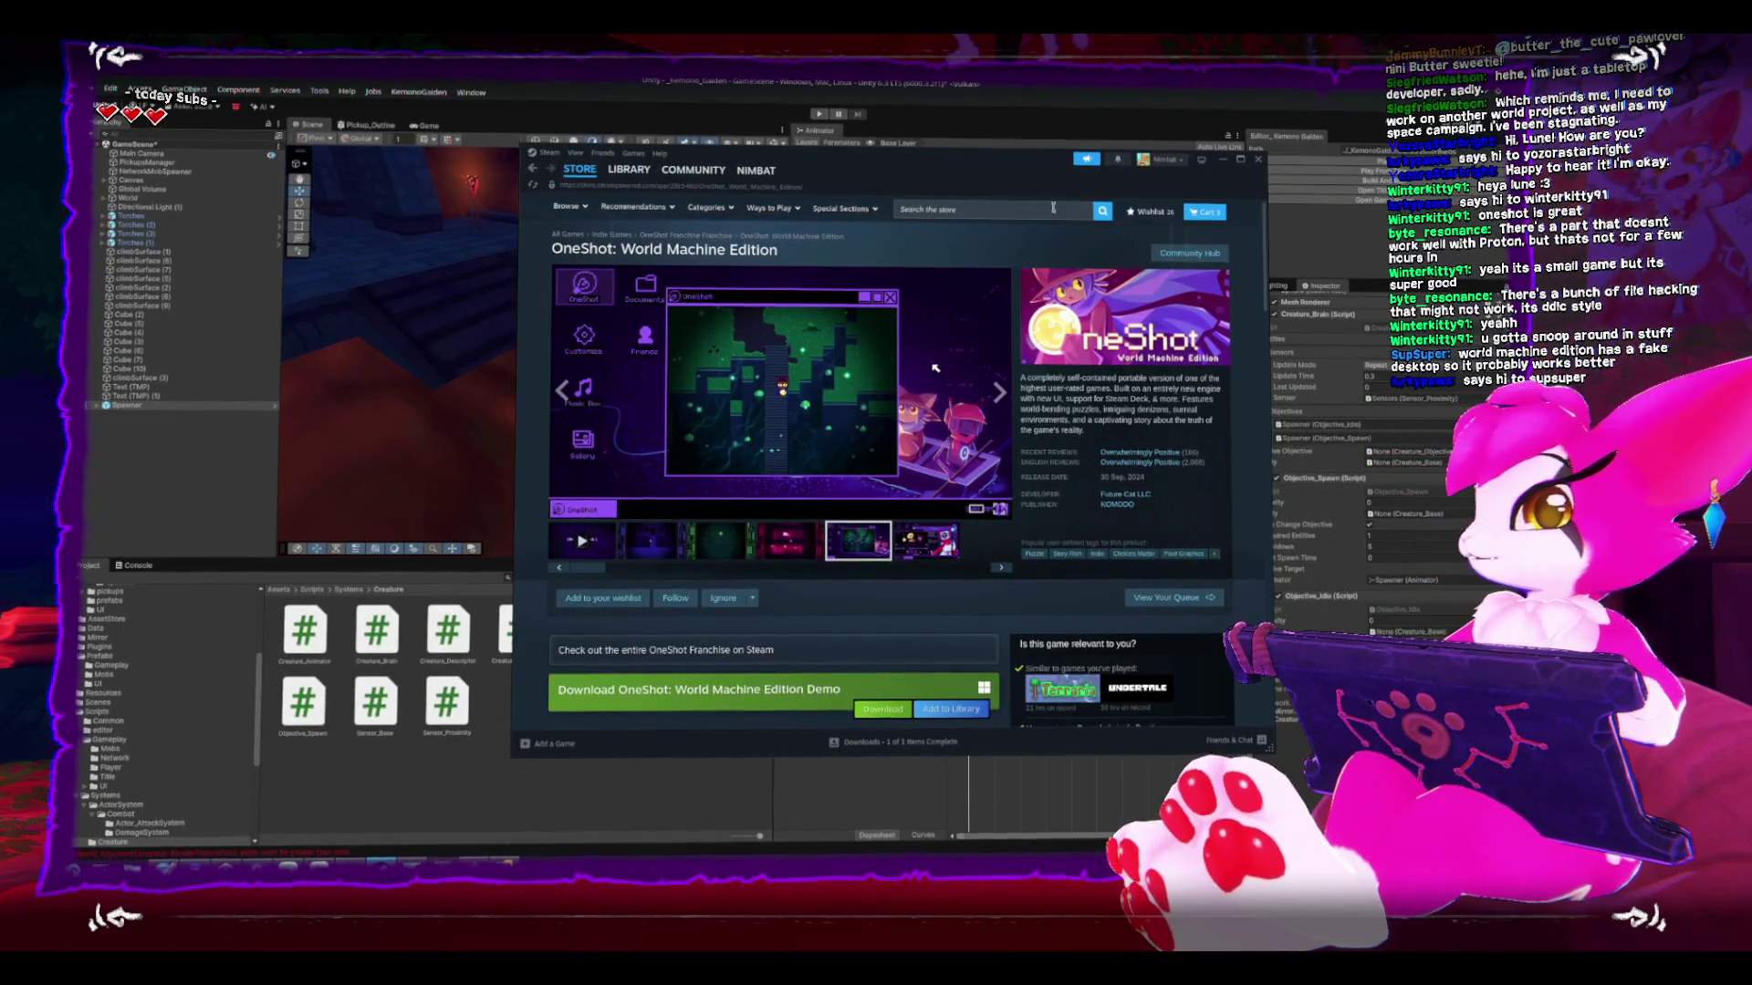
{"action": "left_click", "coordinate": [1007, 131]}
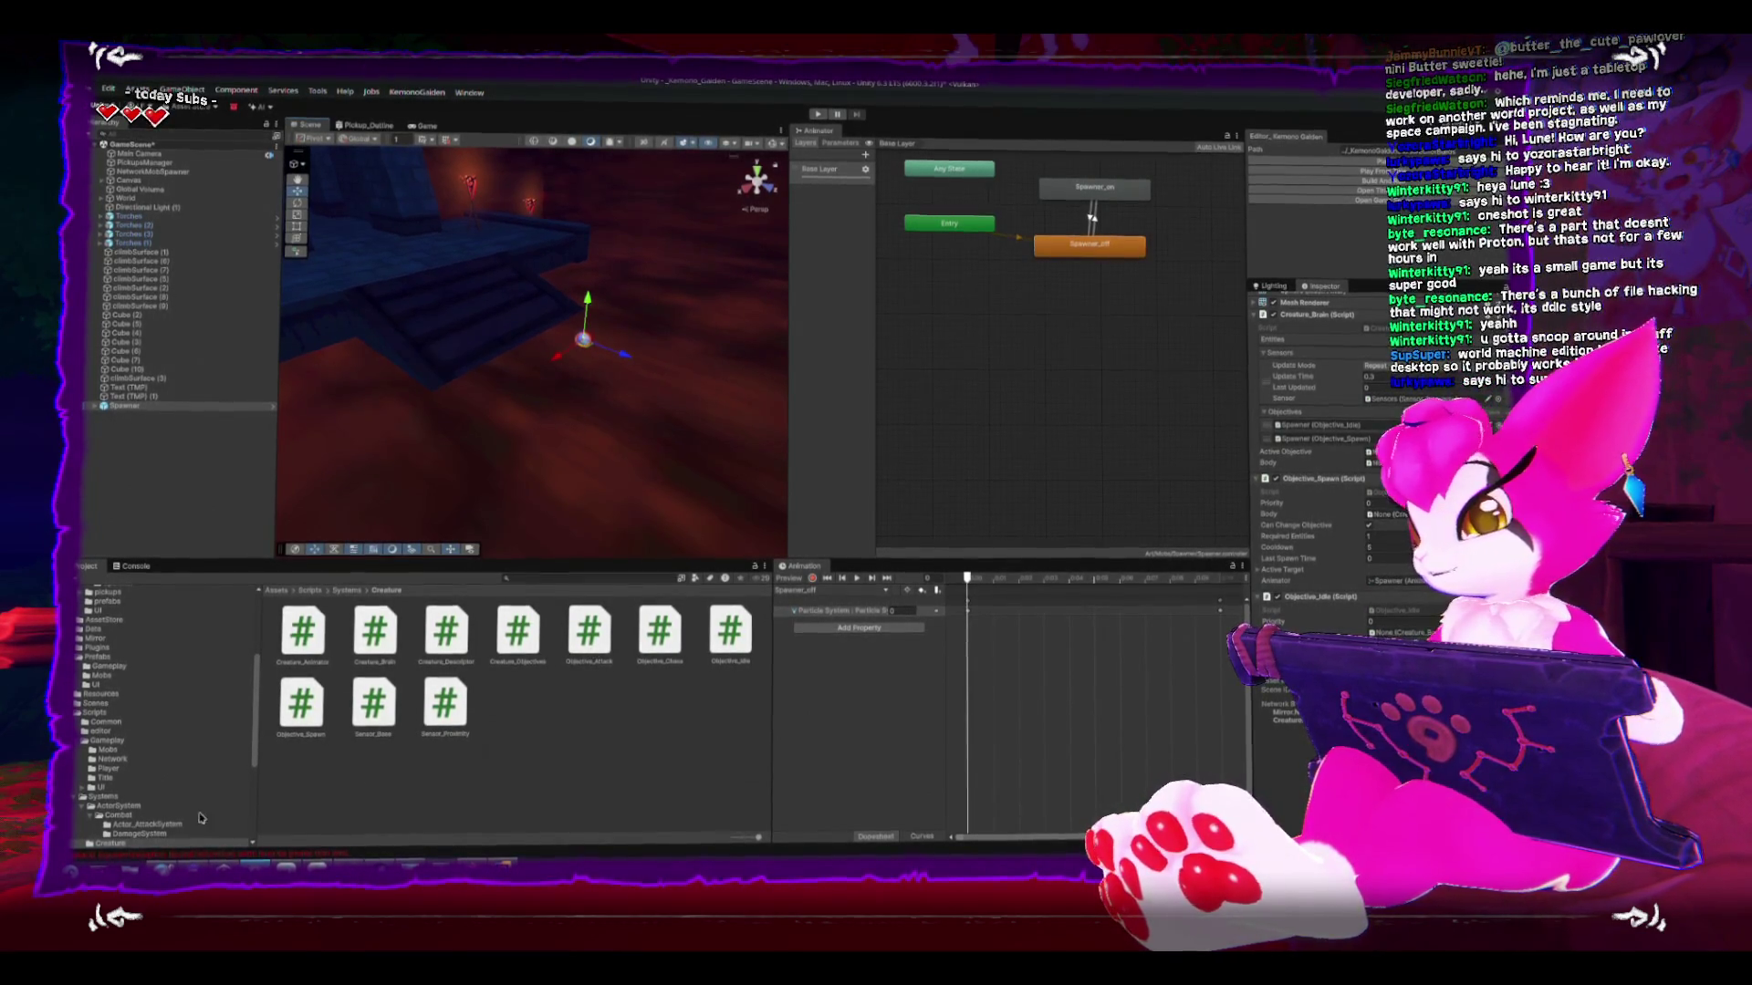
- Check ProtonDB's Platinum-rated World Machine Edition page, hide the browser, and clear the Spawner selection
{"action": "key", "text": "alt+Tab"}
{"action": "scroll", "coordinate": [639, 438], "scroll_direction": "up", "scroll_amount": 10}
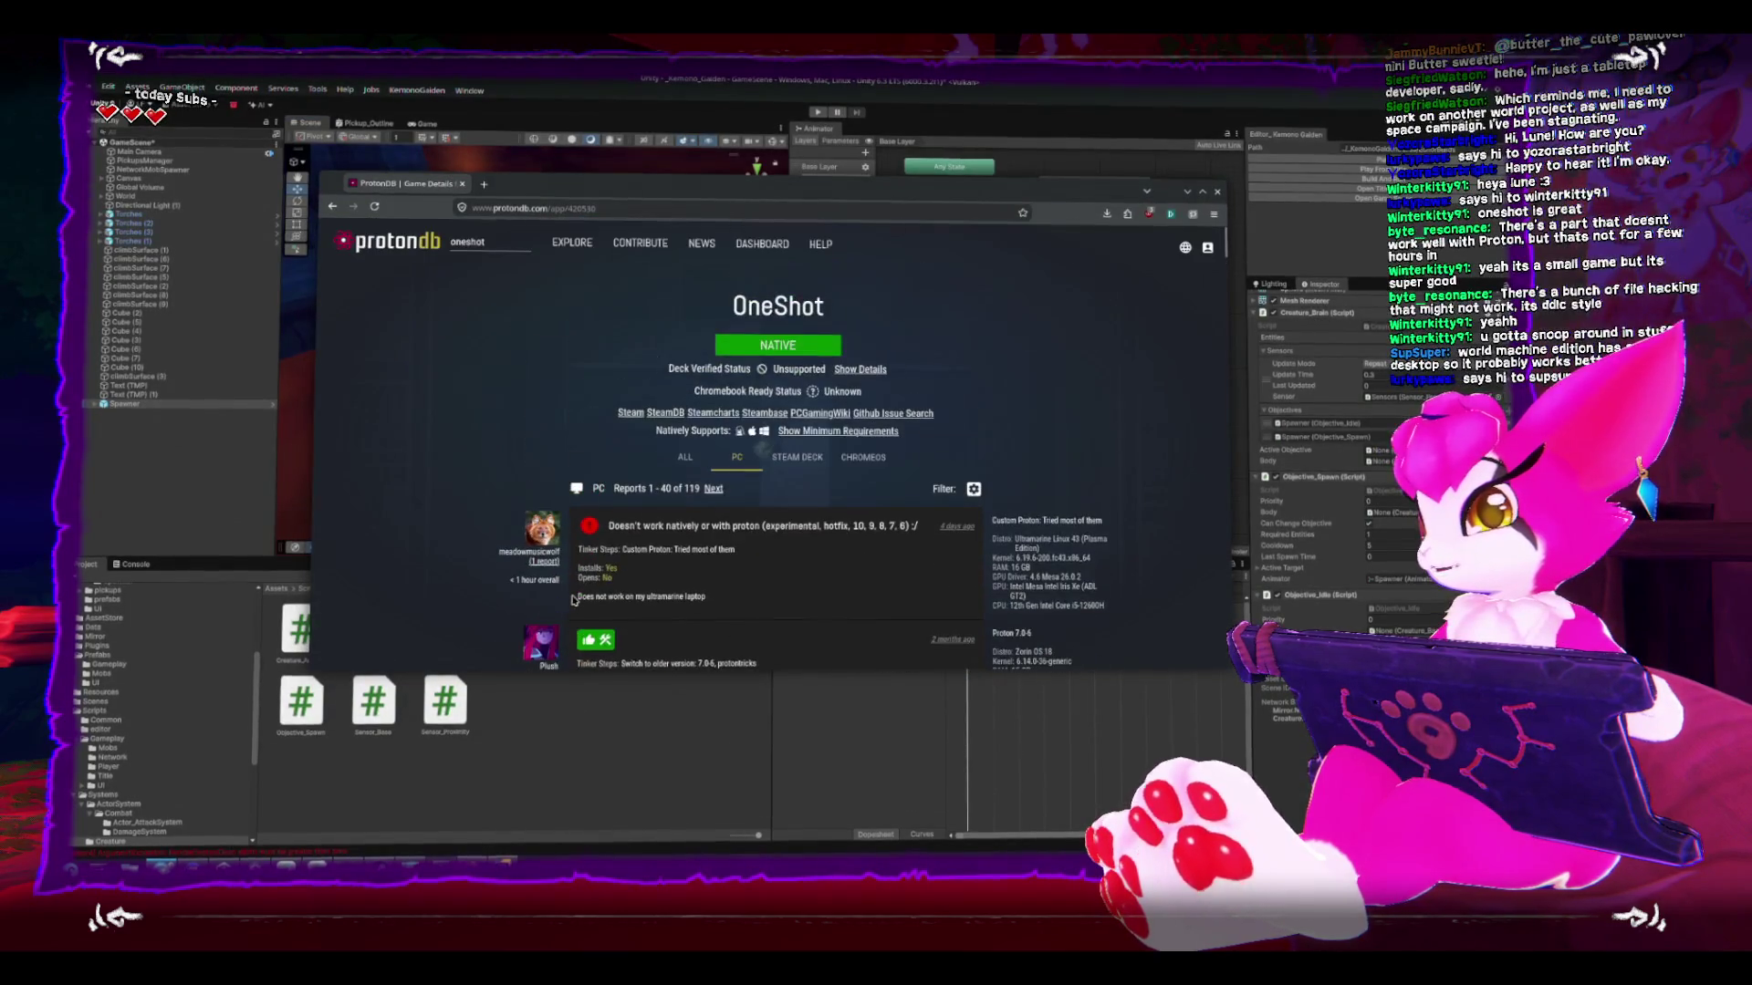
{"action": "left_click", "coordinate": [331, 207]}
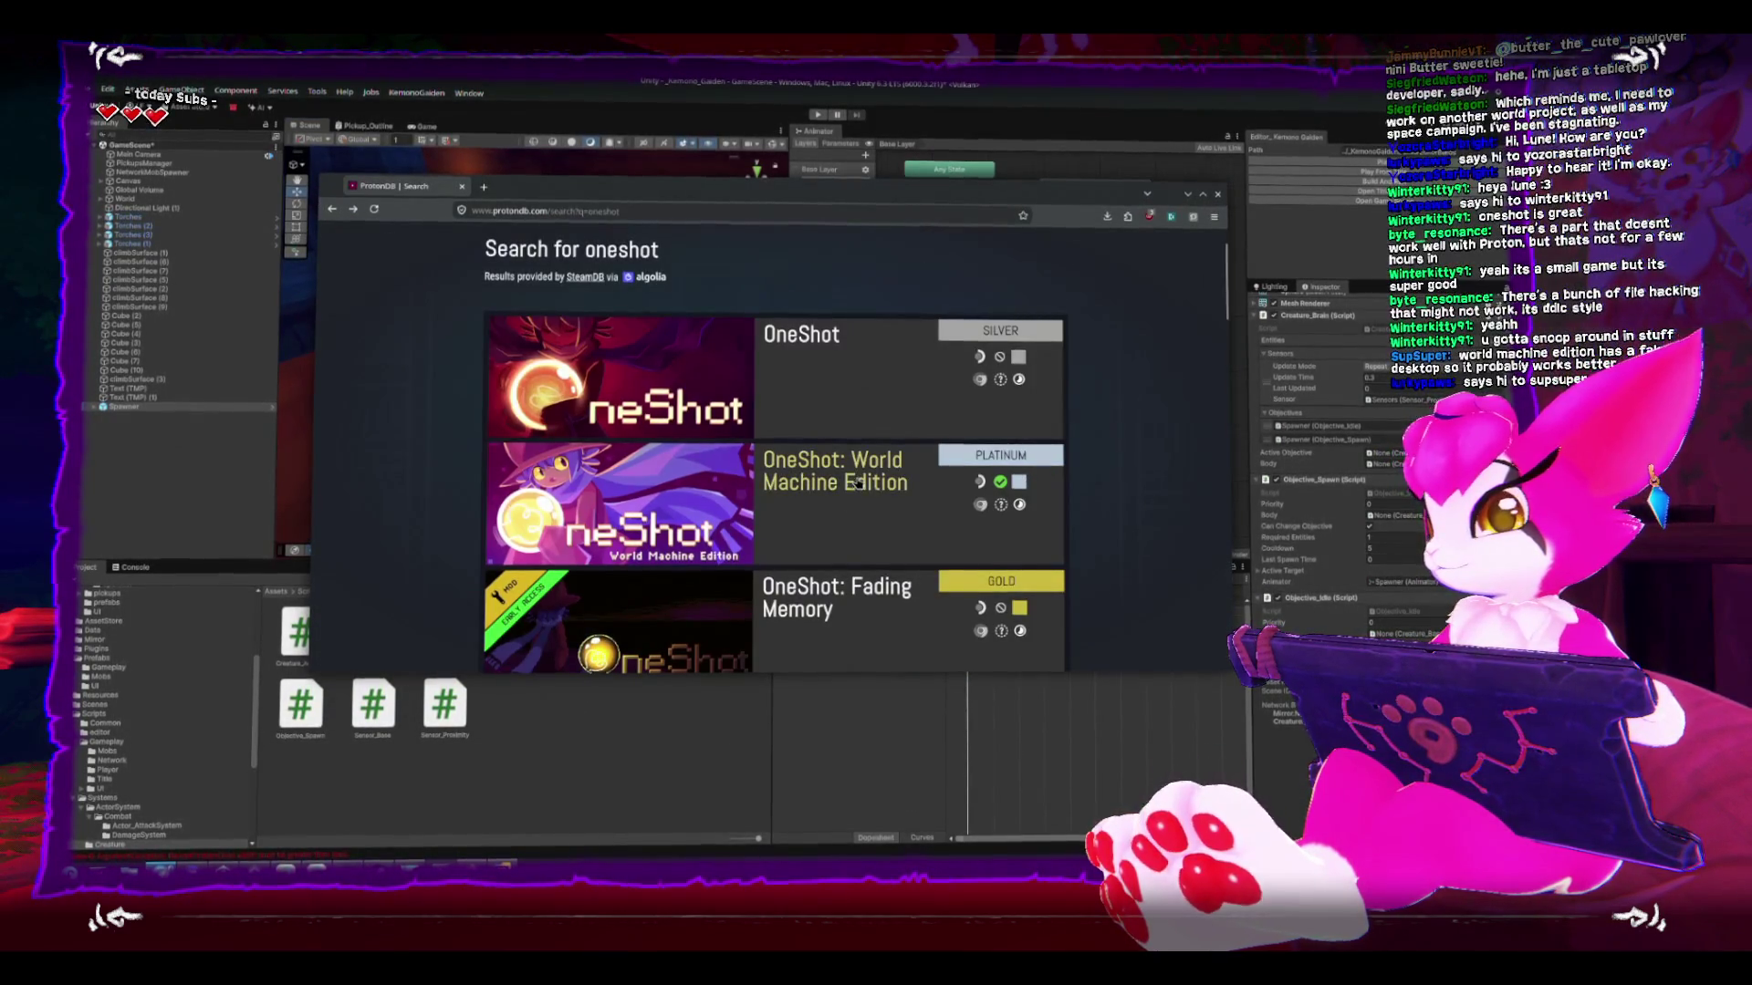
{"action": "mouse_move", "coordinate": [991, 455]}
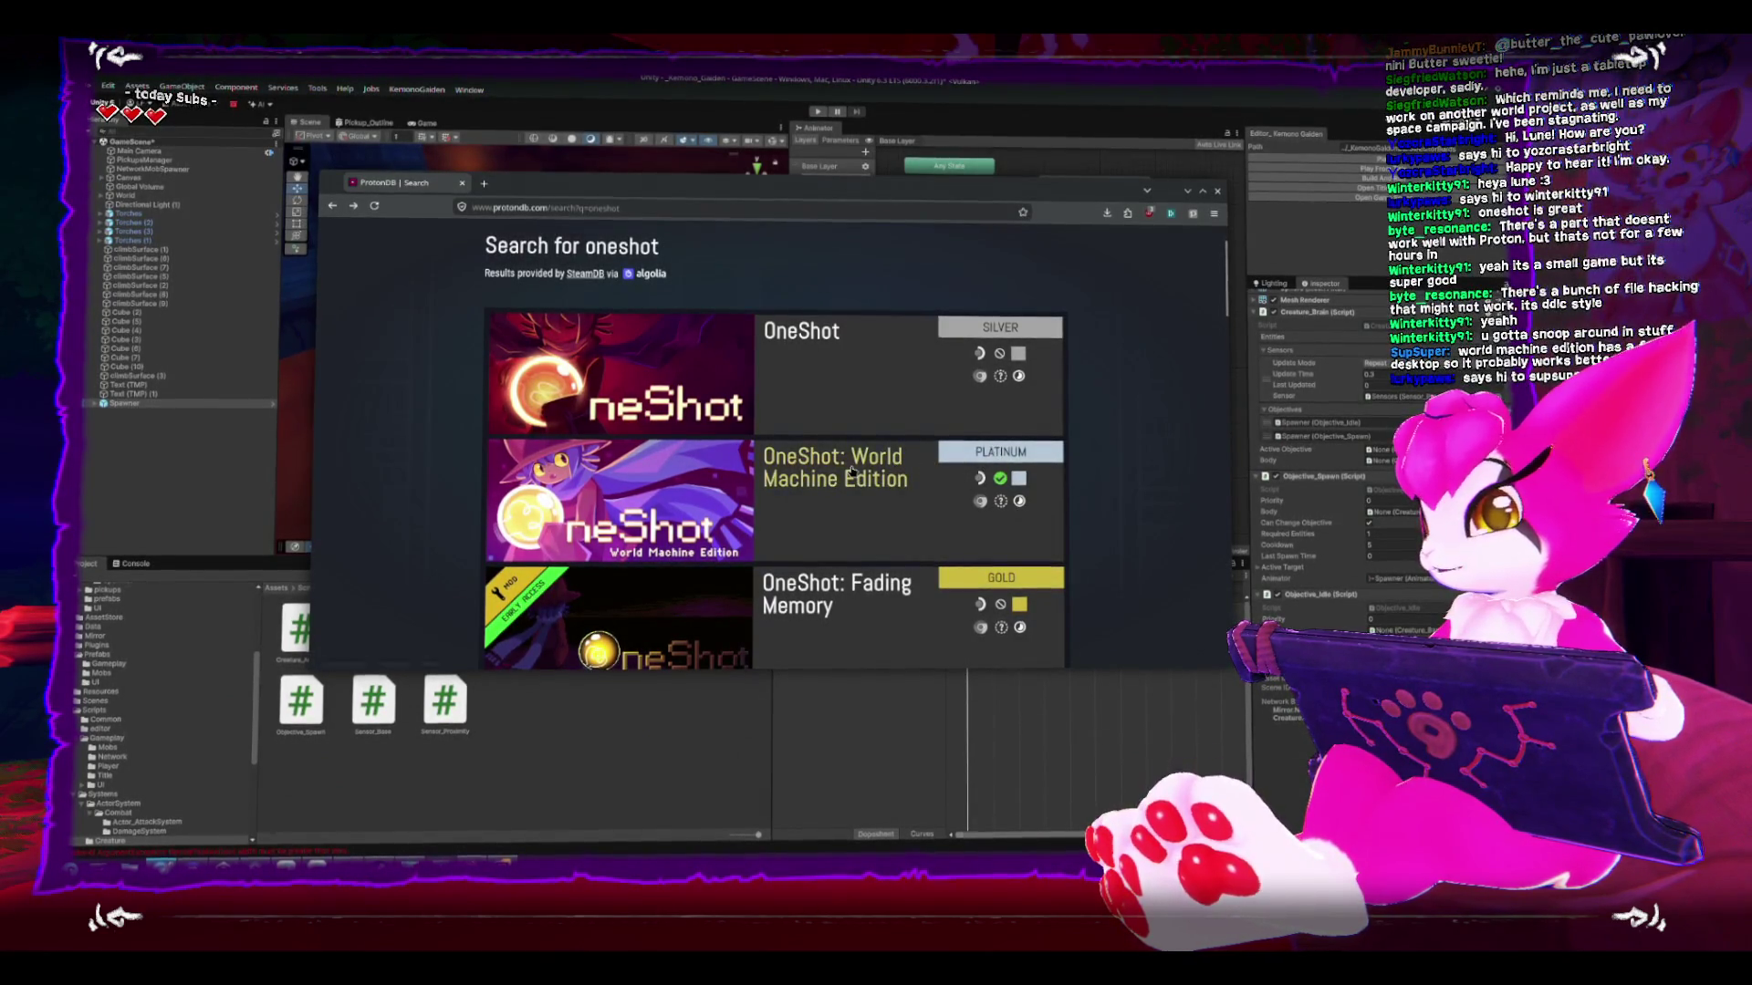
{"action": "left_click", "coordinate": [817, 456]}
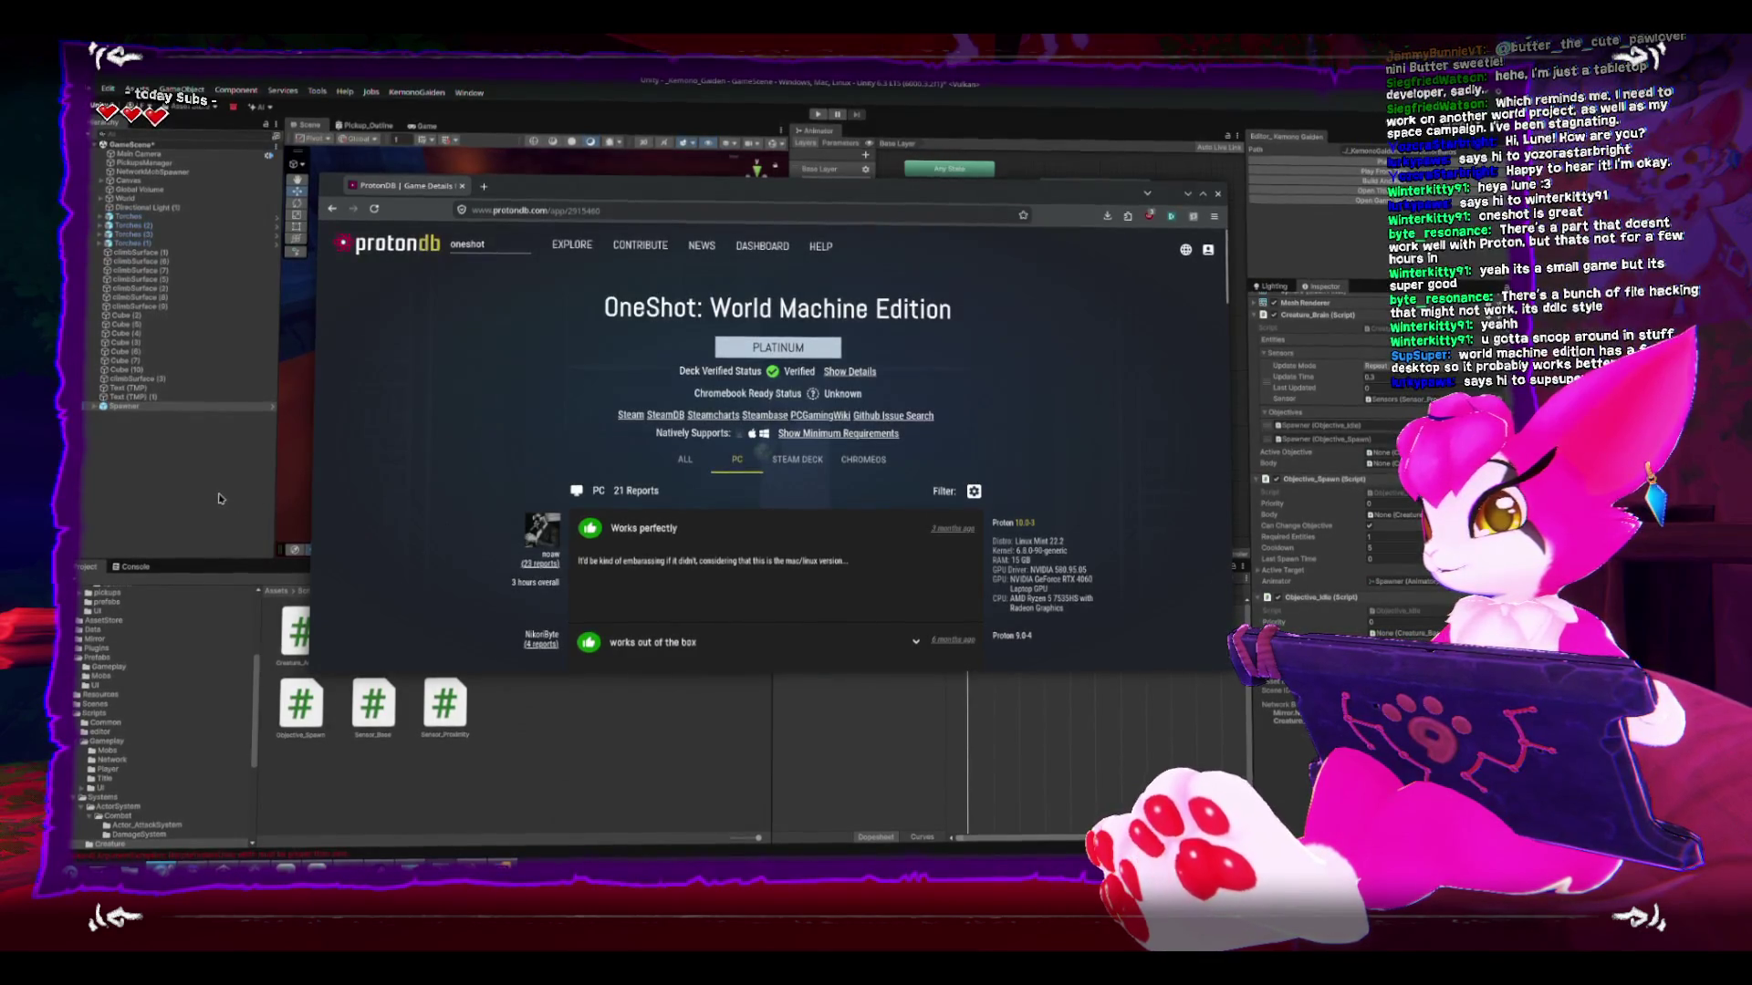
{"action": "left_click", "coordinate": [221, 498]}
{"action": "left_click", "coordinate": [265, 498]}
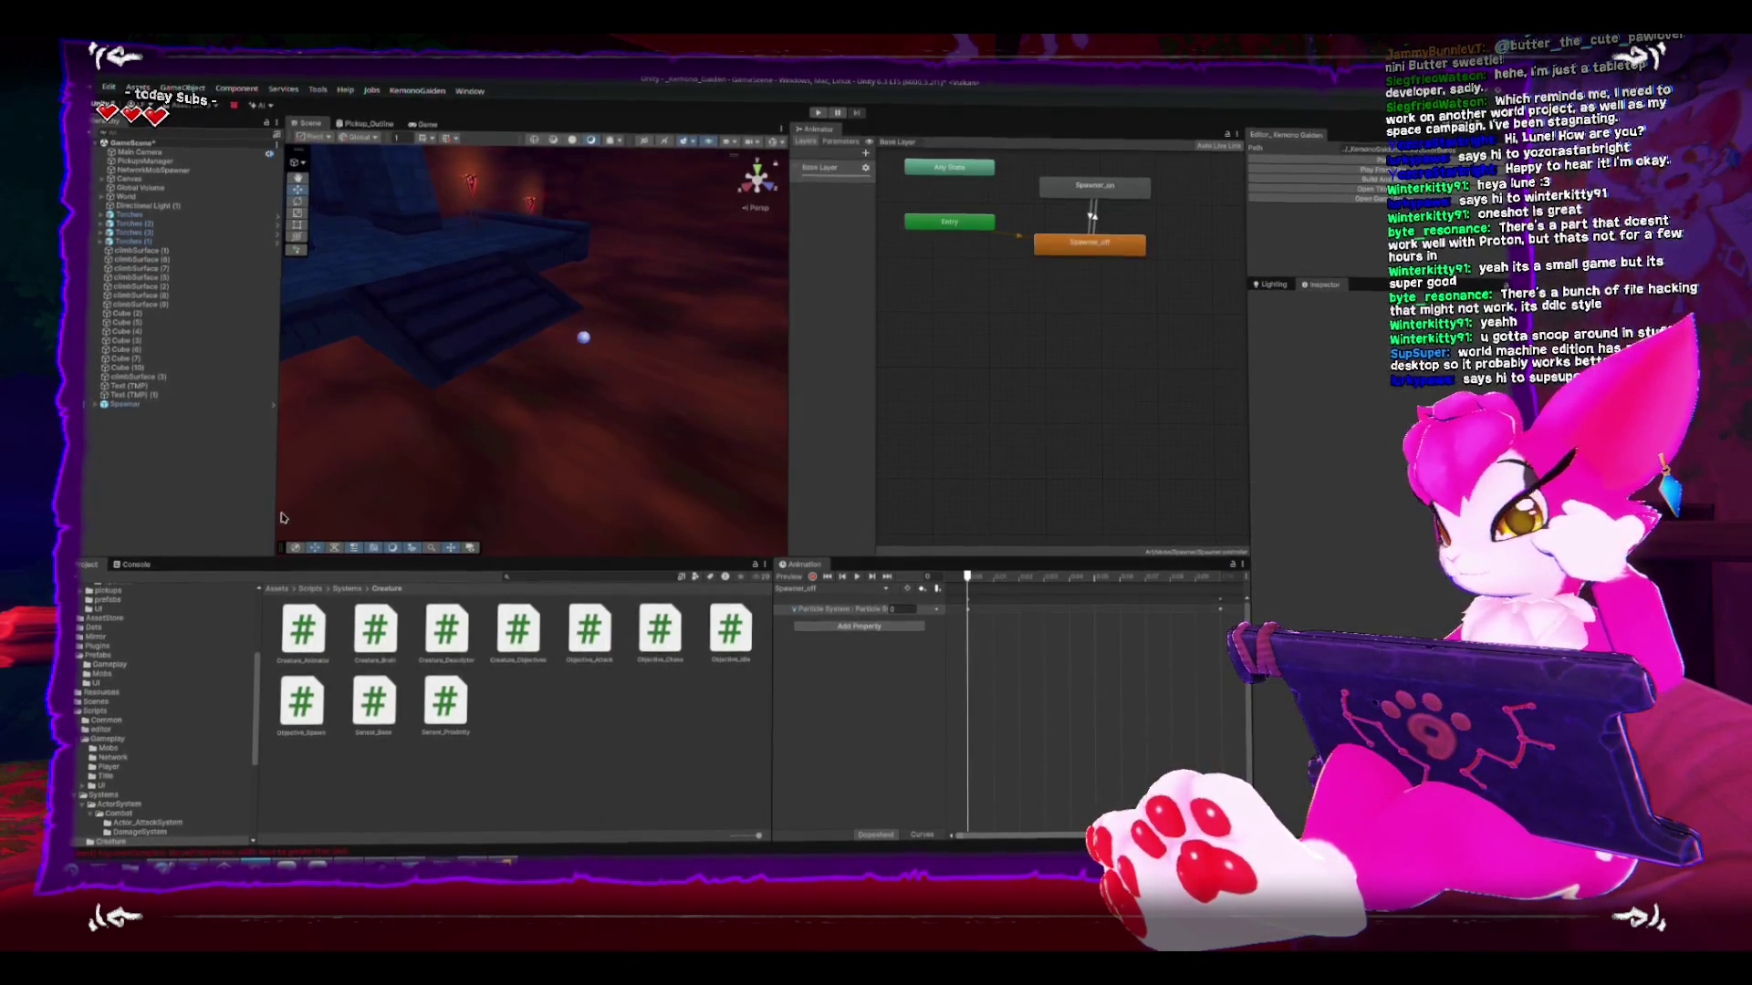
{"action": "key", "text": "alt+Tab"}
{"action": "scroll", "coordinate": [830, 631], "scroll_direction": "down", "scroll_amount": 5}
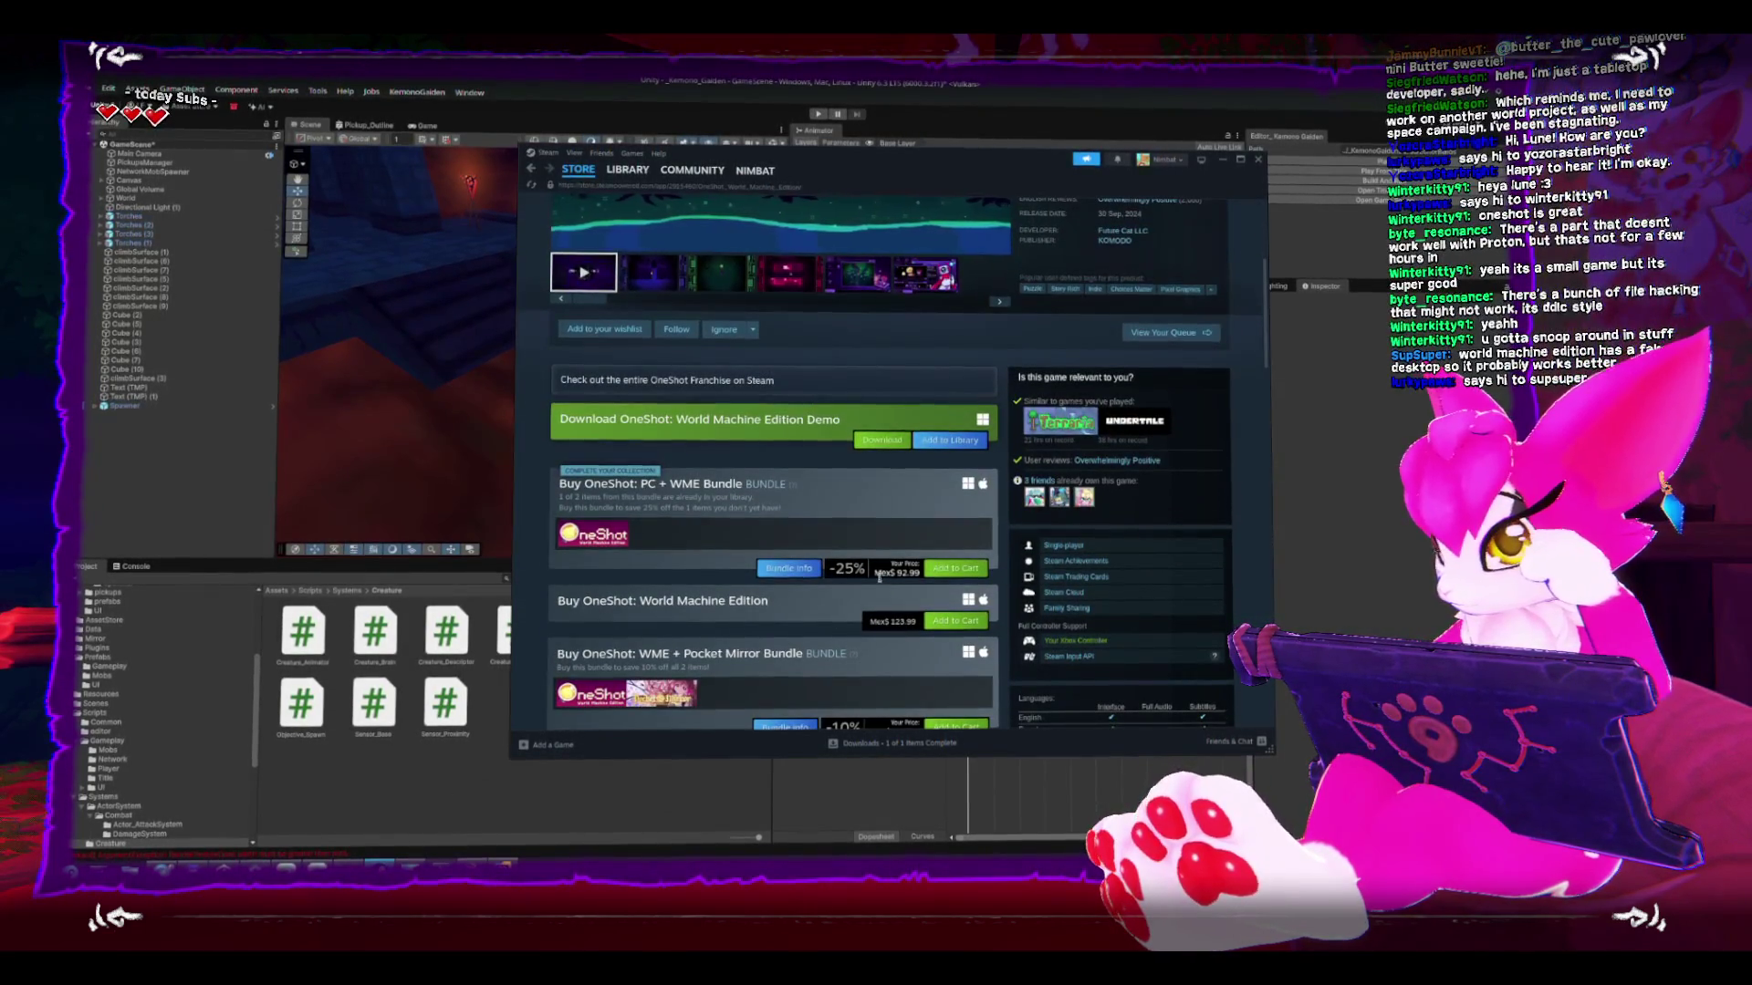
{"action": "double_click", "coordinate": [907, 572]}
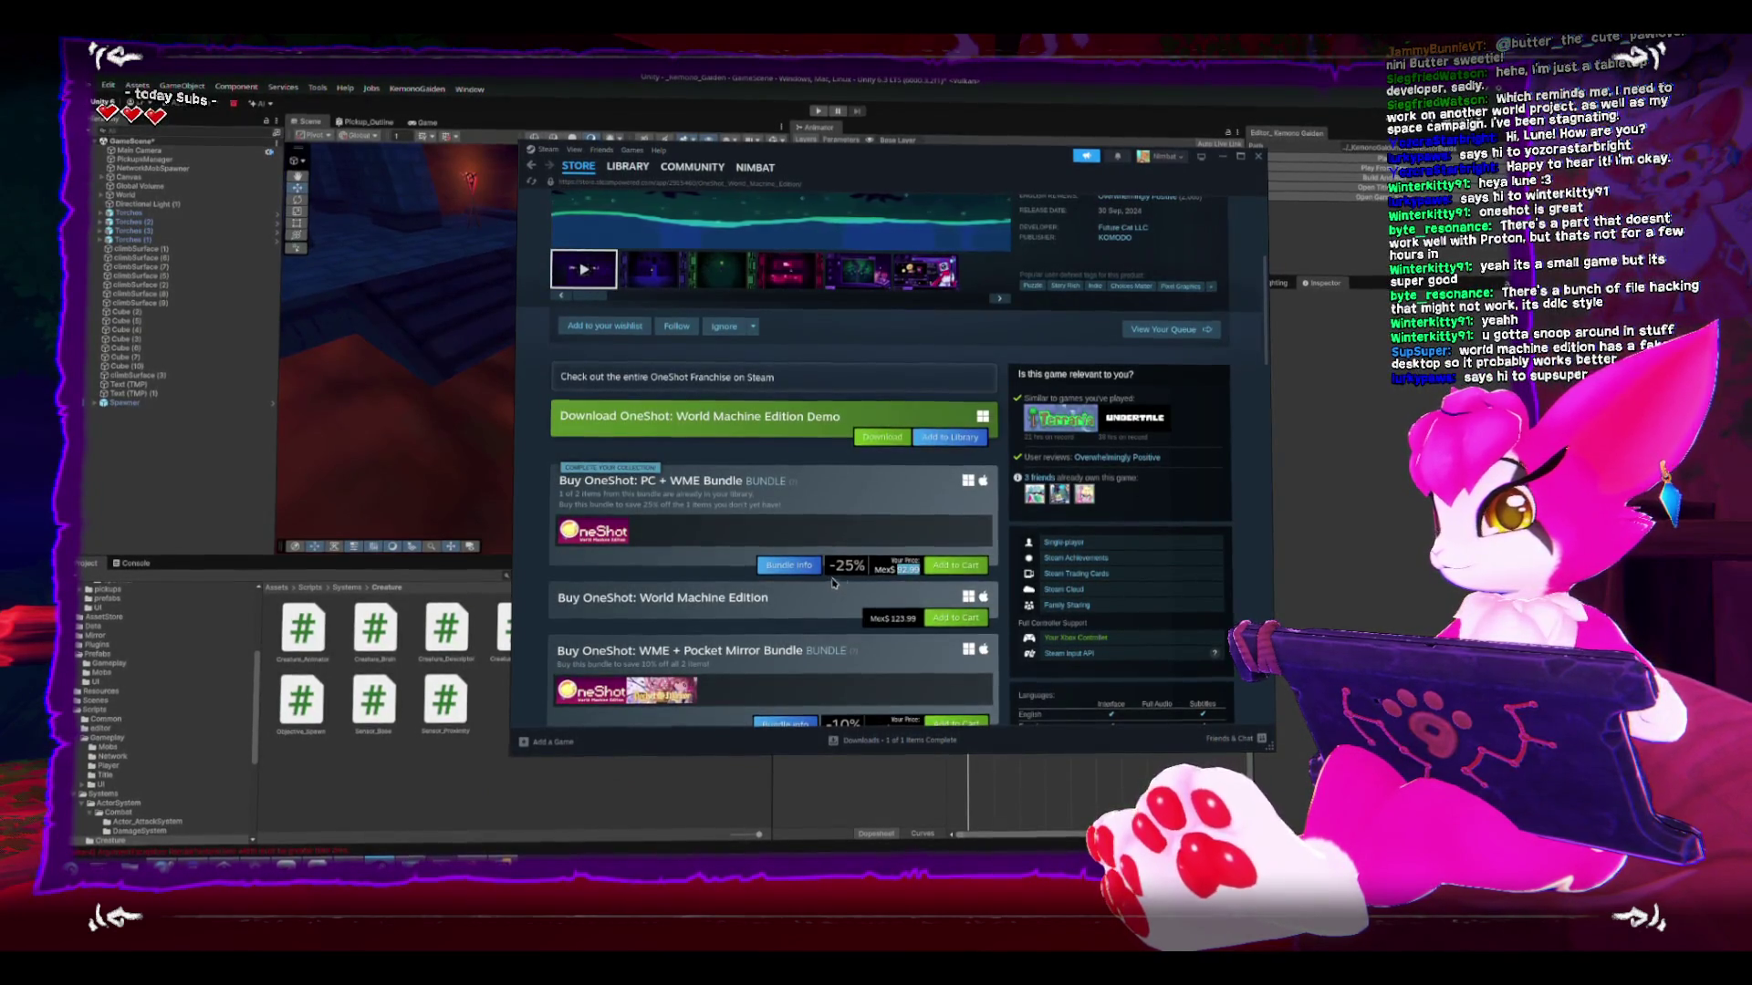
{"action": "scroll", "coordinate": [906, 579], "scroll_direction": "down", "scroll_amount": 1}
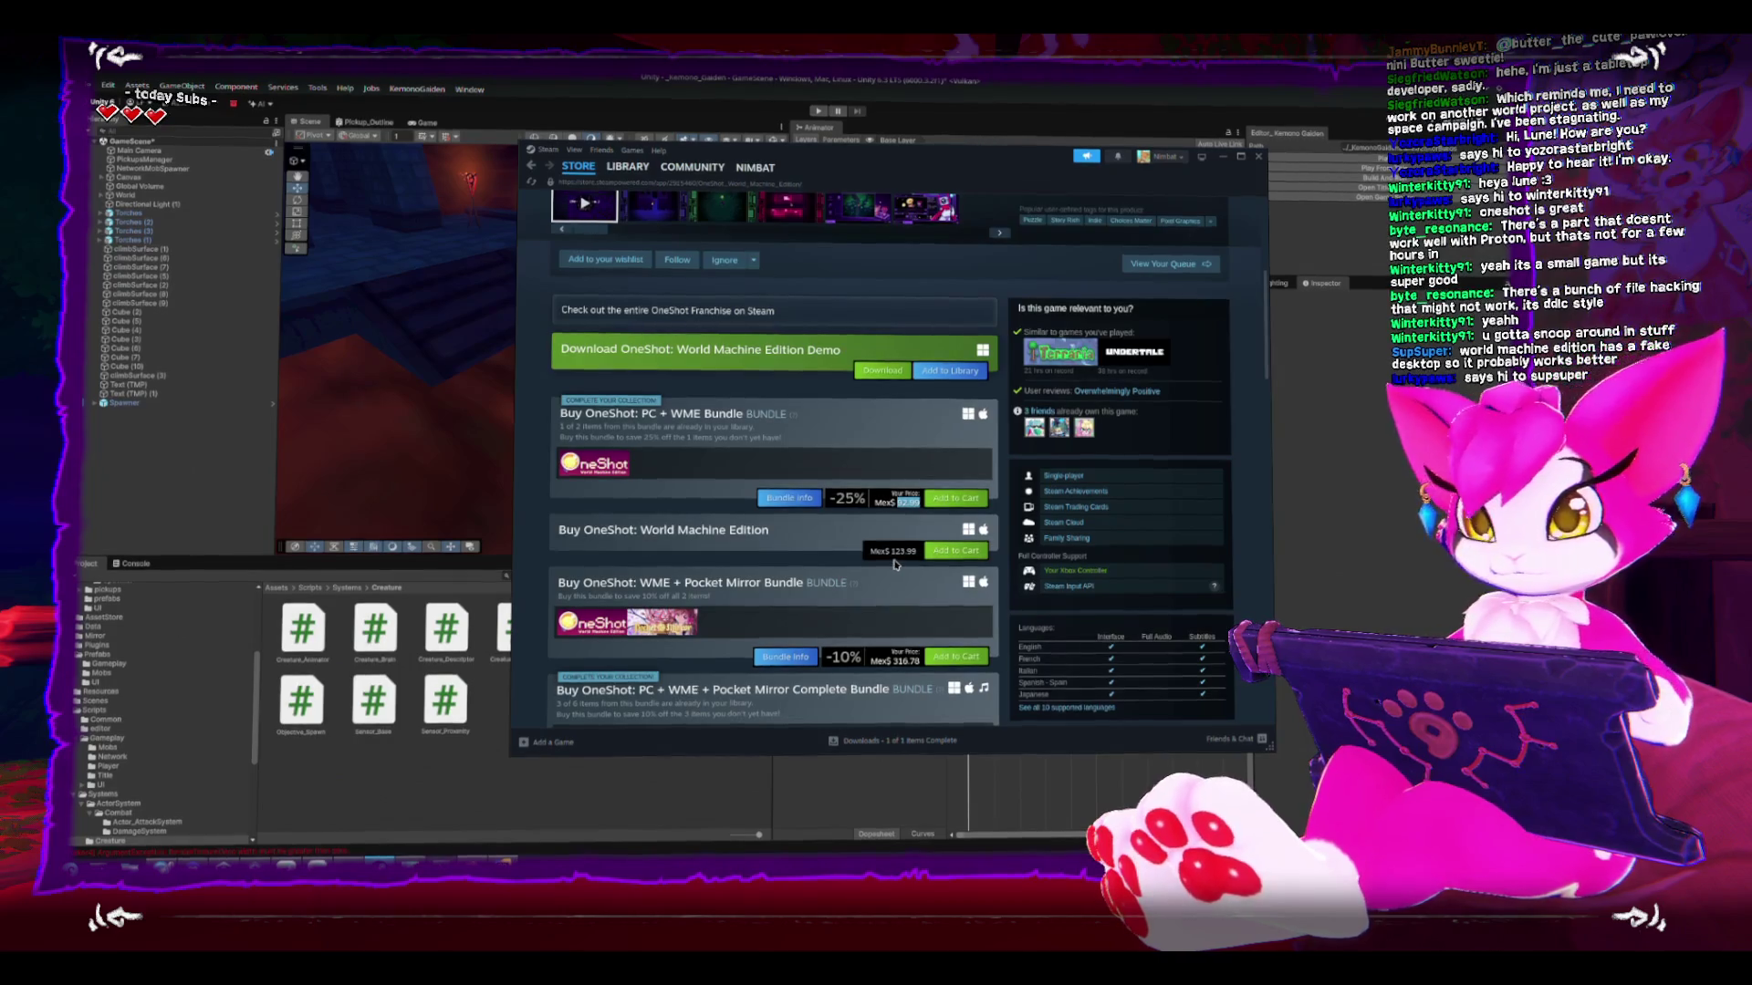
{"action": "left_click_drag", "start_coordinate": [894, 566], "coordinate": [756, 573]}
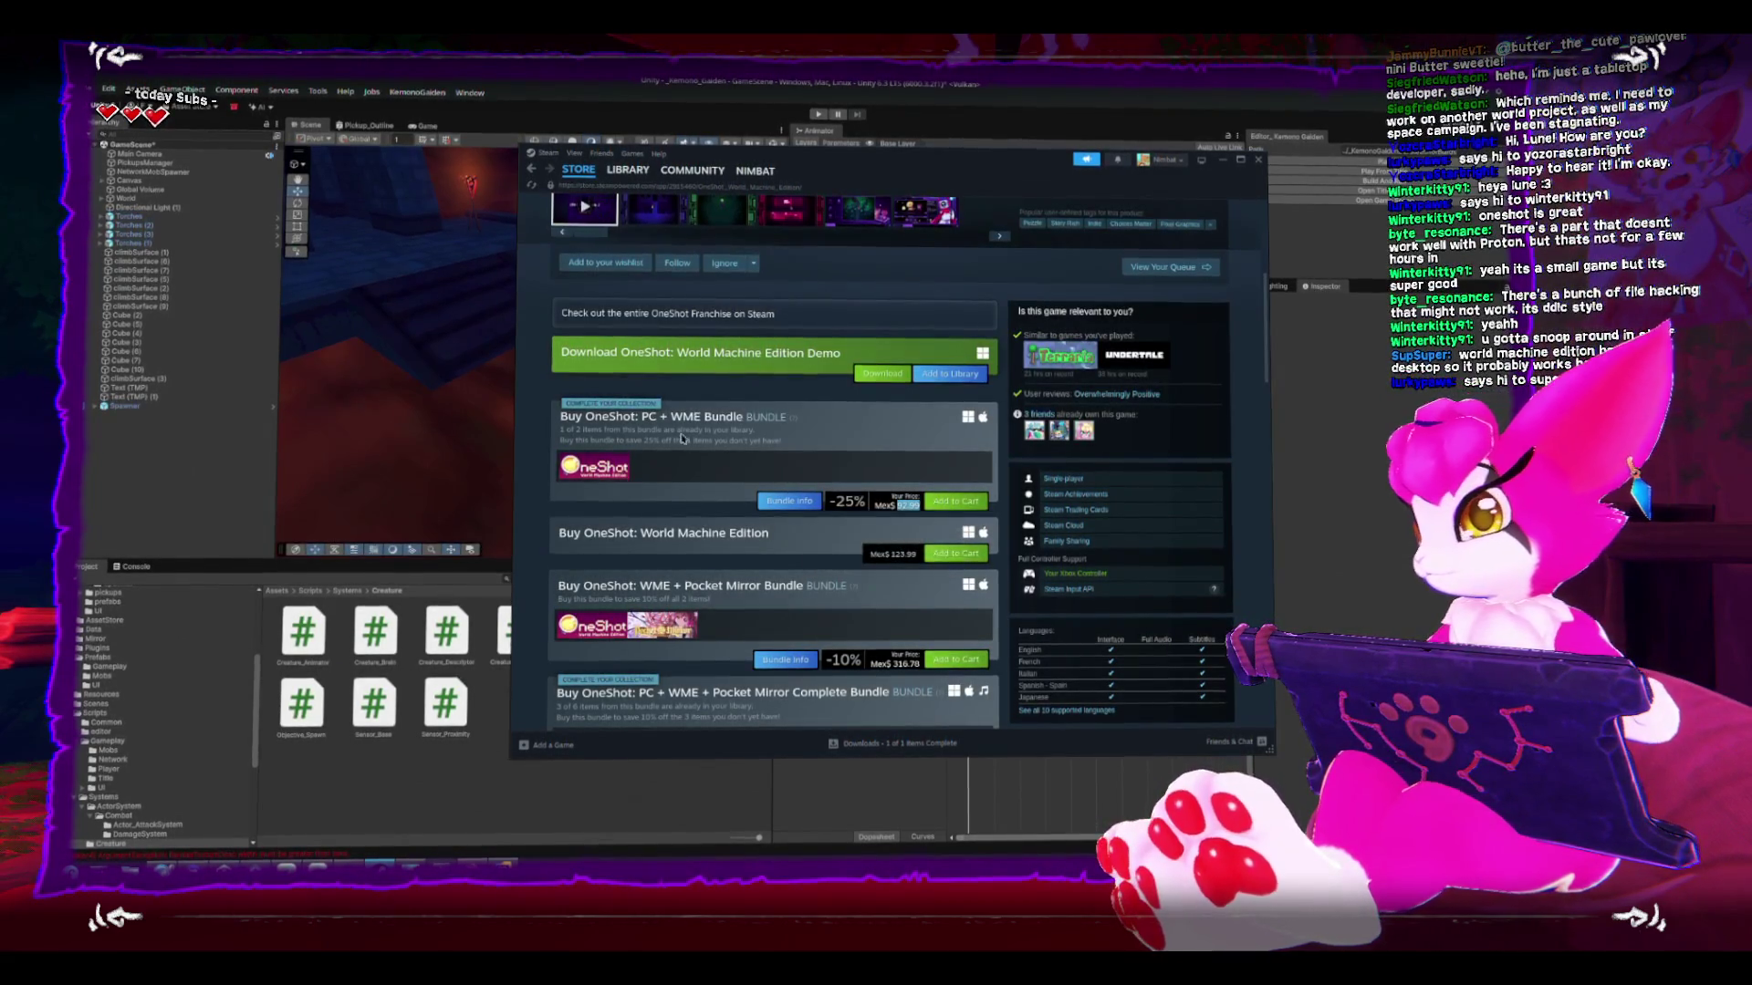
{"action": "scroll", "coordinate": [776, 511], "scroll_direction": "up", "scroll_amount": 5}
{"action": "left_click", "coordinate": [721, 539]}
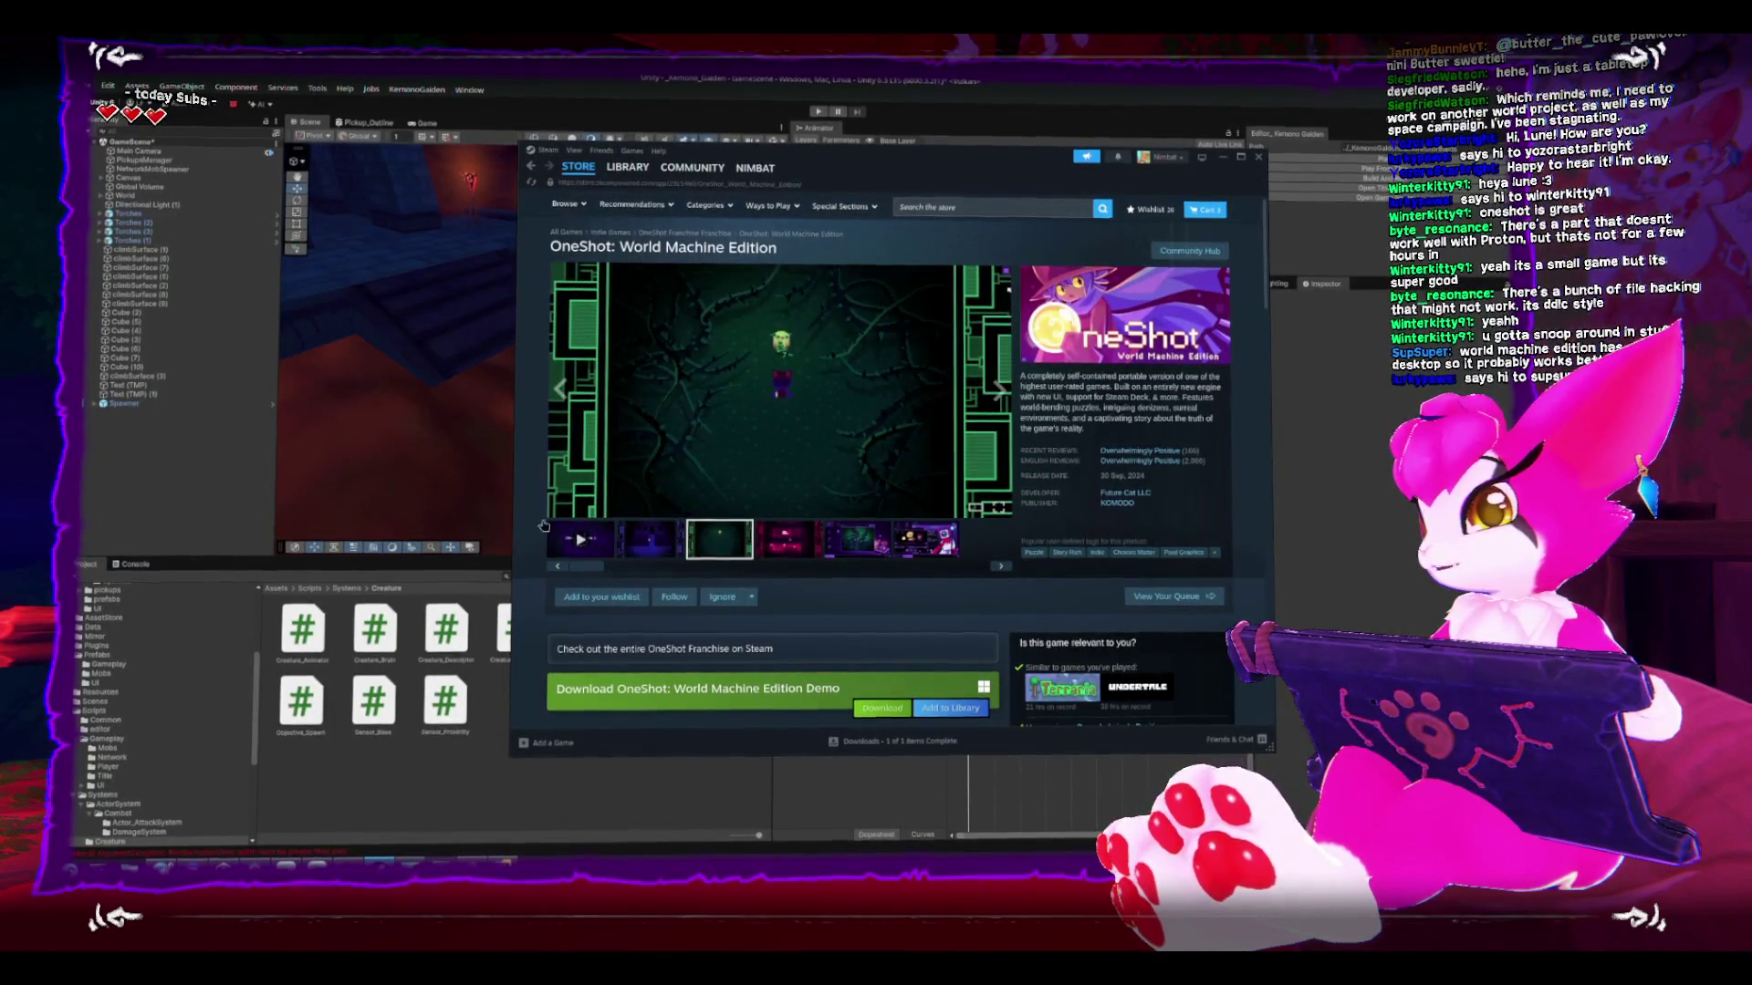
{"action": "left_click", "coordinate": [514, 453]}
{"action": "left_click", "coordinate": [616, 272]}
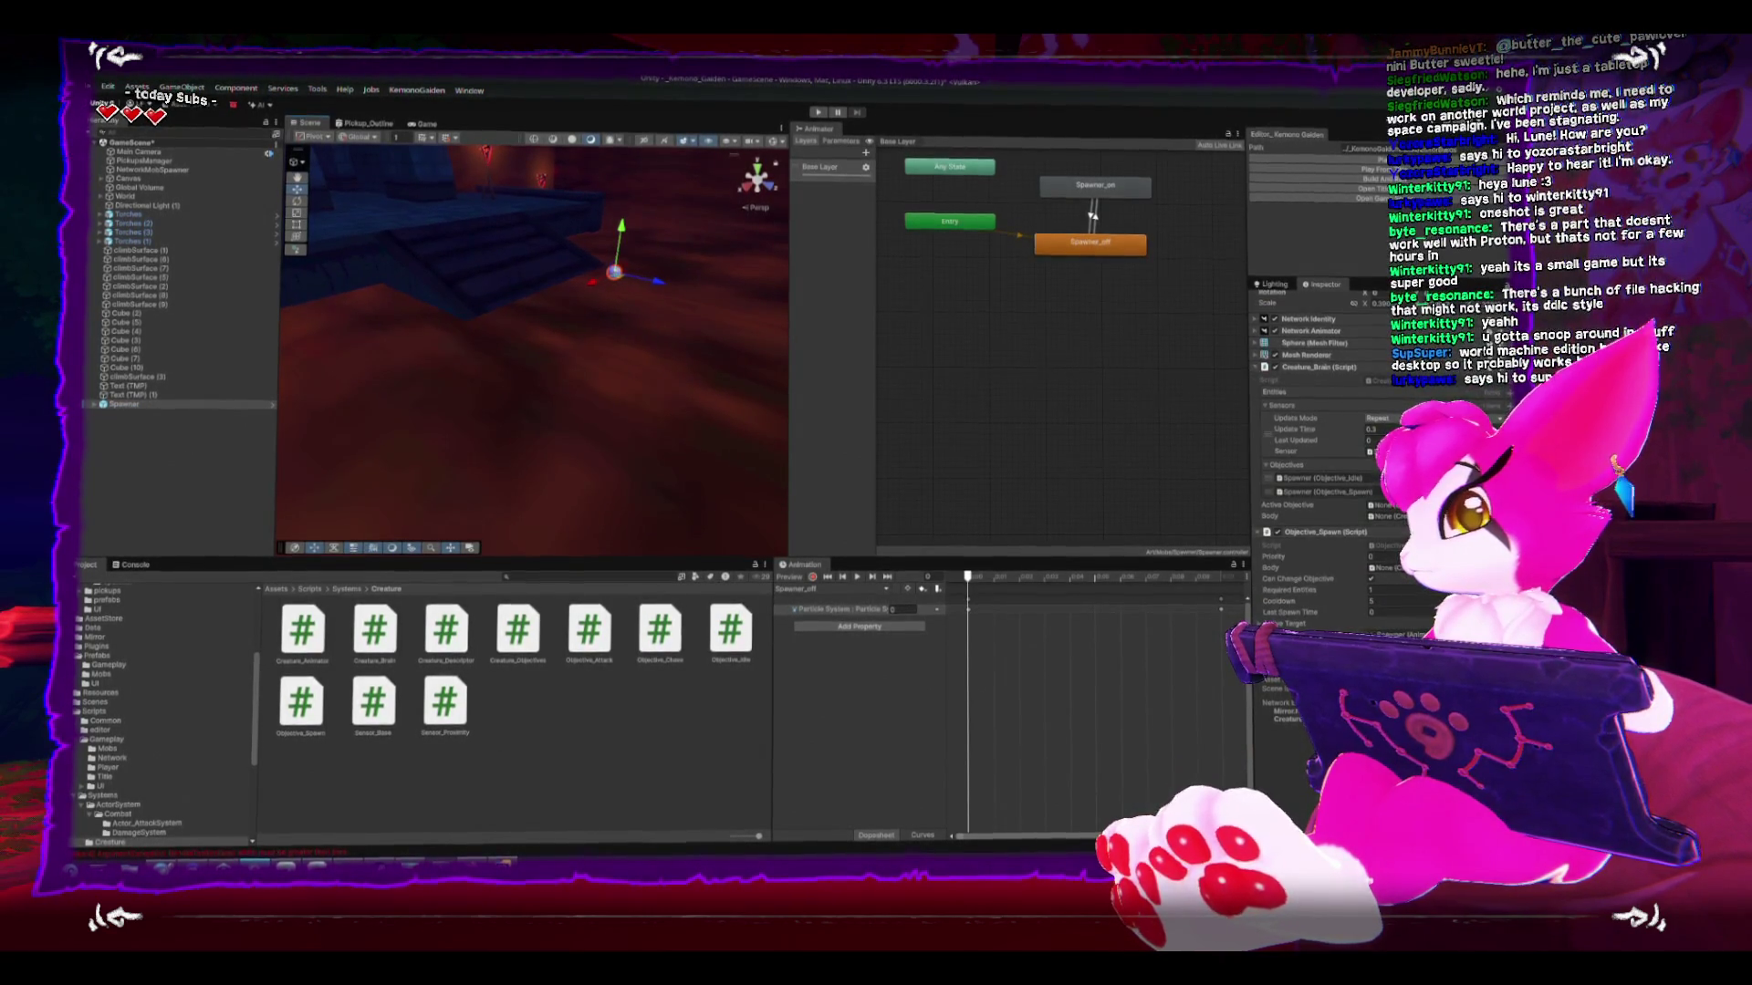
{"action": "double_click", "coordinate": [1375, 627]}
{"action": "scroll", "coordinate": [1153, 584], "scroll_direction": "down", "scroll_amount": 6}
- Insert blank lines after OnUpdate's closing brace in Objective_Spawn.cs for a new method
{"action": "left_click", "coordinate": [1153, 592]}
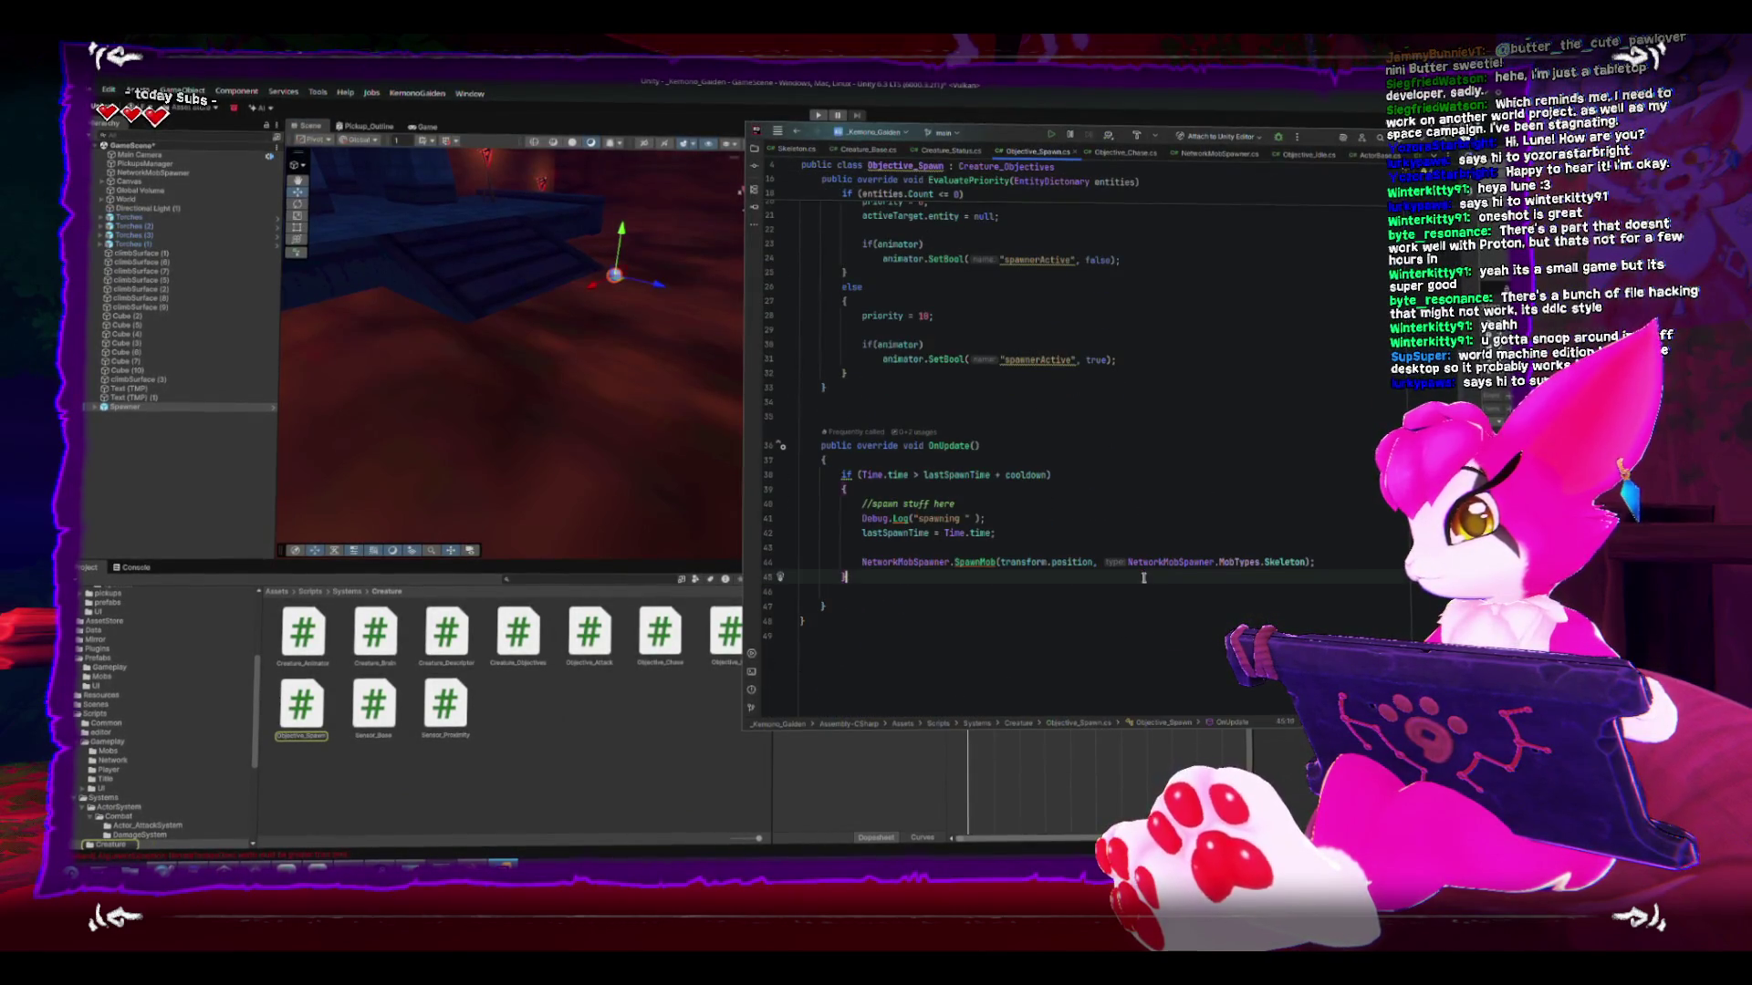
{"action": "key", "text": "Down"}
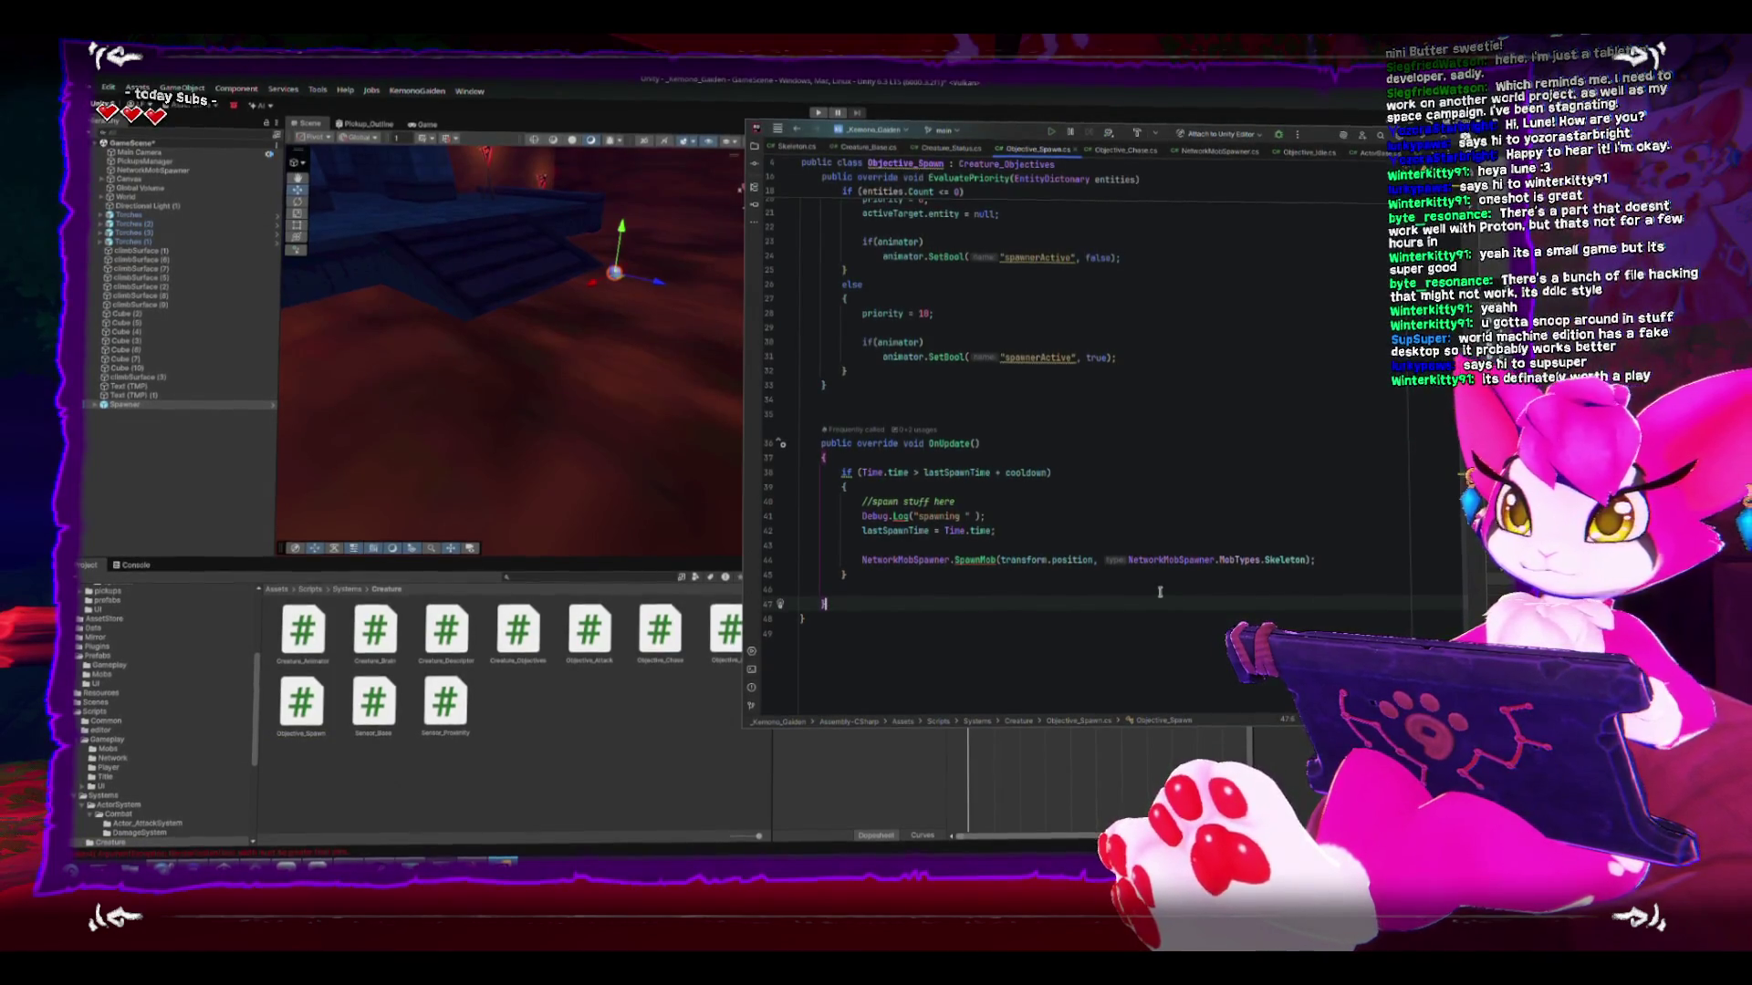
{"action": "key", "text": "Return"}
{"action": "key", "text": "Return"}
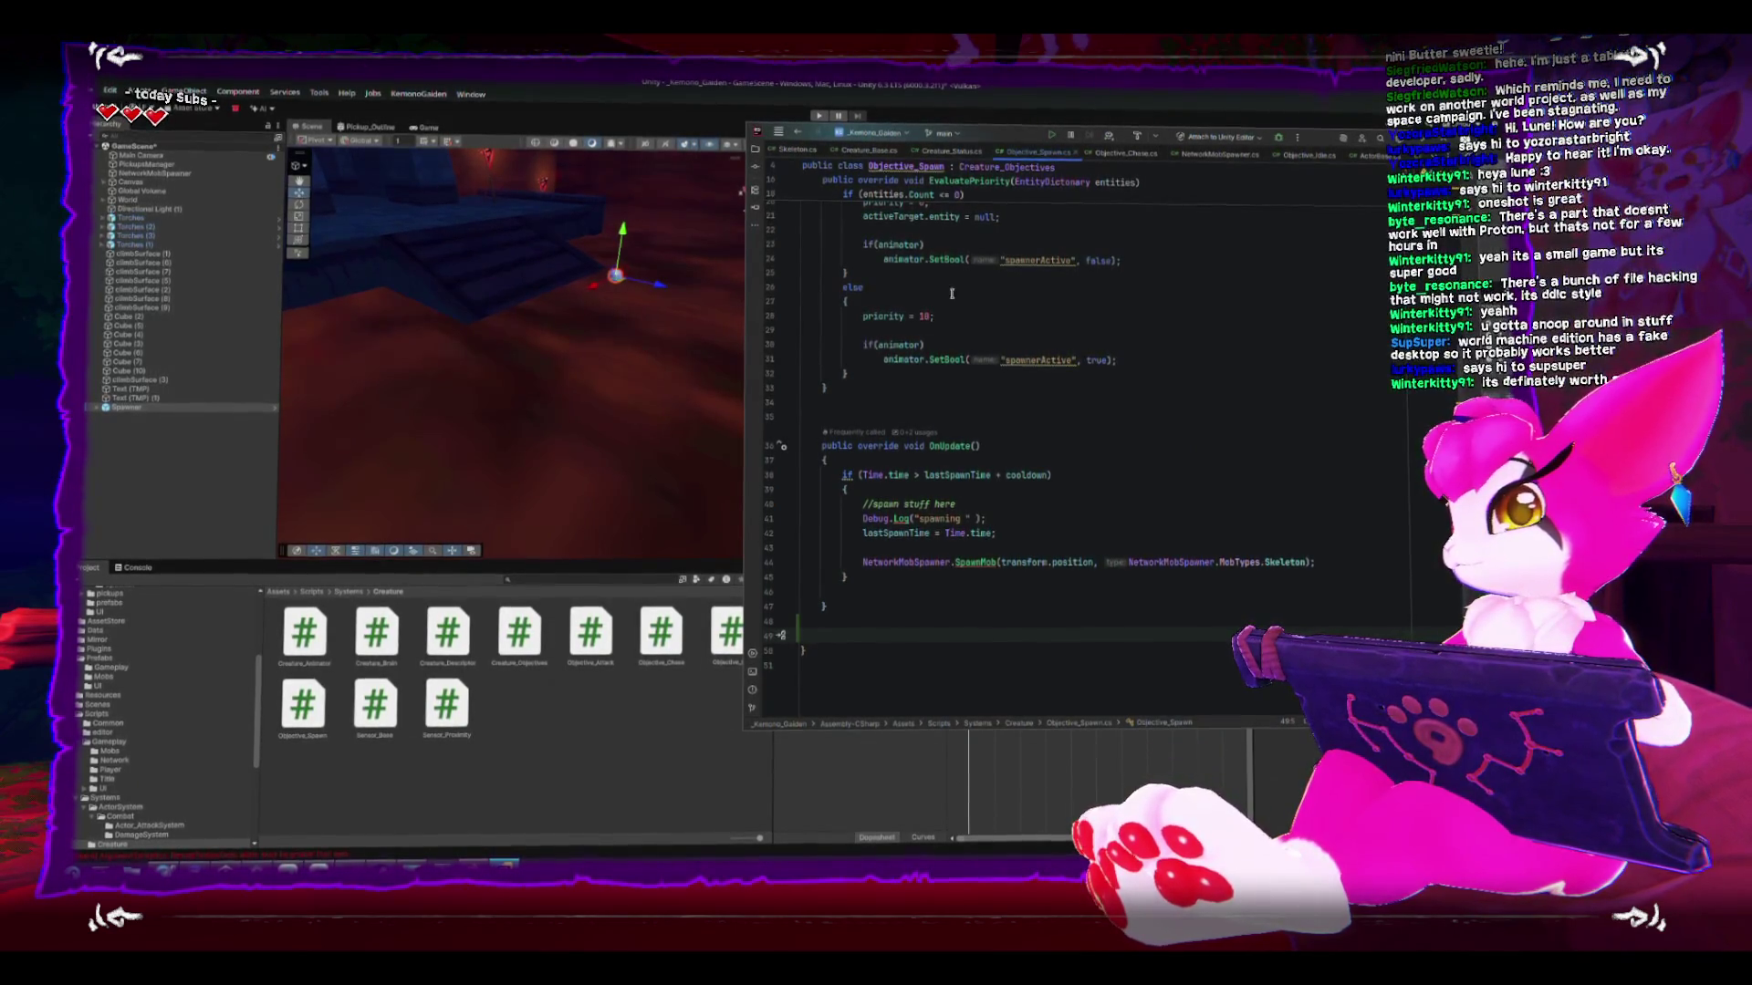
{"action": "left_click", "coordinate": [1332, 547]}
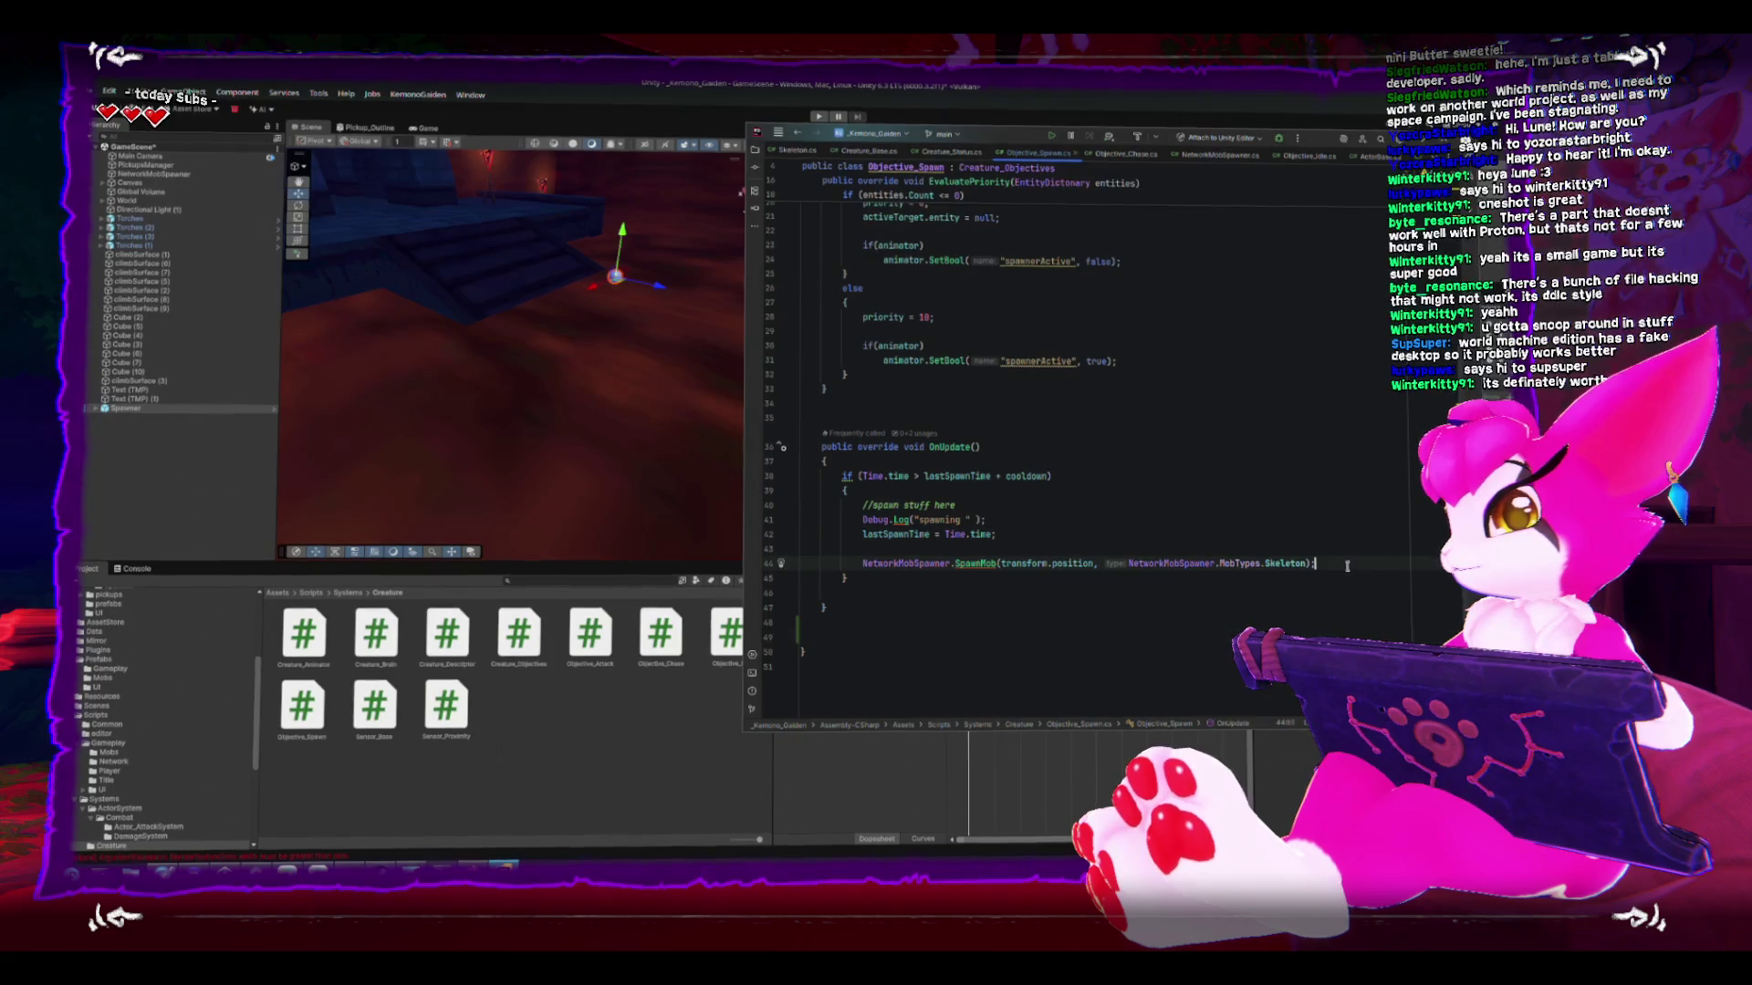
- Start a new method below OnUpdate with the signature Vector3 FindSpawnPosition()
{"action": "left_click", "coordinate": [1054, 635]}
{"action": "key", "text": "Up"}
{"action": "key", "text": "Return"}
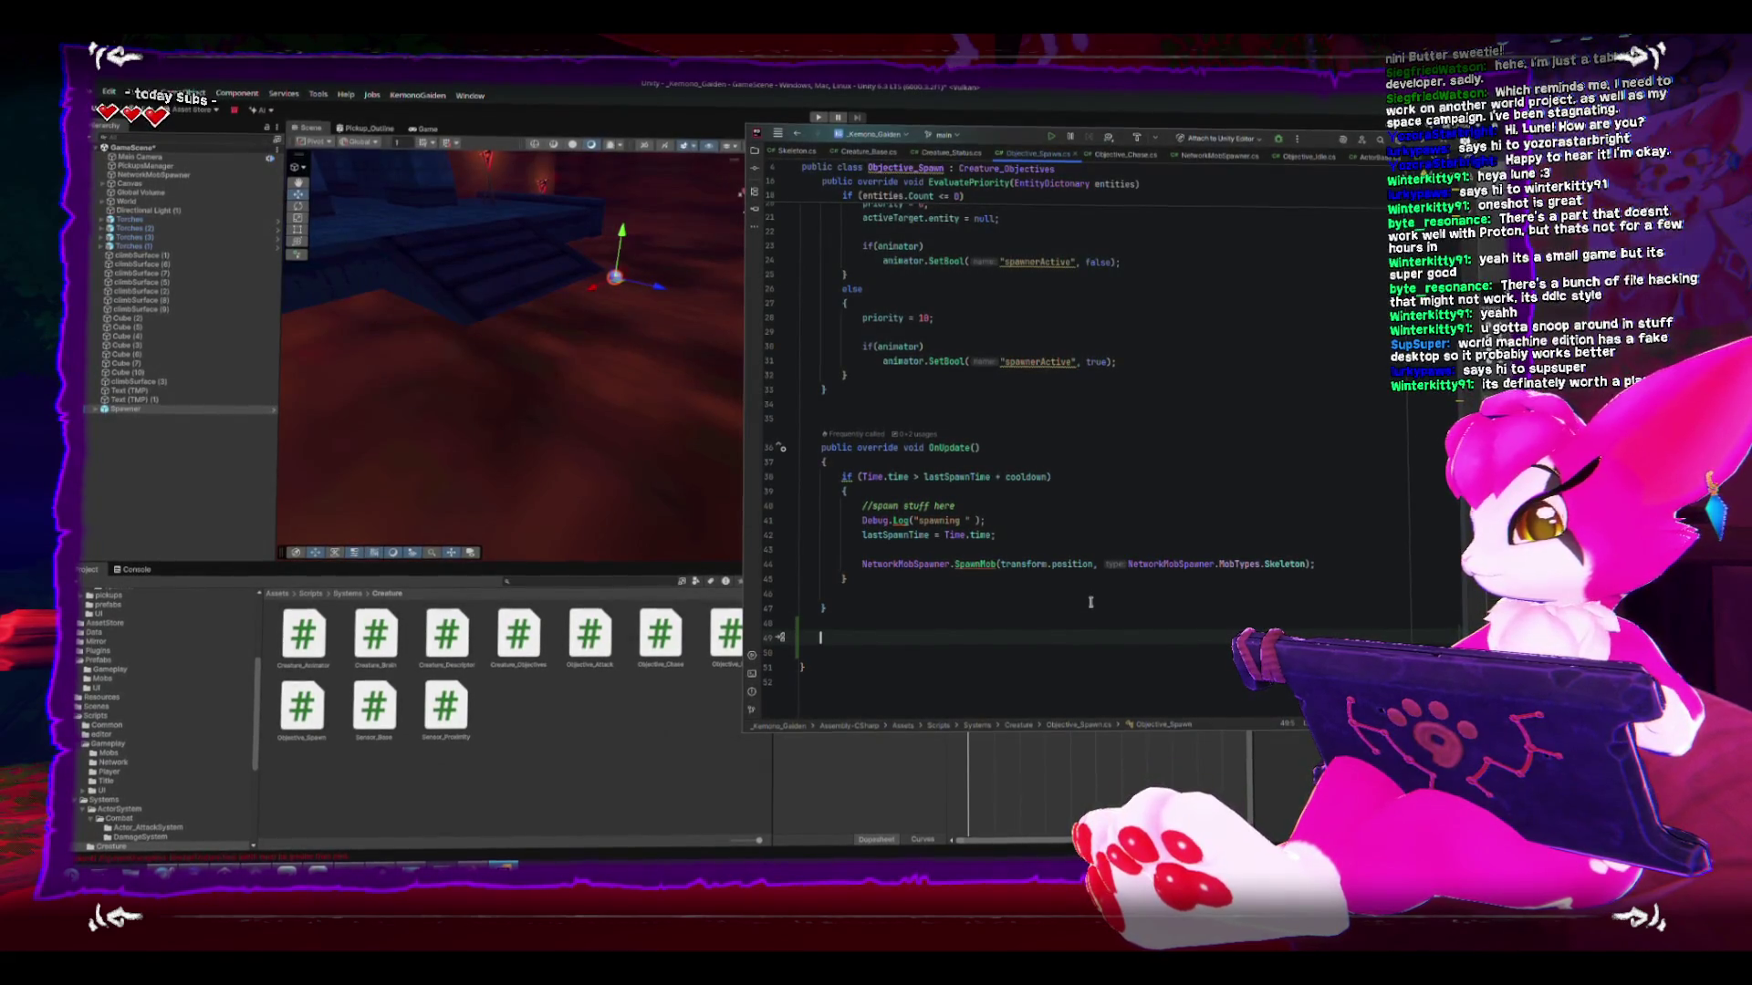
{"action": "type", "text": "Vector3 find"}
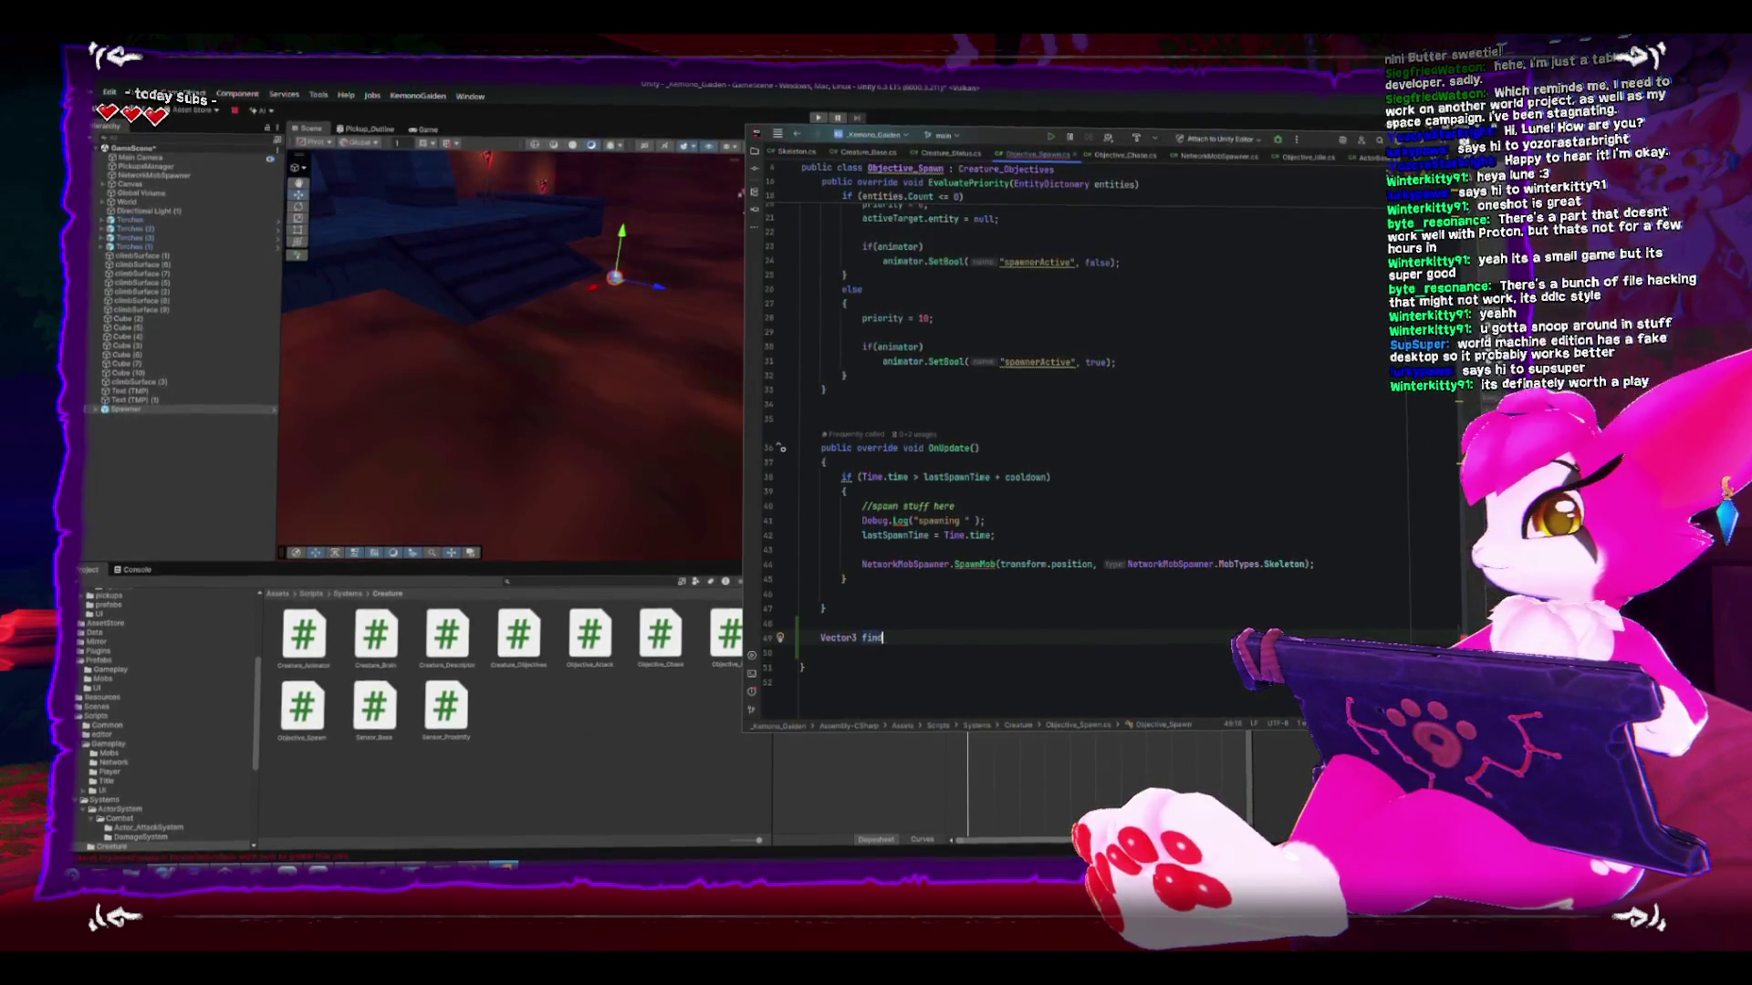
{"action": "key", "text": "BackSpace"}
{"action": "key", "text": "BackSpace"}
{"action": "key", "text": "BackSpace"}
{"action": "type", "text": "FindA"}
{"action": "key", "text": "BackSpace"}
{"action": "type", "text": "sition()"}
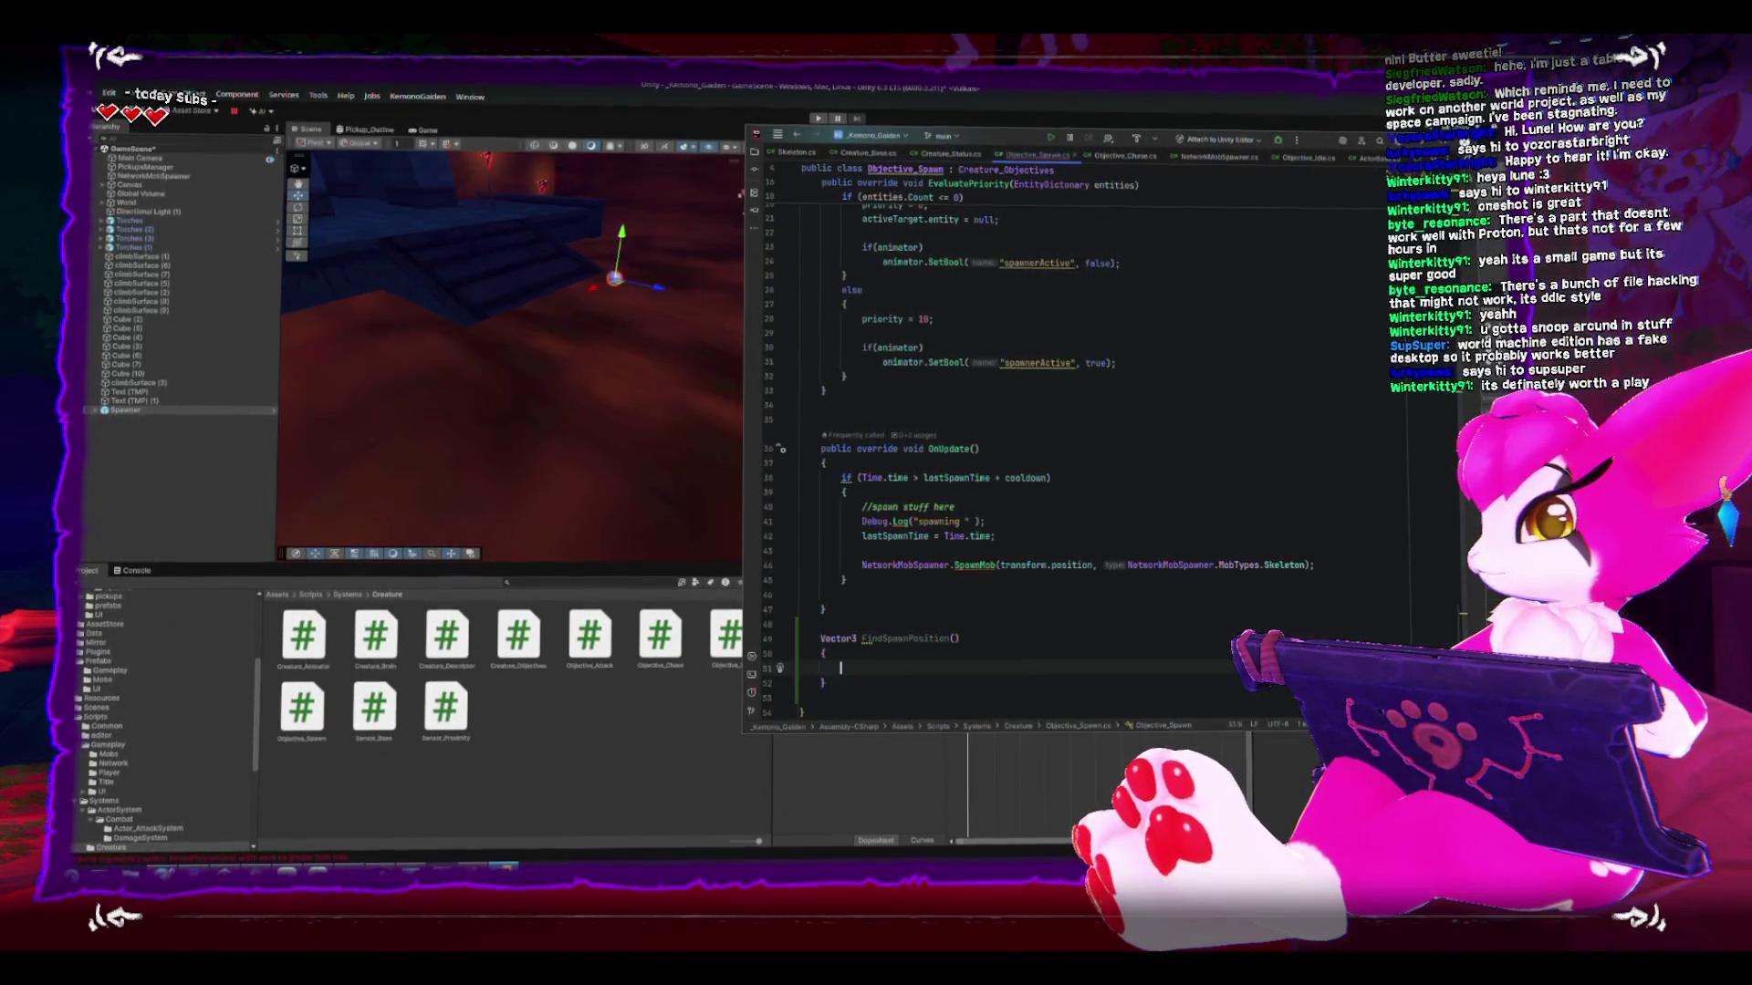
- Add the field 'public float spawnRadius = 2f;' below the cooldown field and save
{"action": "scroll", "coordinate": [1079, 599], "scroll_direction": "up", "scroll_amount": 6}
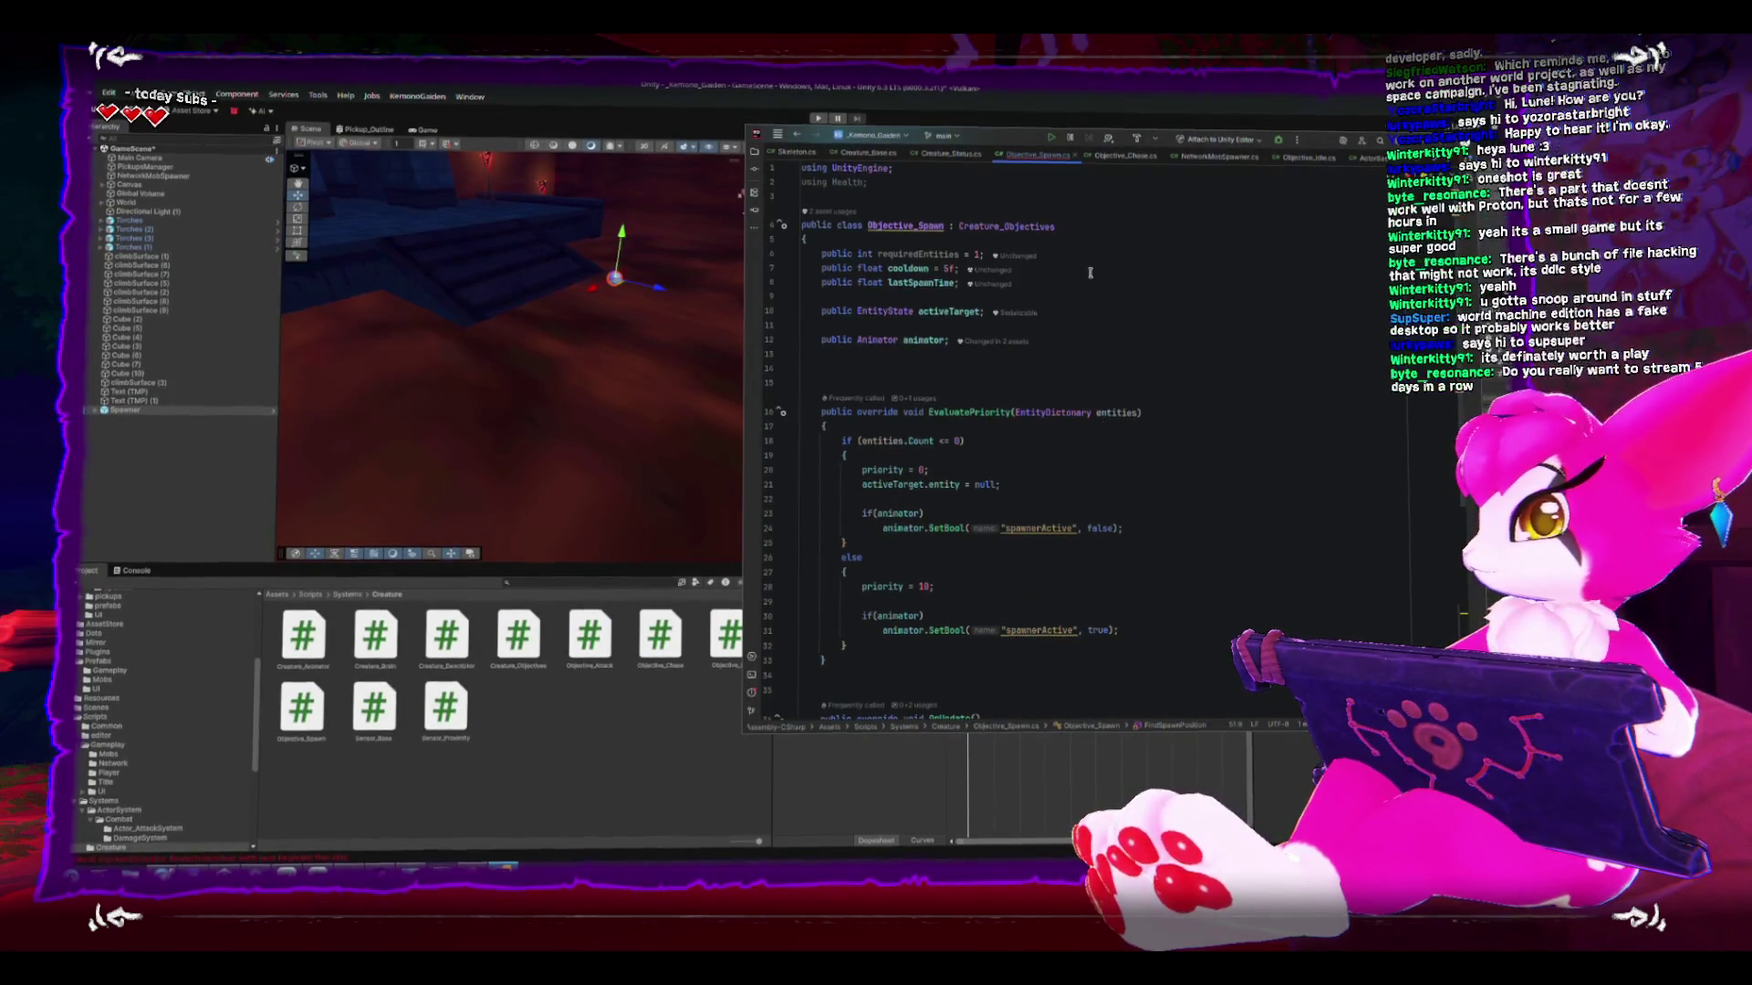
{"action": "left_click", "coordinate": [1093, 271]}
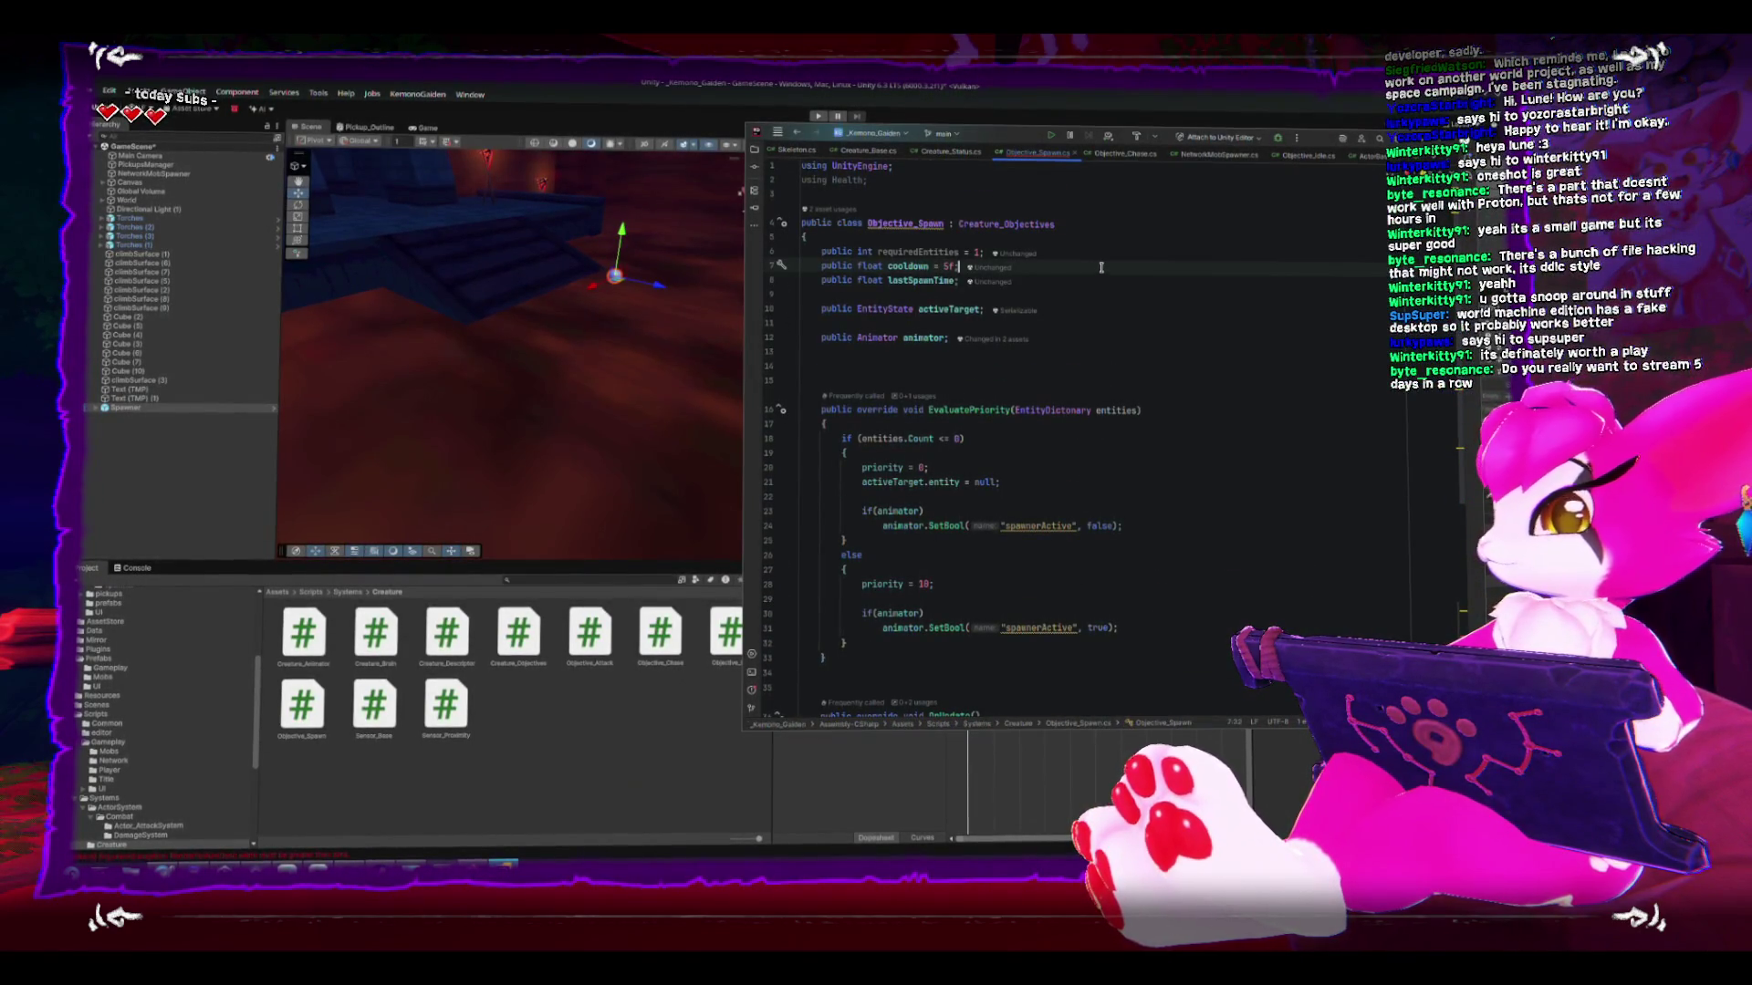
{"action": "key", "text": "Return"}
{"action": "key", "text": "Return"}
{"action": "key", "text": "Up"}
{"action": "type", "text": "publ"}
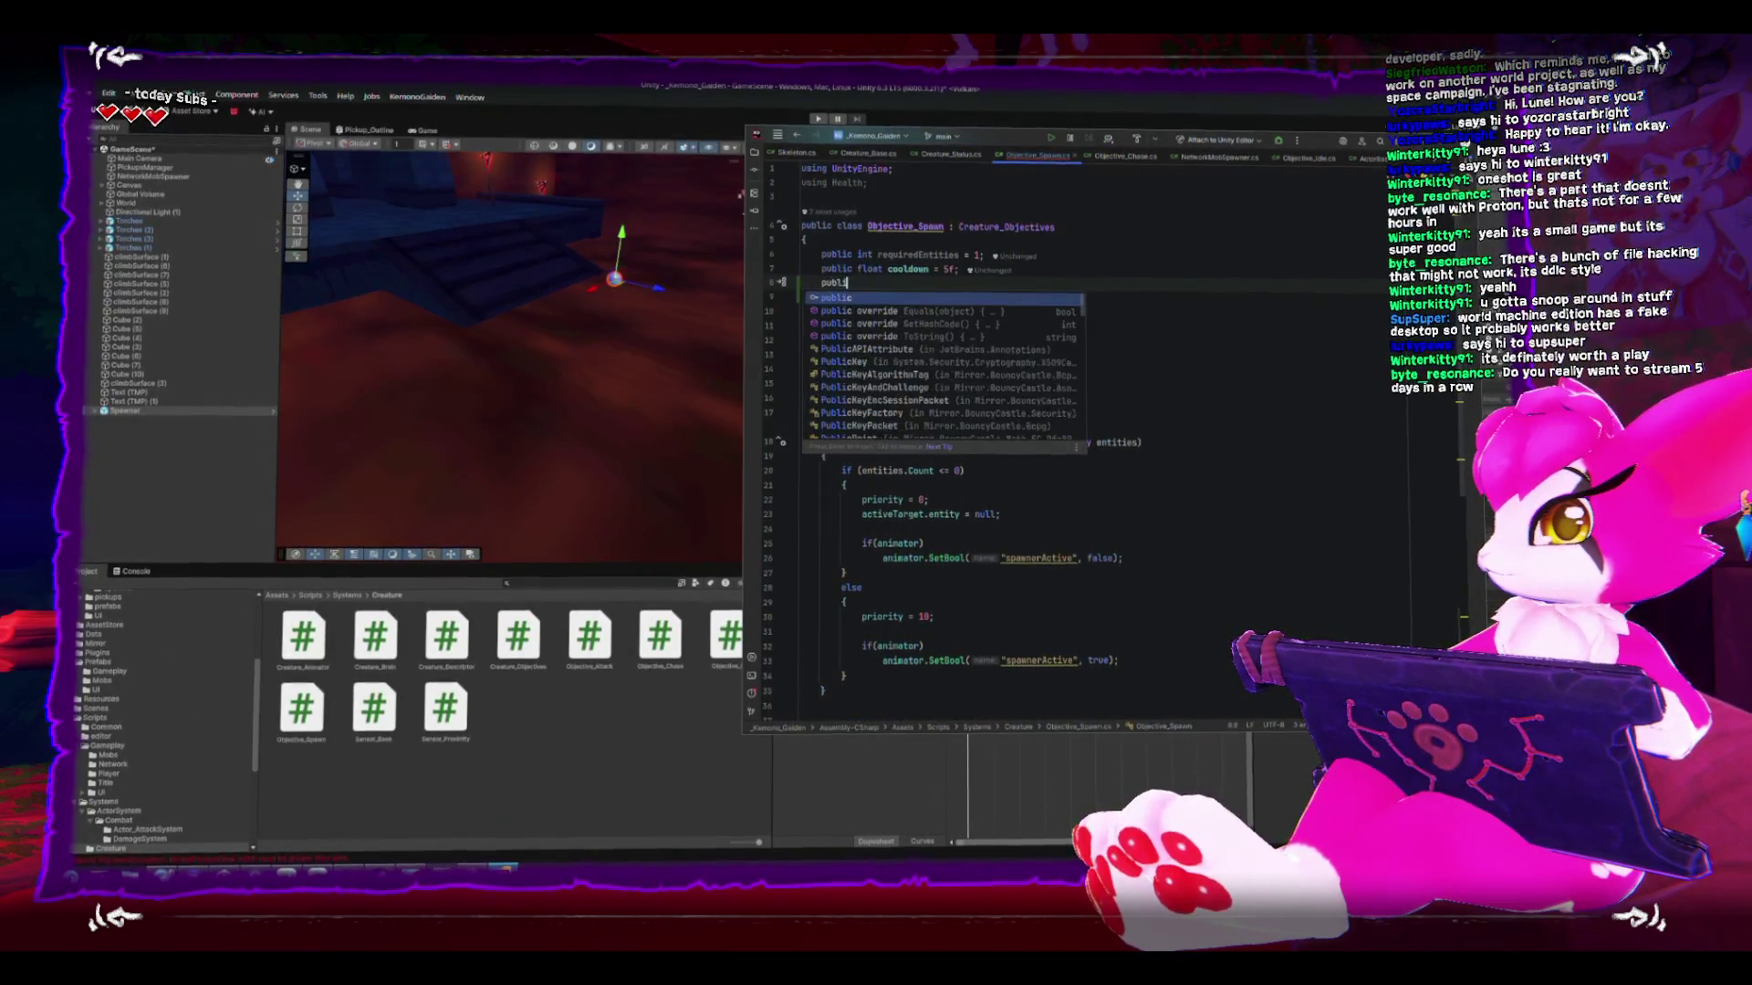
{"action": "type", "text": "ic float spawnRadius"}
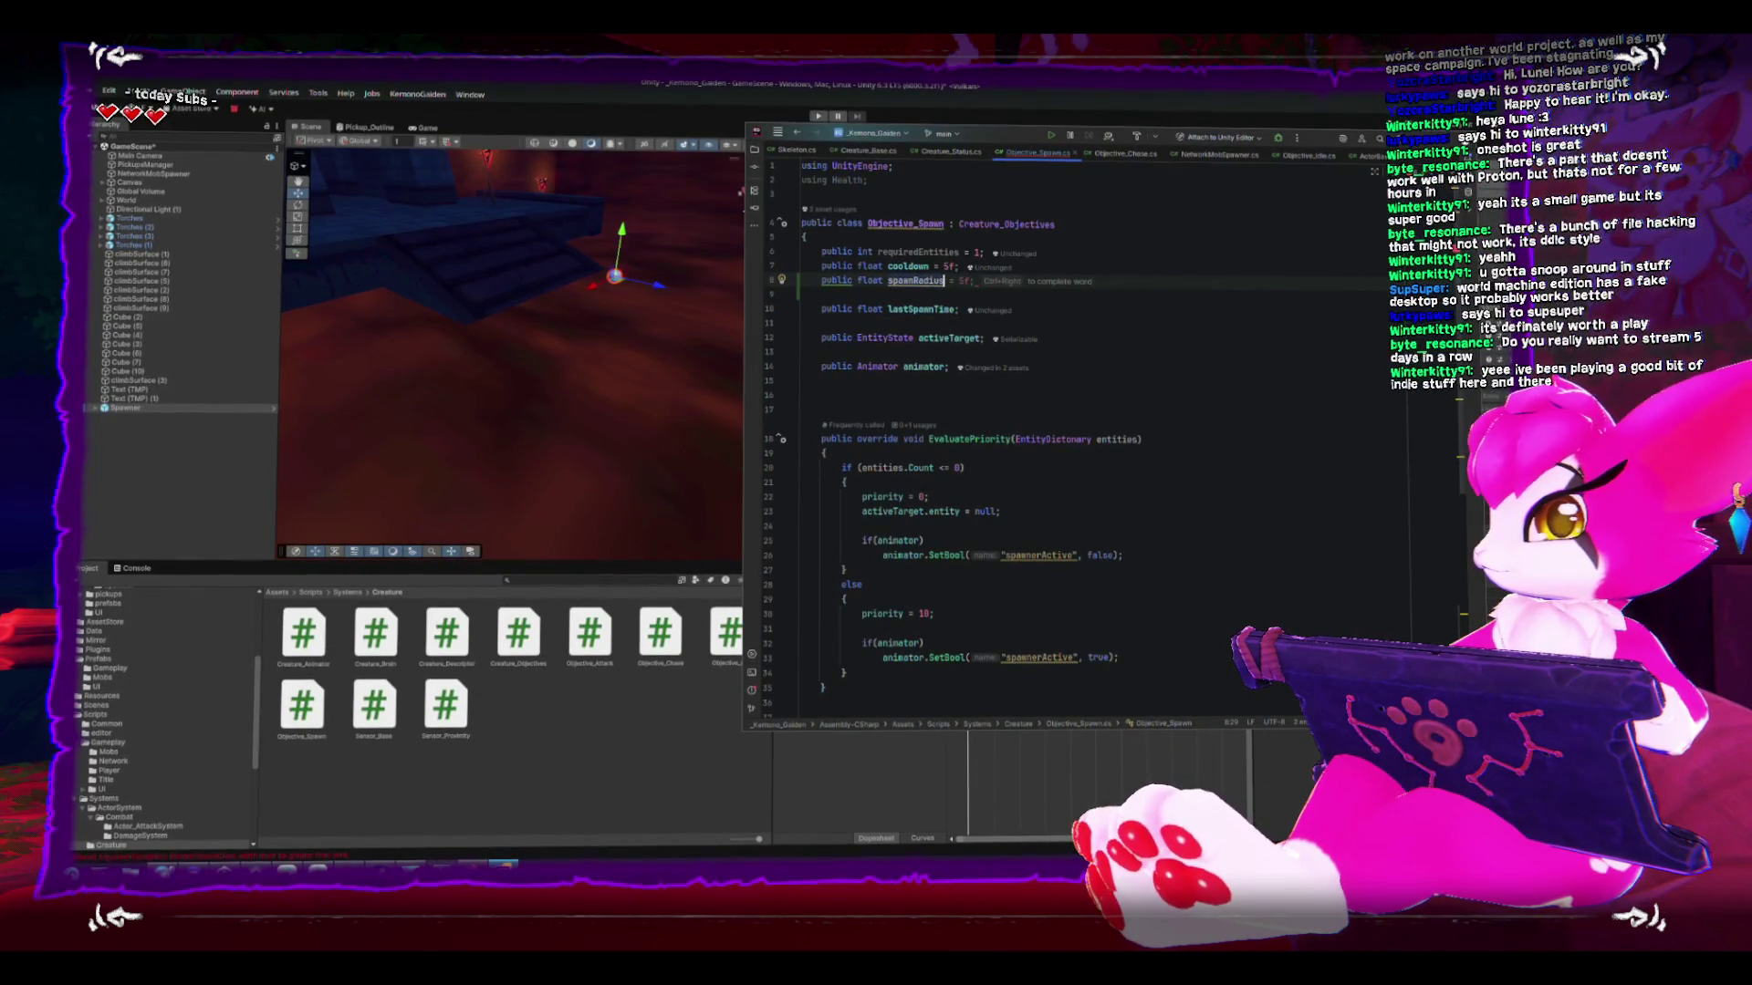
{"action": "type", "text": " = 2f;"}
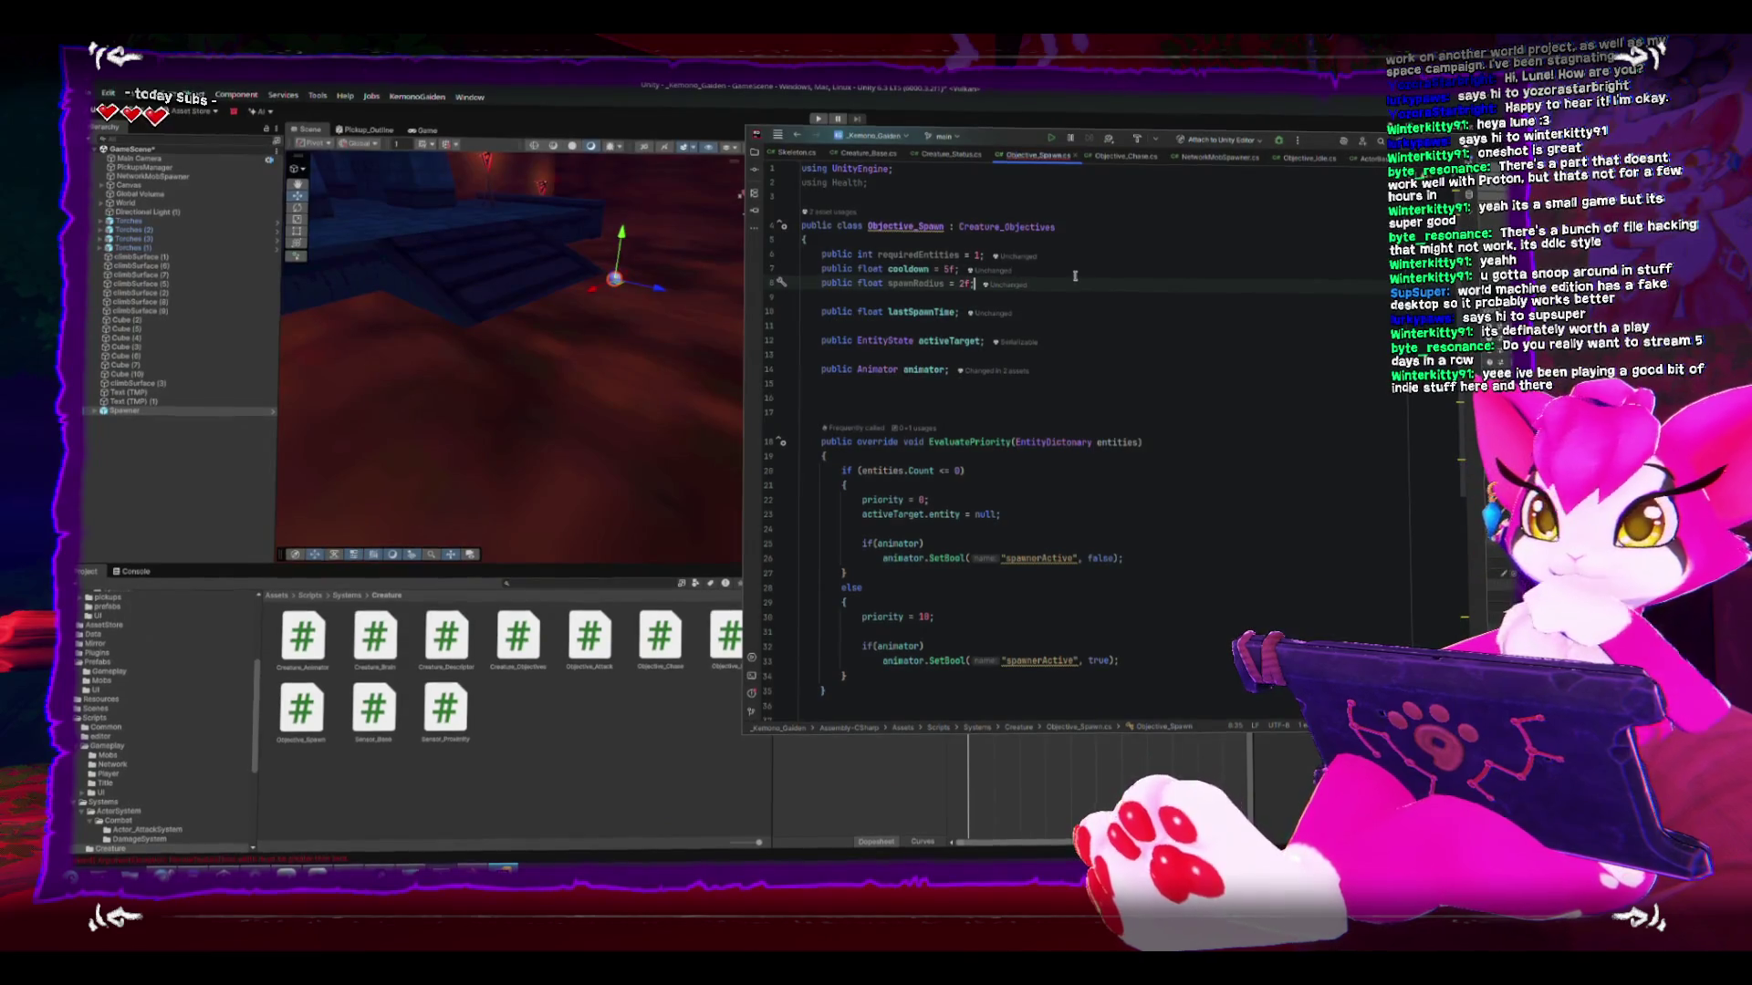
{"action": "key", "text": "ctrl+s"}
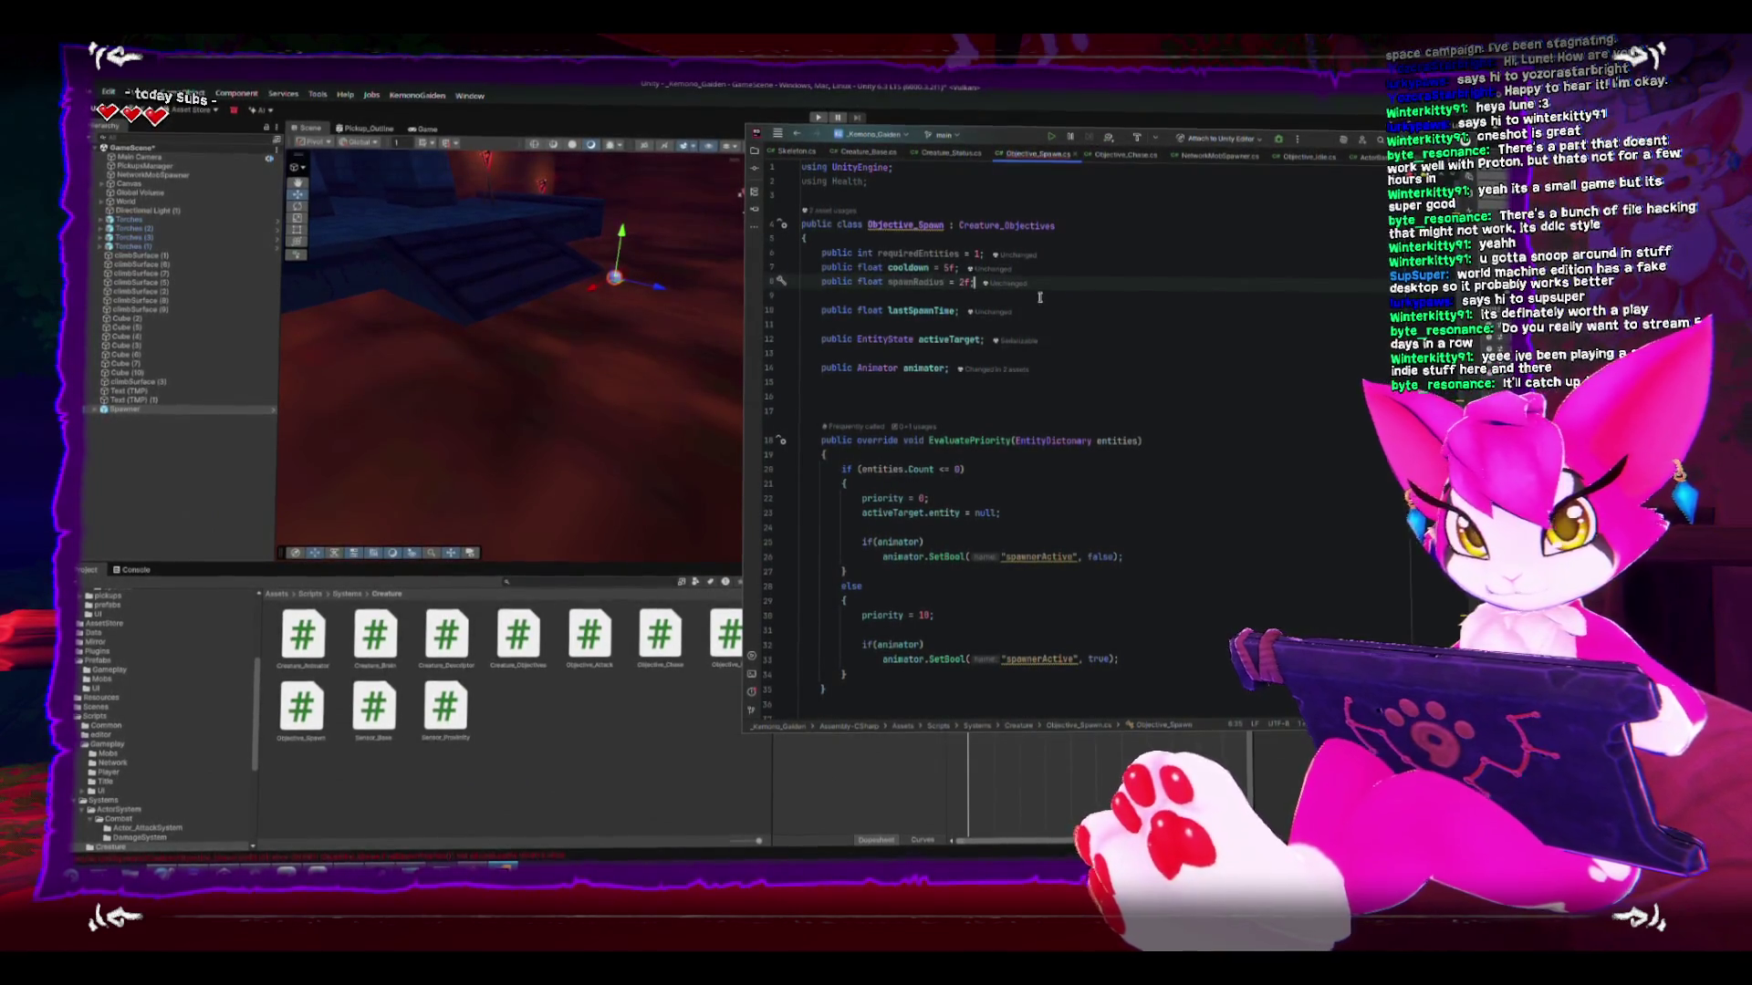
{"action": "type", "text": ";"}
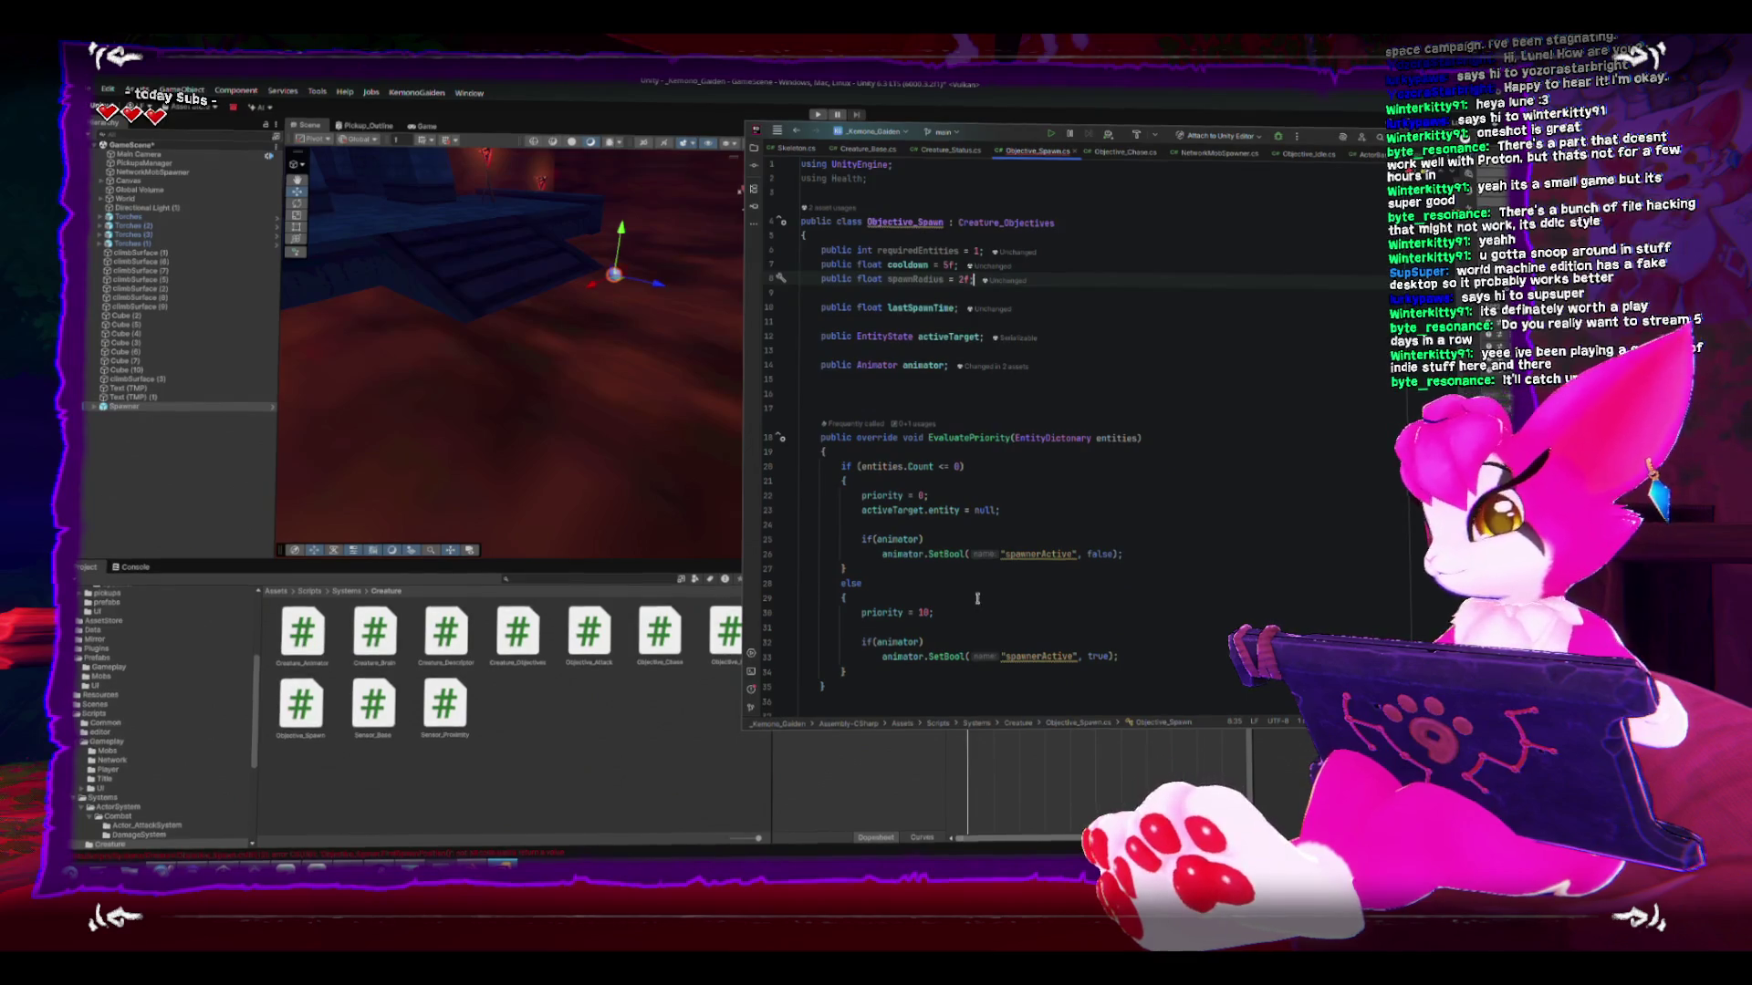
- Declare randomPosition as new Vector3(Random.Range(-1,1), 0, Random.Range(-1,1)) inside FindSpawnPosition
{"action": "scroll", "coordinate": [982, 616], "scroll_direction": "down", "scroll_amount": 2}
{"action": "scroll", "coordinate": [985, 625], "scroll_direction": "down", "scroll_amount": 6}
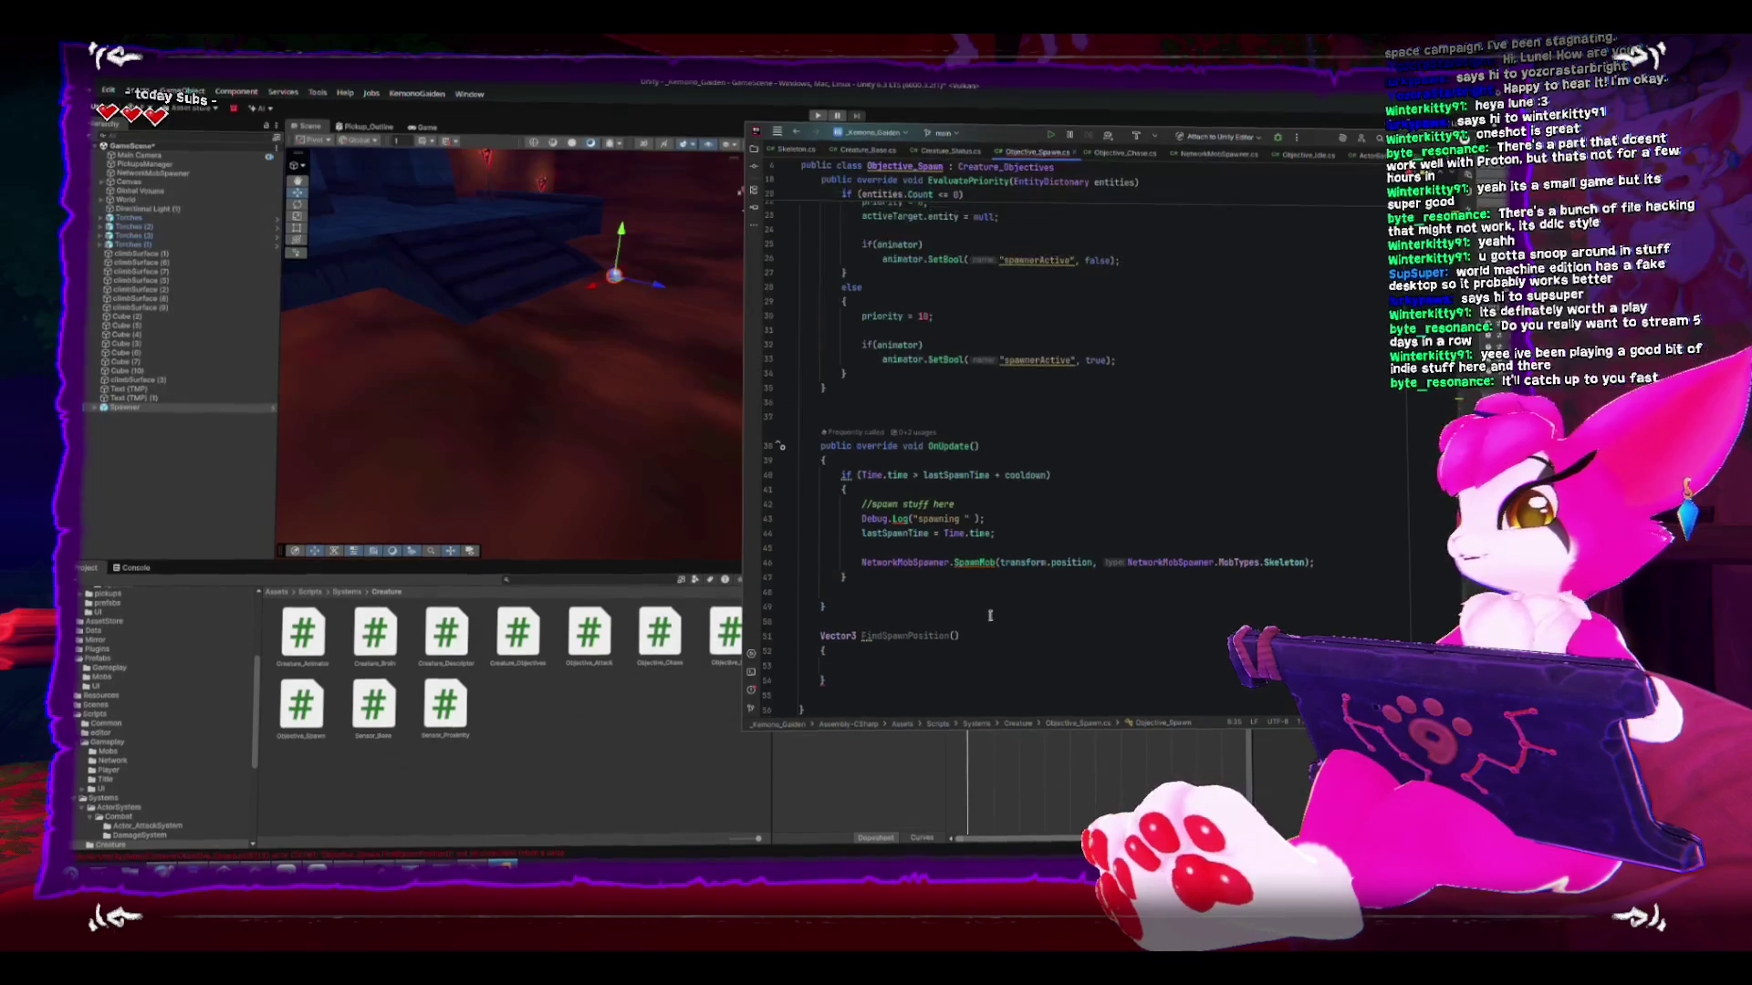
{"action": "left_click", "coordinate": [981, 680]}
{"action": "left_click", "coordinate": [978, 667]}
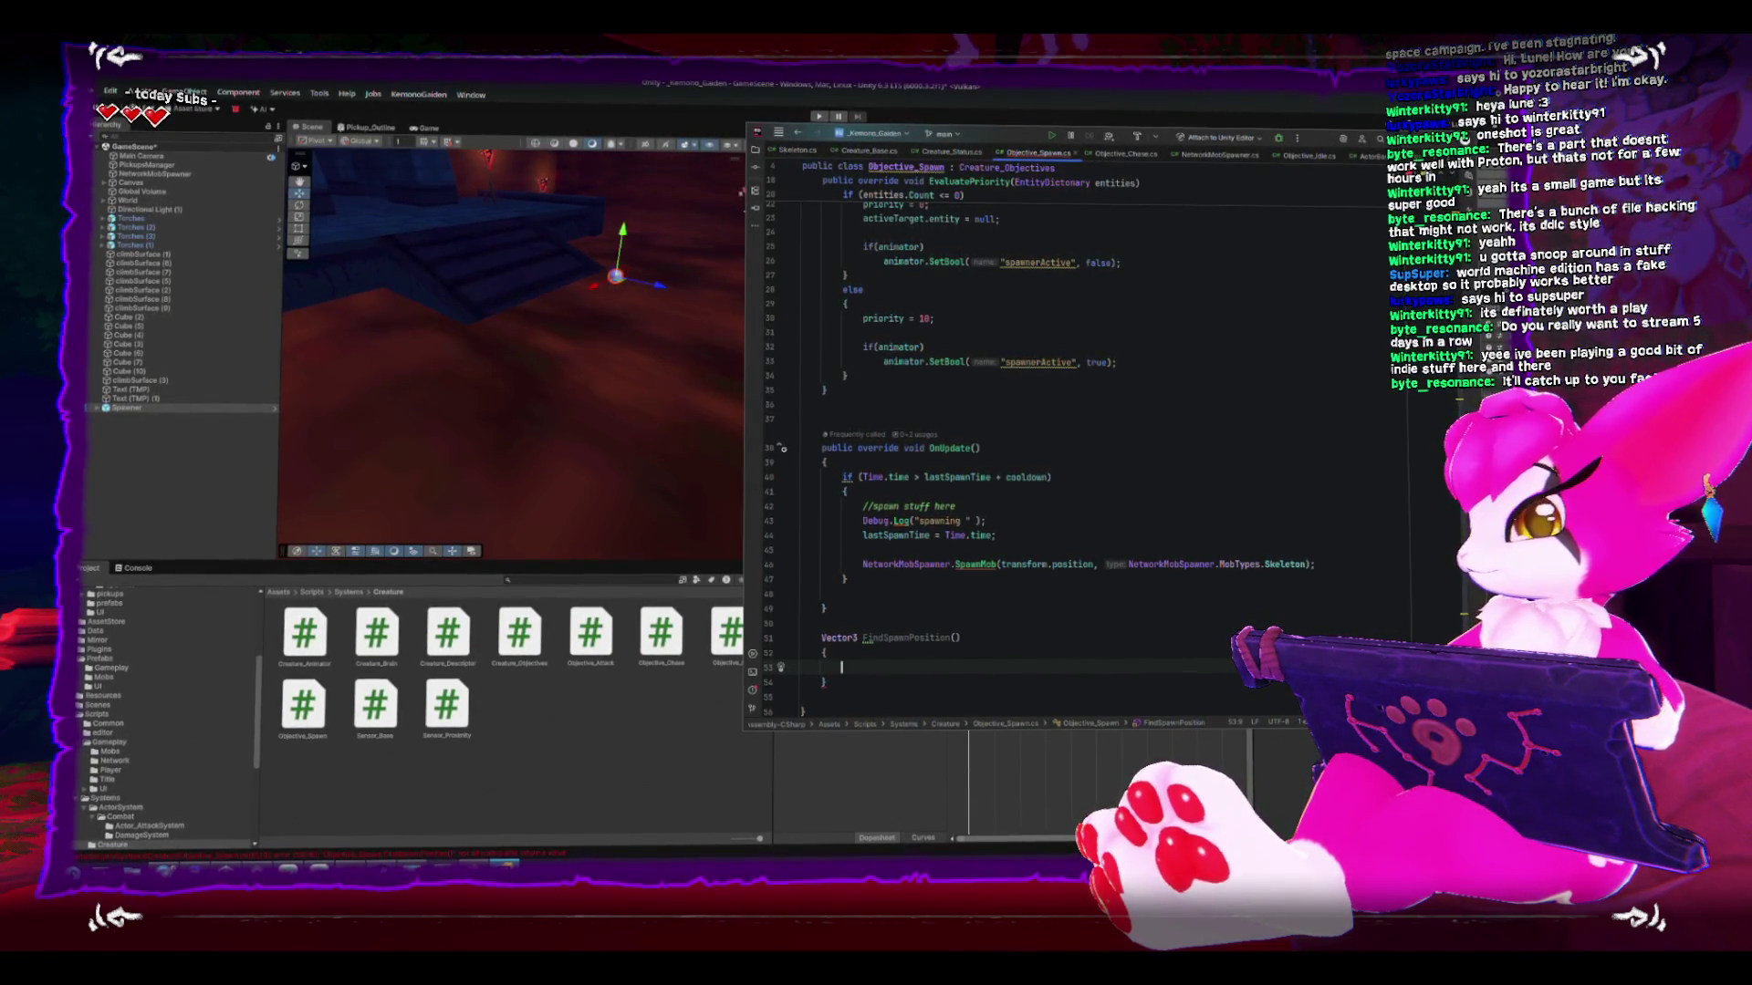
{"action": "type", "text": "Vector3 randomPosition"}
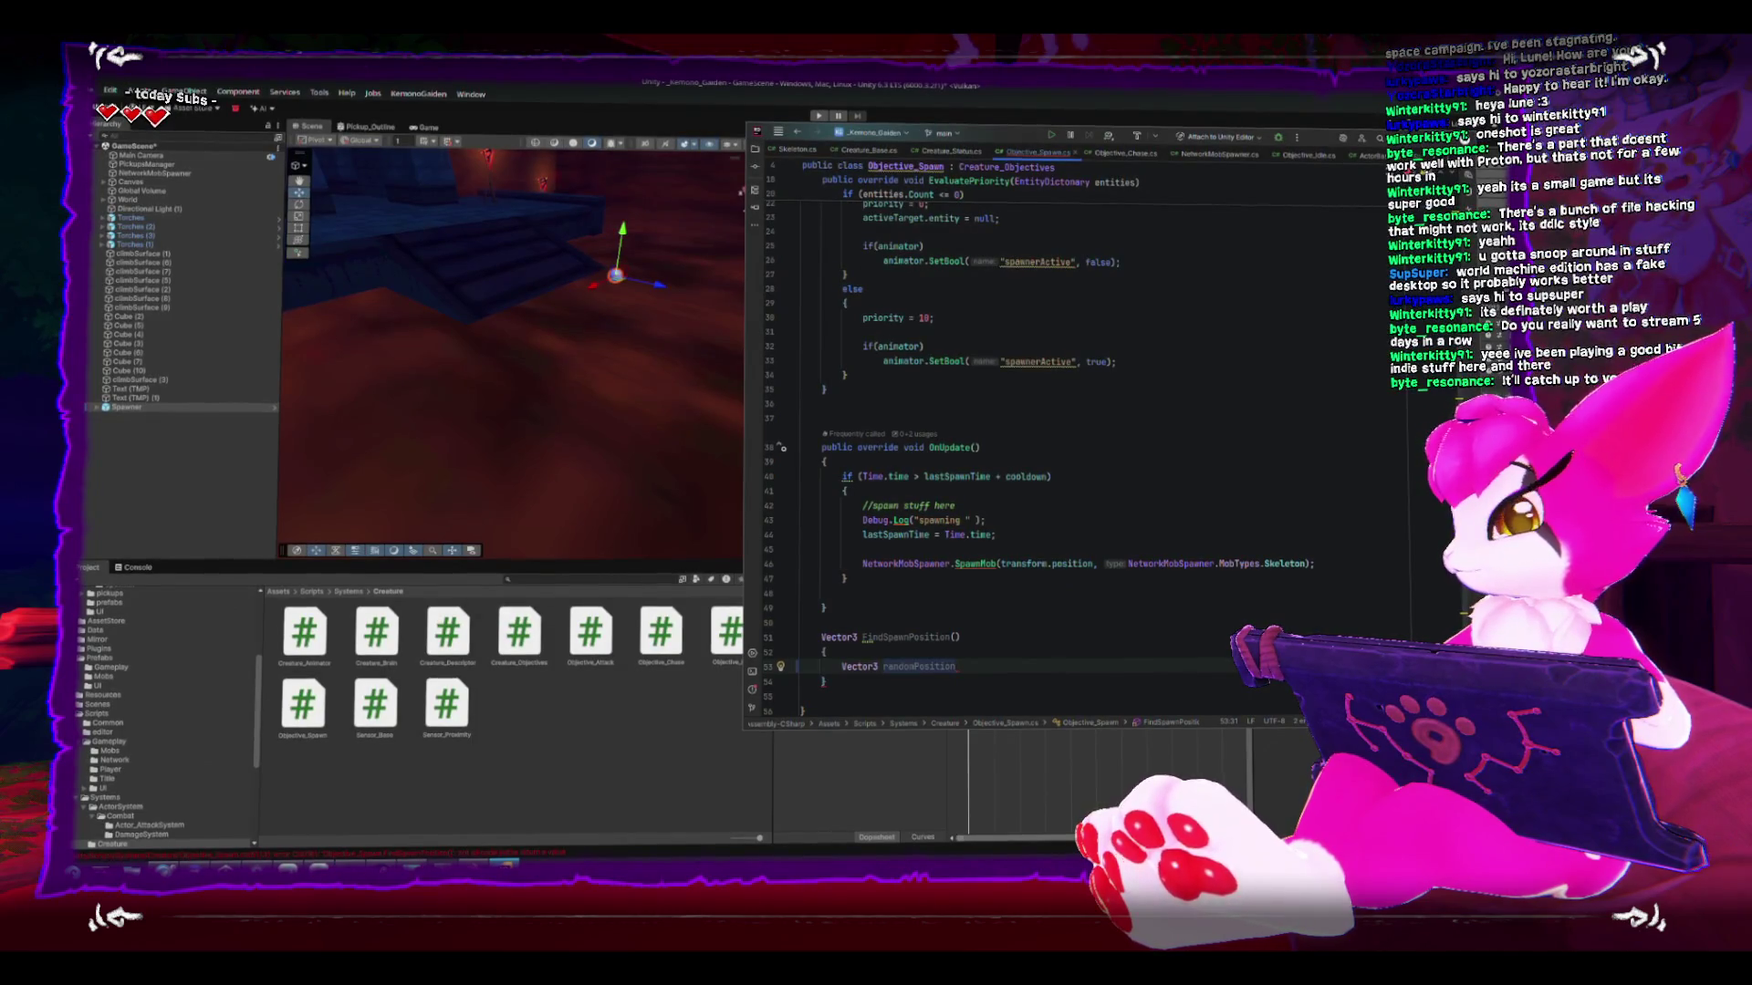
{"action": "type", "text": " = new"}
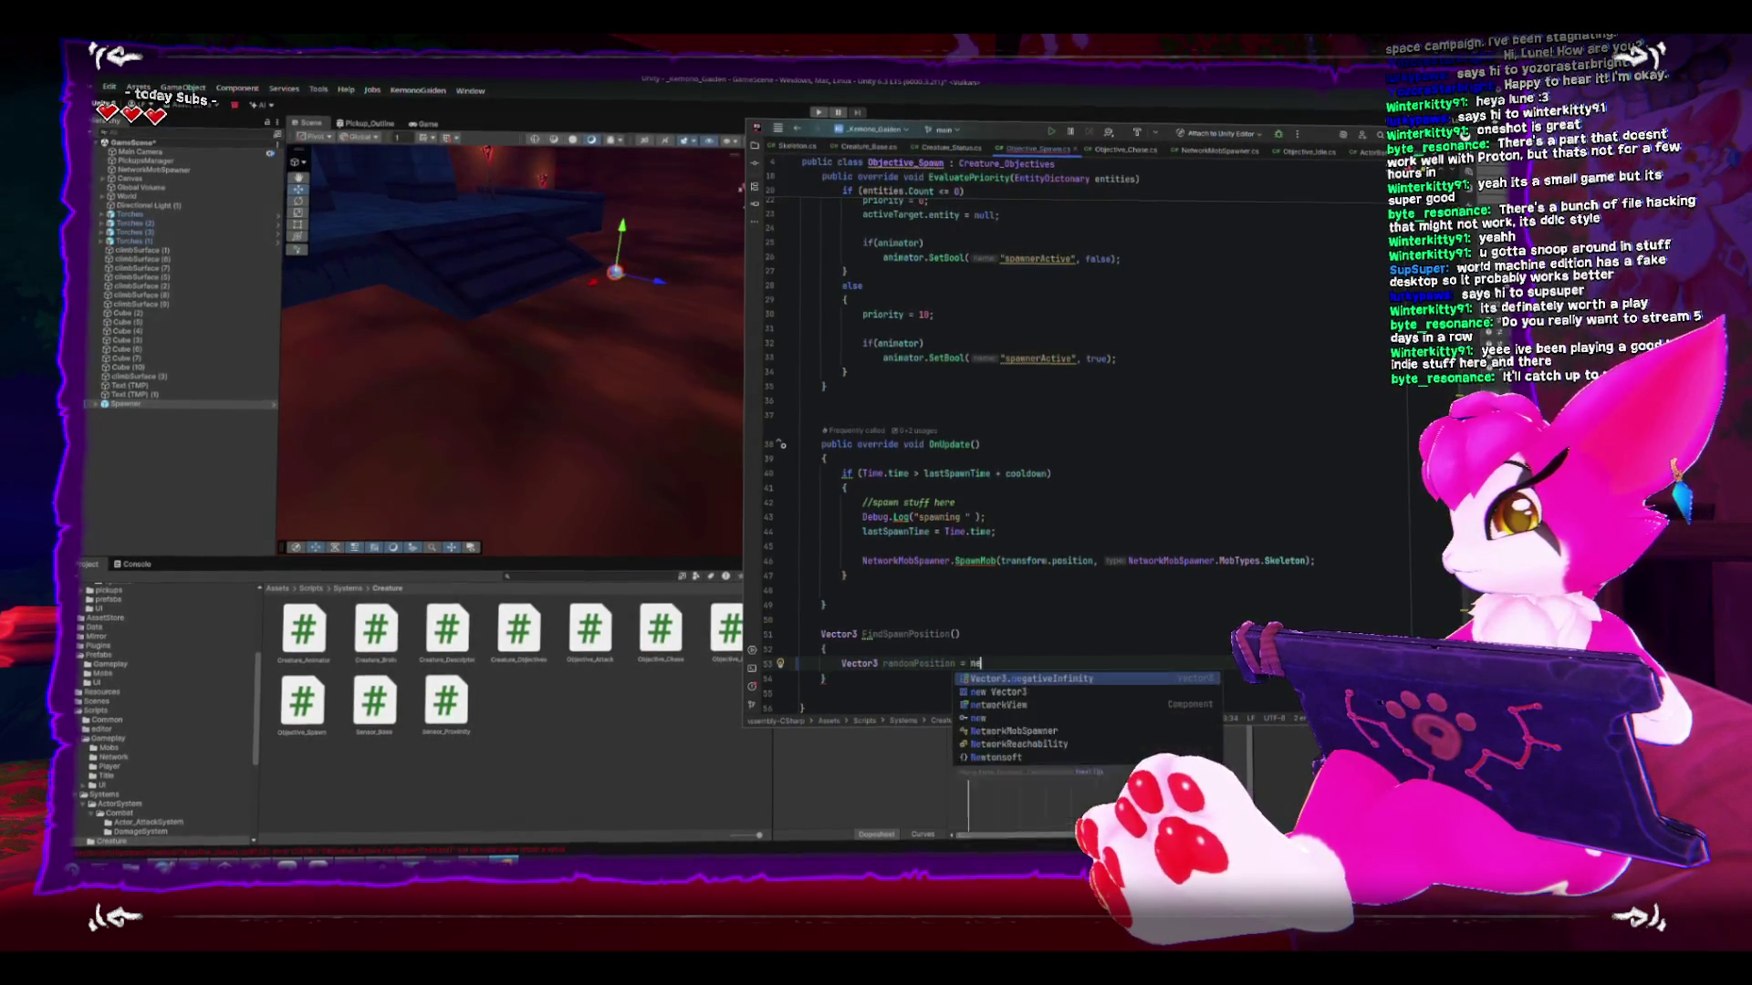
{"action": "key", "text": "Return"}
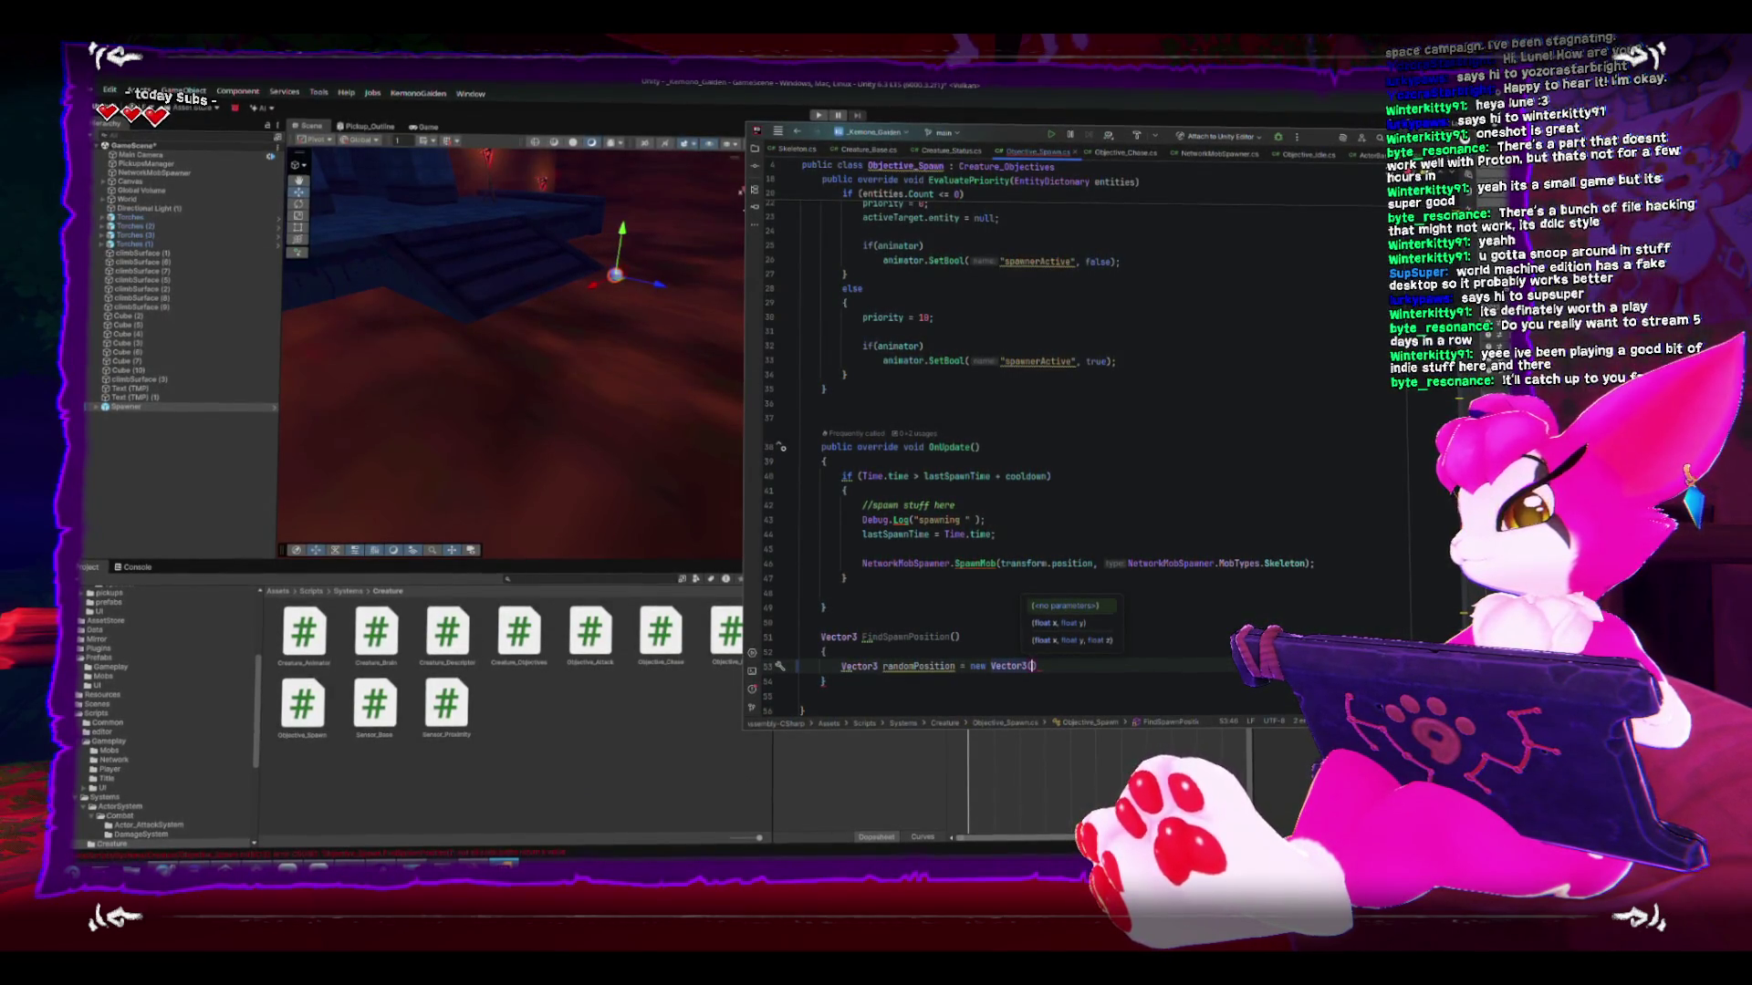
{"action": "type", "text": "ran"}
{"action": "key", "text": "Return"}
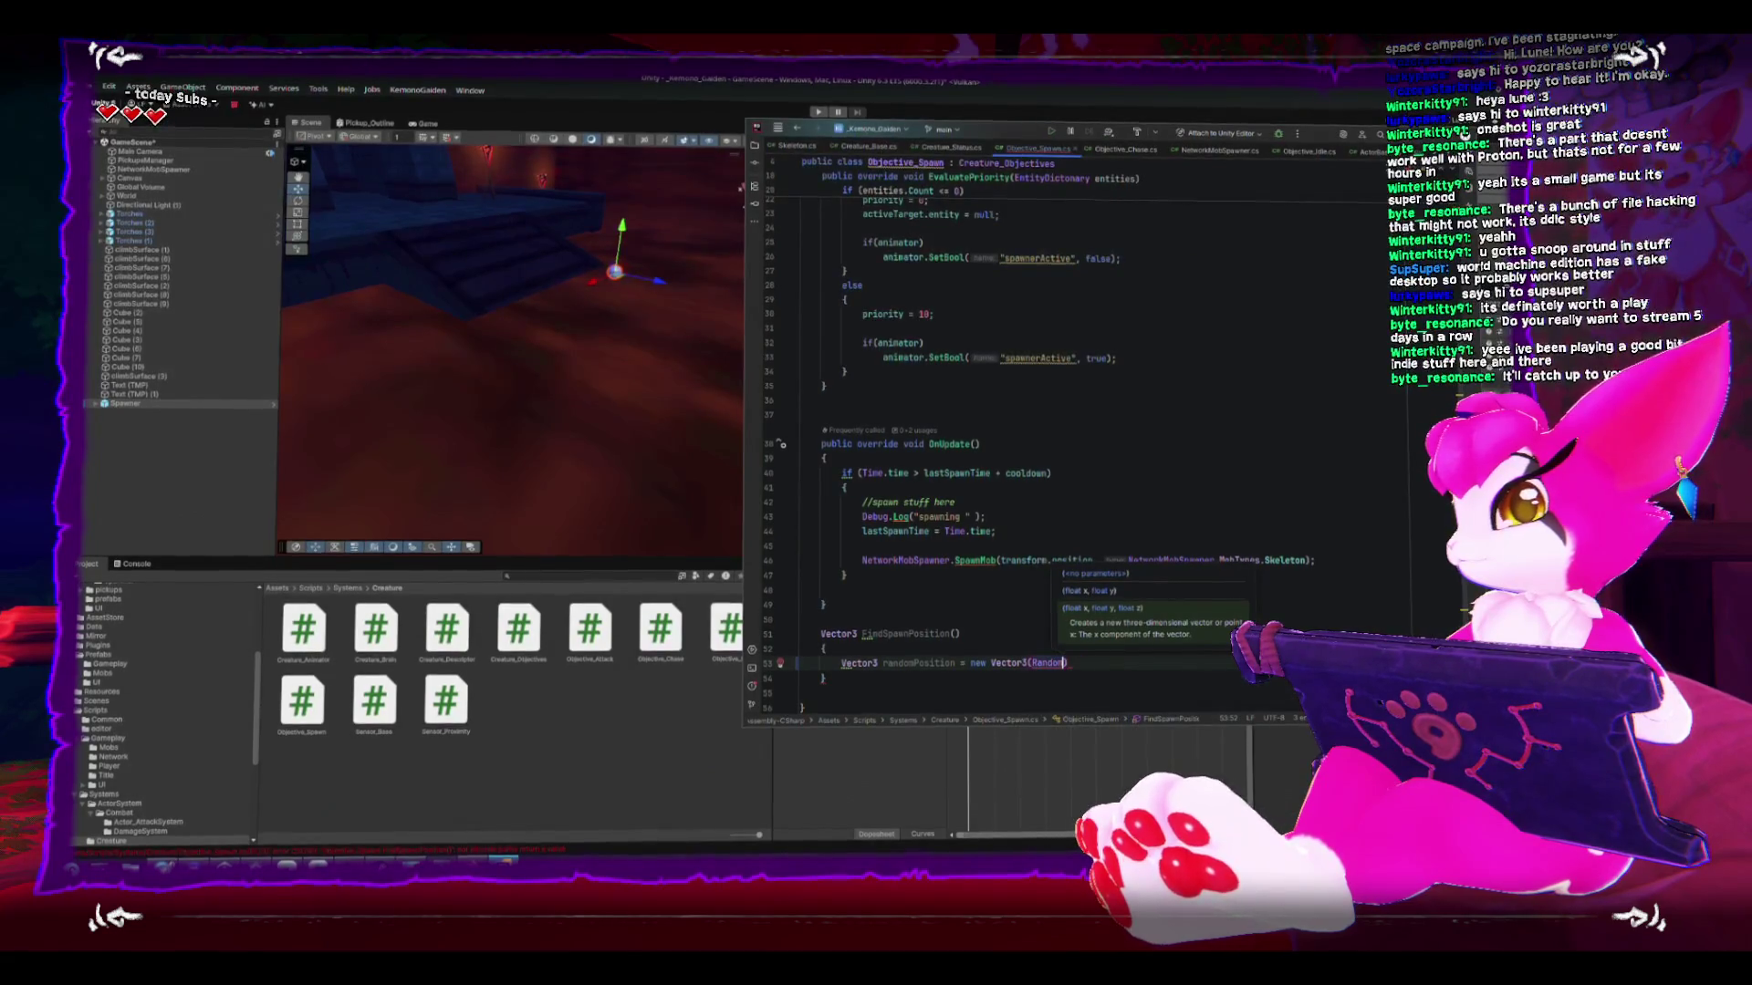
{"action": "type", "text": ".ra"}
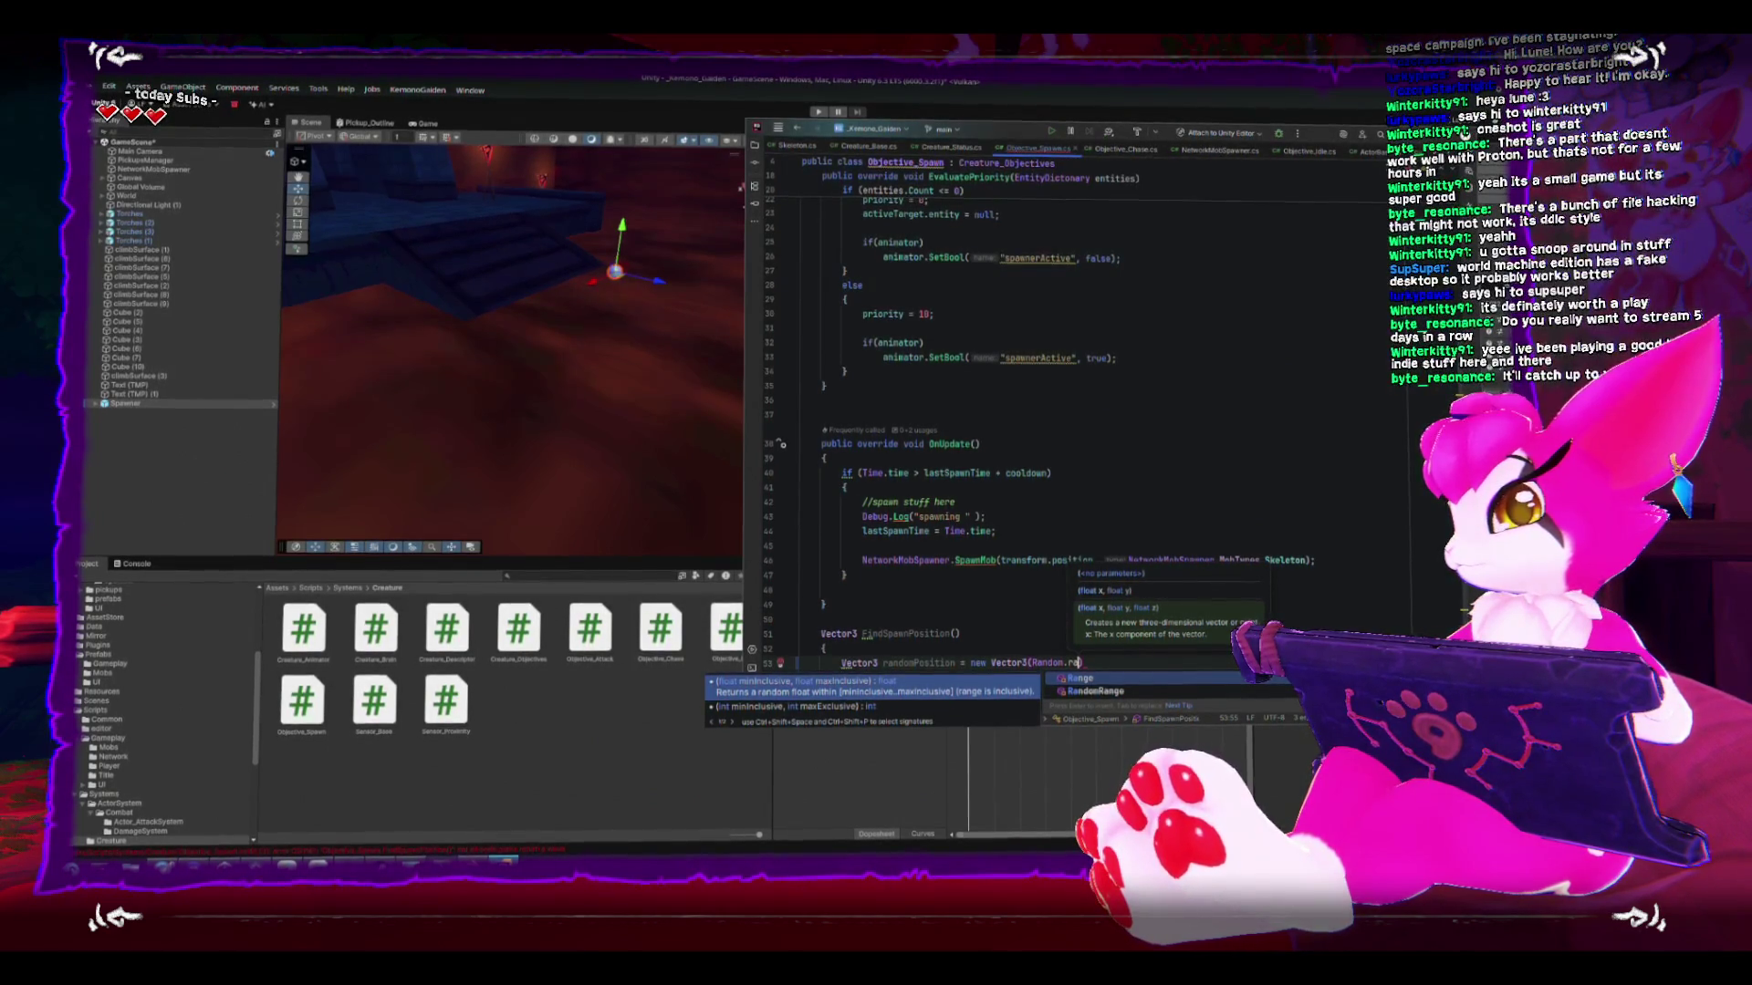
{"action": "key", "text": "Return"}
{"action": "type", "text": "-1,"}
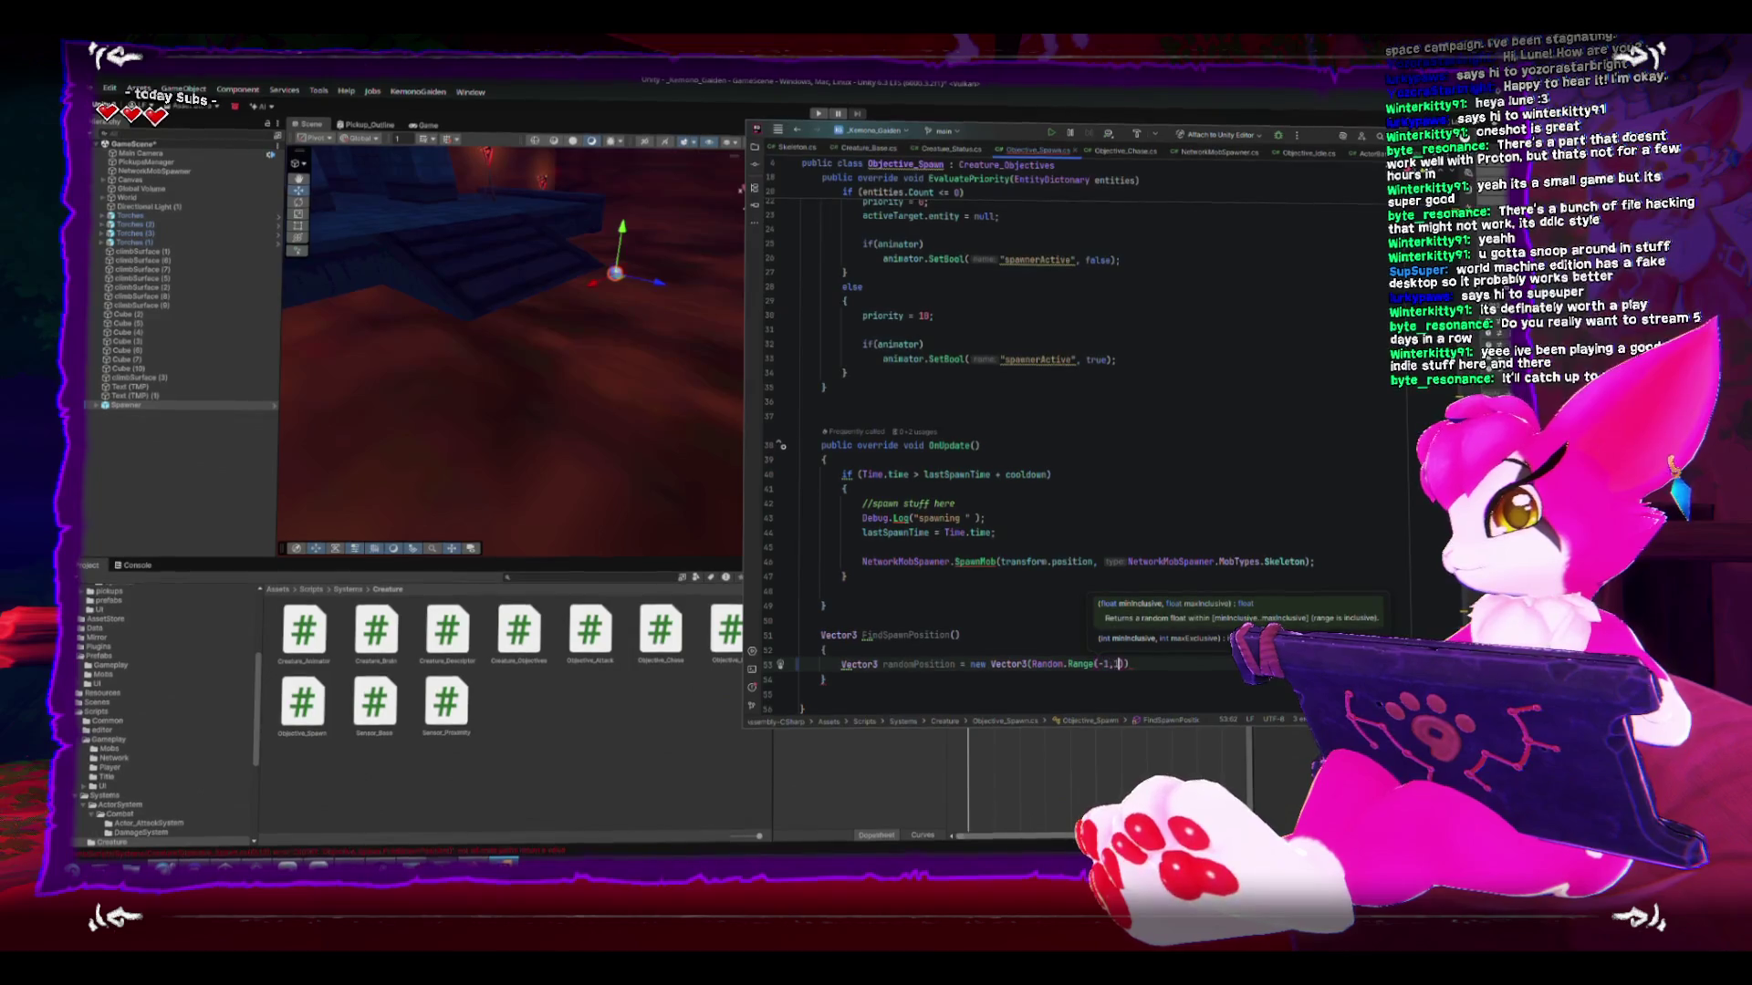
{"action": "type", "text": "1),"}
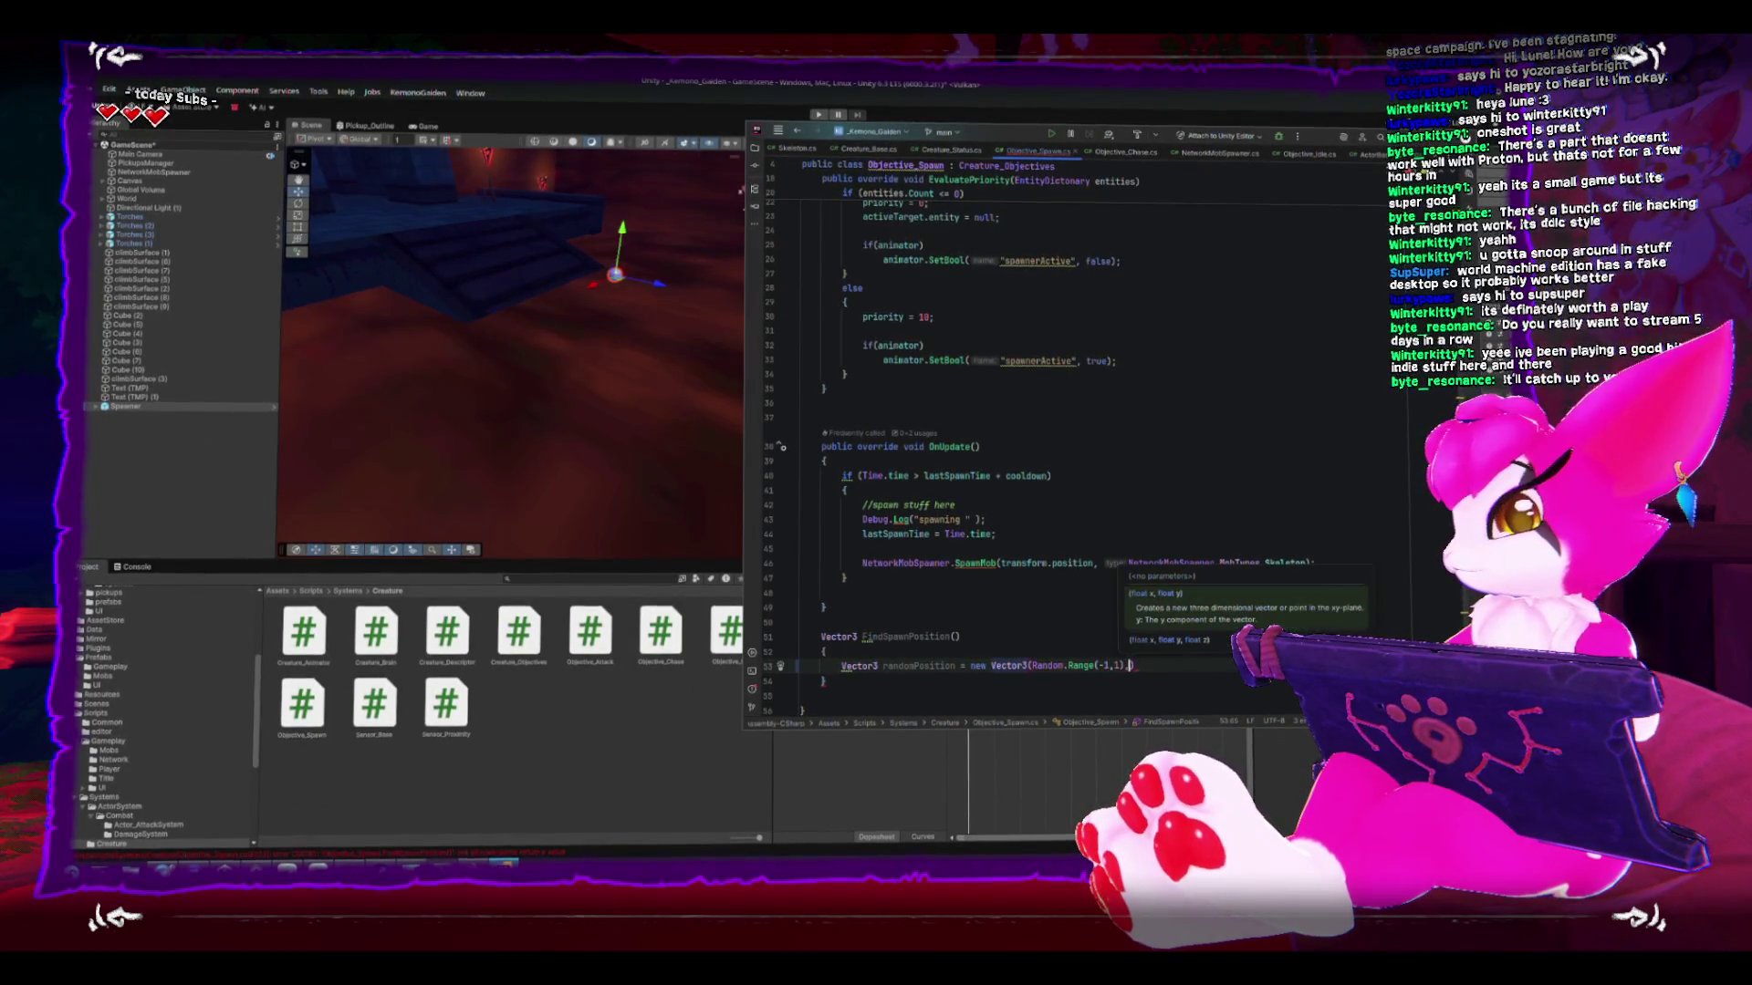
{"action": "key", "text": "BackSpace"}
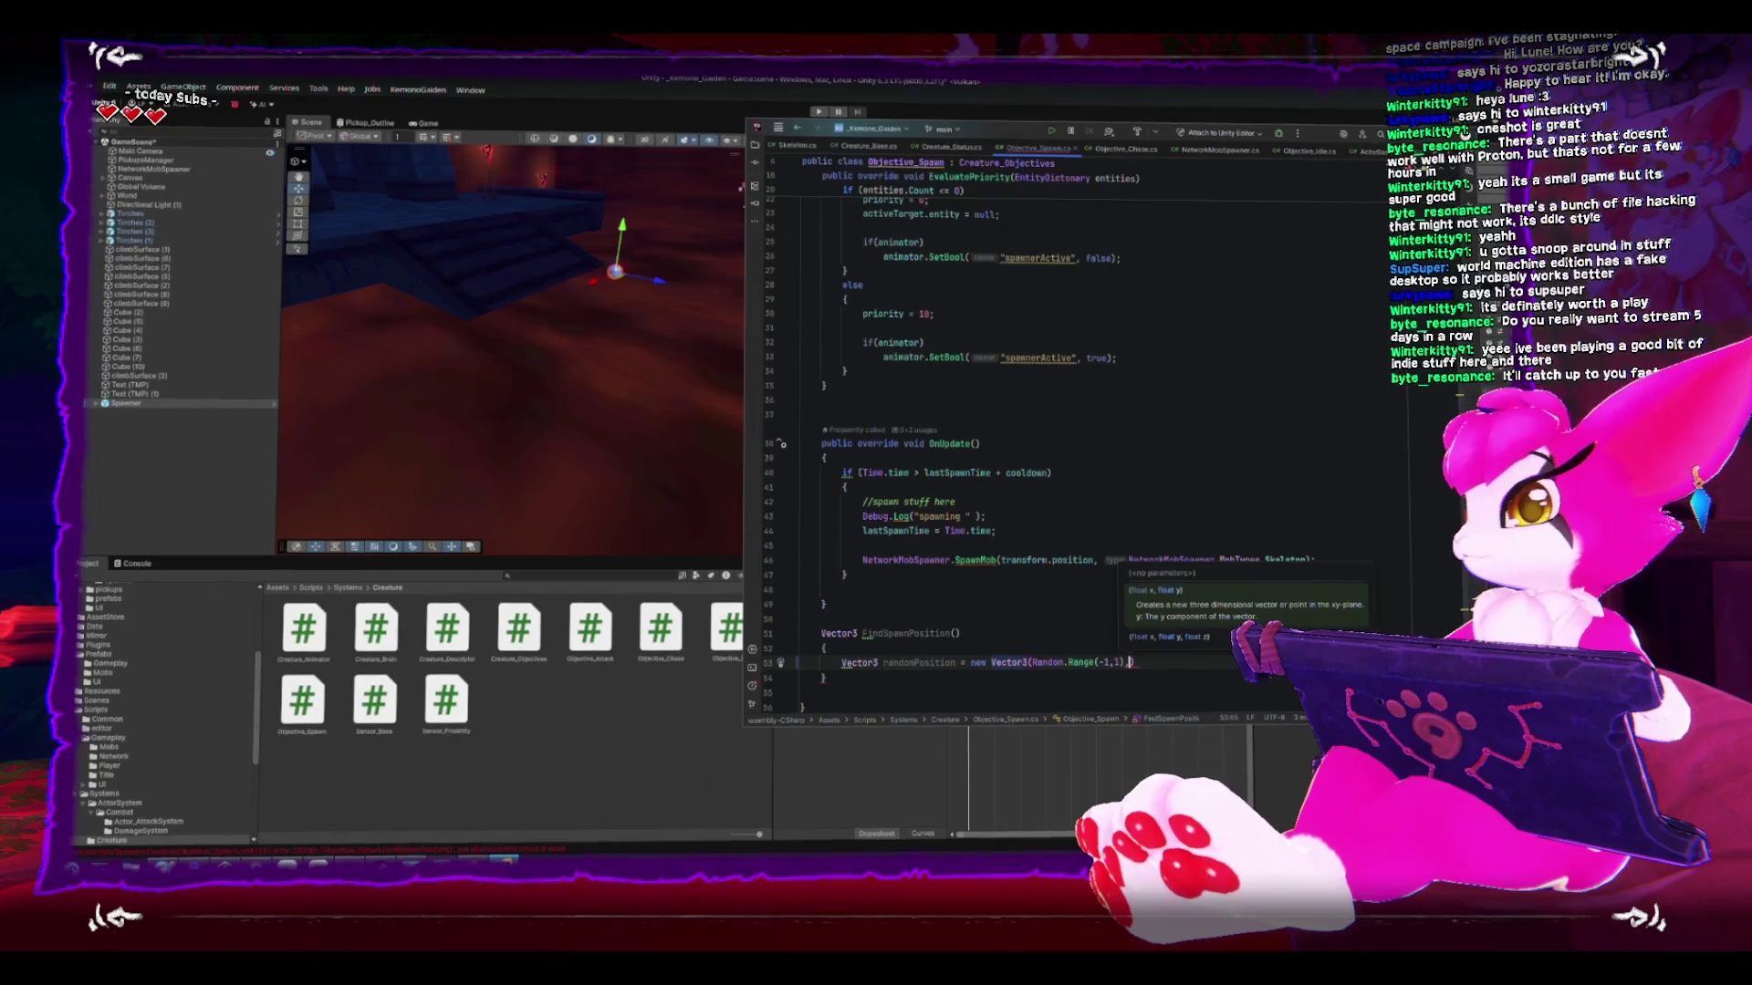
{"action": "type", "text": ", 0 , Random.Range(-1,"}
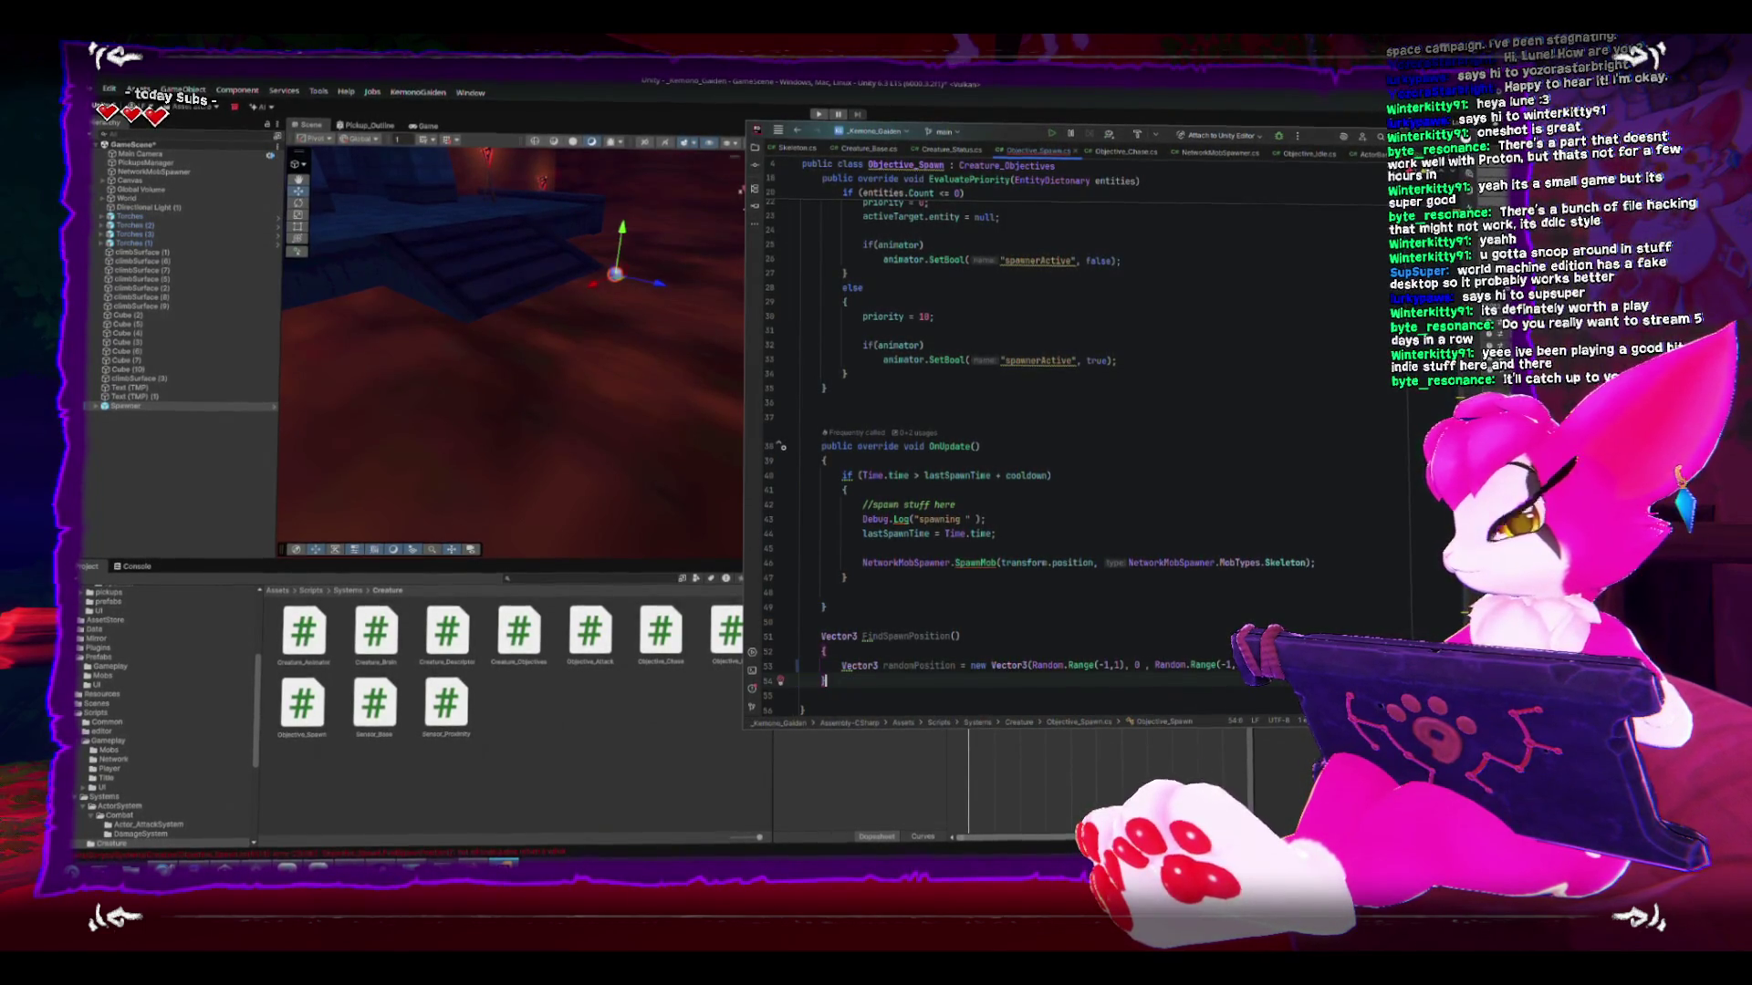
- Add 'return randomPosition;' below the vector declaration, separated by a blank line
{"action": "key", "text": "Return"}
{"action": "key", "text": "Tab"}
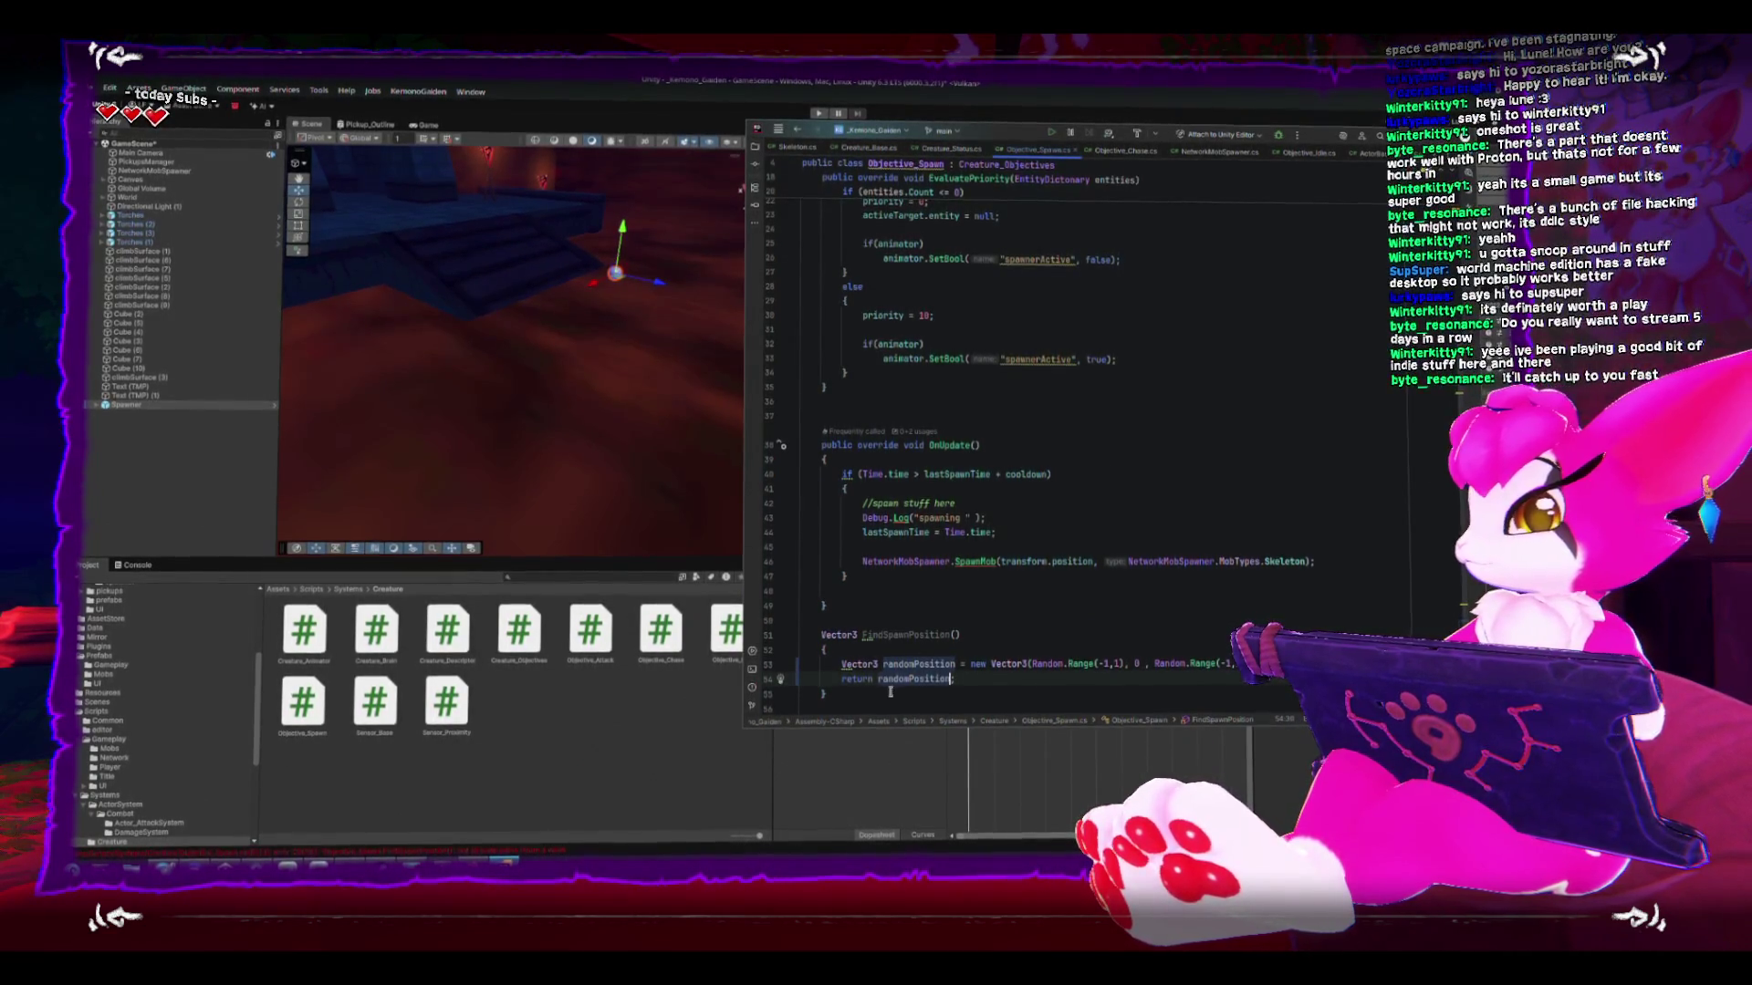
{"action": "key", "text": "Home"}
{"action": "key", "text": "Return"}
{"action": "key", "text": "Return"}
{"action": "key", "text": "Up"}
{"action": "key", "text": "Up"}
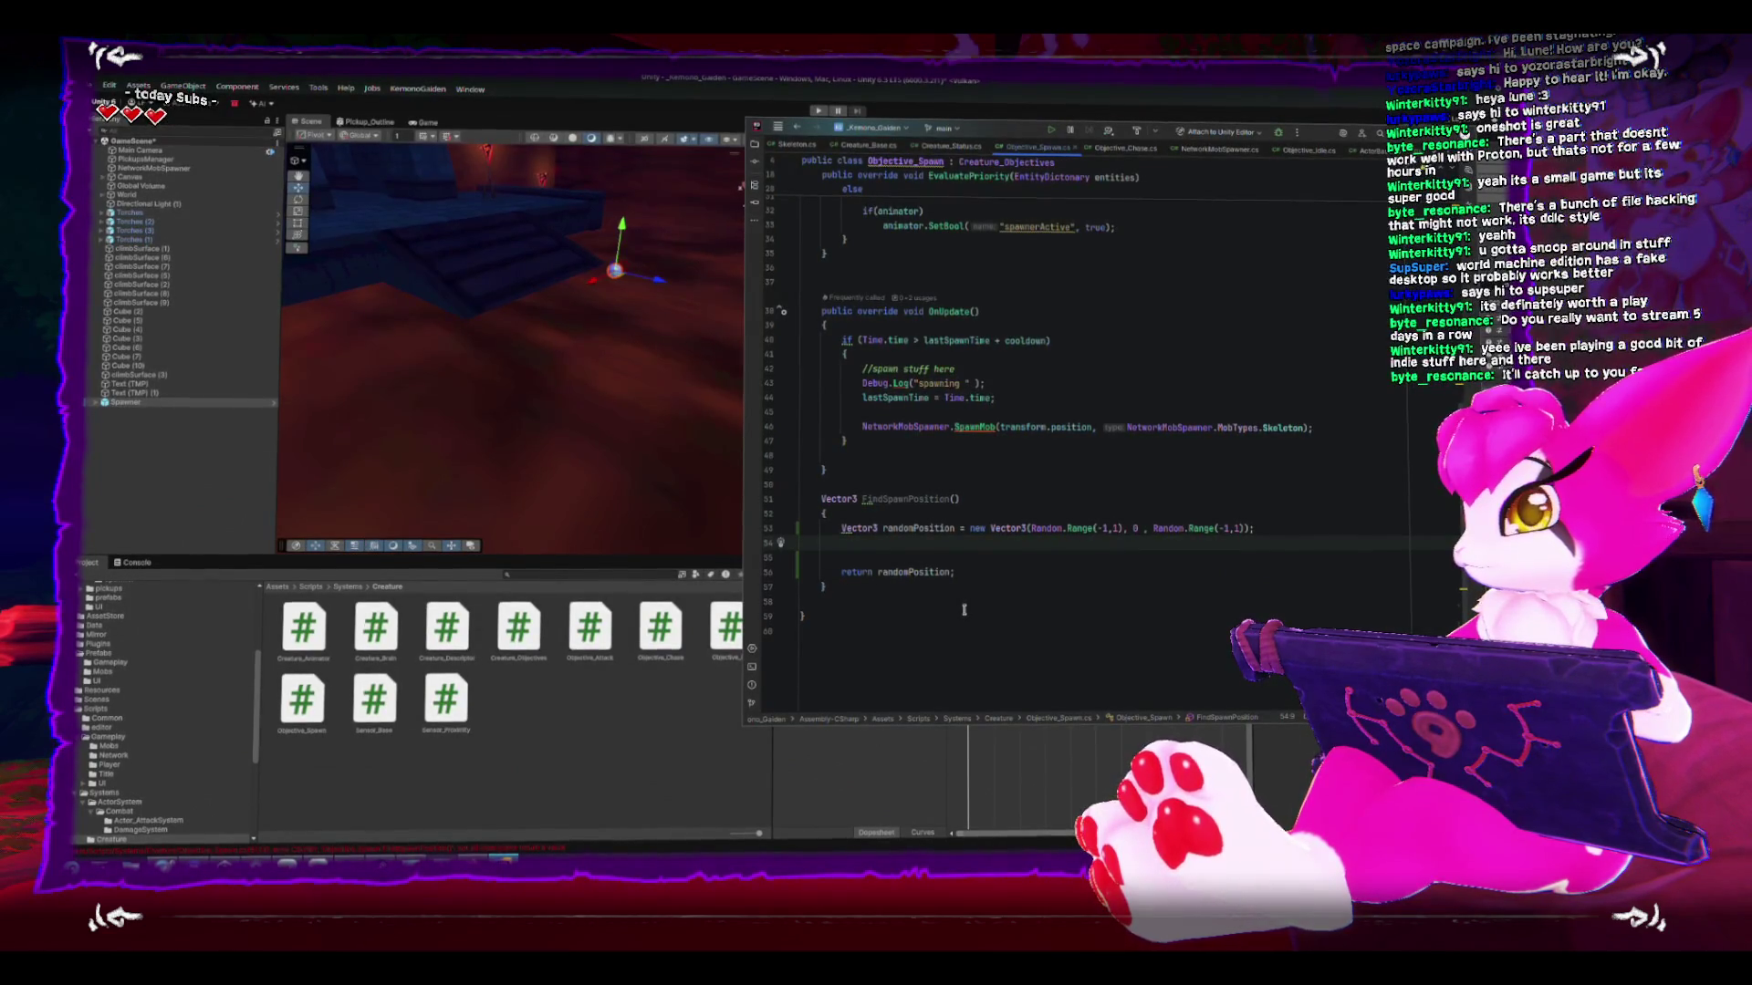
- Pan and orbit Unity's Scene view around the Spawner, wall, stairs and platform, then return to Rider
{"action": "left_click", "coordinate": [573, 383]}
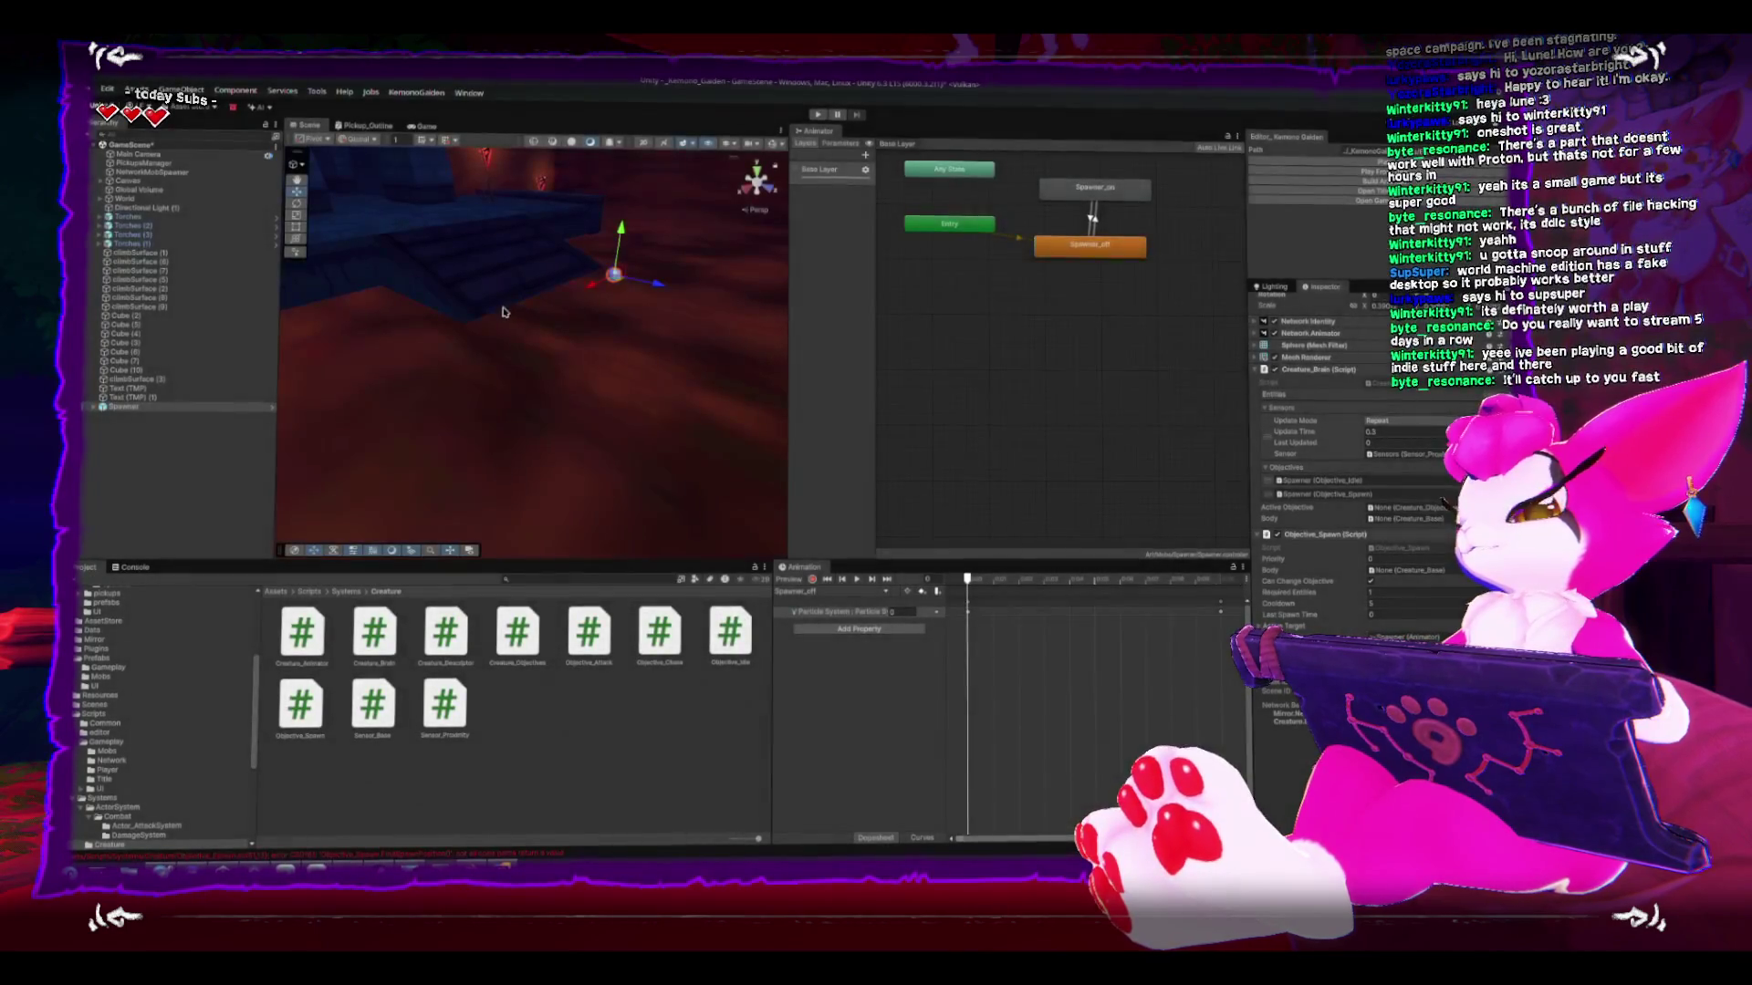
{"action": "mouse_move", "coordinate": [618, 327]}
{"action": "left_mouse_down"}
{"action": "mouse_move", "coordinate": [535, 380]}
{"action": "mouse_move", "coordinate": [602, 376]}
{"action": "mouse_move", "coordinate": [548, 320]}
{"action": "mouse_move", "coordinate": [509, 388]}
{"action": "mouse_move", "coordinate": [544, 343]}
{"action": "mouse_move", "coordinate": [547, 289]}
{"action": "left_mouse_up"}
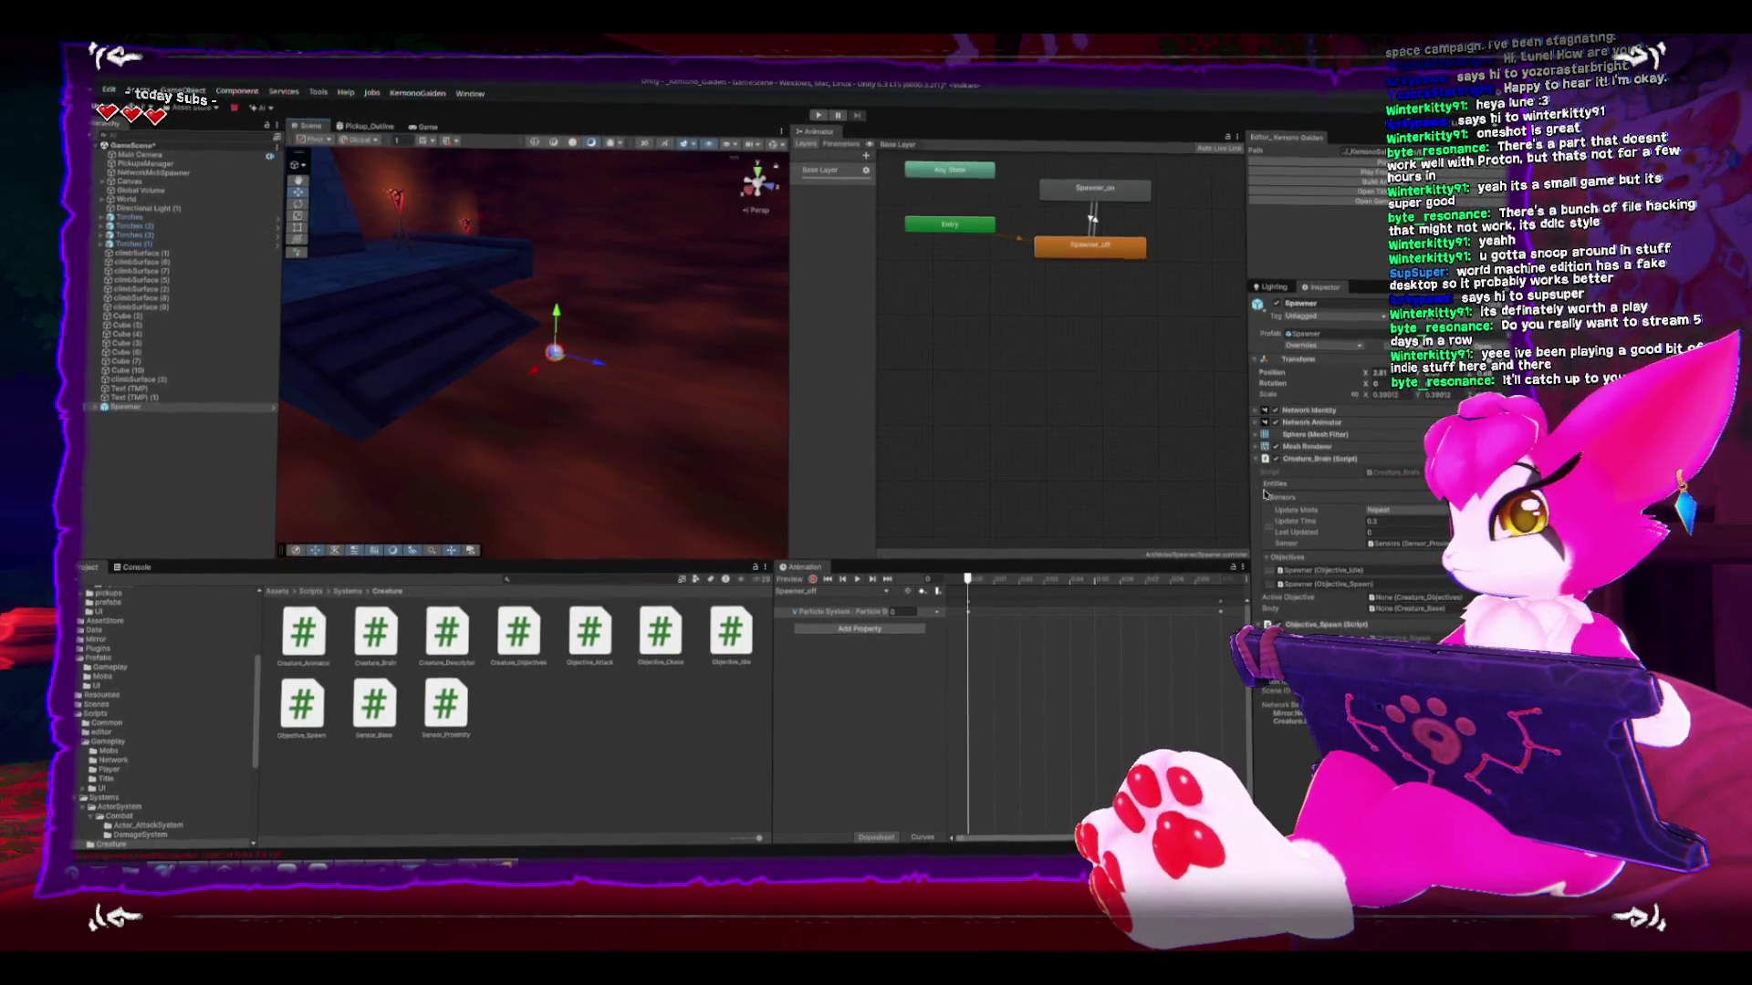
{"action": "mouse_move", "coordinate": [523, 440]}
{"action": "left_mouse_down"}
{"action": "mouse_move", "coordinate": [559, 453]}
{"action": "mouse_move", "coordinate": [560, 381]}
{"action": "mouse_move", "coordinate": [522, 405]}
{"action": "mouse_move", "coordinate": [544, 225]}
{"action": "mouse_move", "coordinate": [571, 396]}
{"action": "left_mouse_up"}
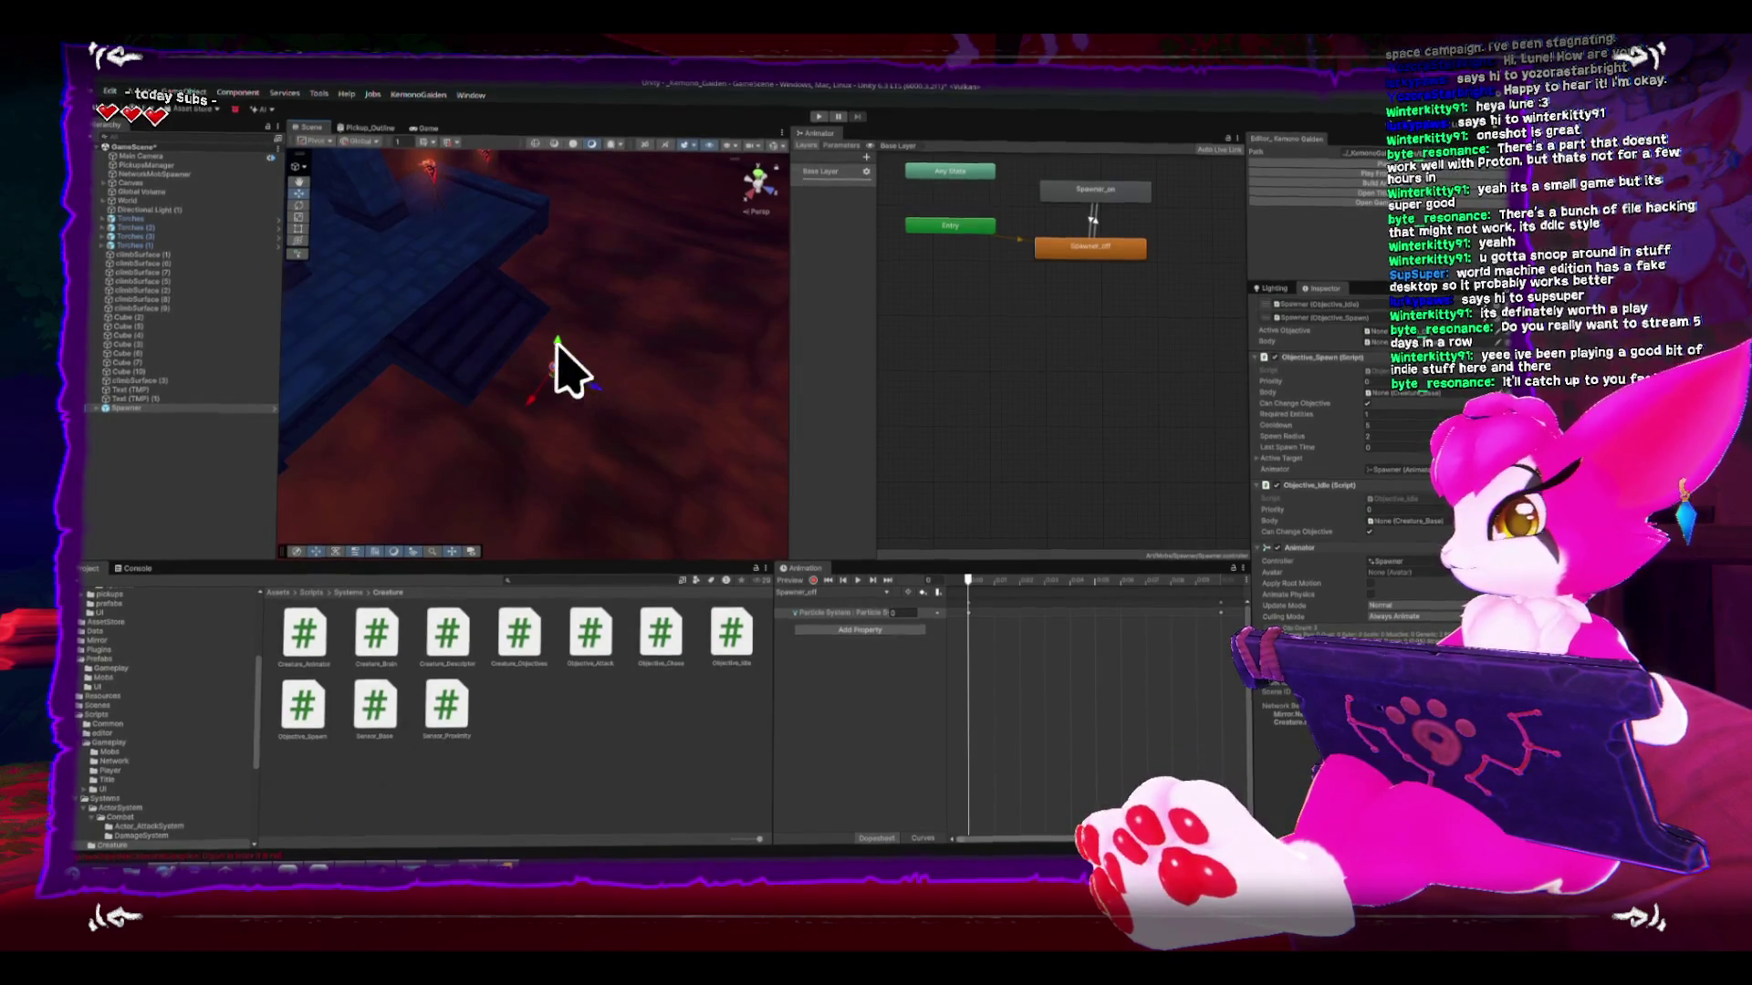
{"action": "mouse_move", "coordinate": [575, 359]}
{"action": "left_mouse_down"}
{"action": "mouse_move", "coordinate": [560, 320]}
{"action": "mouse_move", "coordinate": [540, 352]}
{"action": "mouse_move", "coordinate": [572, 331]}
{"action": "left_mouse_up"}
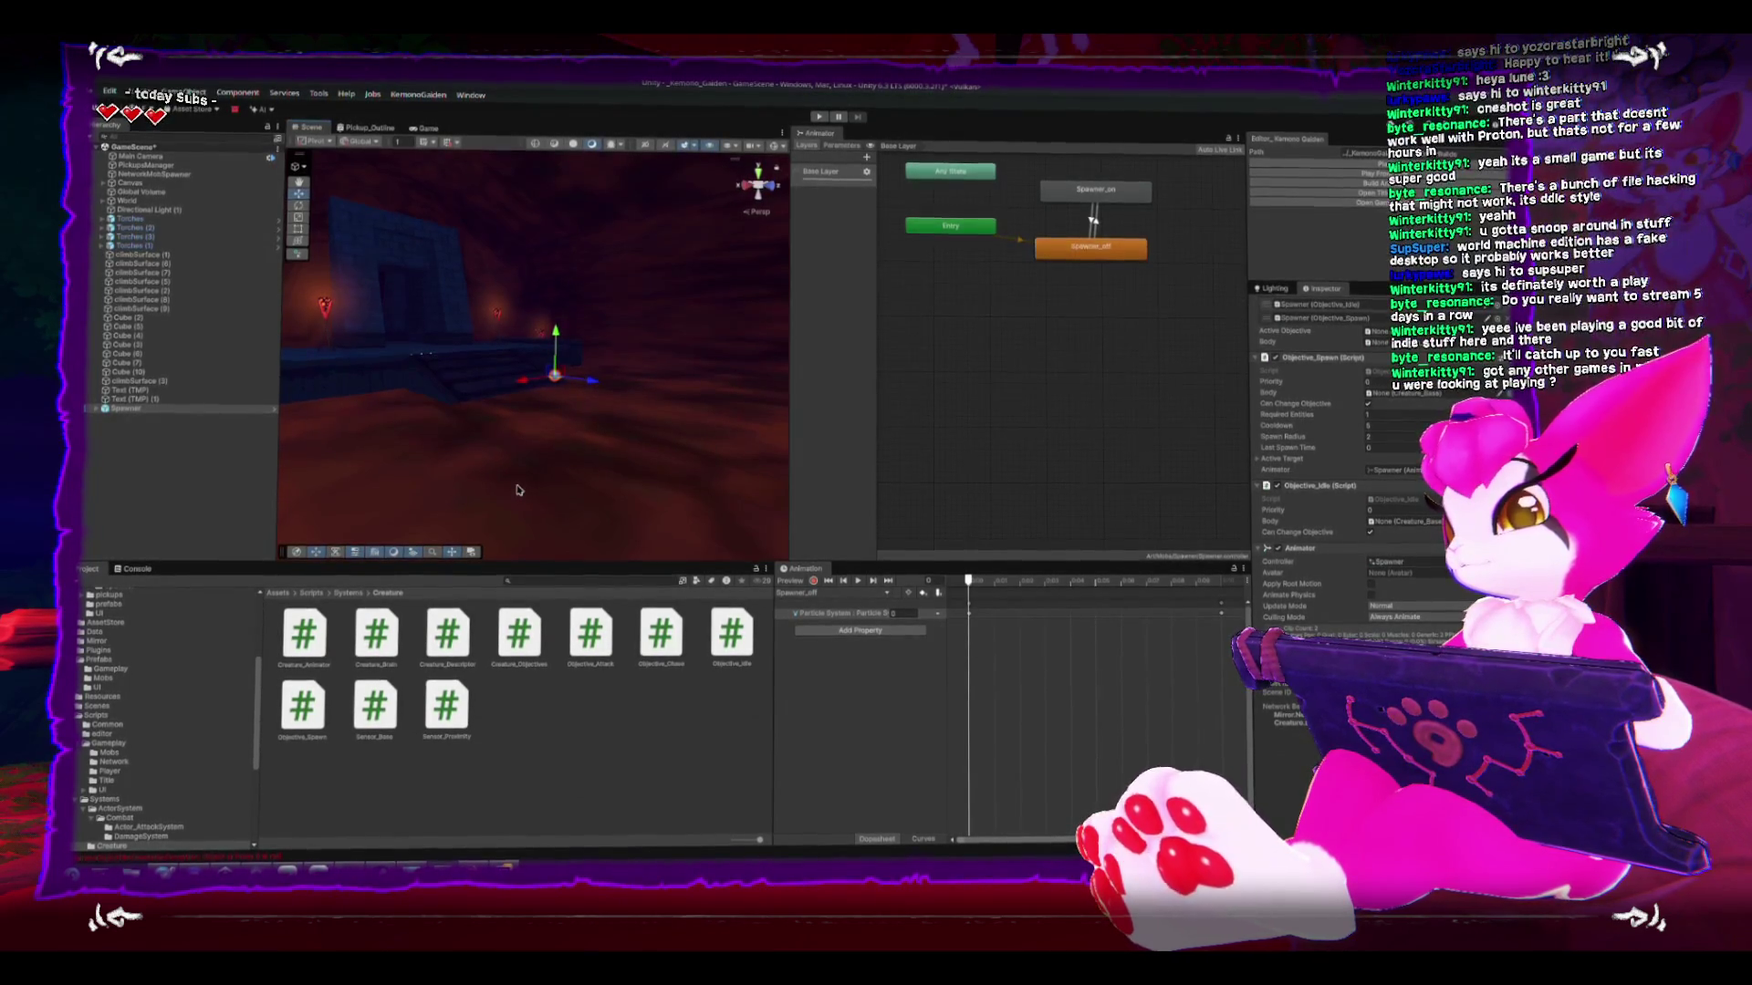
{"action": "mouse_move", "coordinate": [501, 378]}
{"action": "left_mouse_down"}
{"action": "mouse_move", "coordinate": [588, 442]}
{"action": "mouse_move", "coordinate": [561, 356]}
{"action": "mouse_move", "coordinate": [547, 372]}
{"action": "mouse_move", "coordinate": [495, 346]}
{"action": "mouse_move", "coordinate": [489, 399]}
{"action": "mouse_move", "coordinate": [508, 411]}
{"action": "mouse_move", "coordinate": [457, 368]}
{"action": "left_mouse_up"}
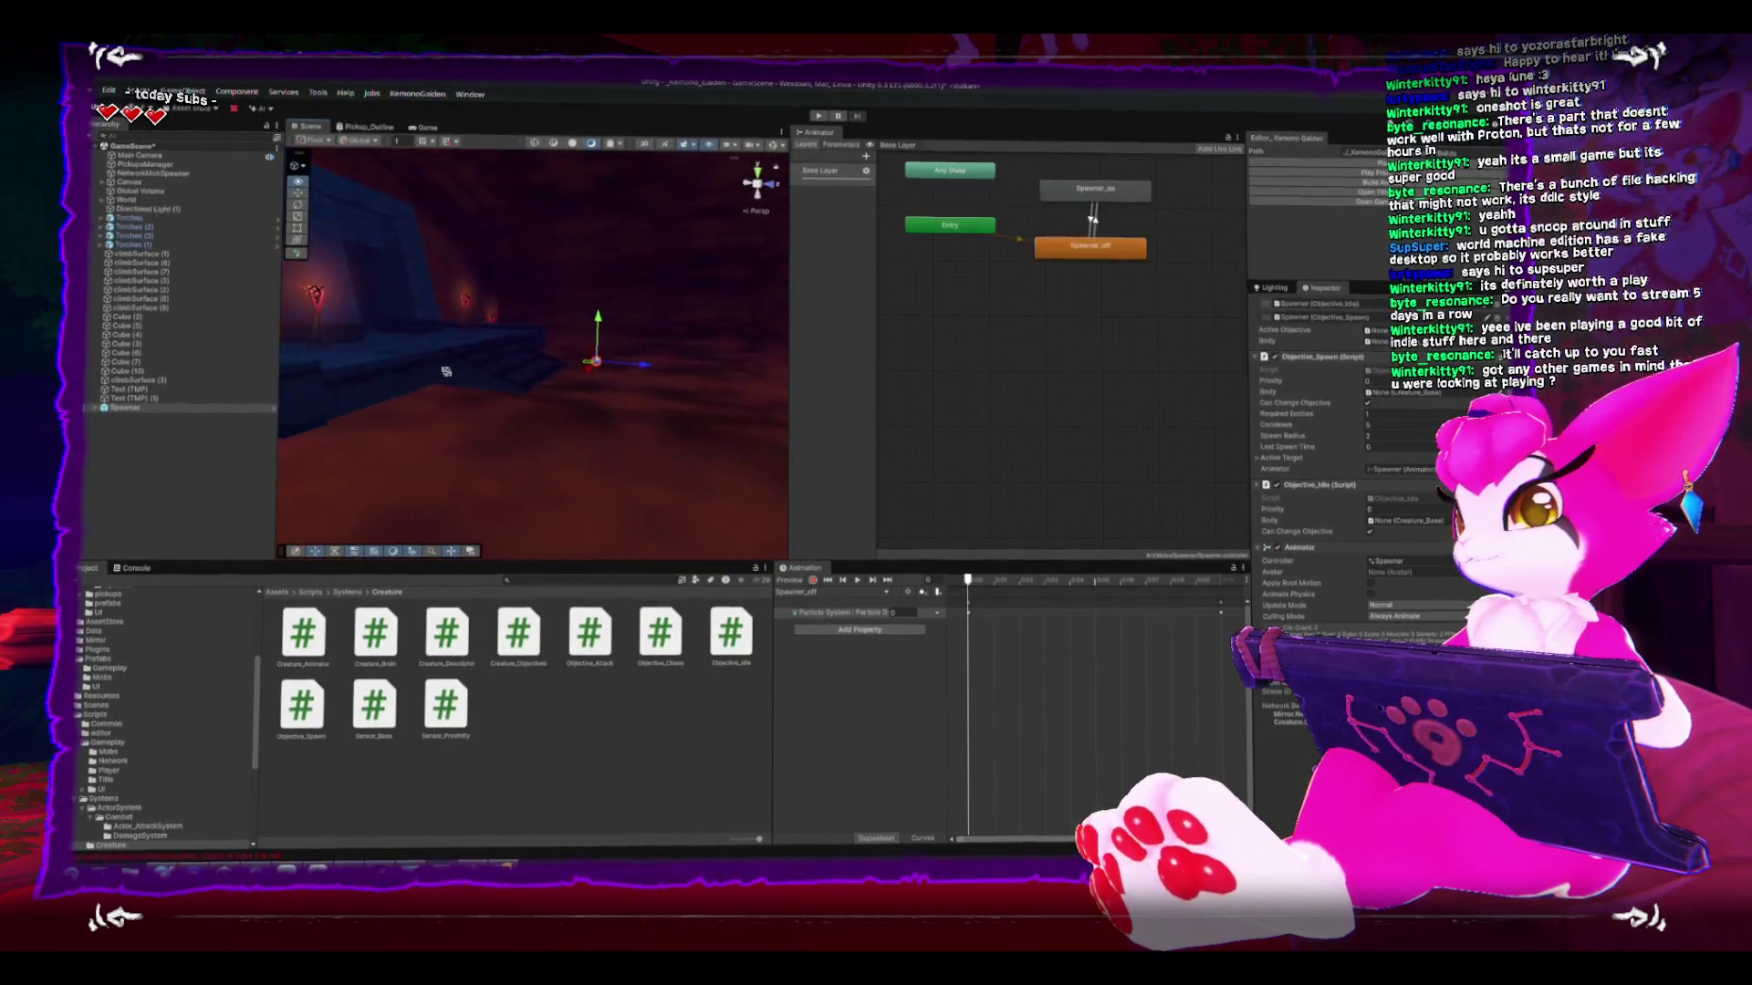
{"action": "key", "text": "alt+Tab"}
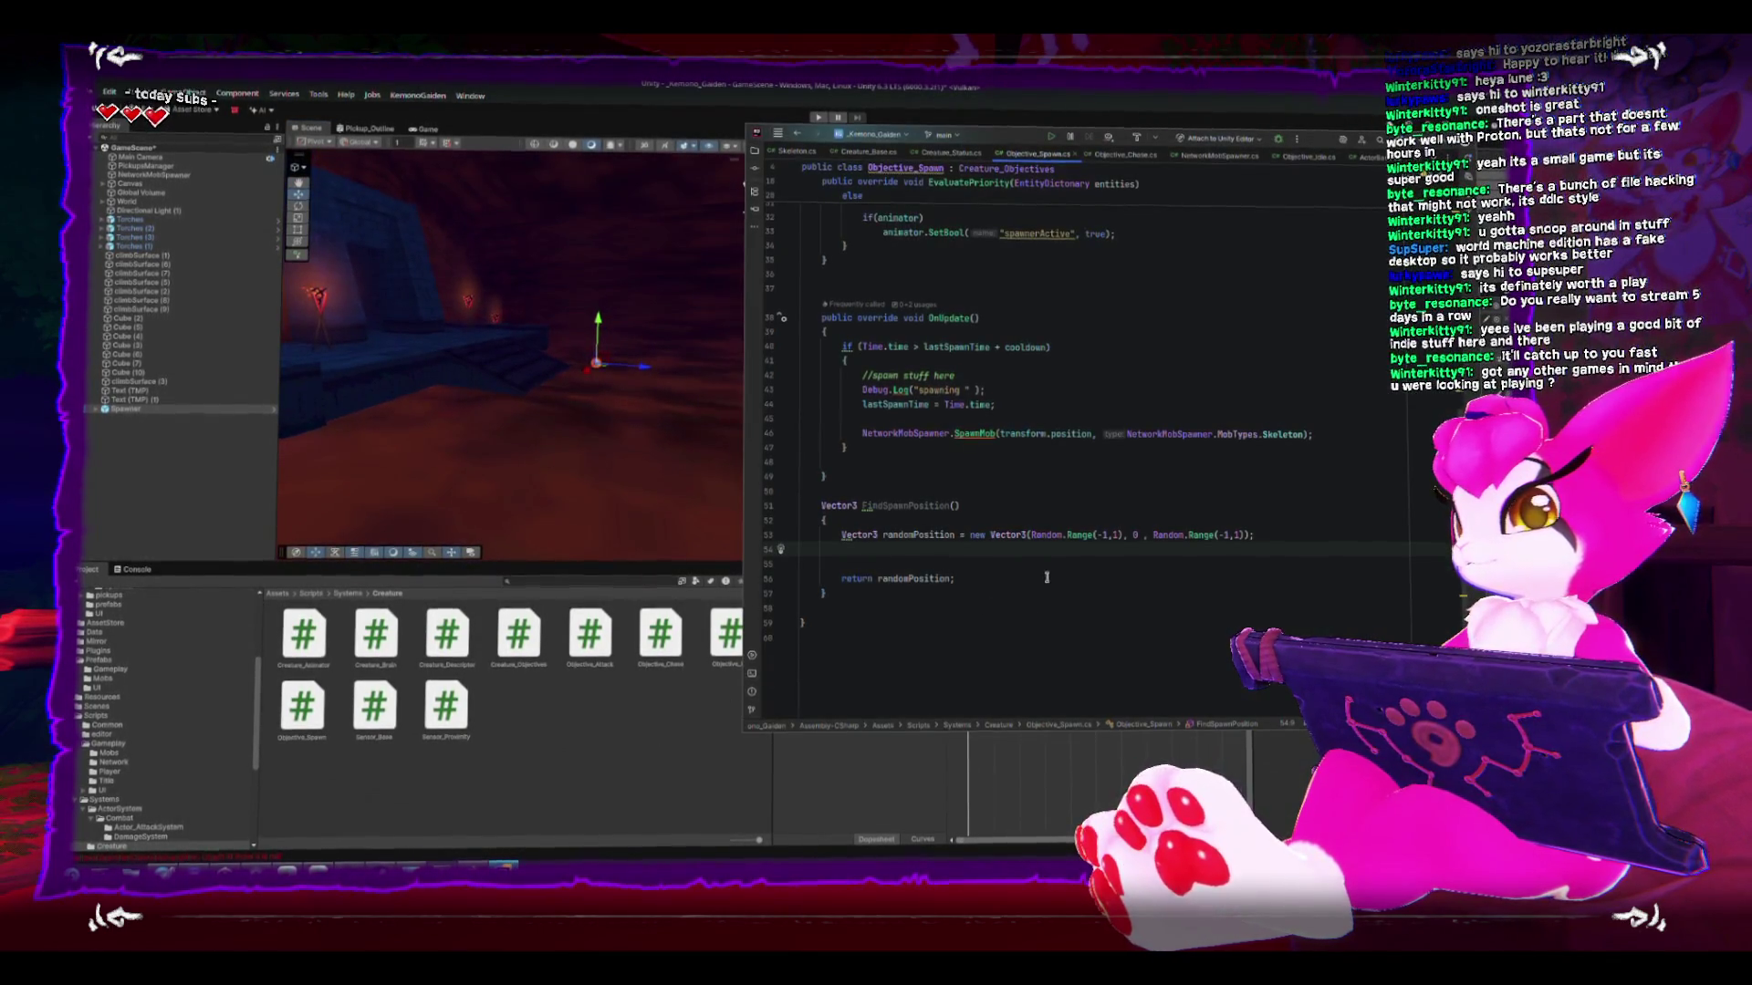
- Change the randomPosition Vector3's middle Y value from 0 to 1
{"action": "left_click", "coordinate": [1143, 537]}
{"action": "key", "text": "BackSpace"}
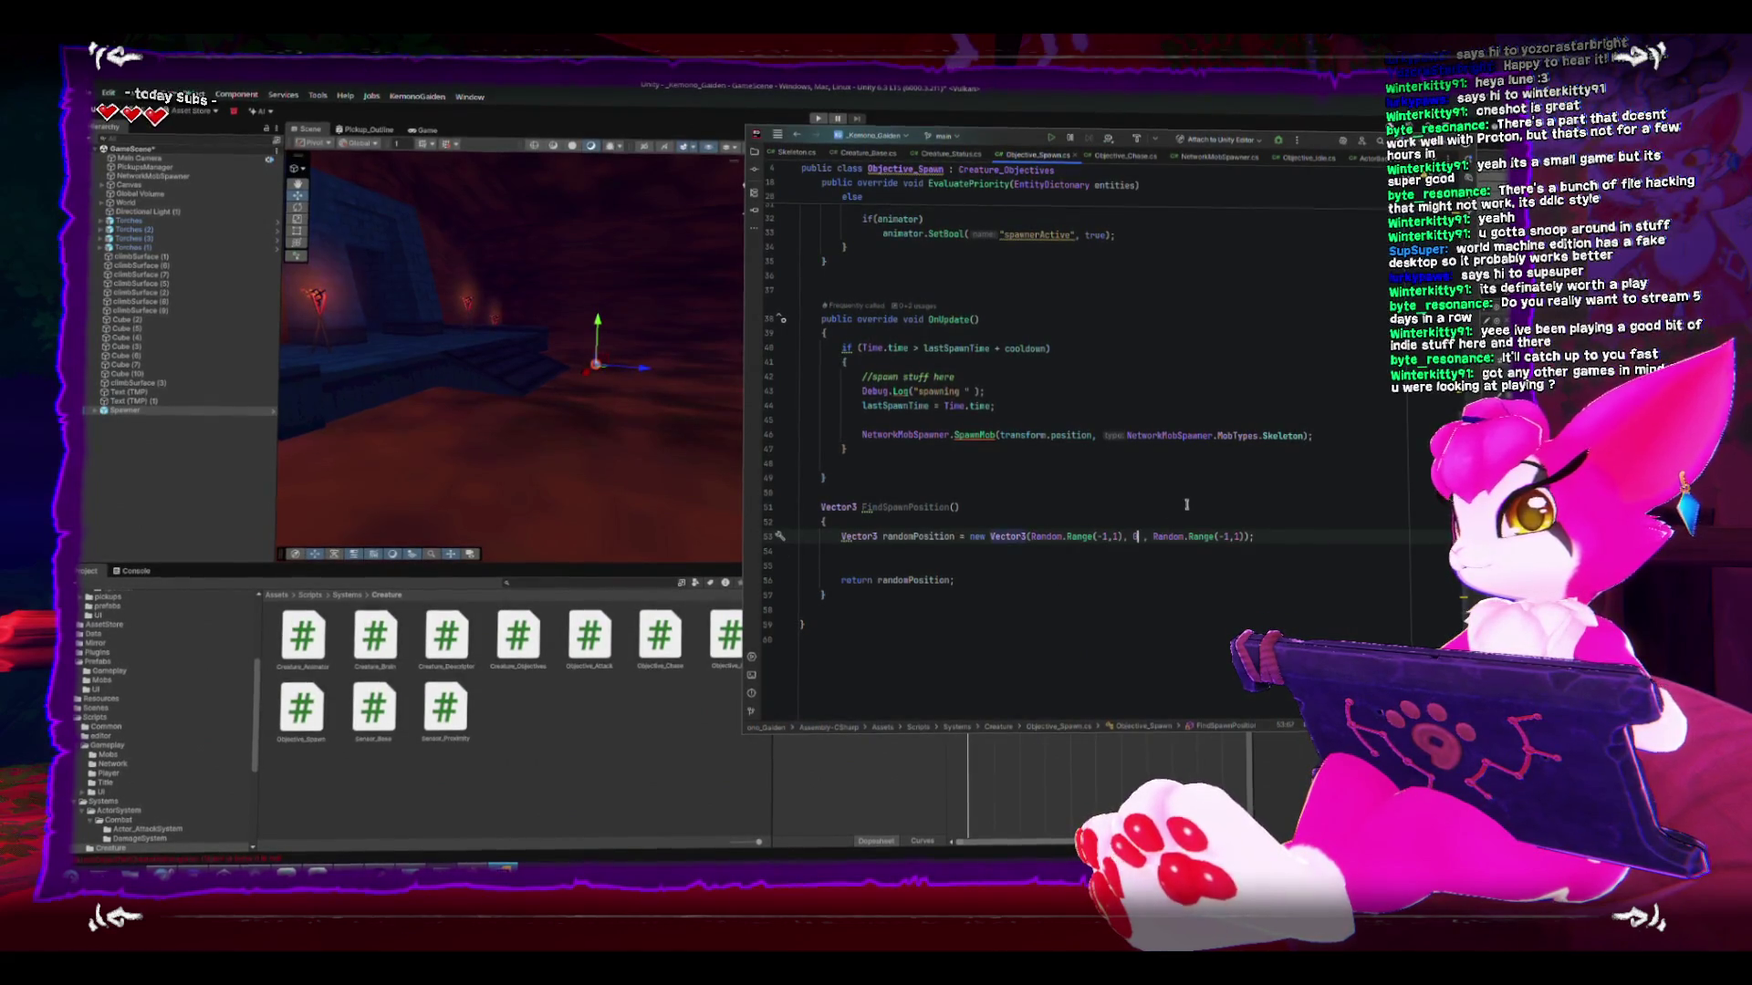
{"action": "key", "text": "BackSpace"}
{"action": "type", "text": "Ve"}
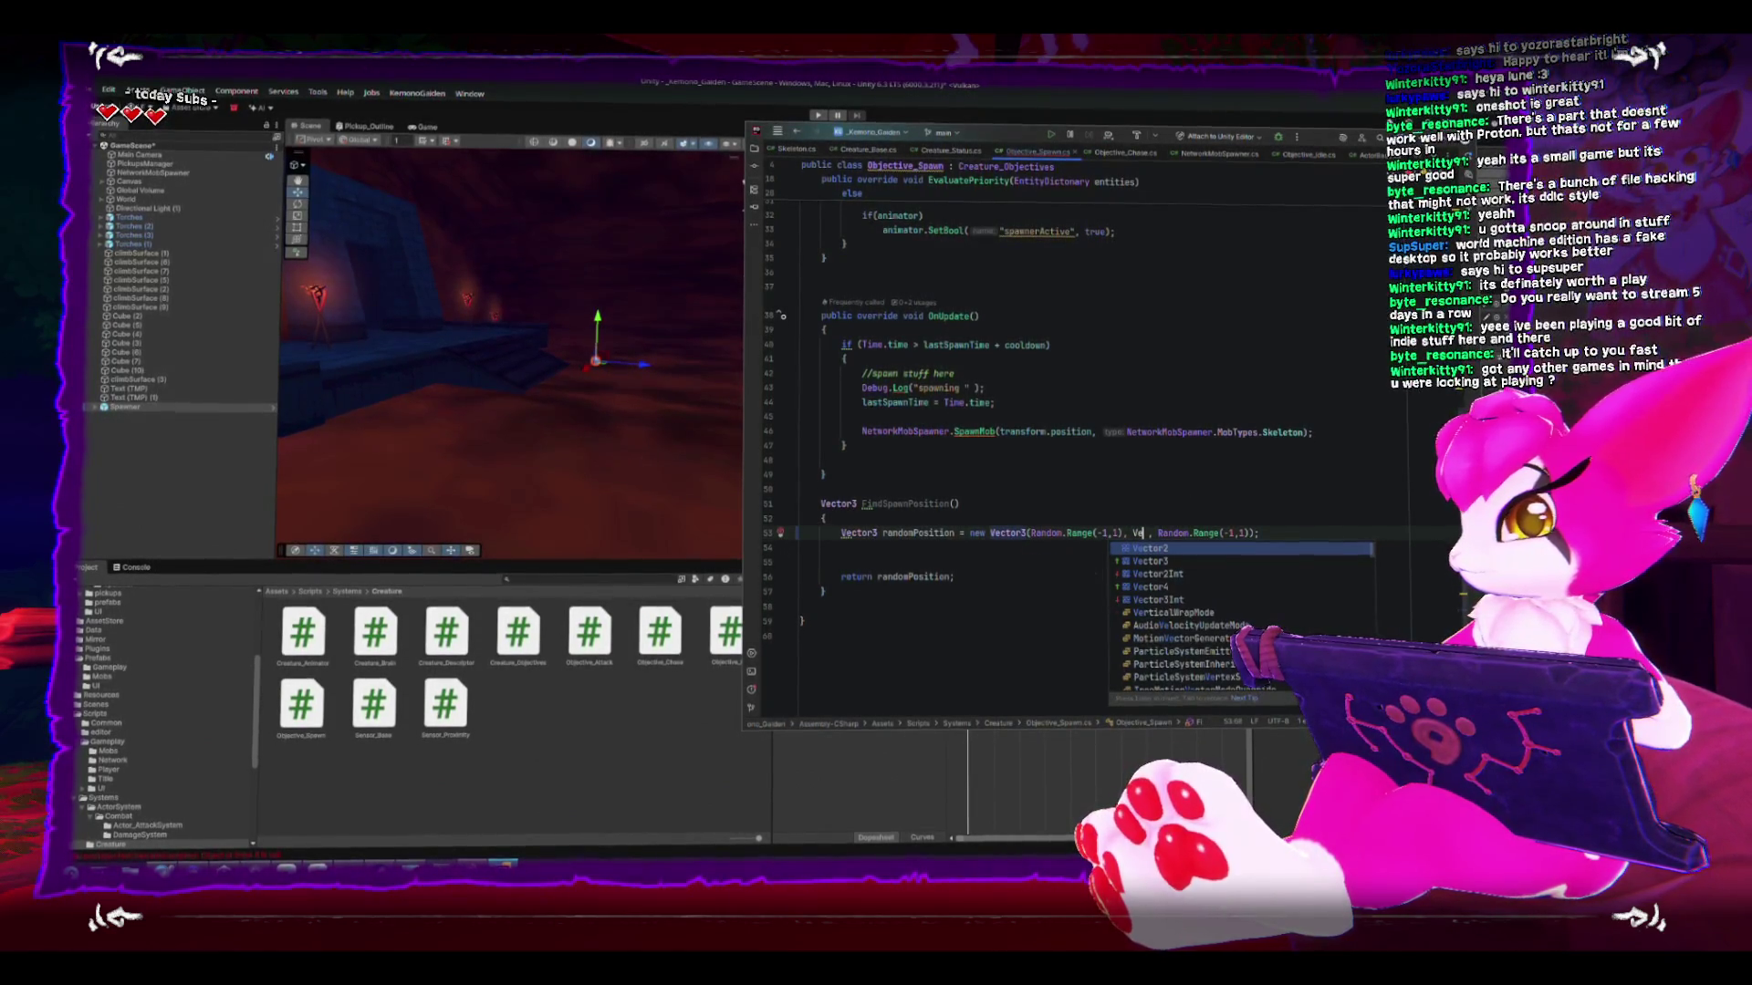
{"action": "key", "text": "BackSpace"}
{"action": "key", "text": "BackSpace"}
{"action": "type", "text": "1f"}
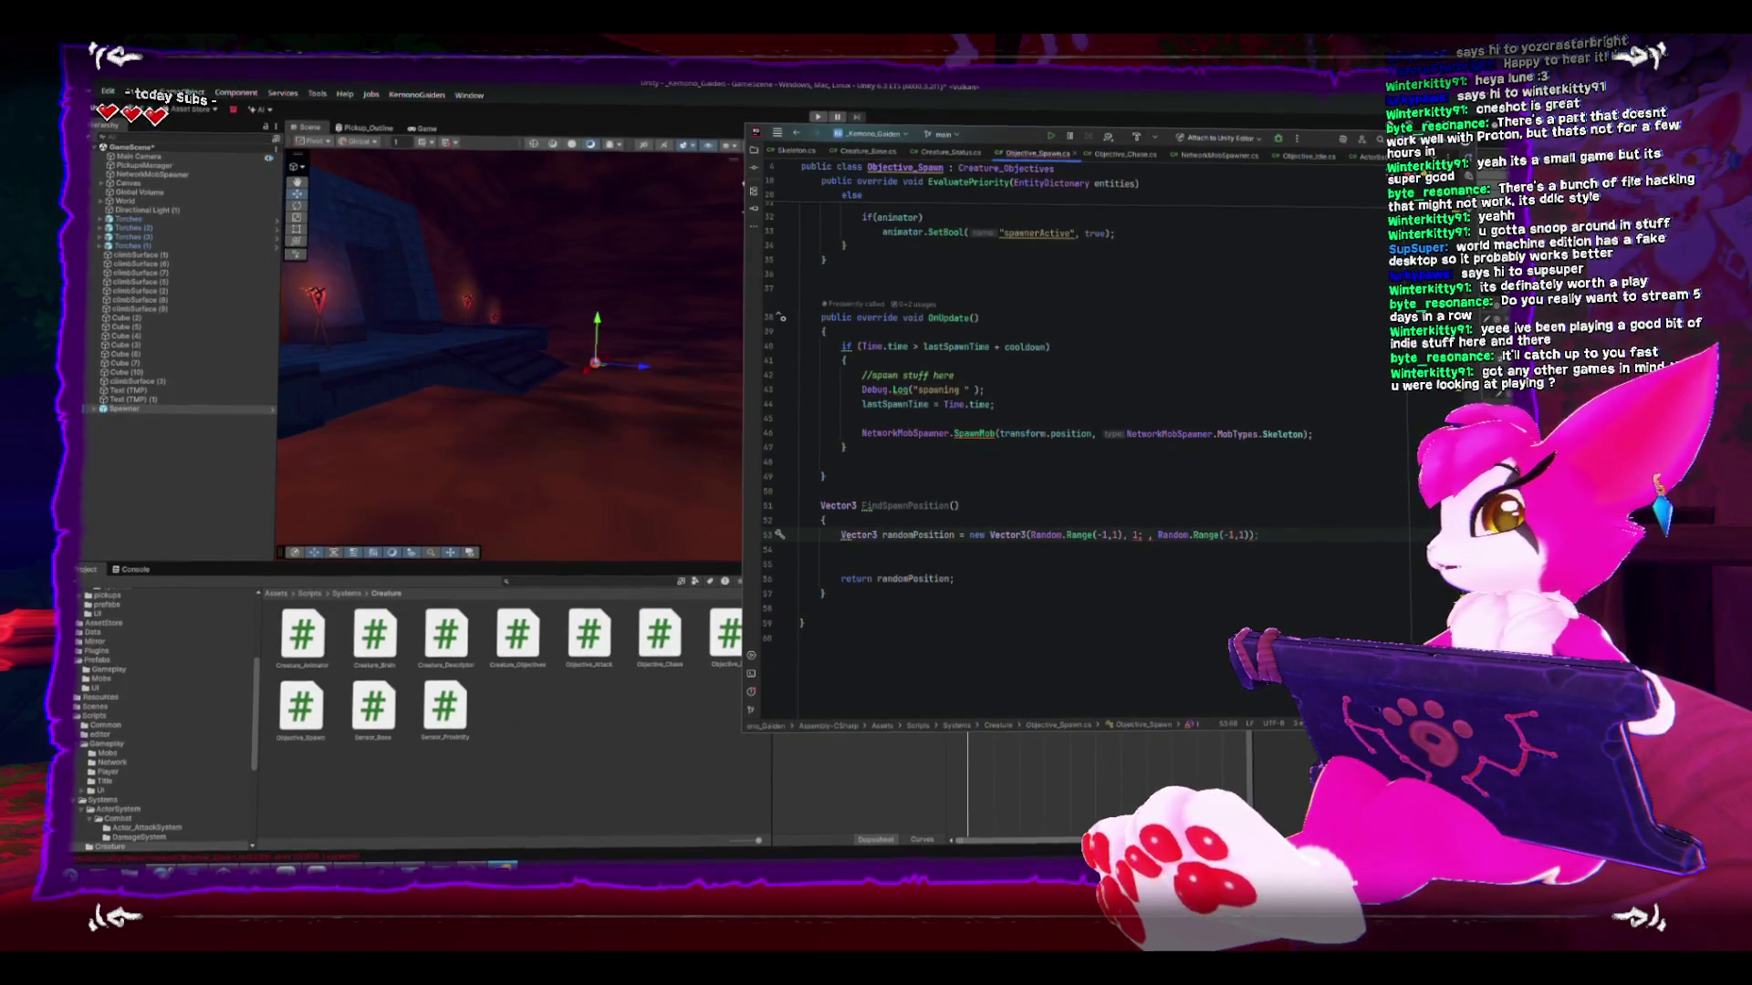
{"action": "key", "text": "alt+Tab"}
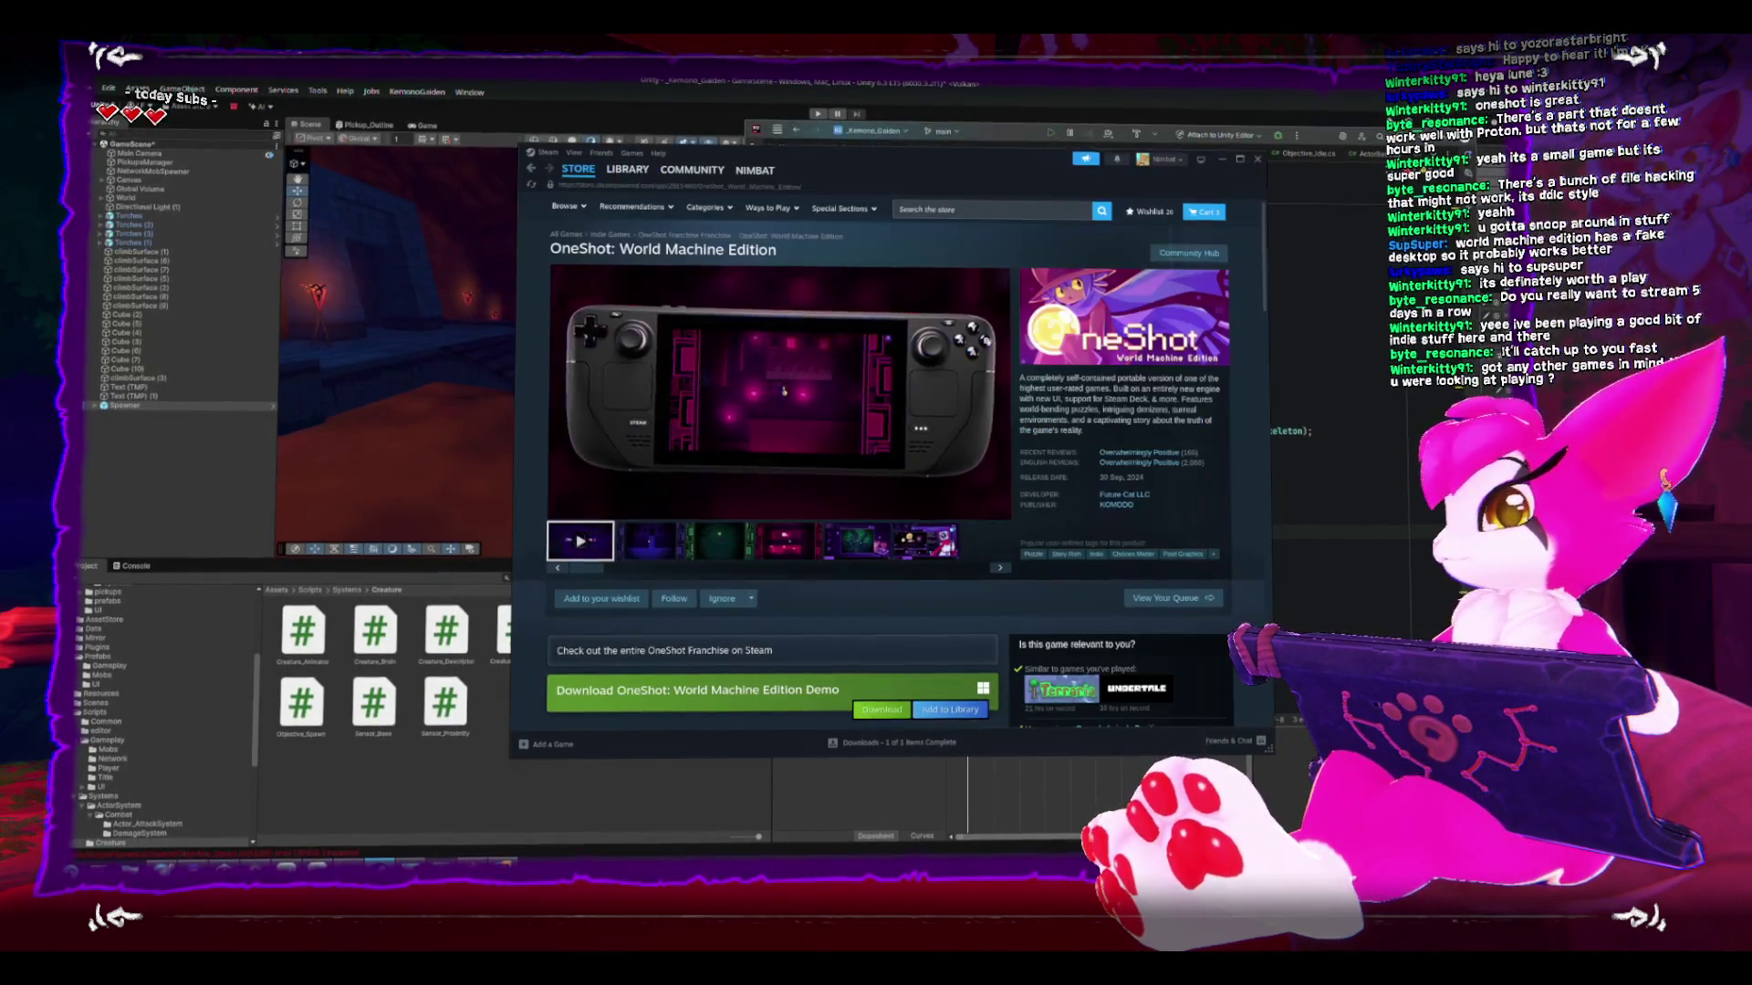
- Browse the Steam library's Castaway, Cavern of Dreams, Minit and Astalon pages, ending on Late Homework
{"action": "mouse_move", "coordinate": [628, 172]}
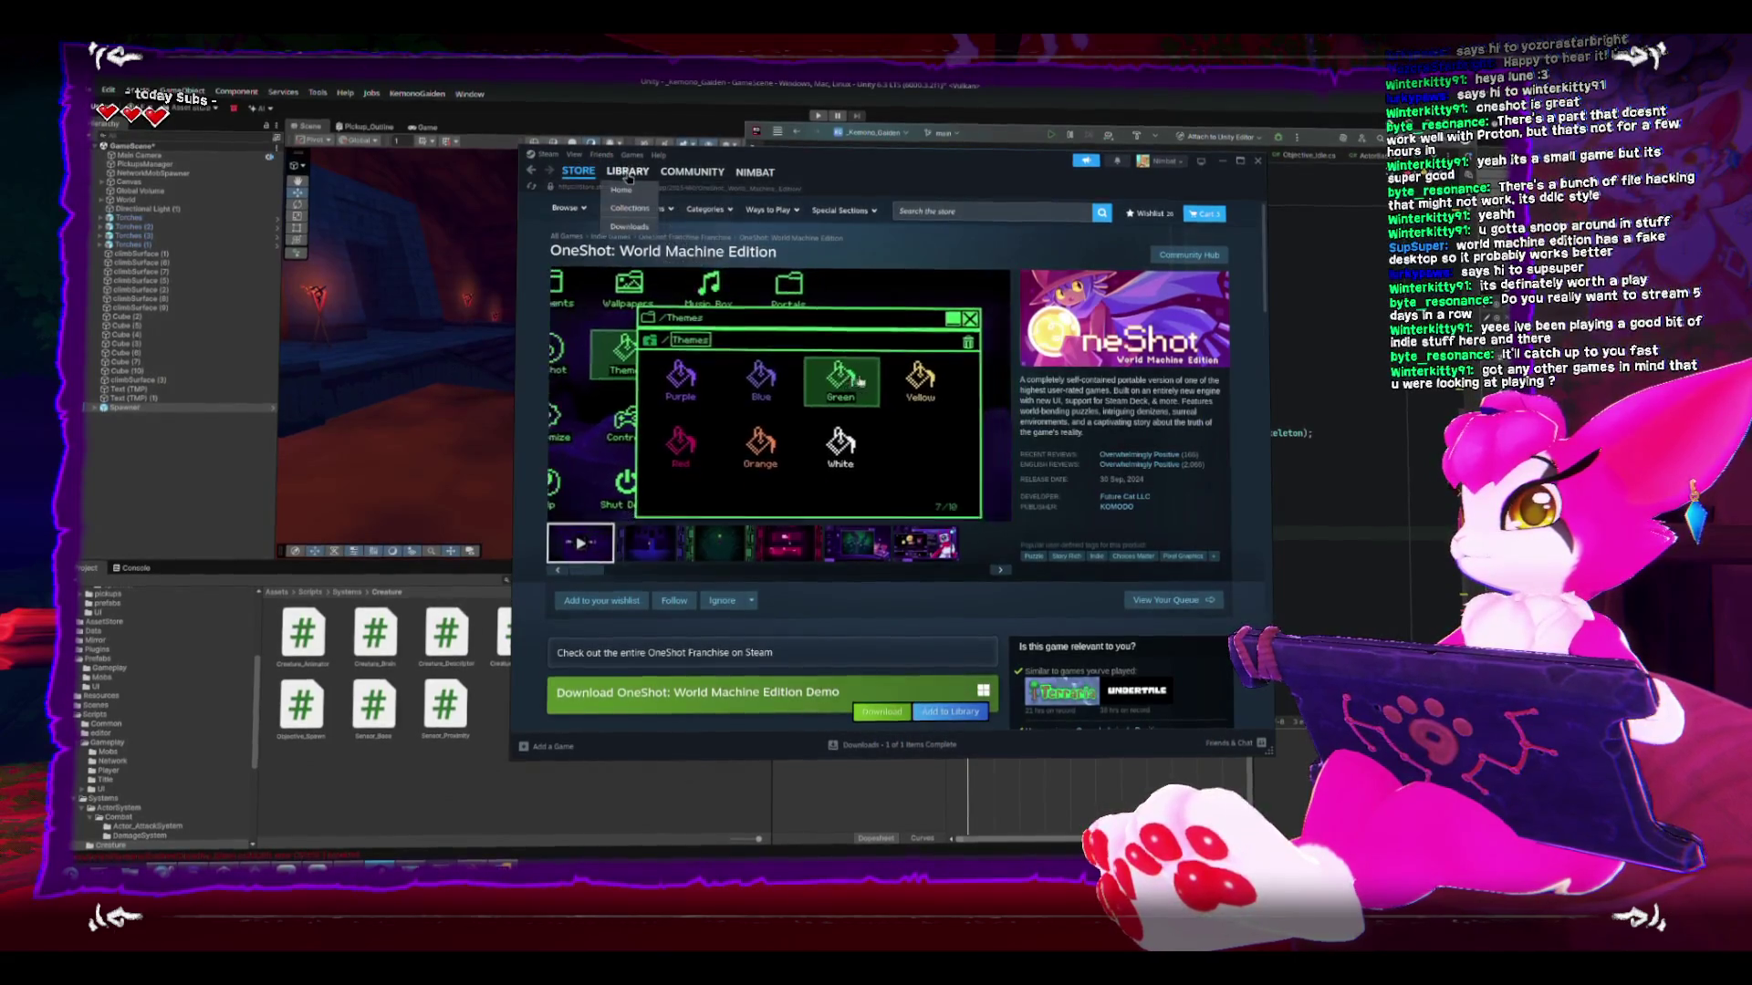
{"action": "left_click", "coordinate": [628, 173]}
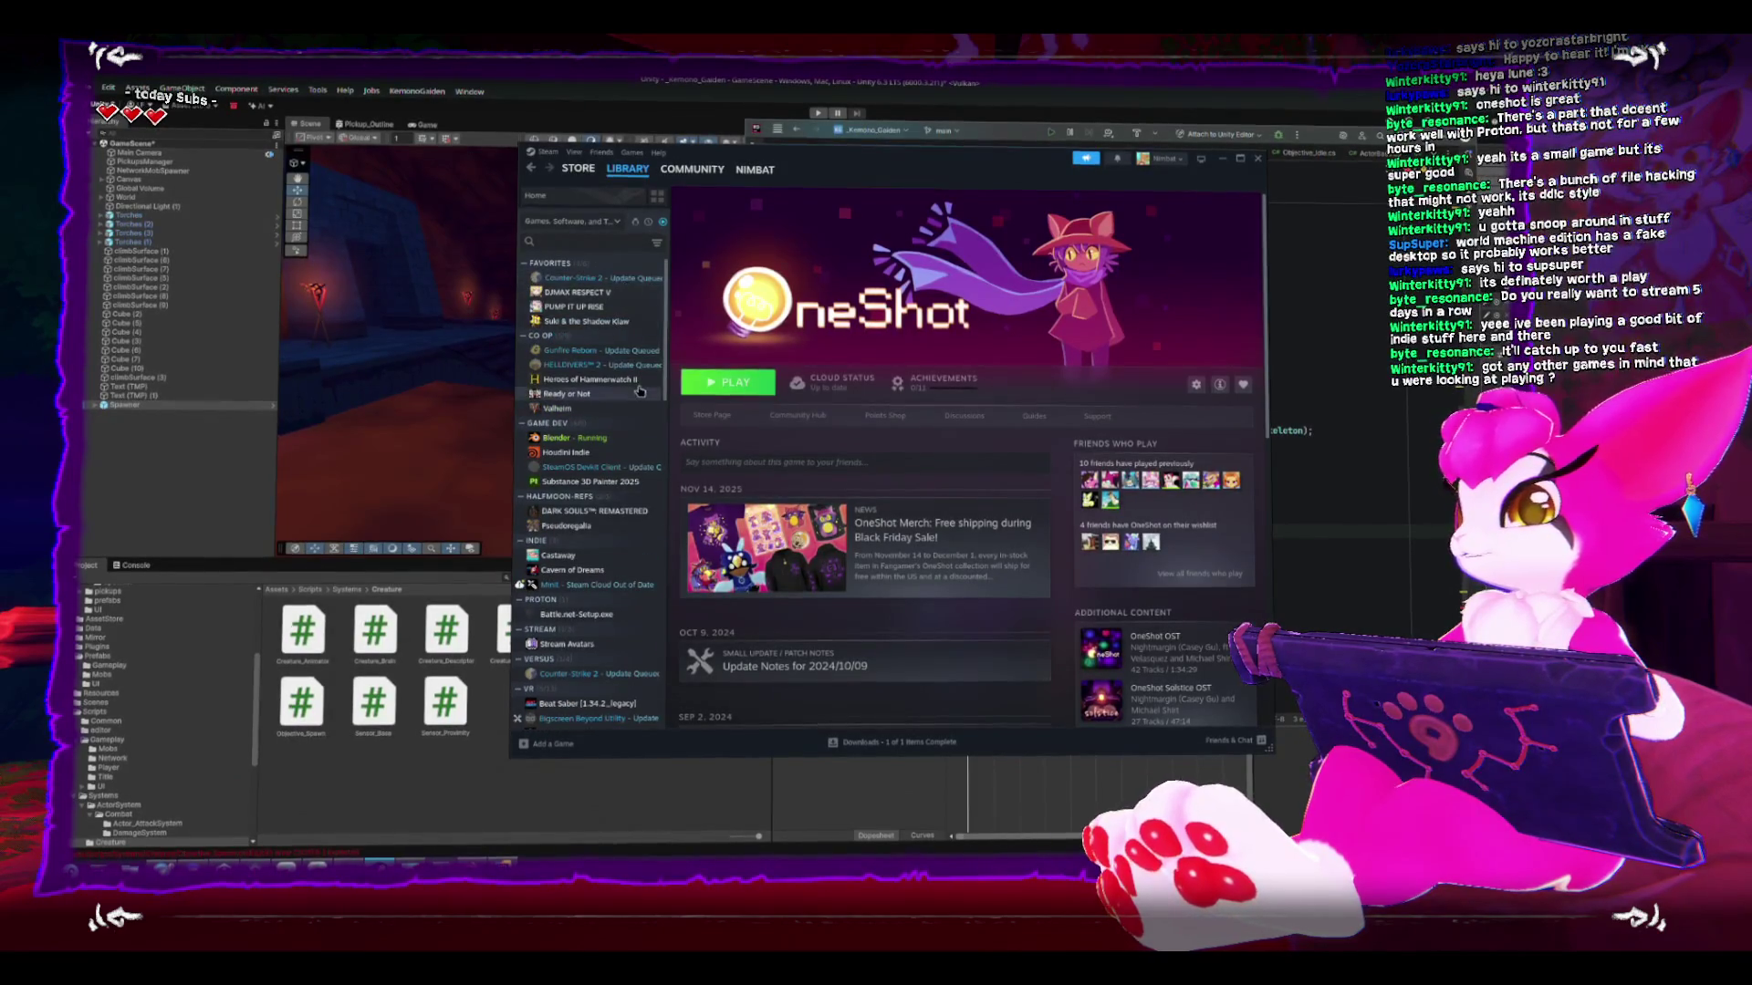
{"action": "left_click", "coordinate": [599, 561]}
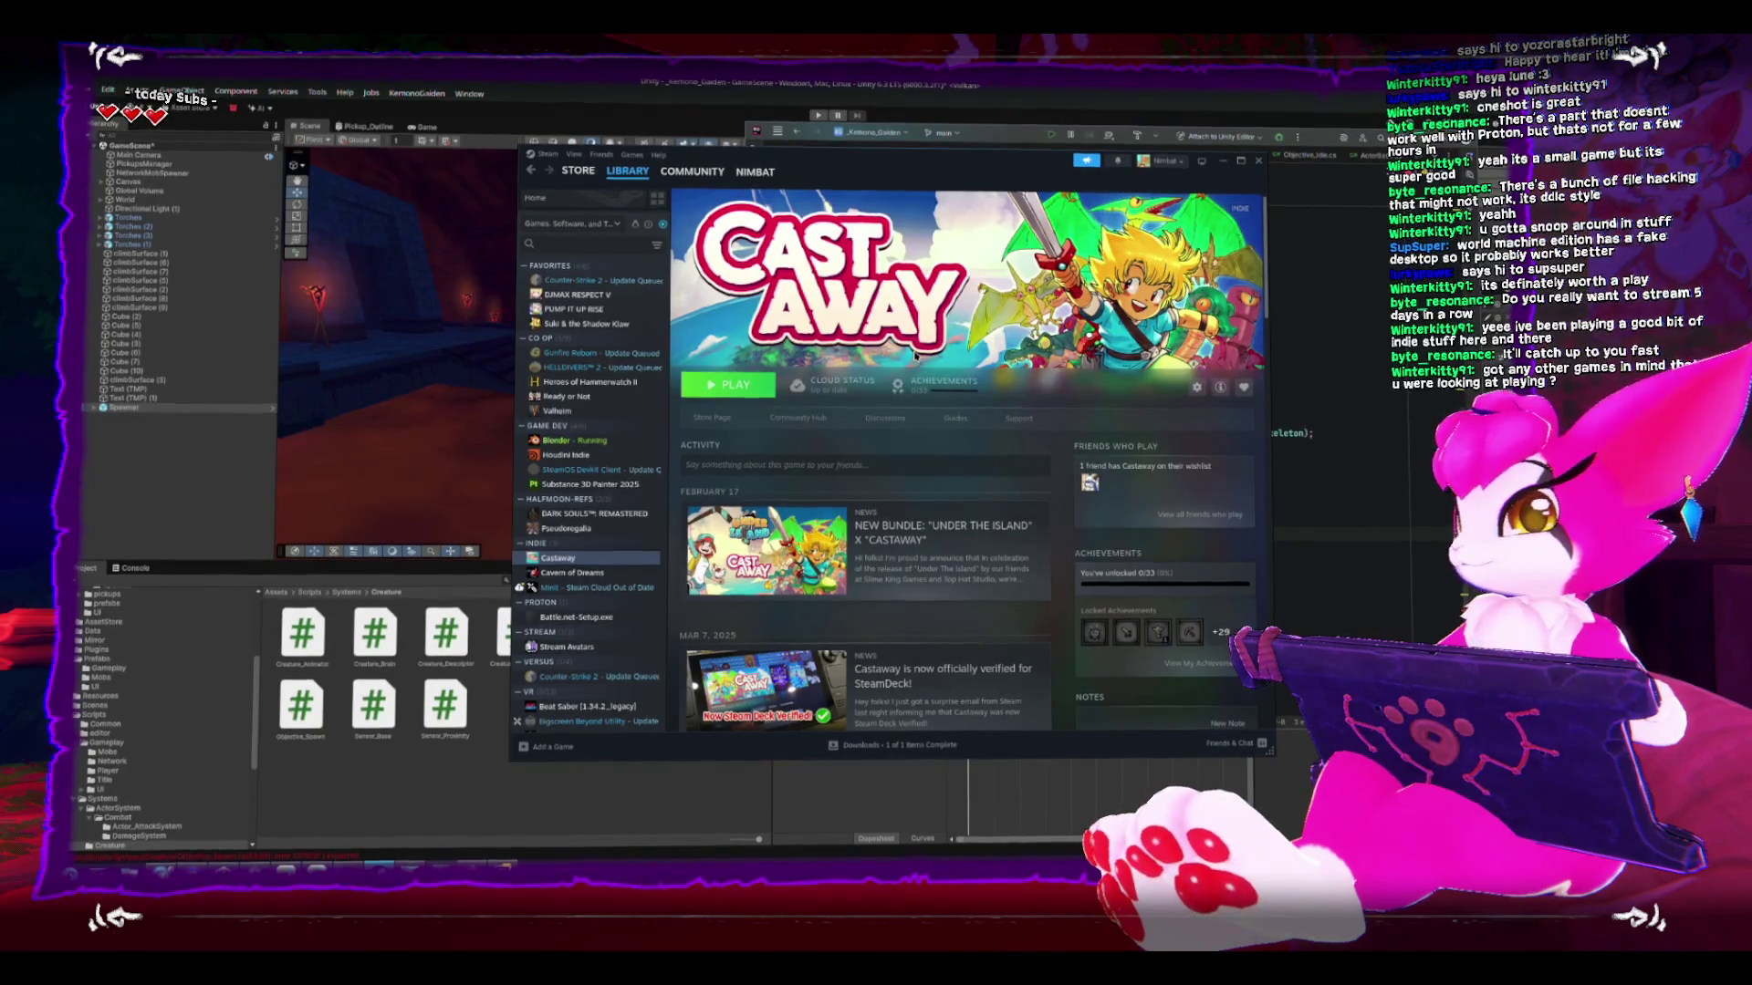
{"action": "left_click", "coordinate": [618, 571]}
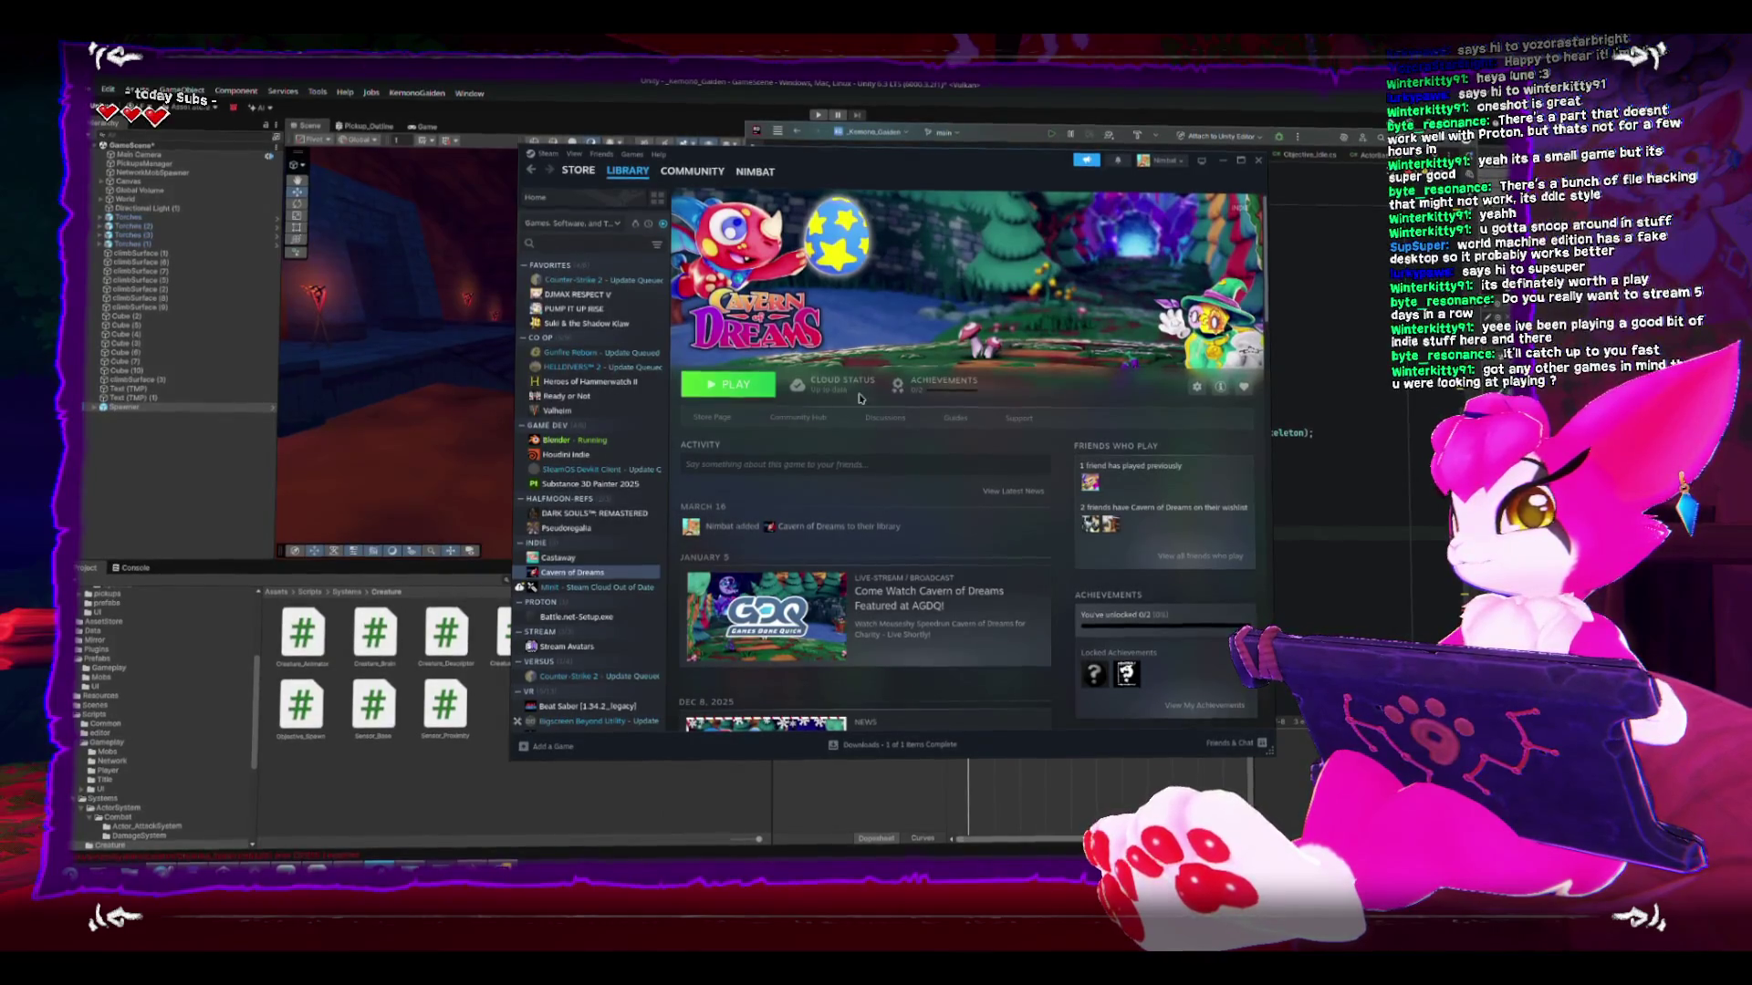
{"action": "mouse_move", "coordinate": [851, 379]}
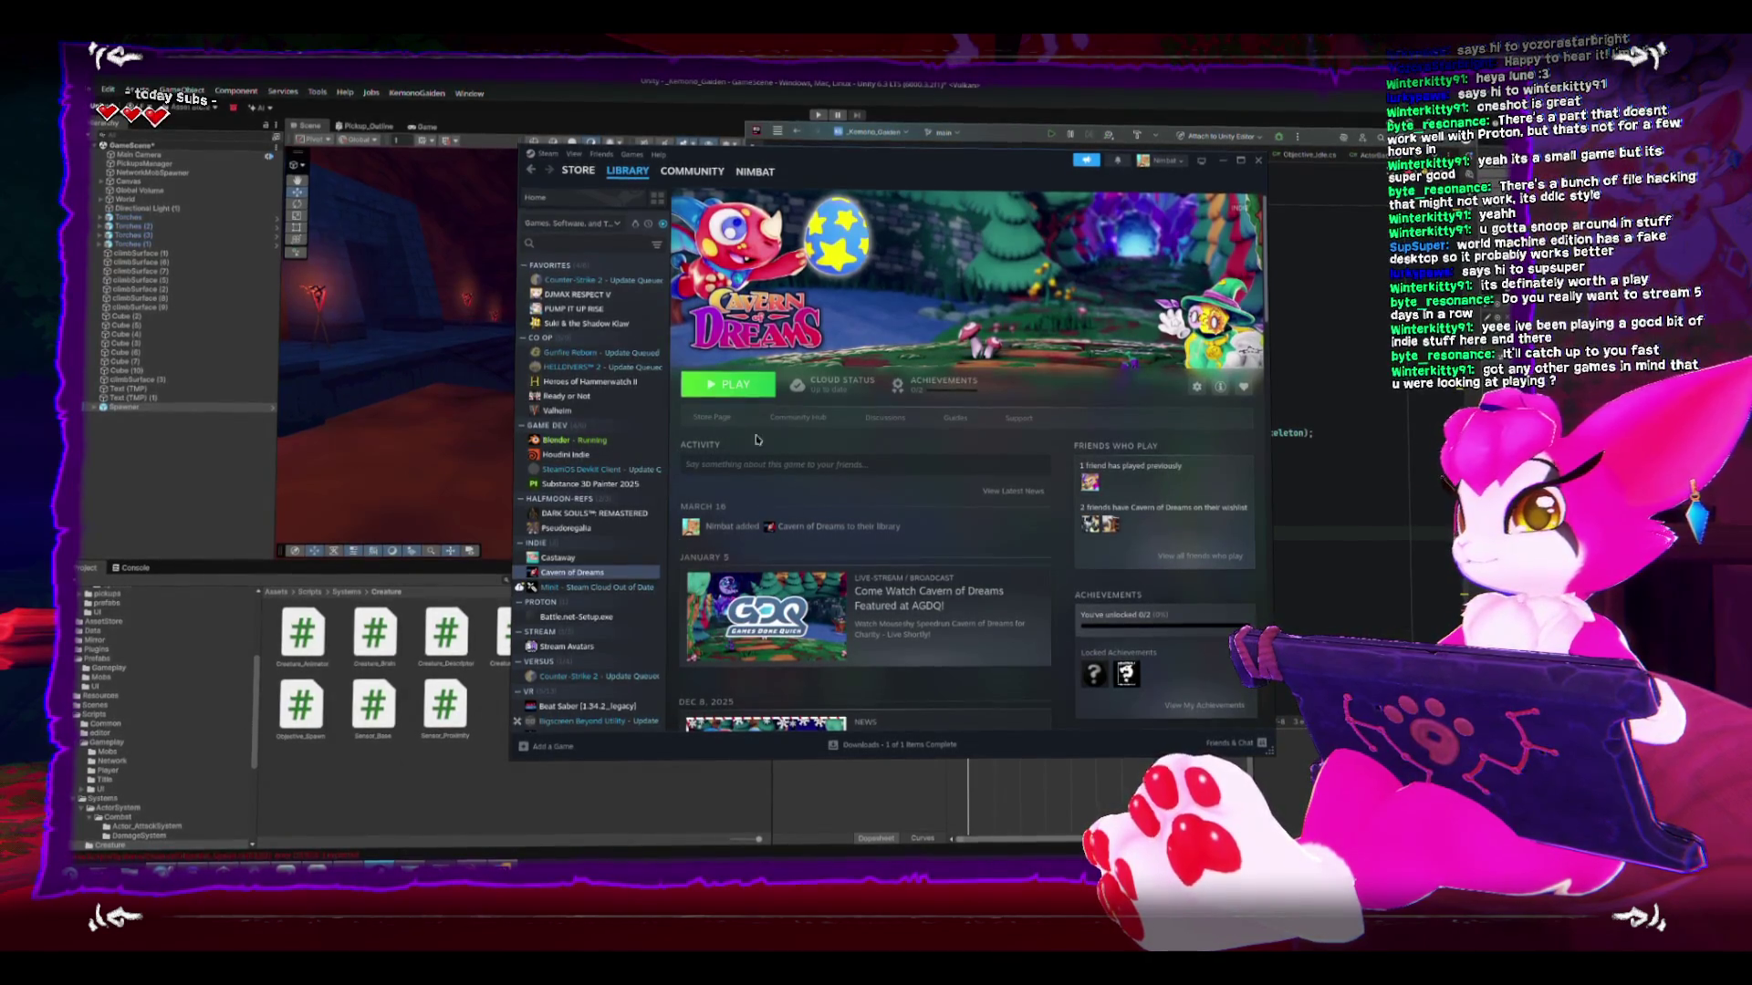
{"action": "left_click", "coordinate": [622, 588]}
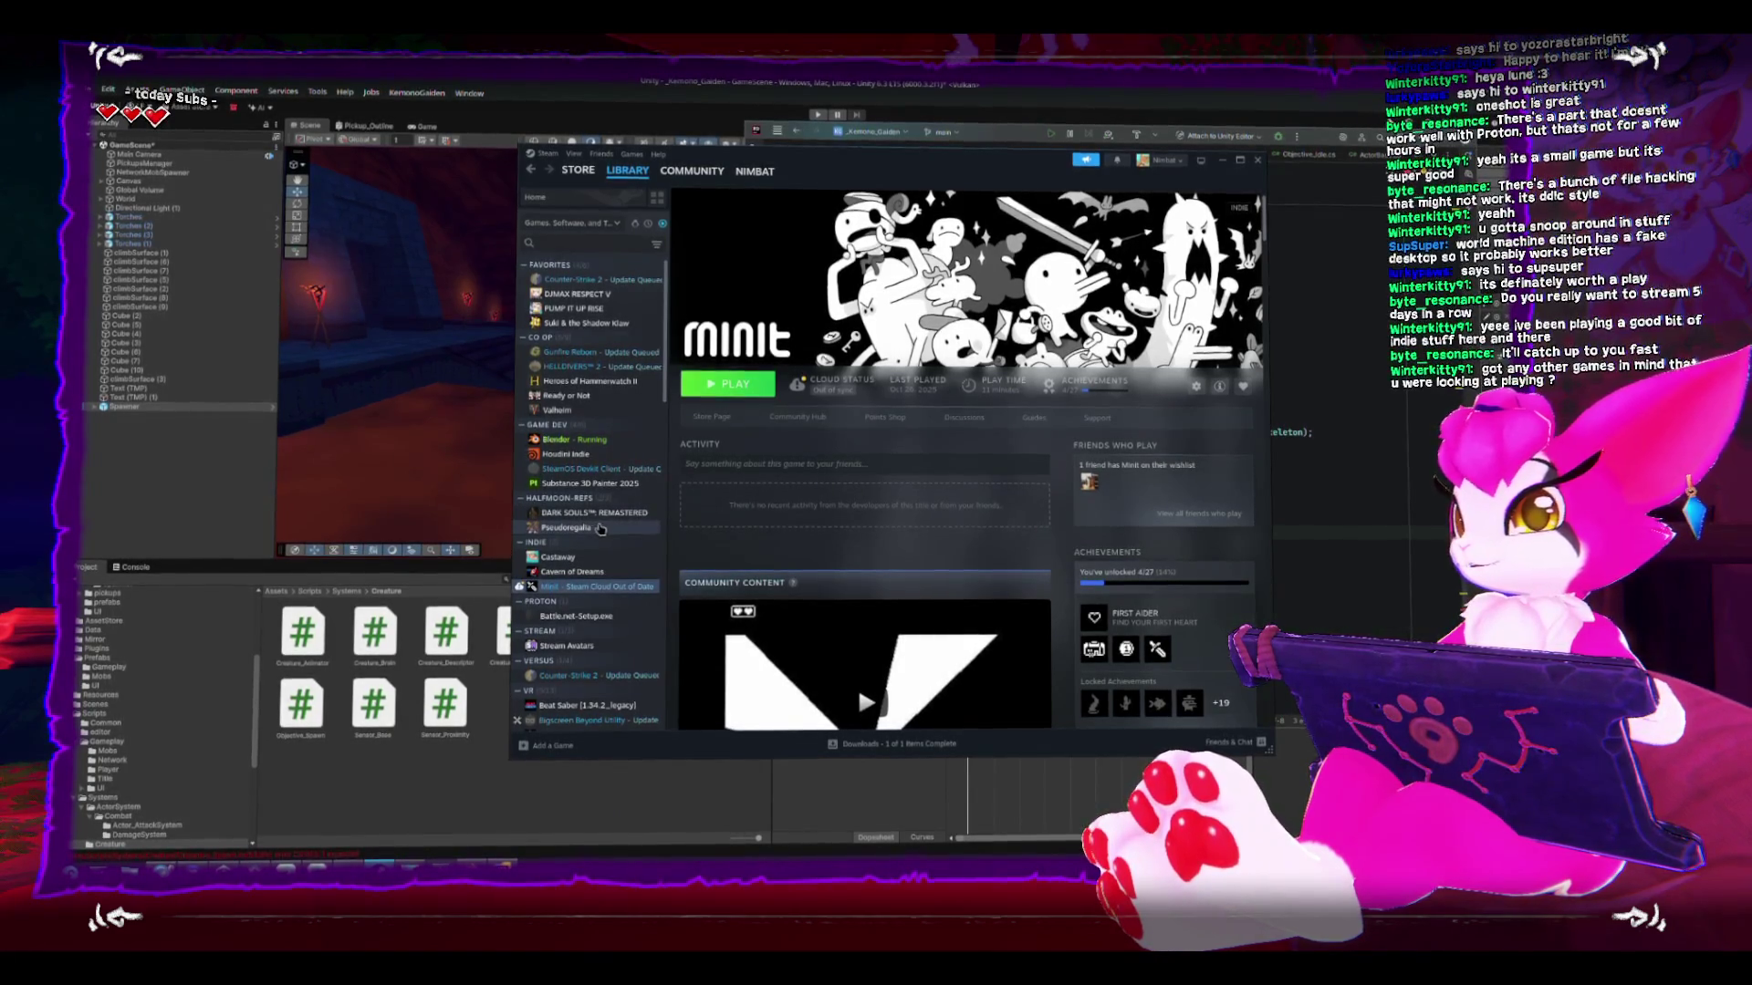
{"action": "scroll", "coordinate": [598, 528], "scroll_direction": "down", "scroll_amount": 2}
{"action": "scroll", "coordinate": [591, 523], "scroll_direction": "down", "scroll_amount": 4}
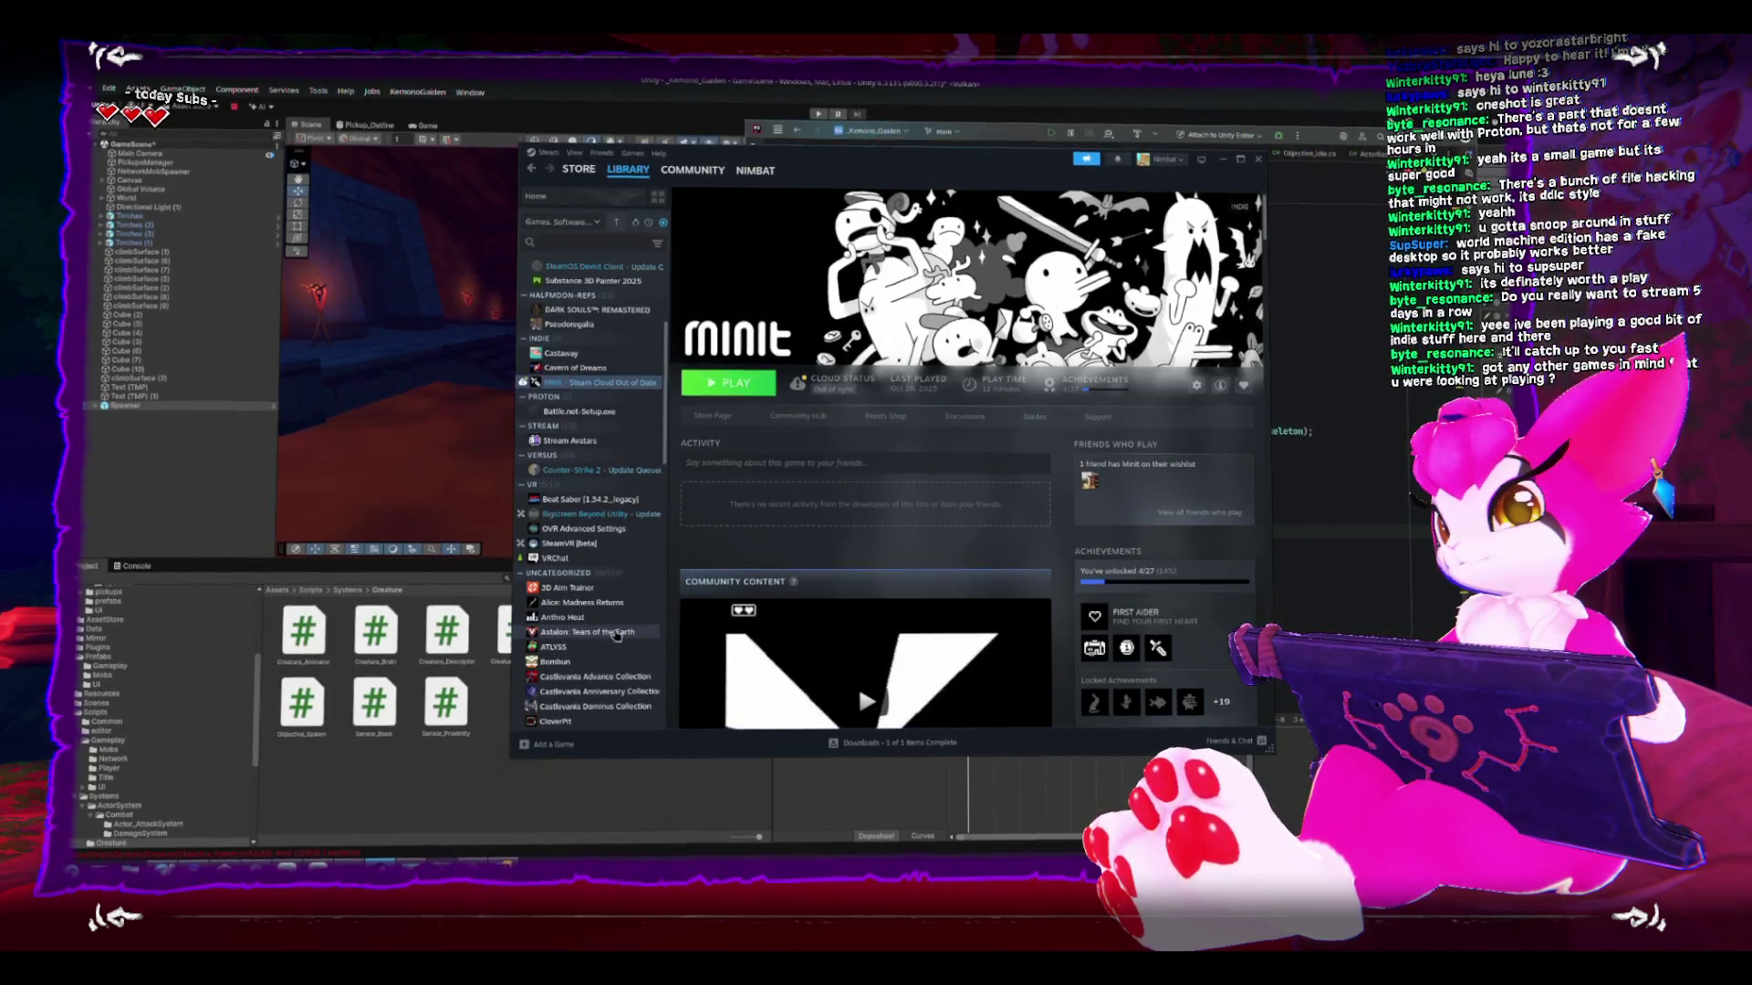
{"action": "left_click", "coordinate": [615, 632]}
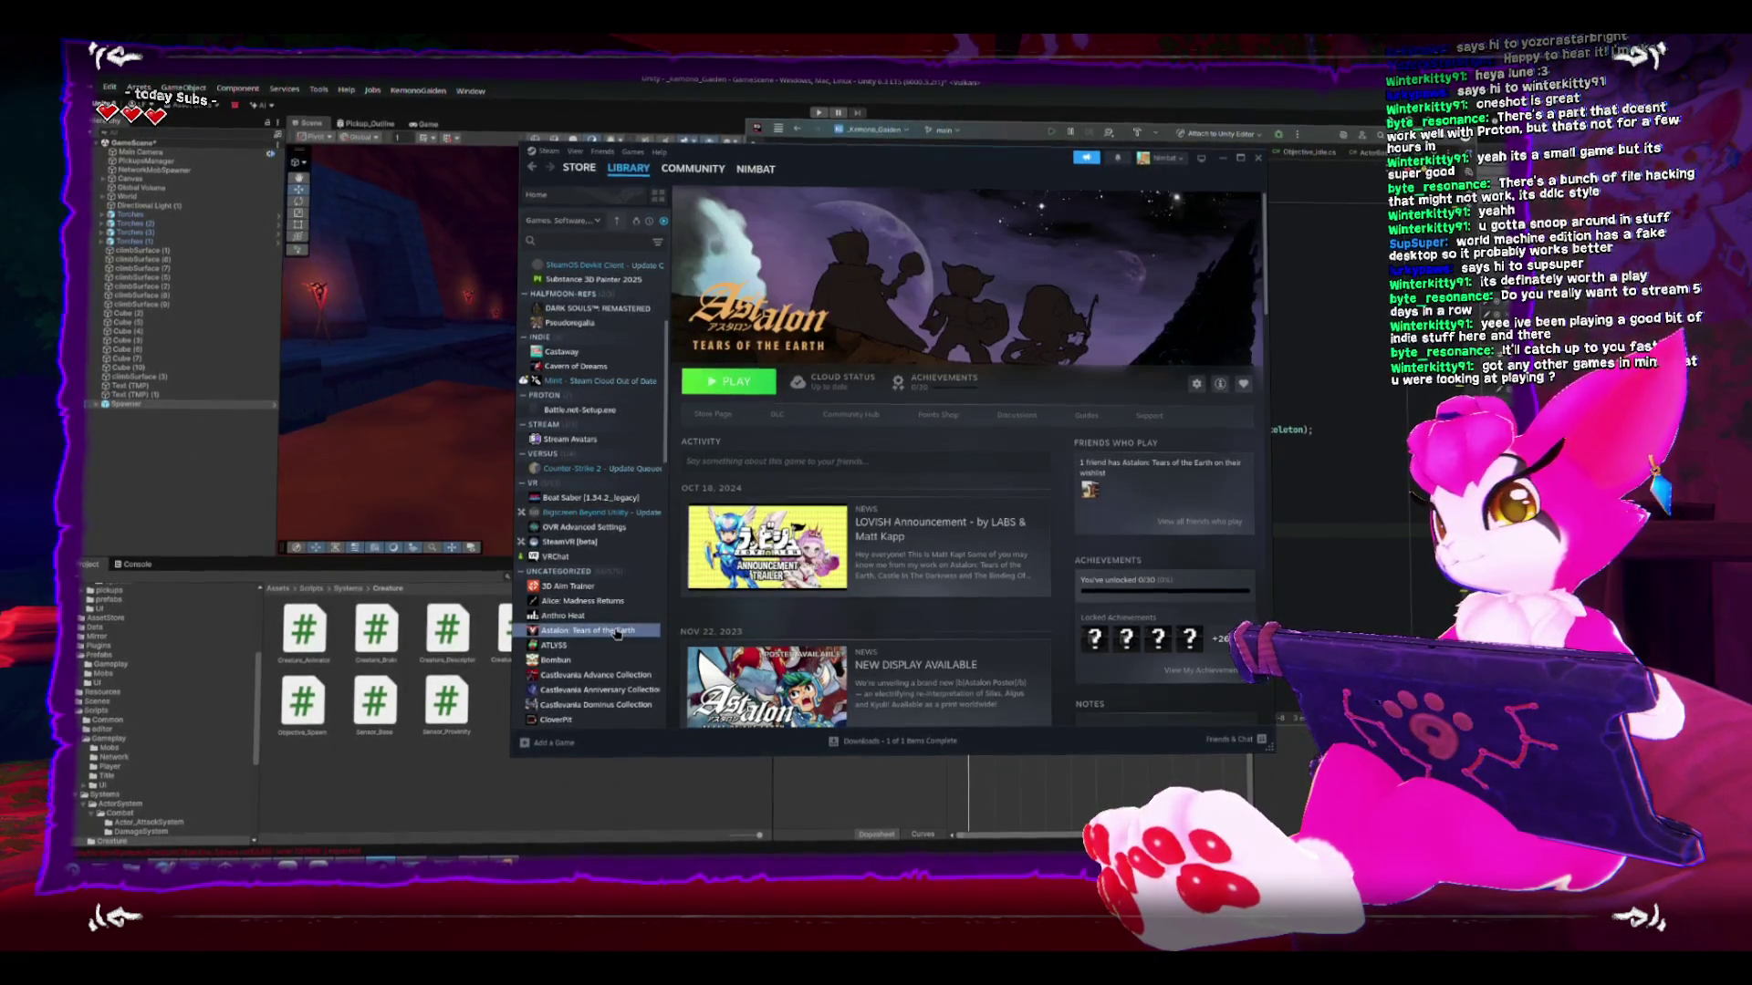
{"action": "scroll", "coordinate": [577, 438], "scroll_direction": "down", "scroll_amount": 2}
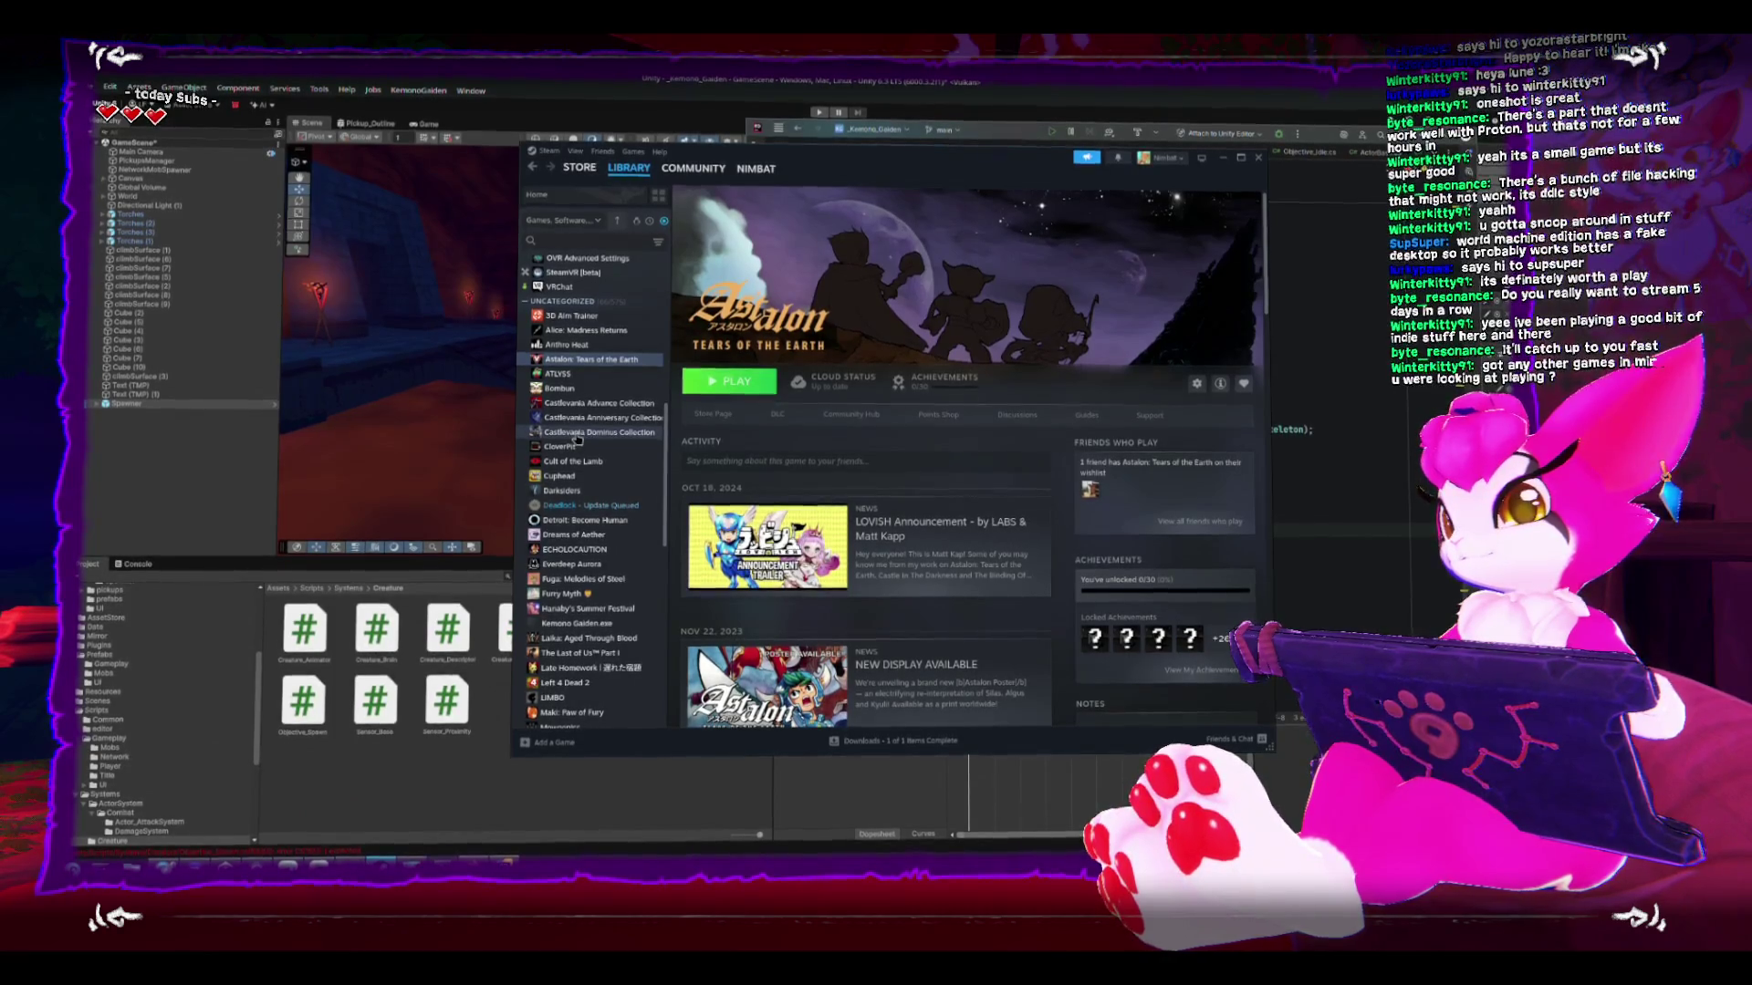
{"action": "scroll", "coordinate": [657, 425], "scroll_direction": "down", "scroll_amount": 2}
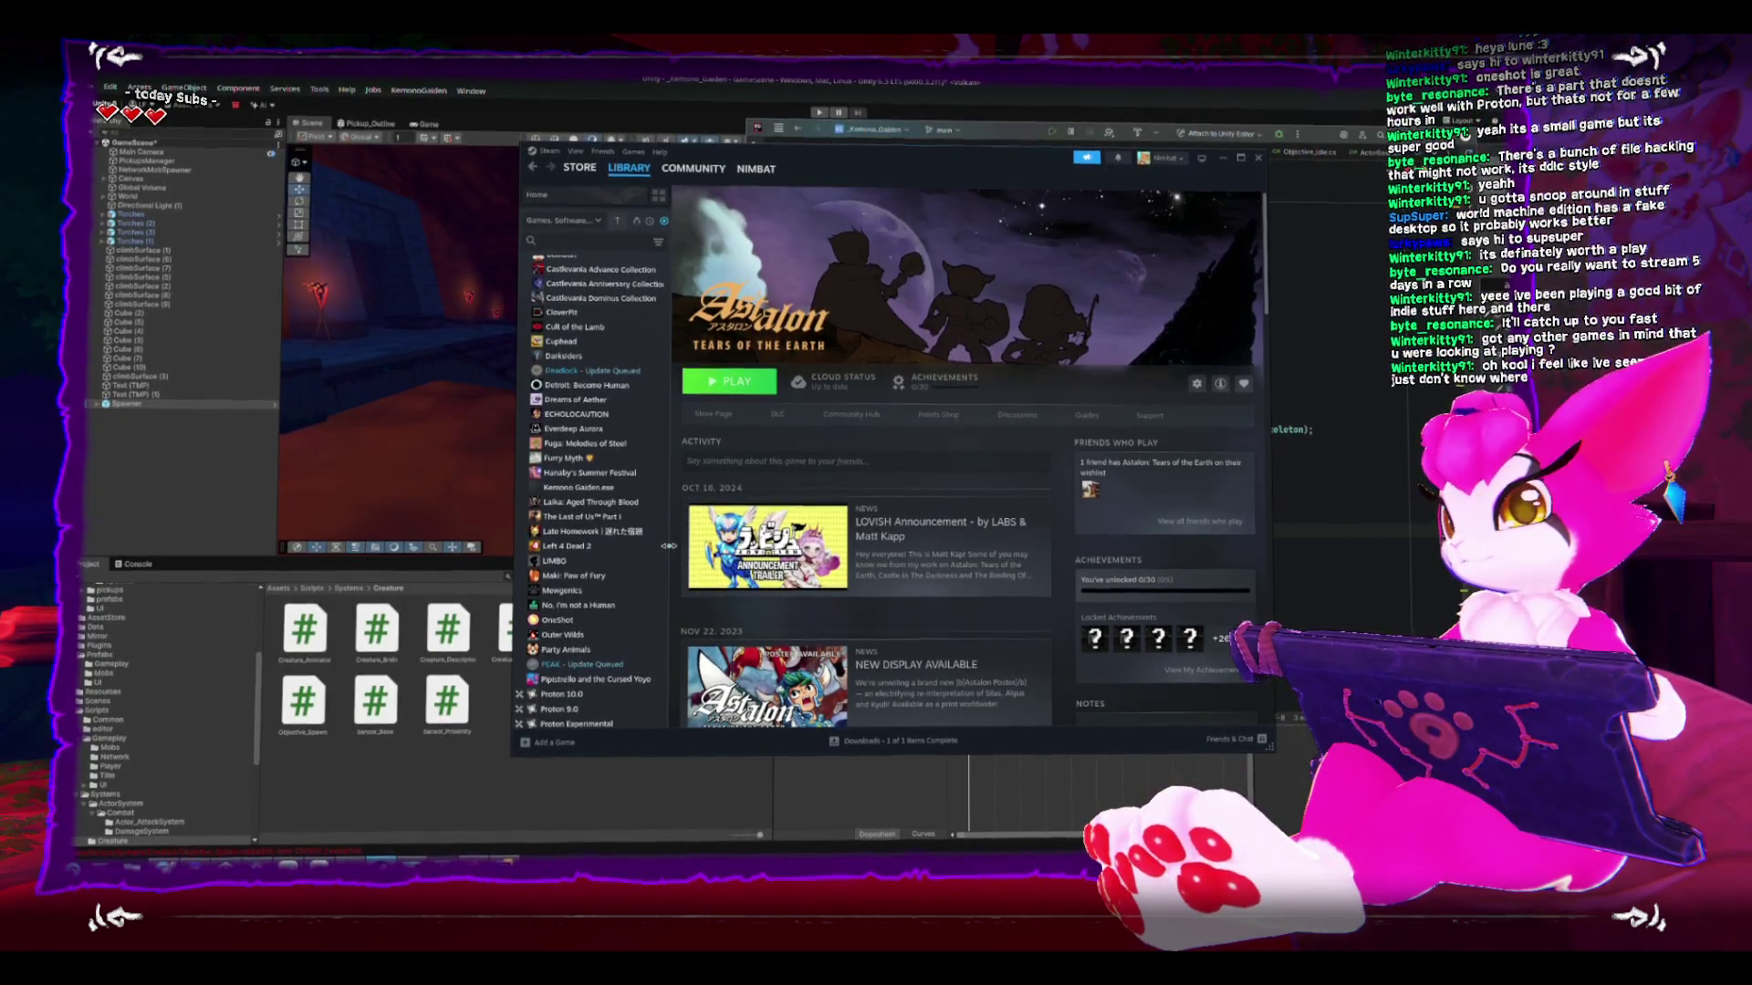
{"action": "left_click", "coordinate": [627, 532]}
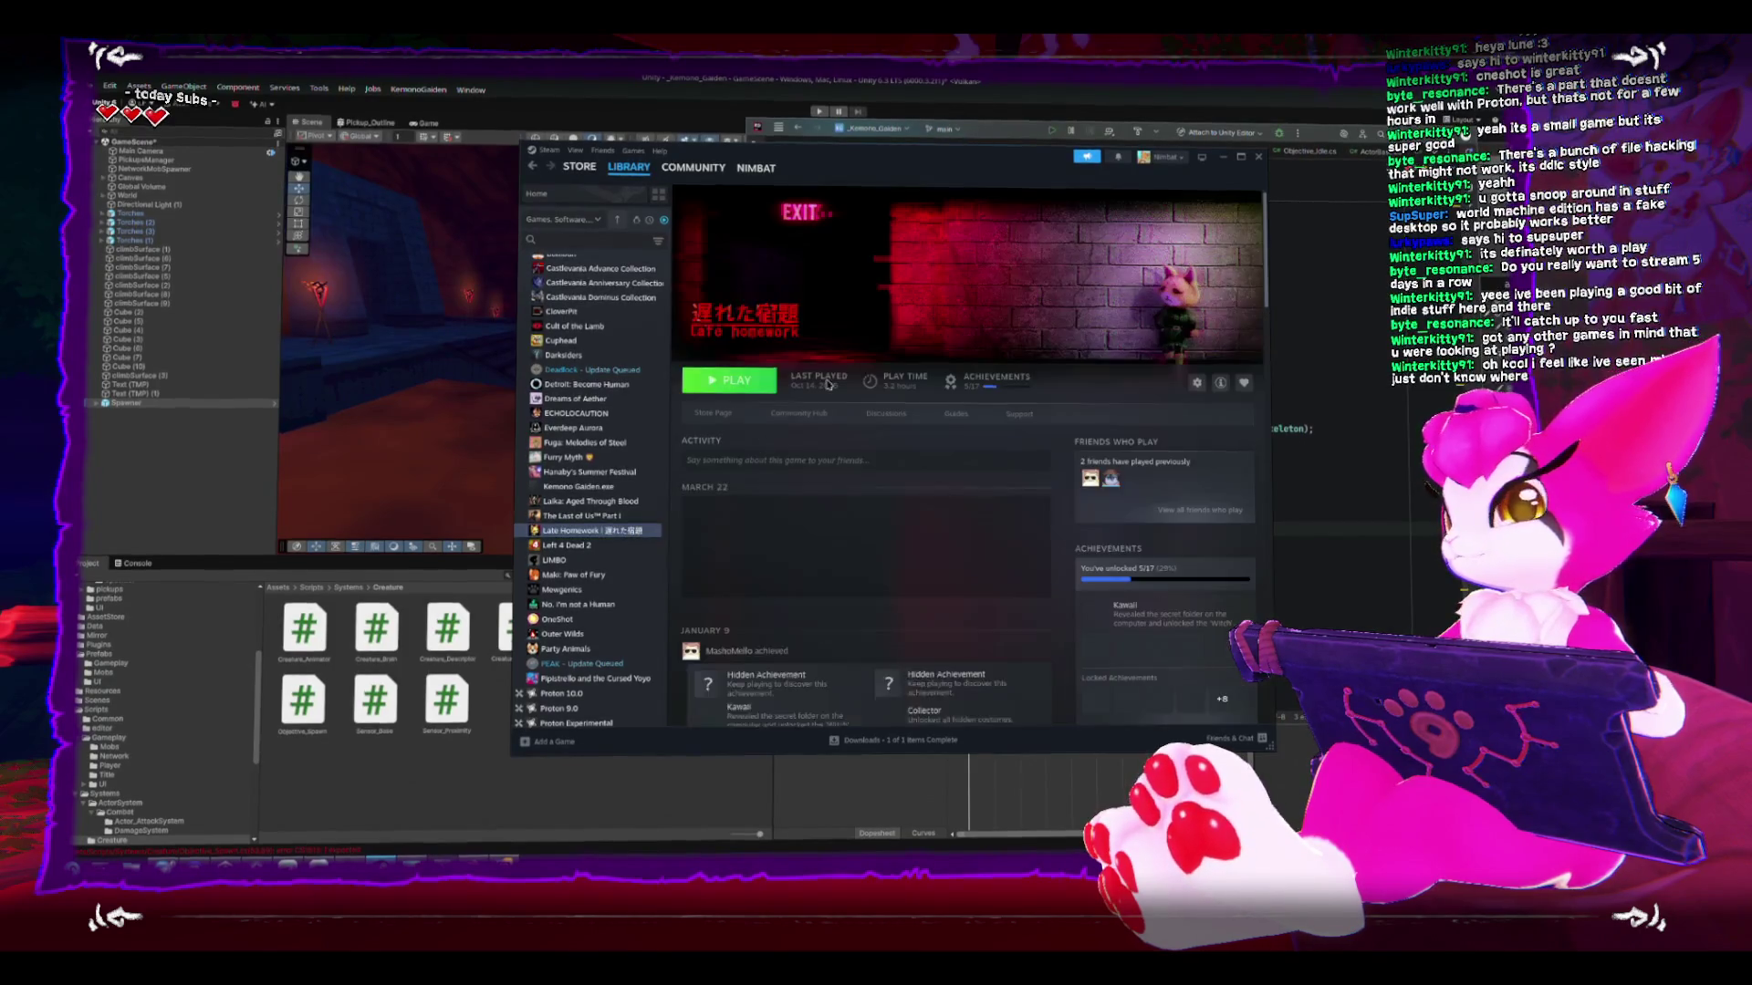
- Open Late Homework's store page and flip through its screenshots, including the school map
{"action": "left_click", "coordinate": [718, 421]}
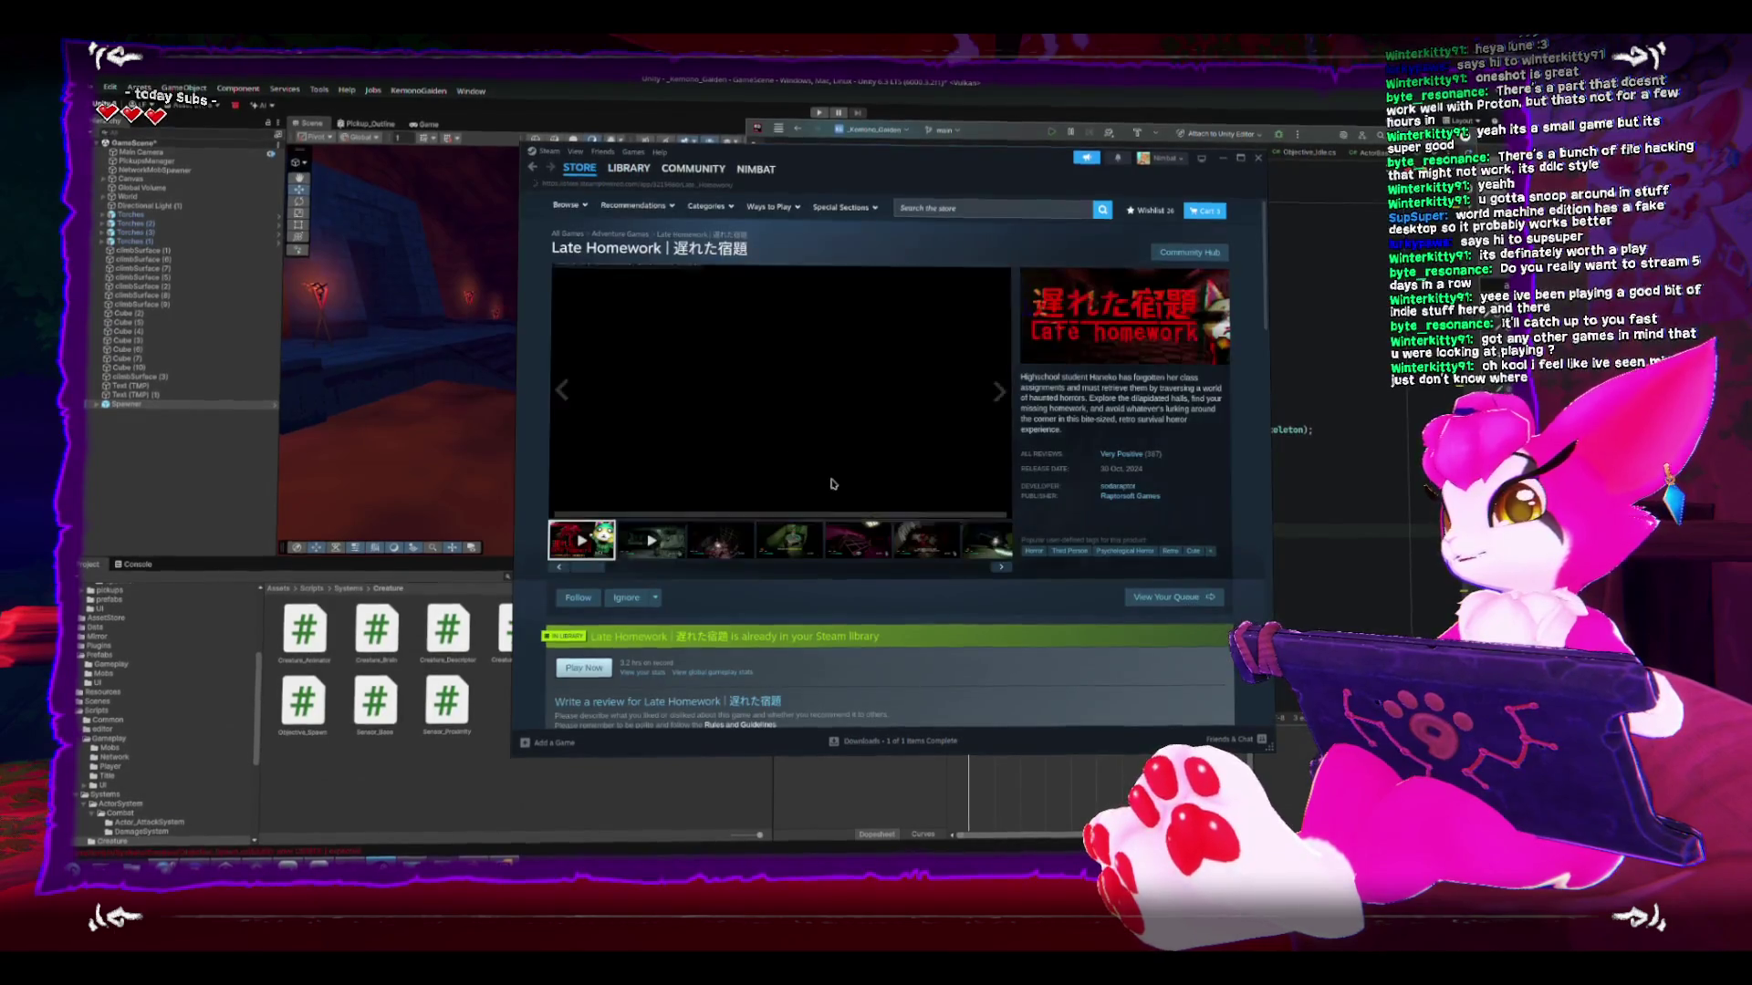
{"action": "left_click", "coordinate": [868, 546]}
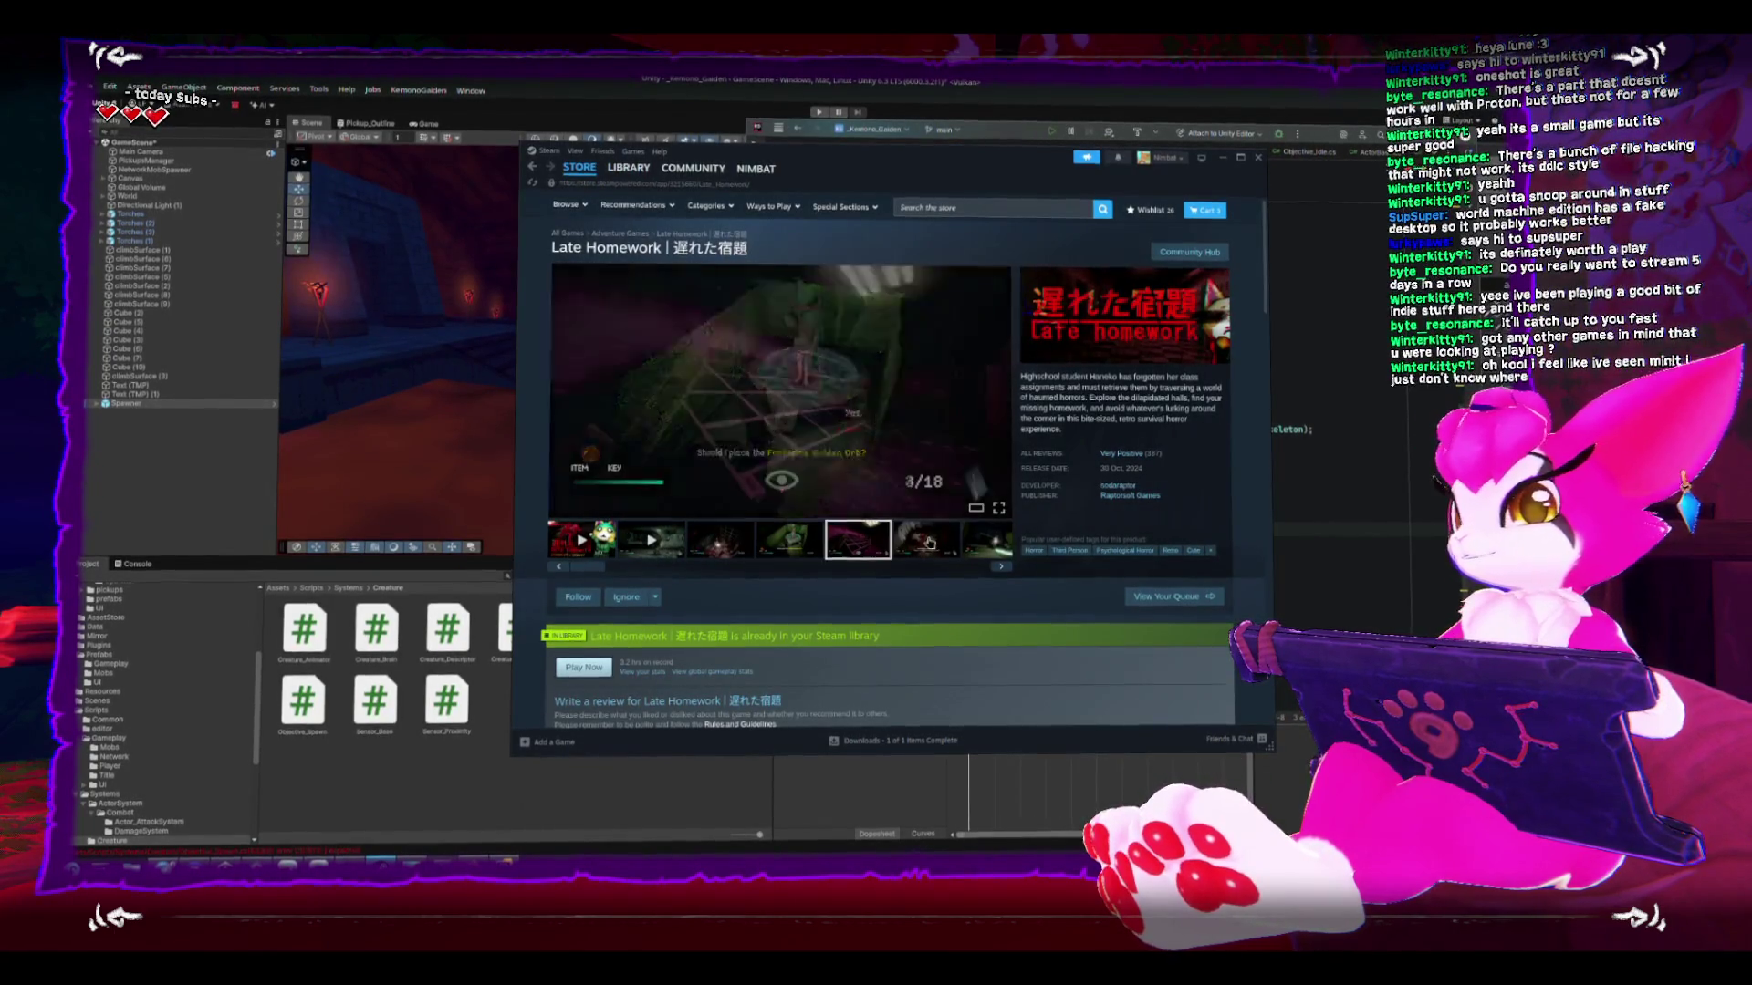
{"action": "left_click", "coordinate": [1002, 567]}
{"action": "left_click", "coordinate": [1001, 570]}
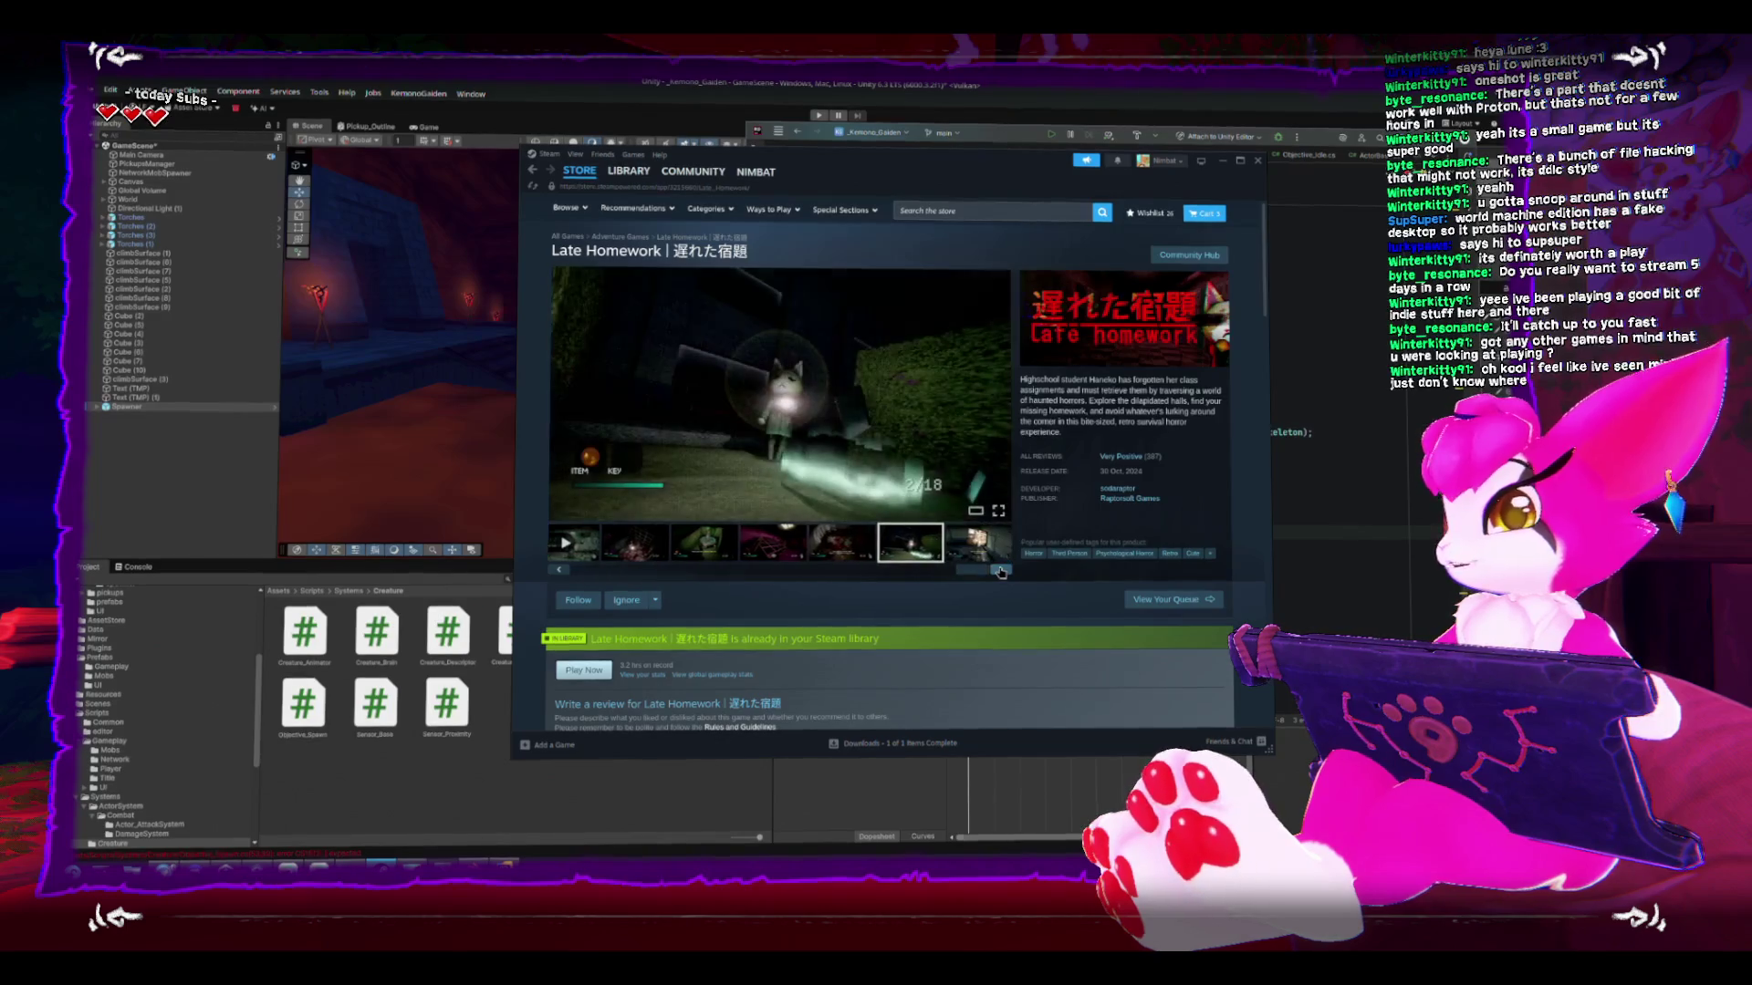
{"action": "left_click", "coordinate": [1005, 570]}
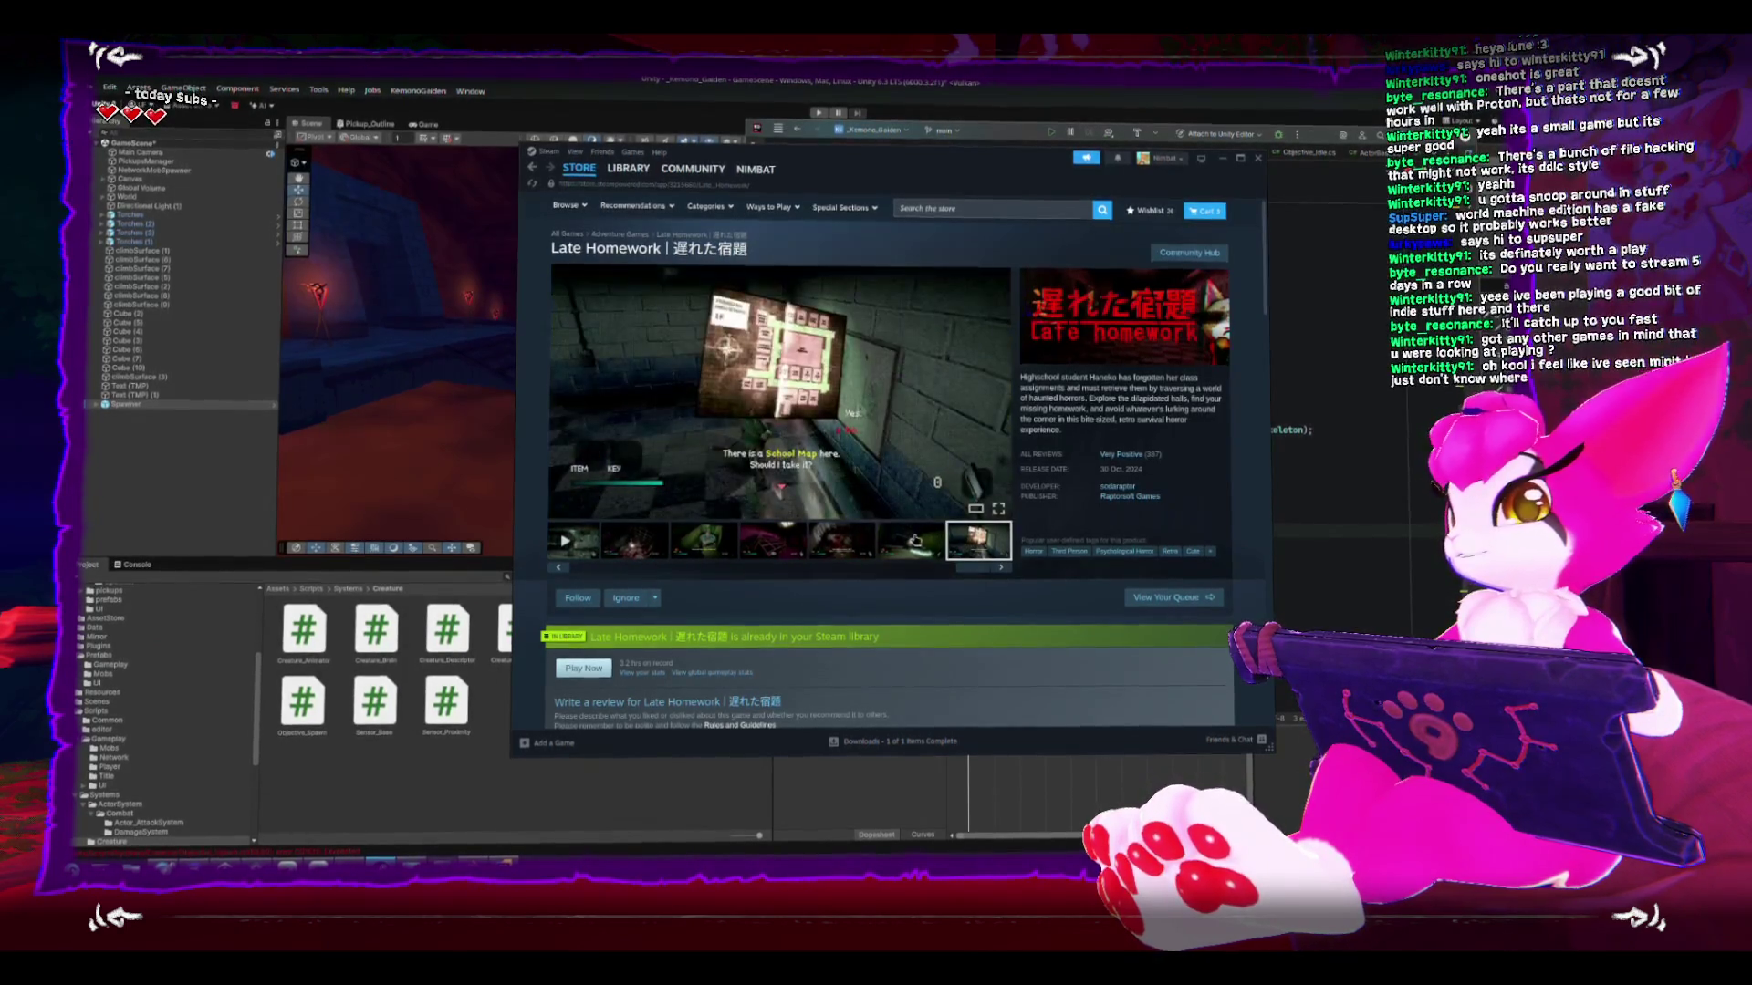
{"action": "left_click", "coordinate": [772, 540]}
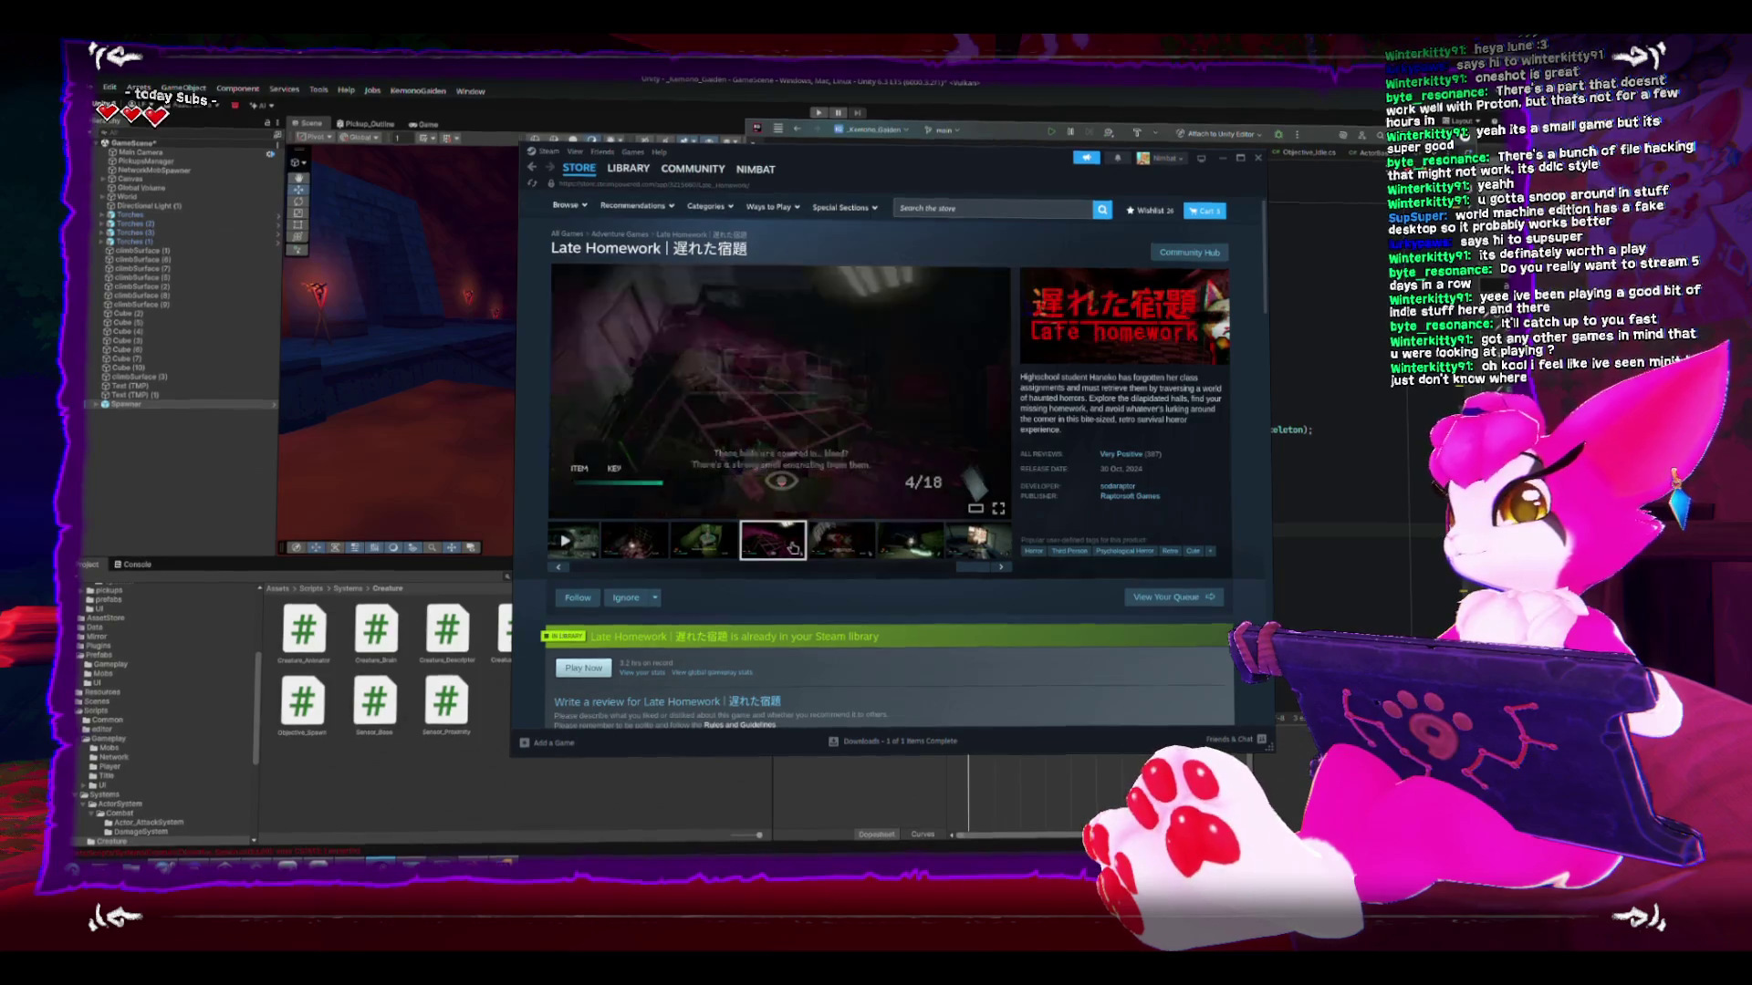
{"action": "left_click", "coordinate": [714, 554]}
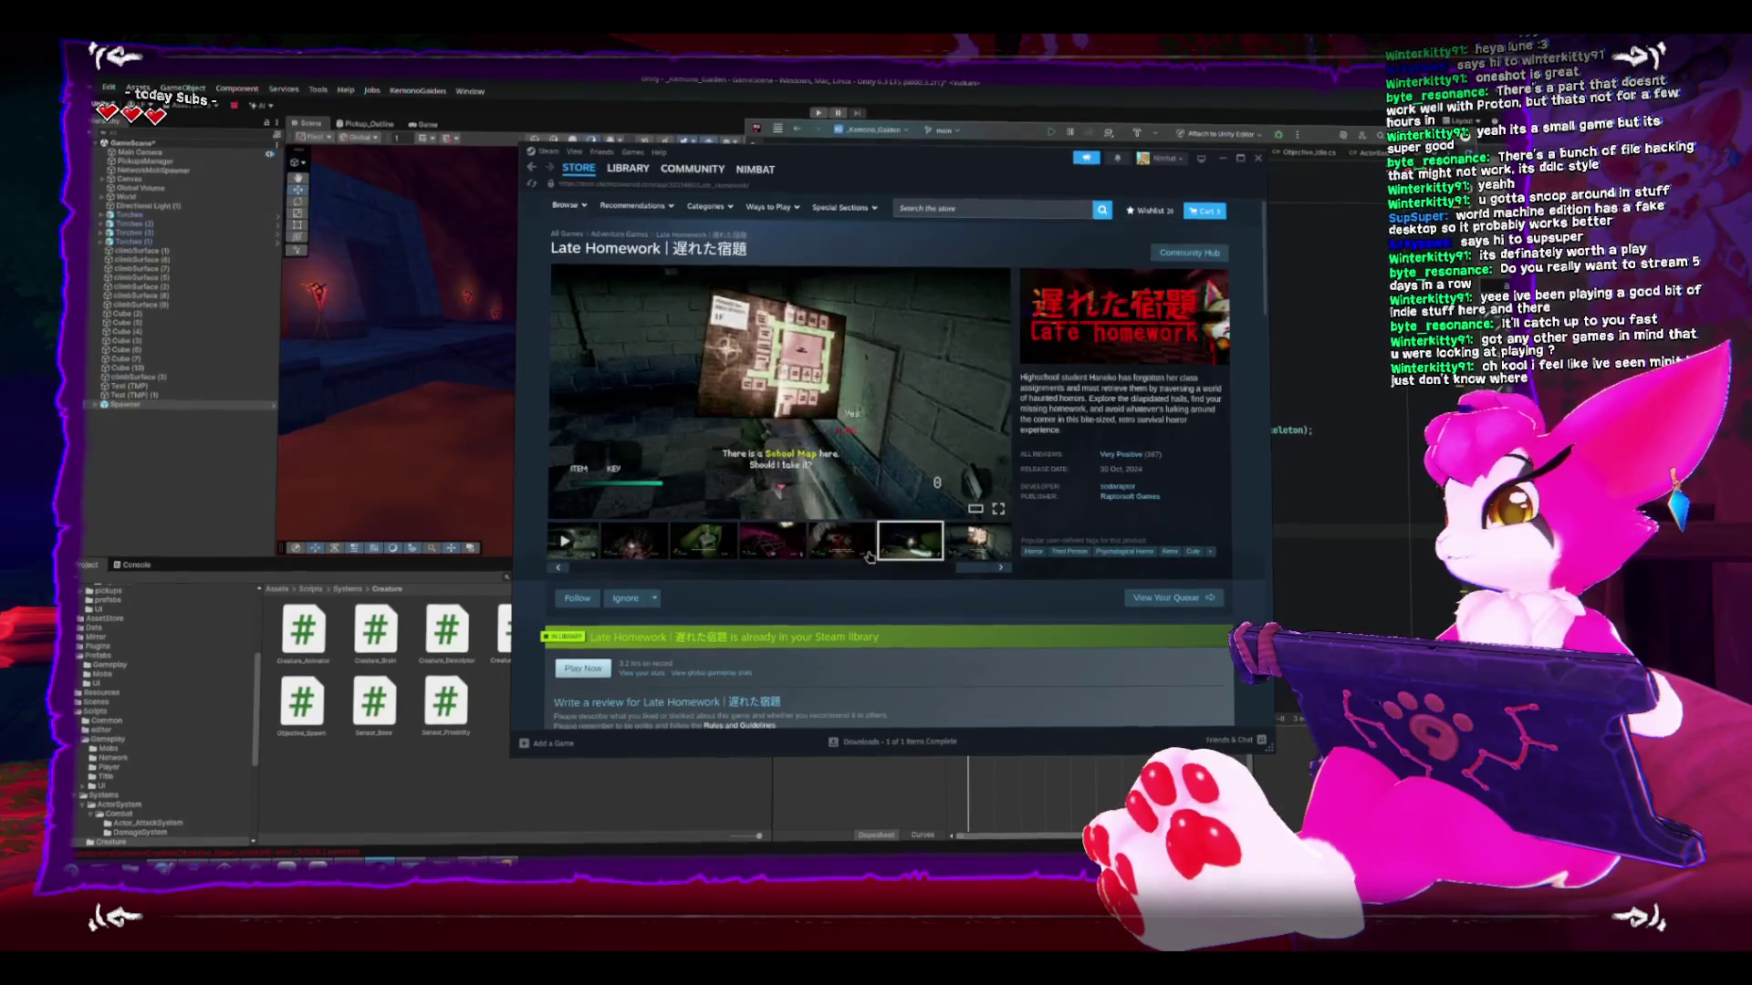
{"action": "left_click", "coordinate": [714, 554]}
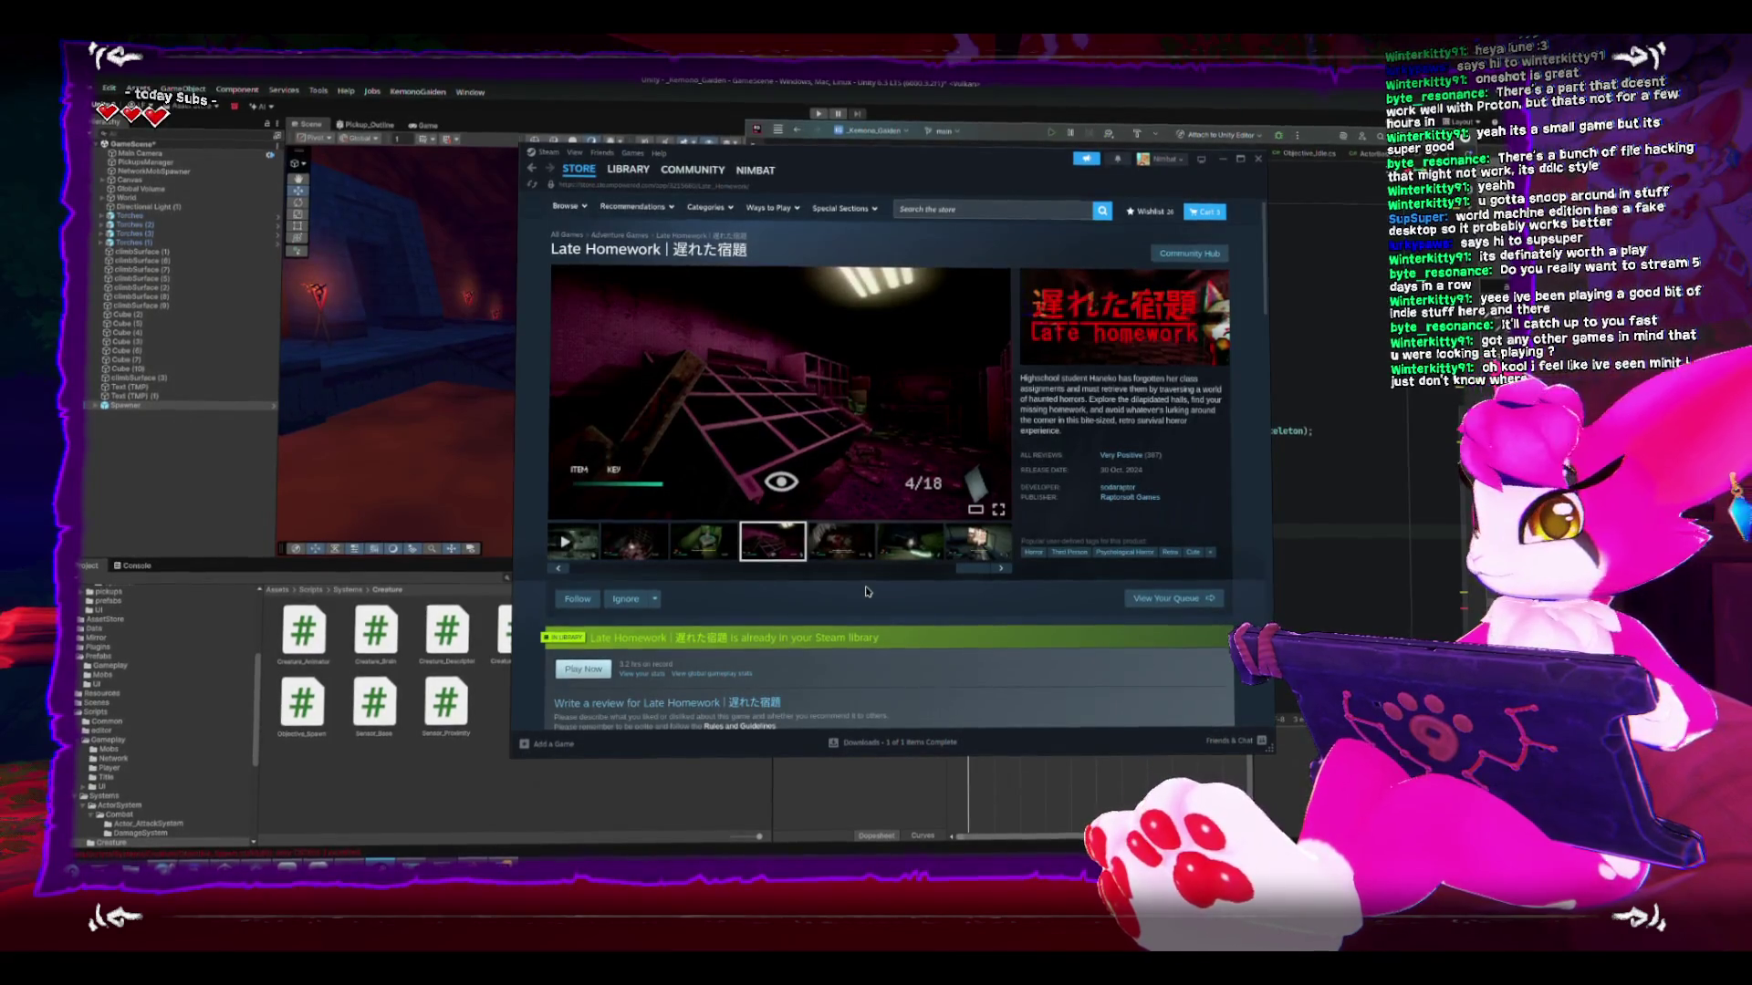
- Go to Minit's store page from the library and play its trailer full screen
{"action": "left_click", "coordinate": [628, 172]}
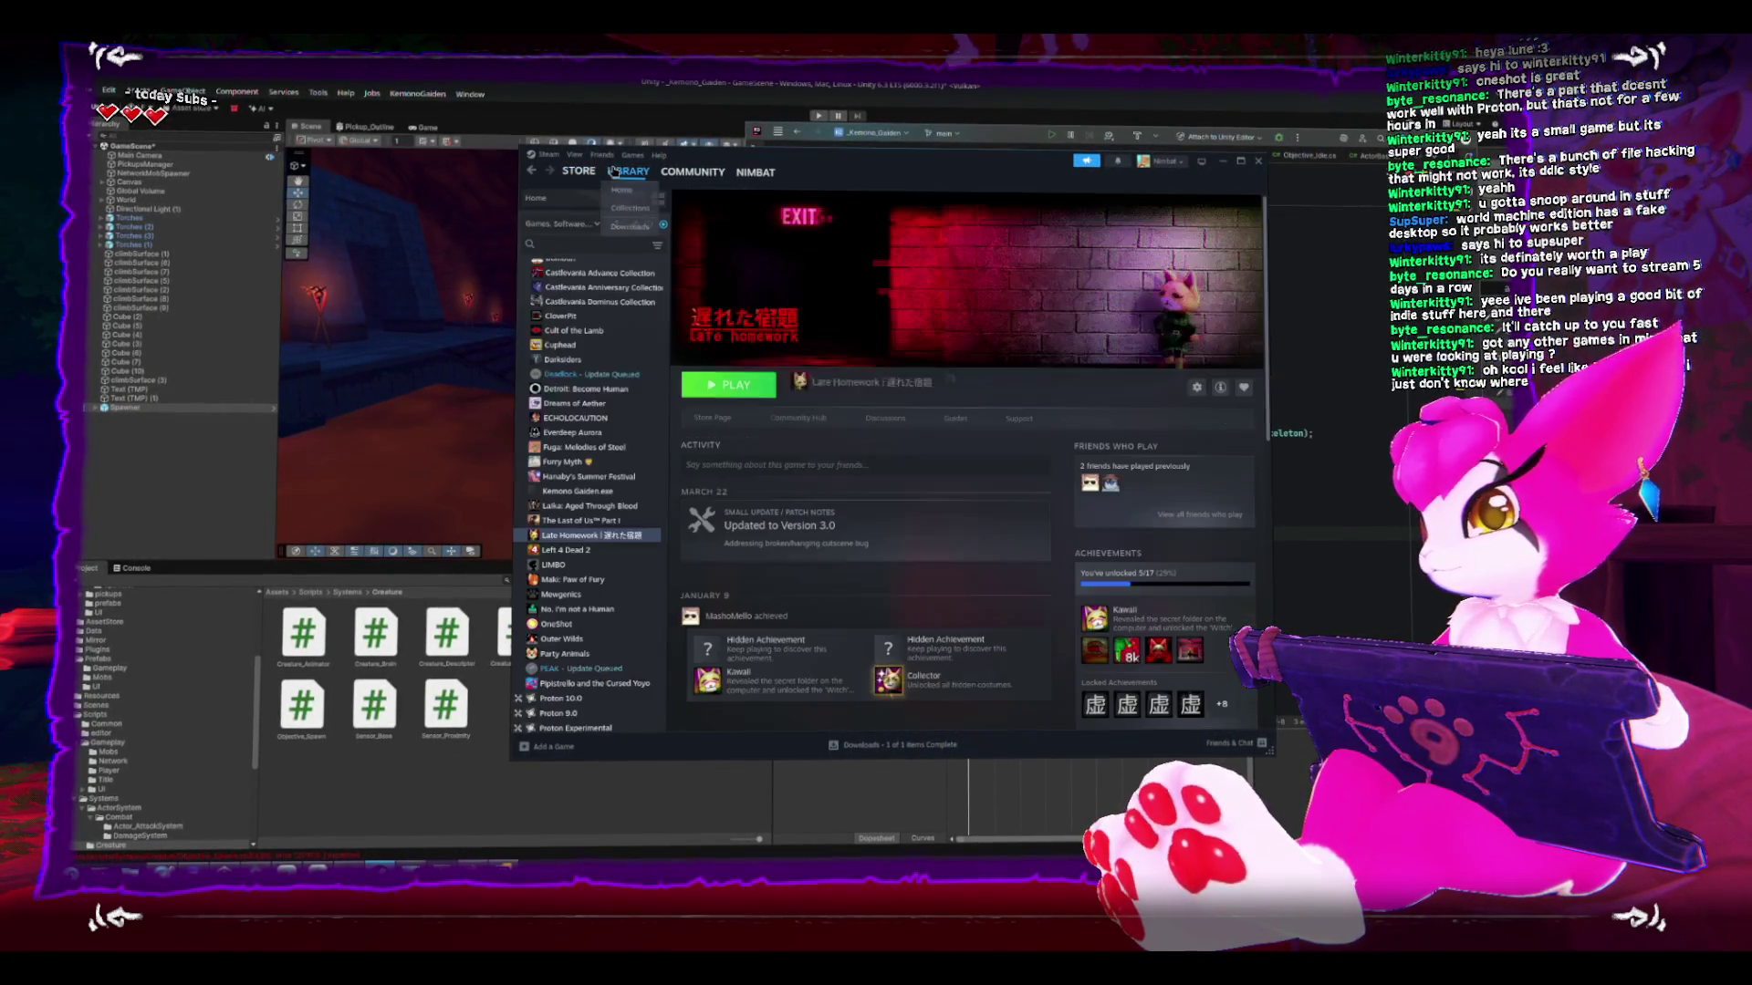
{"action": "left_click", "coordinate": [561, 585]}
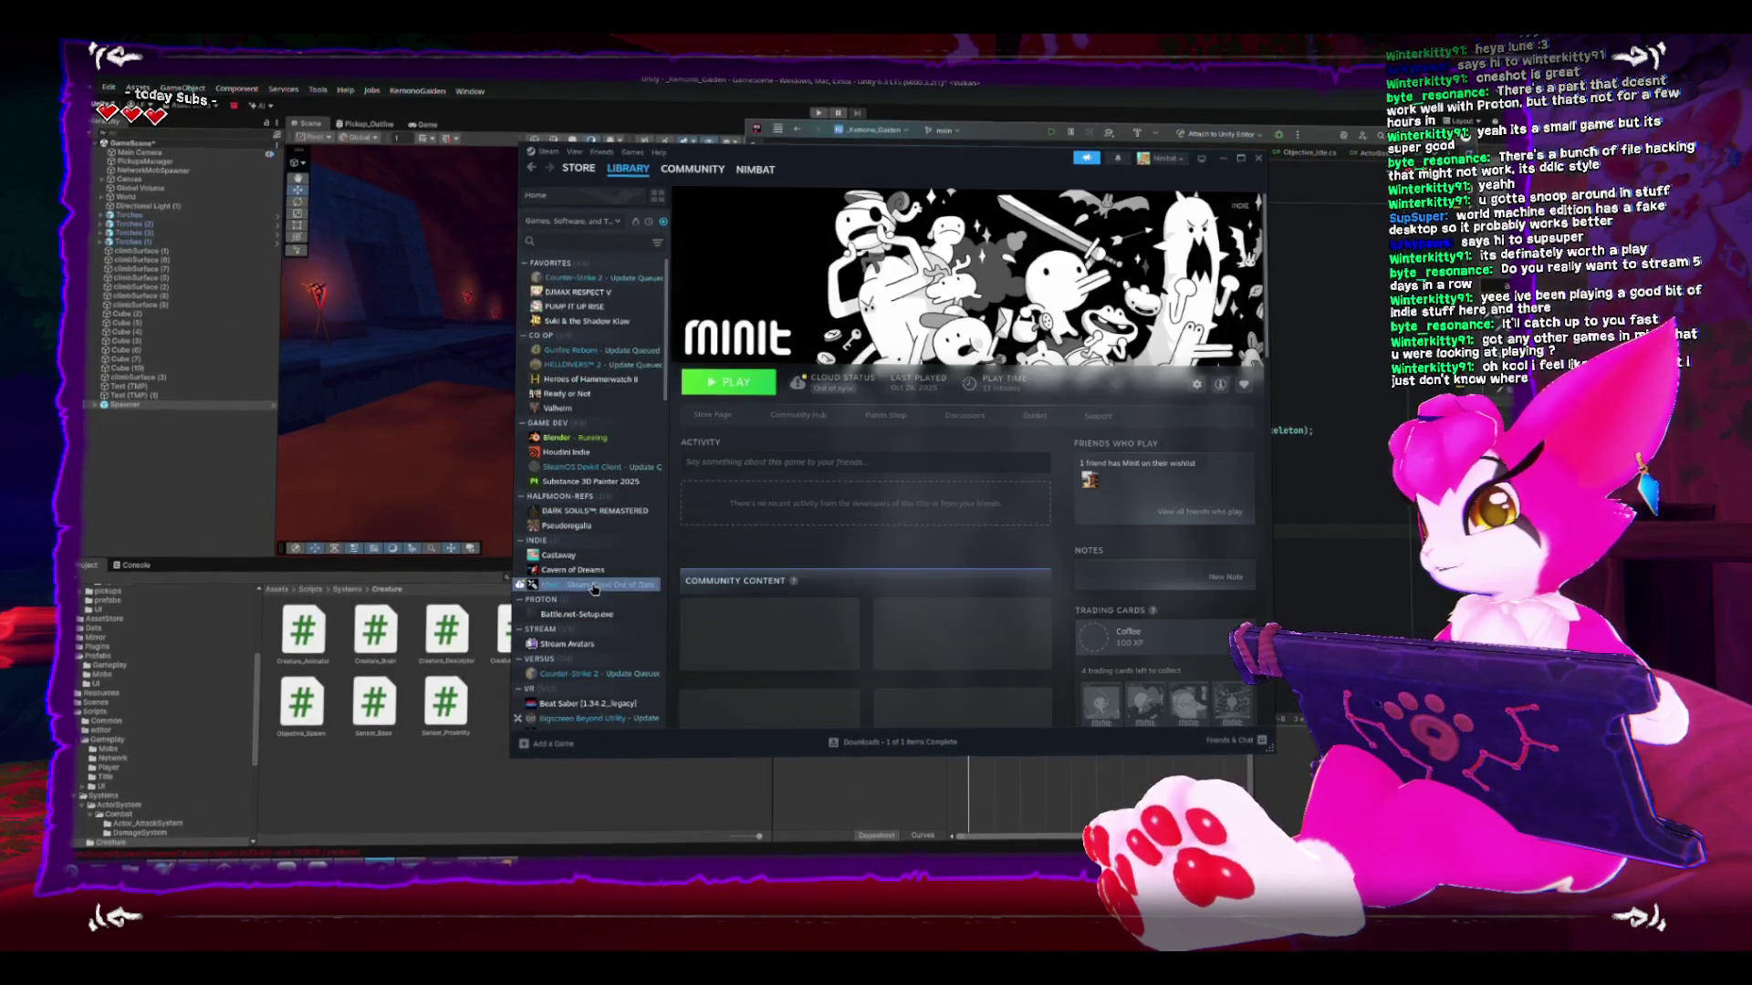
{"action": "left_click", "coordinate": [717, 417]}
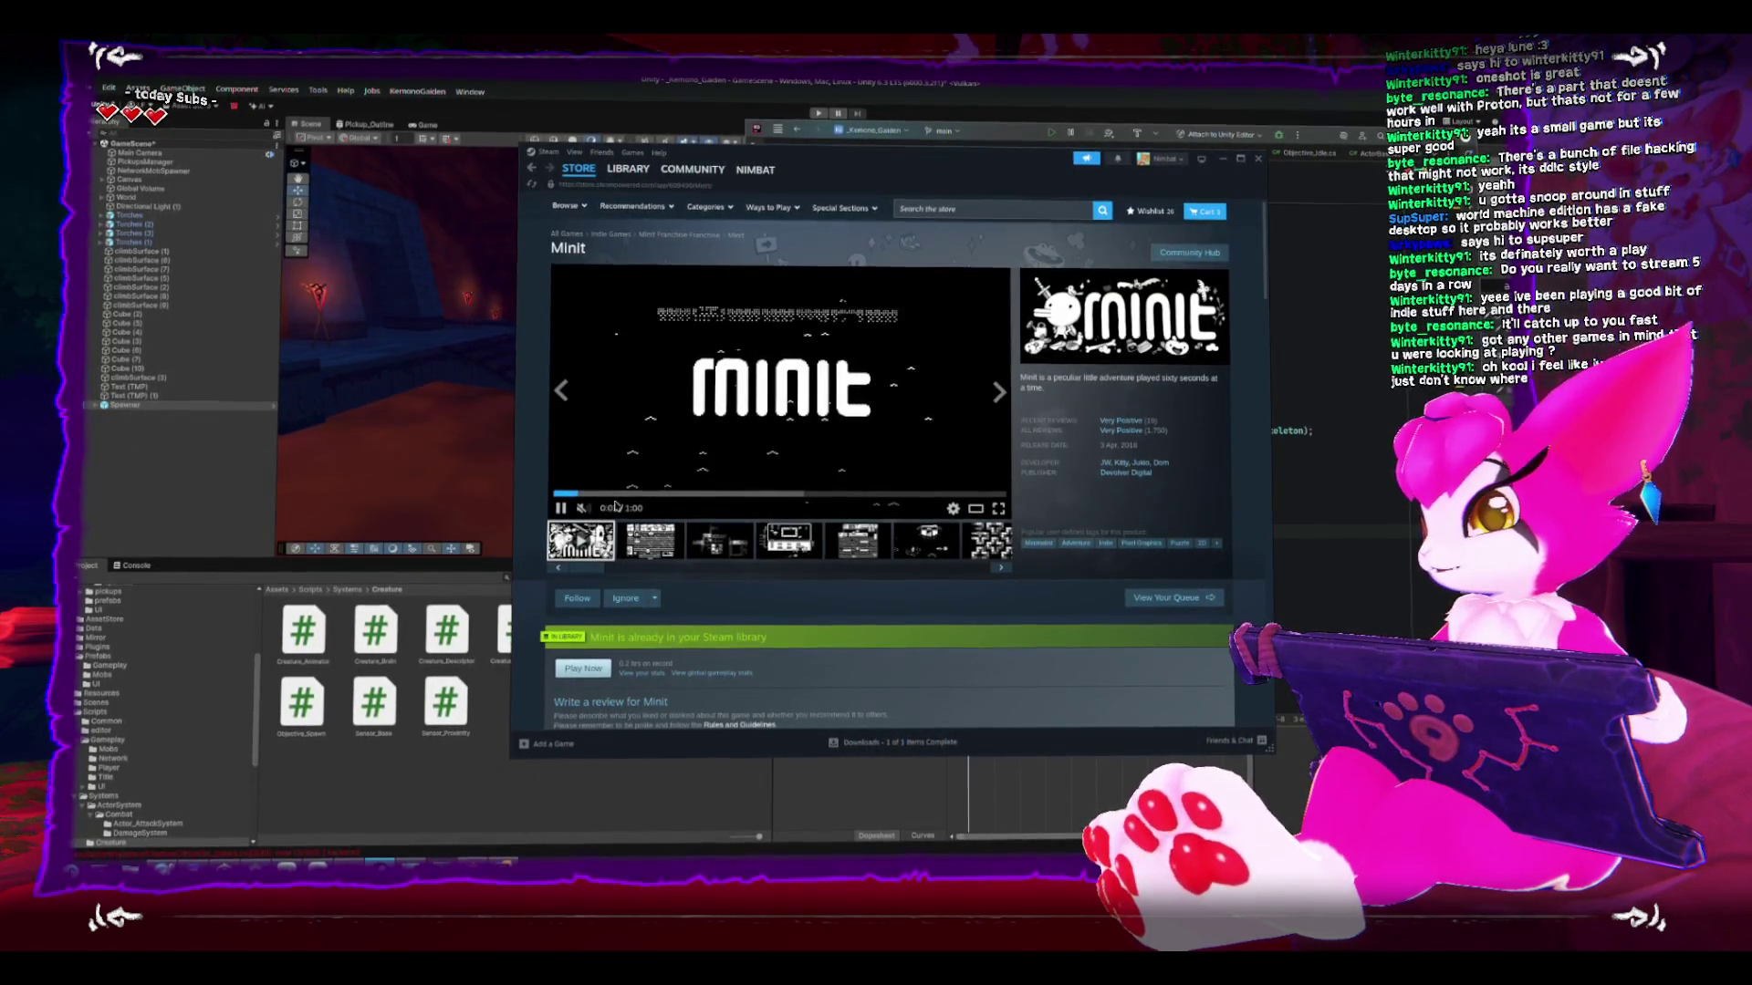
{"action": "left_click", "coordinate": [998, 510]}
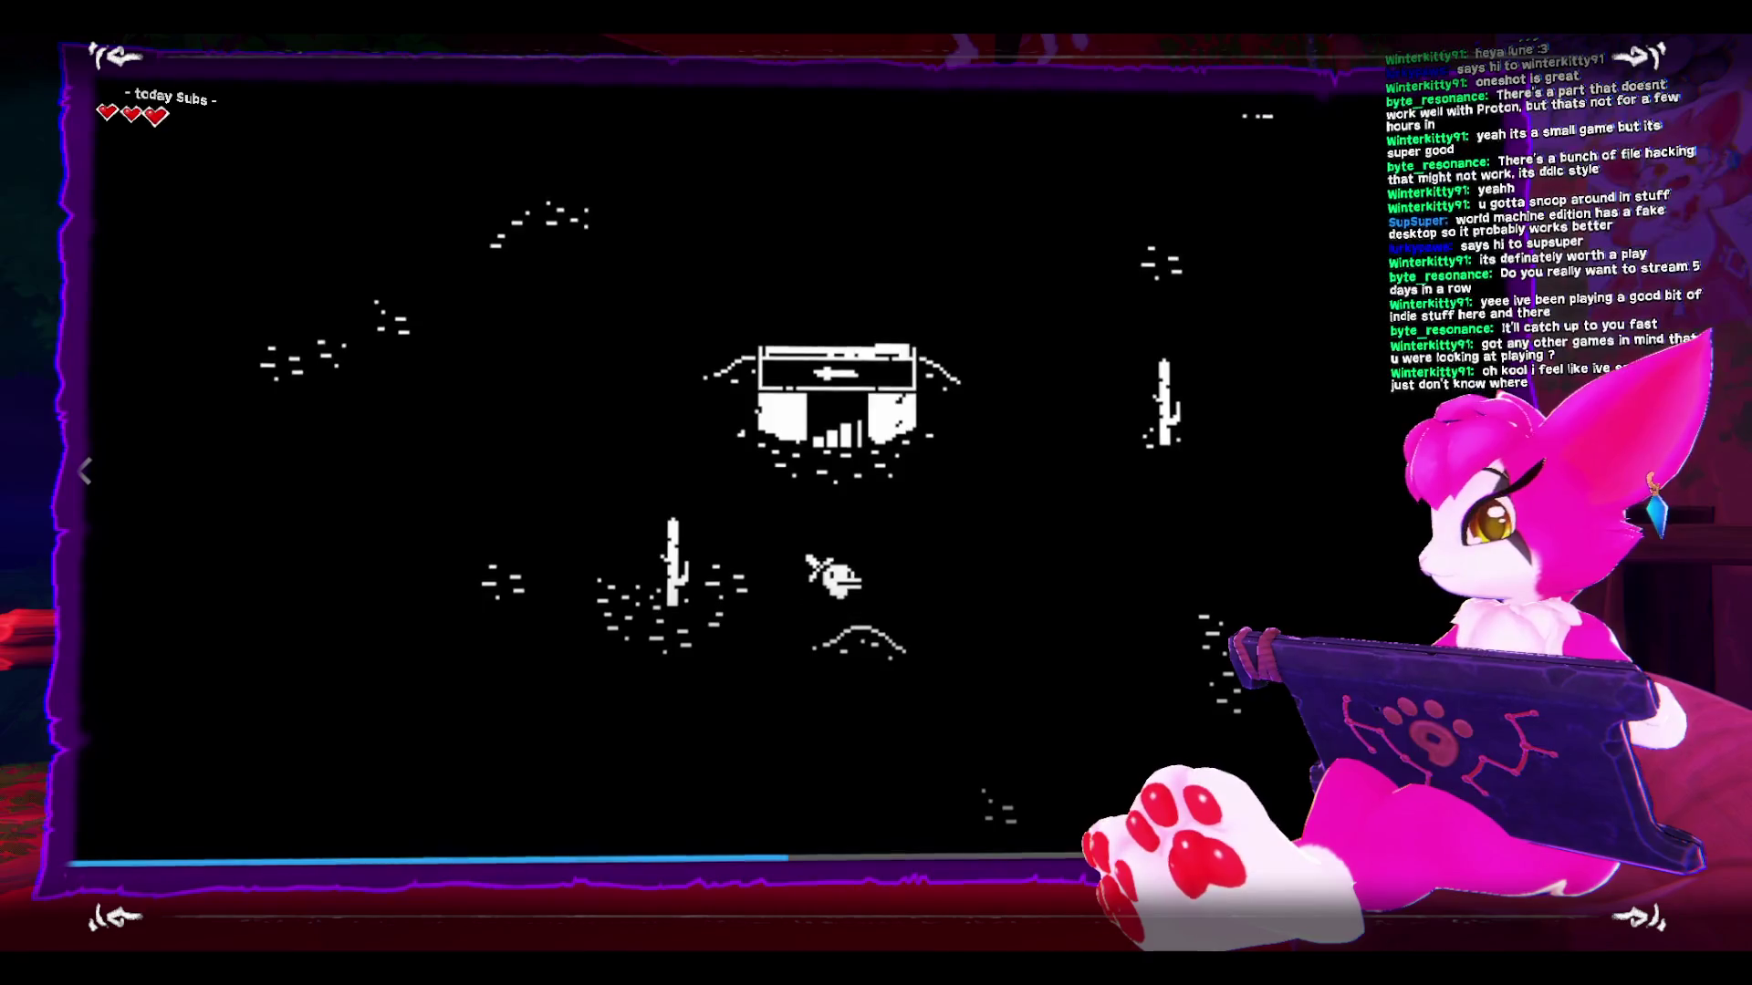
- Exit full screen and pause the Minit trailer at 0:49
{"action": "key", "text": "Escape"}
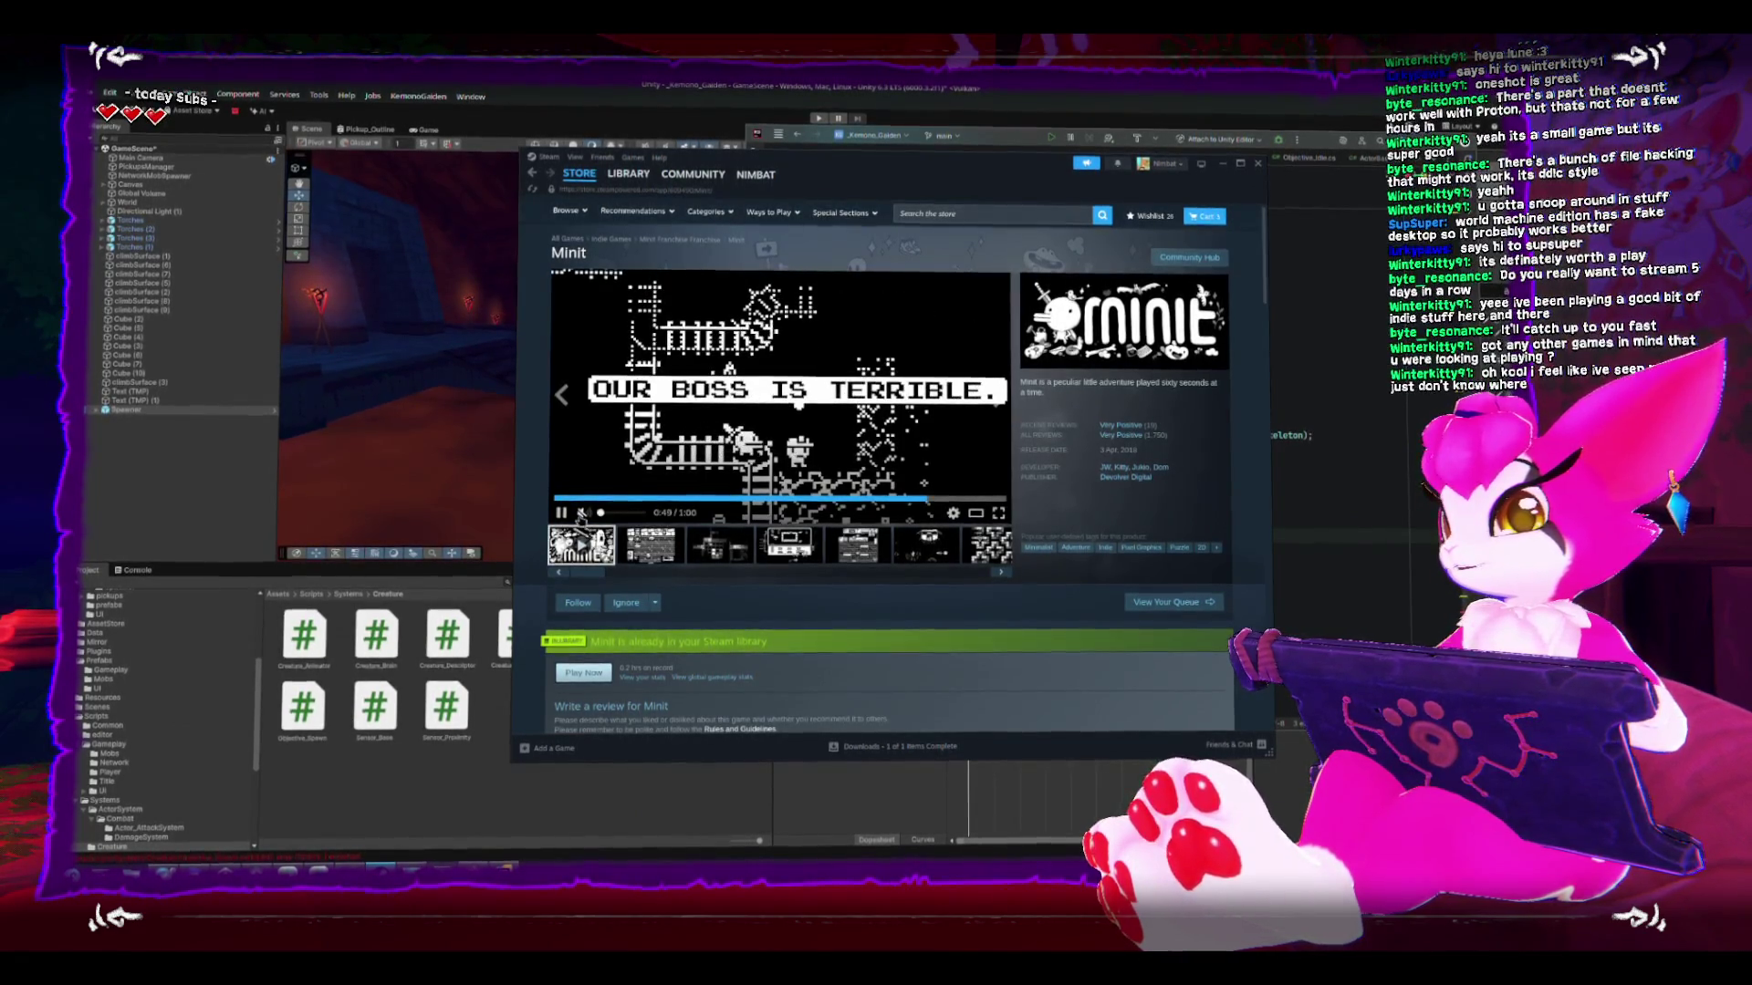
{"action": "left_click", "coordinate": [562, 512]}
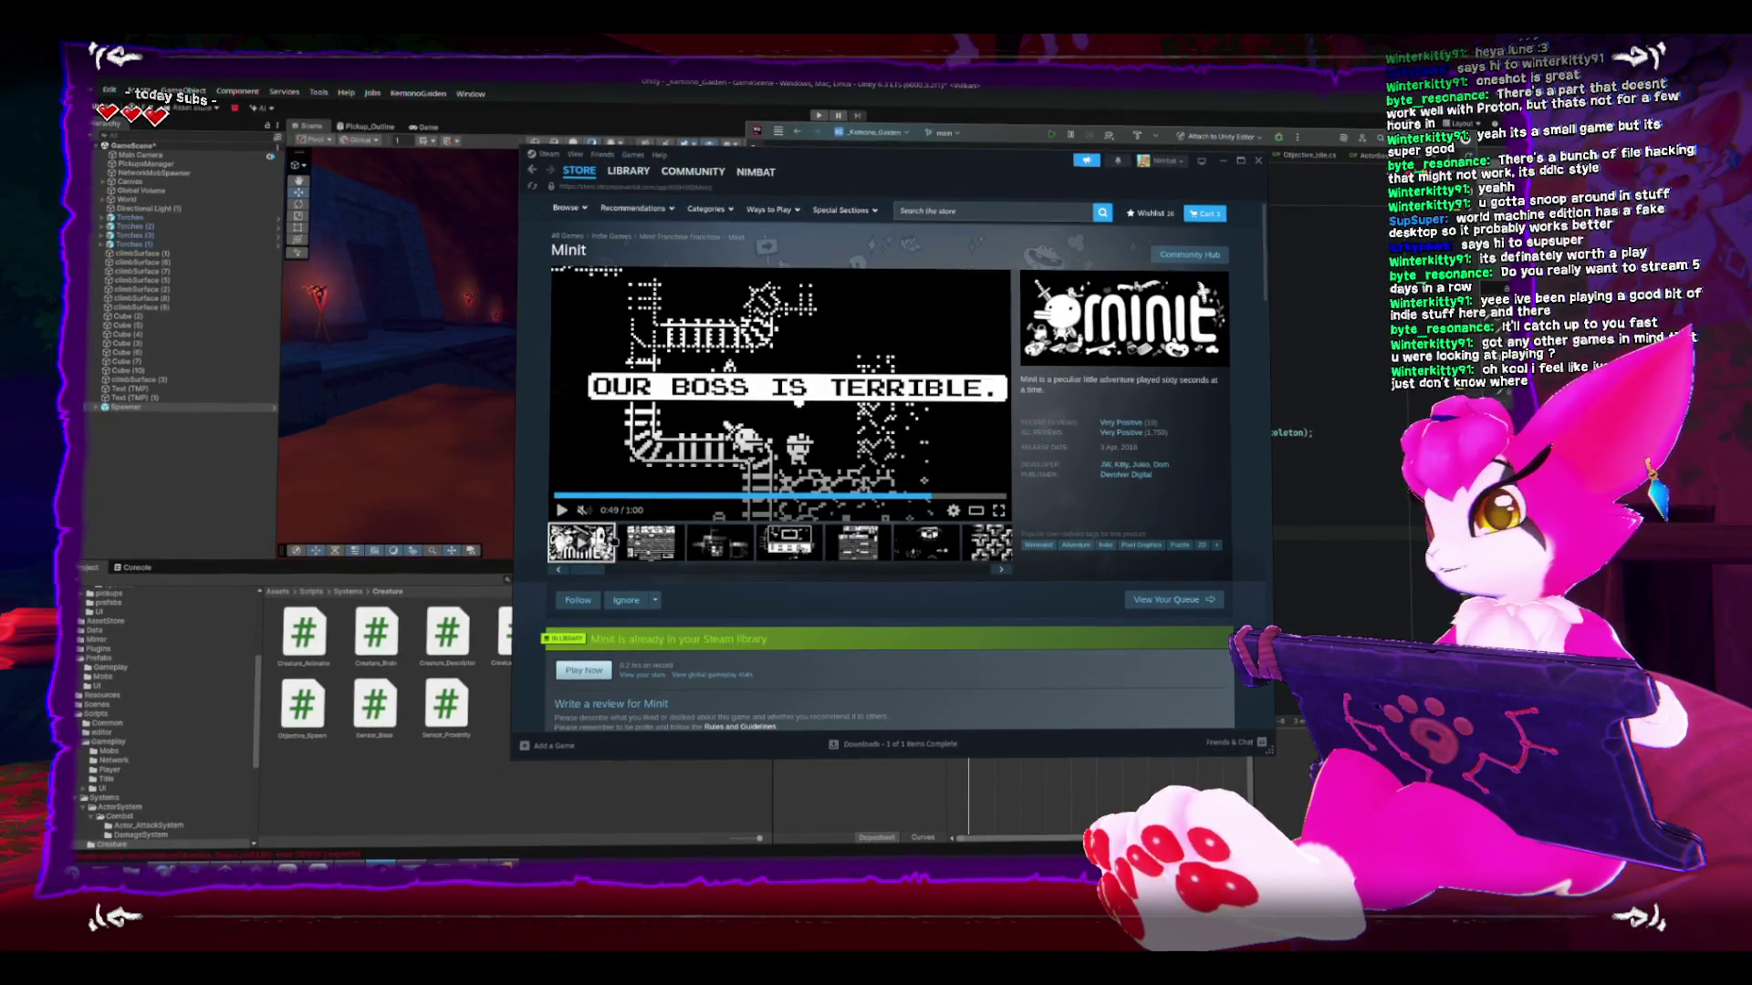
- Leave Steam, frame the Spawner with F and orbit closer around it
{"action": "key", "text": "alt+Tab"}
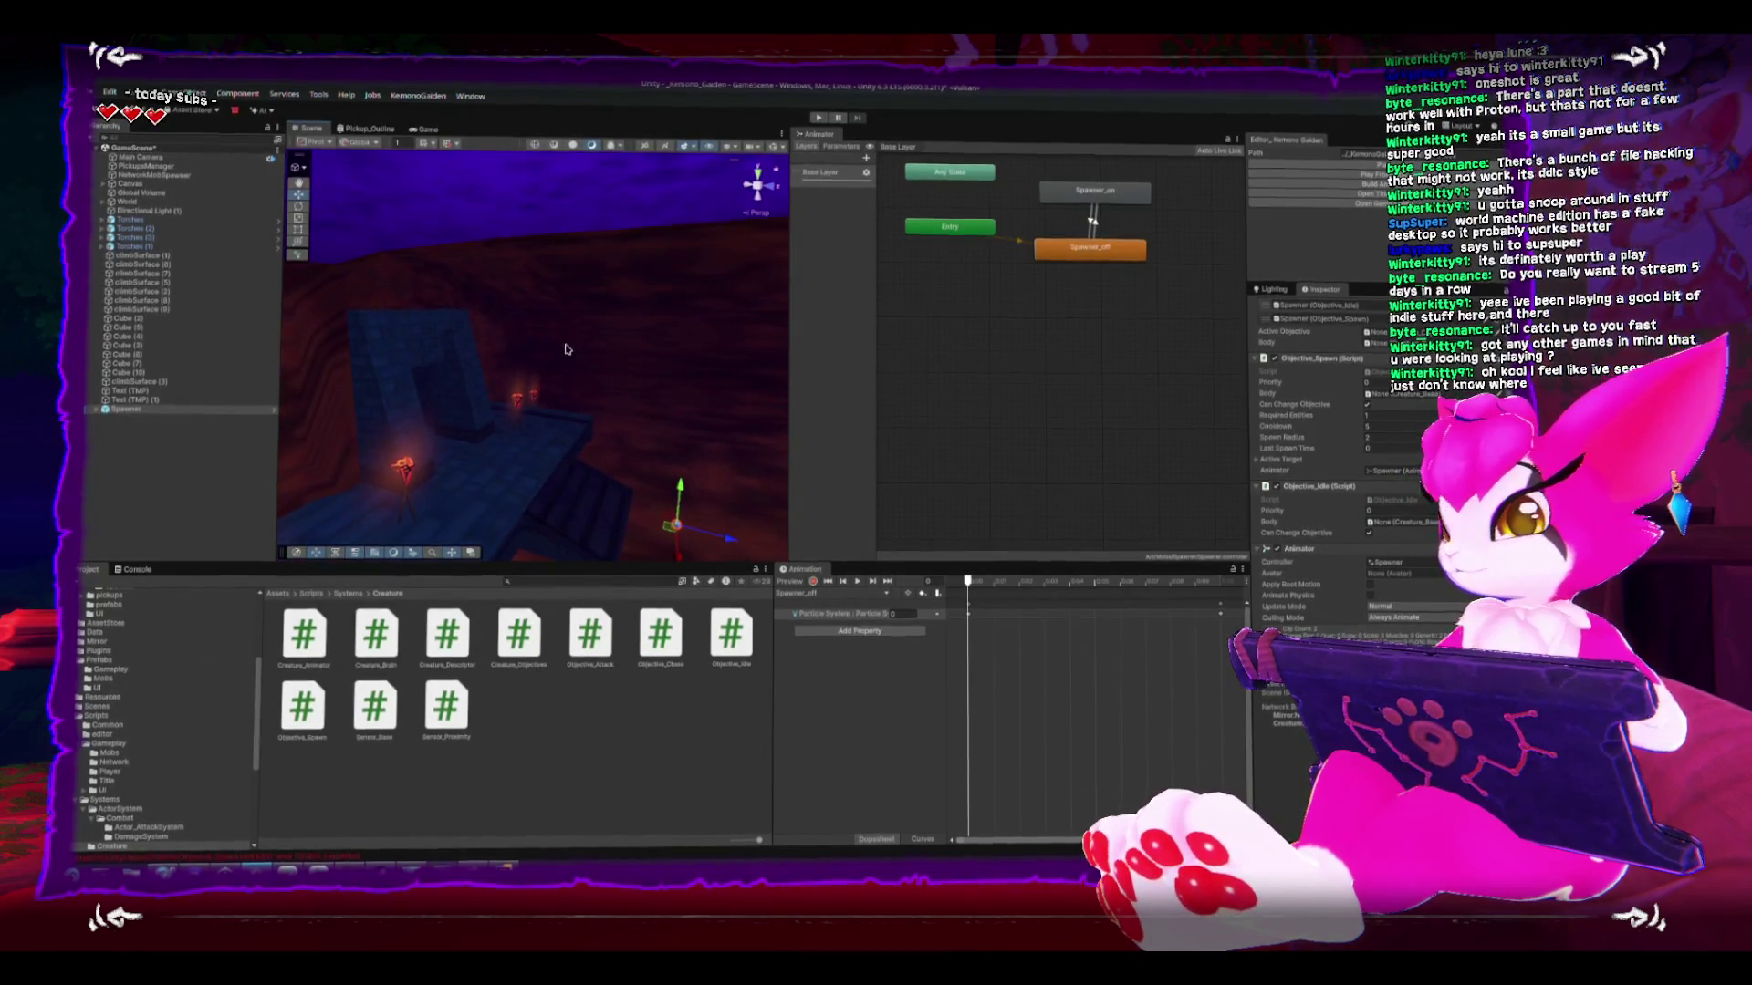
{"action": "key", "text": "f"}
{"action": "mouse_move", "coordinate": [449, 301]}
{"action": "left_mouse_down"}
{"action": "mouse_move", "coordinate": [691, 282]}
{"action": "mouse_move", "coordinate": [447, 282]}
{"action": "left_mouse_up"}
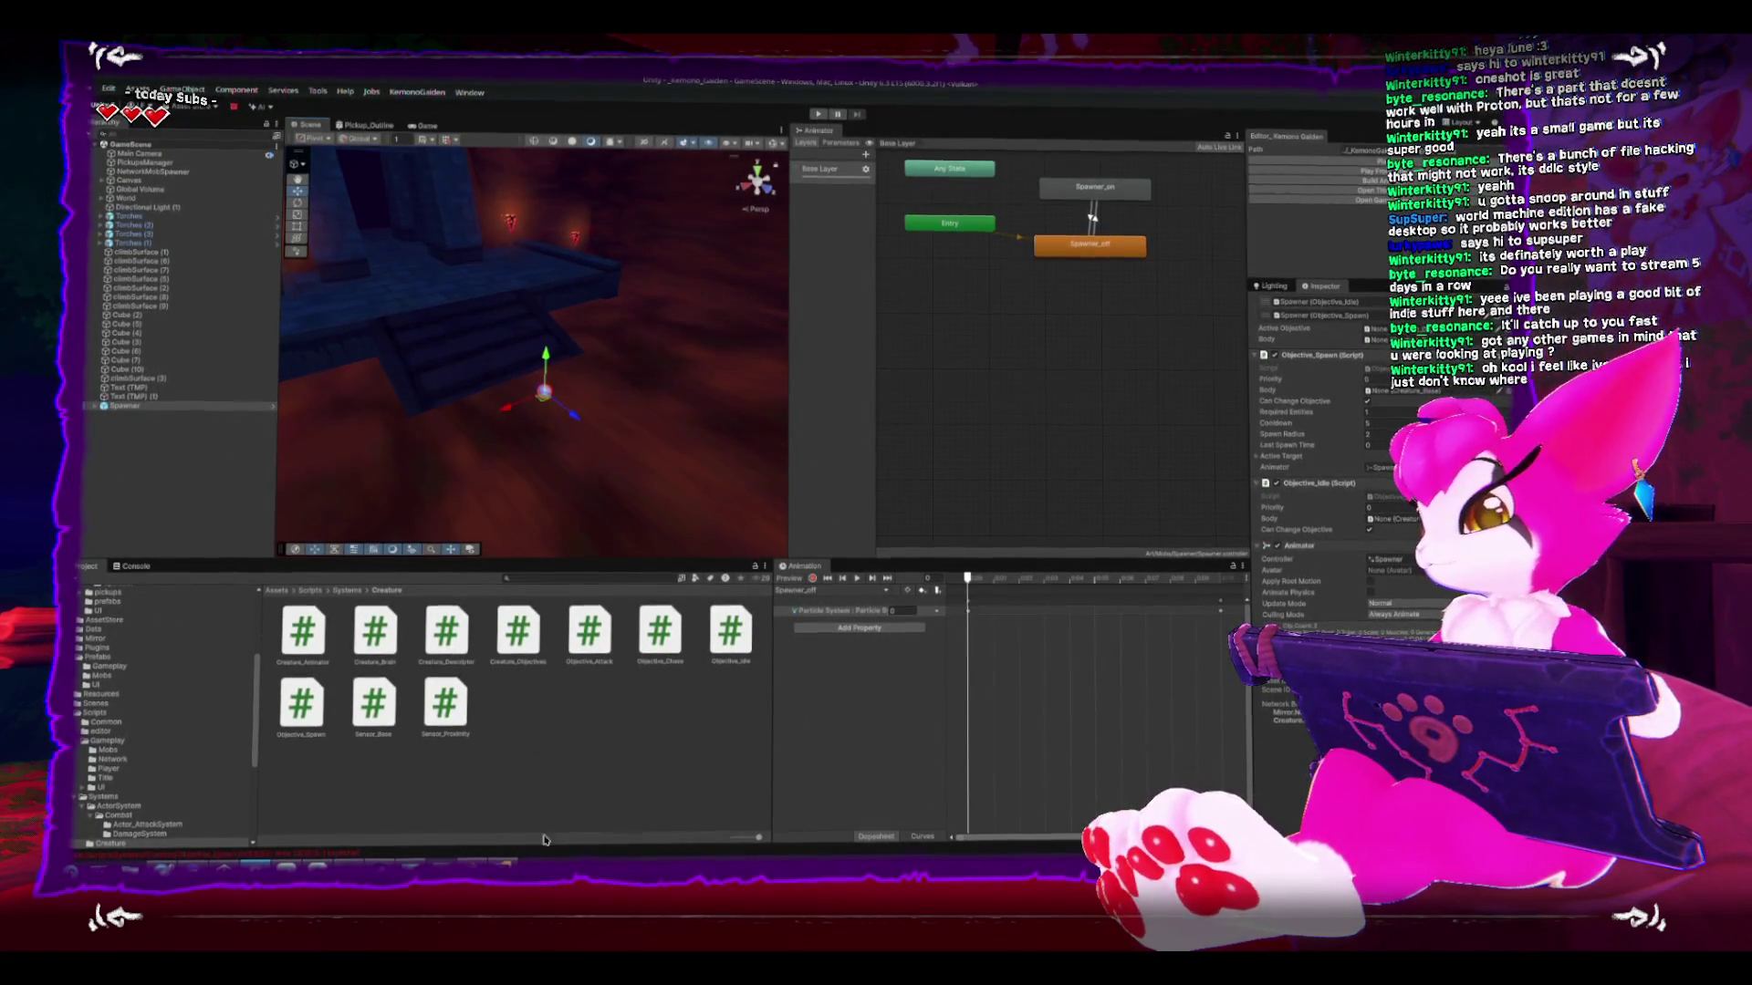
- Bring Rider forward and place the cursor on FindSpawnPosition's randomPosition line
{"action": "key", "text": "alt+Tab"}
{"action": "left_click", "coordinate": [1314, 549]}
{"action": "left_click", "coordinate": [1147, 533]}
{"action": "mouse_move", "coordinate": [1262, 428]}
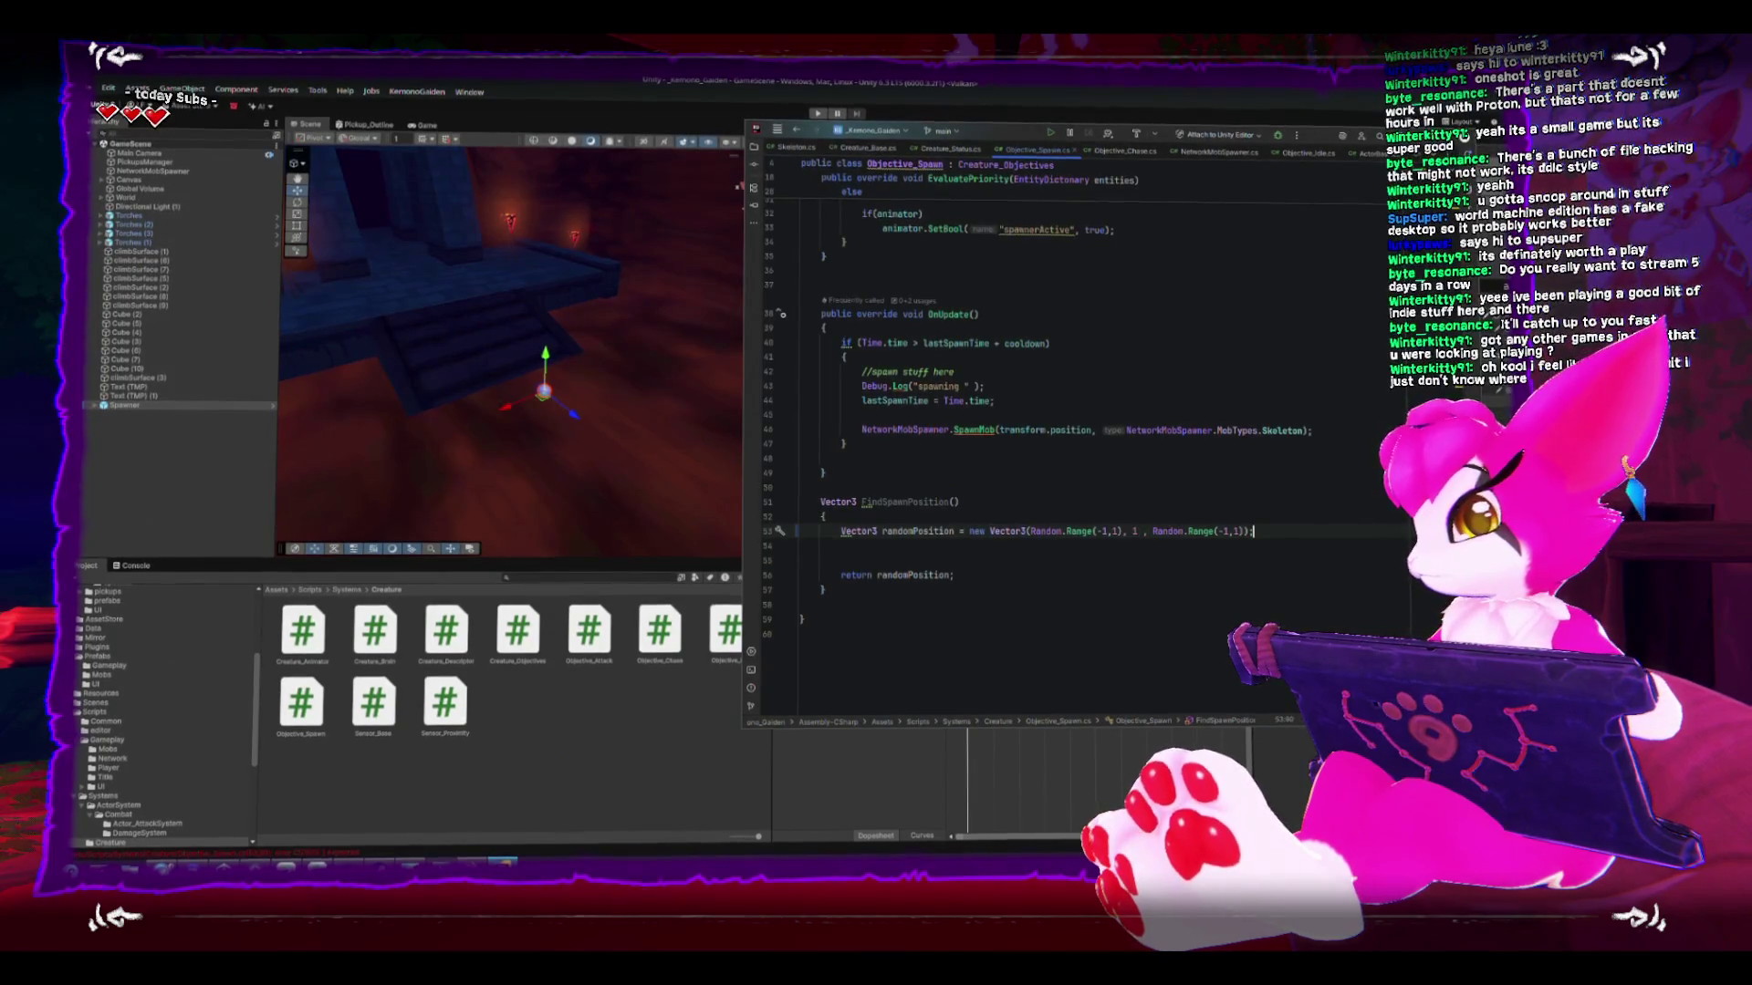